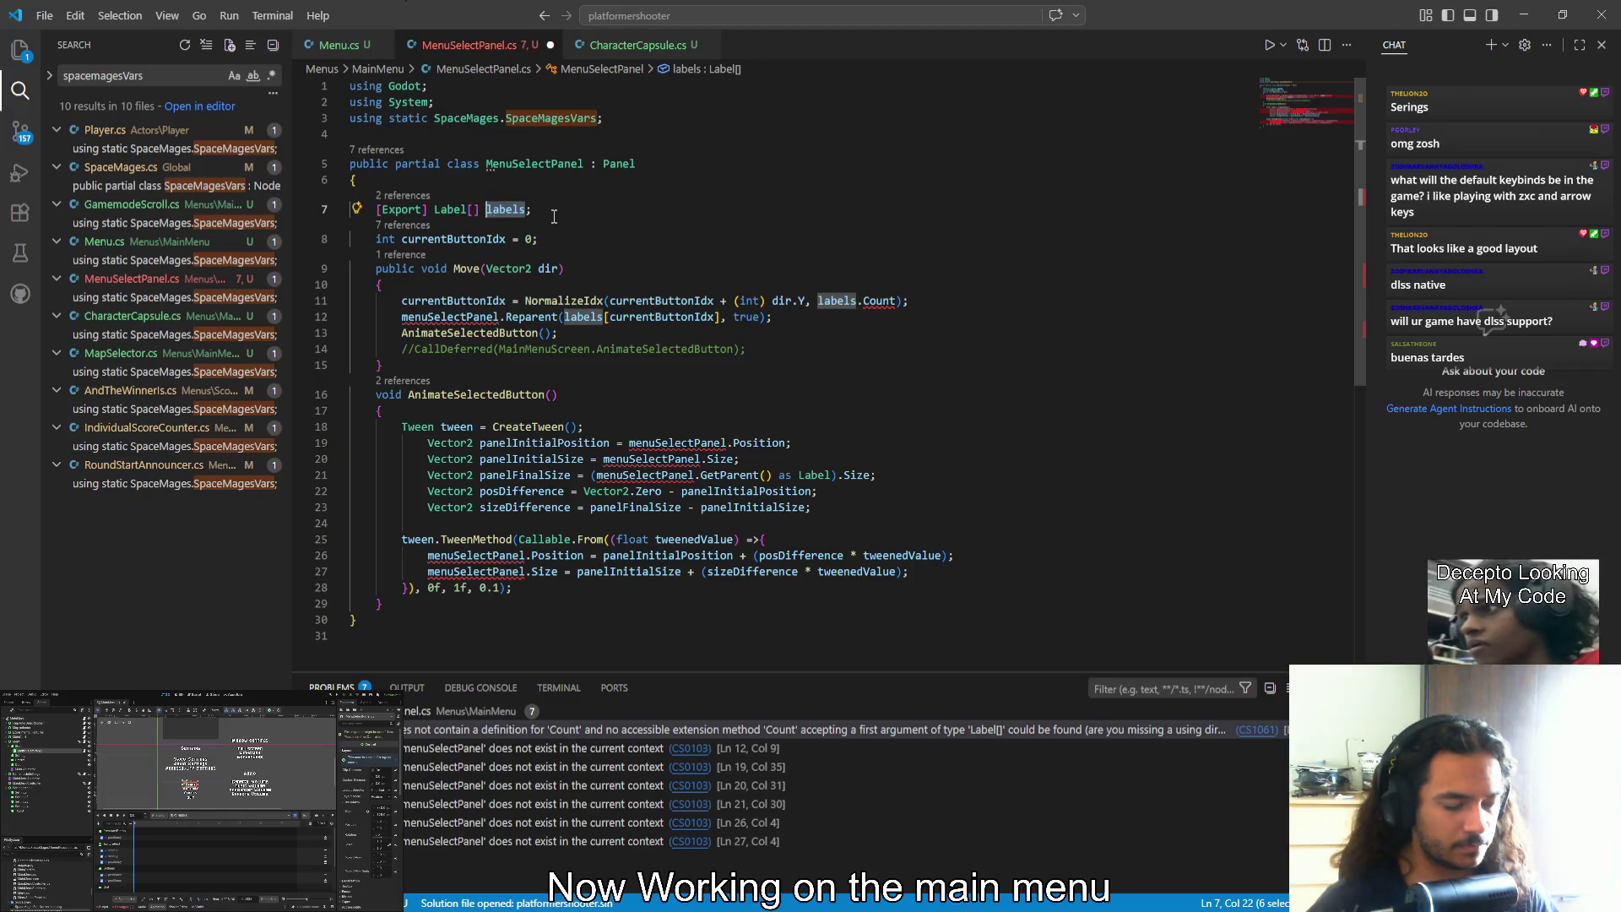
Rename the Label array field to 'options' everywhere with F2
{"action": "type", "text": "Options"}
{"action": "key", "text": "Return"}
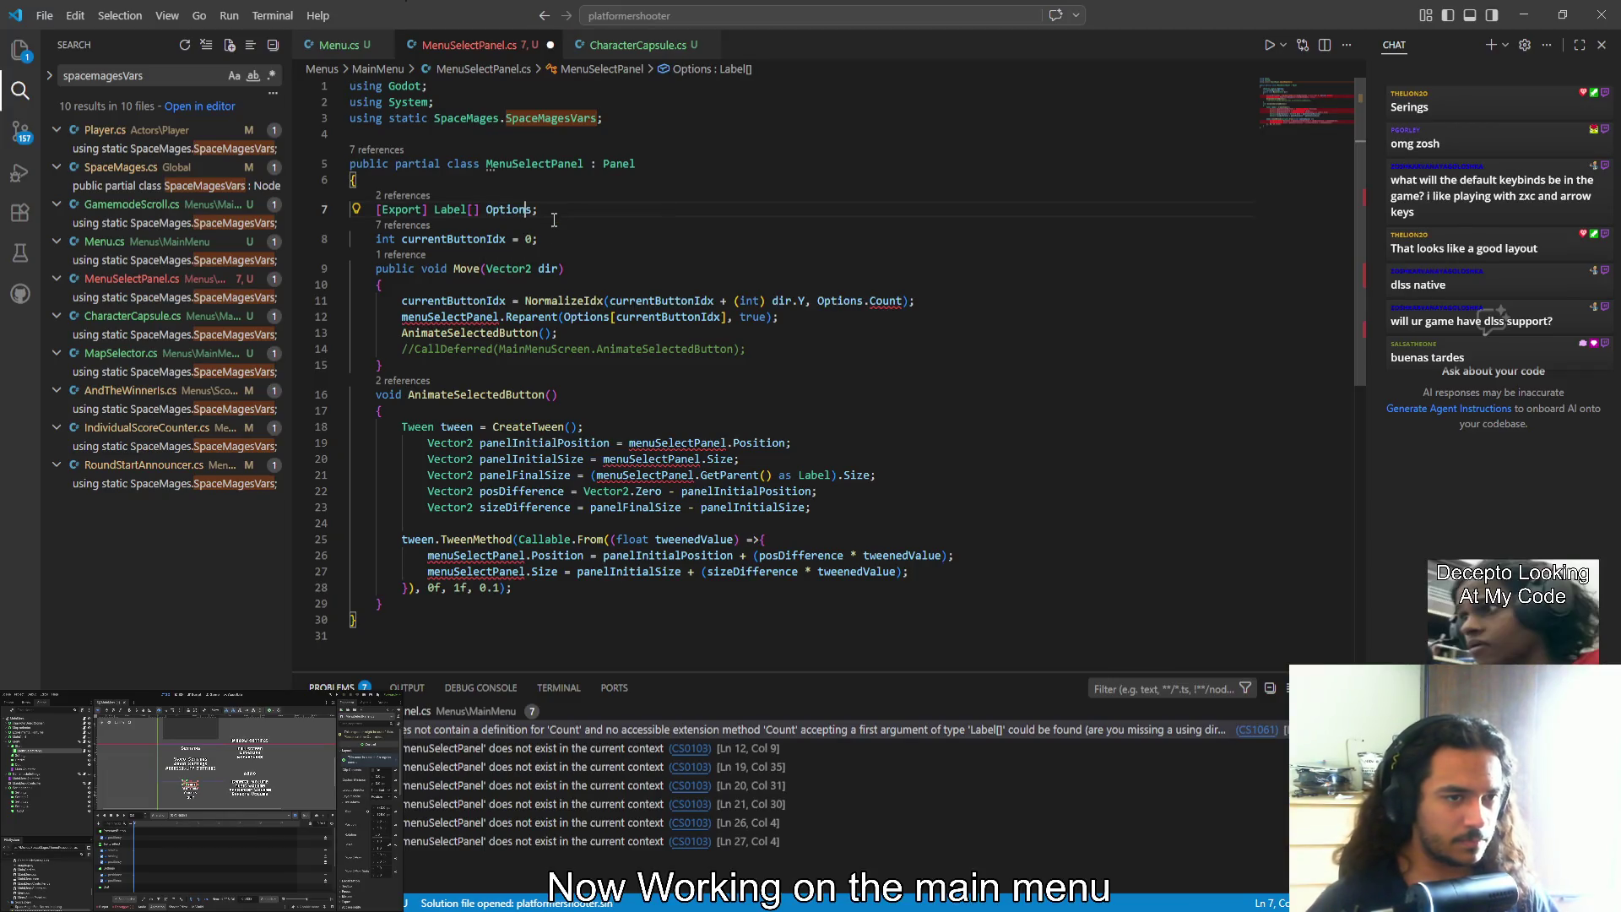
{"action": "key", "text": "F2"}
{"action": "type", "text": "options"}
{"action": "key", "text": "Return"}
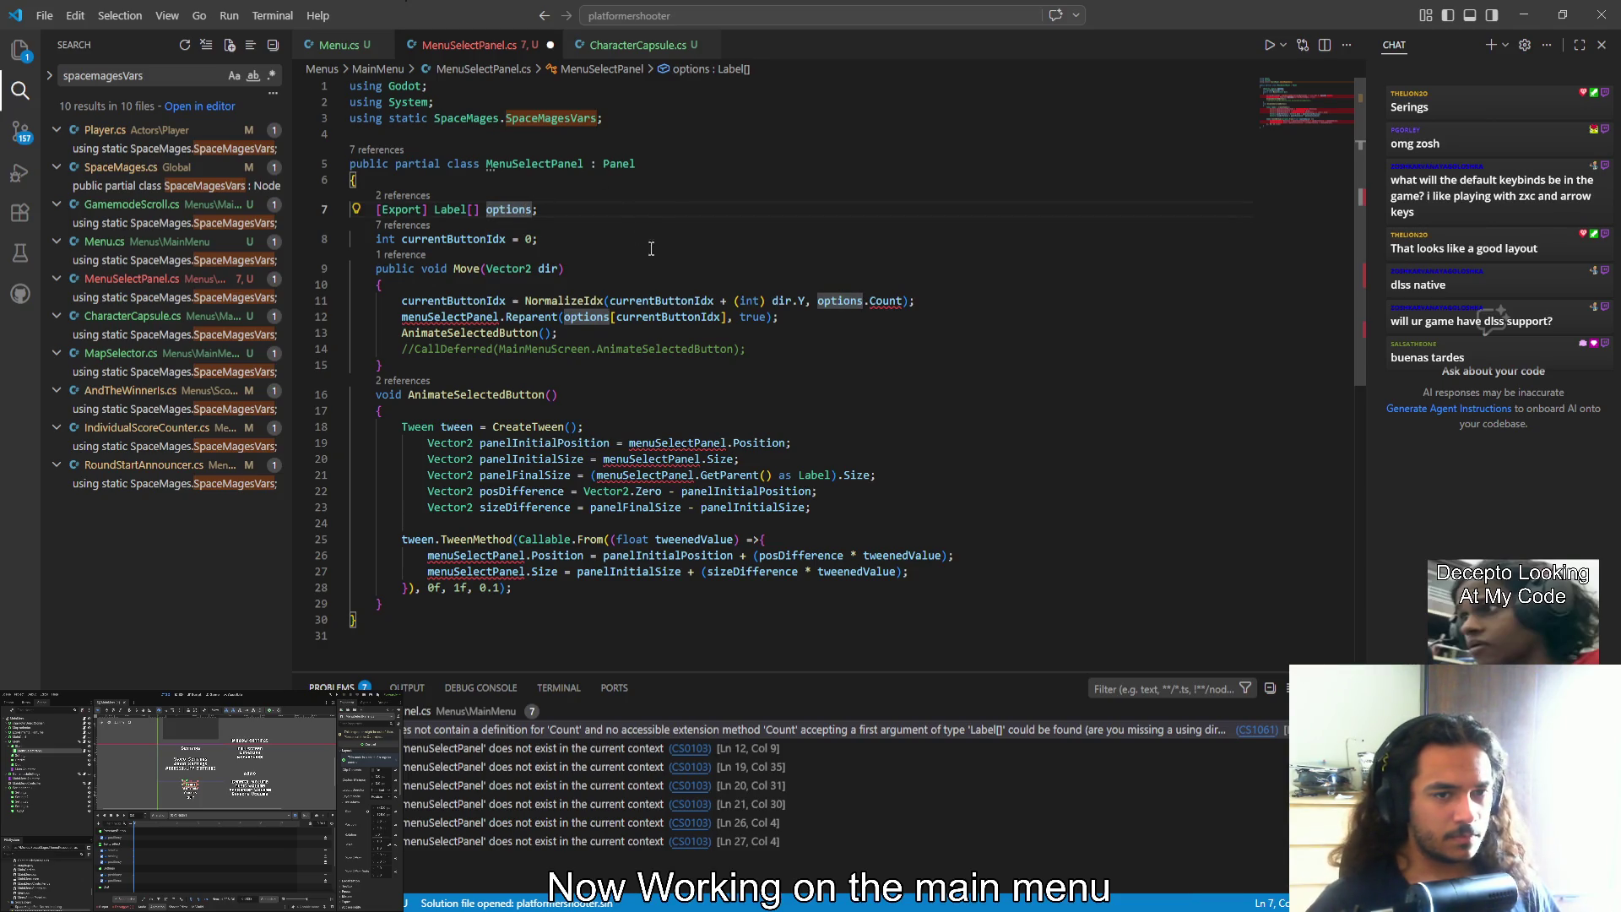
Replace options.Count with options.Length on line 11
{"action": "left_click", "coordinate": [890, 306]}
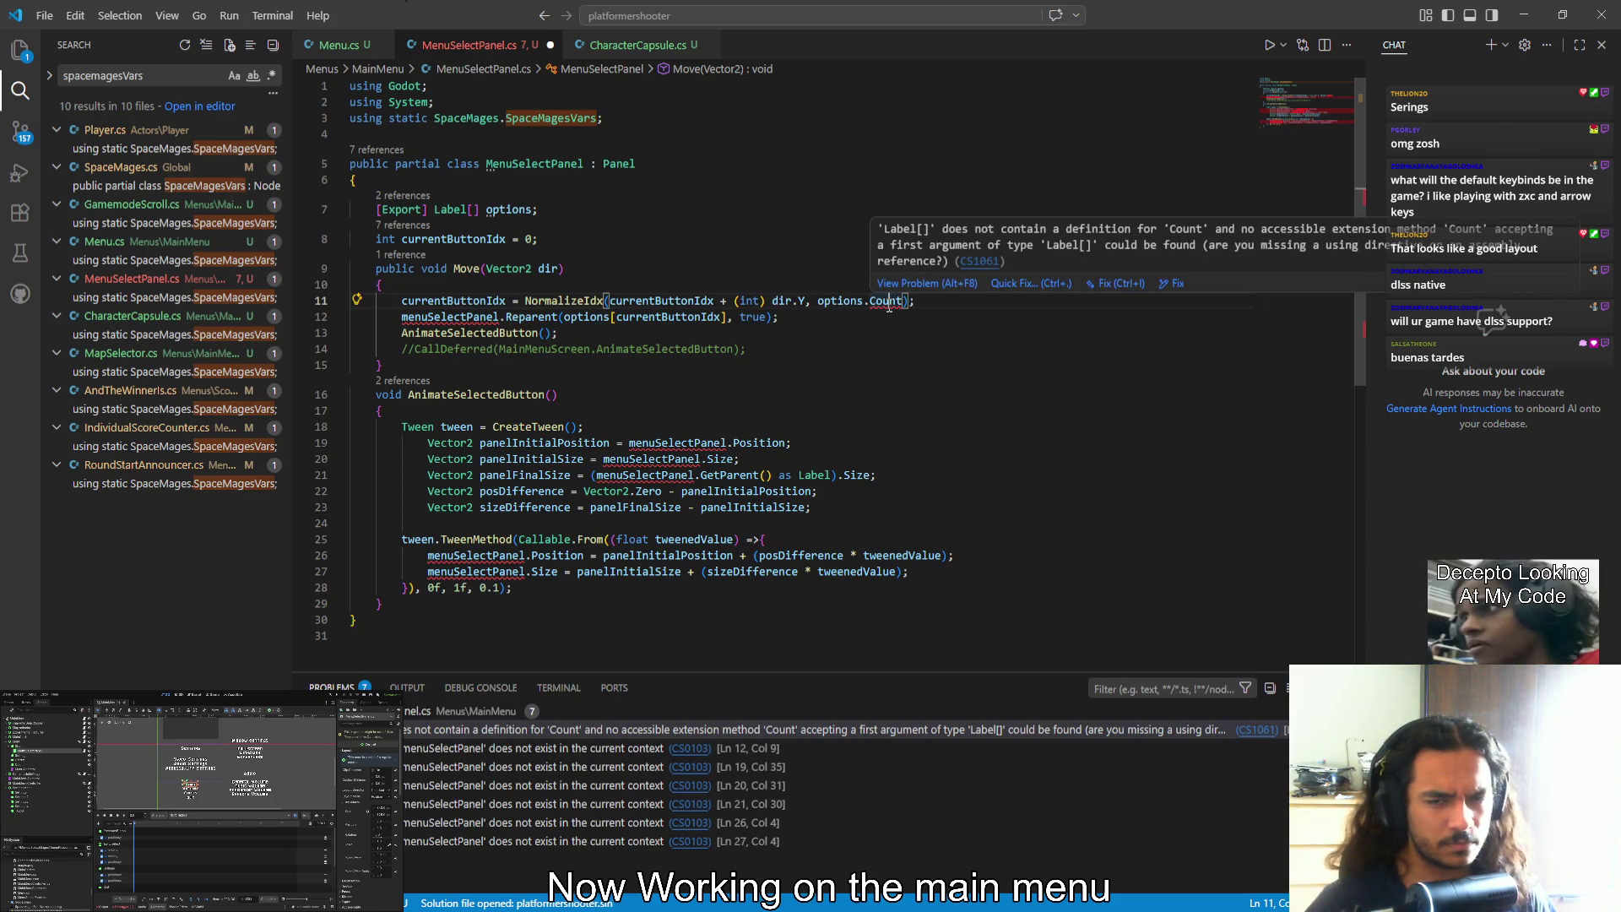
{"action": "double_click", "coordinate": [889, 306]}
{"action": "type", "text": "len"}
{"action": "key", "text": "Tab"}
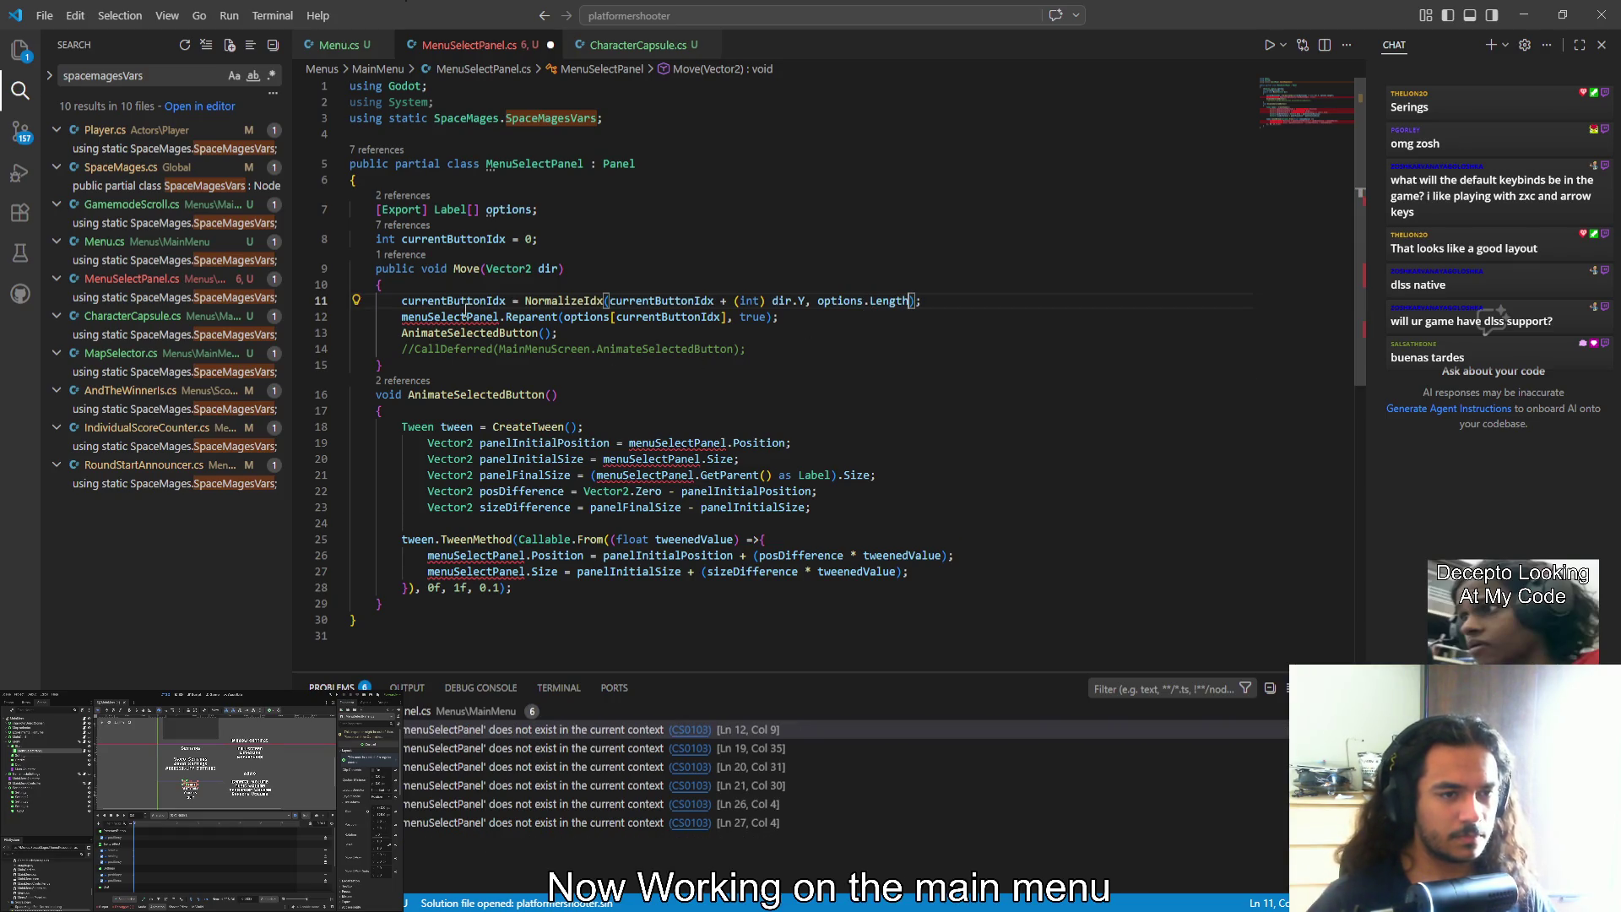
Remove the menuSelectPanel. prefix on line 12 and save the script
{"action": "mouse_move", "coordinate": [465, 312]}
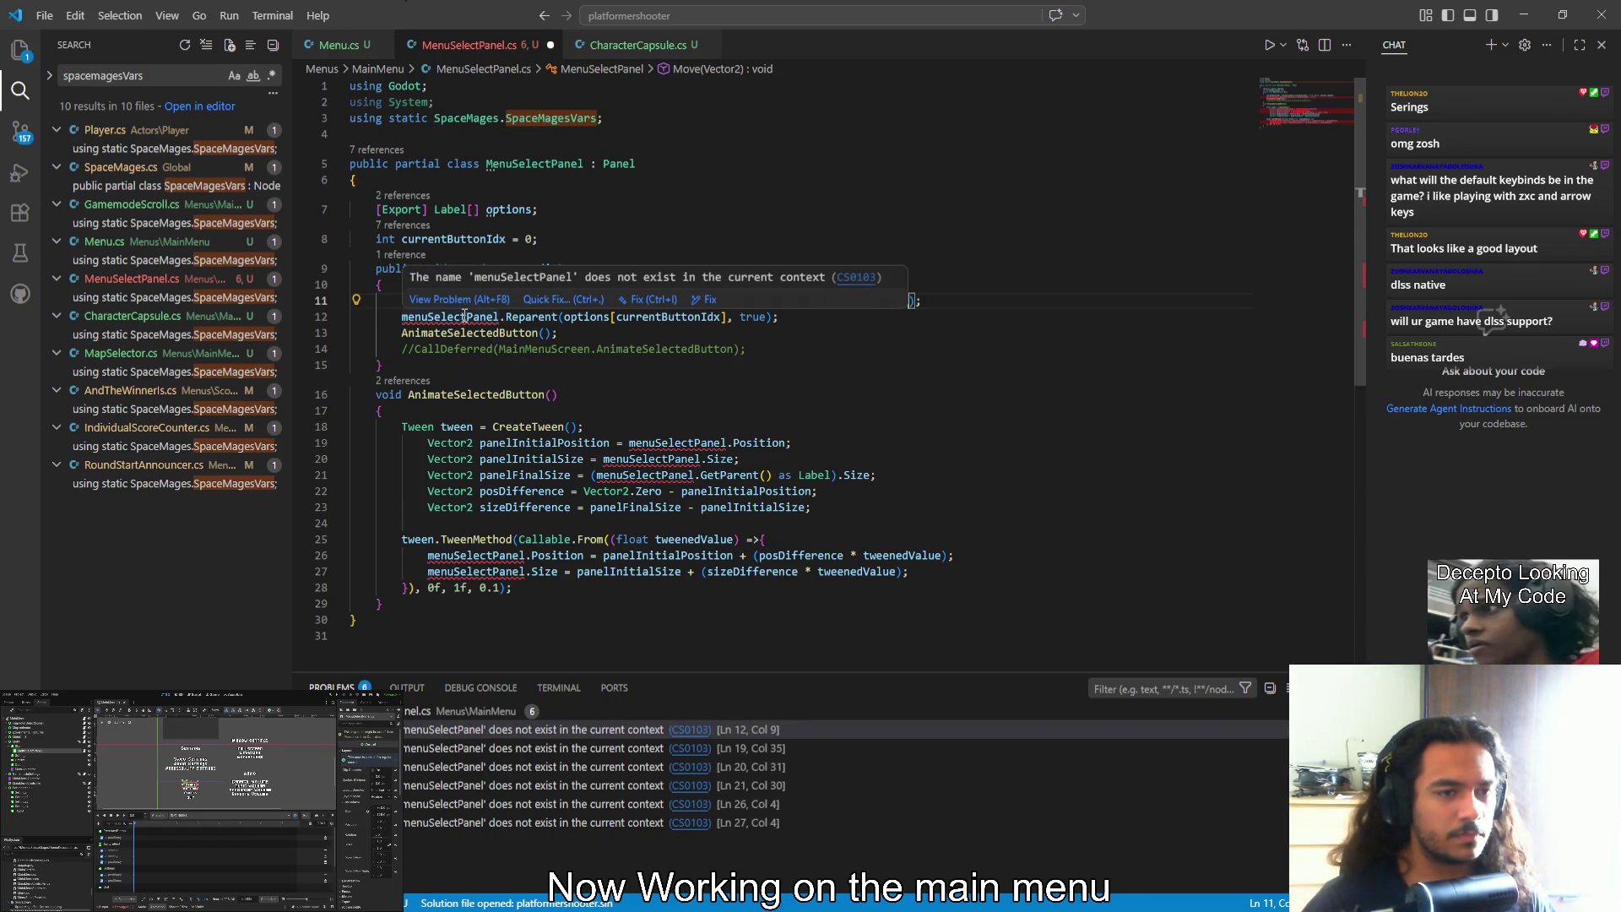
{"action": "left_click", "coordinate": [498, 317]}
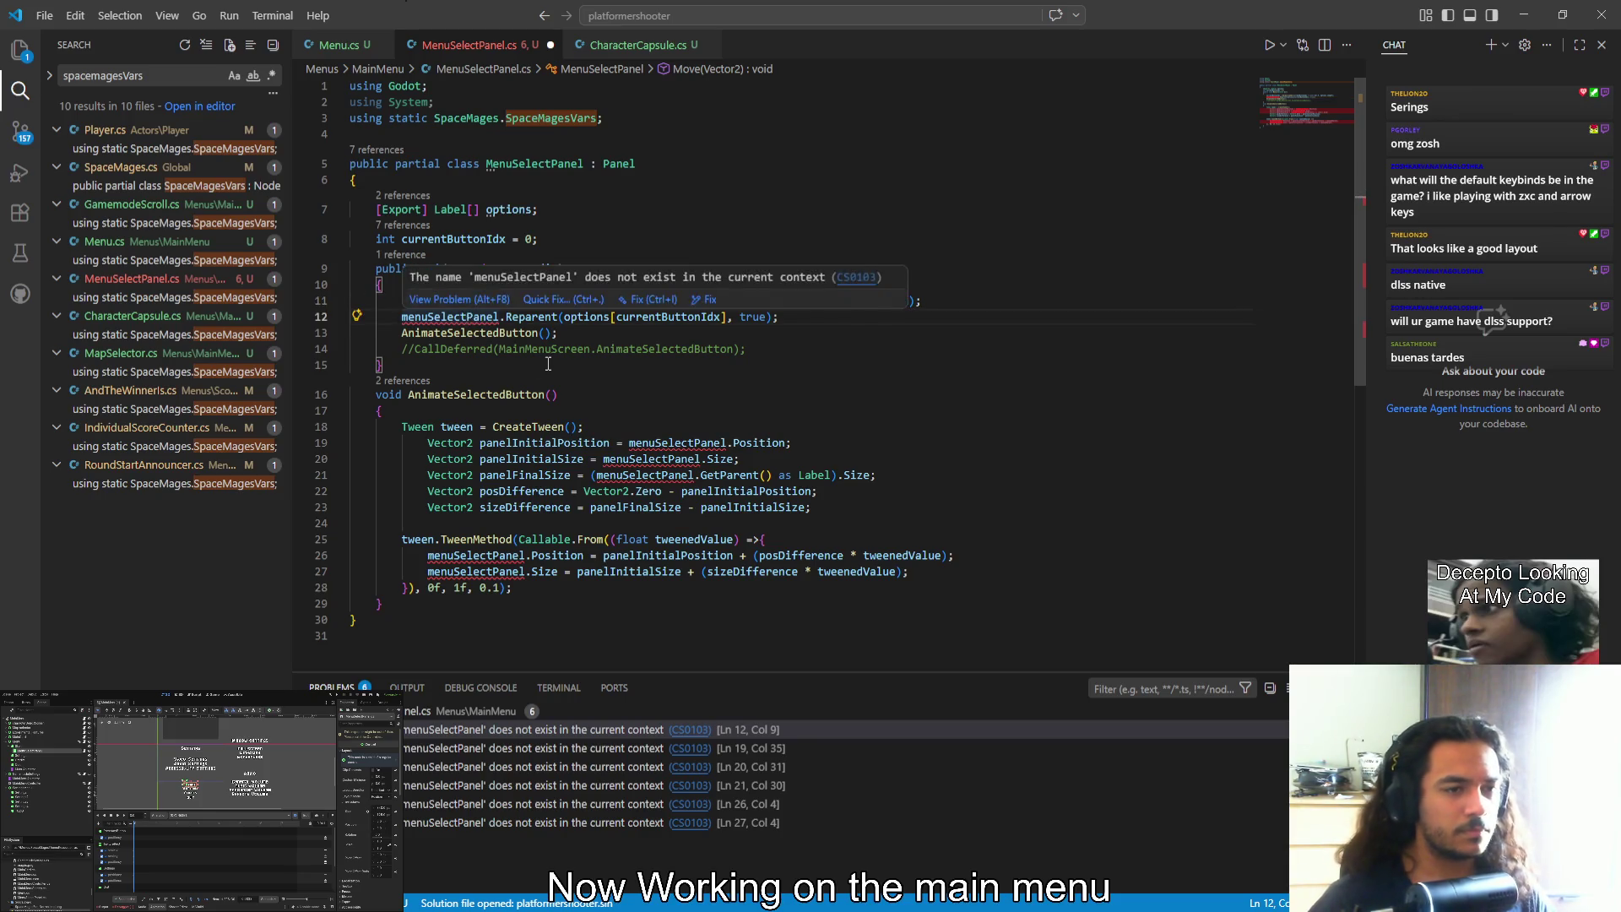
{"action": "key", "text": "ctrl+BackSpace"}
{"action": "key", "text": "Delete"}
{"action": "key", "text": "ctrl+s"}
Delete the menuSelectPanel. prefixes on lines 19–21 and 26–27 with multi-cursor, then save
{"action": "double_click", "coordinate": [666, 443]}
{"action": "key", "text": "ctrl+d"}
{"action": "key", "text": "ctrl+d"}
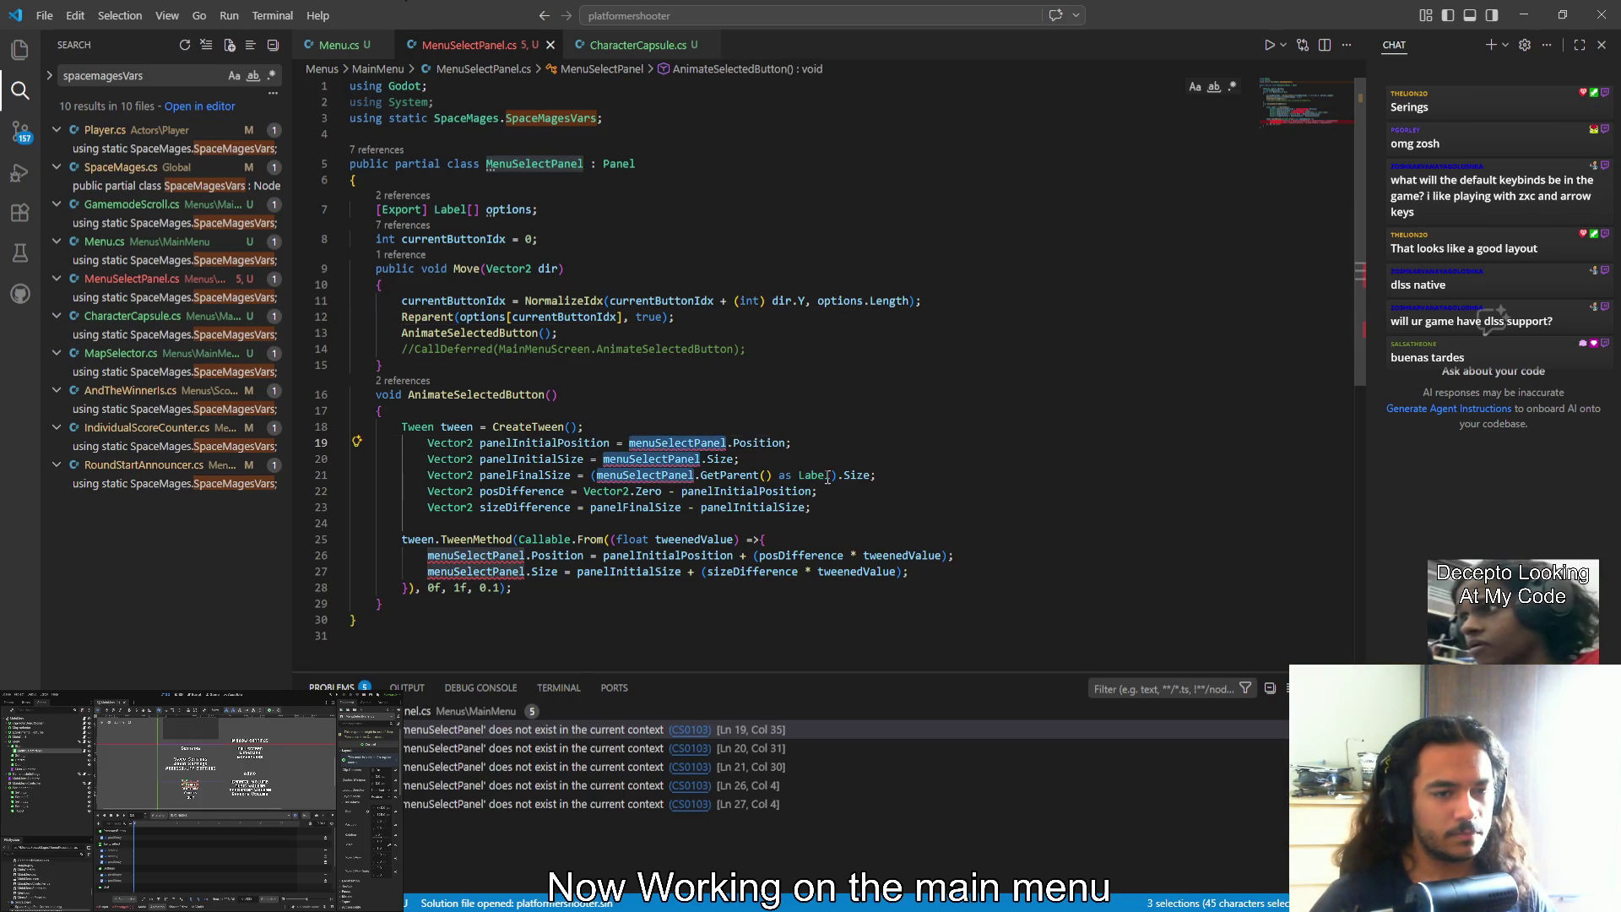
{"action": "key", "text": "Delete"}
{"action": "key", "text": "Delete"}
{"action": "left_click", "coordinate": [824, 466]}
{"action": "left_click", "coordinate": [810, 476]}
{"action": "scroll", "coordinate": [836, 456], "scroll_direction": "down", "scroll_amount": 1}
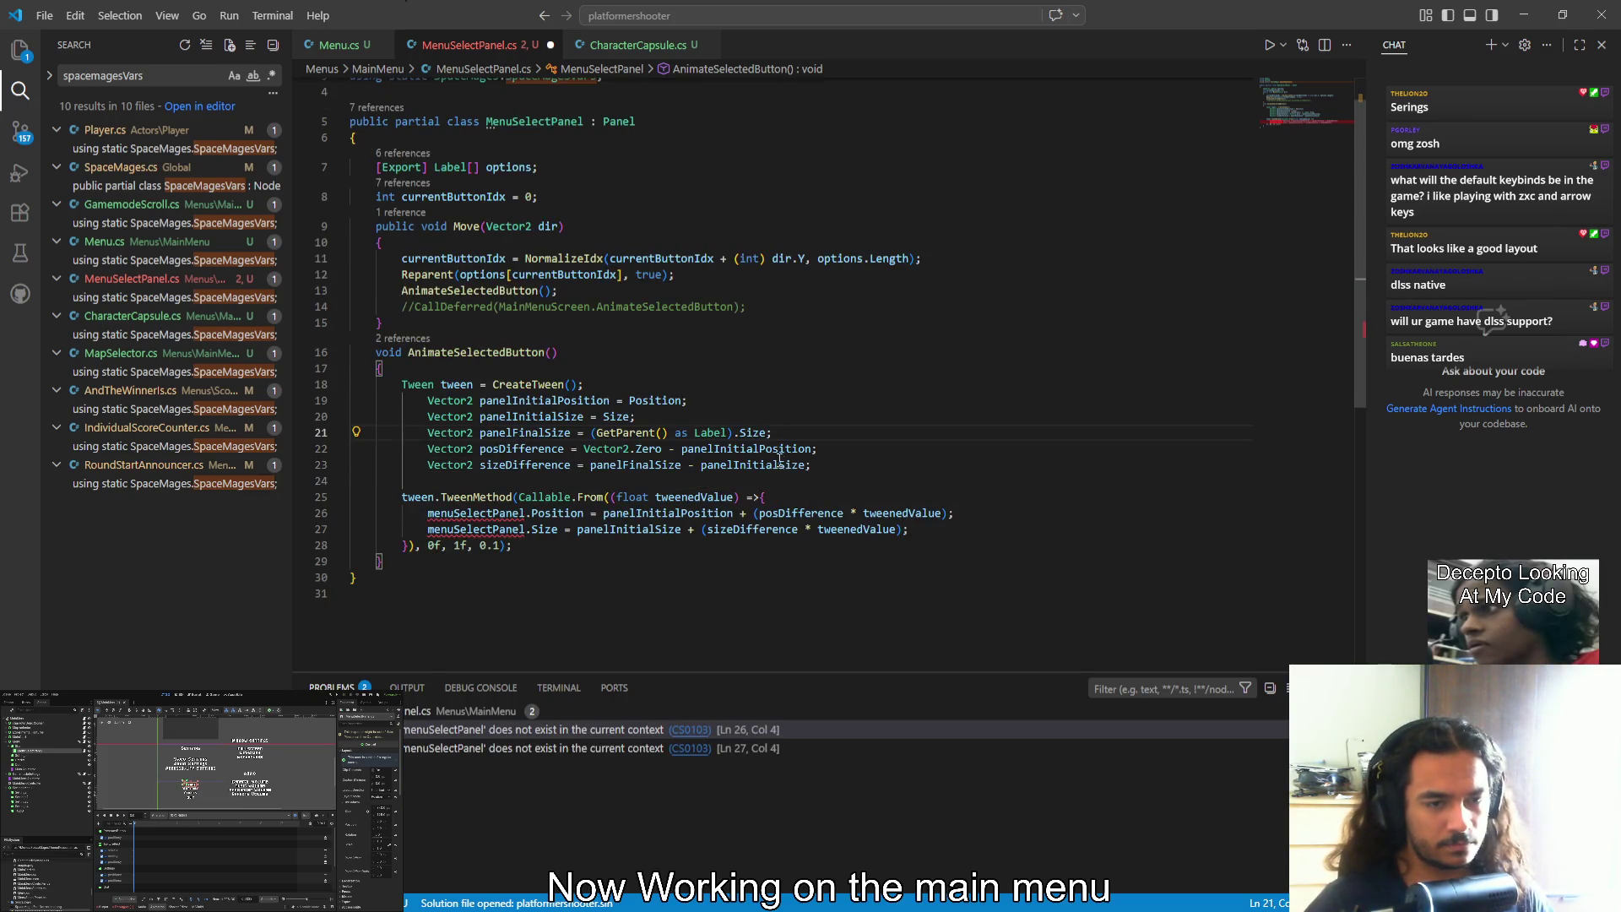
{"action": "double_click", "coordinate": [499, 514]}
{"action": "key", "text": "ctrl+d"}
{"action": "key", "text": "Delete"}
{"action": "key", "text": "Delete"}
{"action": "key", "text": "ctrl+s"}
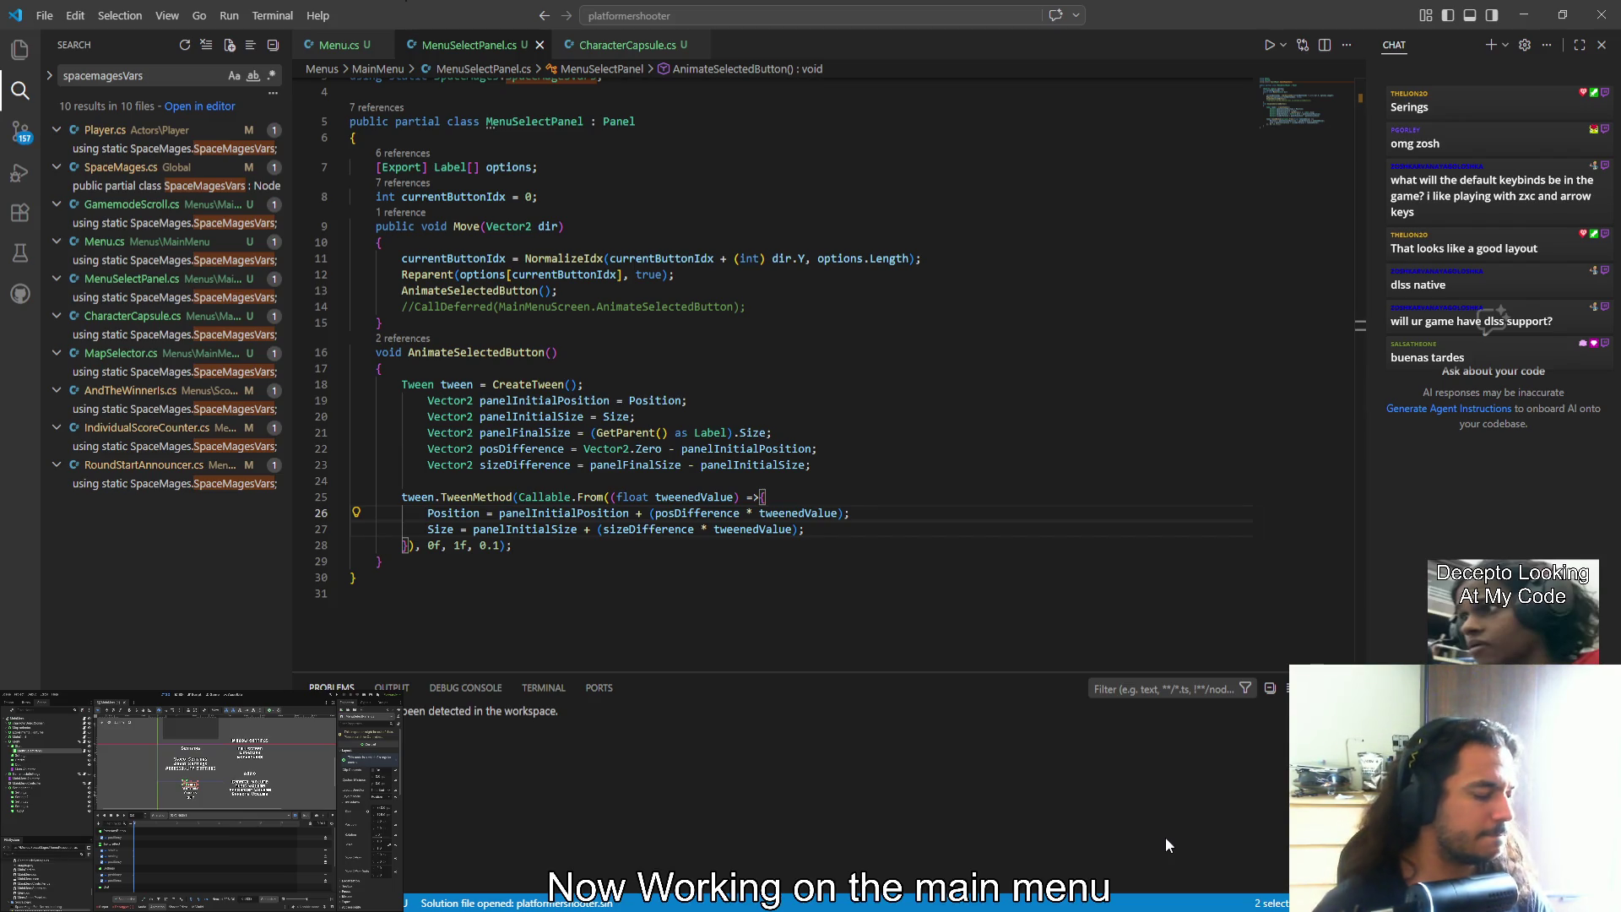
Switch over to the Menu.cs script
{"action": "scroll", "coordinate": [802, 338], "scroll_direction": "up", "scroll_amount": 1}
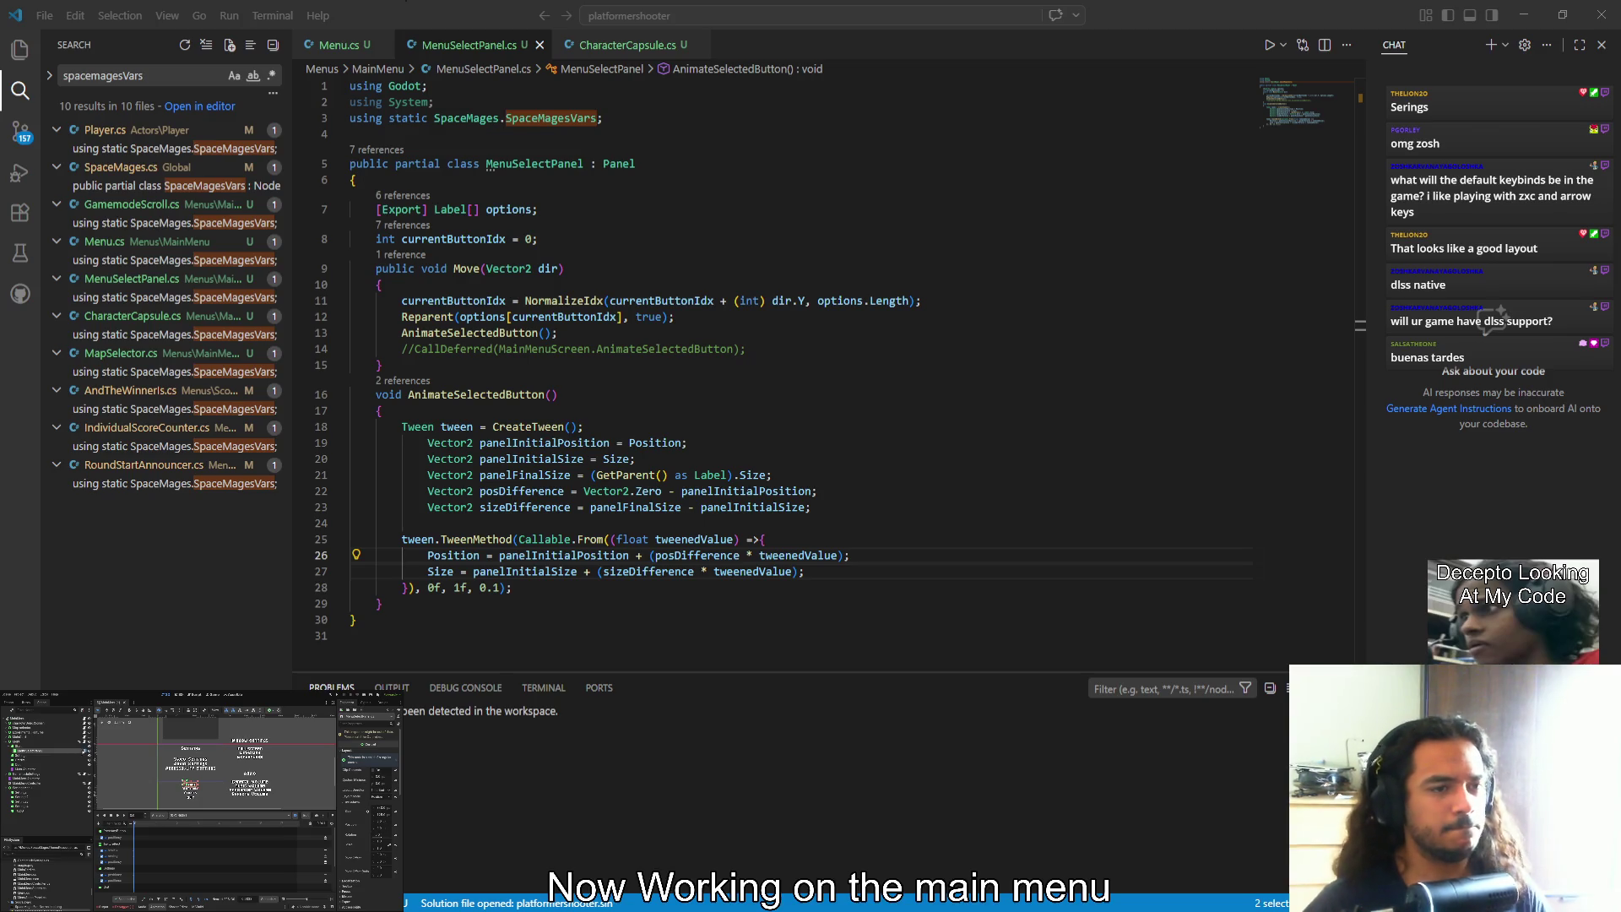
{"action": "left_click", "coordinate": [761, 385]}
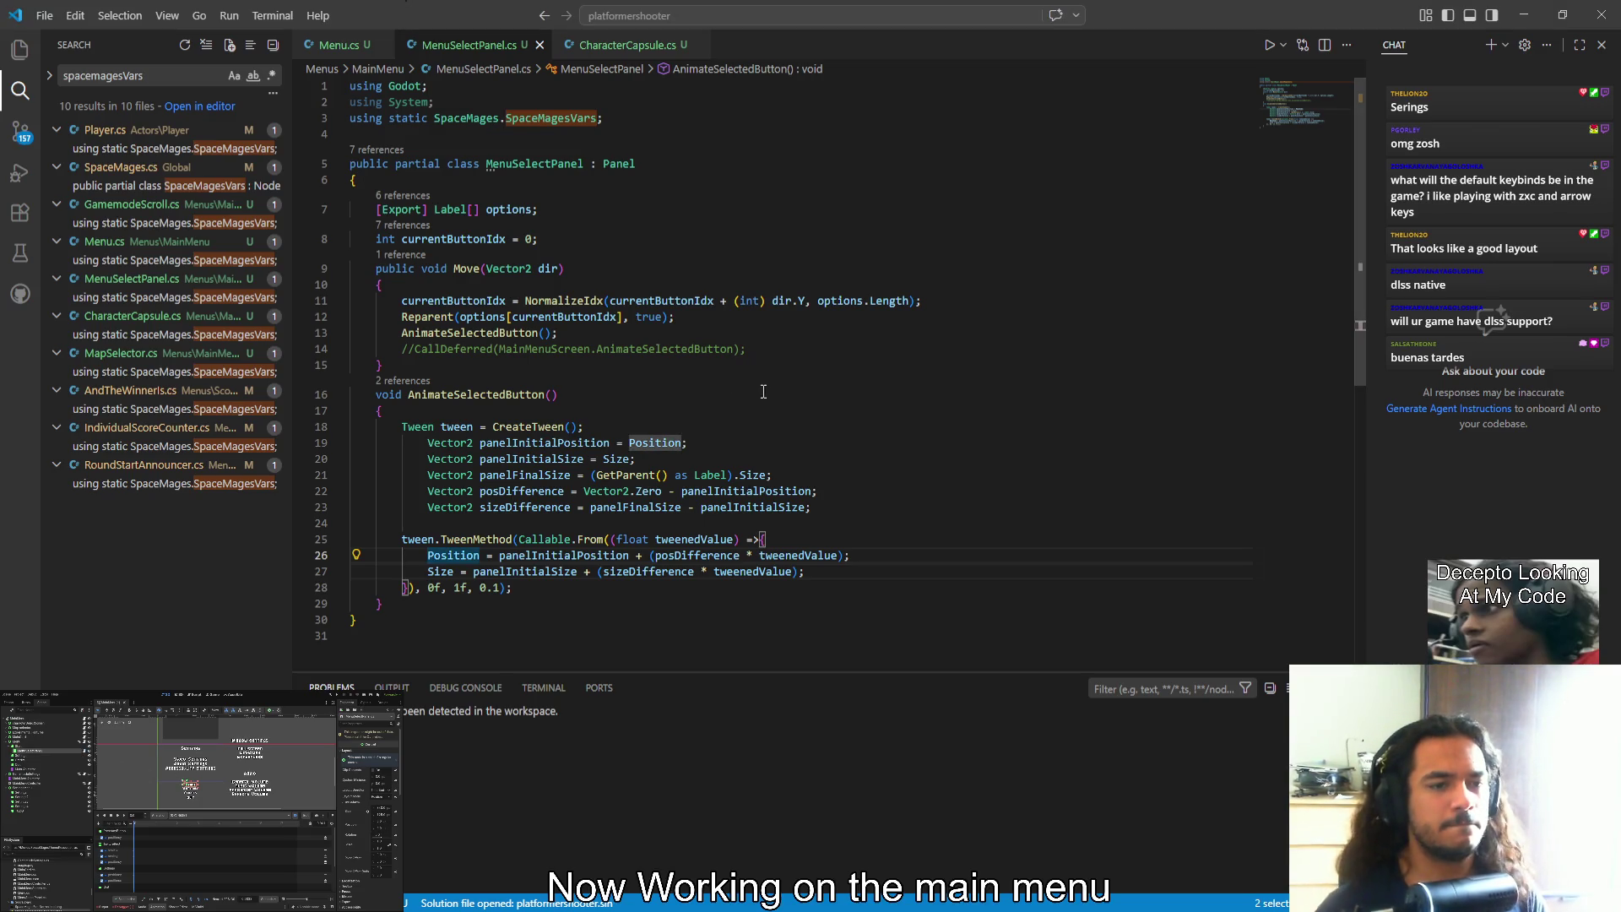
{"action": "key", "text": "alt+Tab"}
{"action": "key", "text": "alt+Tab"}
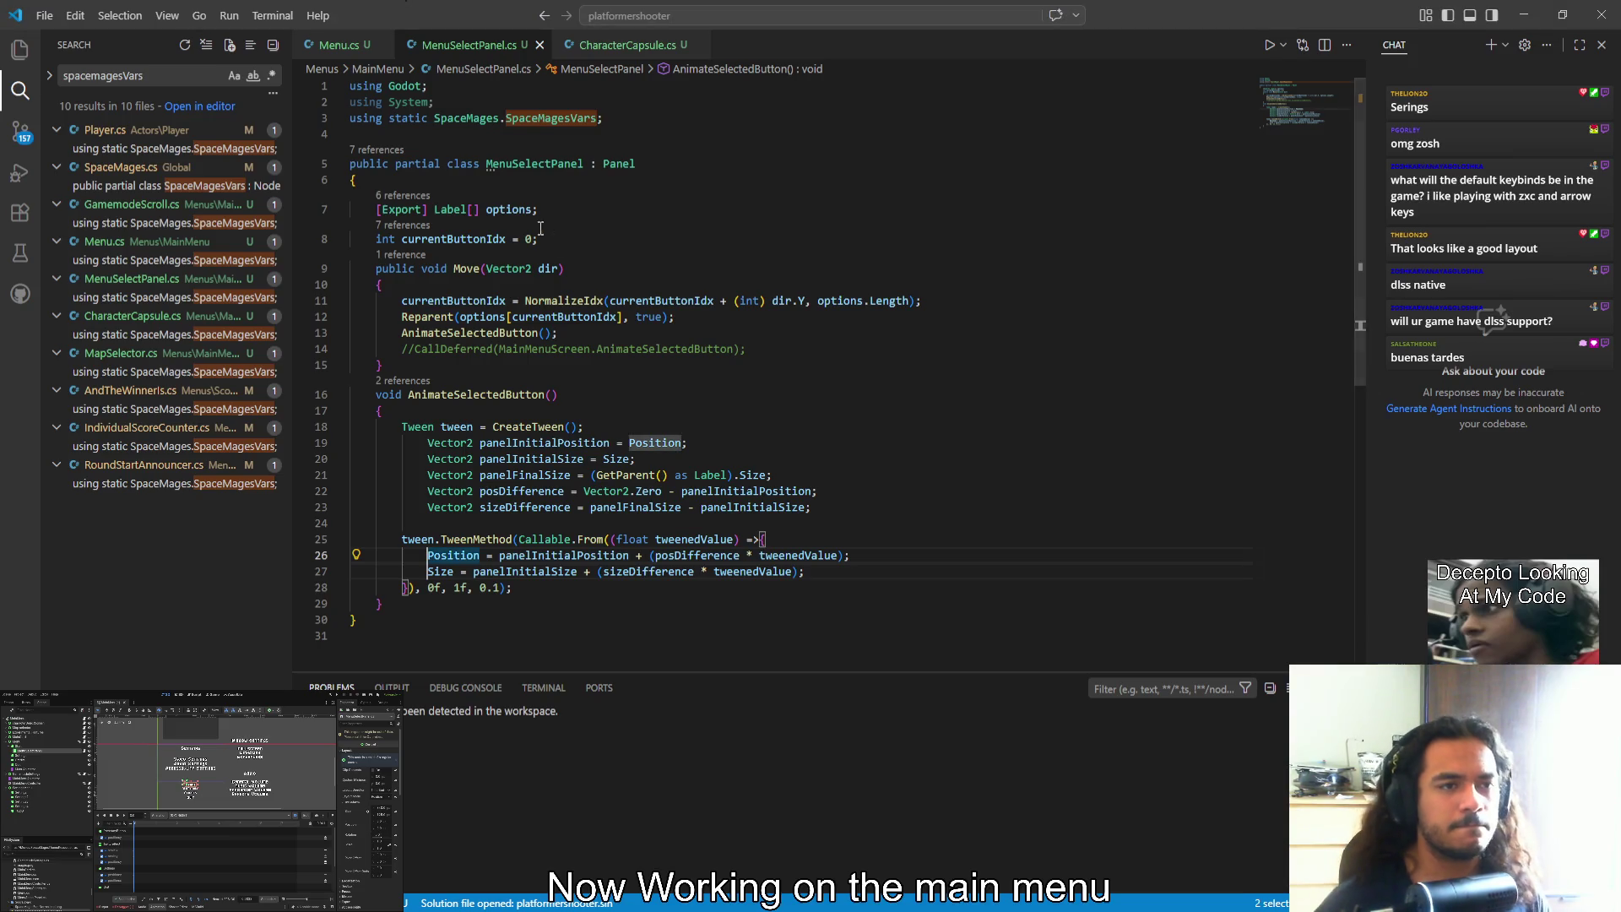
{"action": "key", "text": "ctrl+Tab"}
{"action": "scroll", "coordinate": [620, 403], "scroll_direction": "down", "scroll_amount": 10}
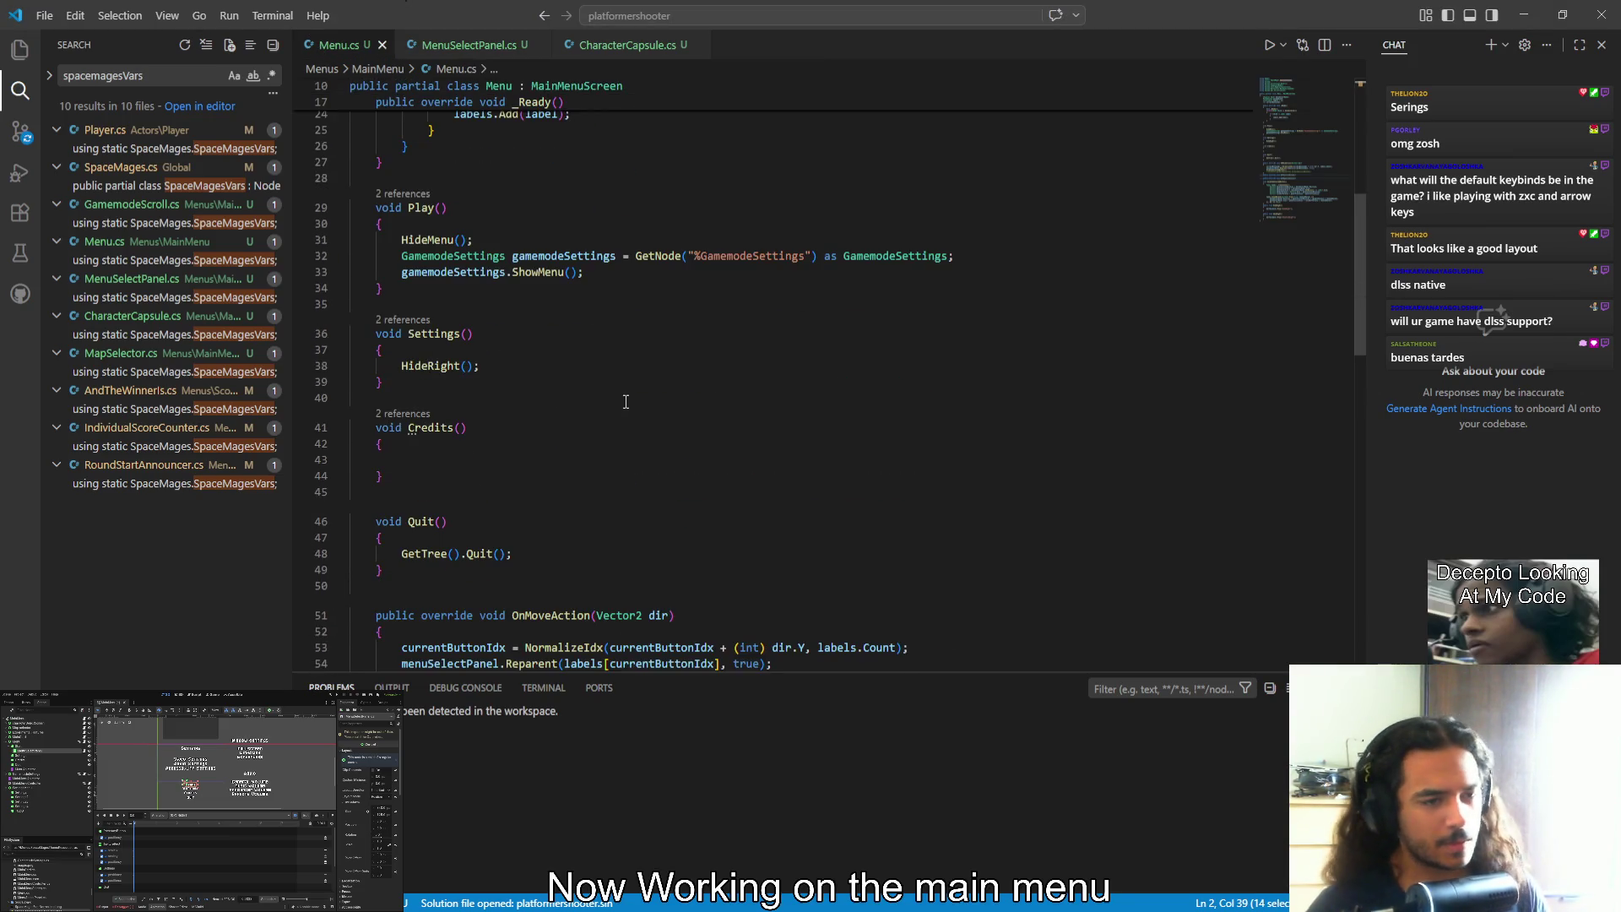
Change the Panel field type on line 12 to MenuSelectPanel and save Menu.cs
{"action": "scroll", "coordinate": [620, 403], "scroll_direction": "down", "scroll_amount": 2}
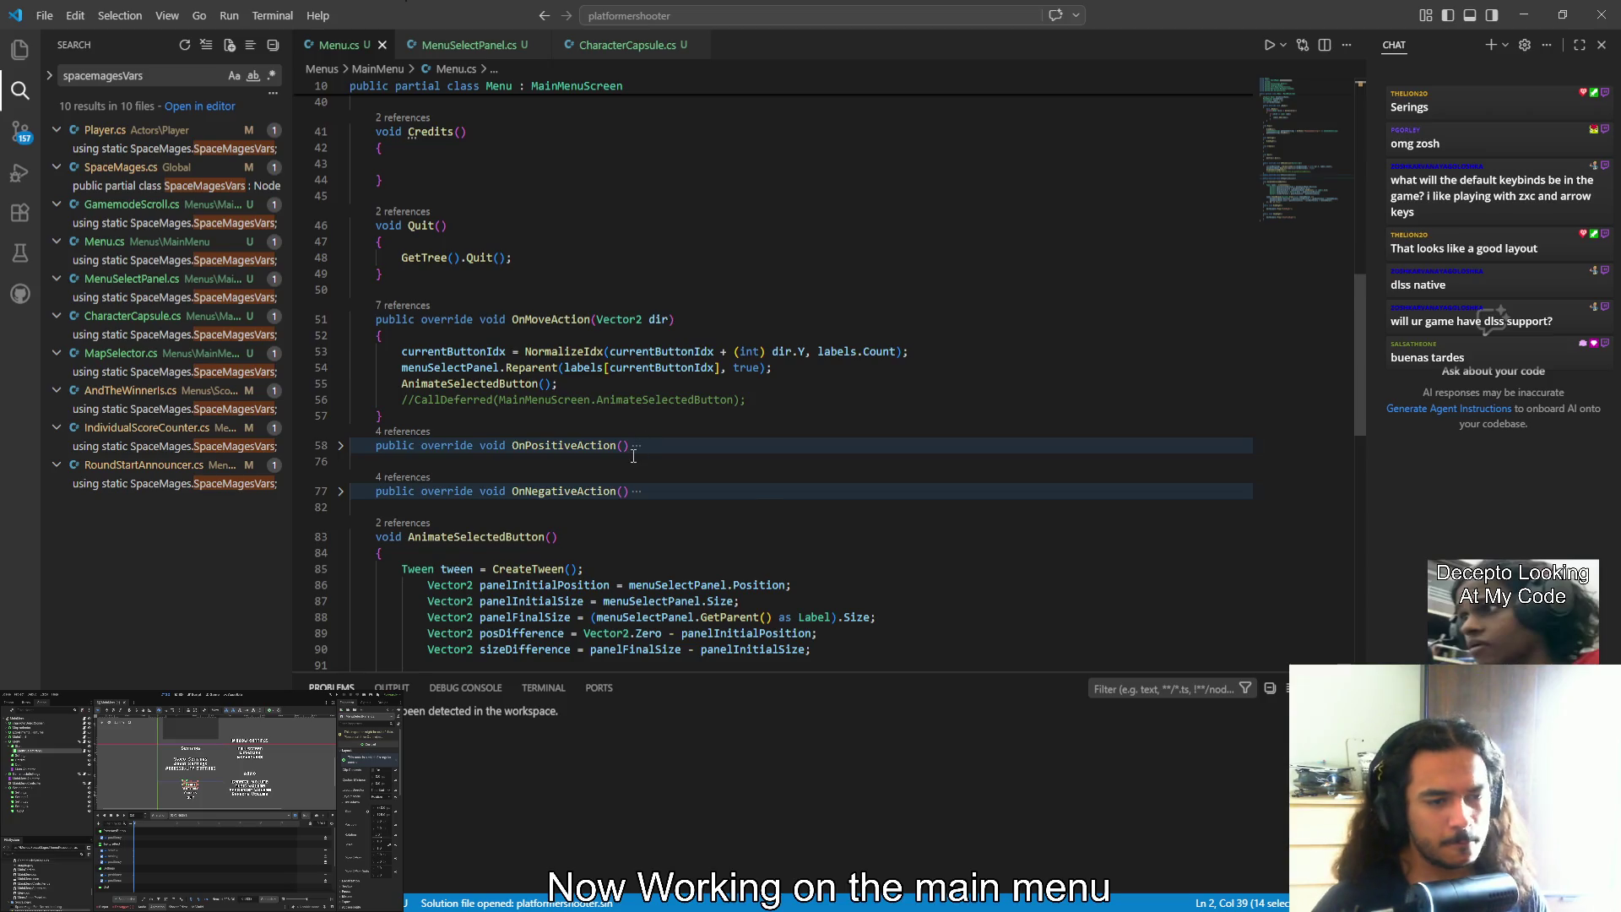
{"action": "scroll", "coordinate": [642, 456], "scroll_direction": "down", "scroll_amount": 3}
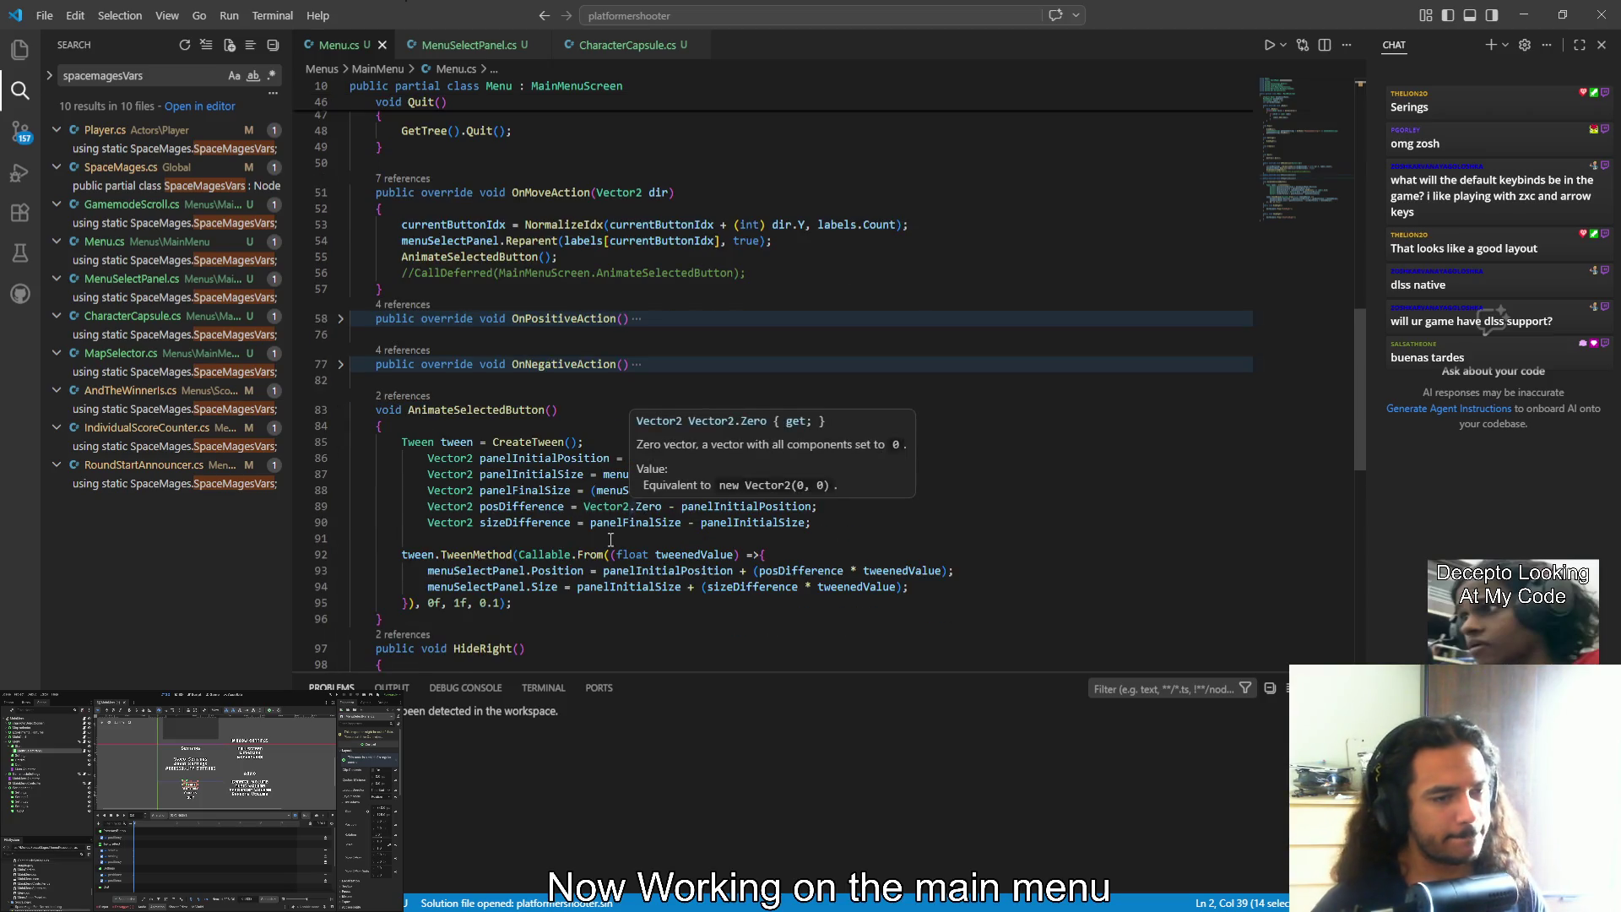
{"action": "scroll", "coordinate": [534, 584], "scroll_direction": "up", "scroll_amount": 15}
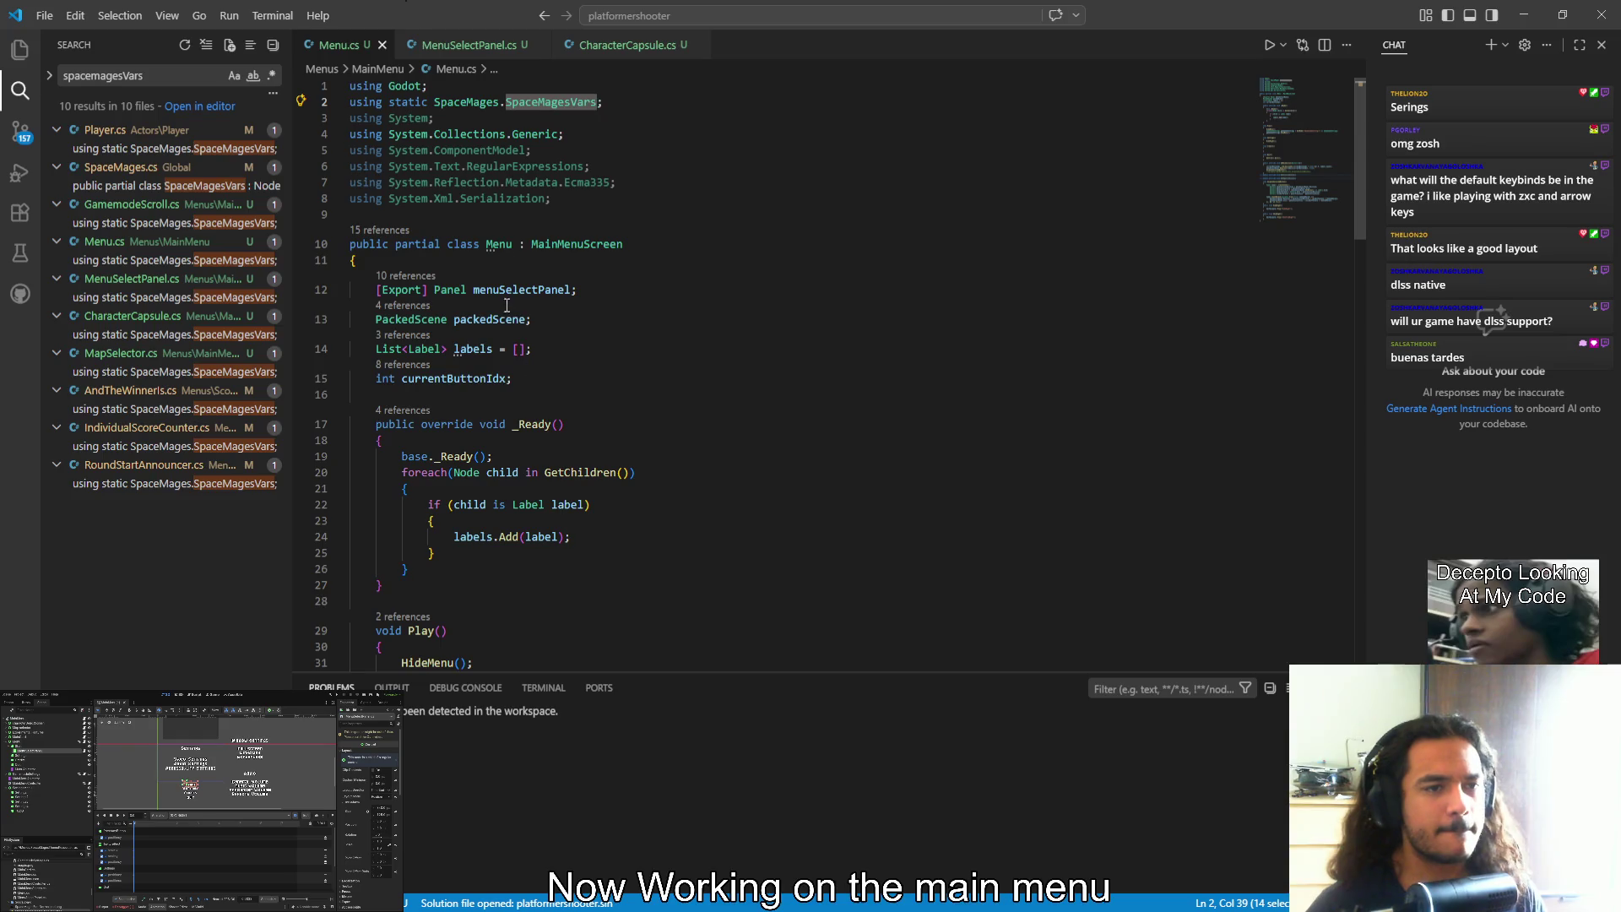
{"action": "double_click", "coordinate": [443, 290]}
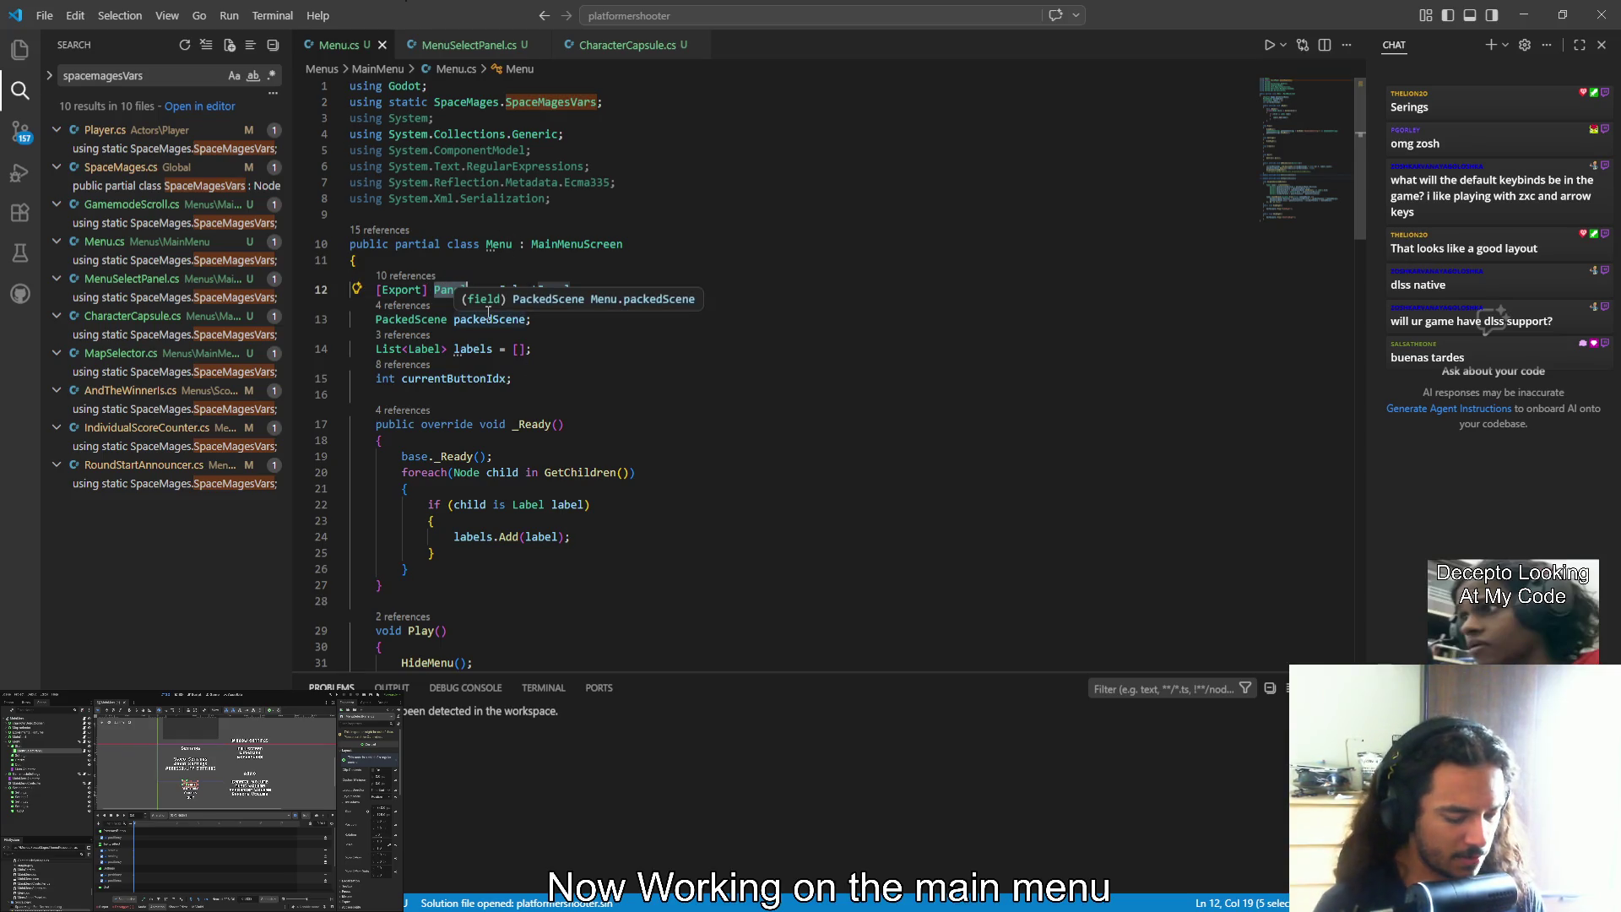
{"action": "type", "text": "Menu"}
{"action": "key", "text": "Down"}
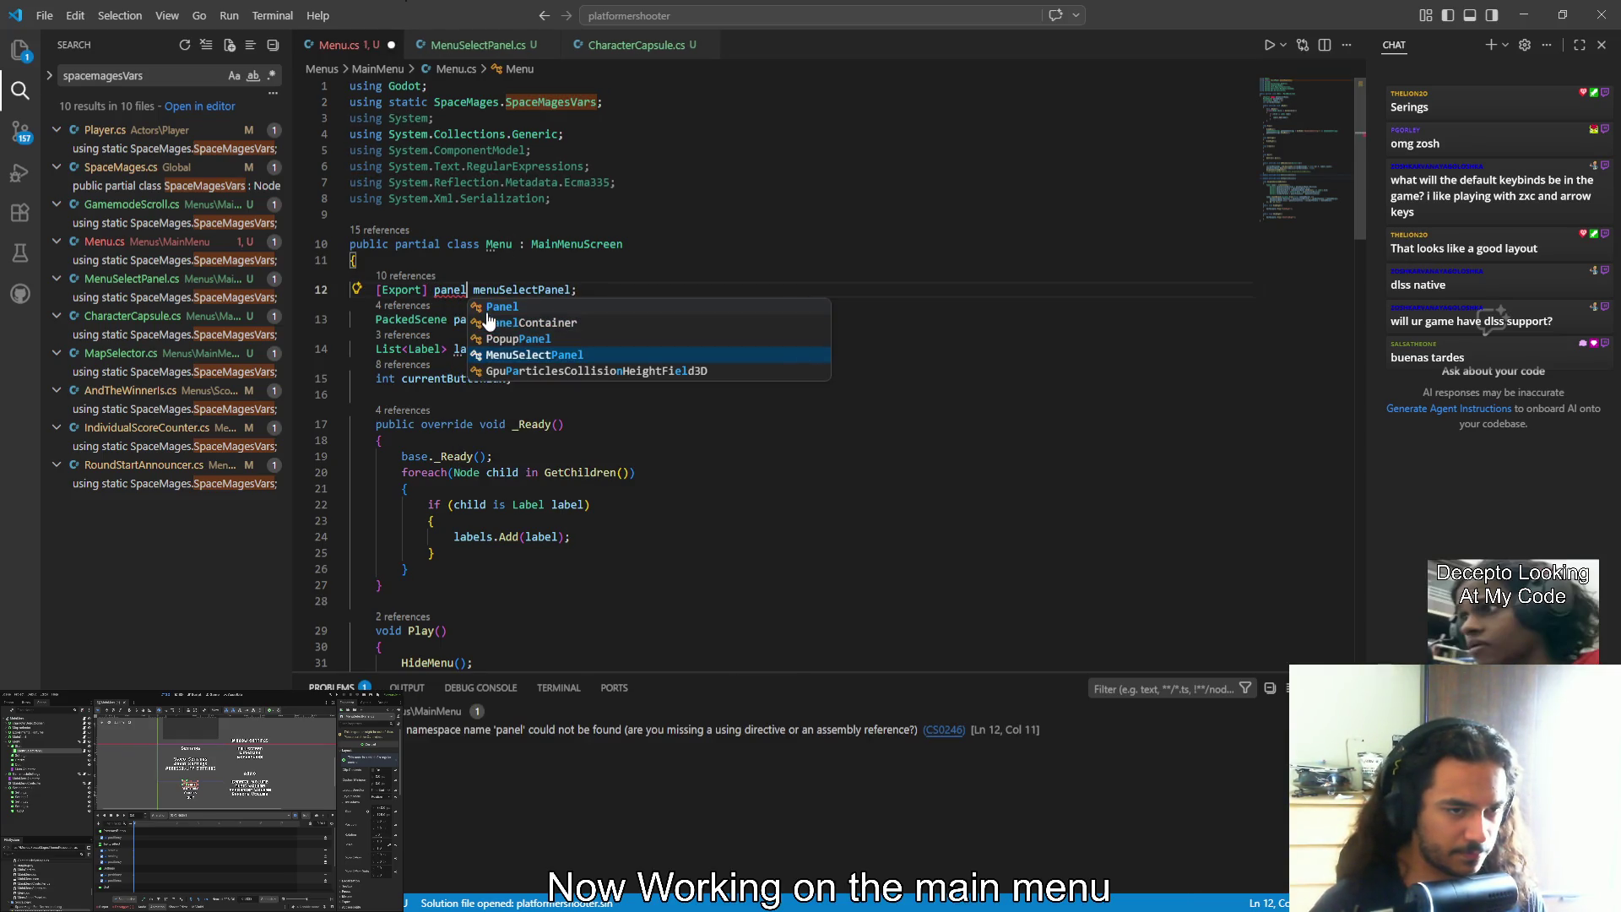
{"action": "key", "text": "Return"}
{"action": "key", "text": "ctrl+s"}
Replace OnMoveAction's body with menuSelectPanel.Move(dir); and save
{"action": "scroll", "coordinate": [524, 417], "scroll_direction": "down", "scroll_amount": 10}
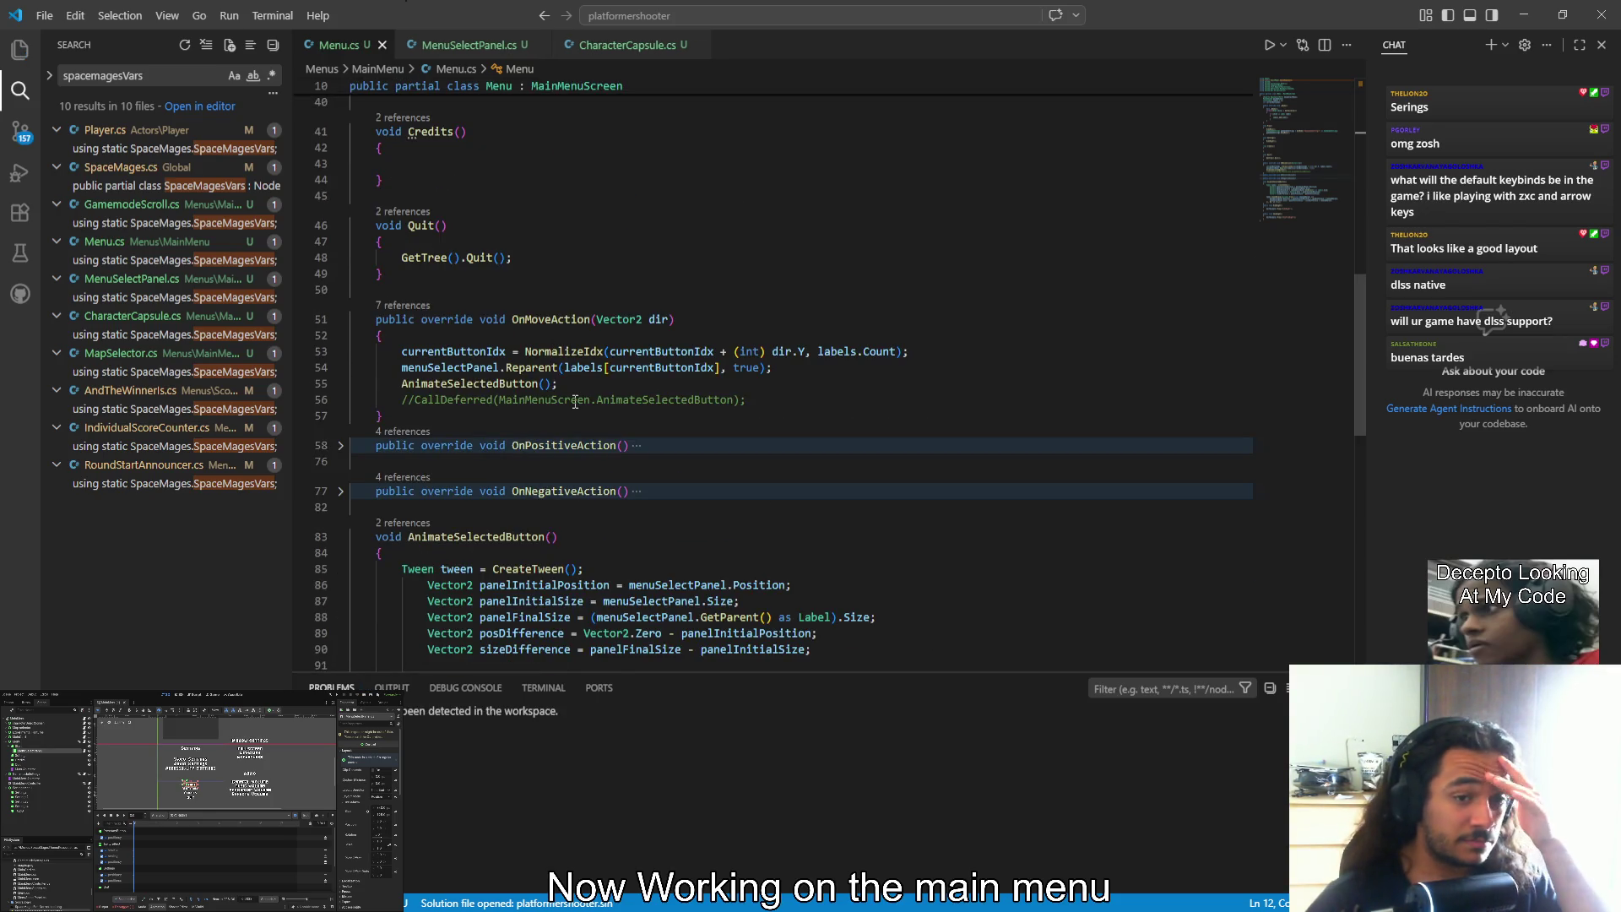
{"action": "left_click_drag", "start_coordinate": [756, 401], "coordinate": [397, 351]}
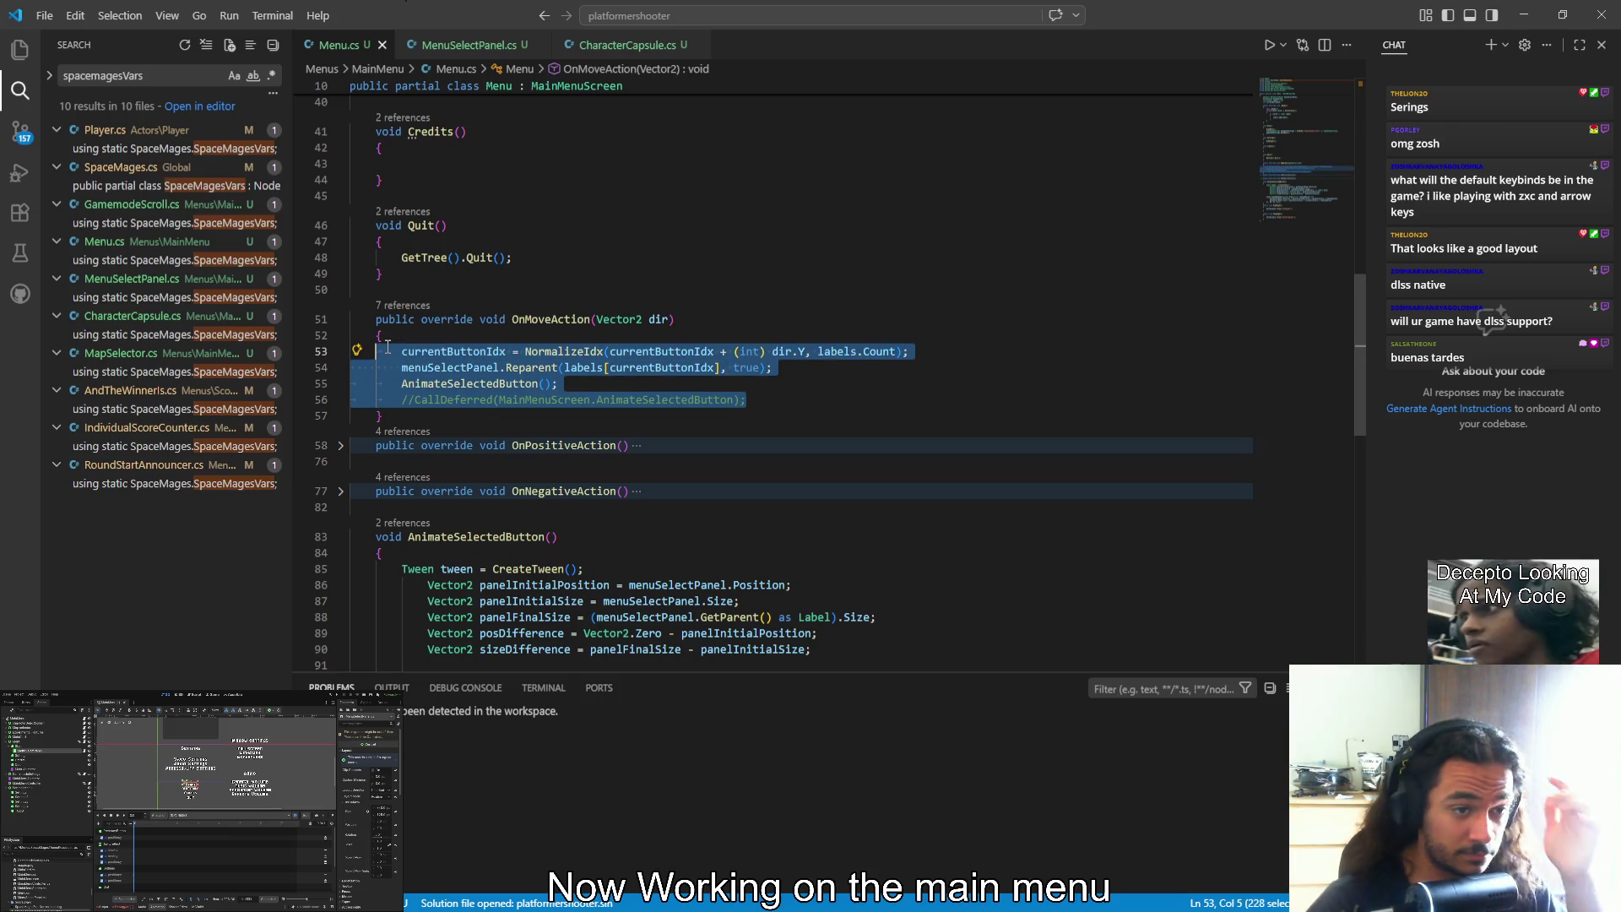
{"action": "type", "text": "men"}
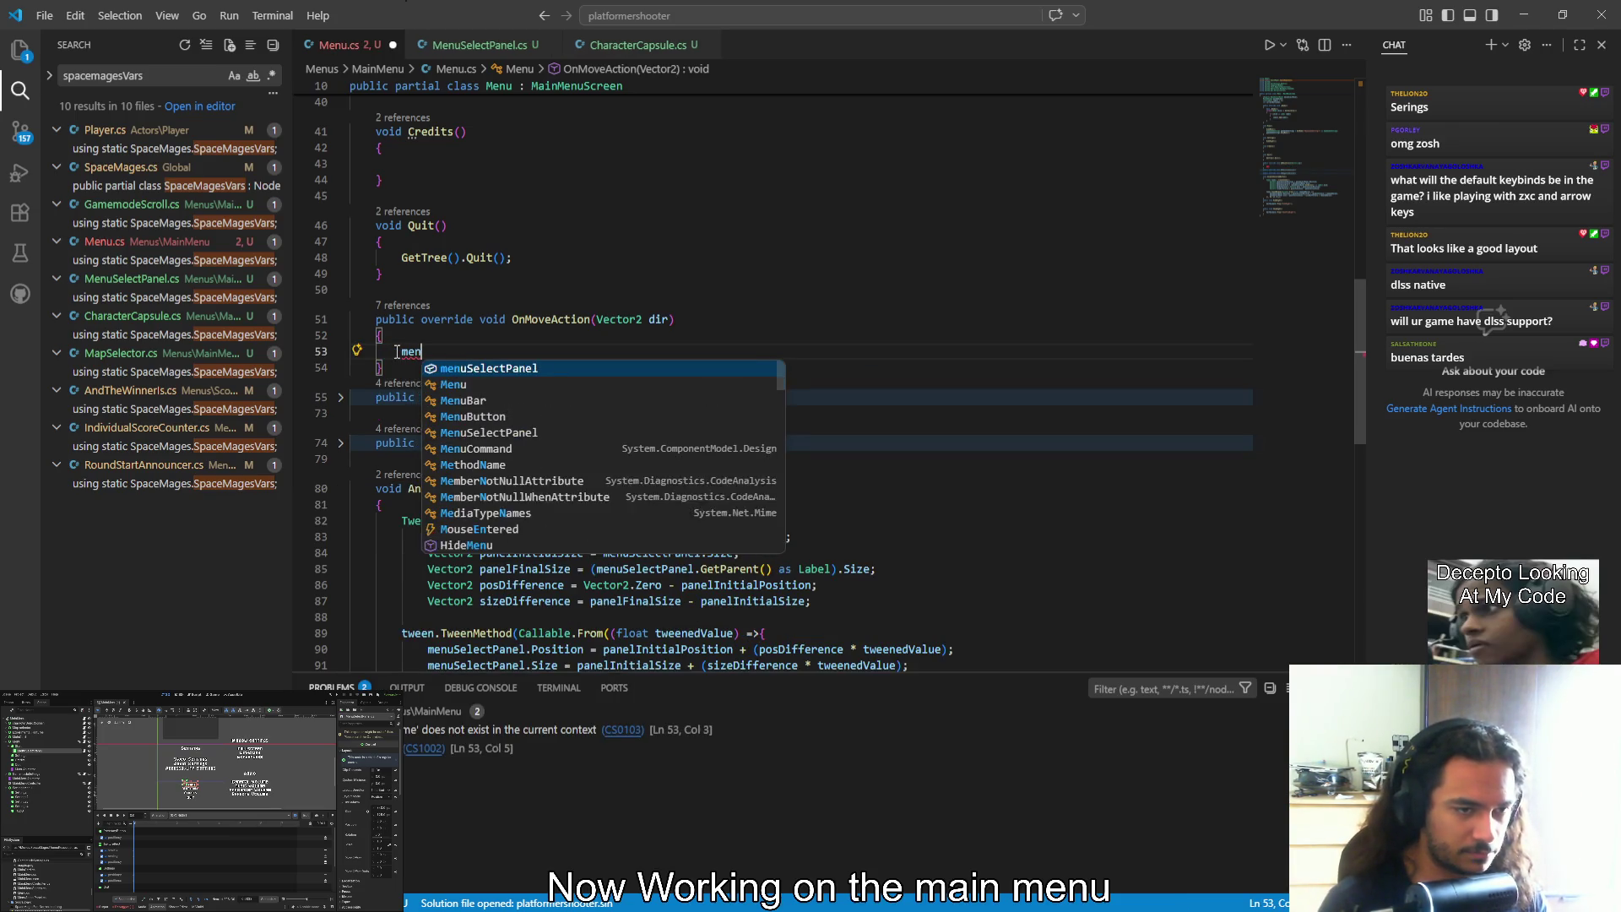
{"action": "type", "text": "uSelectPanel.move"}
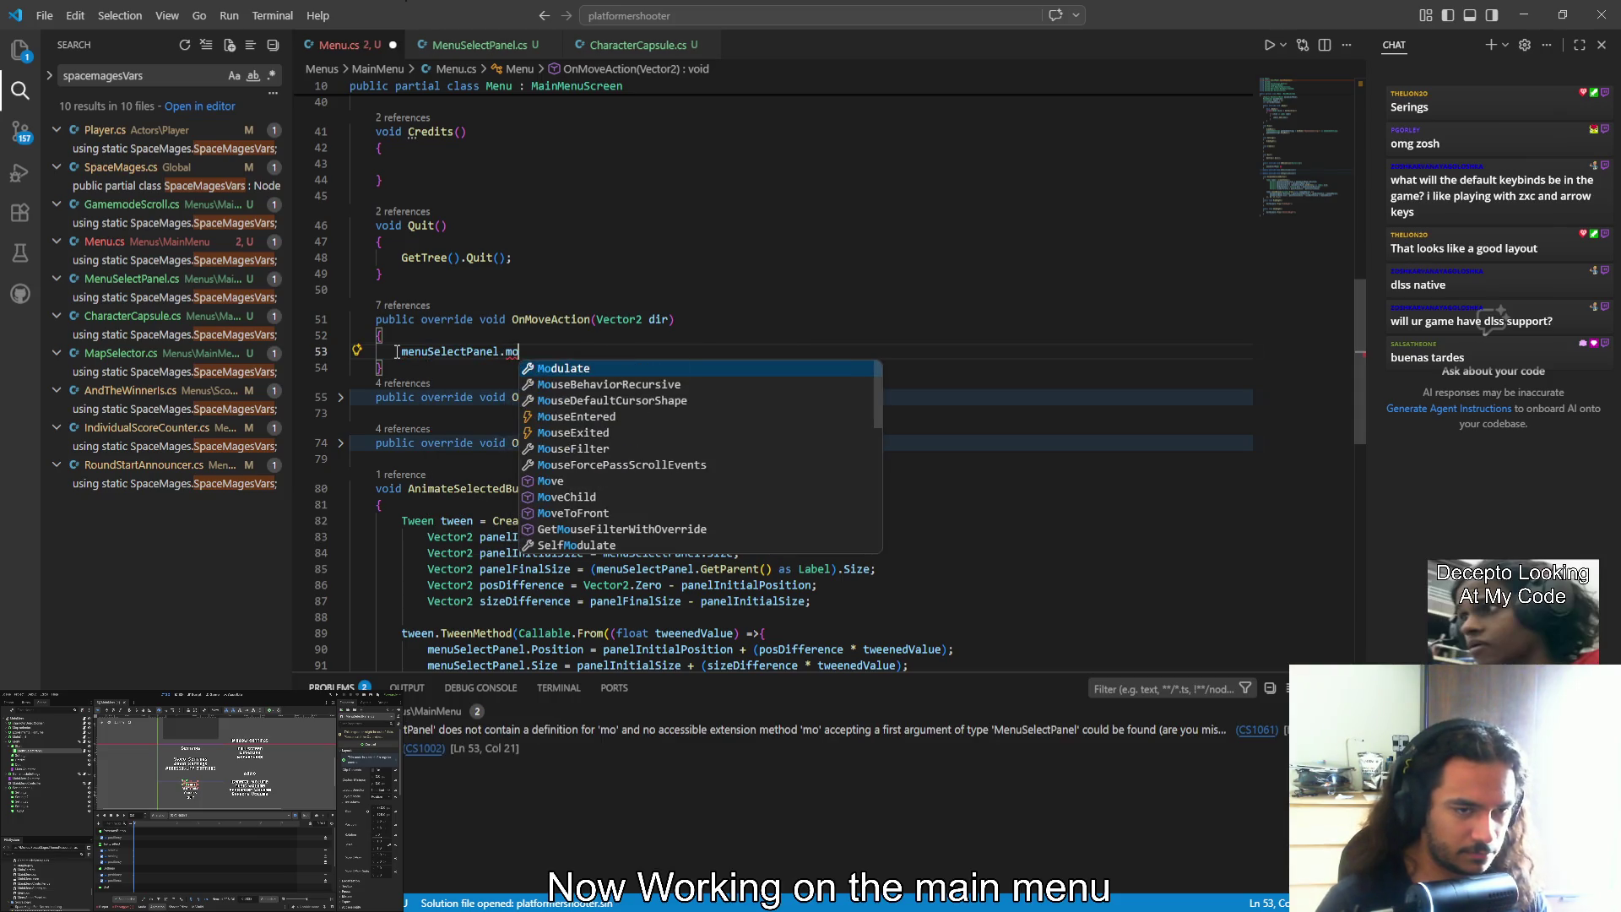
{"action": "key", "text": "Tab"}
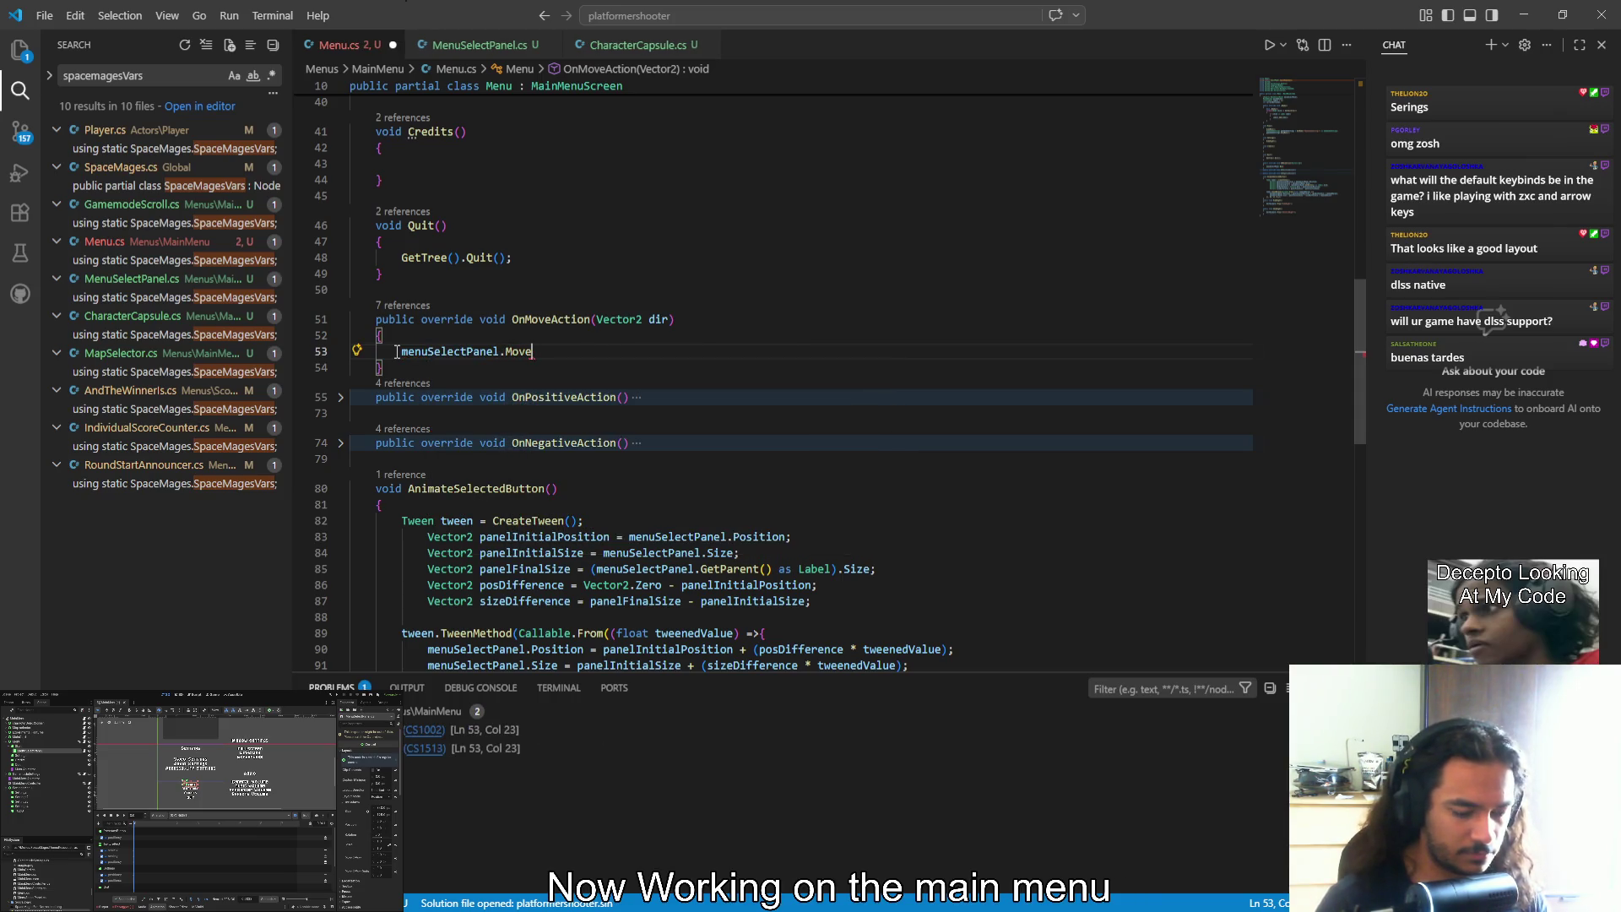
{"action": "type", "text": "(dir);"}
{"action": "key", "text": "ctrl+s"}
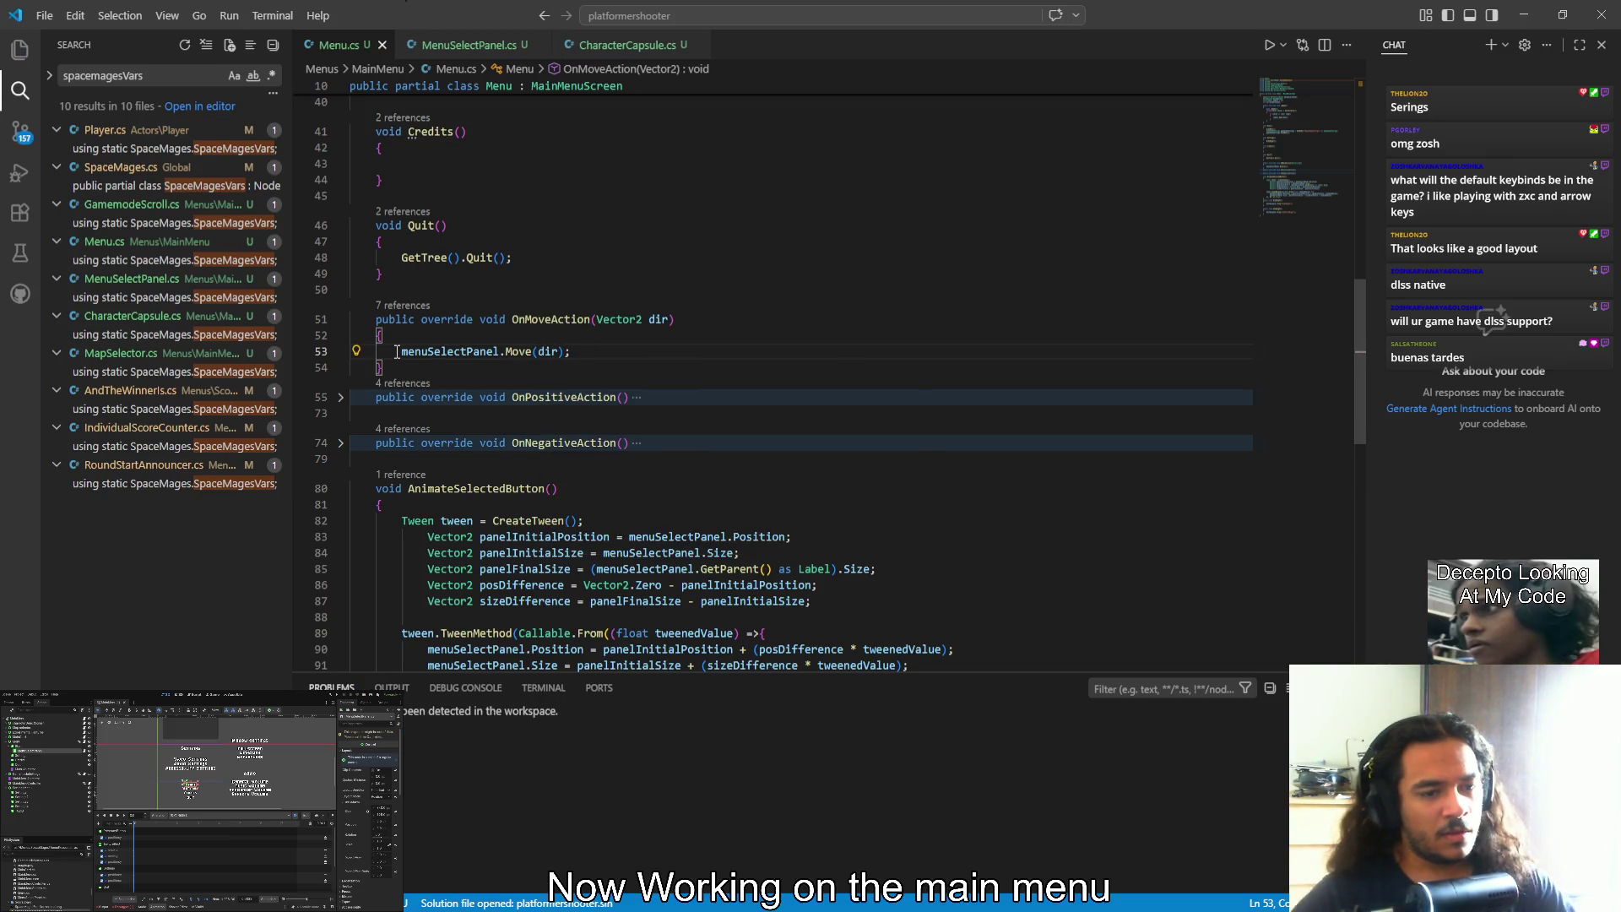
Delete the AnimateSelectedButton method and collapse OnMoveAction
{"action": "scroll", "coordinate": [638, 584], "scroll_direction": "down", "scroll_amount": 4}
{"action": "mouse_move", "coordinate": [396, 529]}
{"action": "left_mouse_down"}
{"action": "mouse_move", "coordinate": [338, 355]}
{"action": "mouse_move", "coordinate": [291, 327]}
{"action": "left_mouse_up"}
{"action": "key", "text": "Delete"}
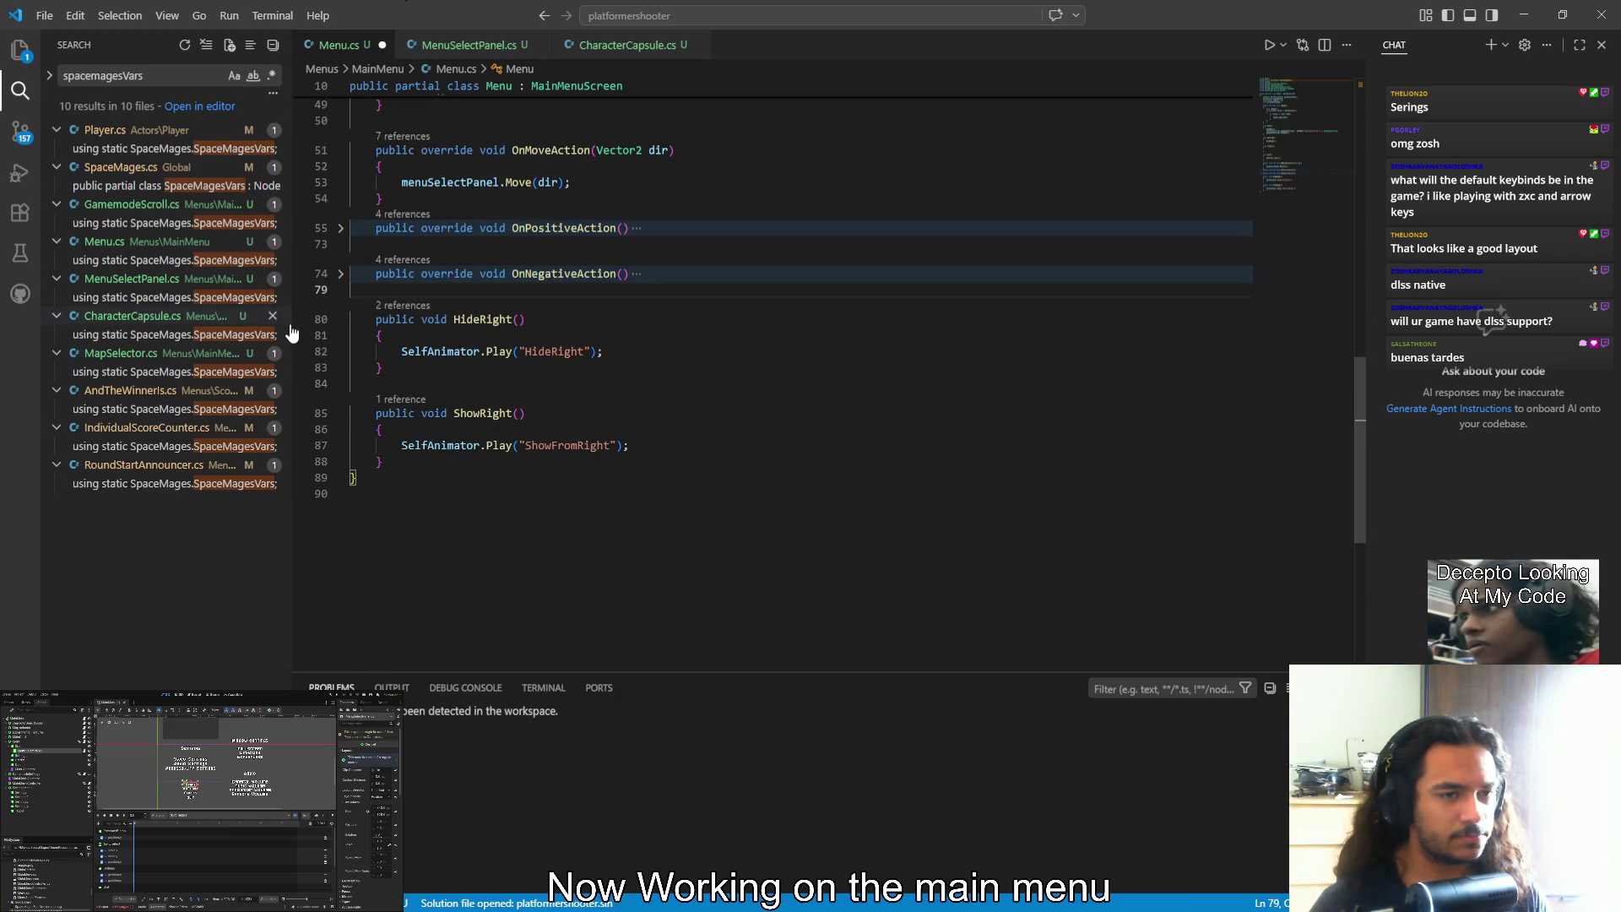
{"action": "scroll", "coordinate": [707, 449], "scroll_direction": "up", "scroll_amount": 3}
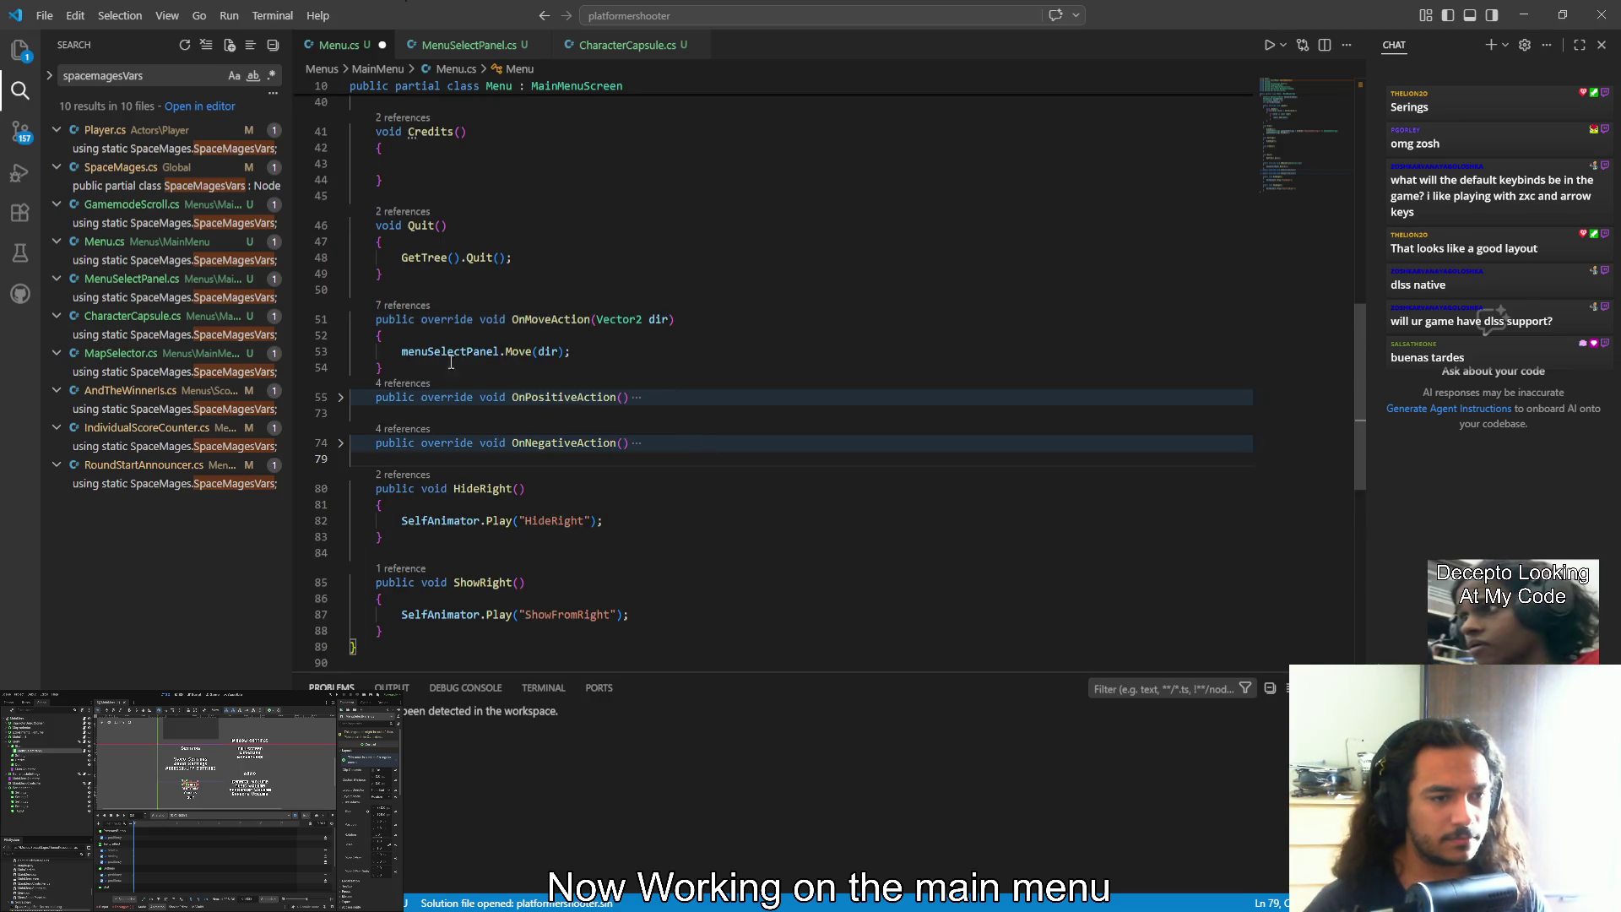
{"action": "left_click", "coordinate": [341, 320]}
{"action": "scroll", "coordinate": [503, 364], "scroll_direction": "up", "scroll_amount": 5}
{"action": "scroll", "coordinate": [503, 364], "scroll_direction": "up", "scroll_amount": 6}
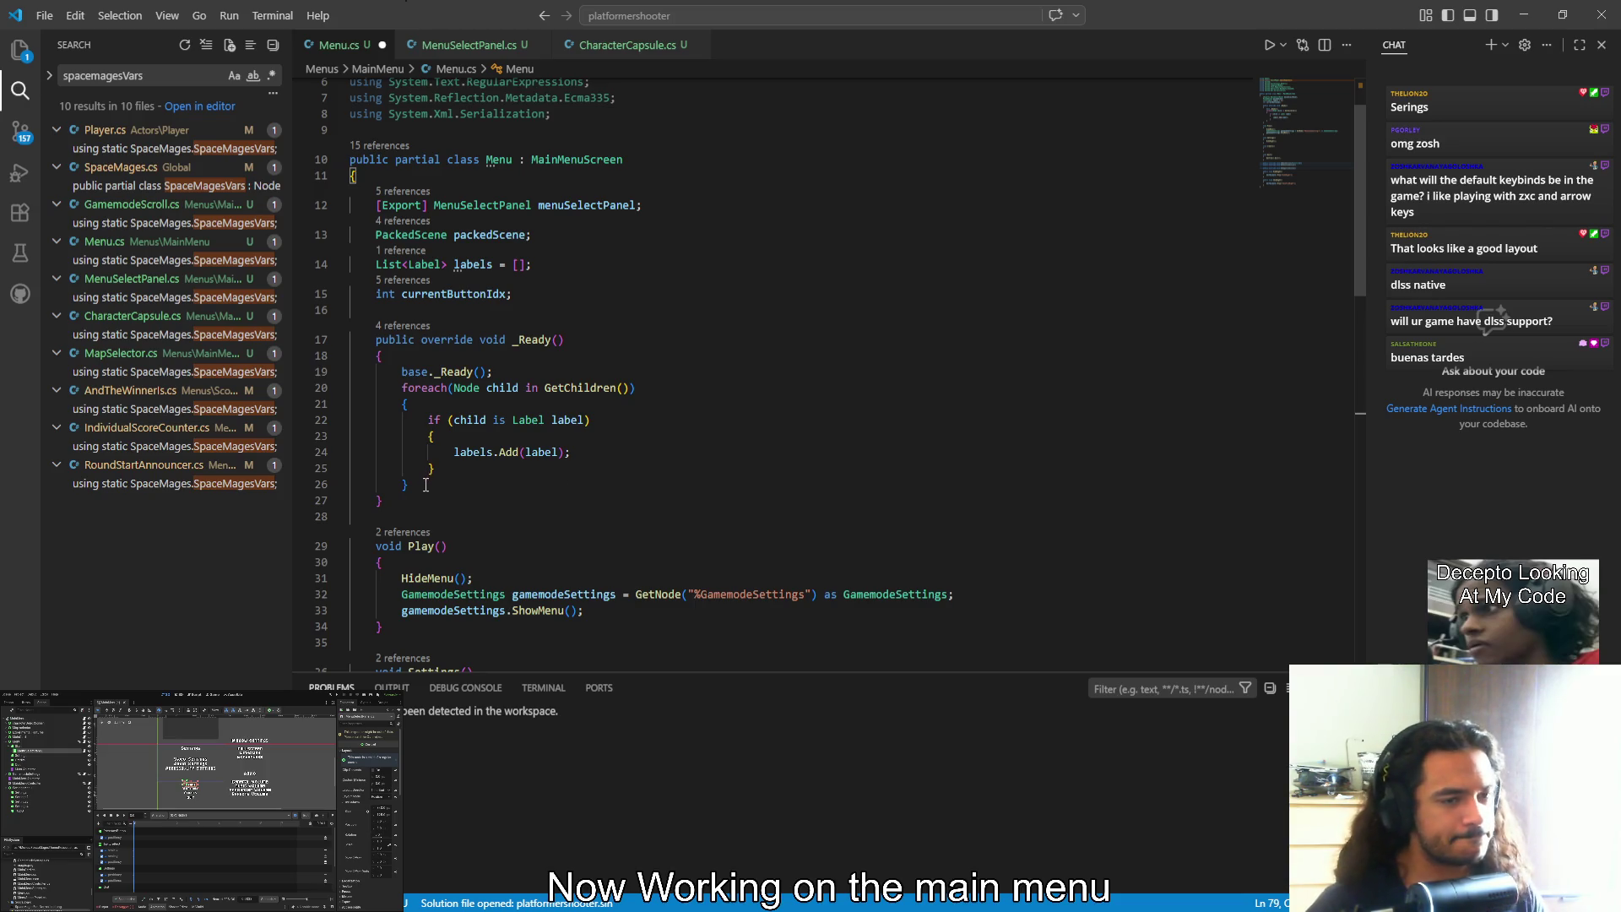
Delete the _Ready method with its label-collecting loop and save Menu.cs
{"action": "mouse_move", "coordinate": [423, 488]}
{"action": "left_mouse_down"}
{"action": "mouse_move", "coordinate": [371, 436]}
{"action": "mouse_move", "coordinate": [353, 371]}
{"action": "left_mouse_up"}
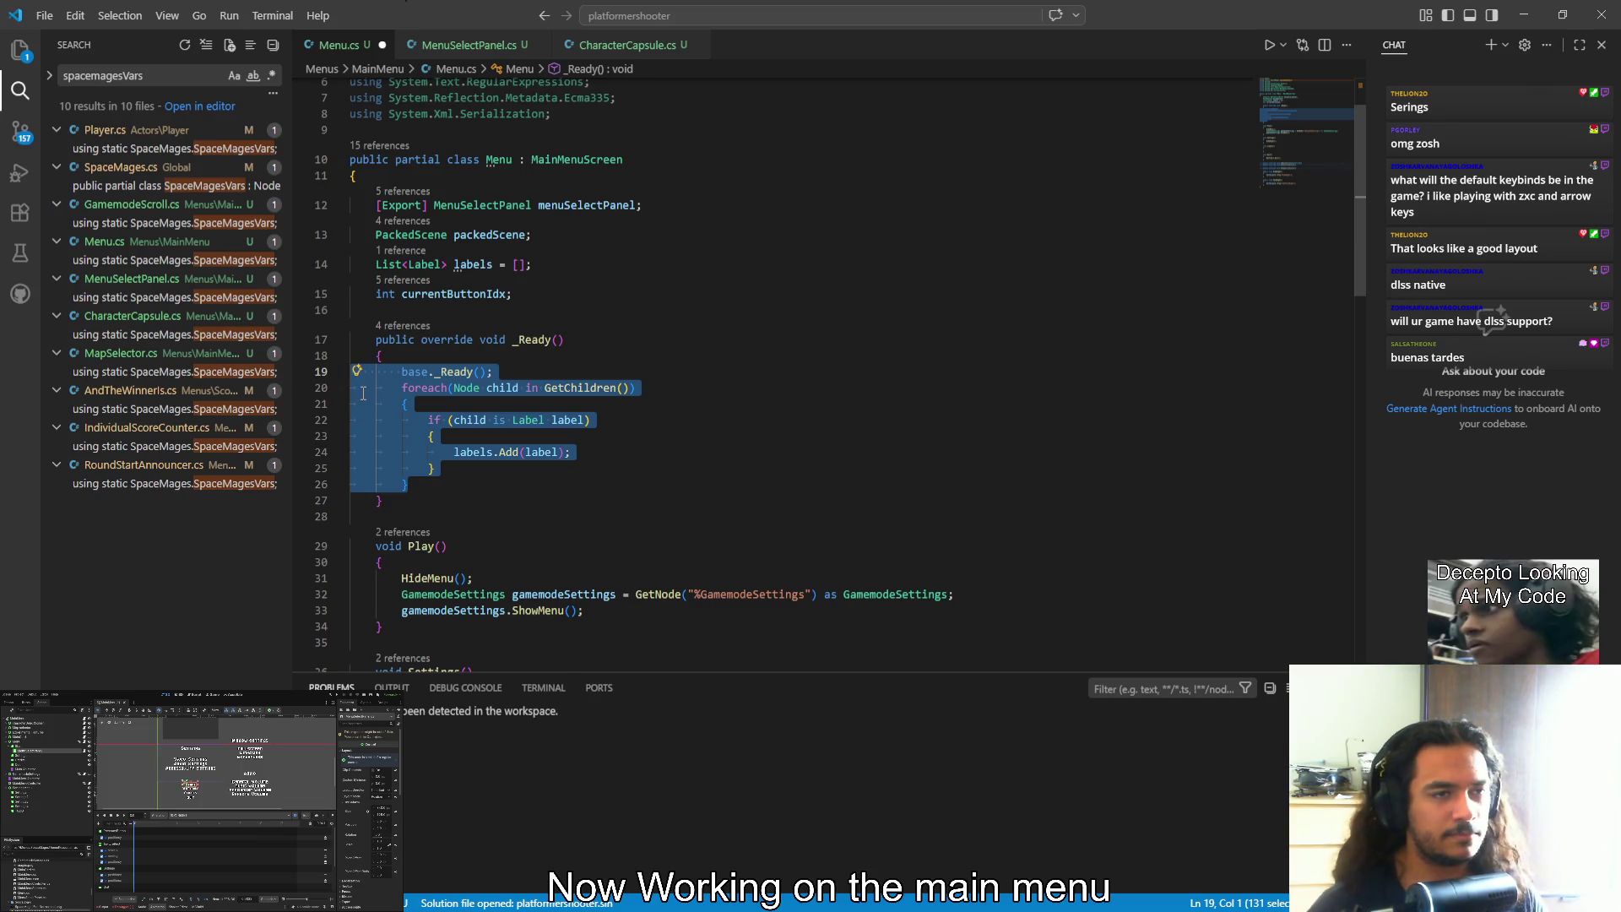
{"action": "key", "text": "BackSpace"}
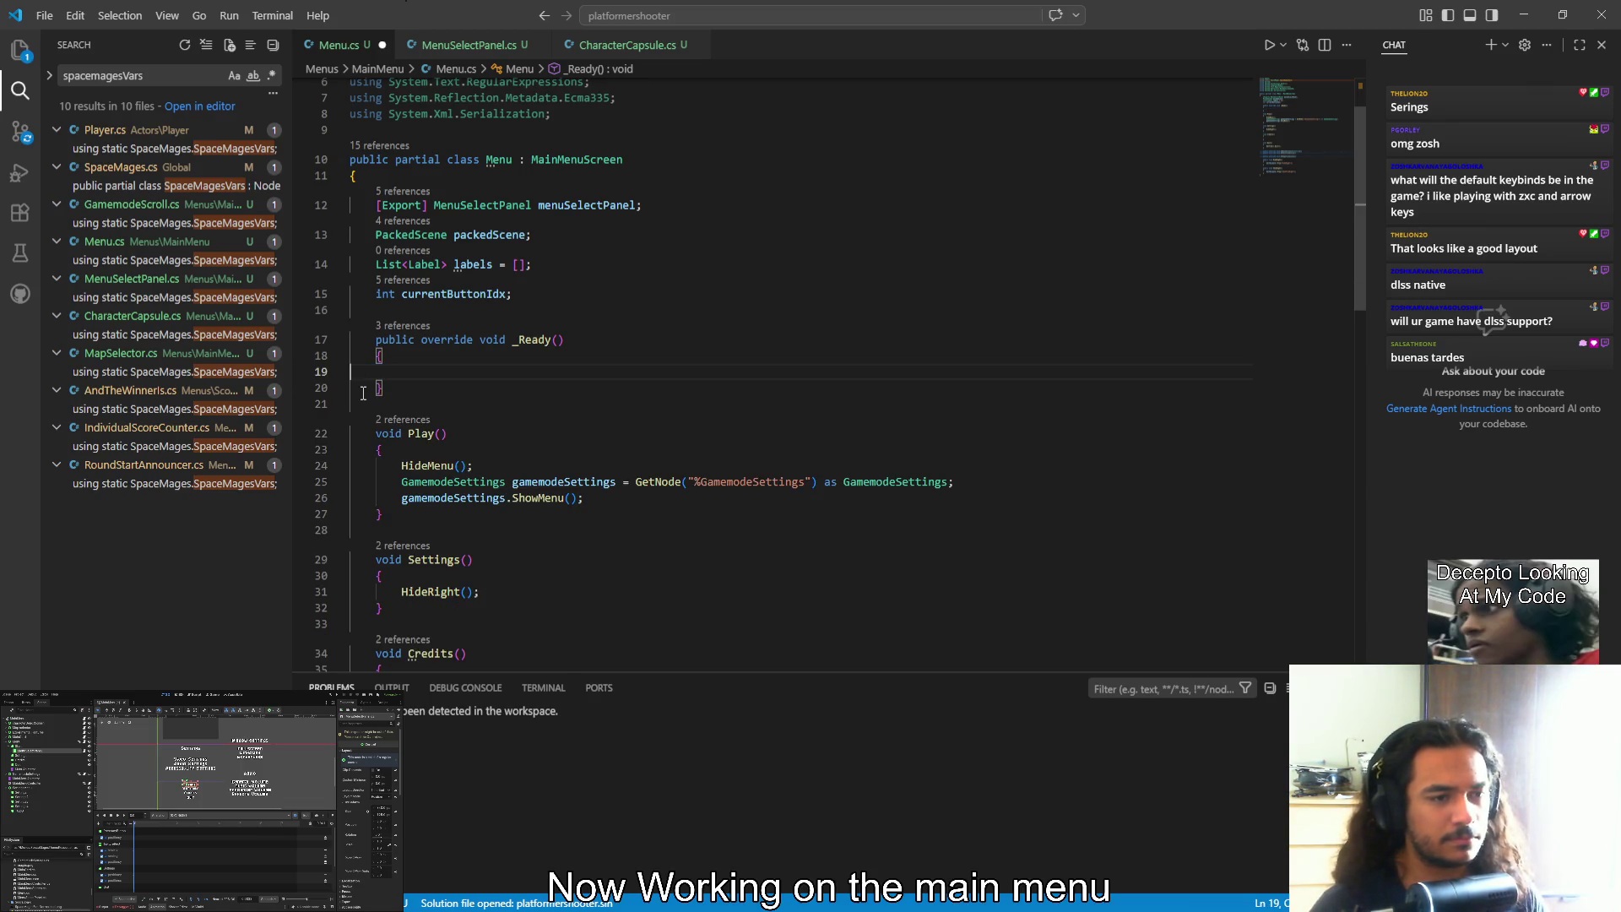
{"action": "key", "text": "Down"}
{"action": "key", "text": "Down"}
{"action": "key", "text": "shift+Up"}
{"action": "key", "text": "shift+Up"}
{"action": "key", "text": "shift+Up"}
{"action": "key", "text": "BackSpace"}
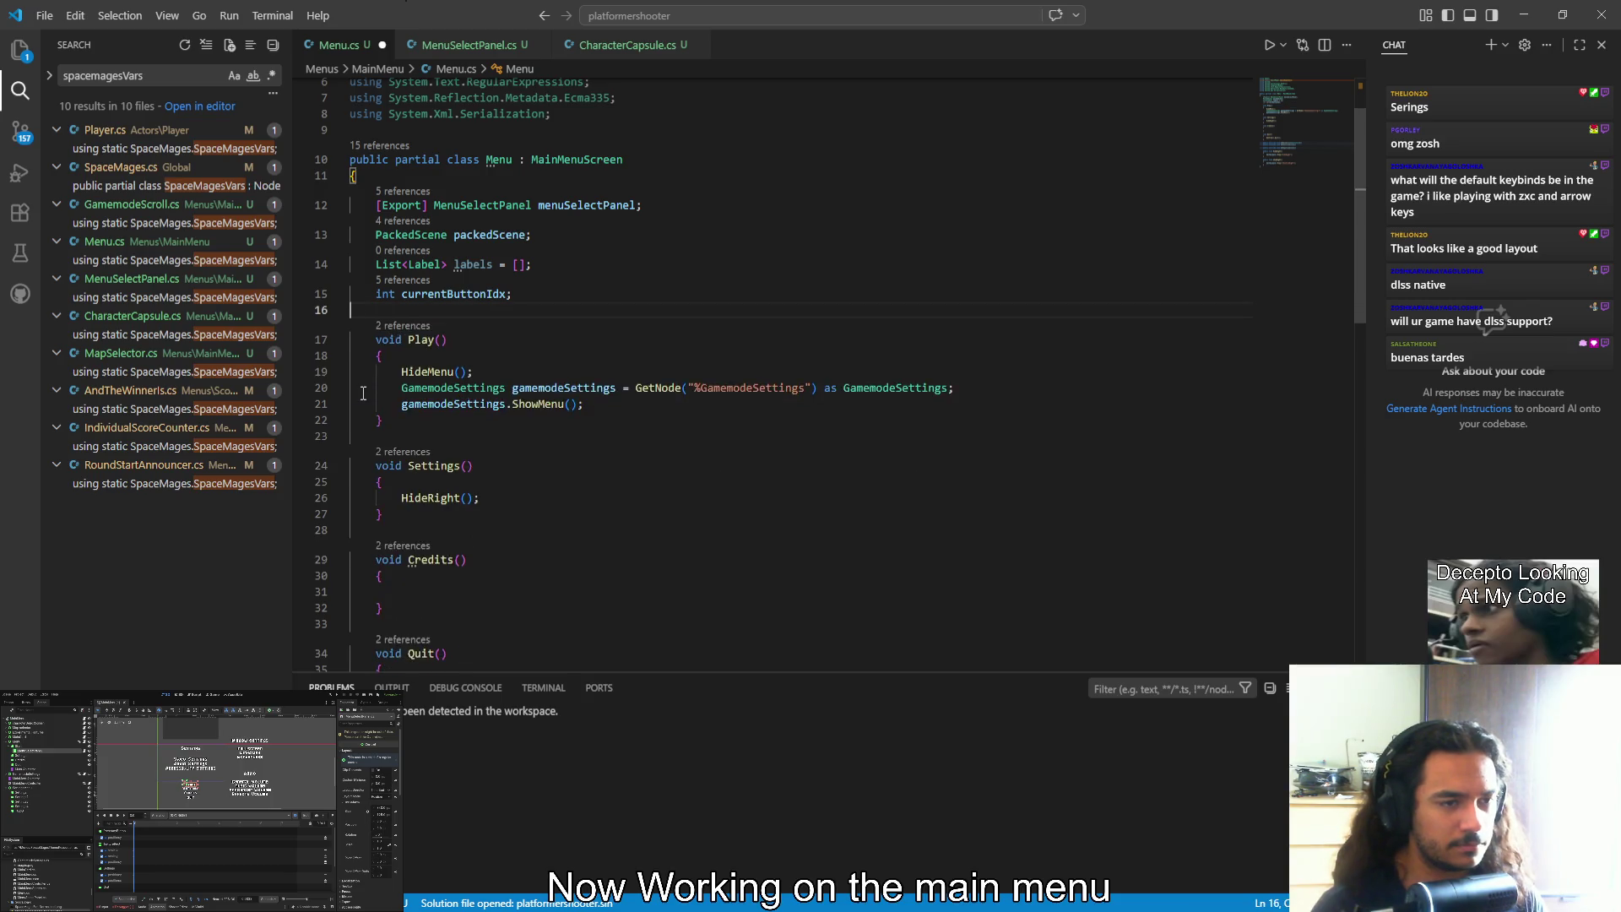
{"action": "key", "text": "ctrl+s"}
{"action": "left_click", "coordinate": [523, 46]}
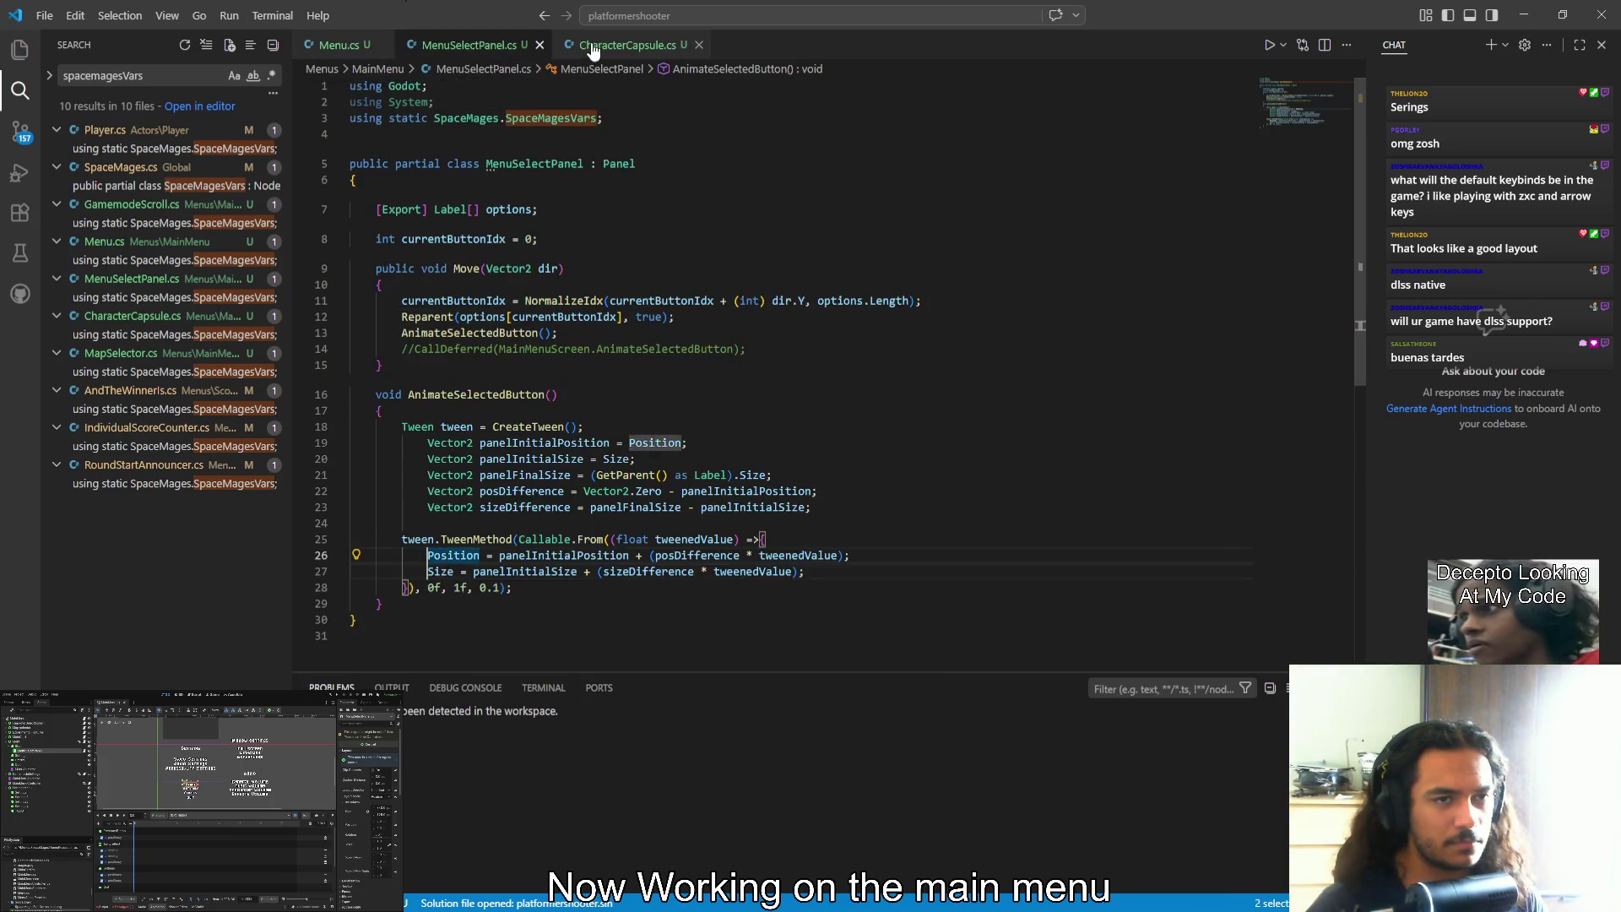
Review Menu.cs and CharacterCapsule.cs, then return to MenuSelectPanel.cs after the currentButtonIdx field
{"action": "left_click", "coordinate": [592, 49]}
{"action": "left_click", "coordinate": [342, 52]}
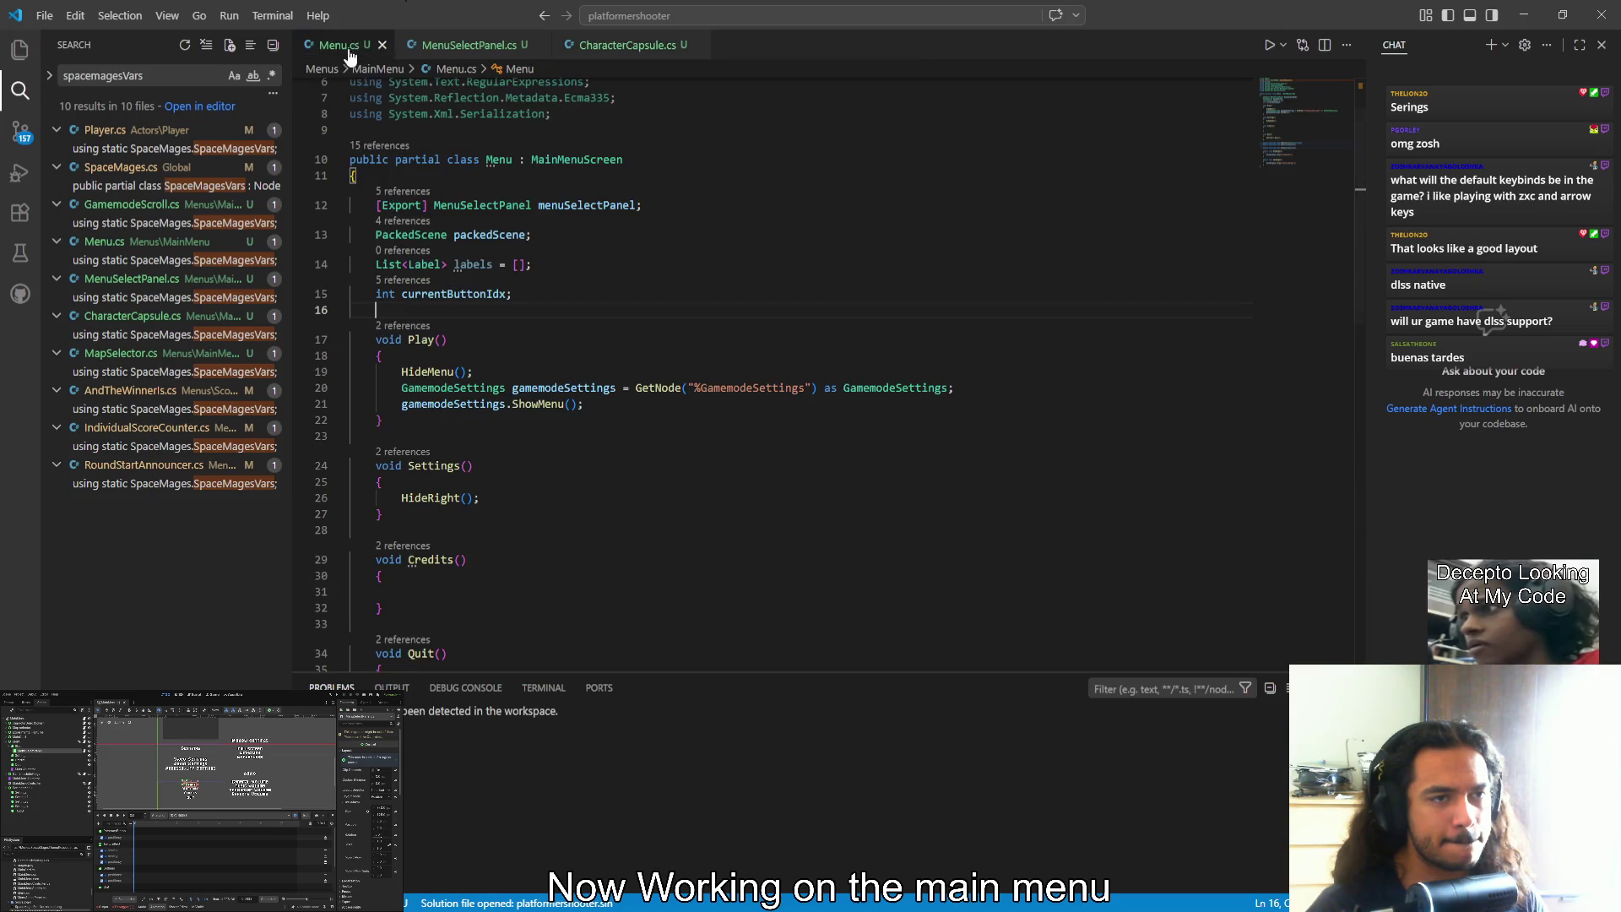
{"action": "left_click", "coordinate": [460, 49]}
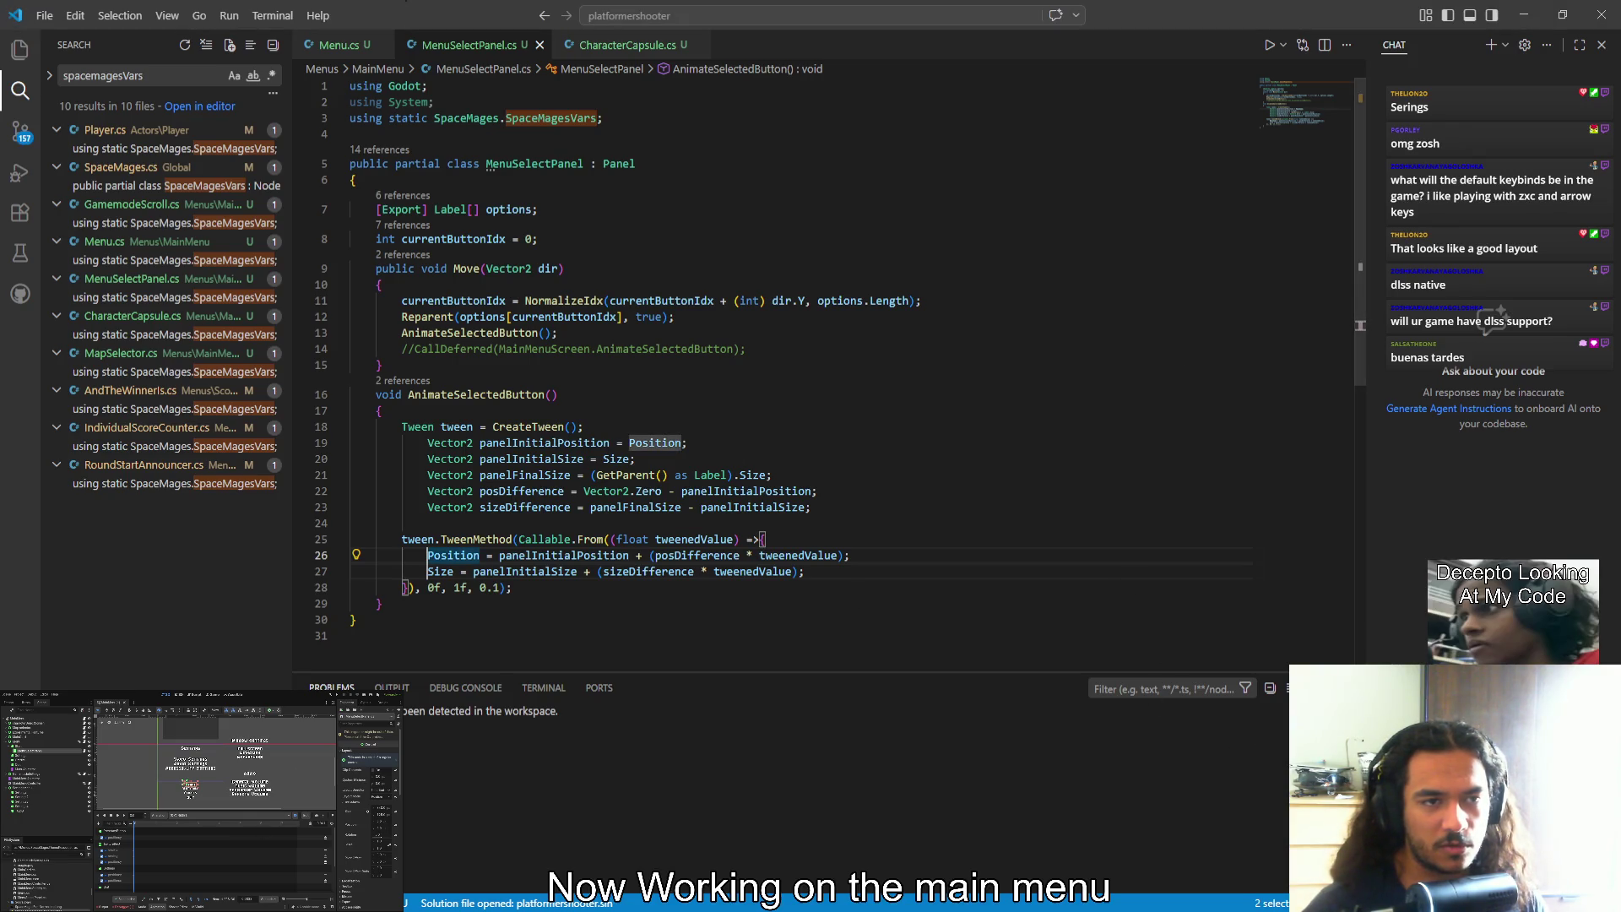
{"action": "left_click", "coordinate": [338, 45]}
{"action": "left_click", "coordinate": [581, 42]}
{"action": "scroll", "coordinate": [507, 253], "scroll_direction": "up", "scroll_amount": 5}
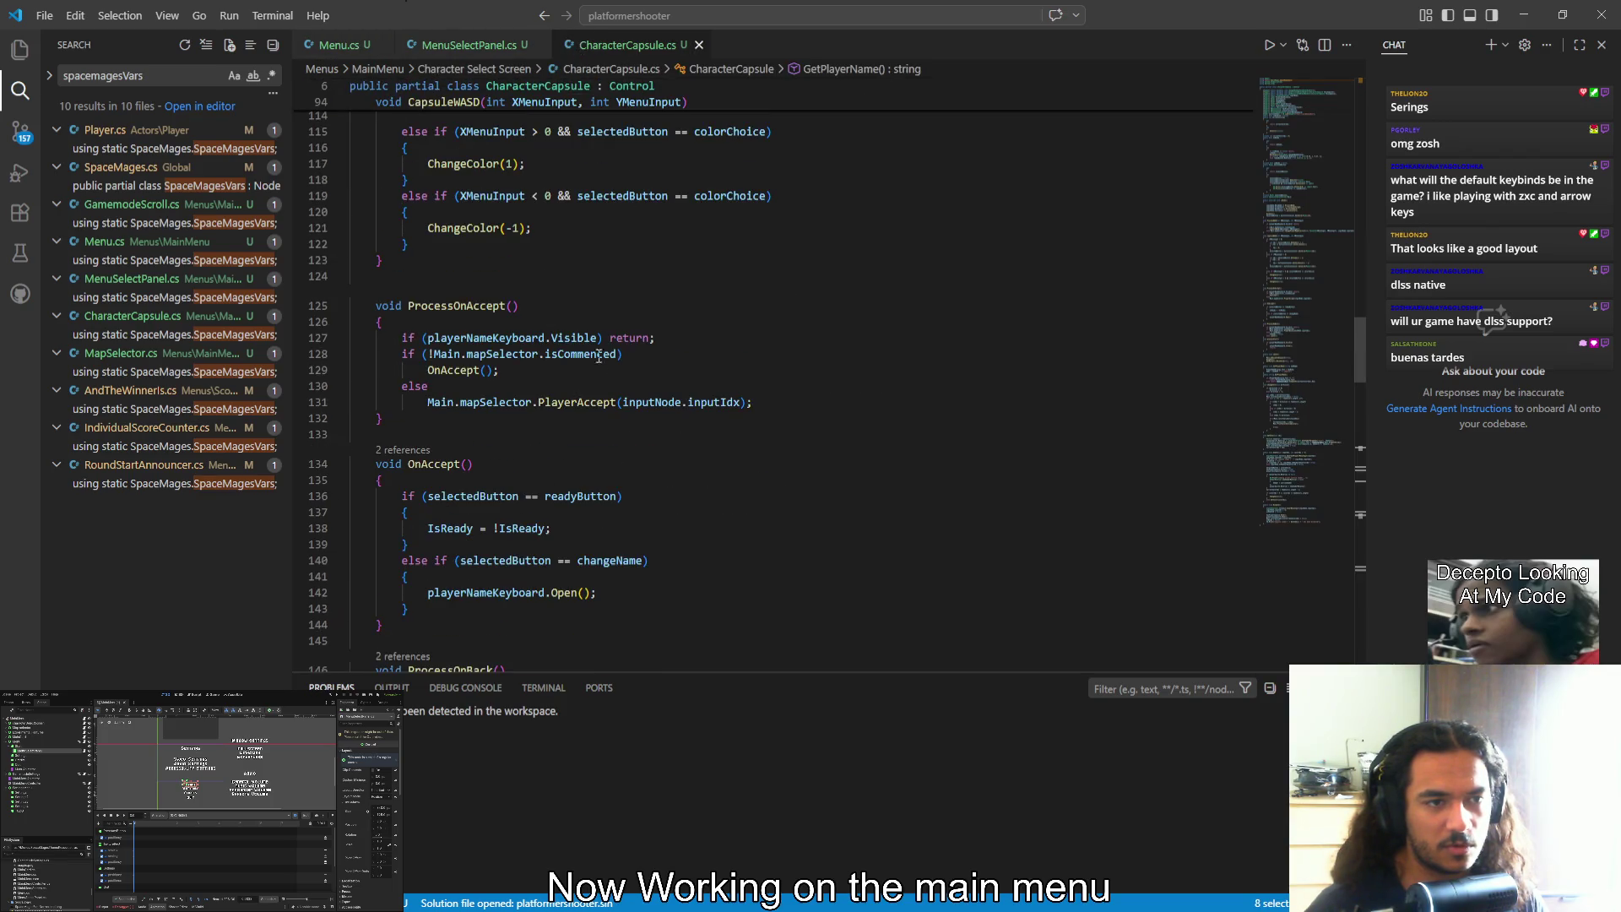
{"action": "left_click", "coordinate": [469, 45]}
{"action": "left_click", "coordinate": [623, 240]}
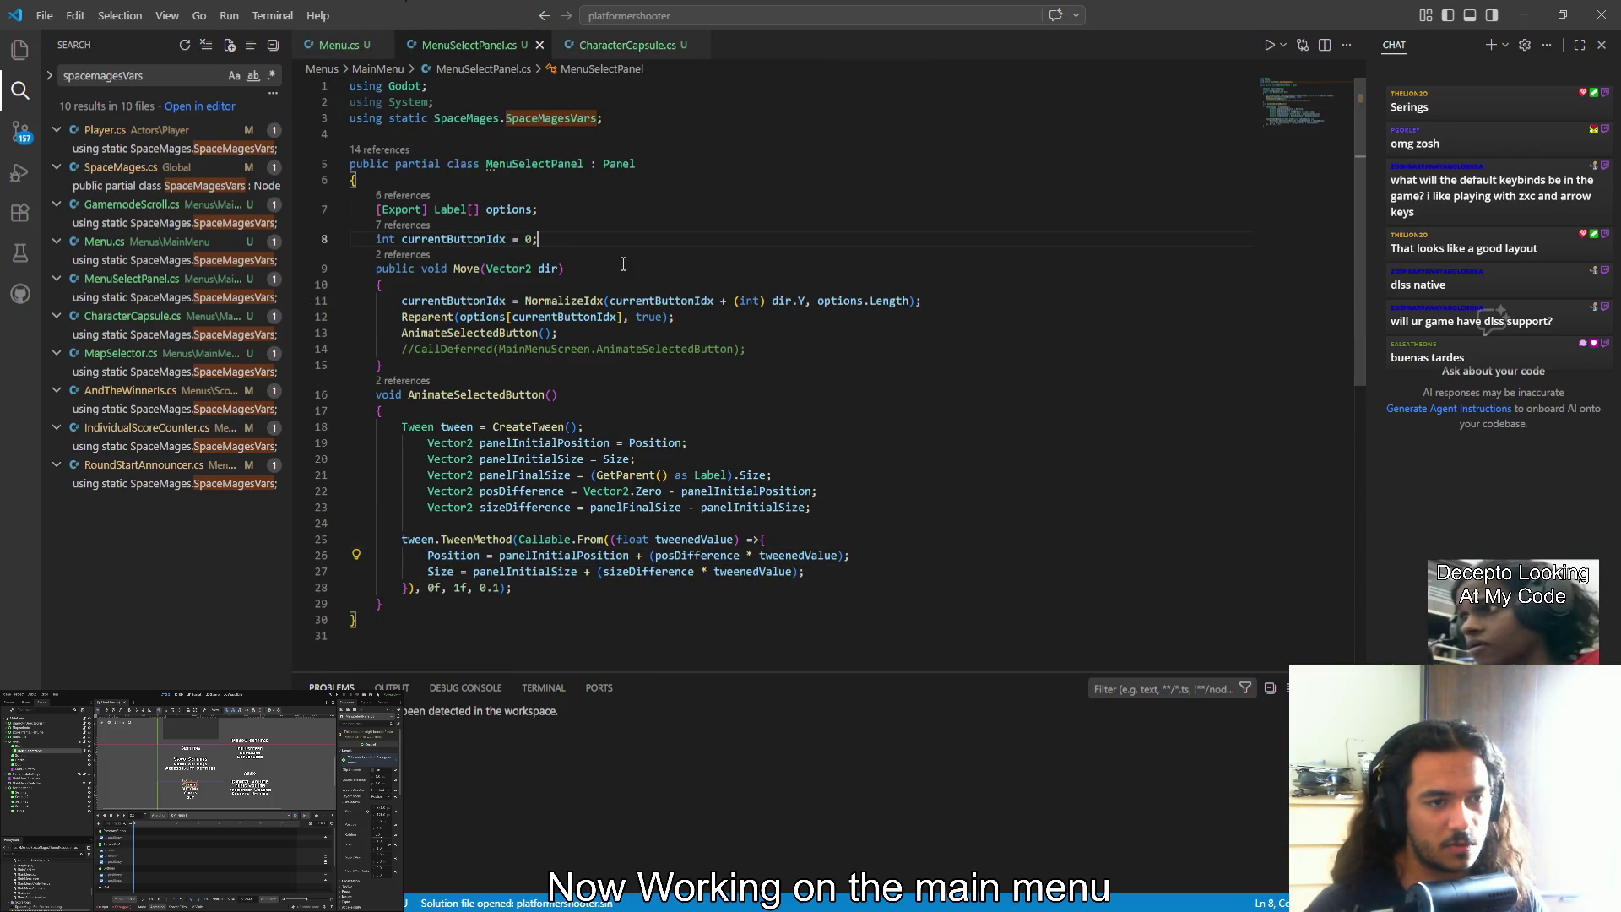
Insert a _Ready override below currentButtonIdx and remove its base._Ready() call
{"action": "key", "text": "Return"}
{"action": "key", "text": "Return"}
{"action": "key", "text": "Return"}
{"action": "left_click", "coordinate": [623, 264]}
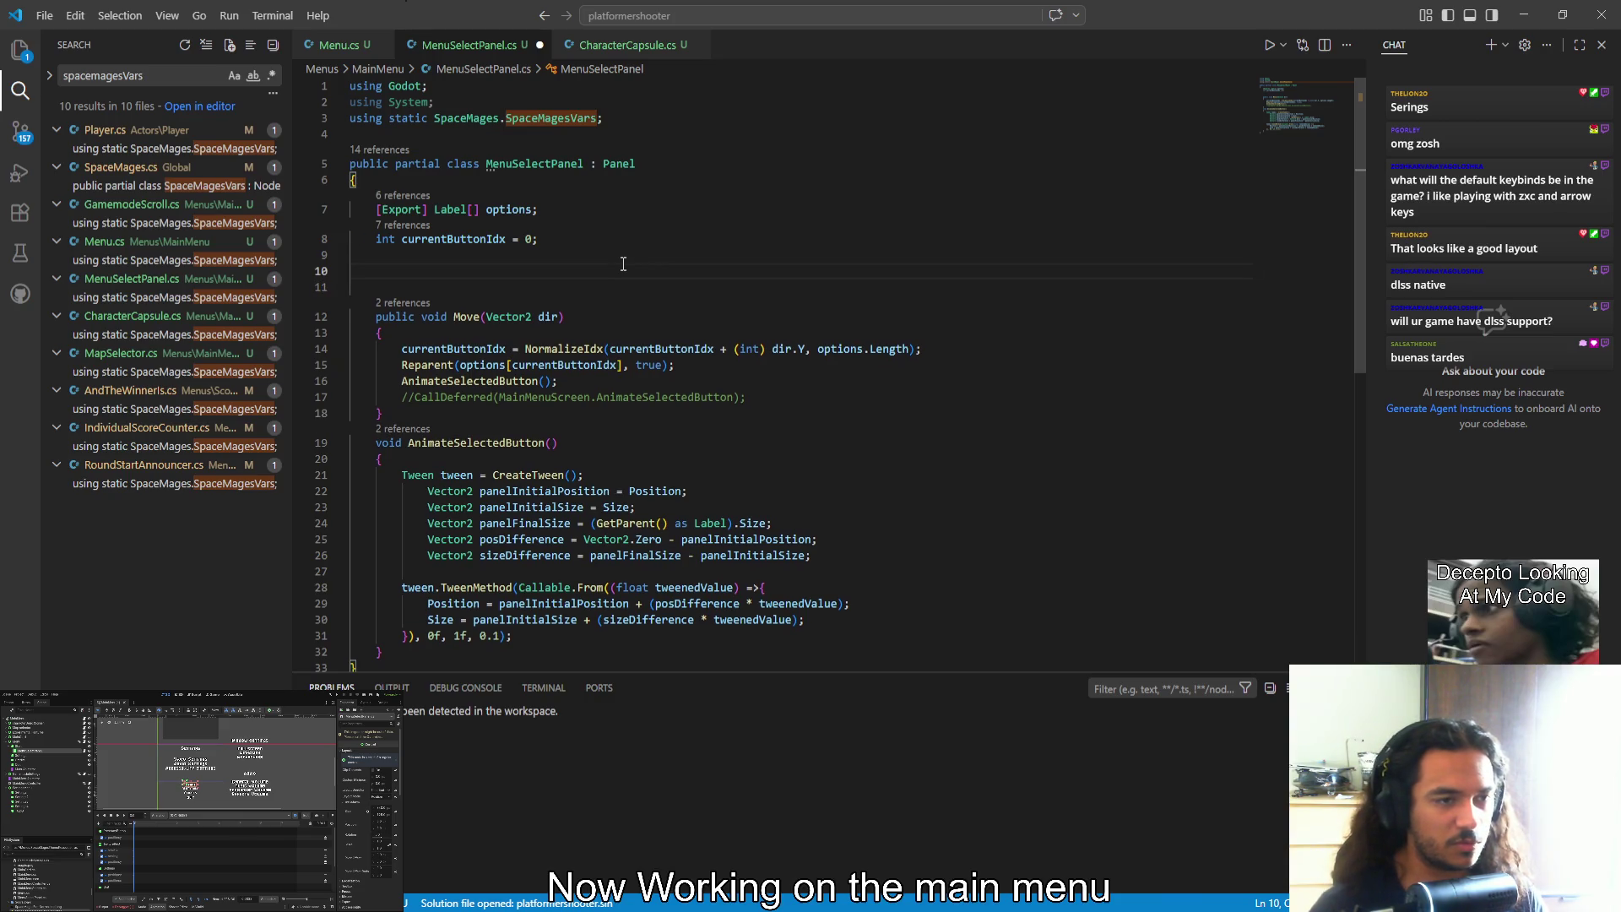
{"action": "type", "text": "ove"}
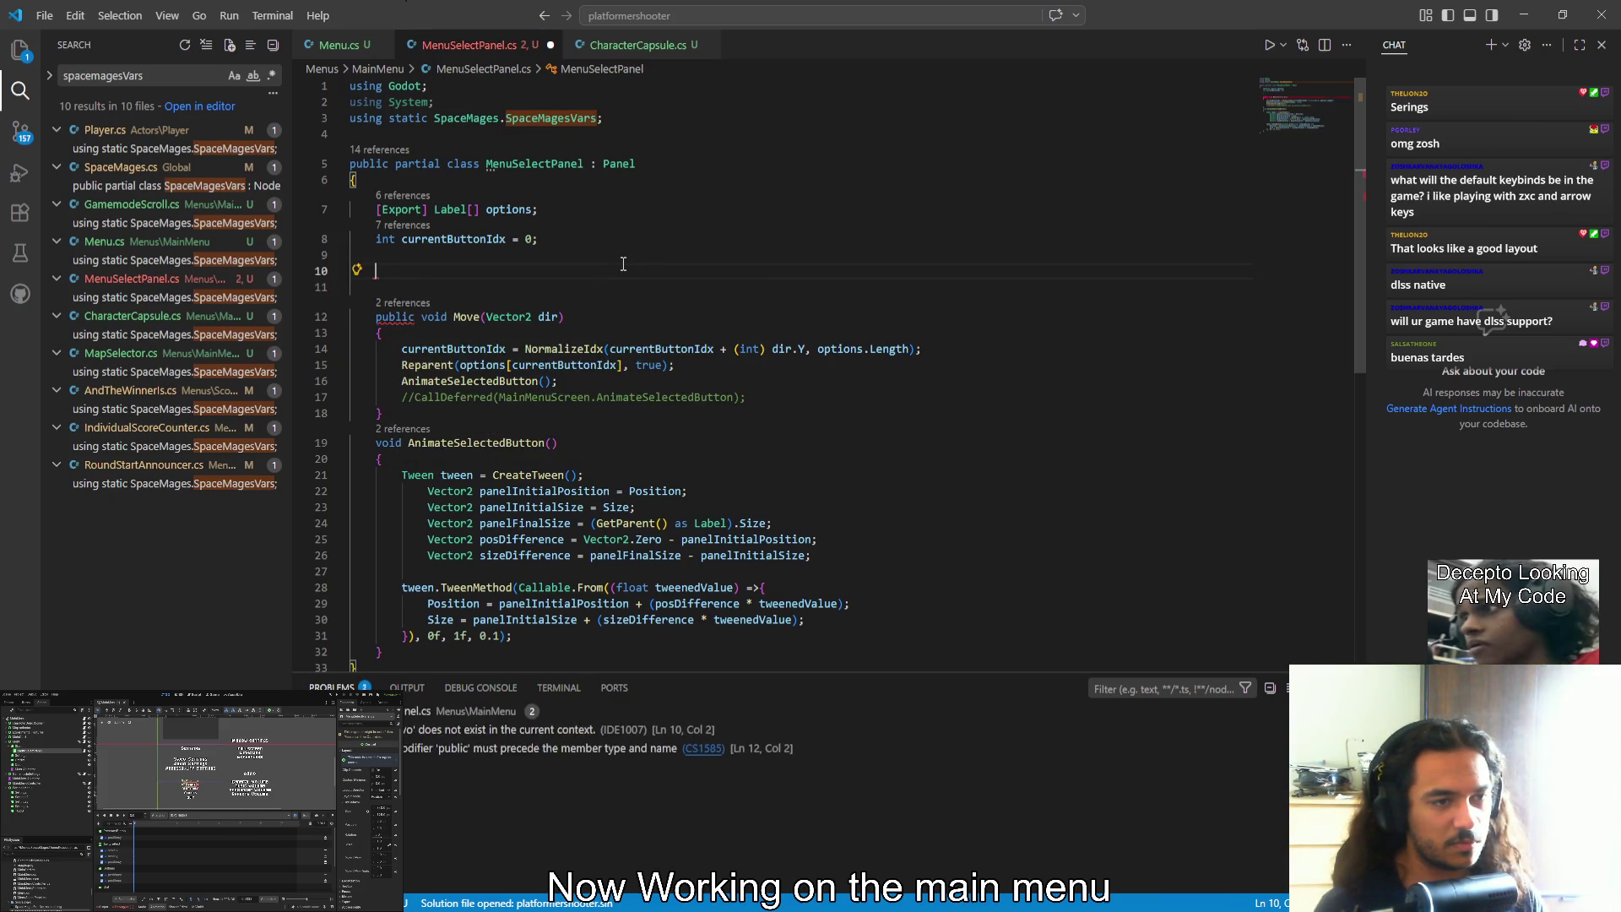
{"action": "key", "text": "Tab"}
{"action": "key", "text": "Return"}
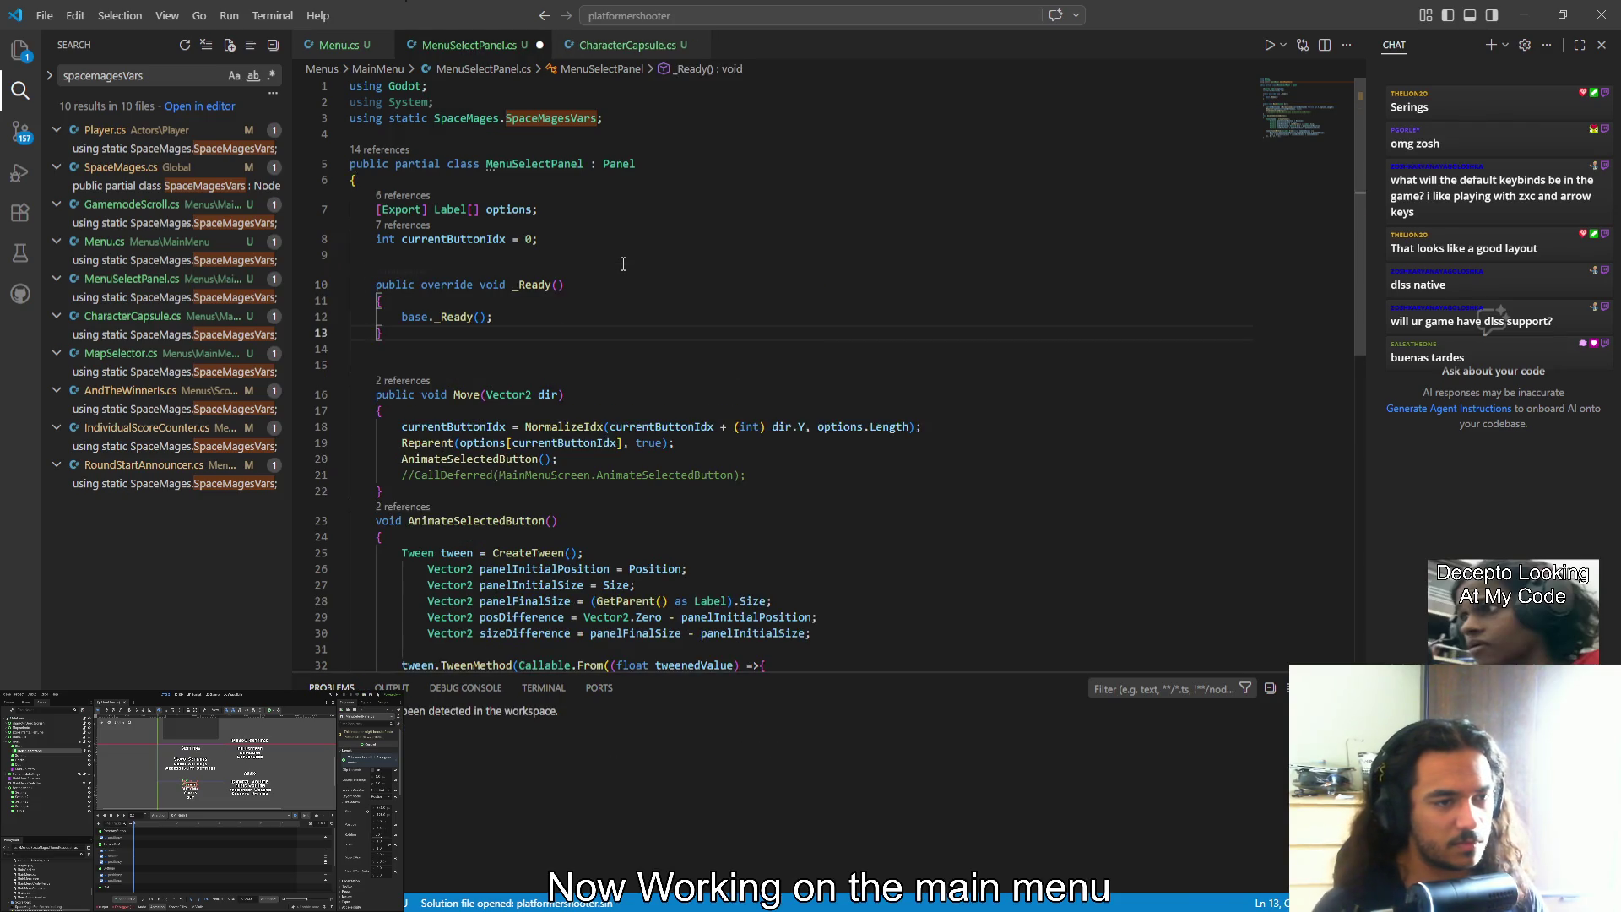
{"action": "key", "text": "Up"}
{"action": "key", "text": "End"}
{"action": "key", "text": "ctrl+shift+Left"}
{"action": "key", "text": "ctrl+shift+Left"}
{"action": "key", "text": "ctrl+shift+Left"}
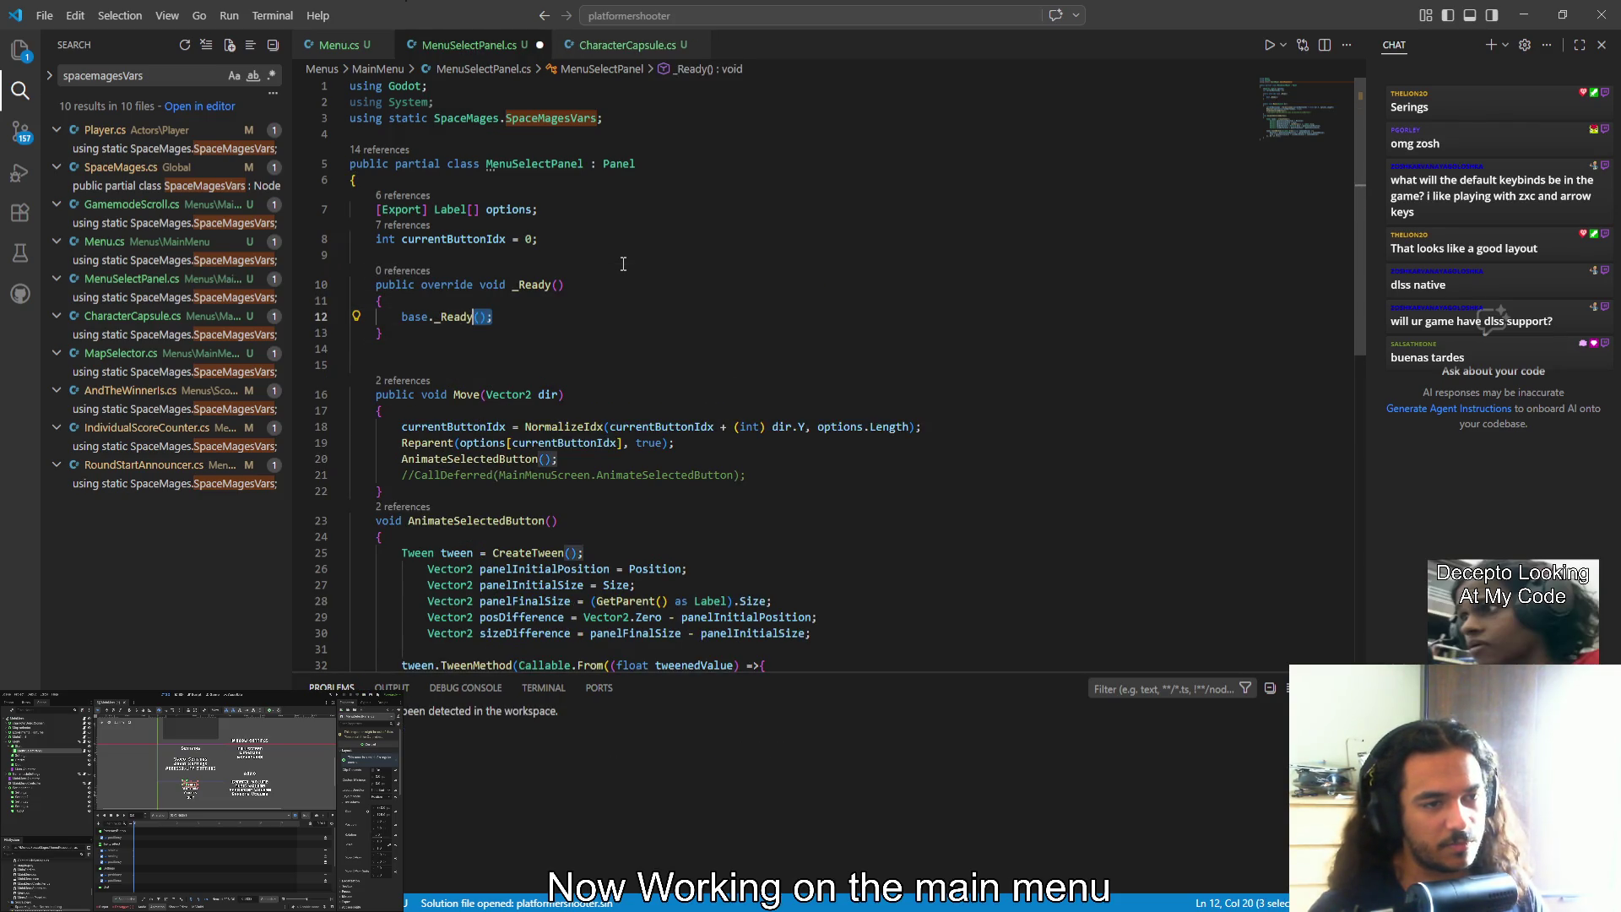
{"action": "key", "text": "BackSpace"}
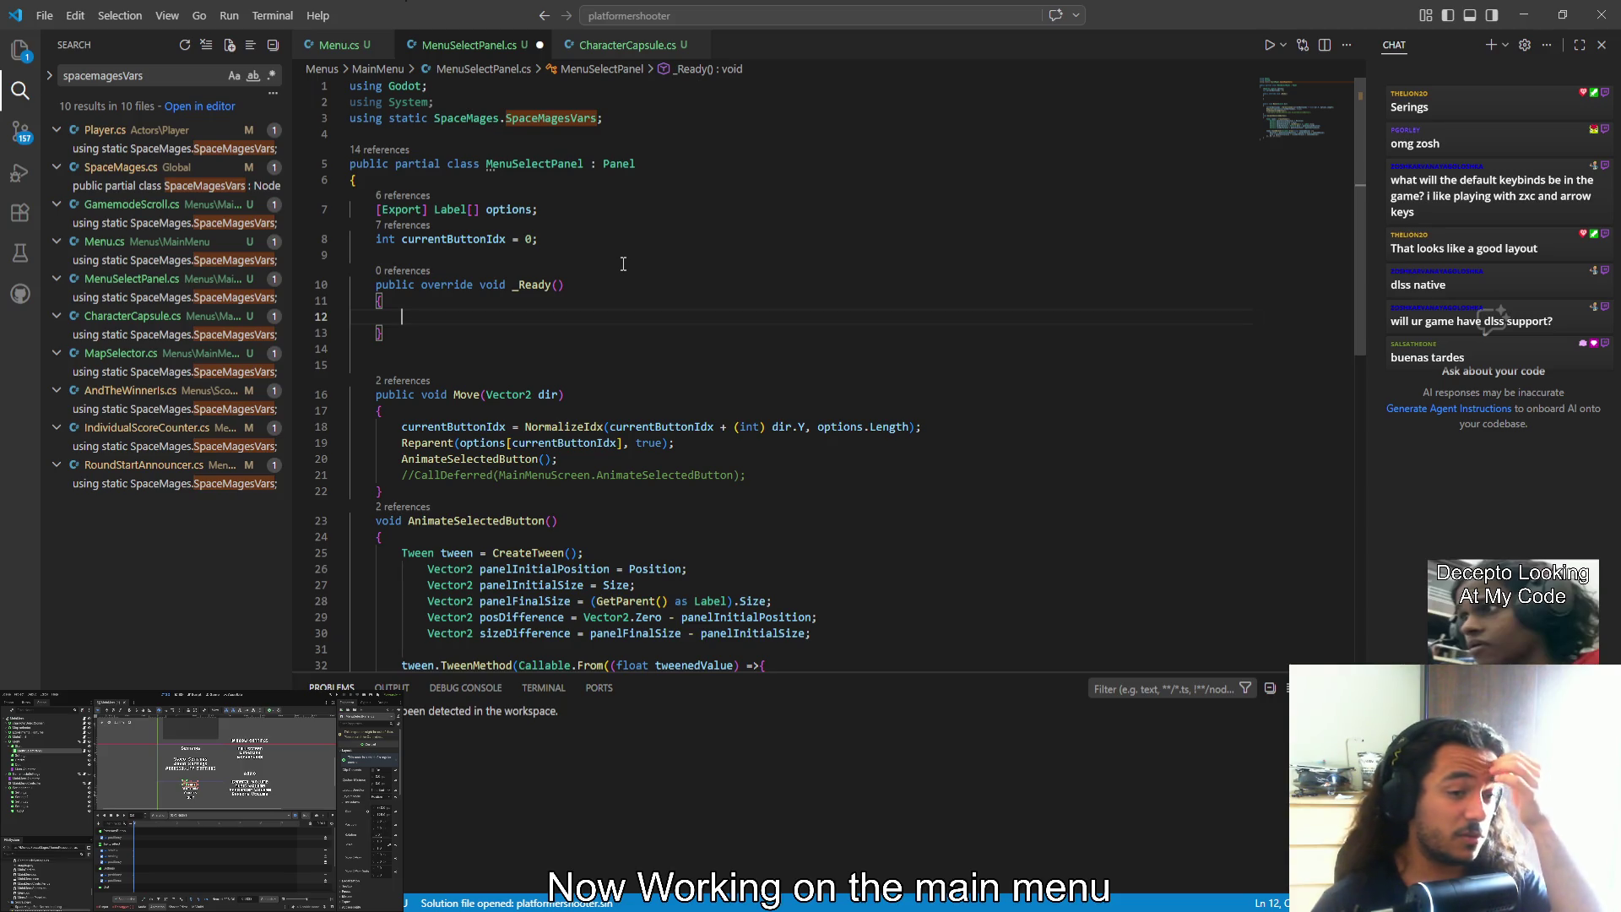
Paste the Reparent call from Move into _Ready, then delete it again
{"action": "scroll", "coordinate": [641, 304], "scroll_direction": "down", "scroll_amount": 2}
{"action": "scroll", "coordinate": [775, 500], "scroll_direction": "up", "scroll_amount": 1}
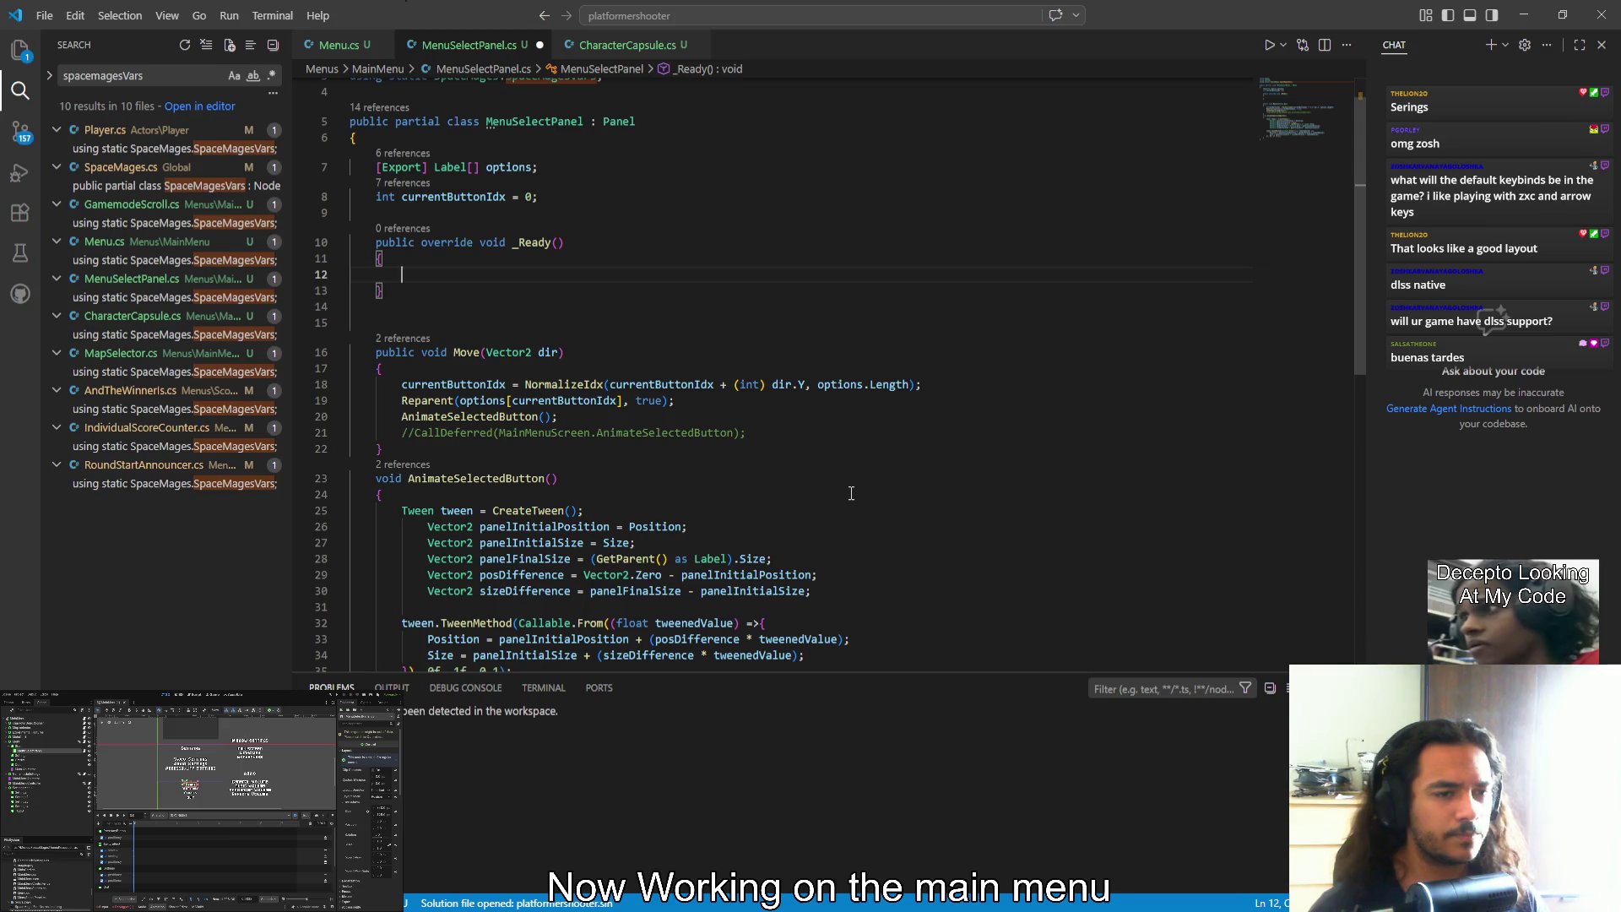
{"action": "mouse_move", "coordinate": [686, 402]}
{"action": "left_mouse_down"}
{"action": "mouse_move", "coordinate": [386, 402]}
{"action": "mouse_move", "coordinate": [402, 401]}
{"action": "left_mouse_up"}
{"action": "key", "text": "ctrl+c"}
{"action": "left_click", "coordinate": [464, 278]}
{"action": "key", "text": "ctrl+v"}
{"action": "key", "text": "Left"}
{"action": "key", "text": "Left"}
{"action": "key", "text": "Left"}
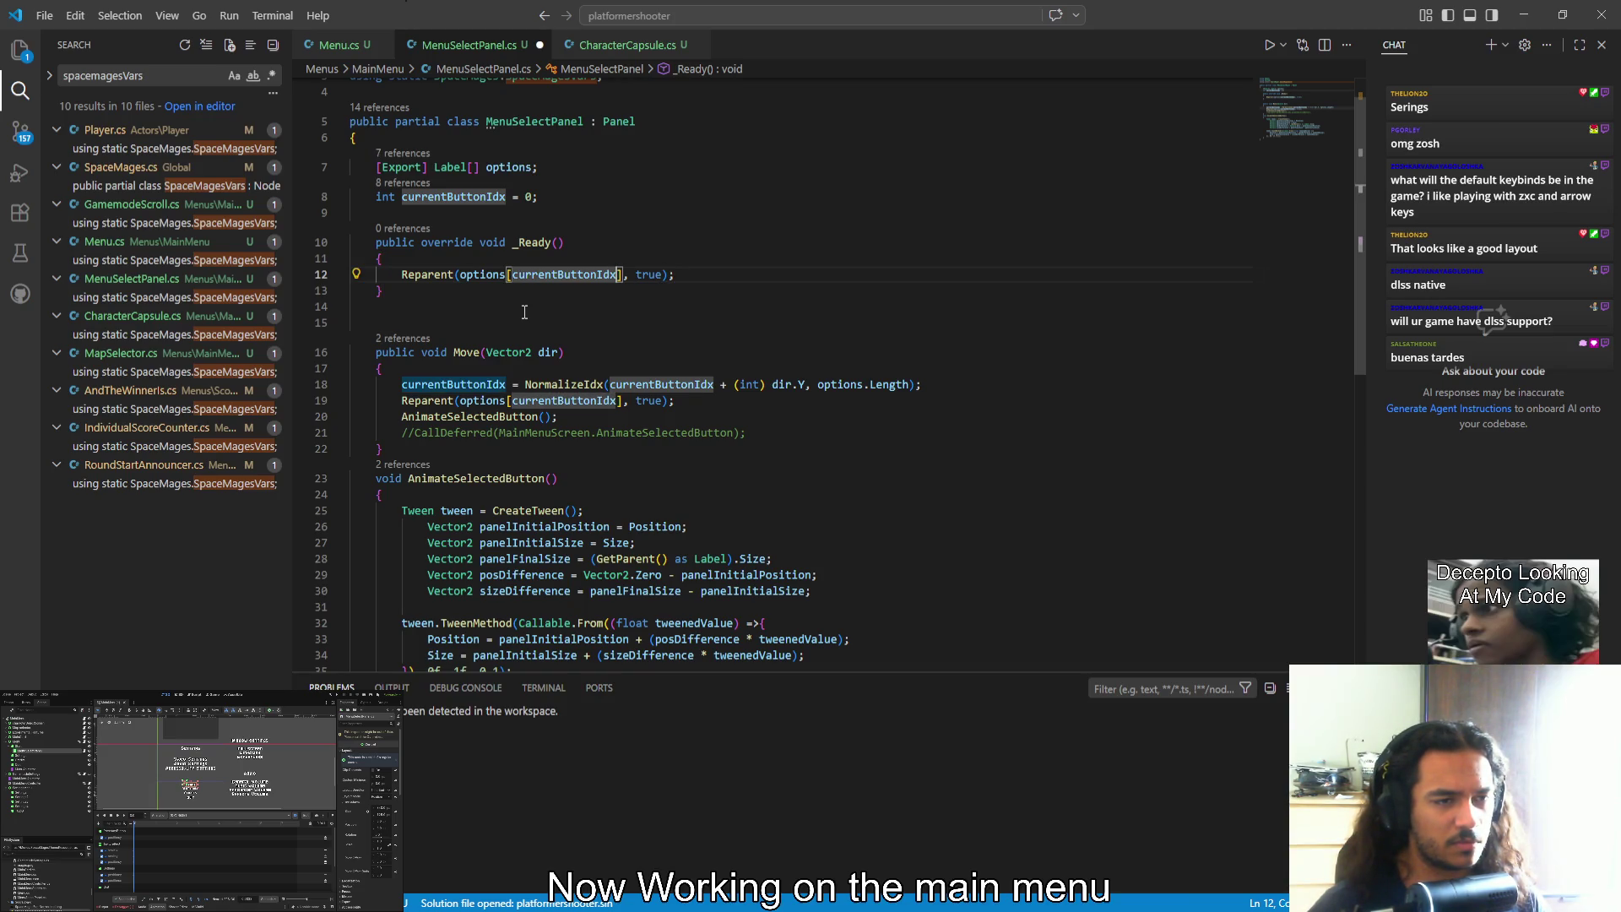
{"action": "key", "text": "Home"}
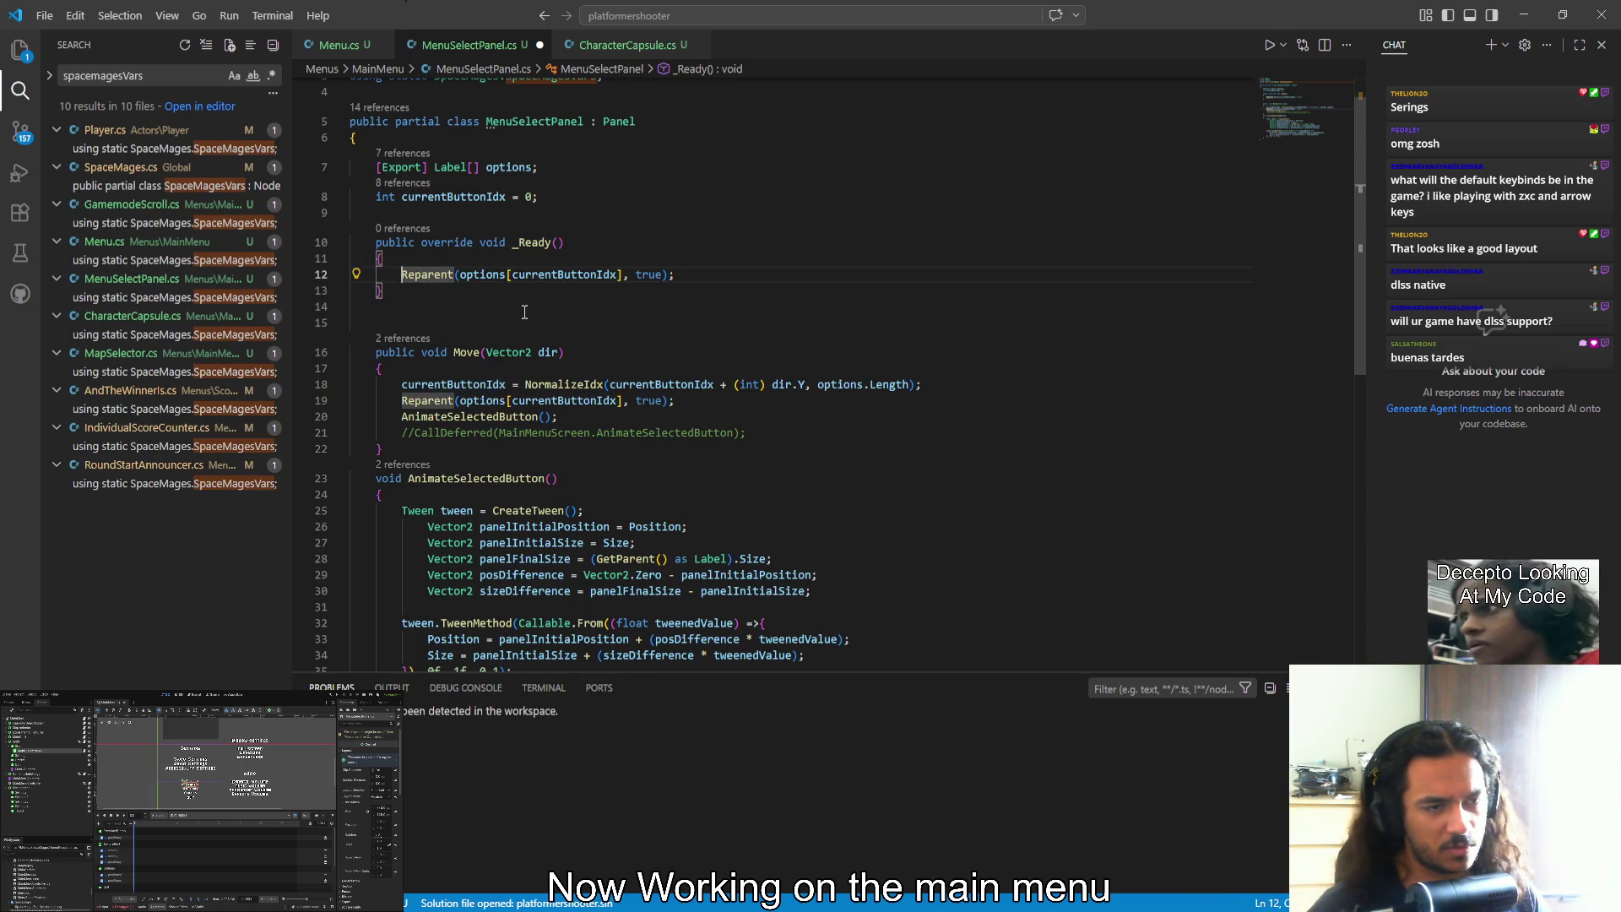
{"action": "key", "text": "shift+Home"}
{"action": "key", "text": "Right"}
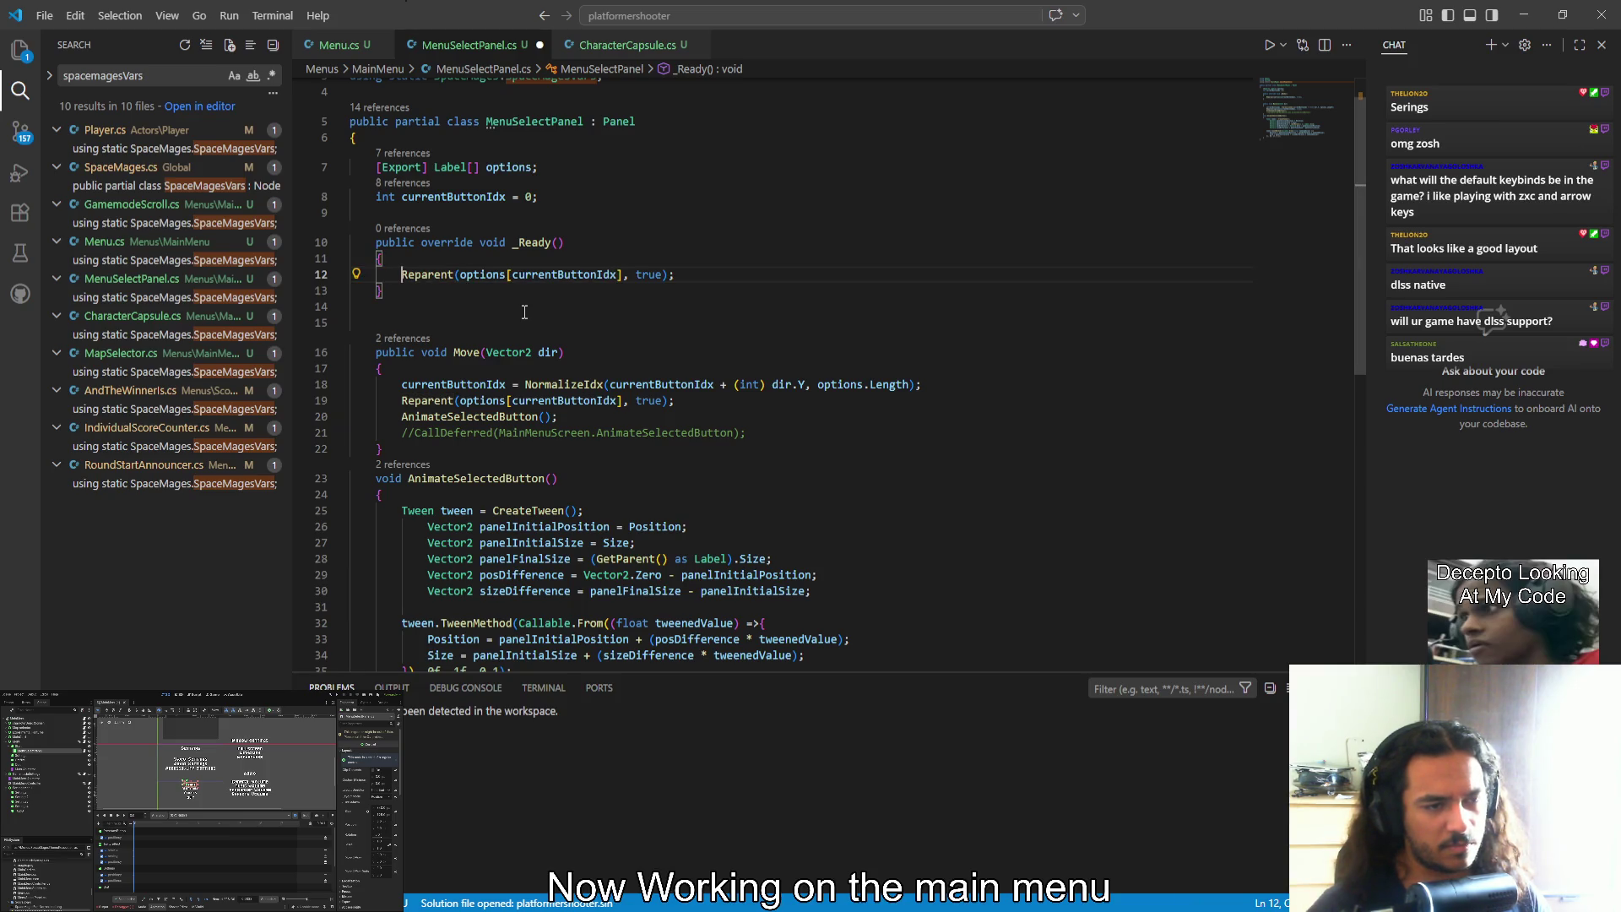
{"action": "key", "text": "ctrl+shift+Right"}
{"action": "key", "text": "ctrl+shift+Right"}
{"action": "key", "text": "ctrl+shift+Right"}
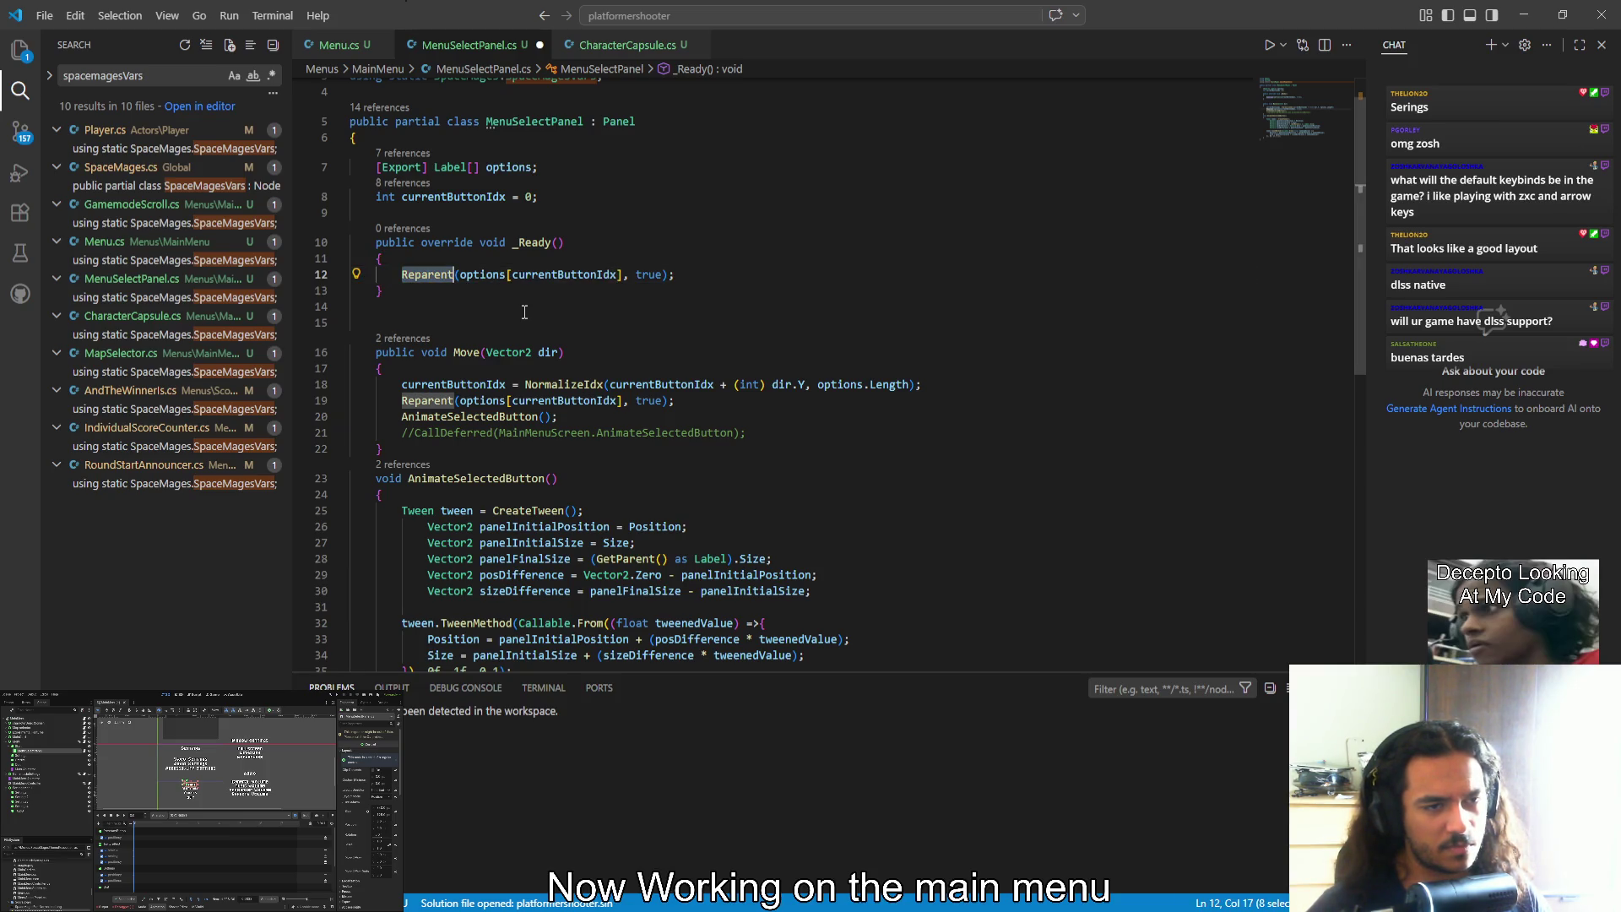
{"action": "key", "text": "BackSpace"}
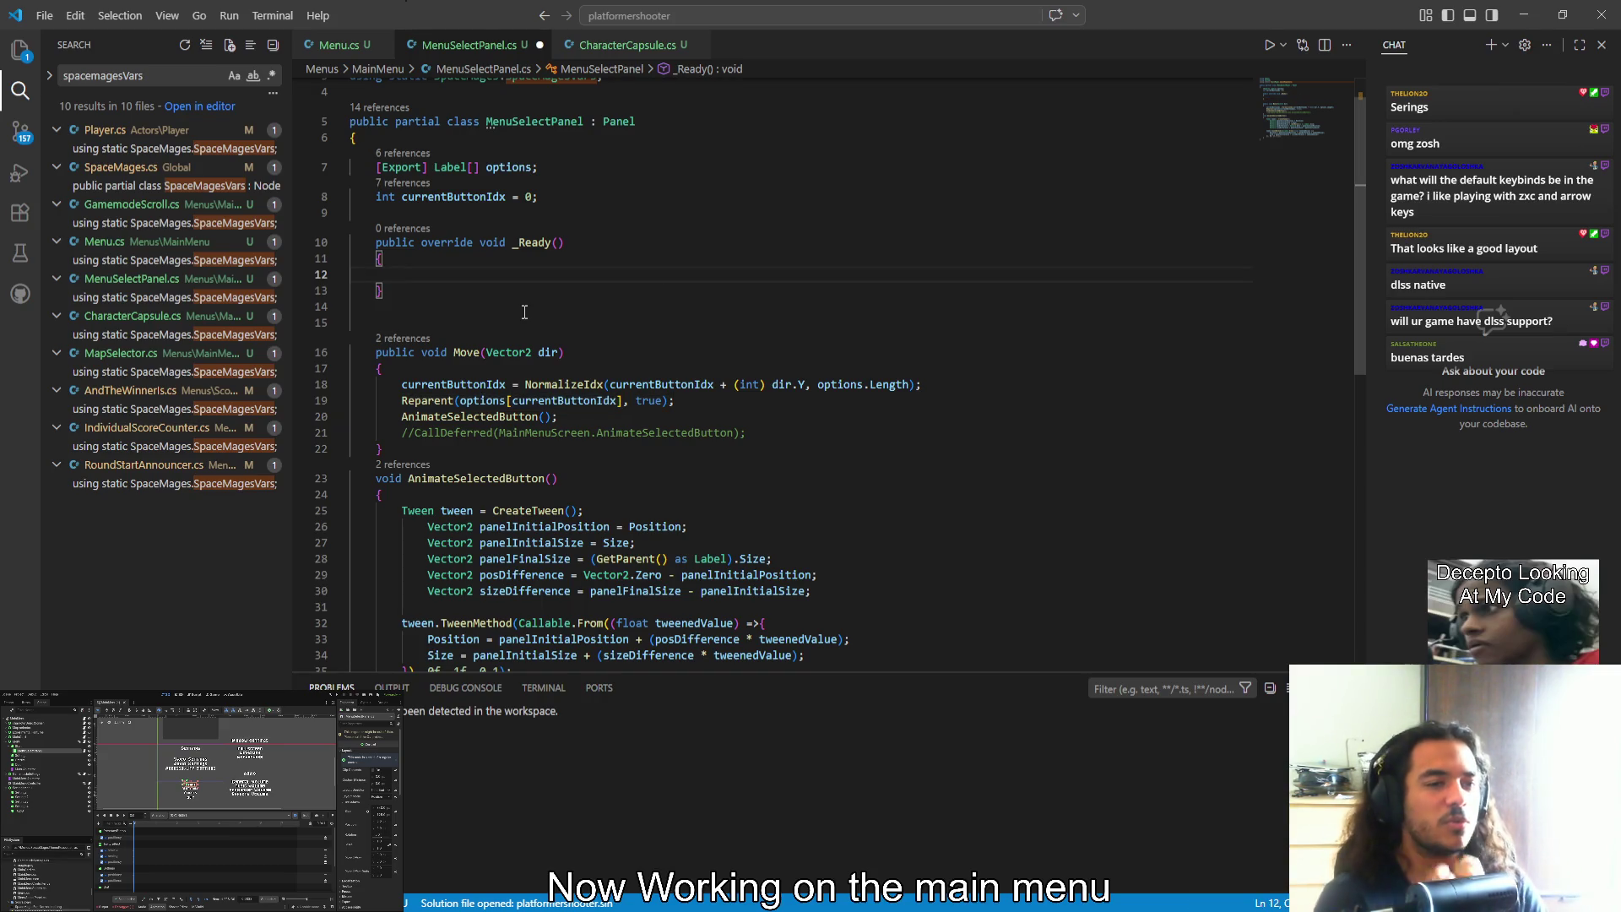
Start a 'currentButtonIdx =' assignment inside _Ready
{"action": "type", "text": "current"}
{"action": "key", "text": "Tab"}
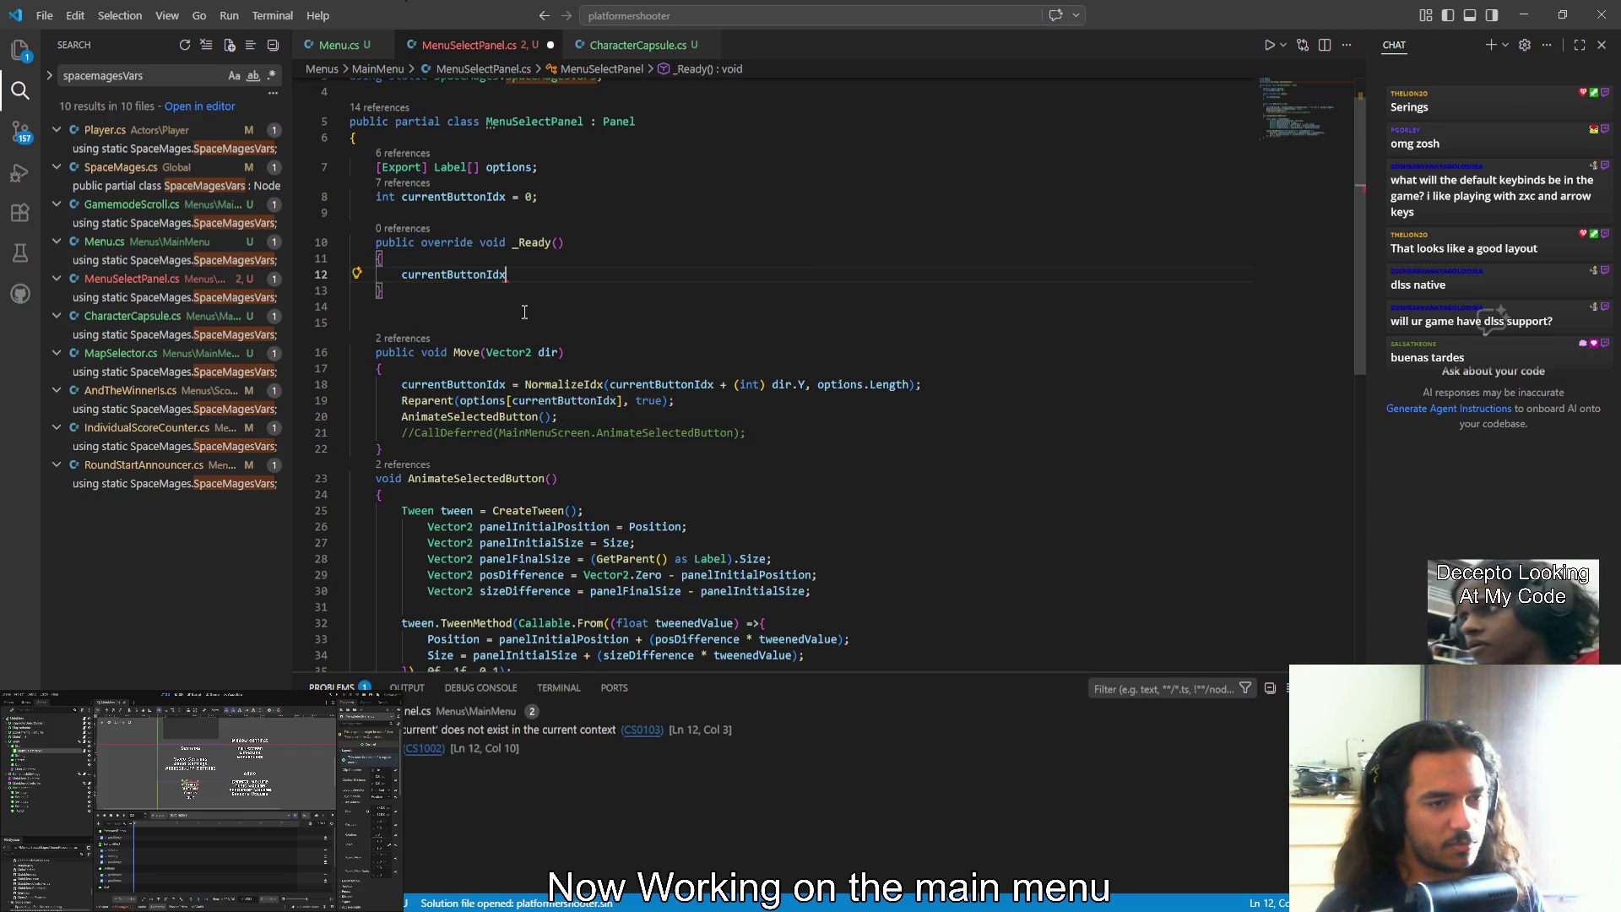
{"action": "type", "text": " = "}
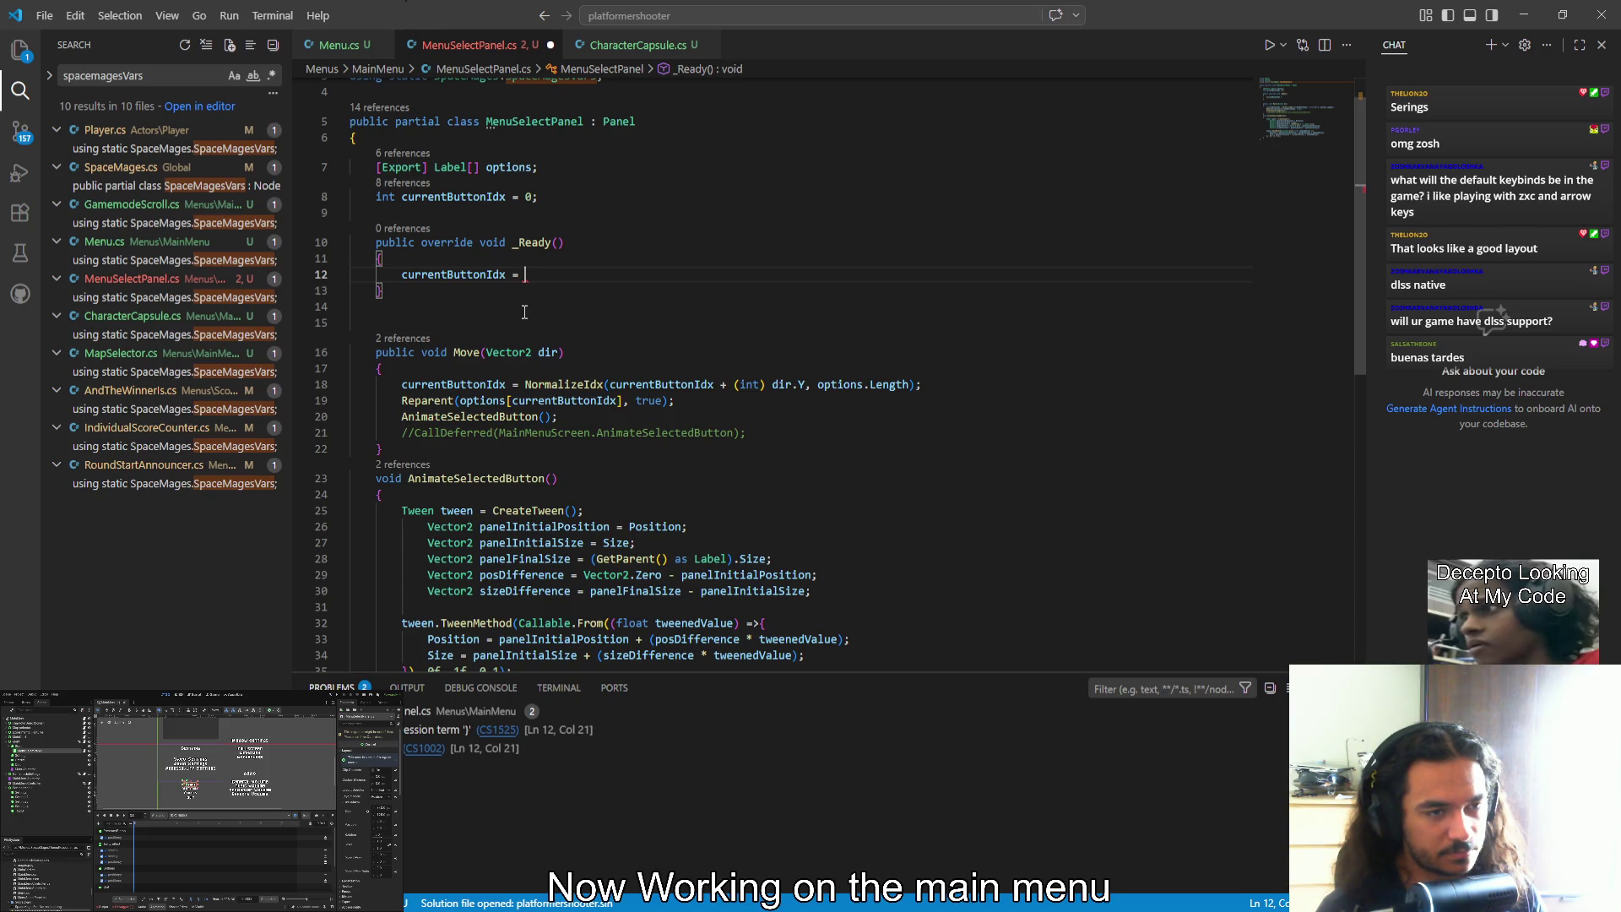
{"action": "type", "text": "GetParent"}
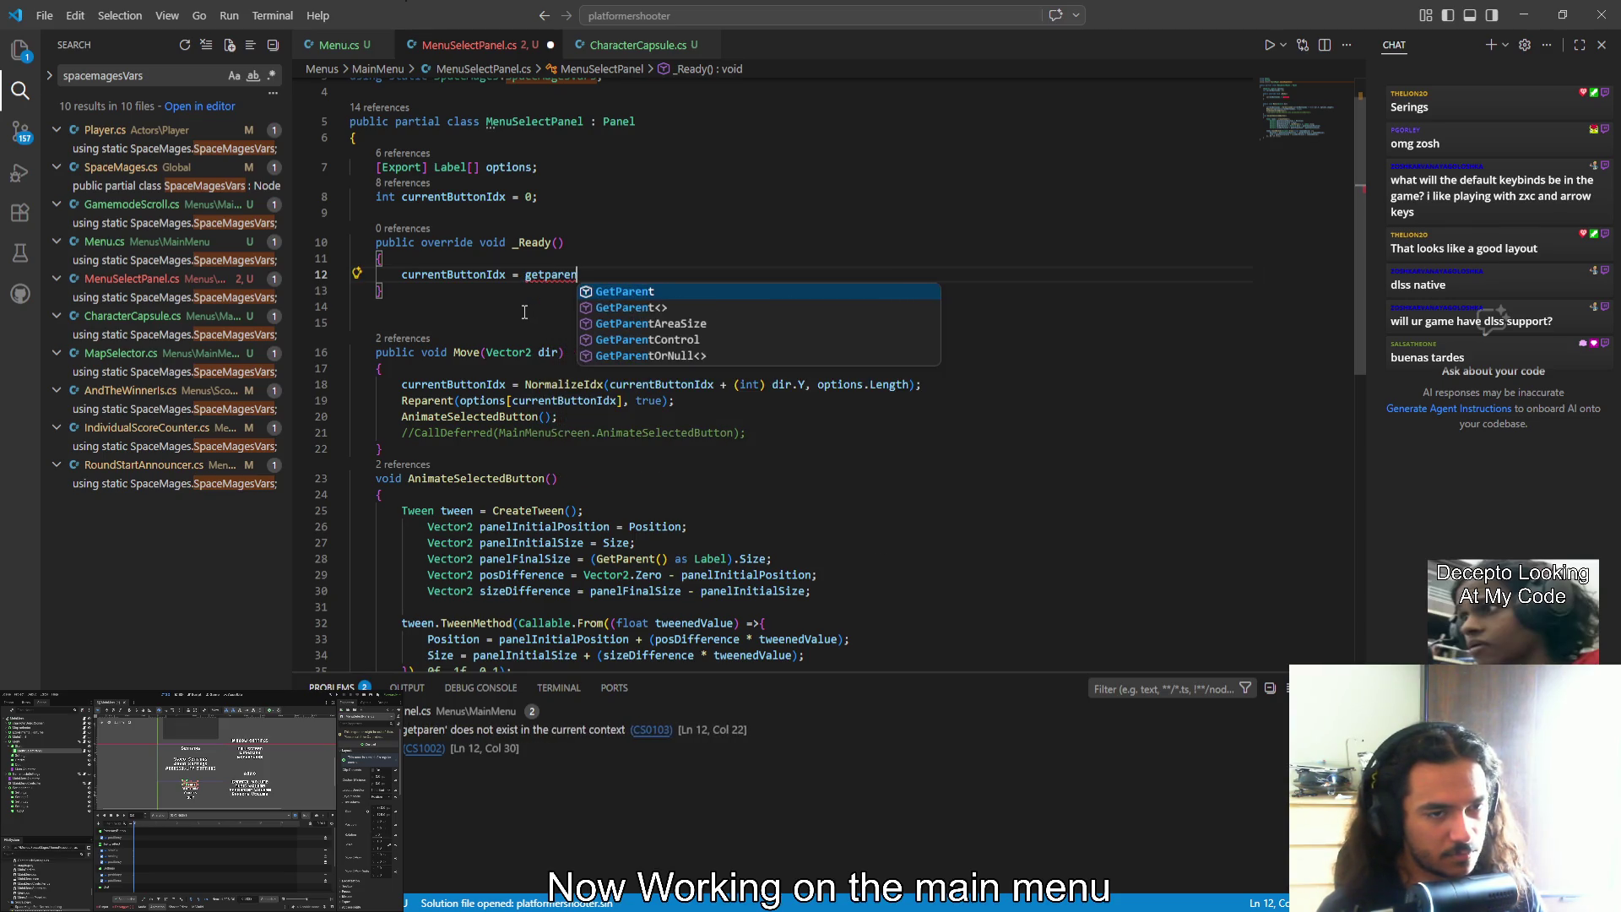
{"action": "key", "text": "ctrl+shift+Left"}
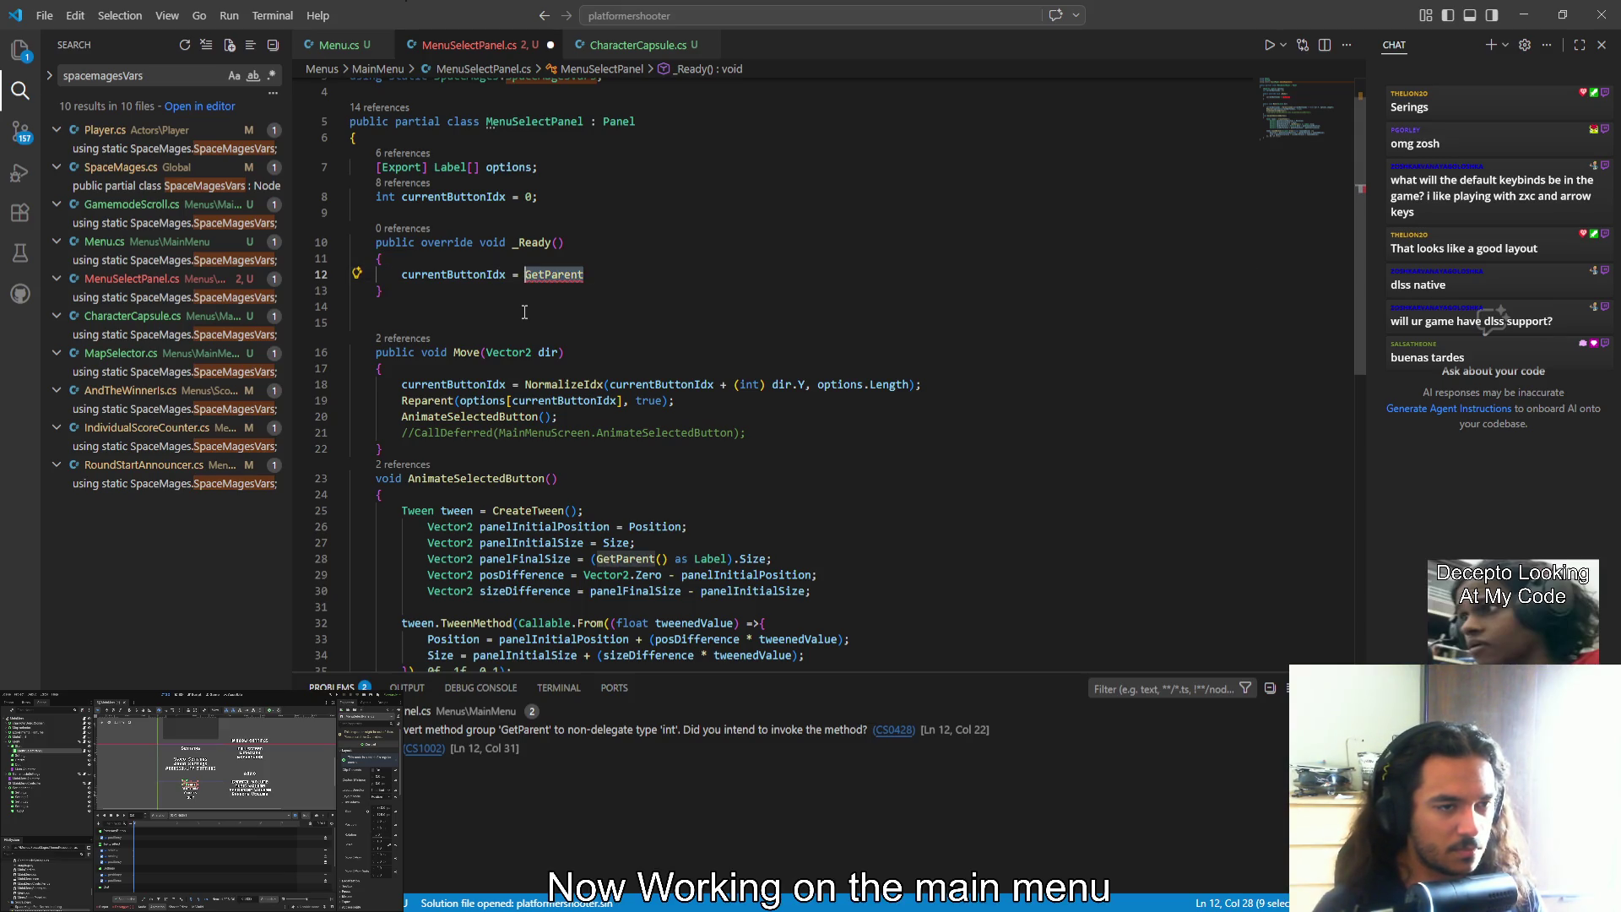
{"action": "key", "text": "BackSpace"}
Add 'var currentParent = GetParent();' above the currentButtonIdx assignment
{"action": "key", "text": "ctrl+shift+Return"}
{"action": "type", "text": "curre"}
{"action": "key", "text": "BackSpace"}
{"action": "key", "text": "BackSpace"}
{"action": "key", "text": "BackSpace"}
{"action": "type", "text": "var current"}
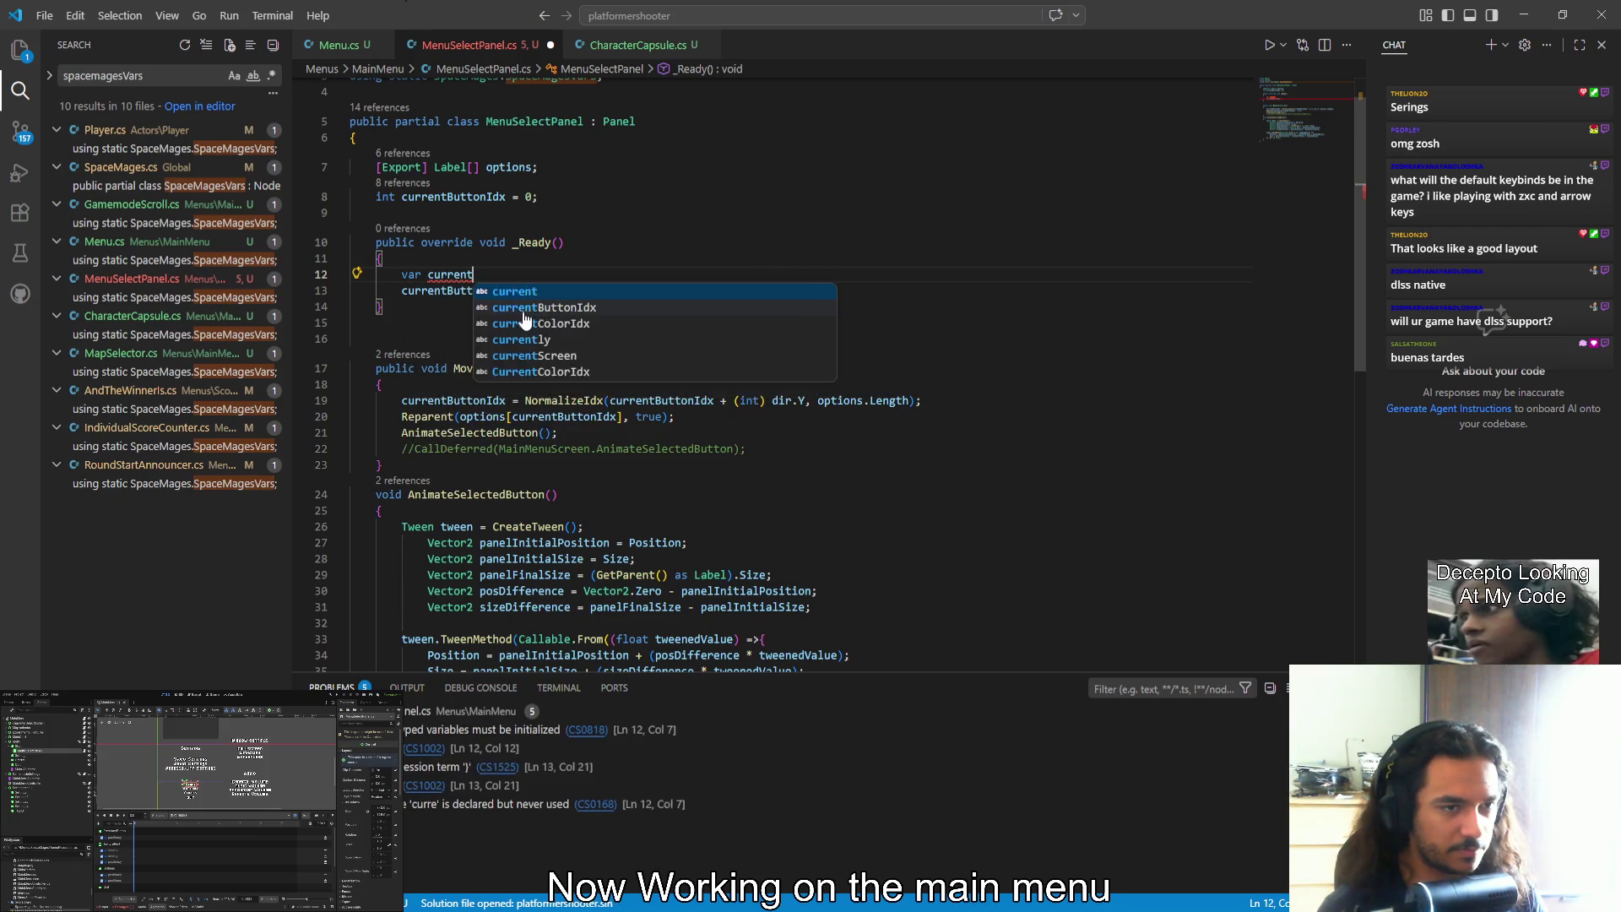
{"action": "key", "text": "Escape"}
{"action": "key", "text": "ctrl+space"}
{"action": "type", "text": "Parent "}
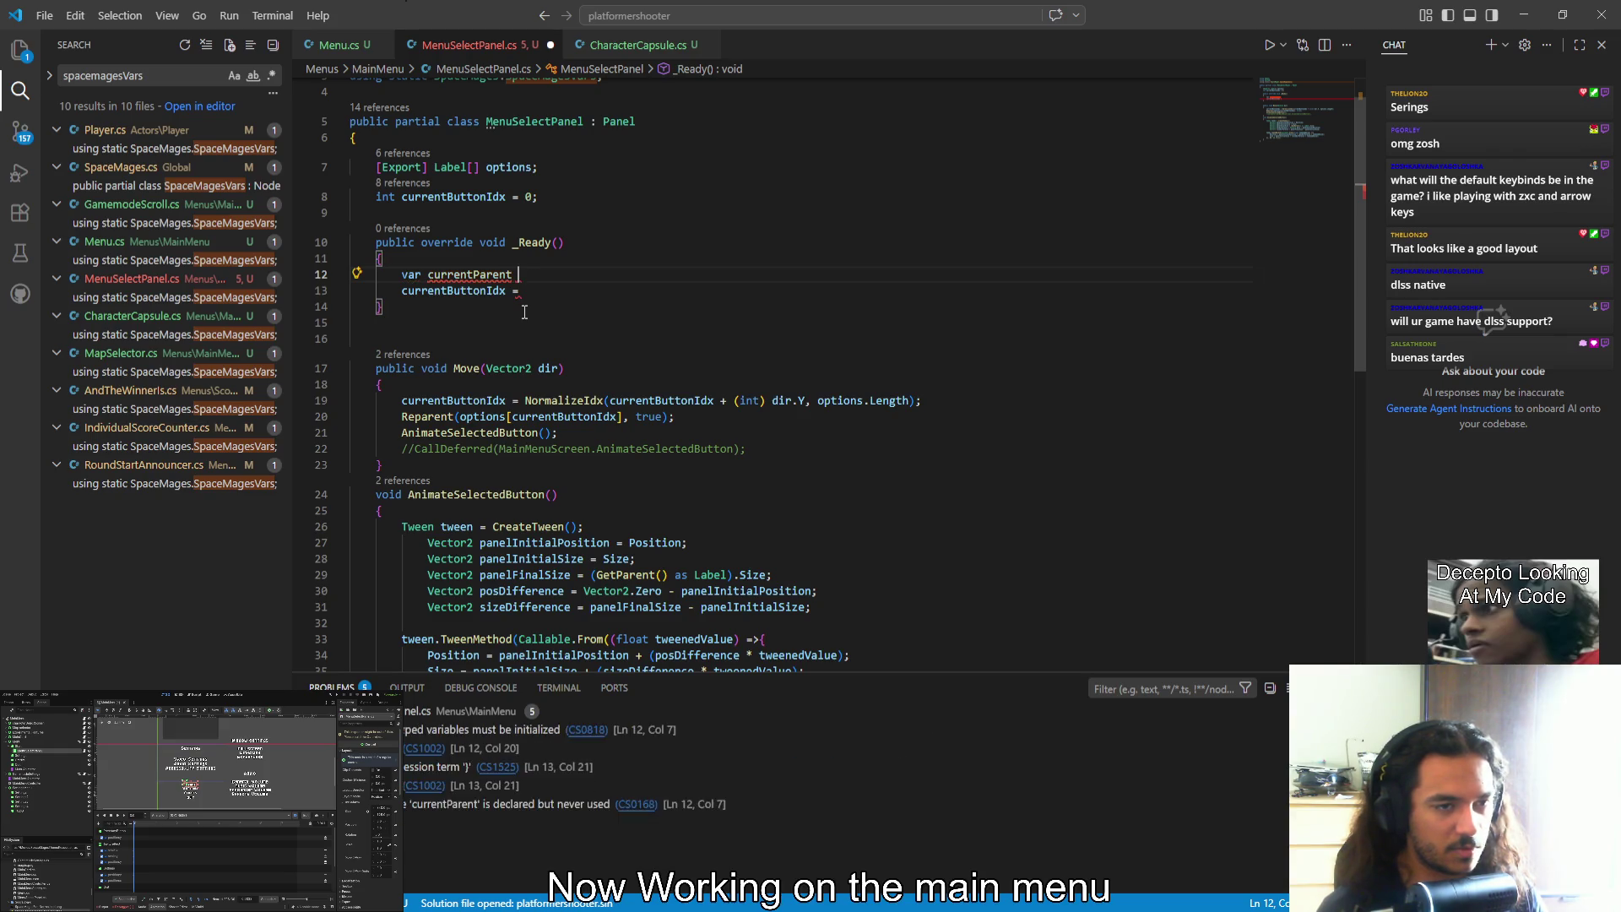
{"action": "type", "text": "= GetParent();"}
{"action": "key", "text": "Return"}
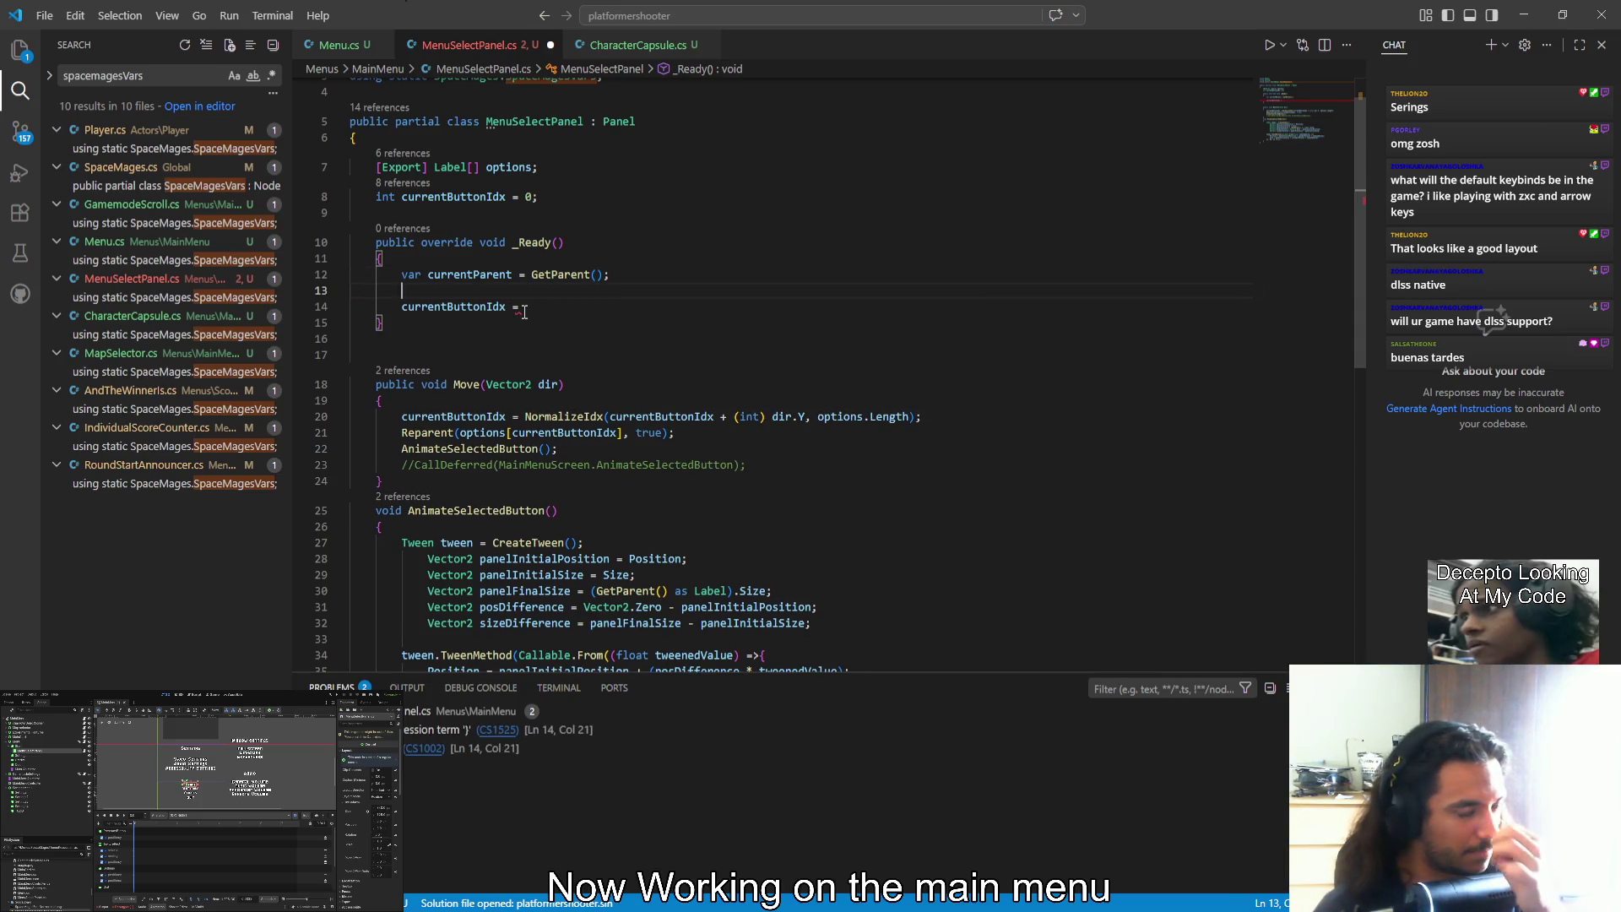
Write options.First(currentParent); on the new line in _Ready
{"action": "type", "text": "options.f"}
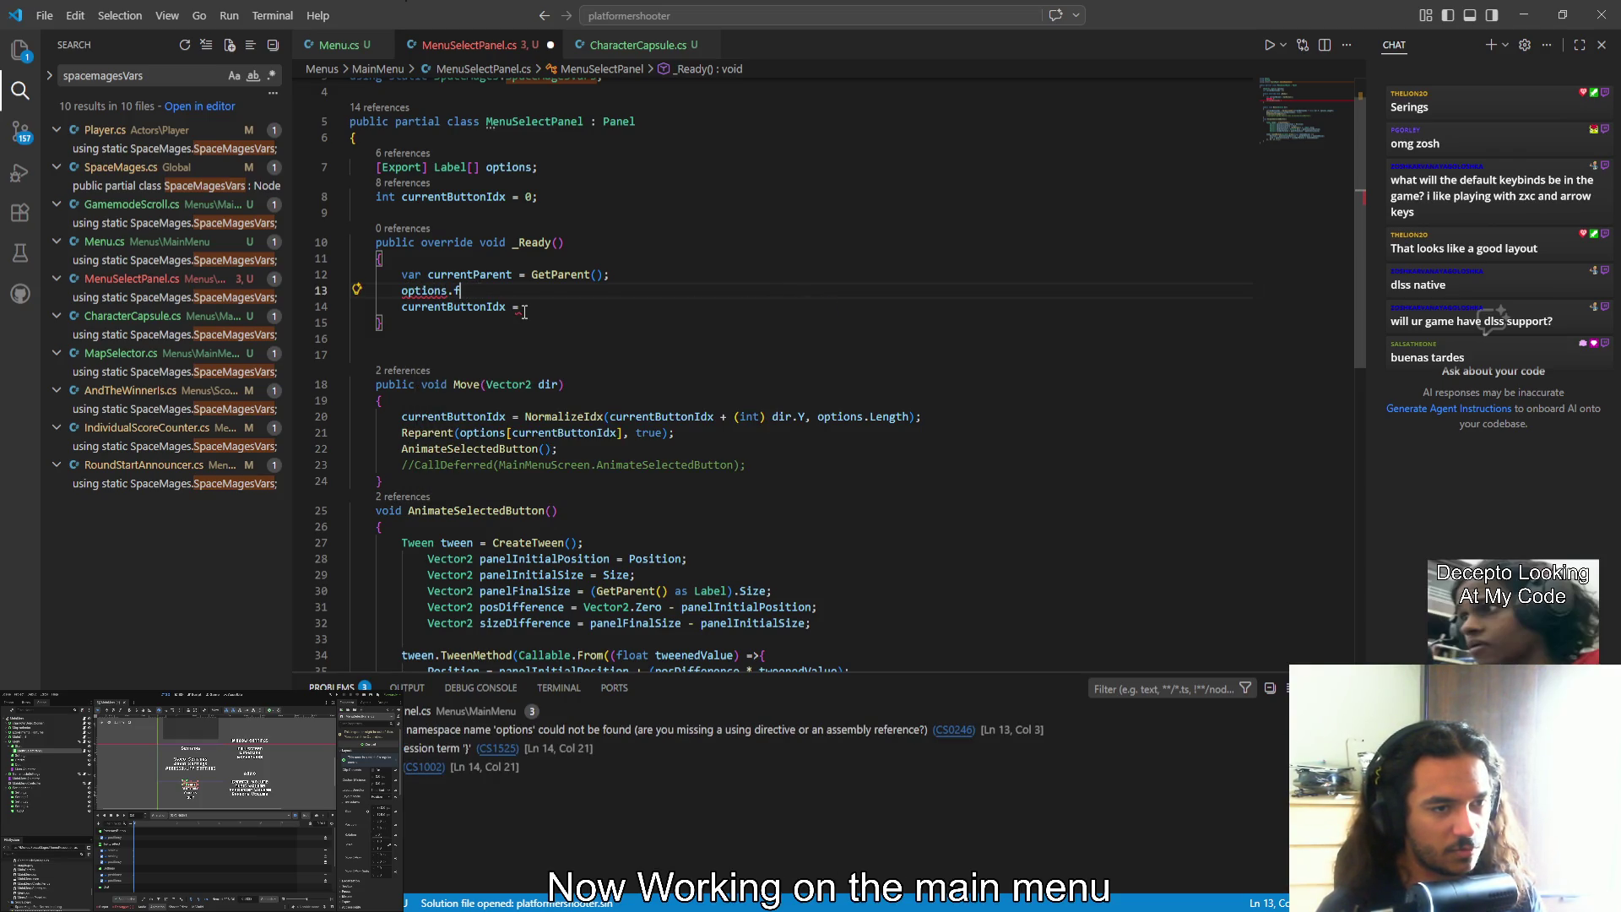
{"action": "type", "text": "ir"}
{"action": "key", "text": "Tab"}
{"action": "type", "text": "(v"}
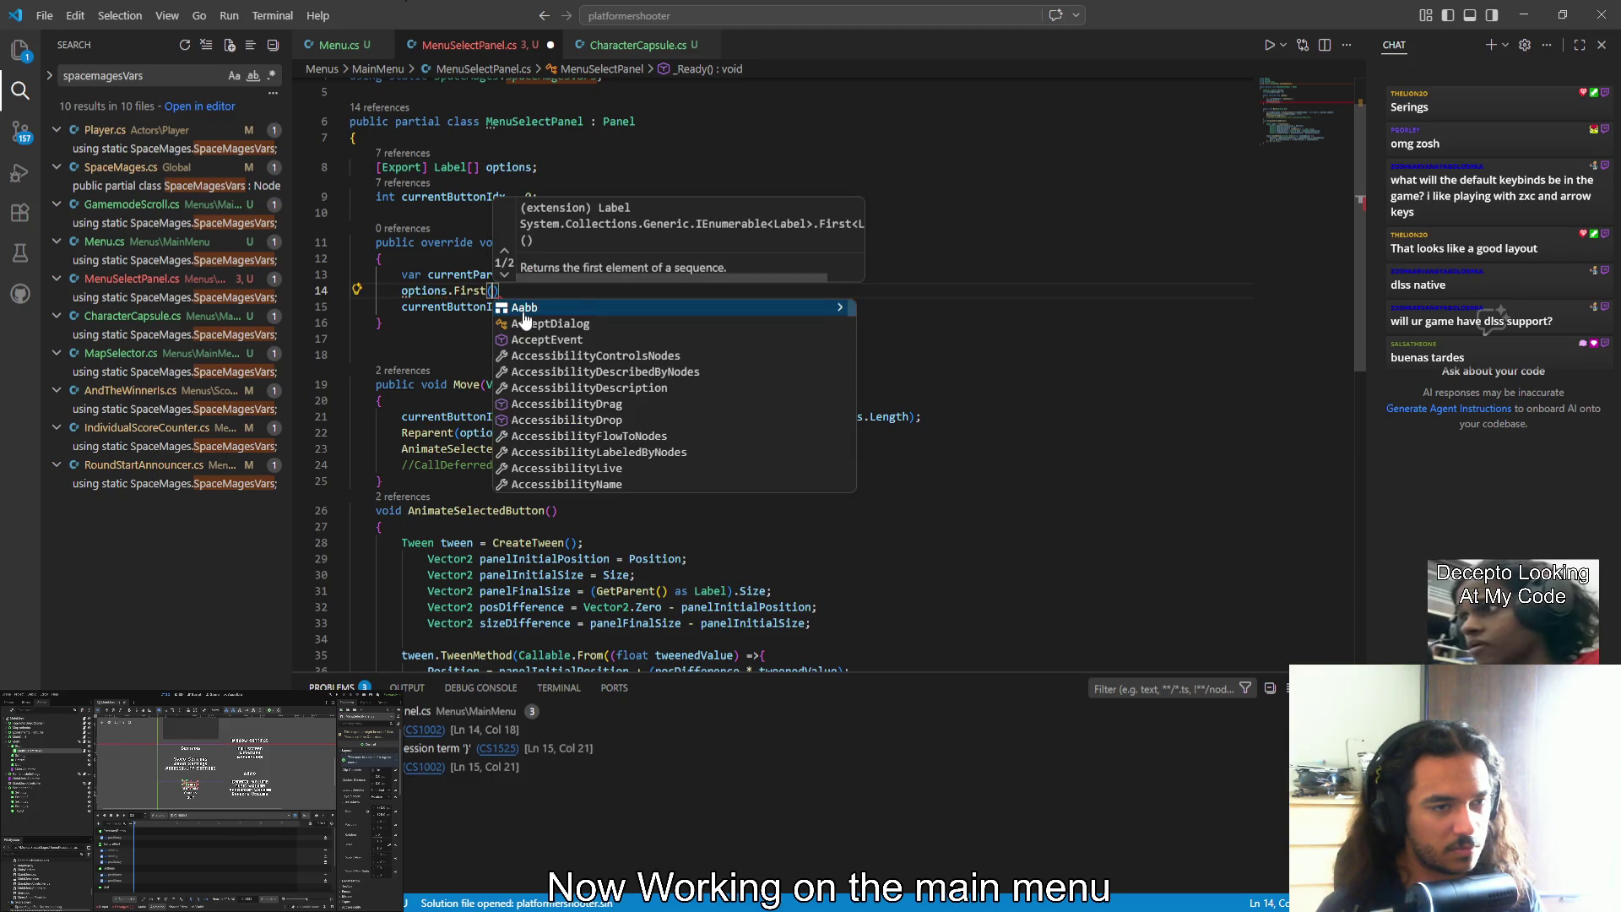
{"action": "key", "text": "BackSpace"}
{"action": "type", "text": "curr"}
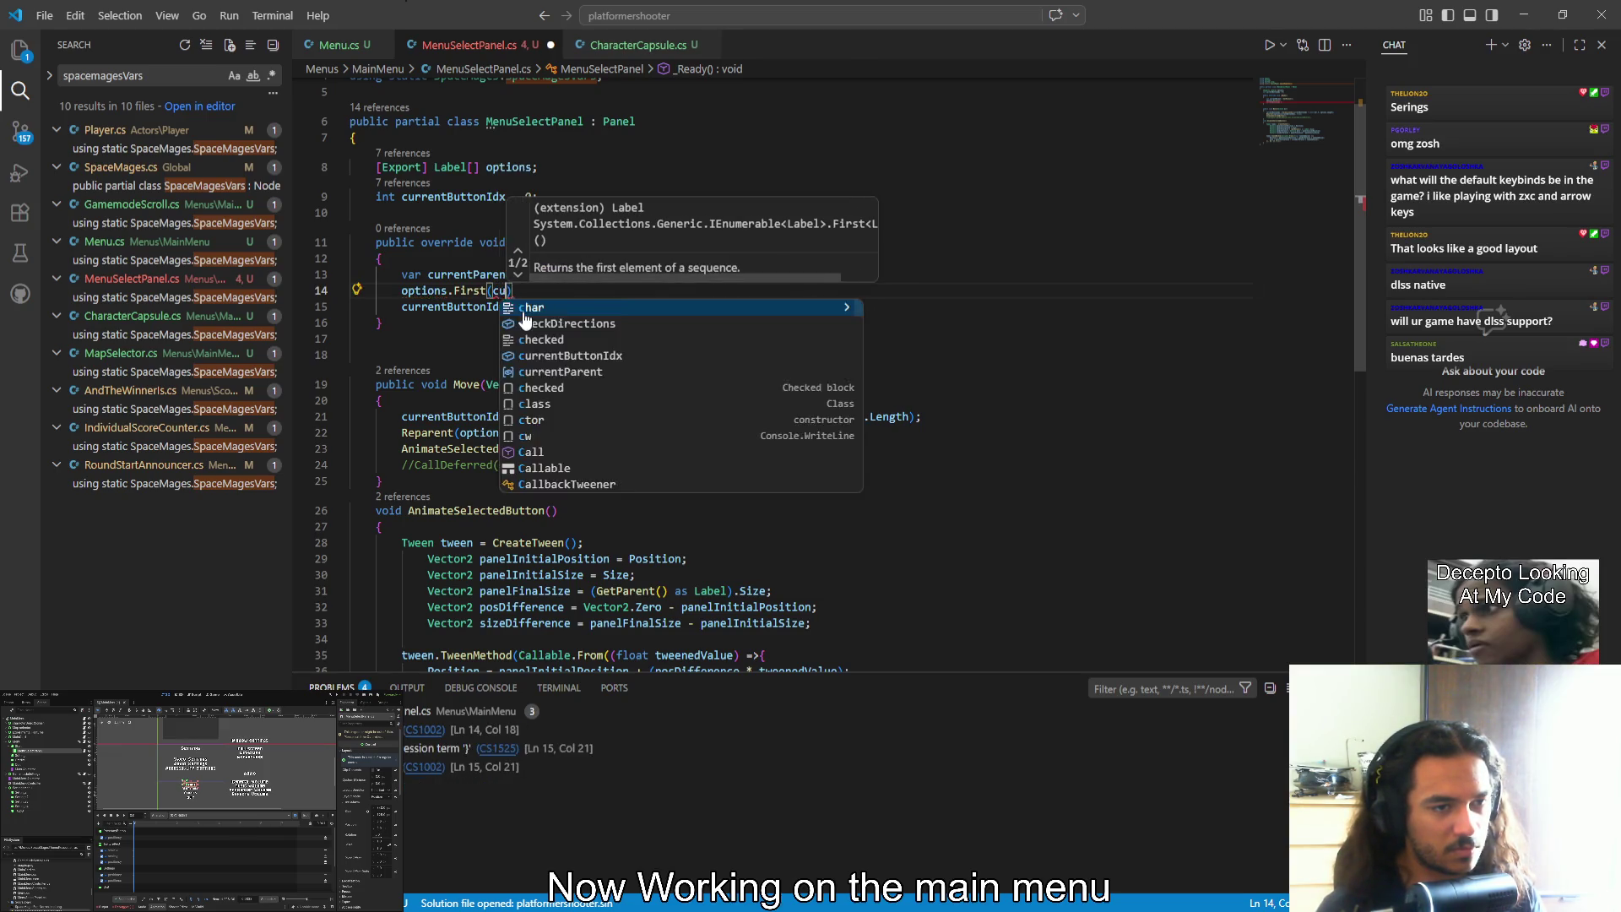
{"action": "key", "text": "Tab"}
{"action": "type", "text": ";"}
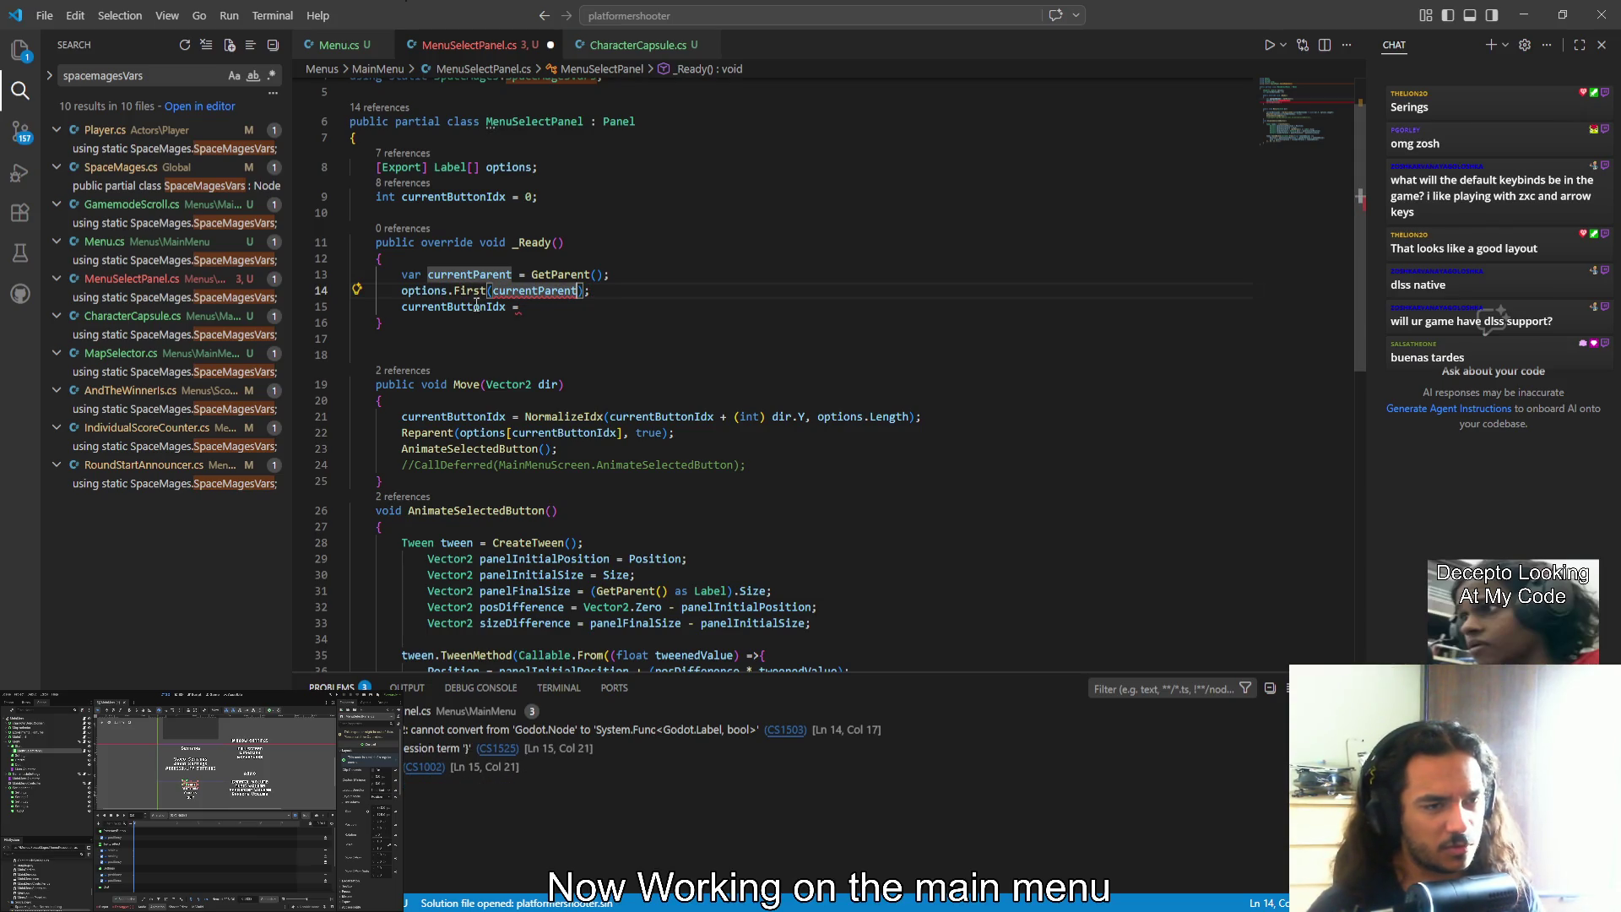
Trim that line back to a bare 'options.'
{"action": "mouse_move", "coordinate": [471, 290]}
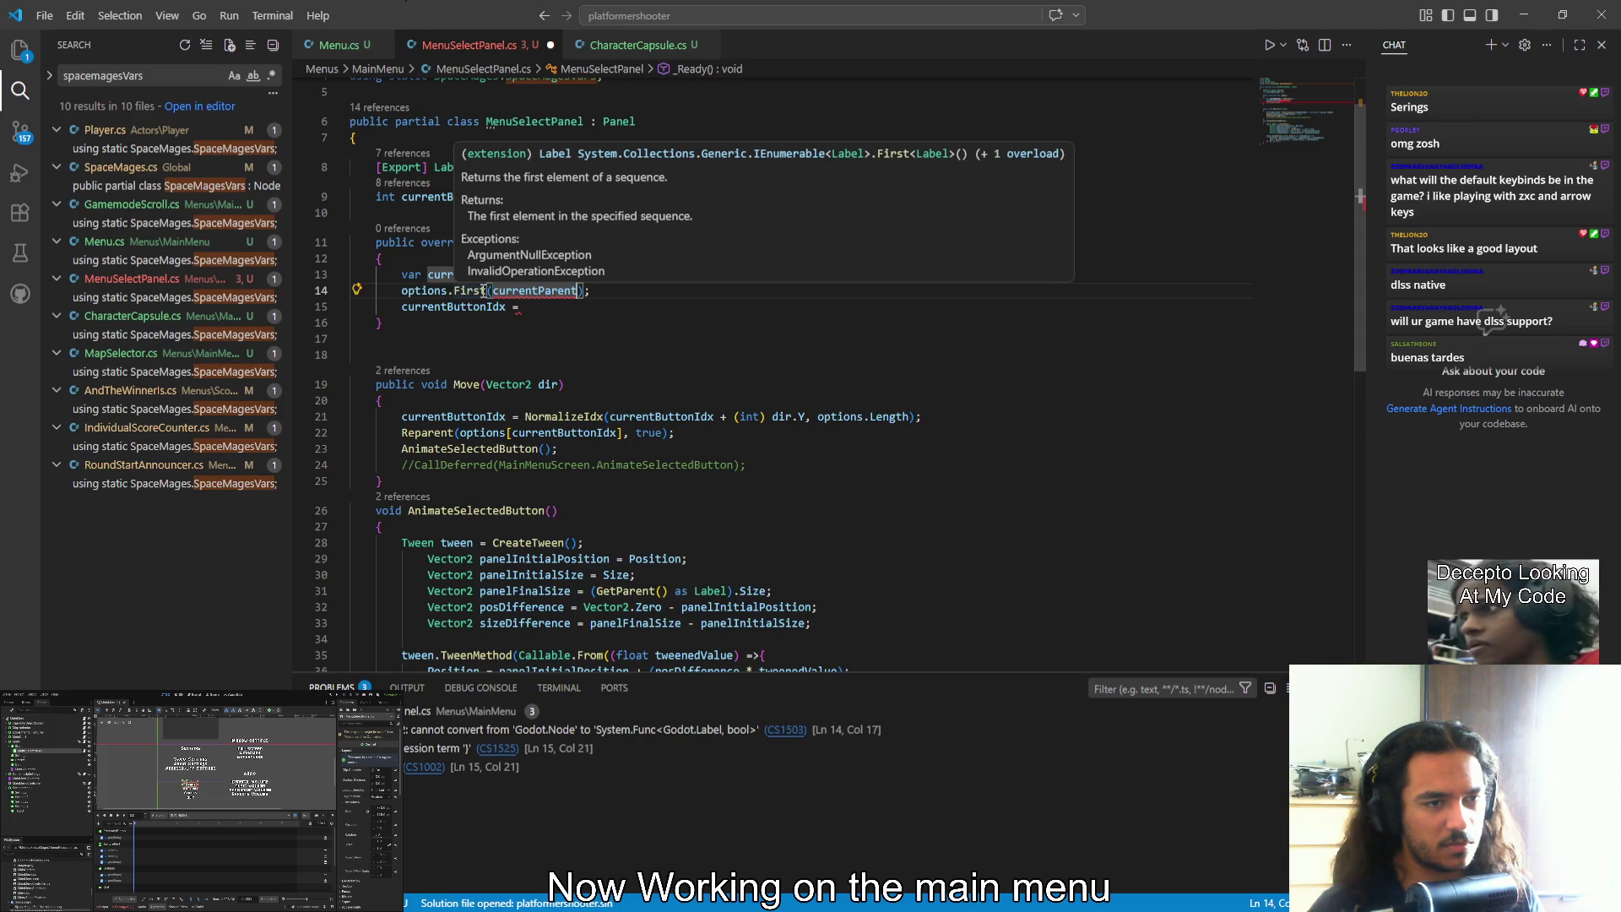
{"action": "double_click", "coordinate": [534, 291]}
{"action": "key", "text": "BackSpace"}
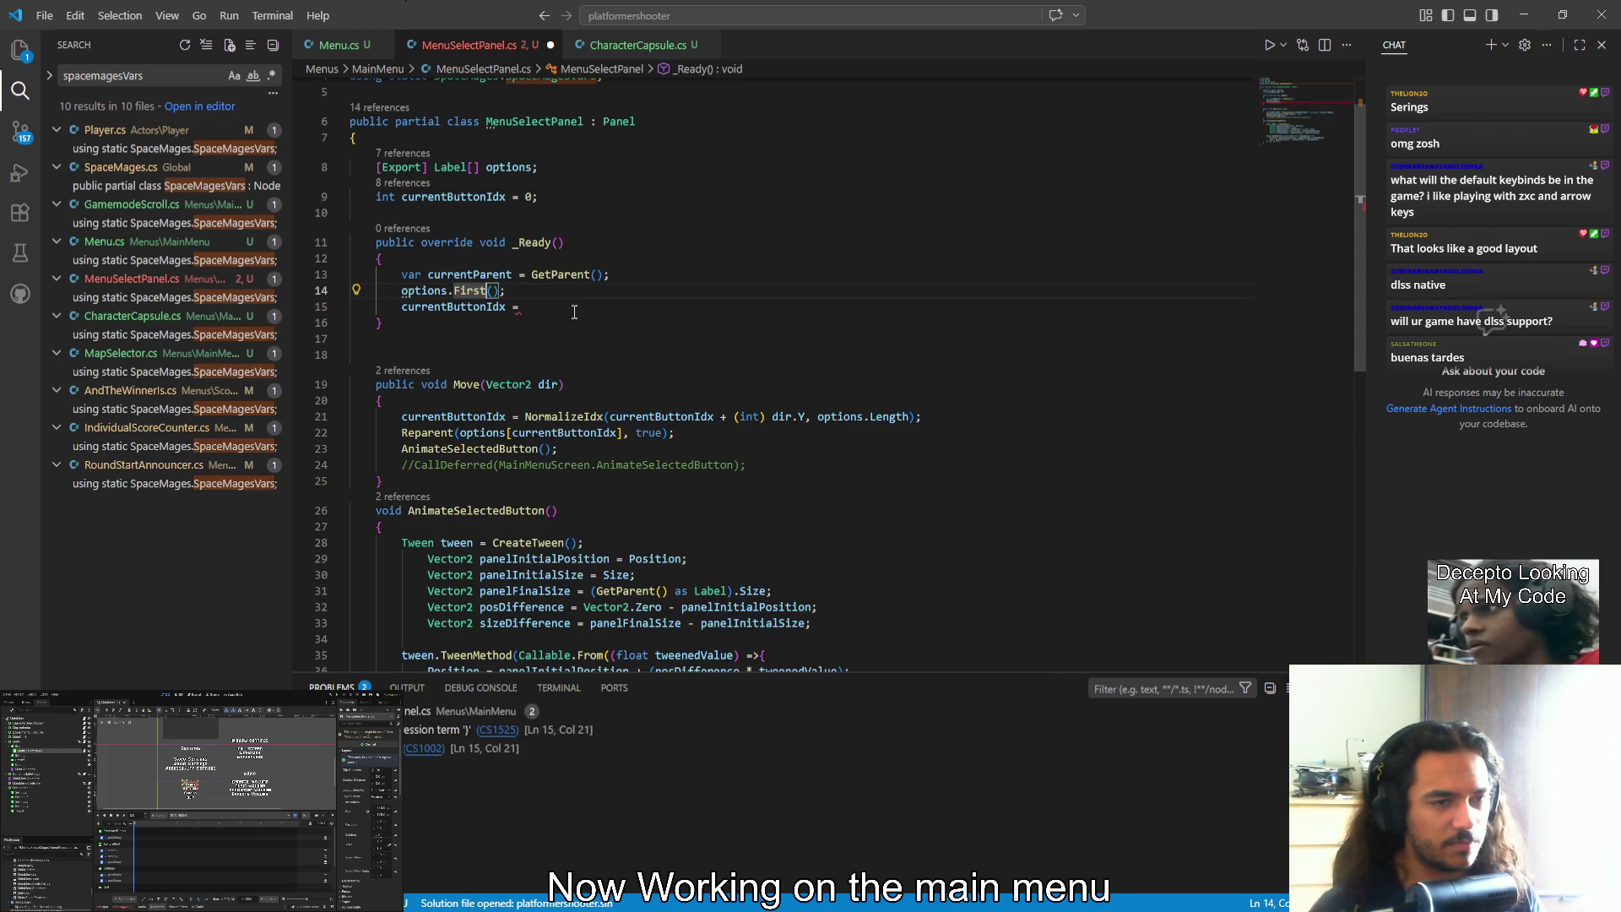
{"action": "key", "text": "End"}
{"action": "key", "text": "BackSpace"}
{"action": "key", "text": "BackSpace"}
{"action": "key", "text": "BackSpace"}
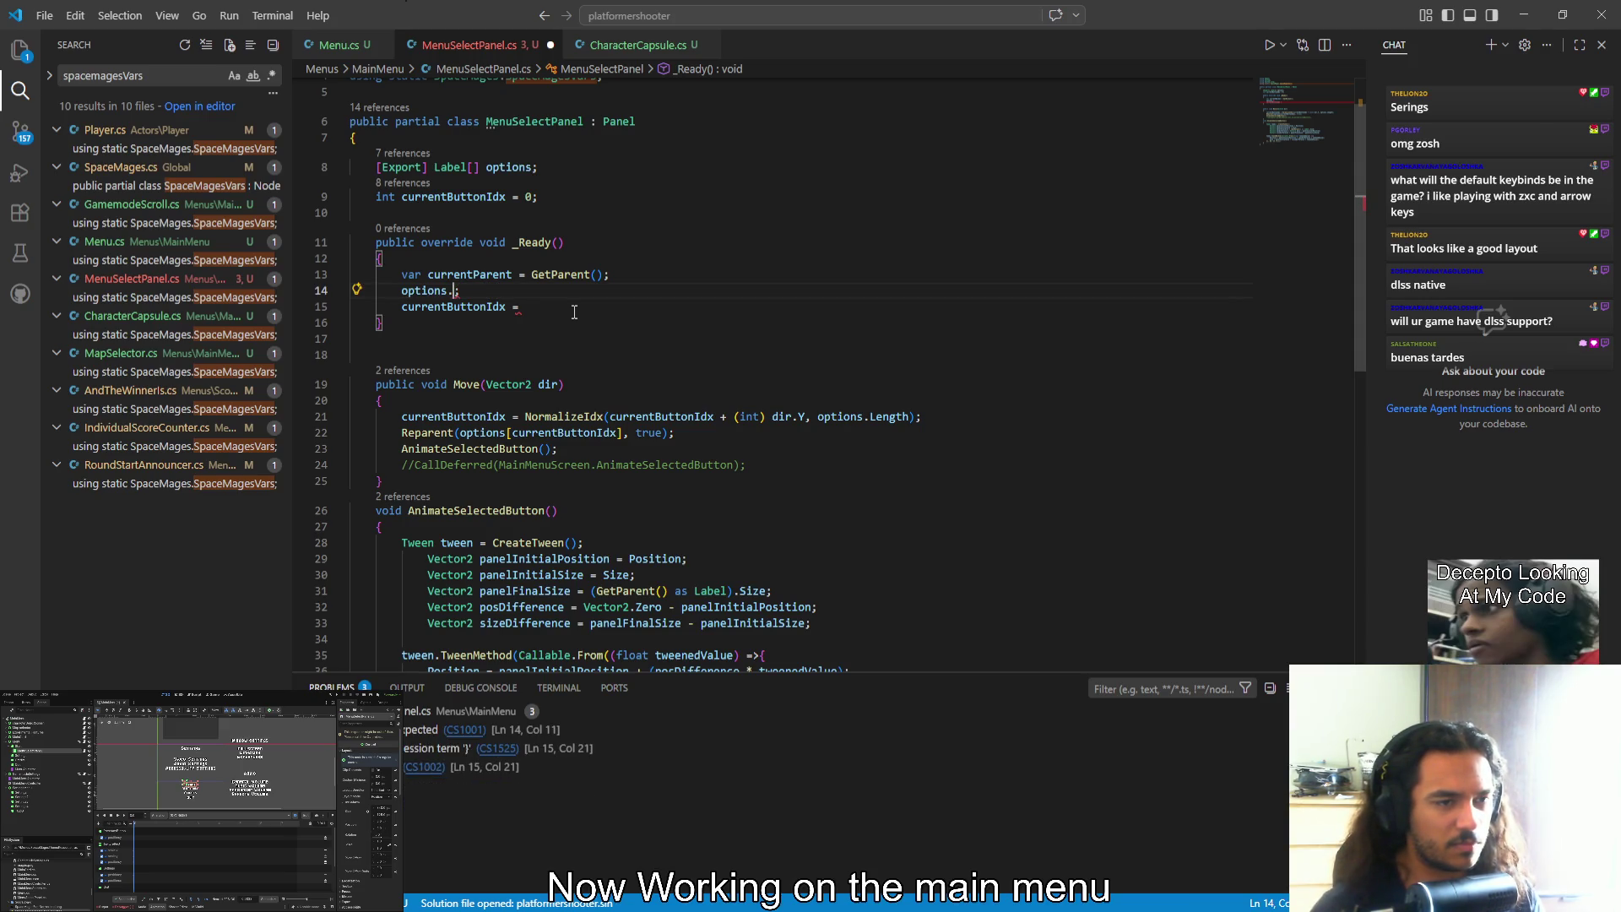
{"action": "type", "text": "."}
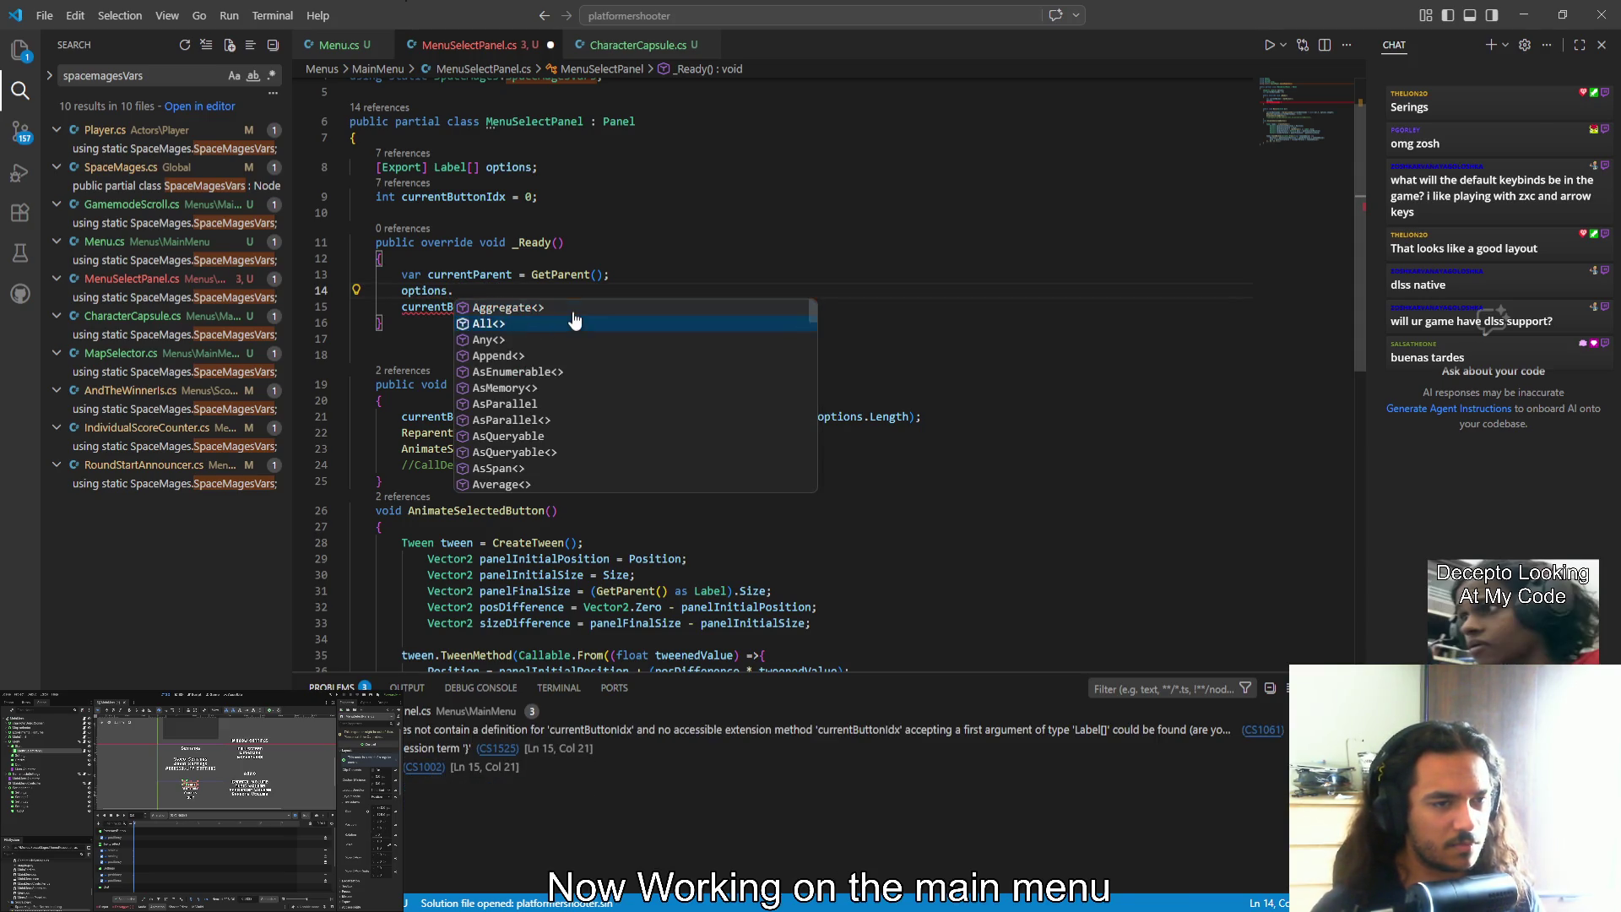
Browse the options array's member suggestions in IntelliSense
{"action": "key", "text": "Down"}
{"action": "key", "text": "Down"}
{"action": "key", "text": "Down"}
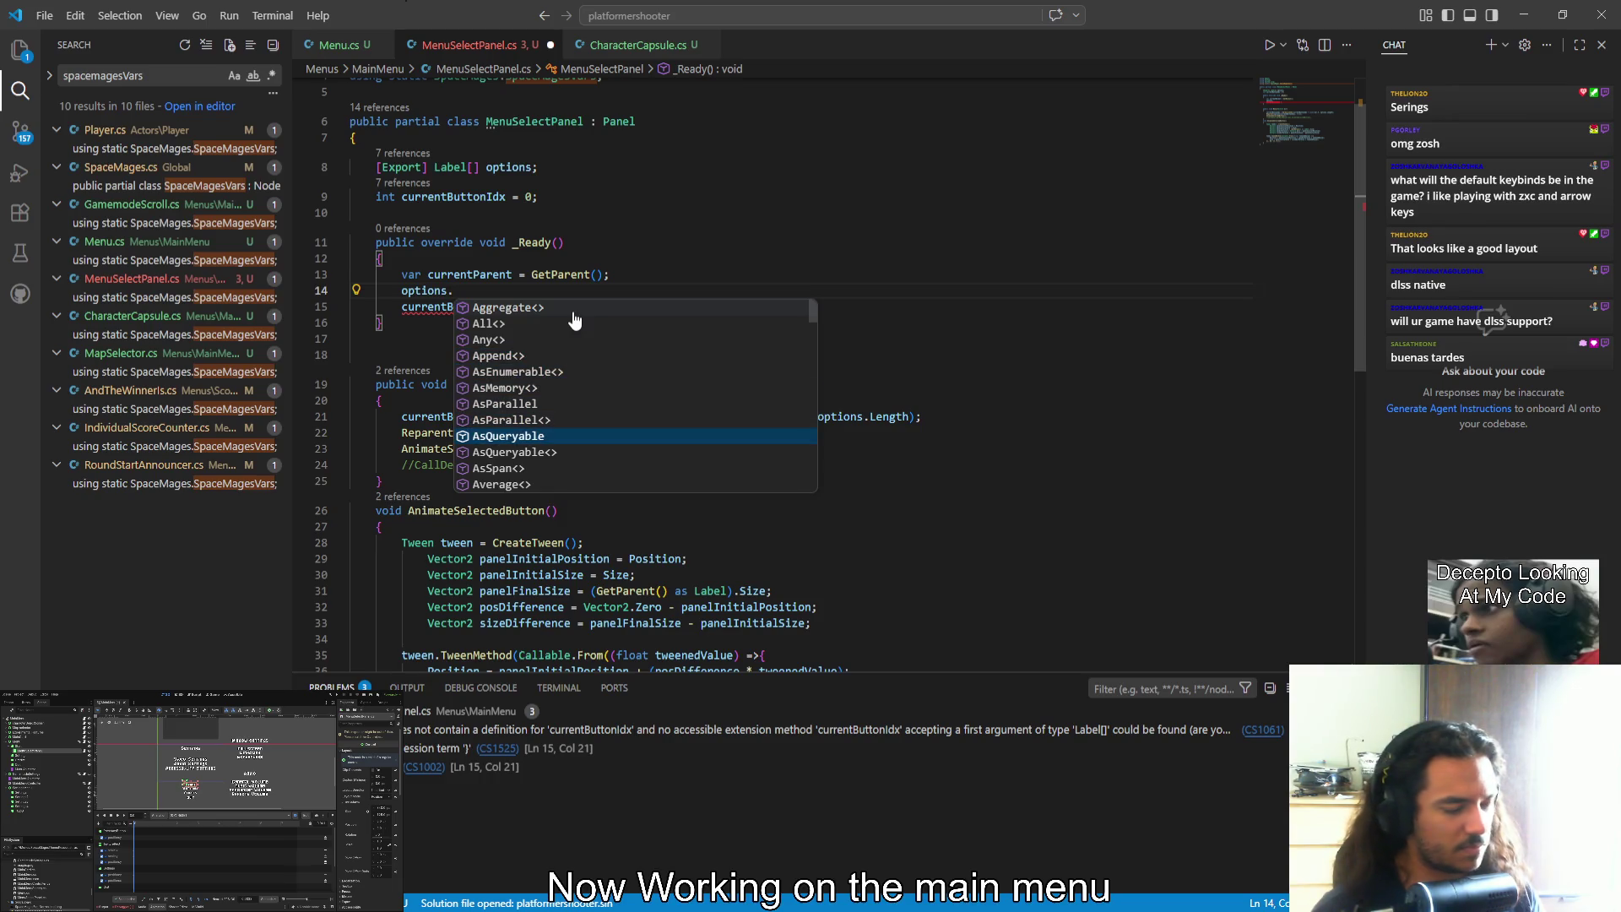
{"action": "key", "text": "Down"}
{"action": "key", "text": "Down"}
{"action": "key", "text": "Down"}
{"action": "key", "text": "Down"}
{"action": "key", "text": "Down"}
{"action": "key", "text": "Down"}
{"action": "key", "text": "Down"}
{"action": "key", "text": "Down"}
{"action": "key", "text": "Up"}
{"action": "key", "text": "Up"}
{"action": "key", "text": "Up"}
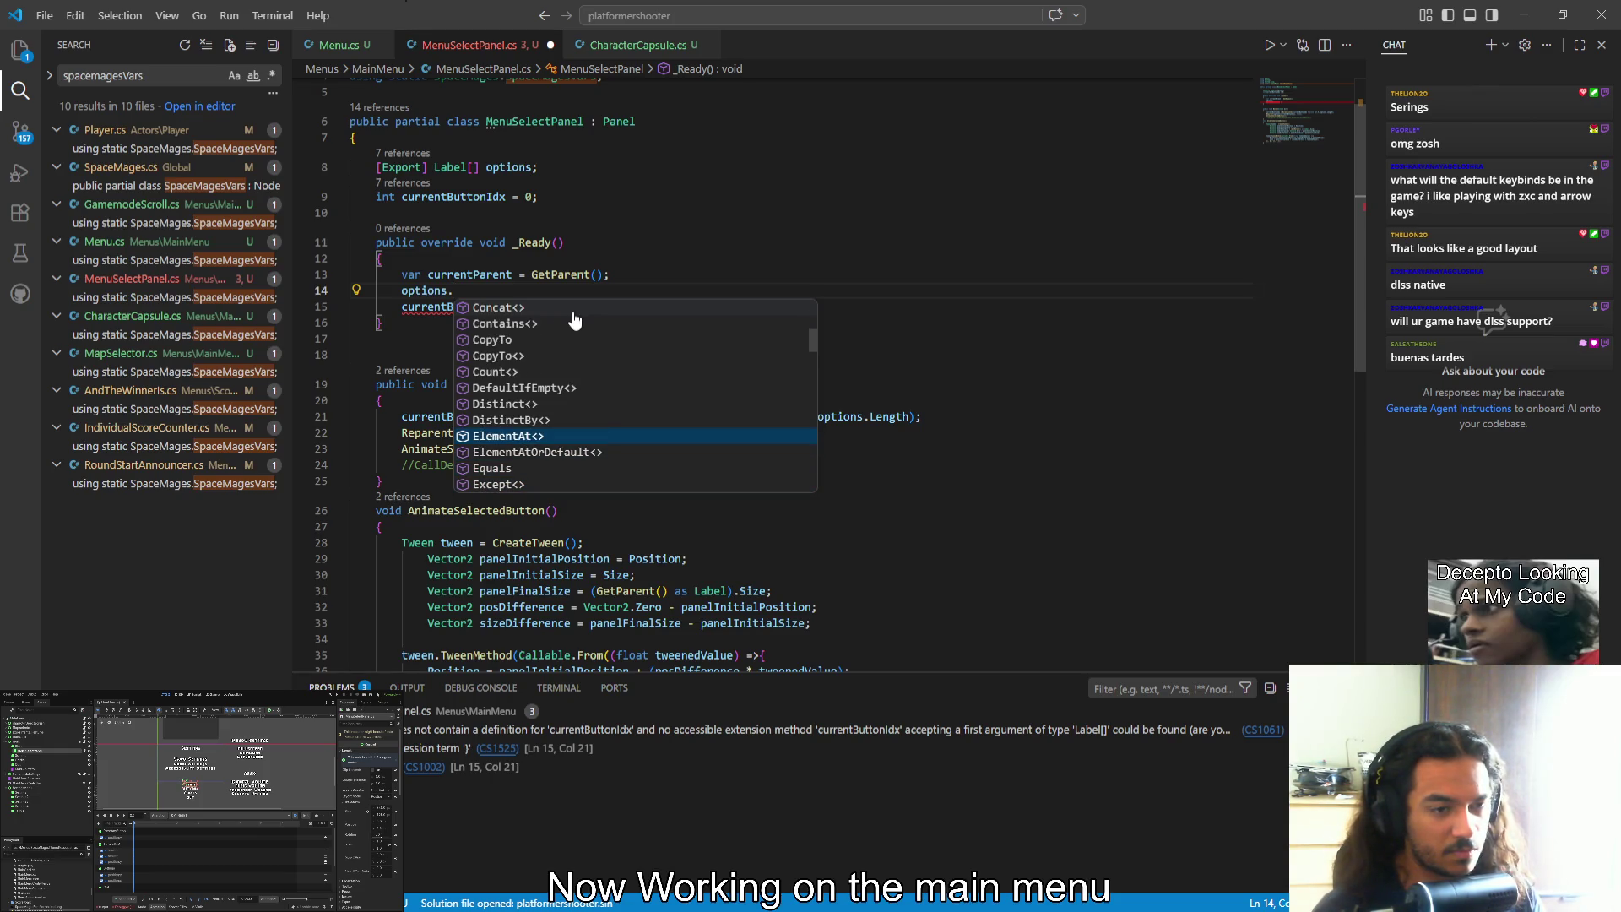
{"action": "key", "text": "Down"}
{"action": "key", "text": "Down"}
{"action": "key", "text": "Down"}
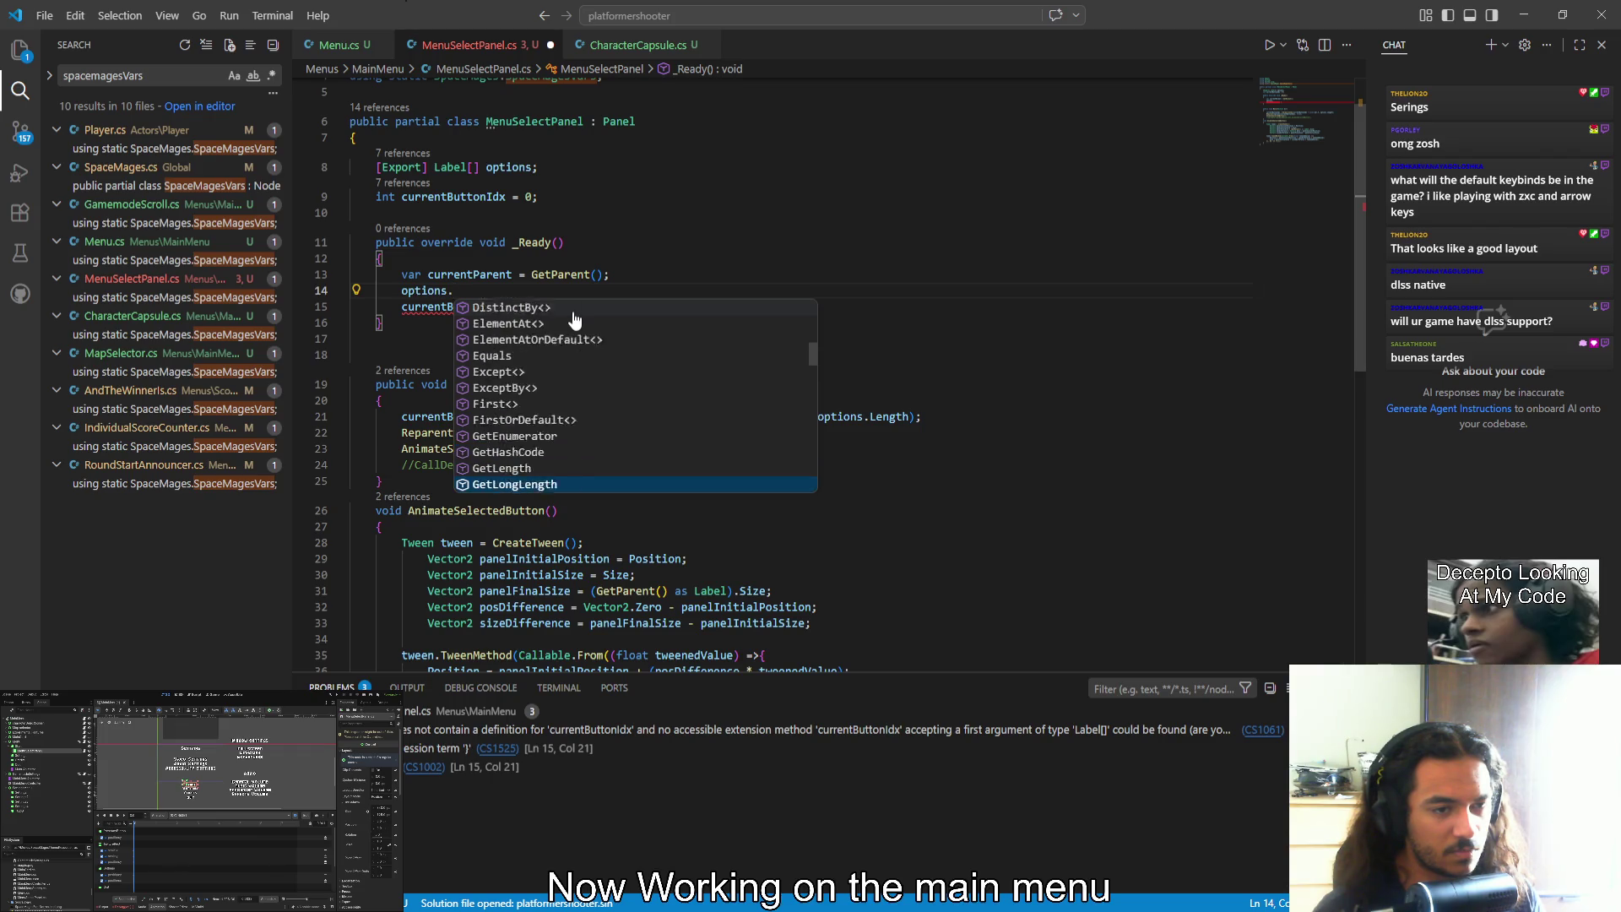
{"action": "key", "text": "Down"}
{"action": "key", "text": "Up"}
{"action": "key", "text": "Up"}
{"action": "key", "text": "Up"}
{"action": "key", "text": "Down"}
{"action": "key", "text": "Down"}
{"action": "key", "text": "Down"}
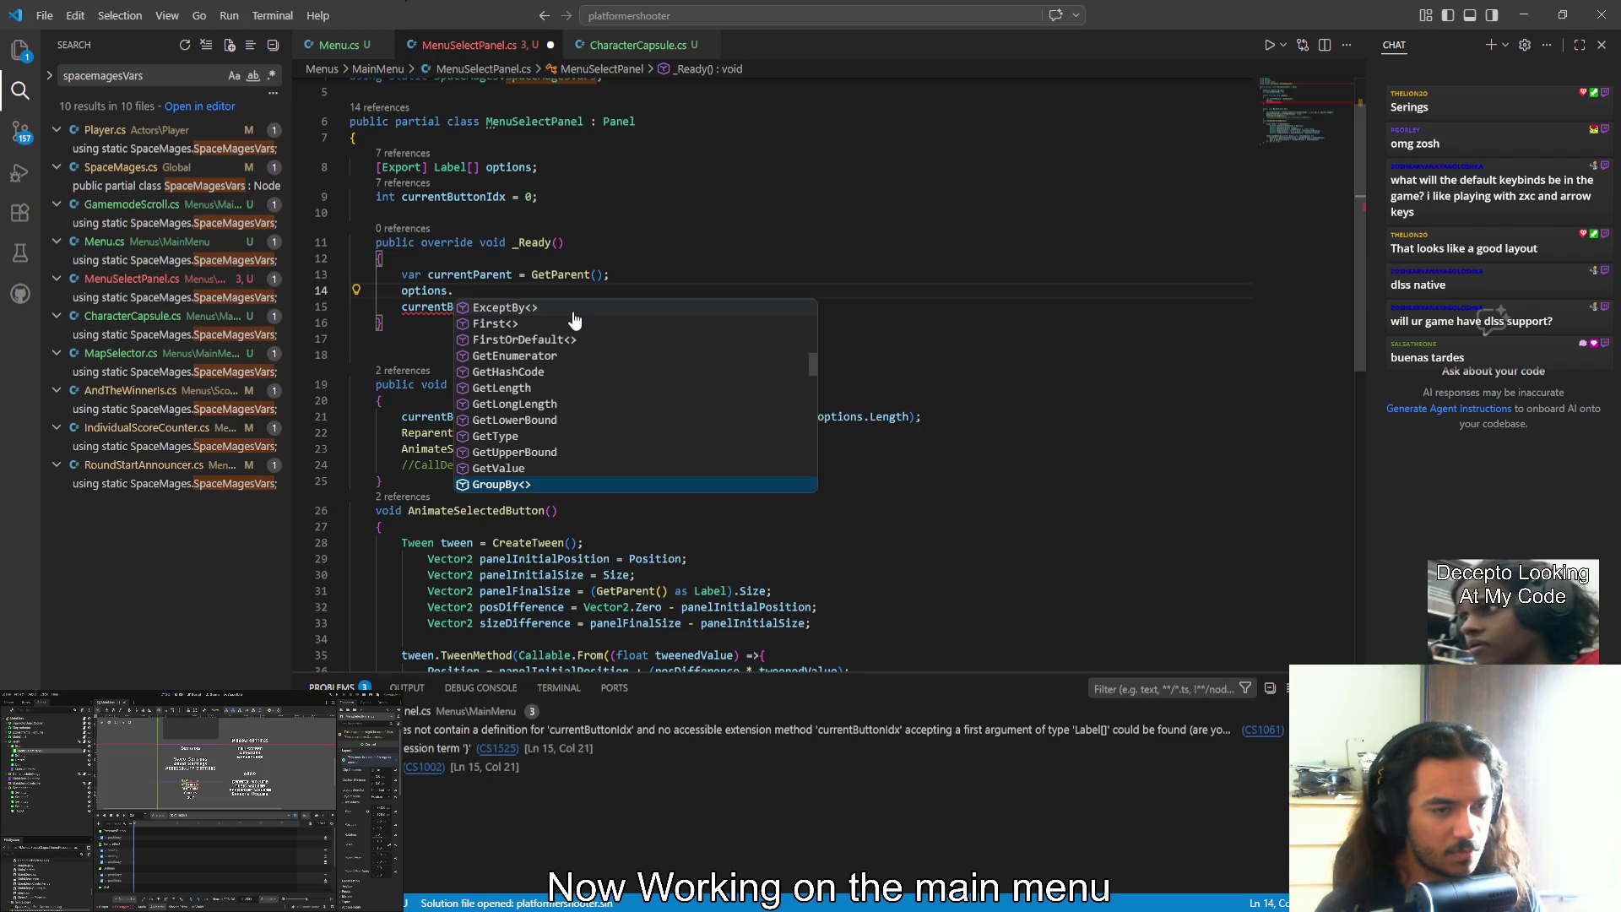
Filter the options suggestions by 'get' and compare the Get members
{"action": "type", "text": "get"}
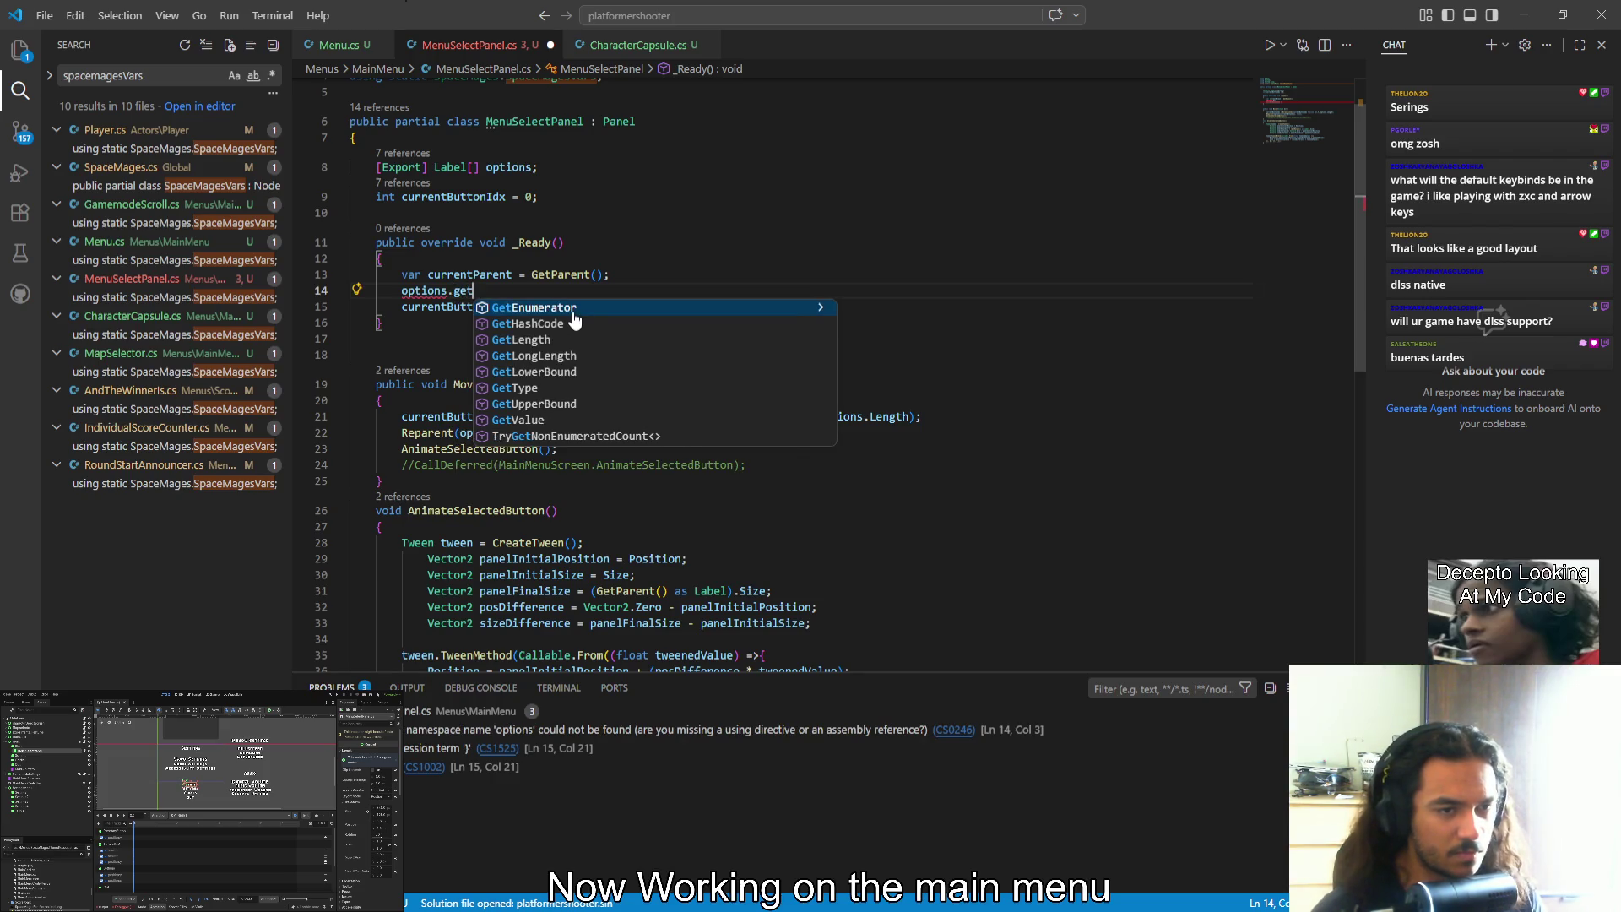
{"action": "key", "text": "Down"}
{"action": "key", "text": "Down"}
{"action": "key", "text": "Down"}
{"action": "key", "text": "Down"}
{"action": "key", "text": "Up"}
{"action": "key", "text": "Up"}
{"action": "key", "text": "Up"}
{"action": "key", "text": "Down"}
{"action": "key", "text": "Up"}
{"action": "key", "text": "Down"}
{"action": "key", "text": "Down"}
{"action": "key", "text": "Up"}
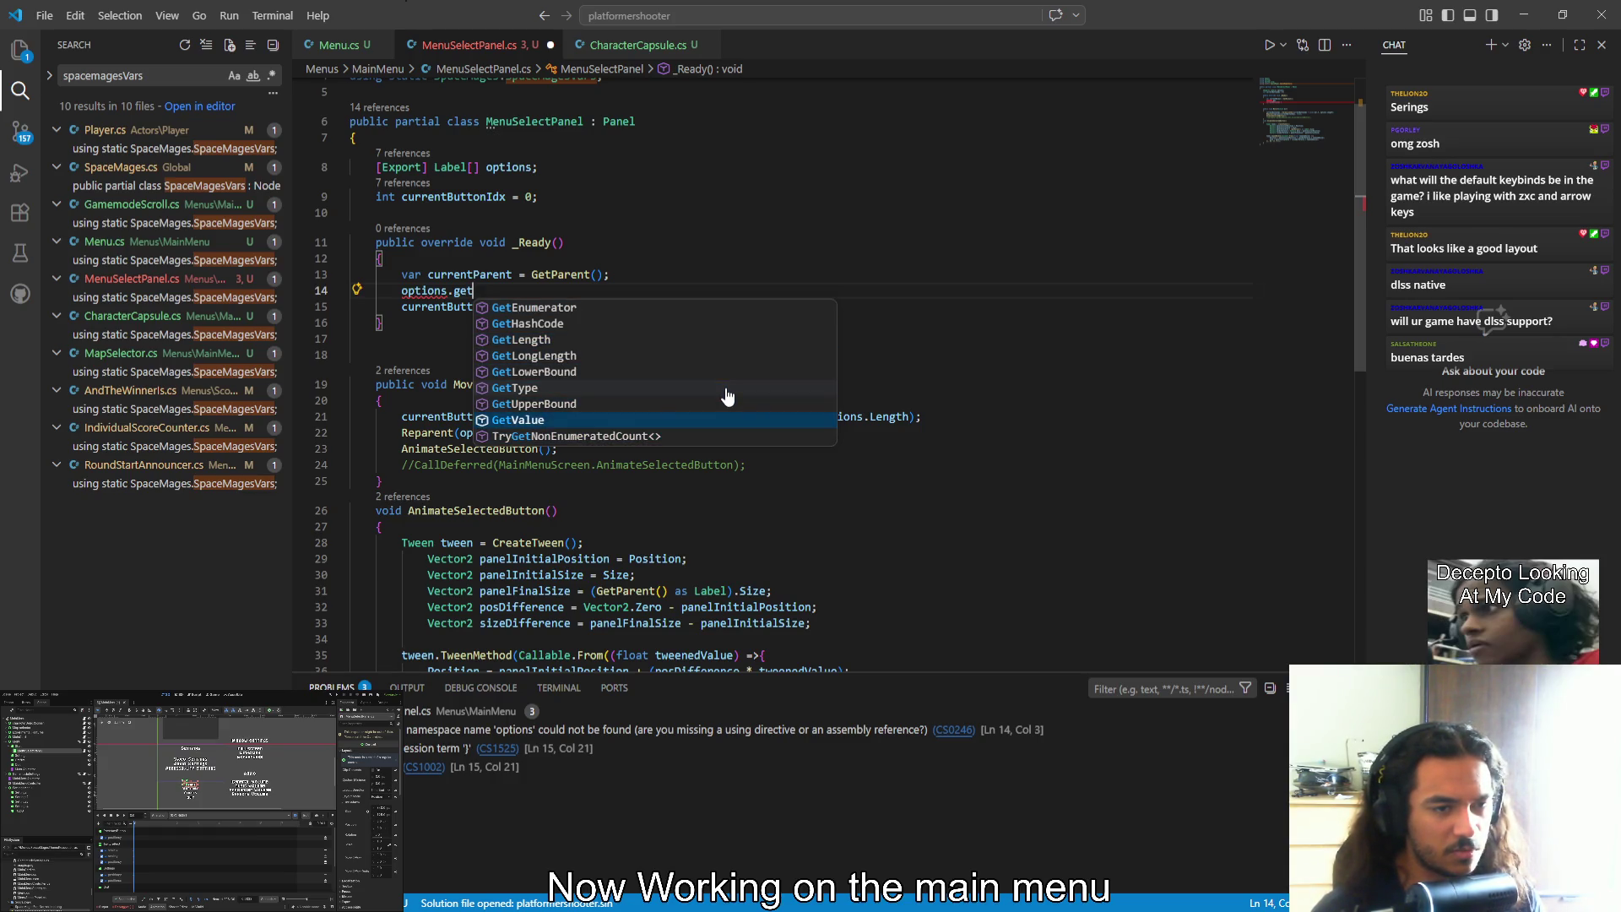
{"action": "key", "text": "Up"}
{"action": "key", "text": "Up"}
{"action": "key", "text": "Up"}
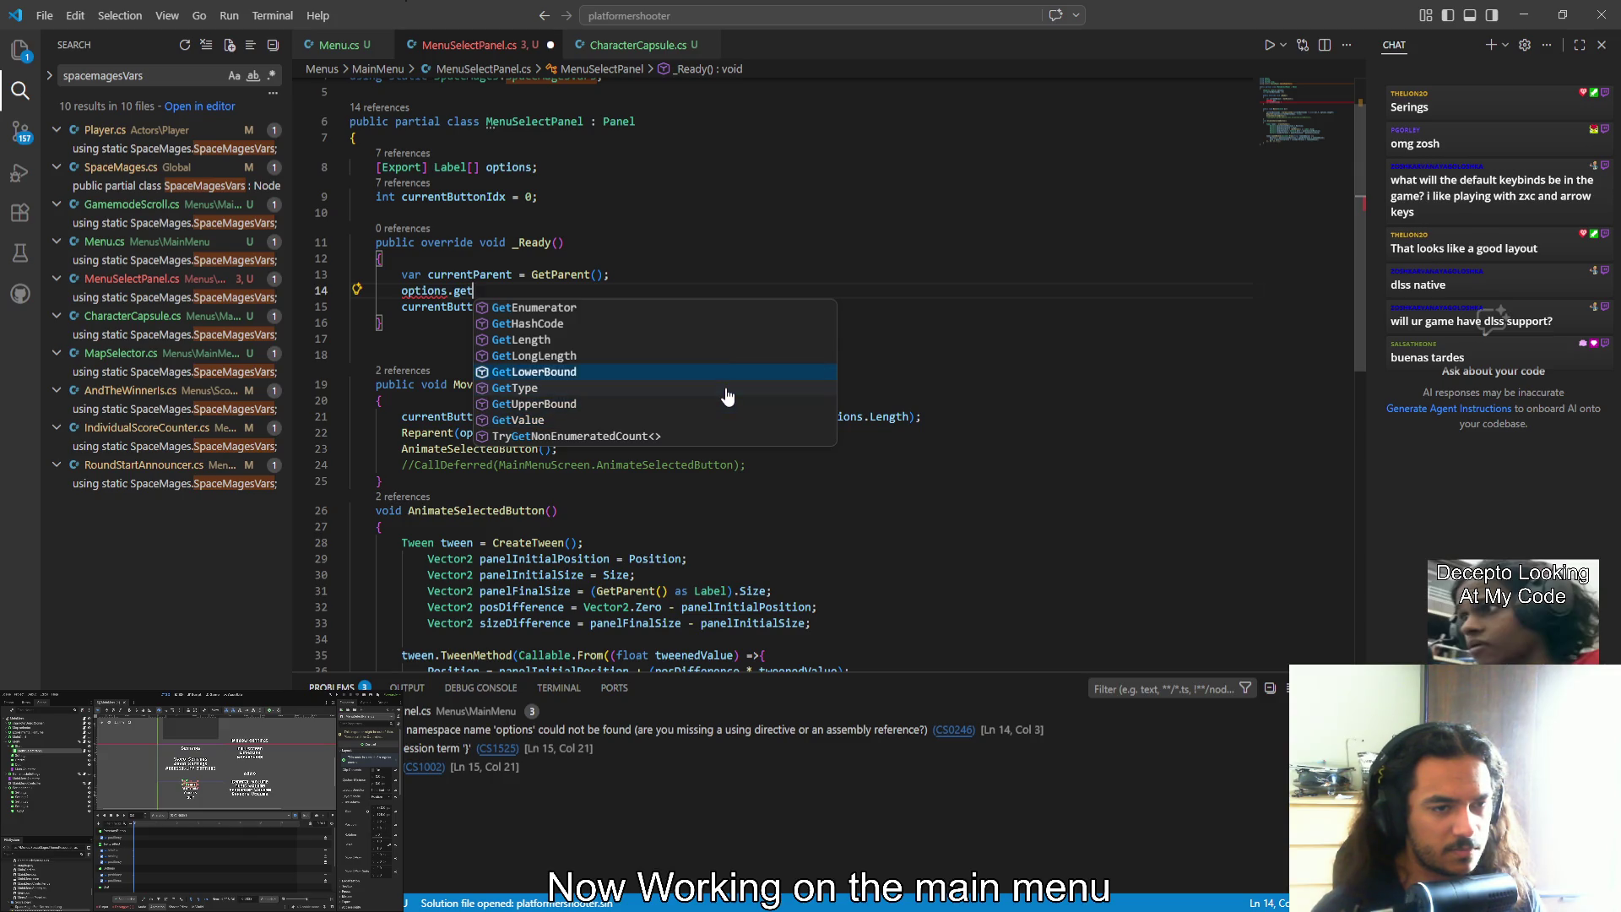
Try 'inde' and 'getint' searches, weigh GetLowerBound and GetValue, then select the Label type
{"action": "key", "text": "BackSpace"}
{"action": "key", "text": "BackSpace"}
{"action": "key", "text": "BackSpace"}
{"action": "type", "text": "inde"}
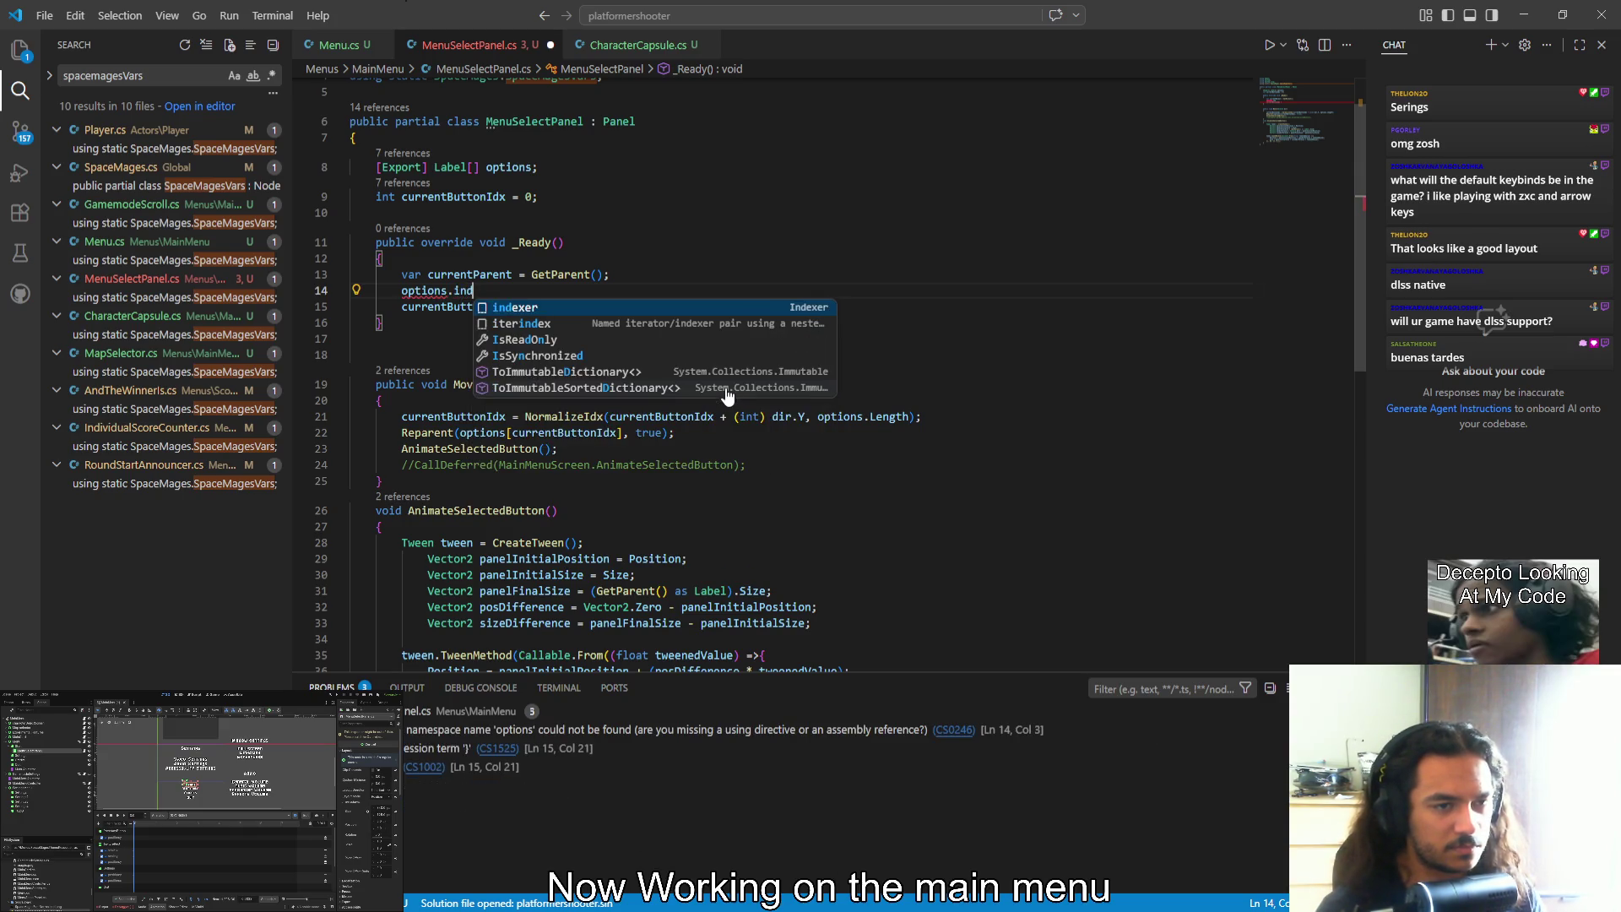
{"action": "key", "text": "BackSpace"}
{"action": "key", "text": "BackSpace"}
{"action": "key", "text": "BackSpace"}
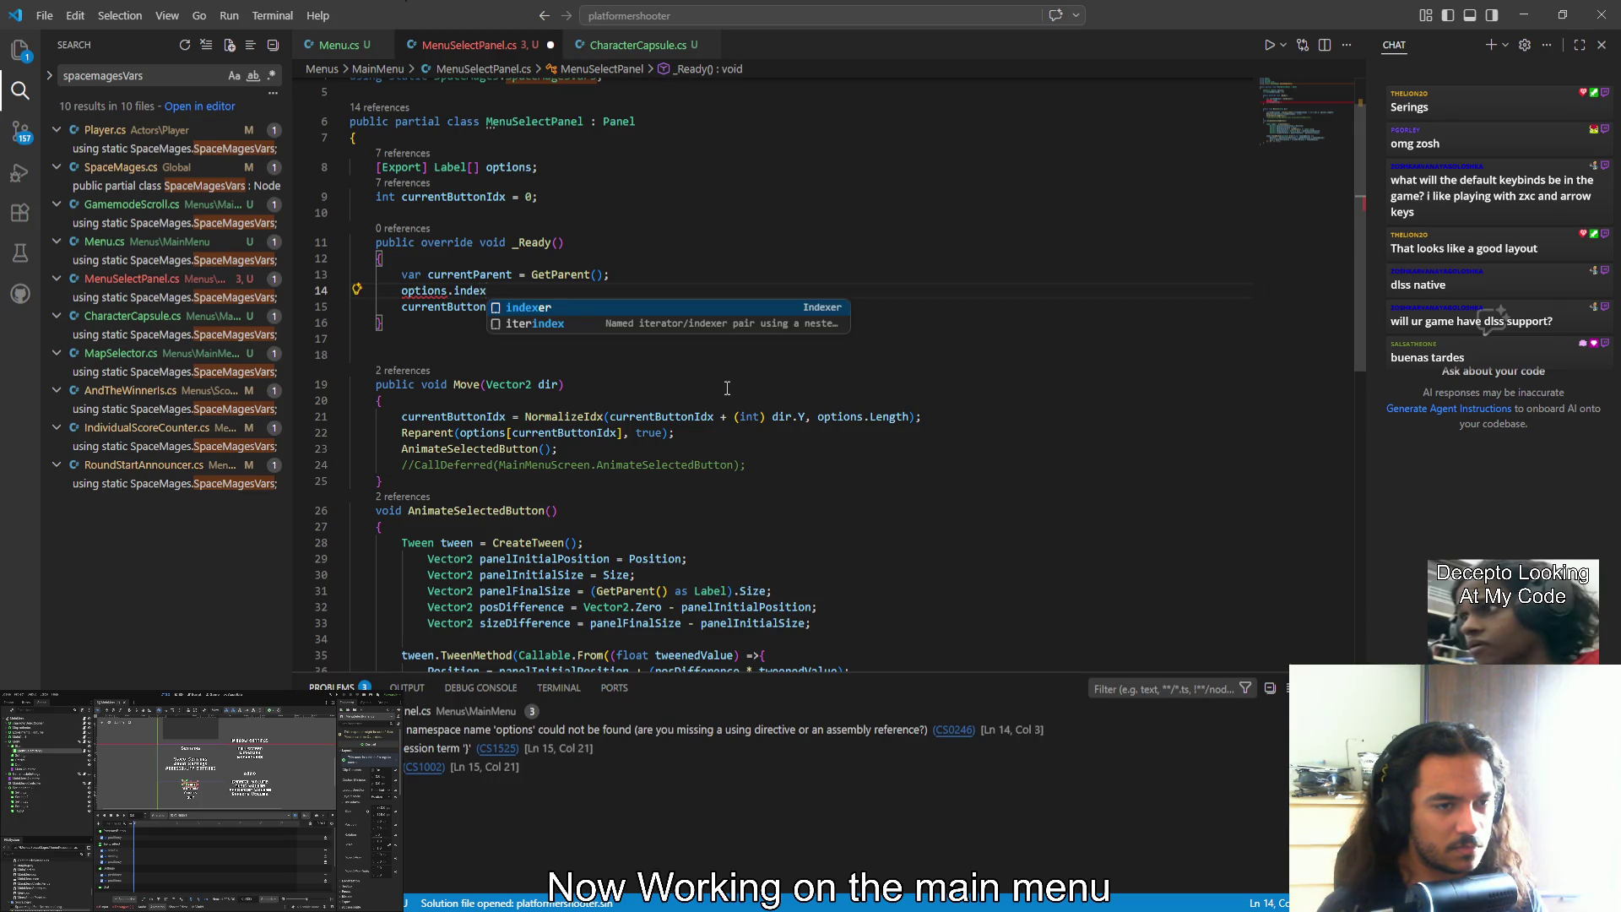
{"action": "type", "text": "get"}
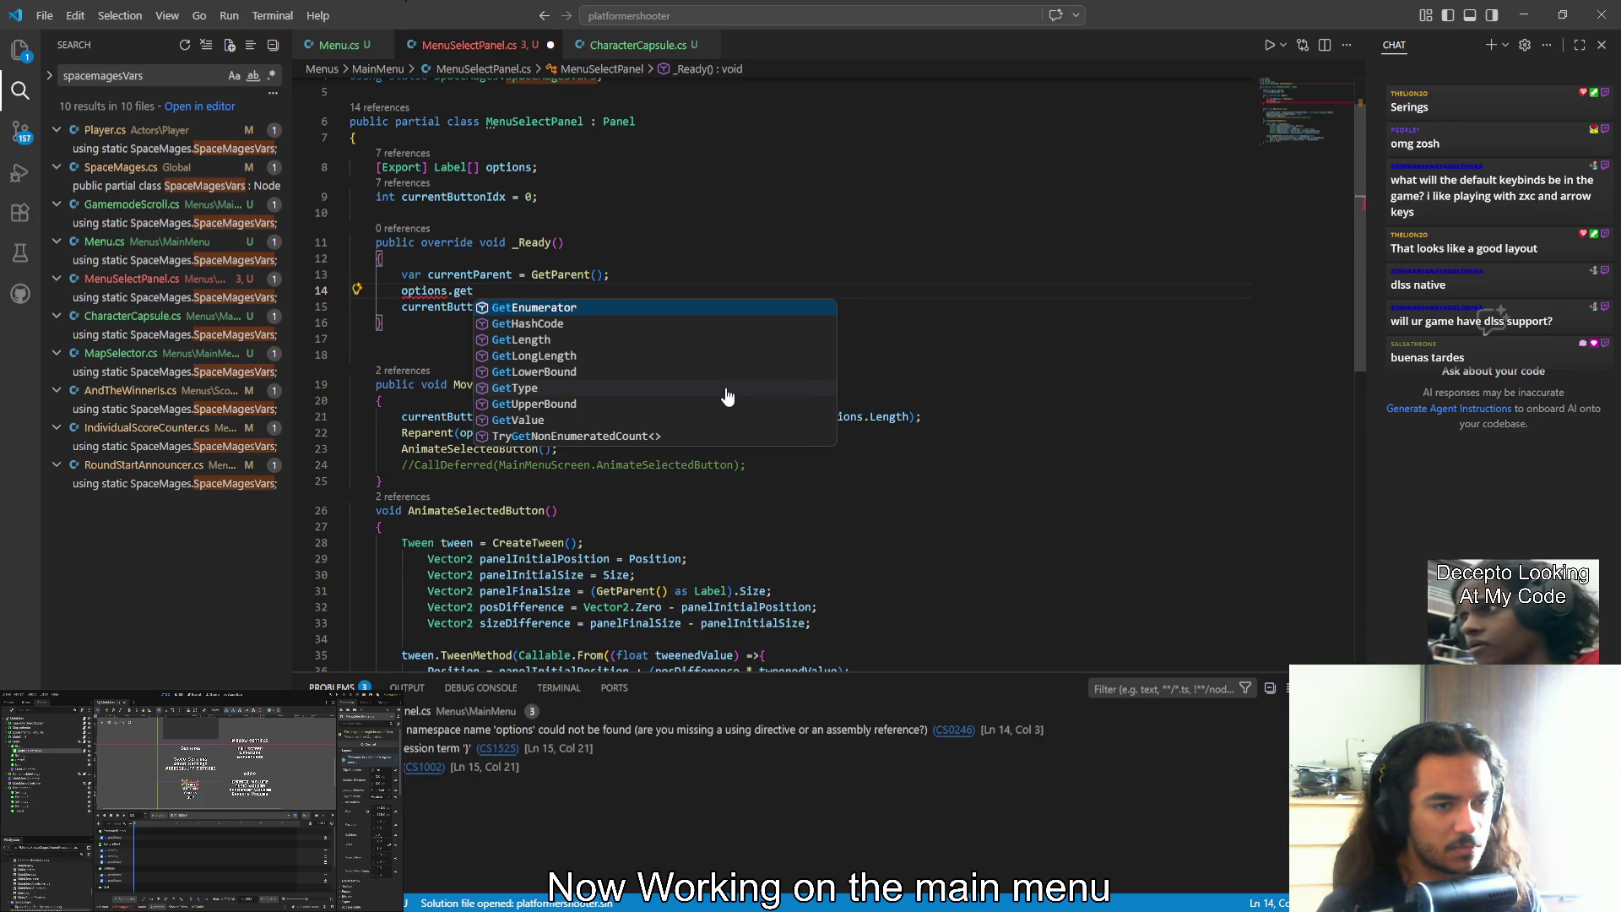
{"action": "type", "text": "int"}
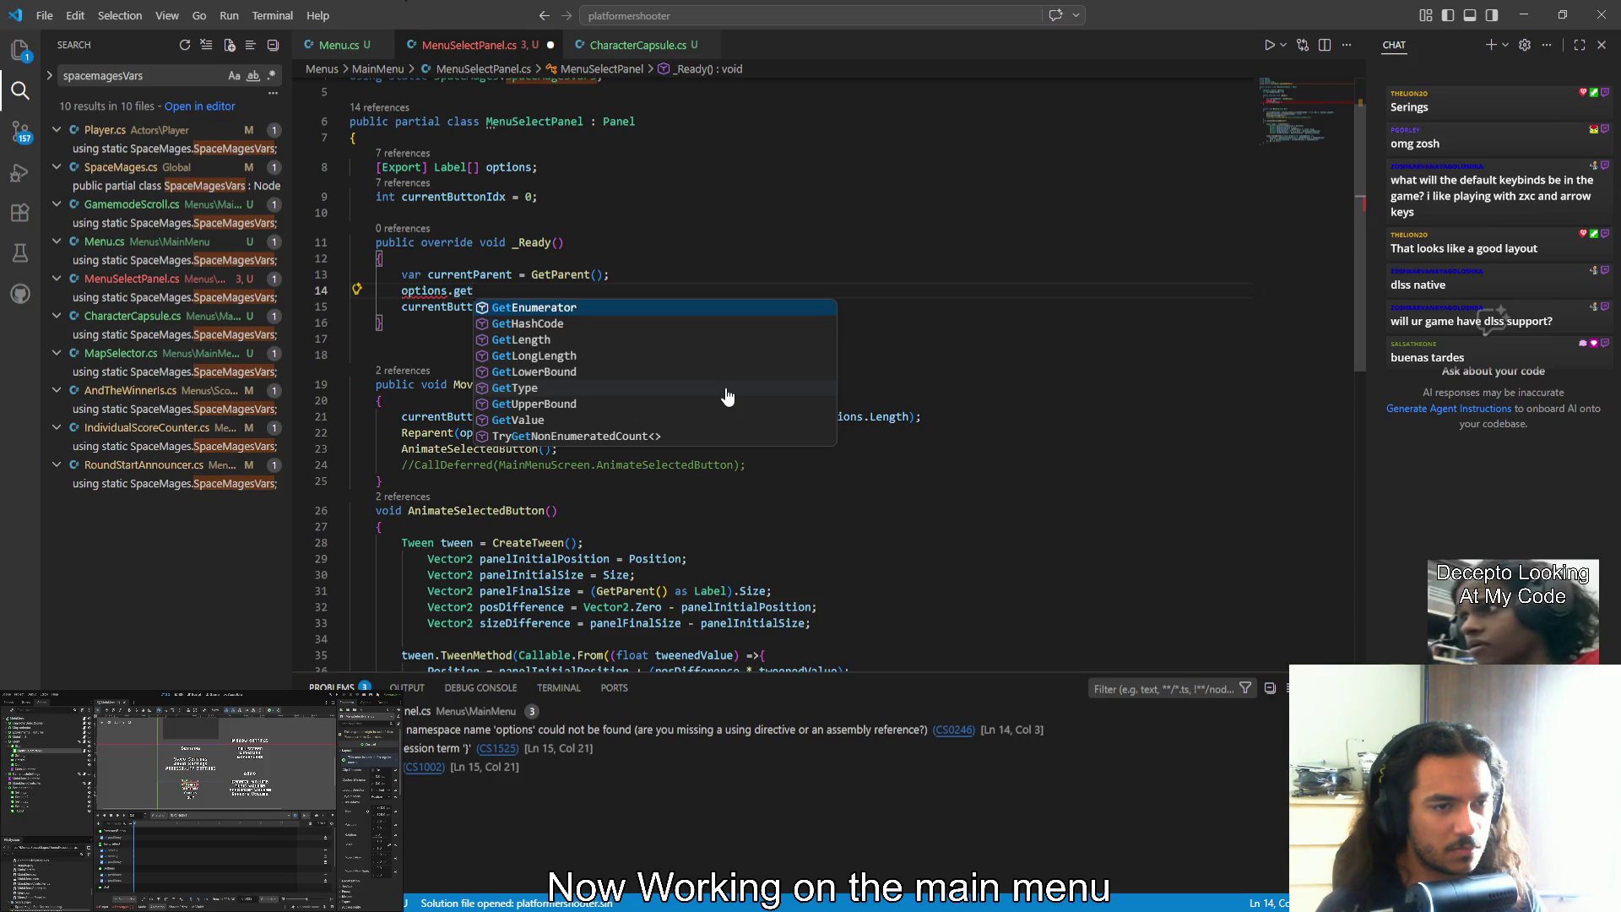
{"action": "key", "text": "Down"}
{"action": "key", "text": "Down"}
{"action": "key", "text": "Down"}
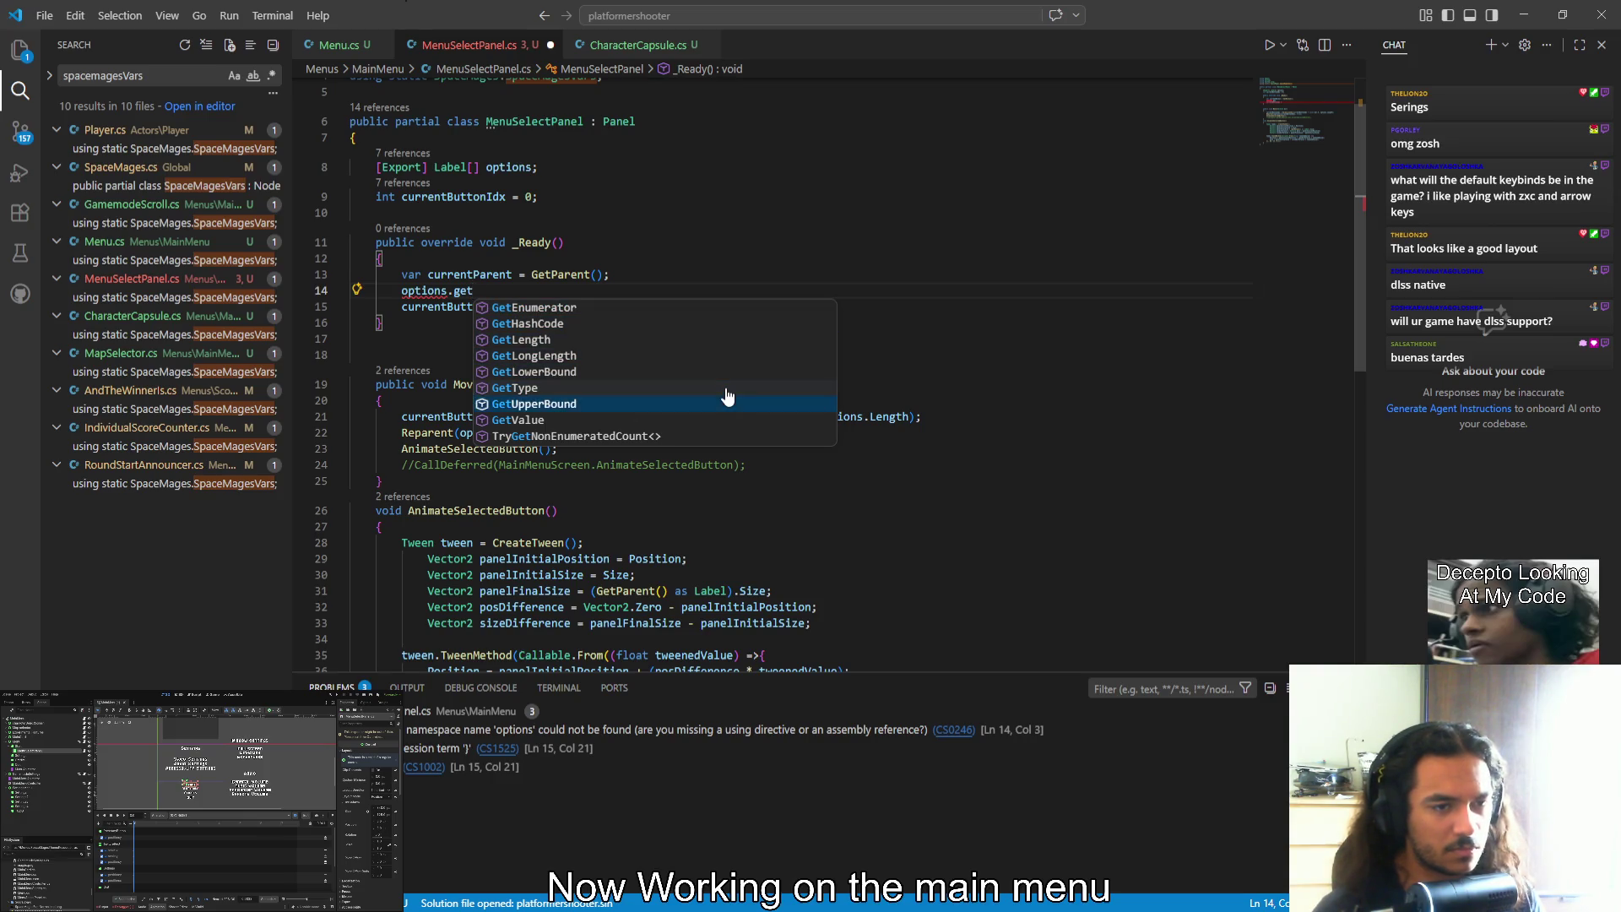
{"action": "key", "text": "Up"}
{"action": "key", "text": "Up"}
{"action": "key", "text": "Down"}
{"action": "key", "text": "Down"}
{"action": "key", "text": "Down"}
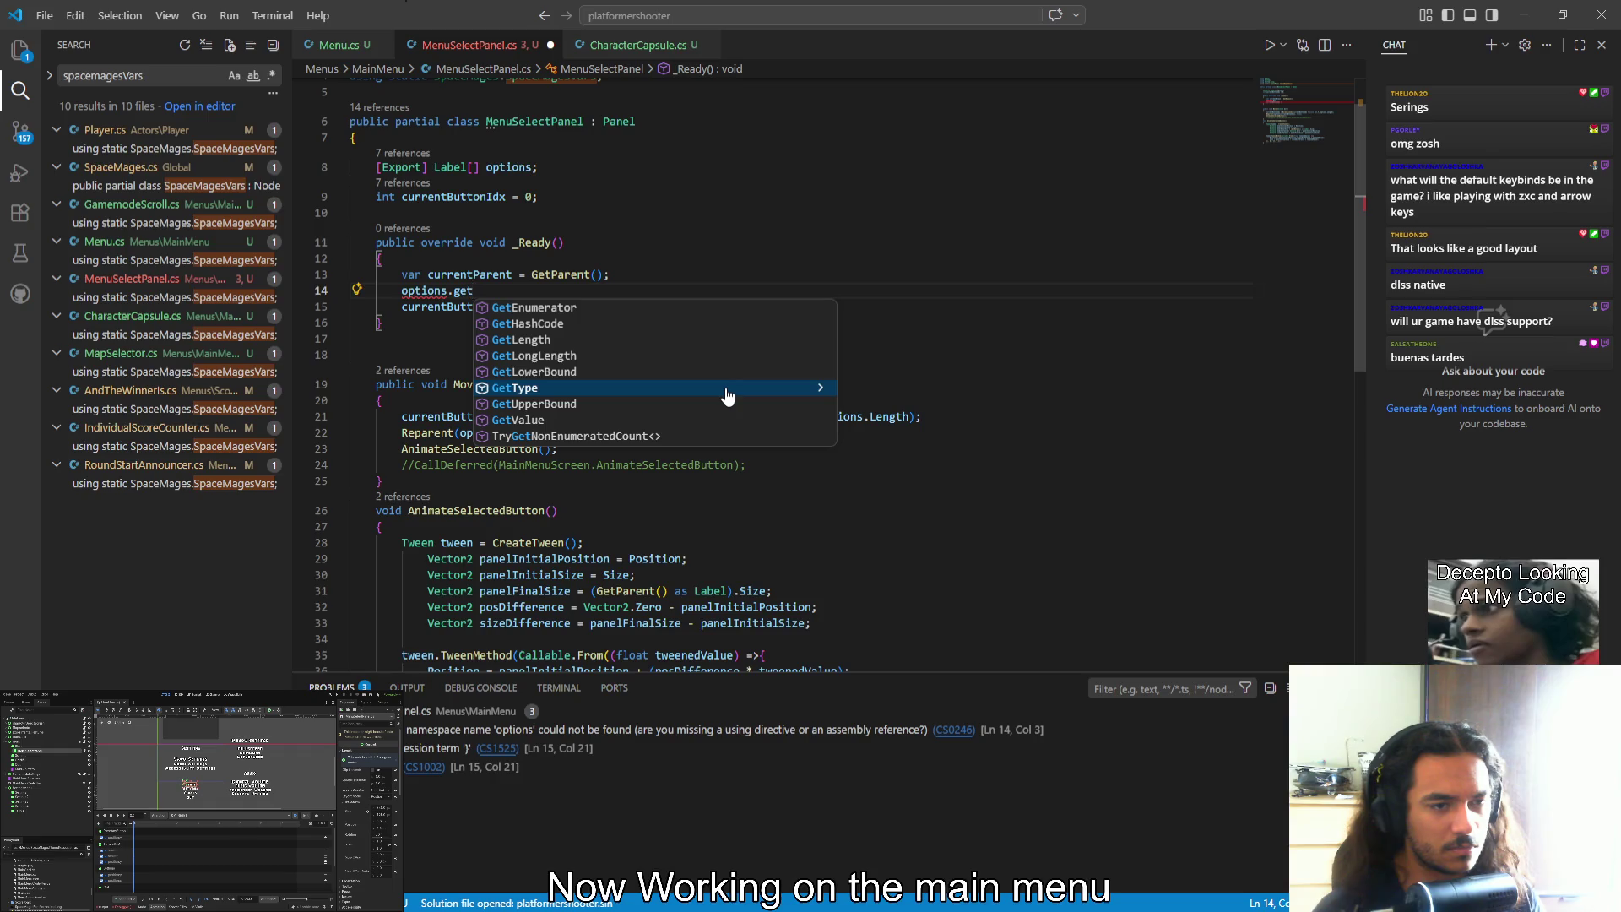
{"action": "key", "text": "Down"}
{"action": "key", "text": "Down"}
{"action": "key", "text": "Up"}
{"action": "key", "text": "Up"}
{"action": "key", "text": "Up"}
{"action": "key", "text": "Up"}
{"action": "key", "text": "Up"}
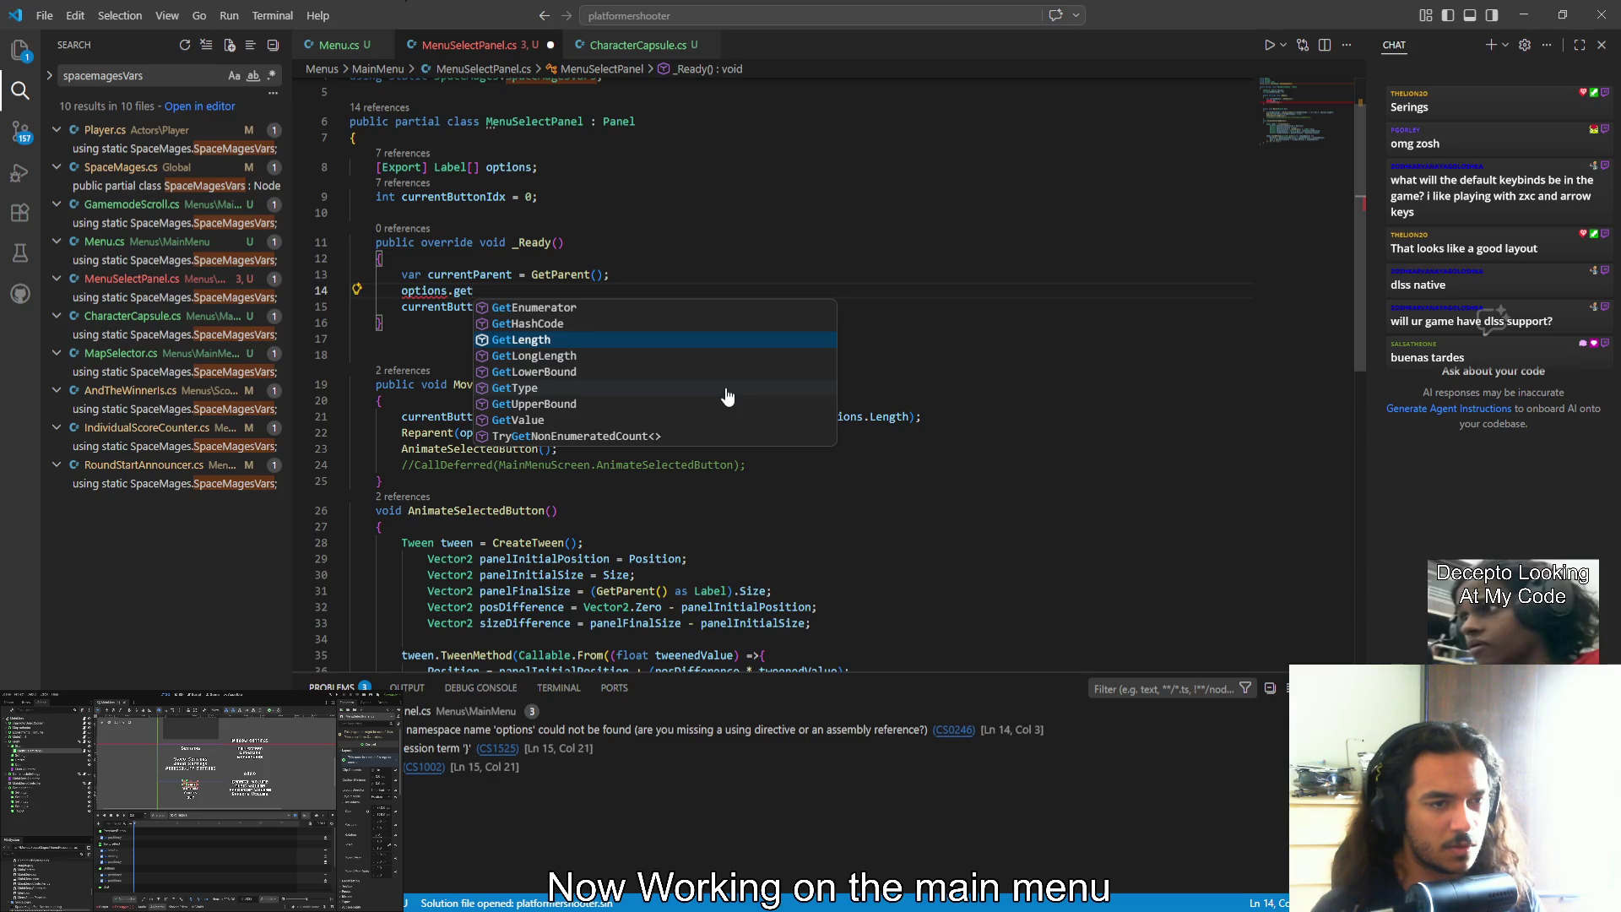
{"action": "key", "text": "BackSpace"}
{"action": "key", "text": "BackSpace"}
{"action": "key", "text": "BackSpace"}
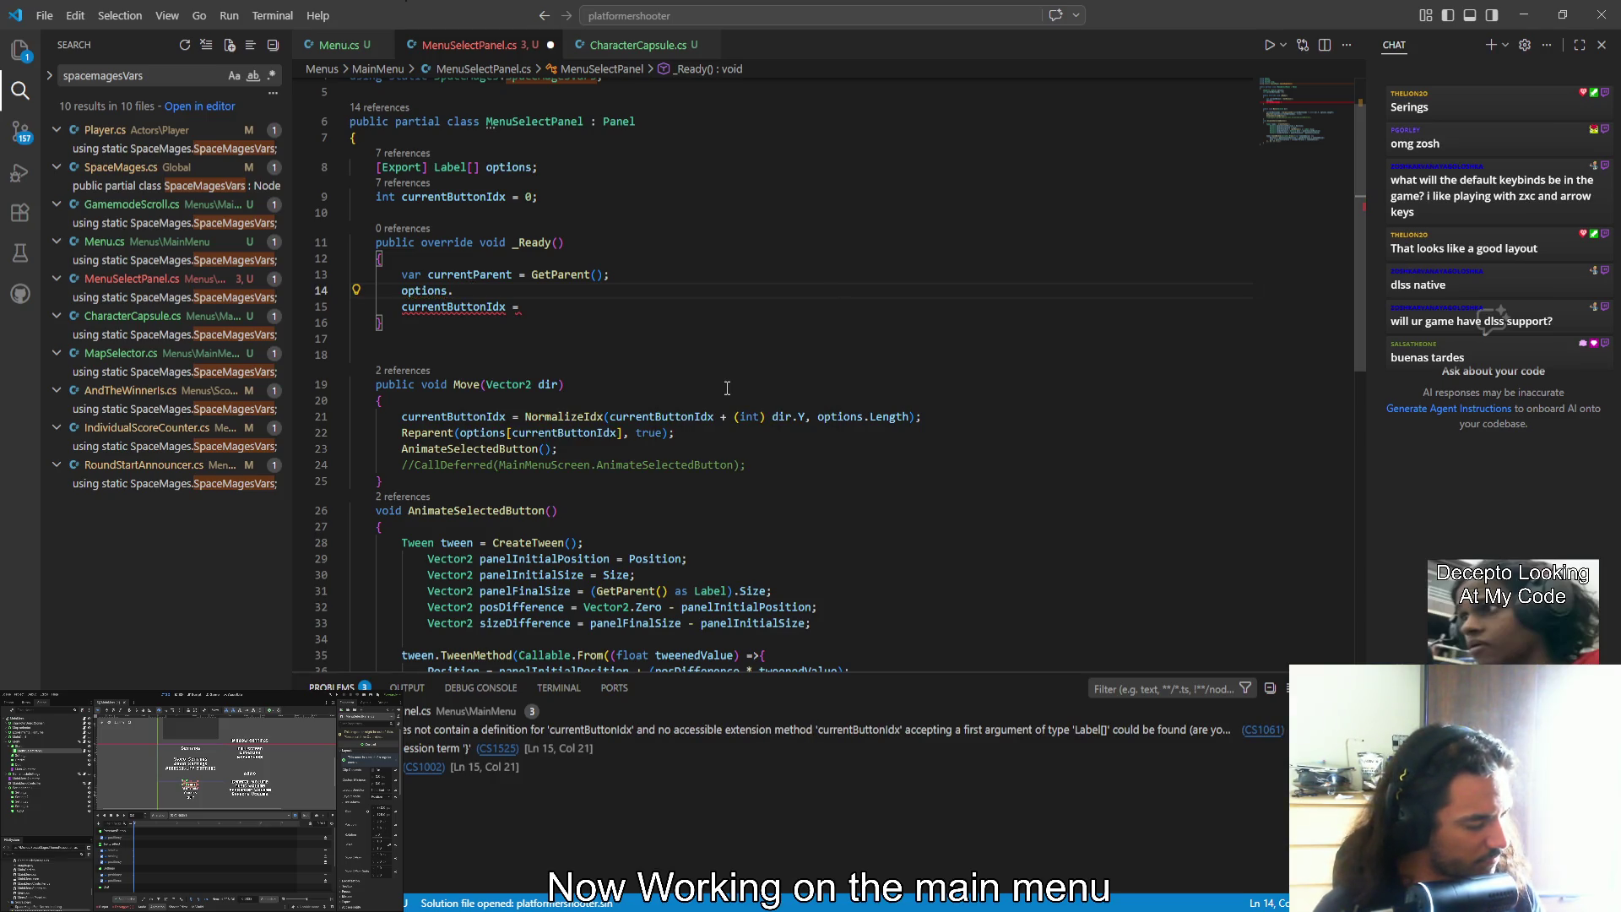
{"action": "double_click", "coordinate": [450, 168]}
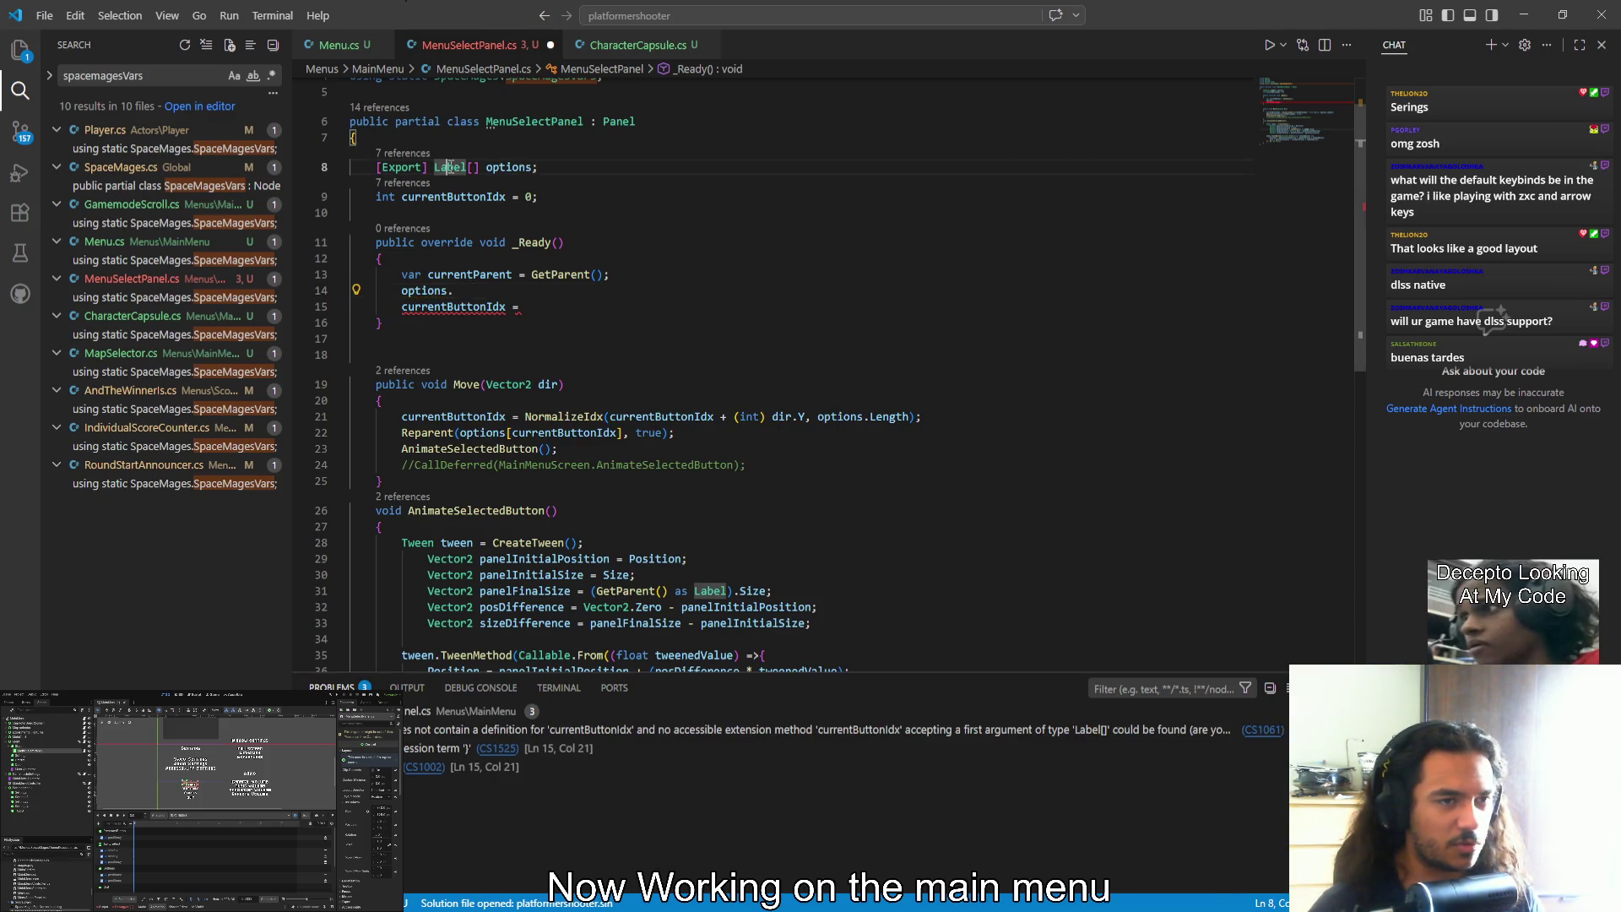
Change the options field type from a Label array to List<Label>
{"action": "type", "text": "List"}
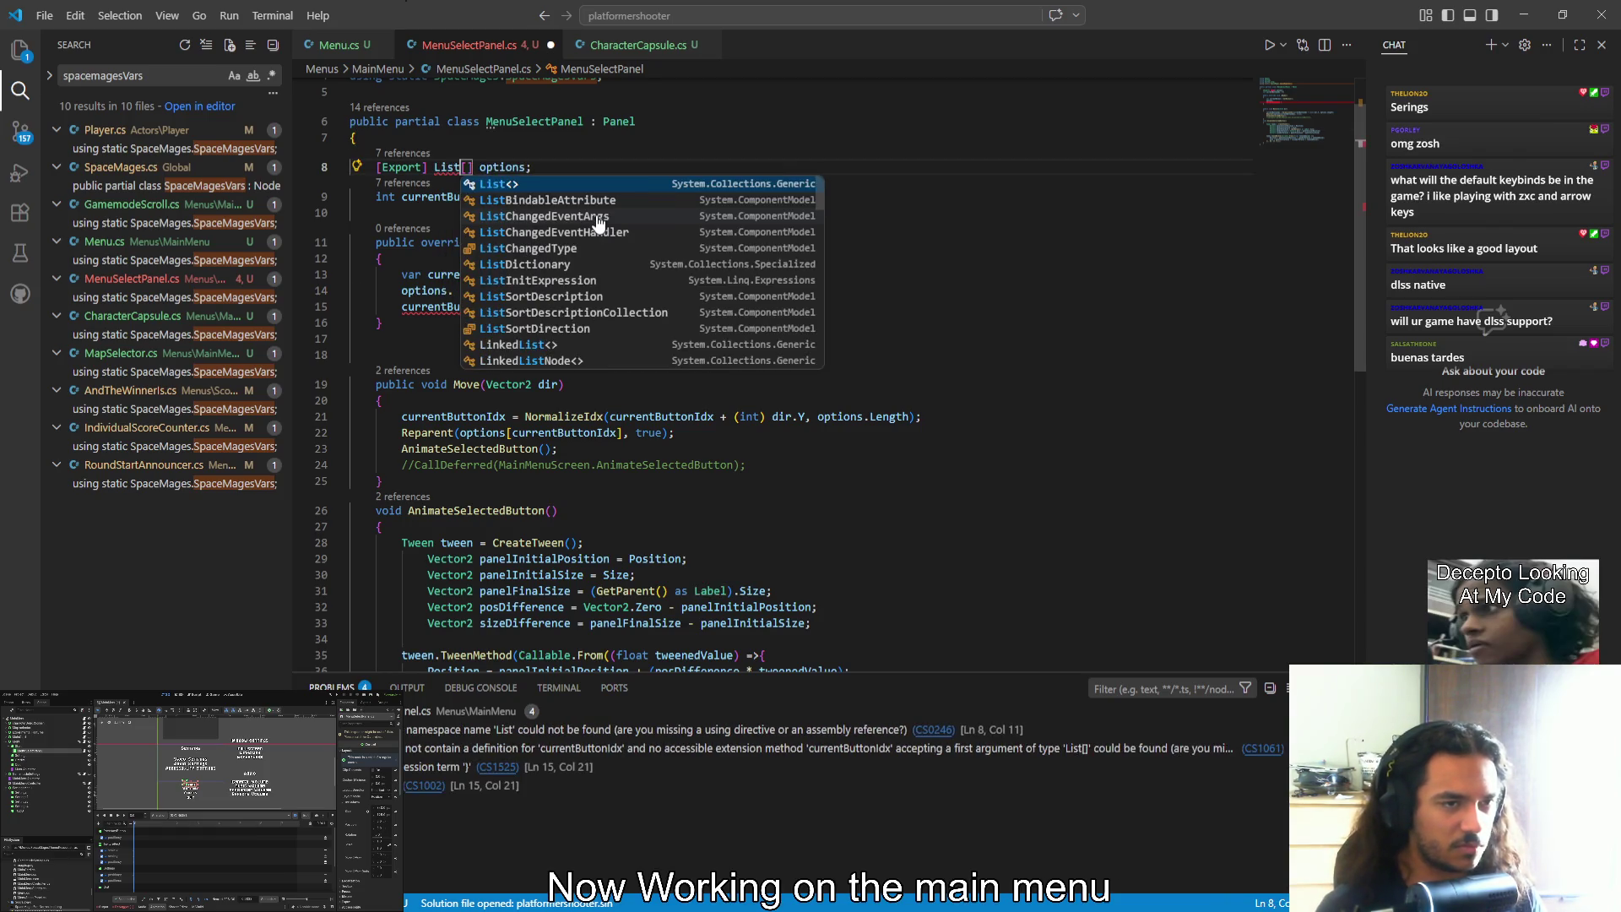
{"action": "key", "text": "Tab"}
{"action": "type", "text": "Label"}
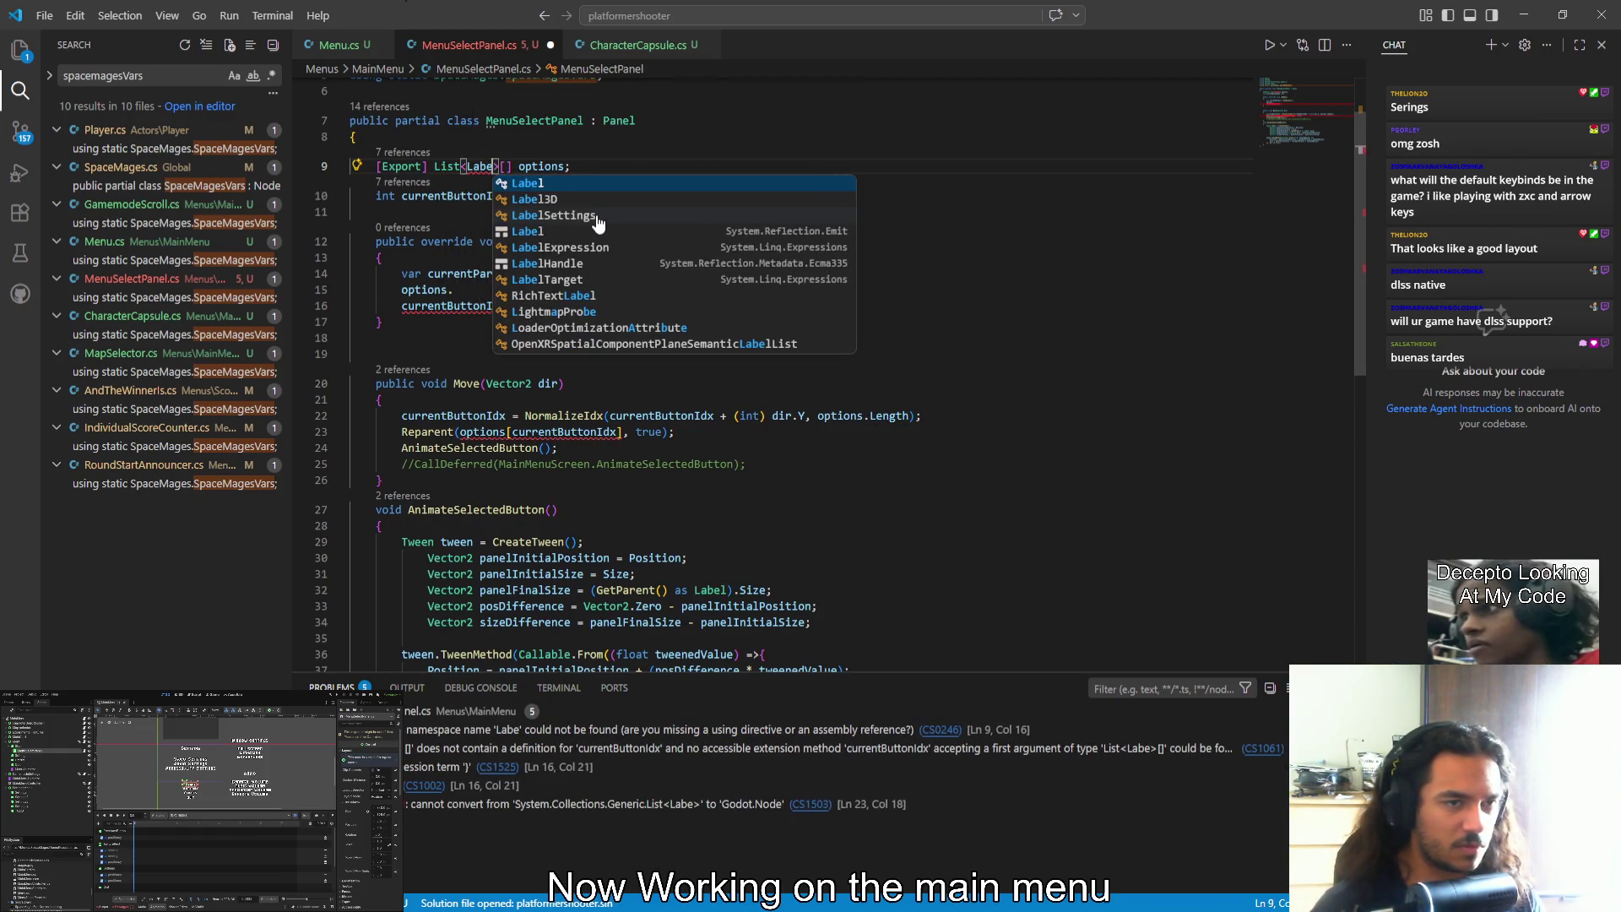
{"action": "key", "text": "Delete"}
{"action": "key", "text": "Delete"}
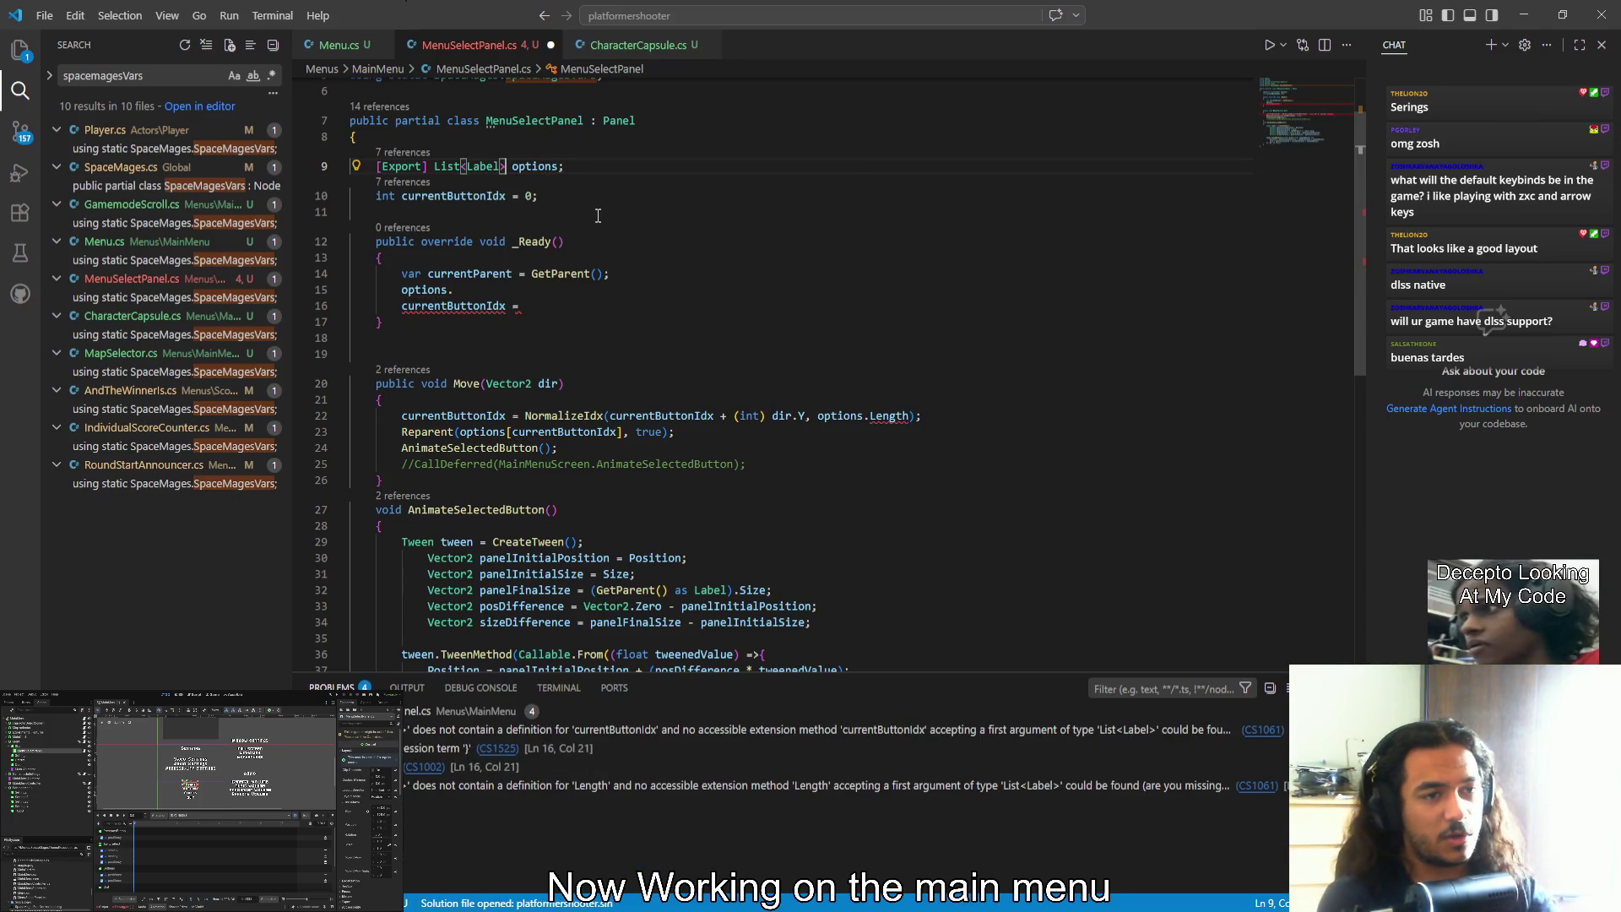
Delete the unfinished currentButtonIdx assignment and the leftover options line 16
{"action": "left_click", "coordinate": [523, 306]}
{"action": "key", "text": "shift+Home"}
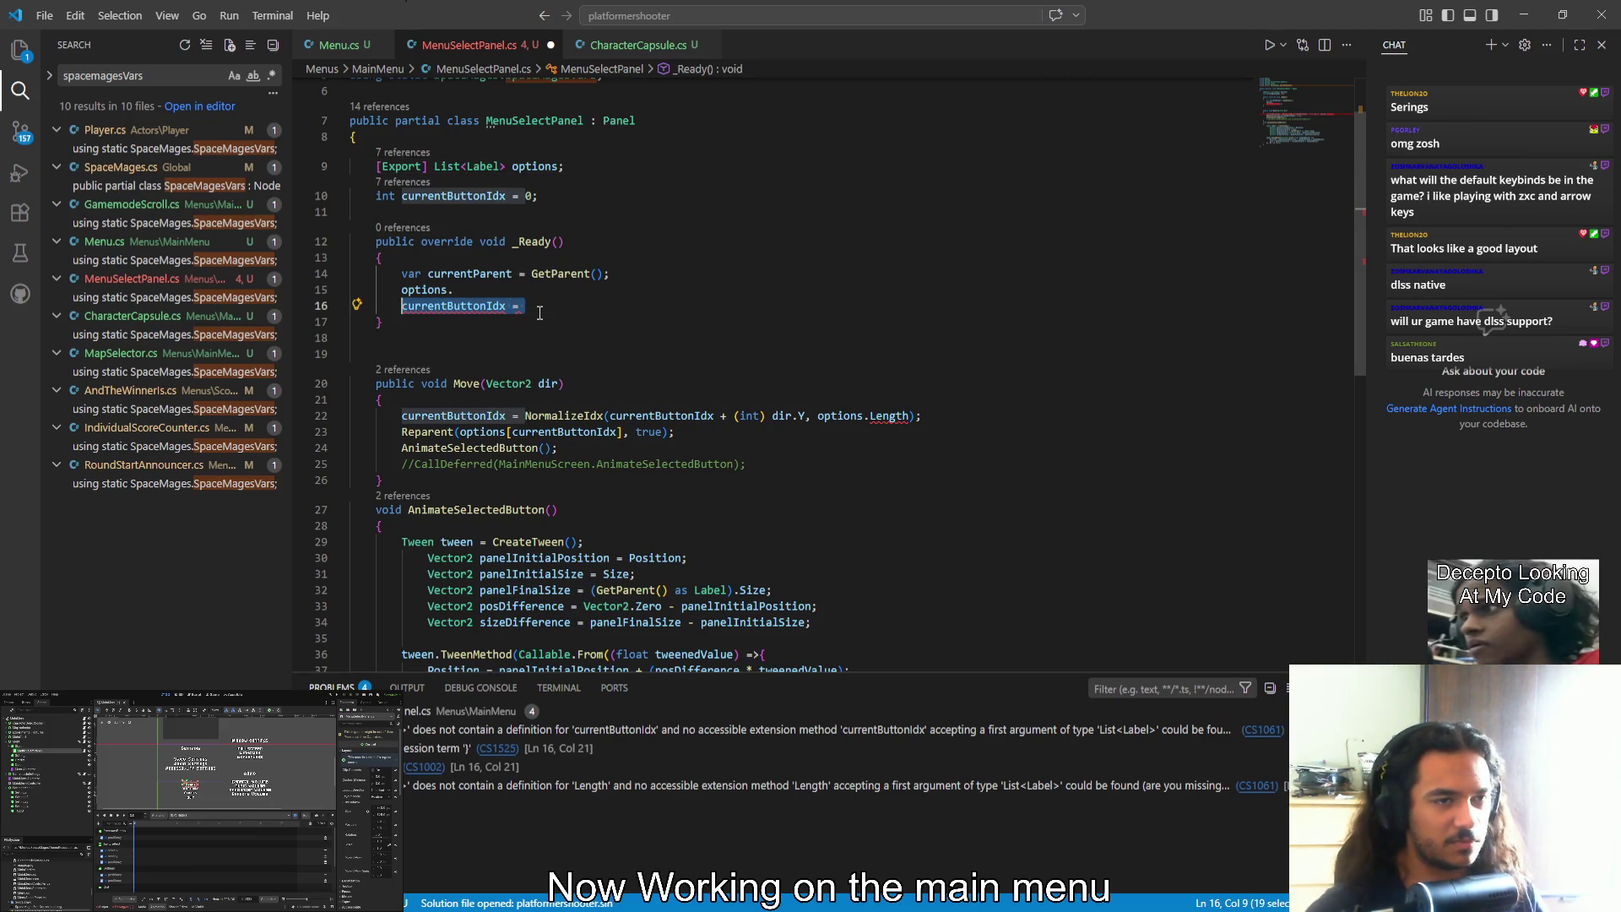
{"action": "key", "text": "BackSpace"}
{"action": "type", "text": "options"}
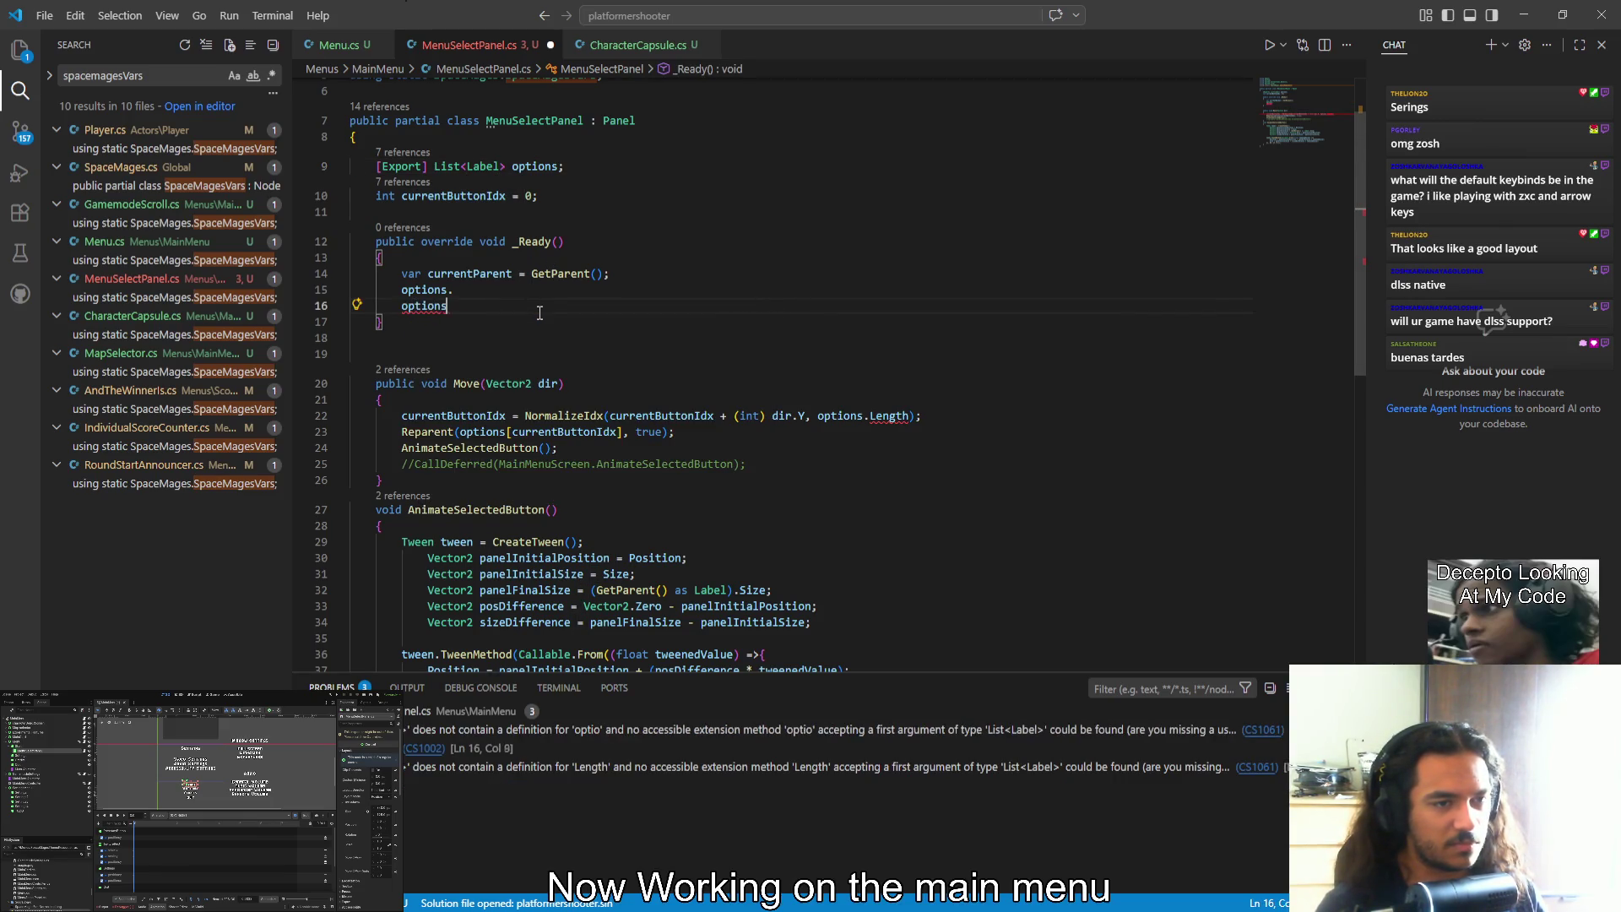
{"action": "type", "text": "i"}
{"action": "key", "text": "Tab"}
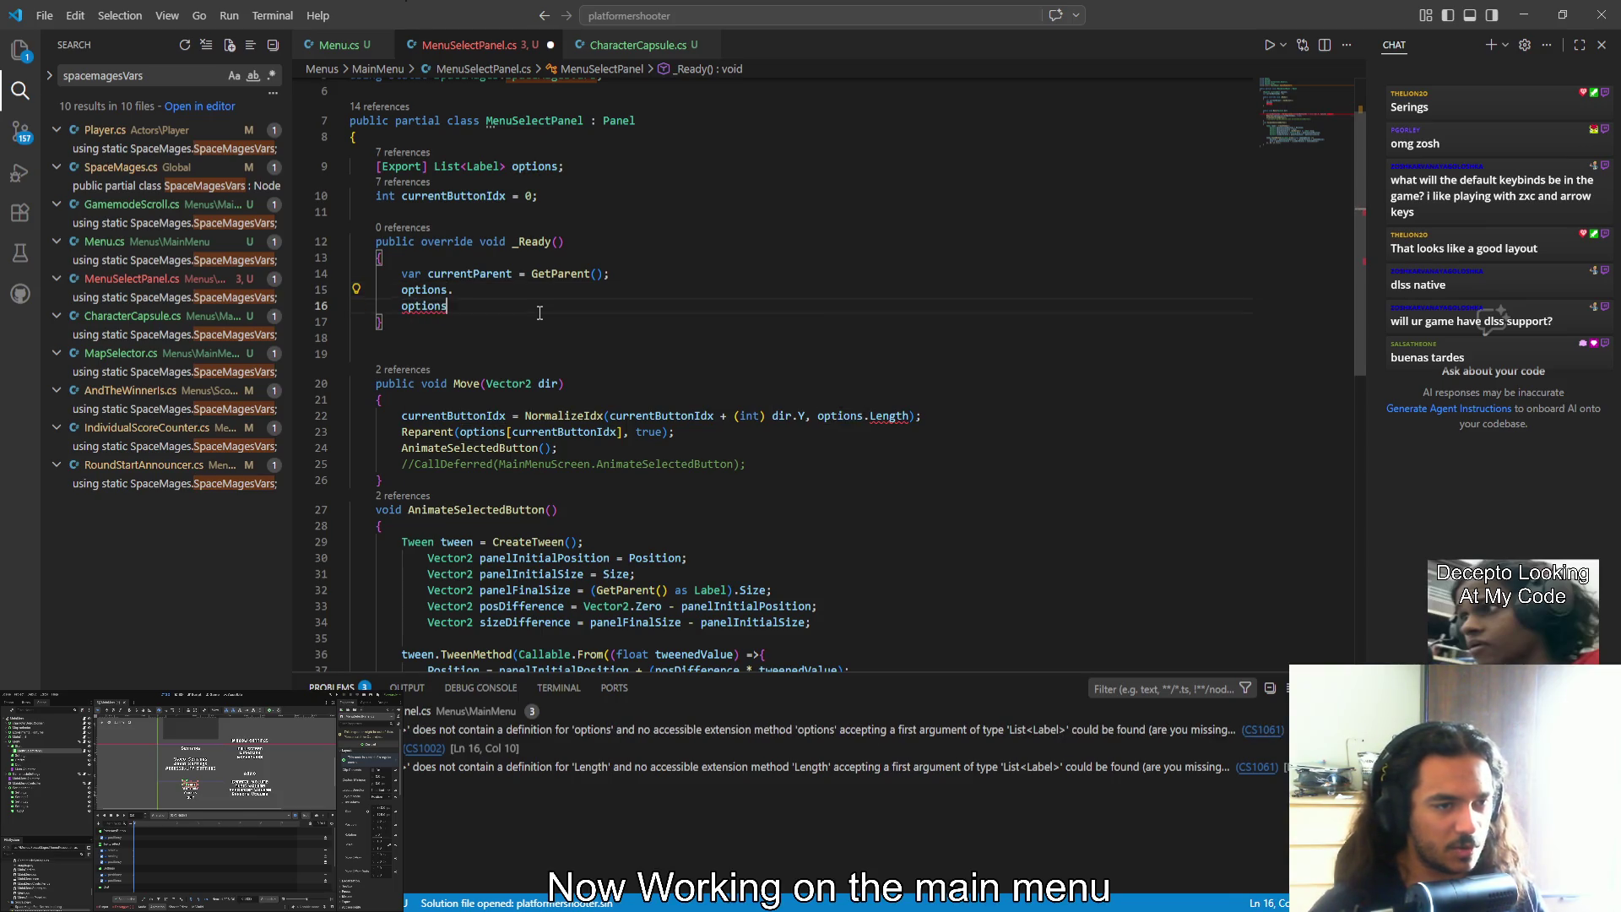
{"action": "key", "text": "ctrl+BackSpace"}
{"action": "key", "text": "BackSpace"}
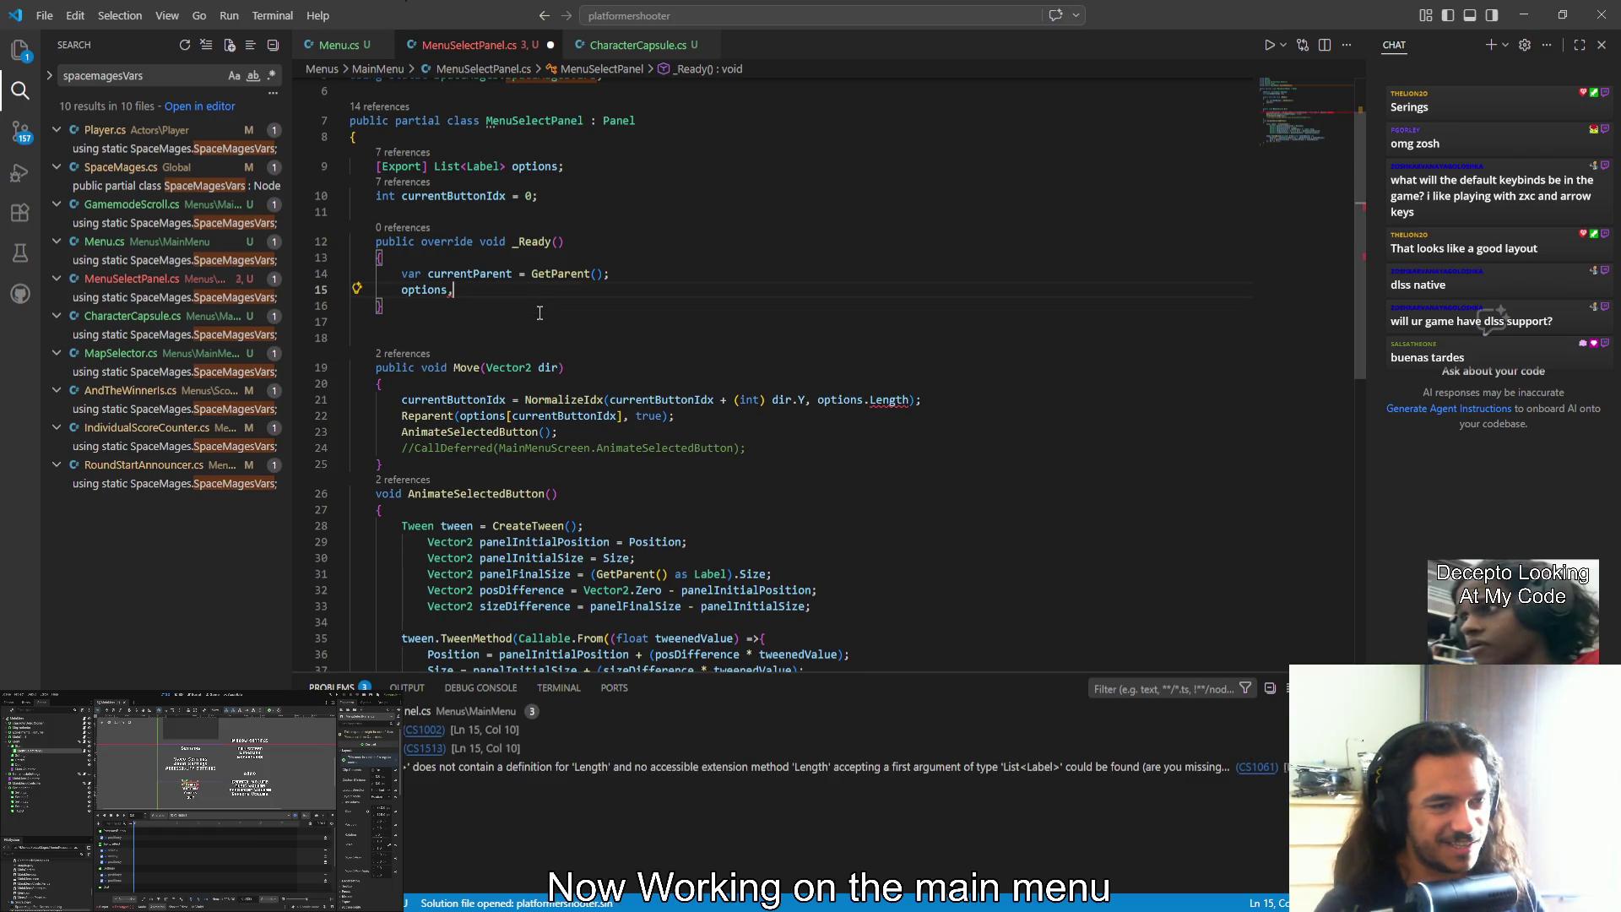
Write options.FindIndex(currentParent); on line 15
{"action": "key", "text": "ctrl+space"}
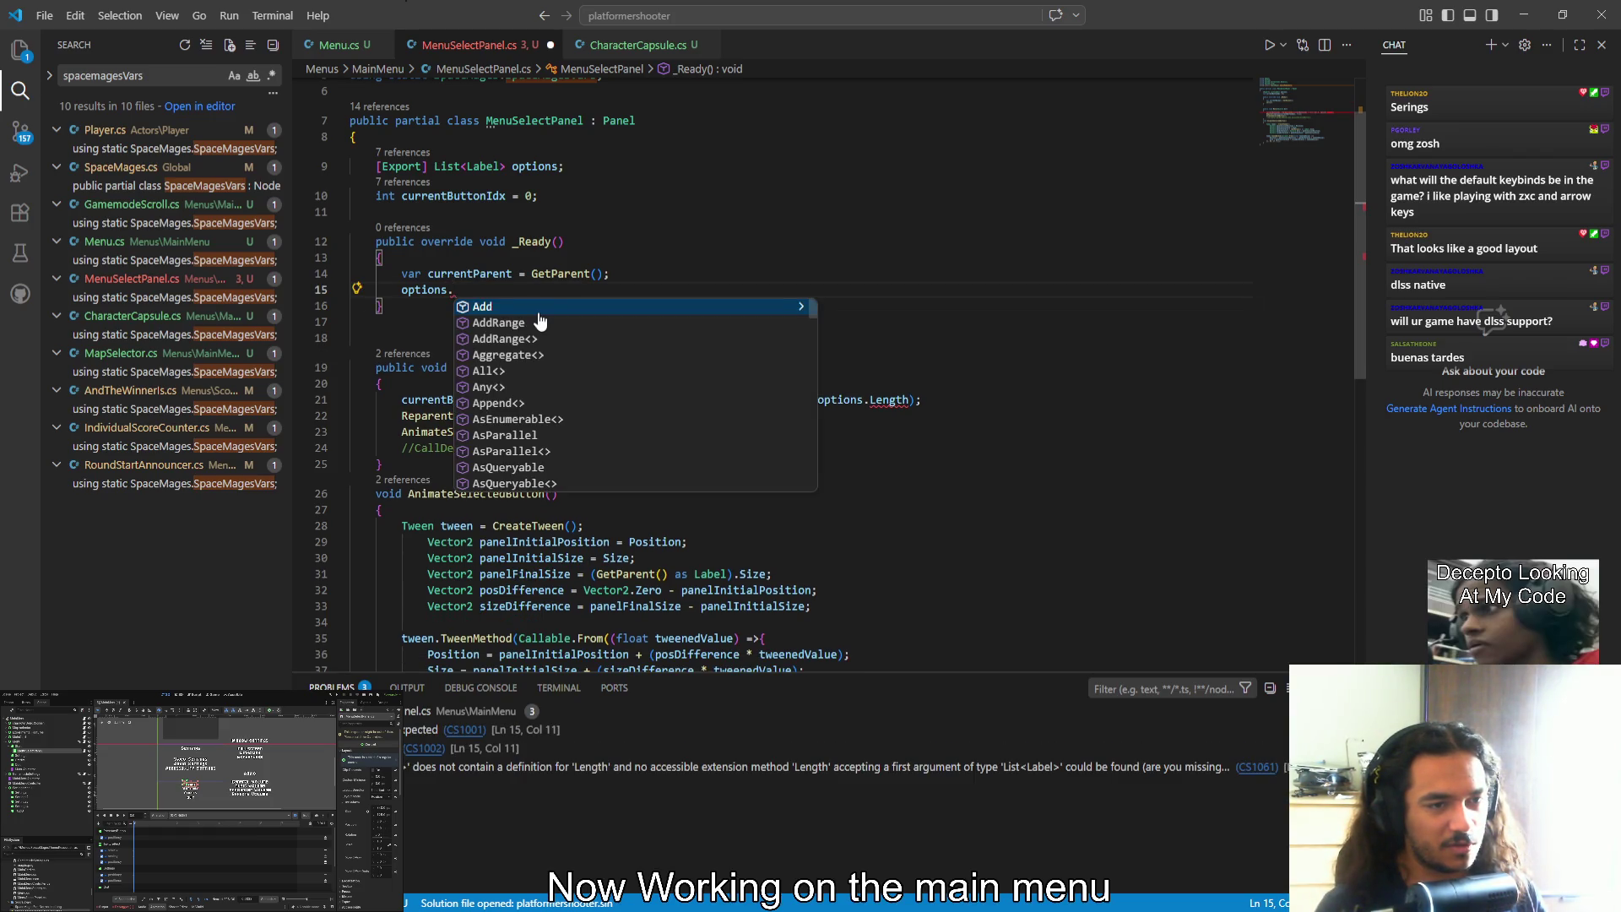
{"action": "type", "text": "firs"}
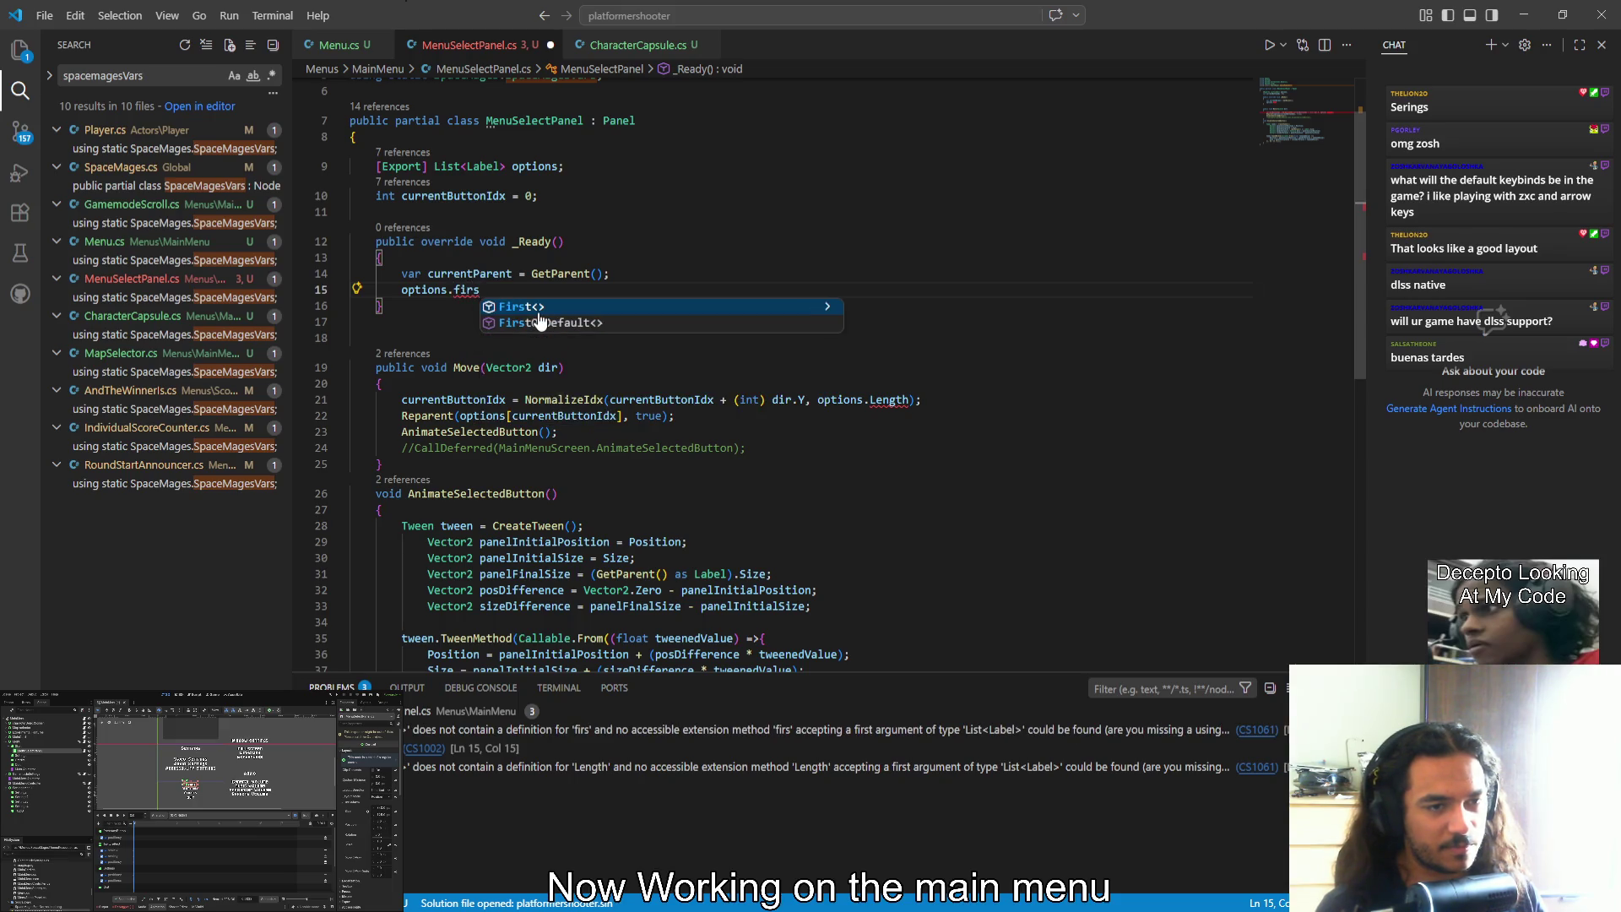
{"action": "key", "text": "BackSpace"}
{"action": "key", "text": "BackSpace"}
{"action": "key", "text": "BackSpace"}
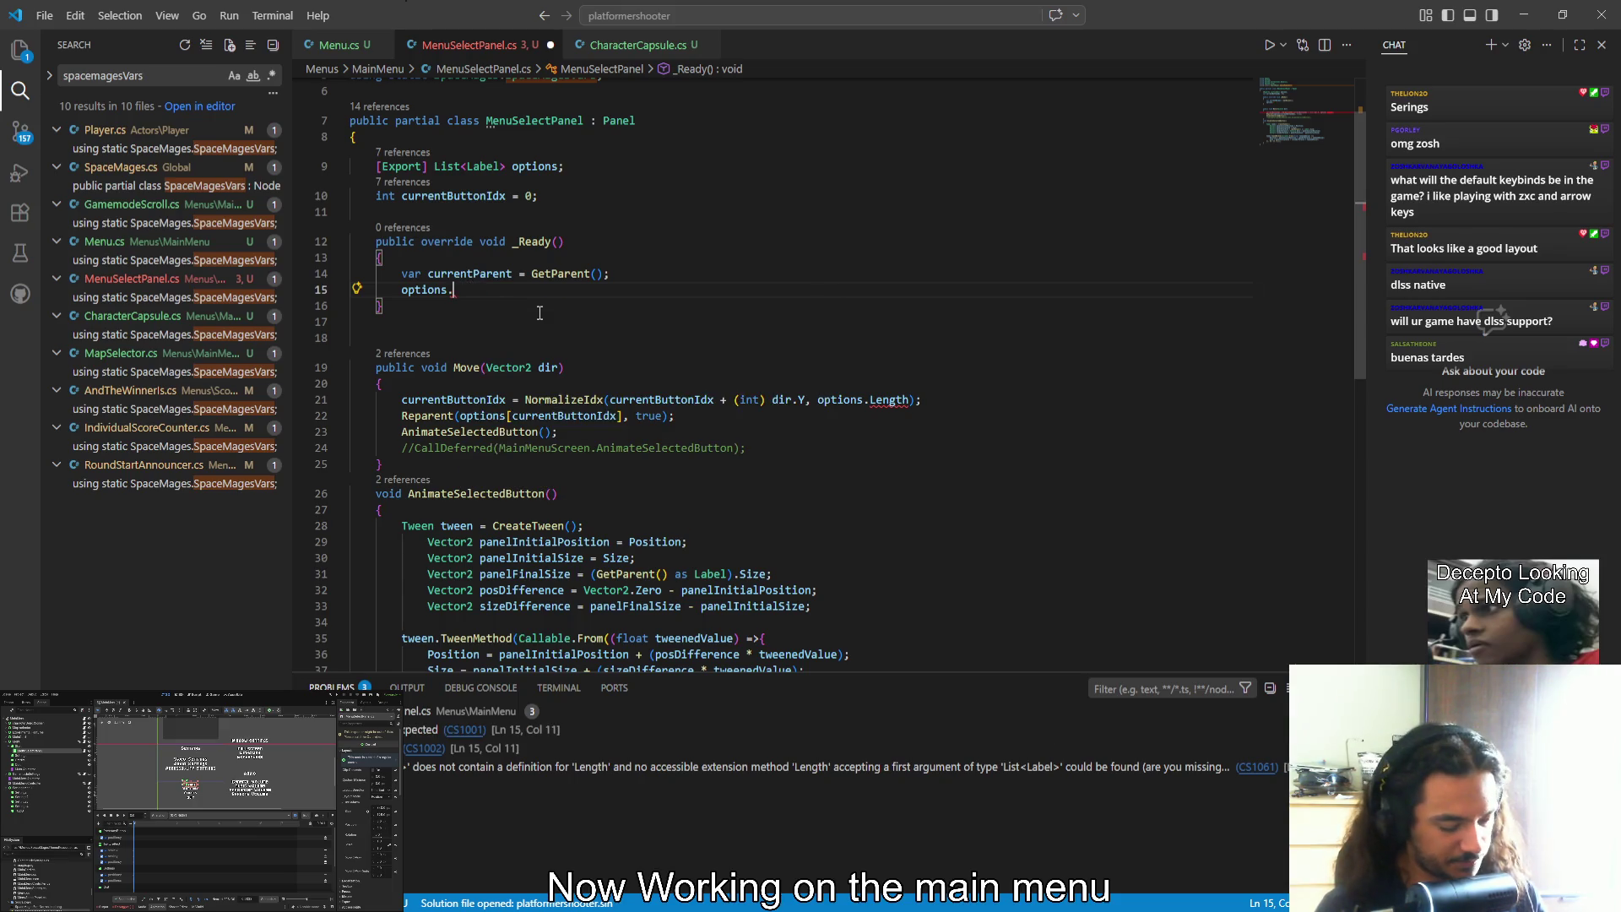
{"action": "type", "text": "inde"}
{"action": "key", "text": "Down"}
{"action": "key", "text": "Down"}
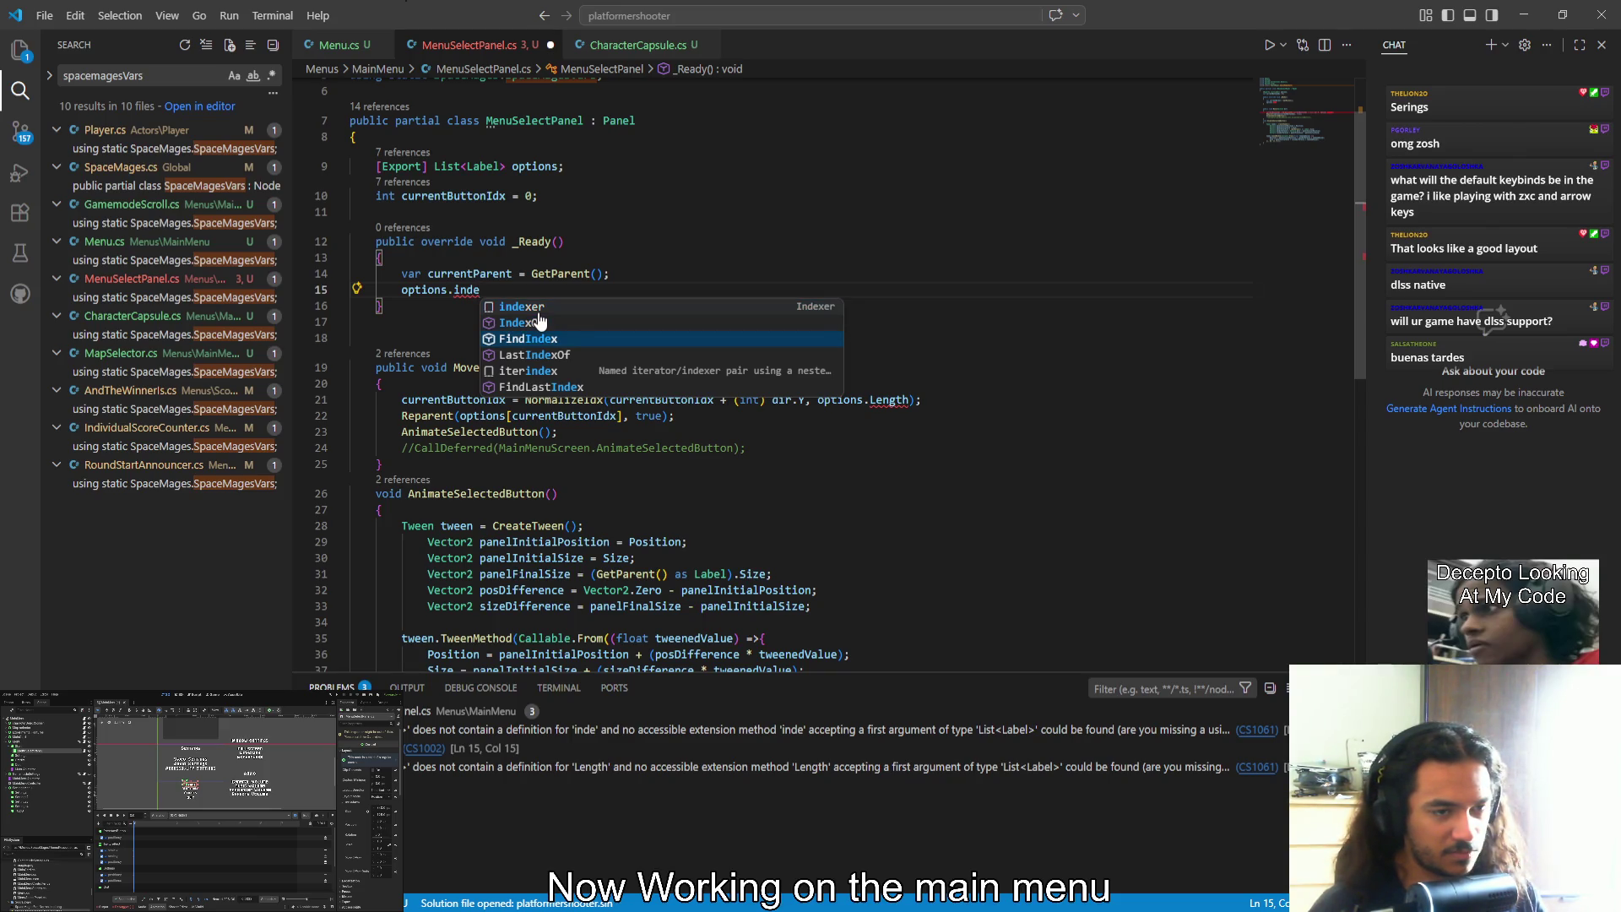
{"action": "key", "text": "Tab"}
{"action": "type", "text": "("}
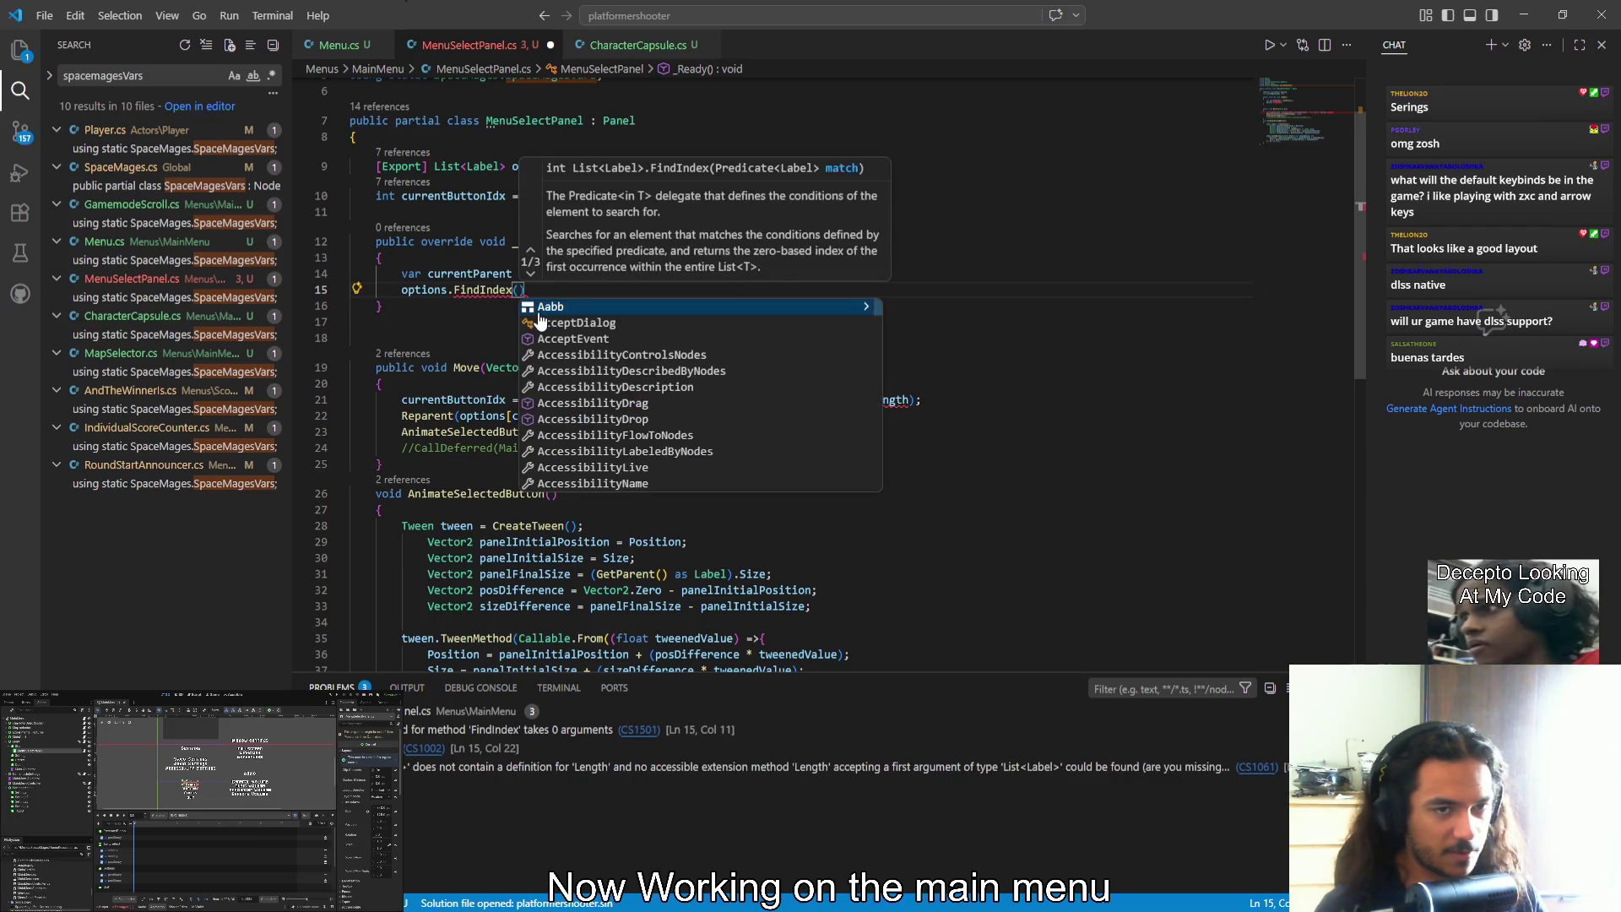
{"action": "type", "text": "cure"}
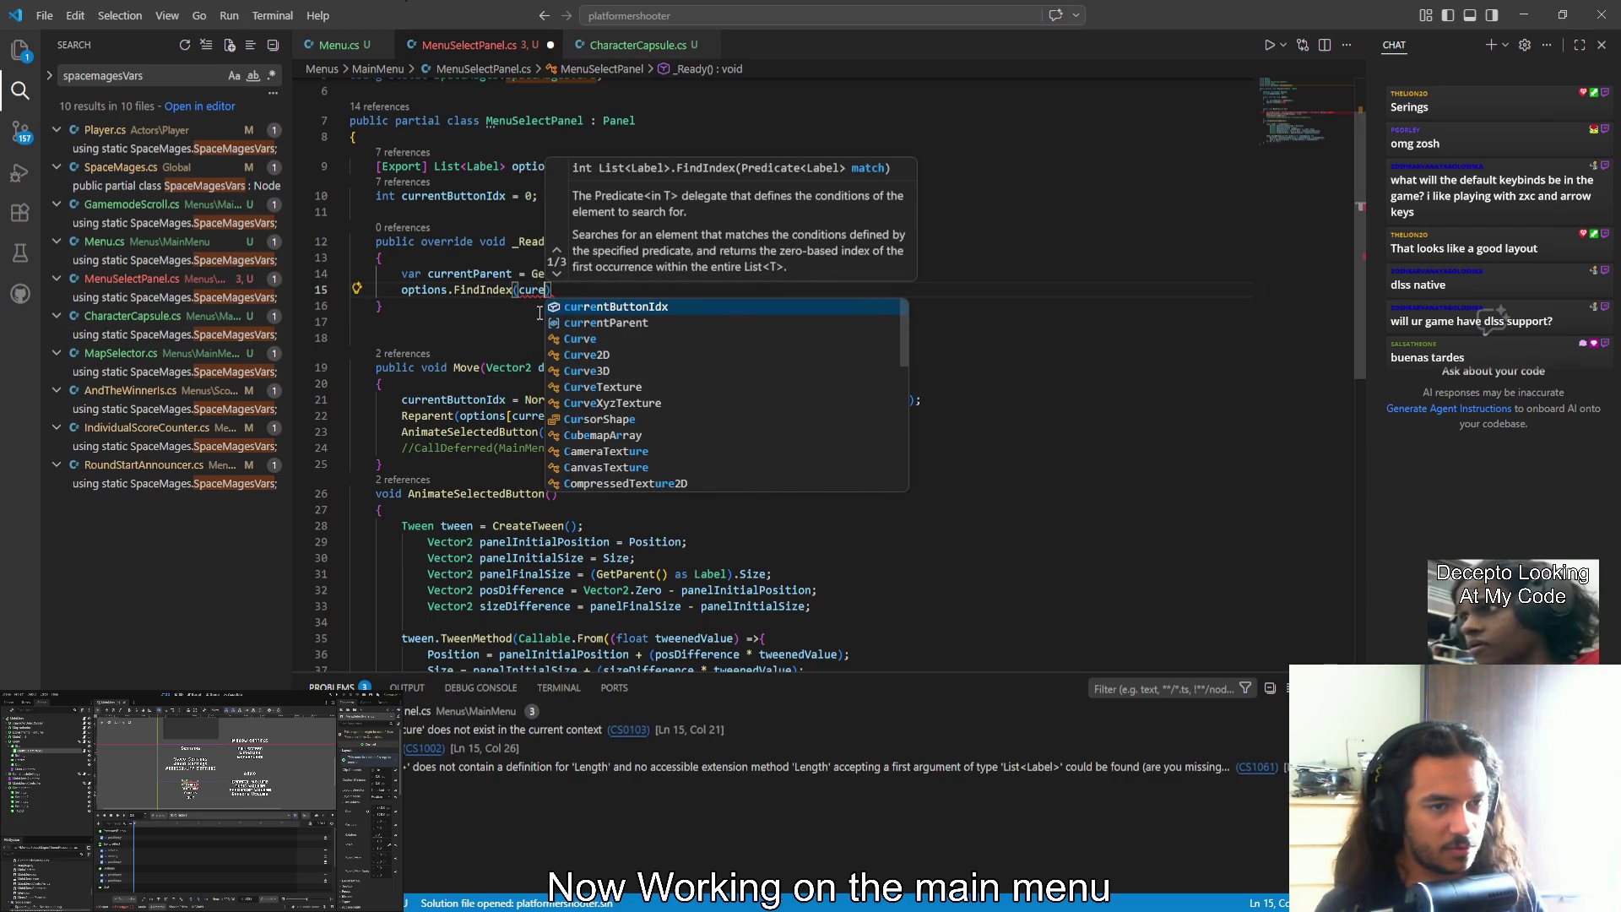
{"action": "key", "text": "Tab"}
{"action": "type", "text": ";"}
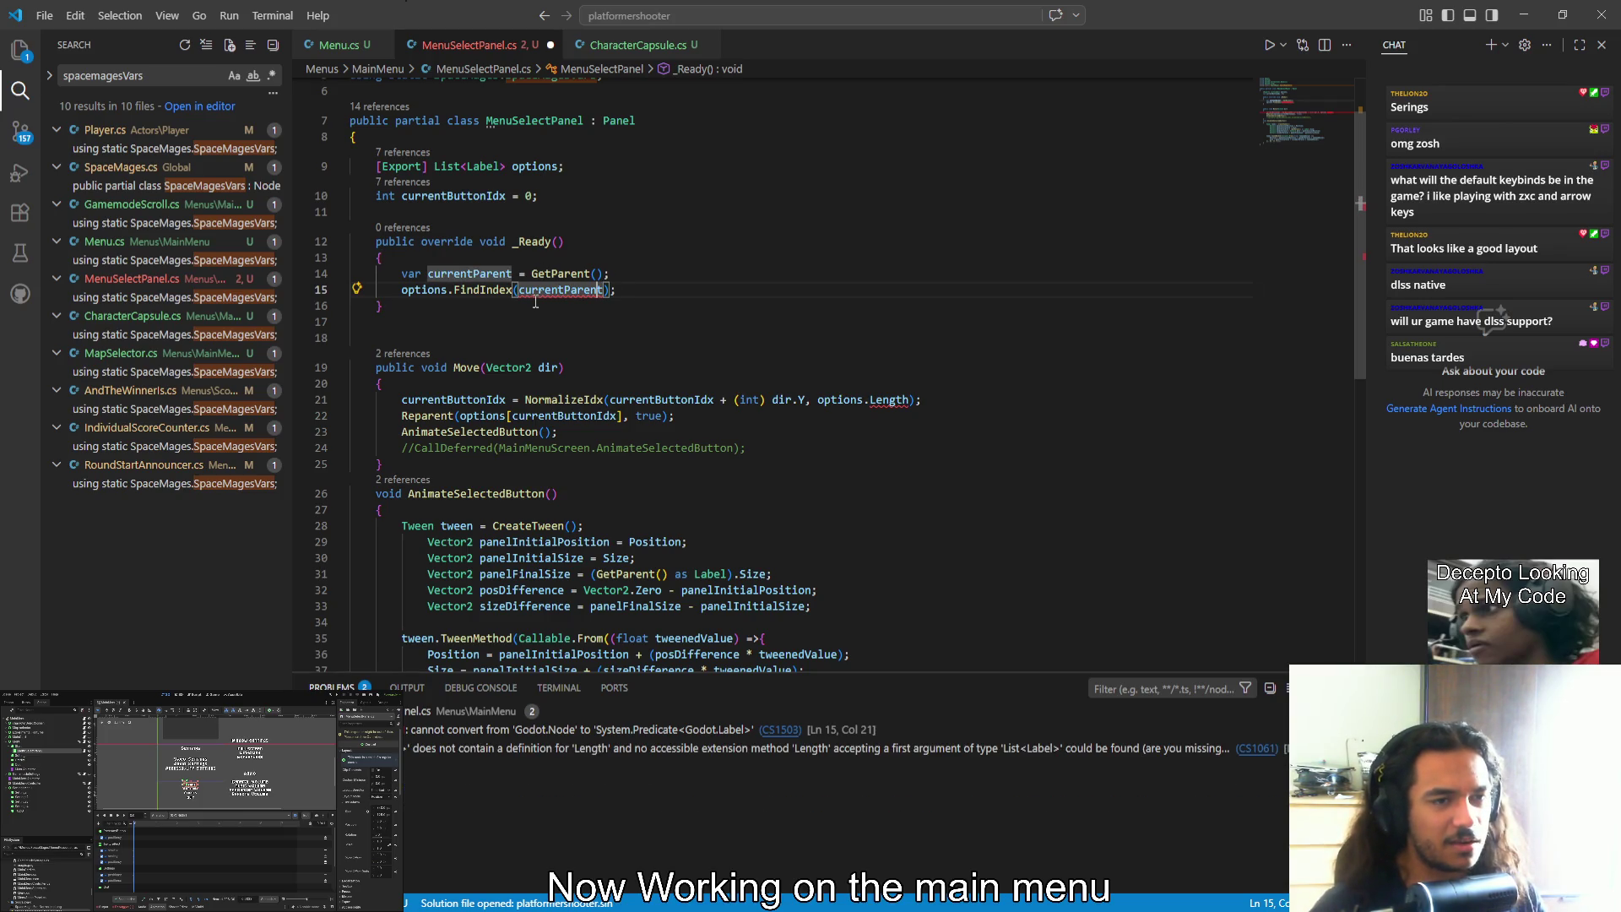
Declare currentParent as Label with GetParent<Label>(), and add a blank first line in _Ready
{"action": "mouse_move", "coordinate": [543, 289]}
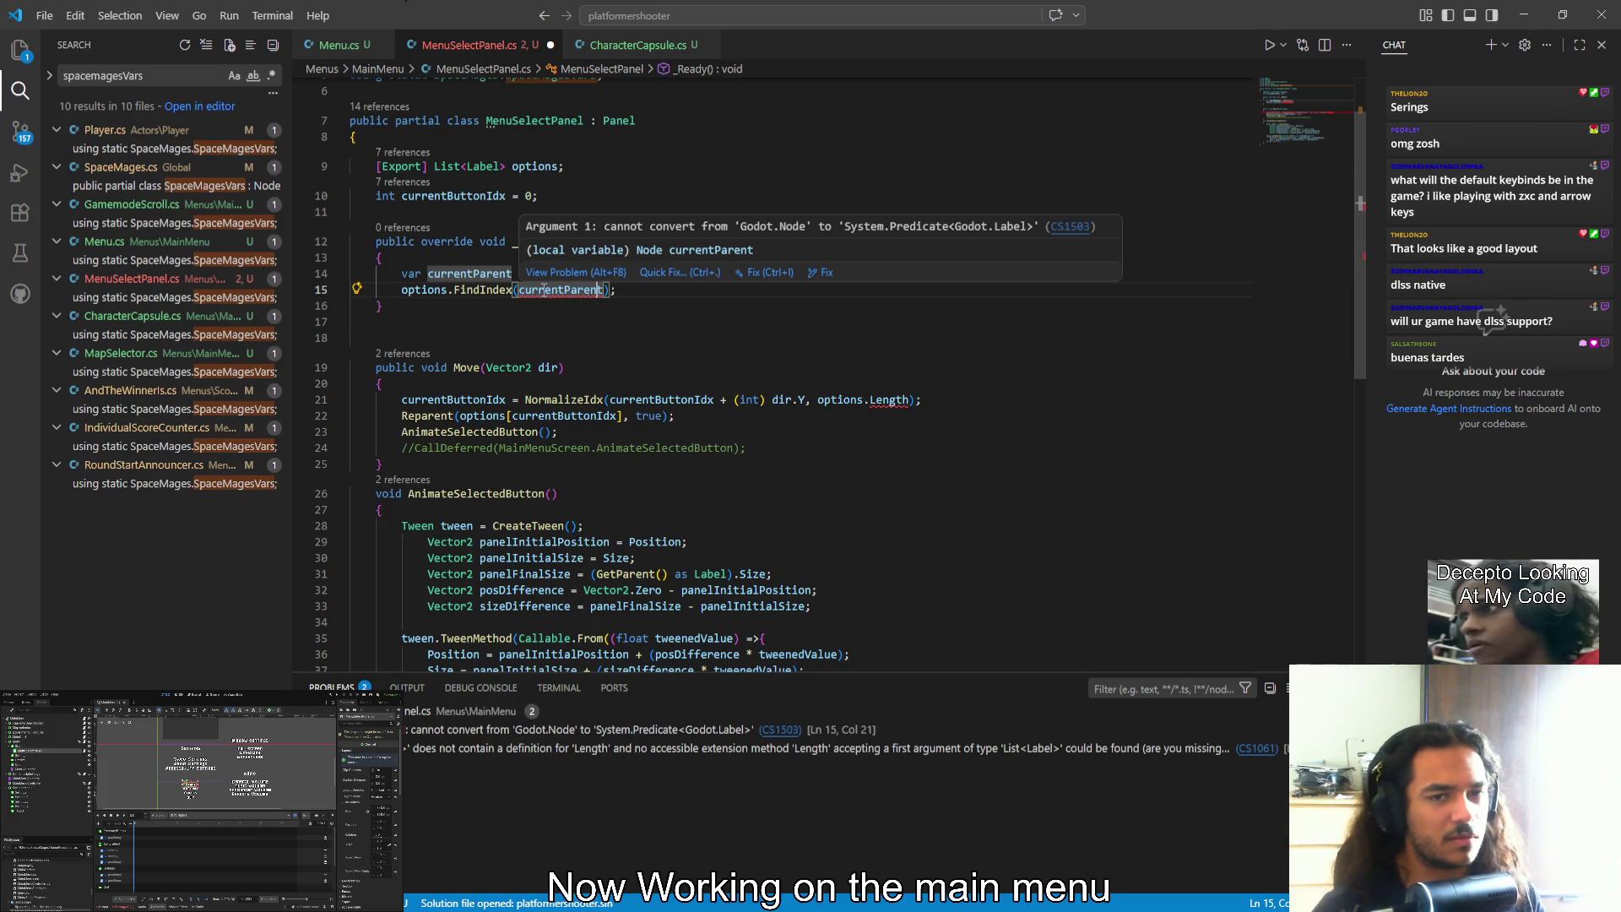
{"action": "left_click", "coordinate": [549, 325]}
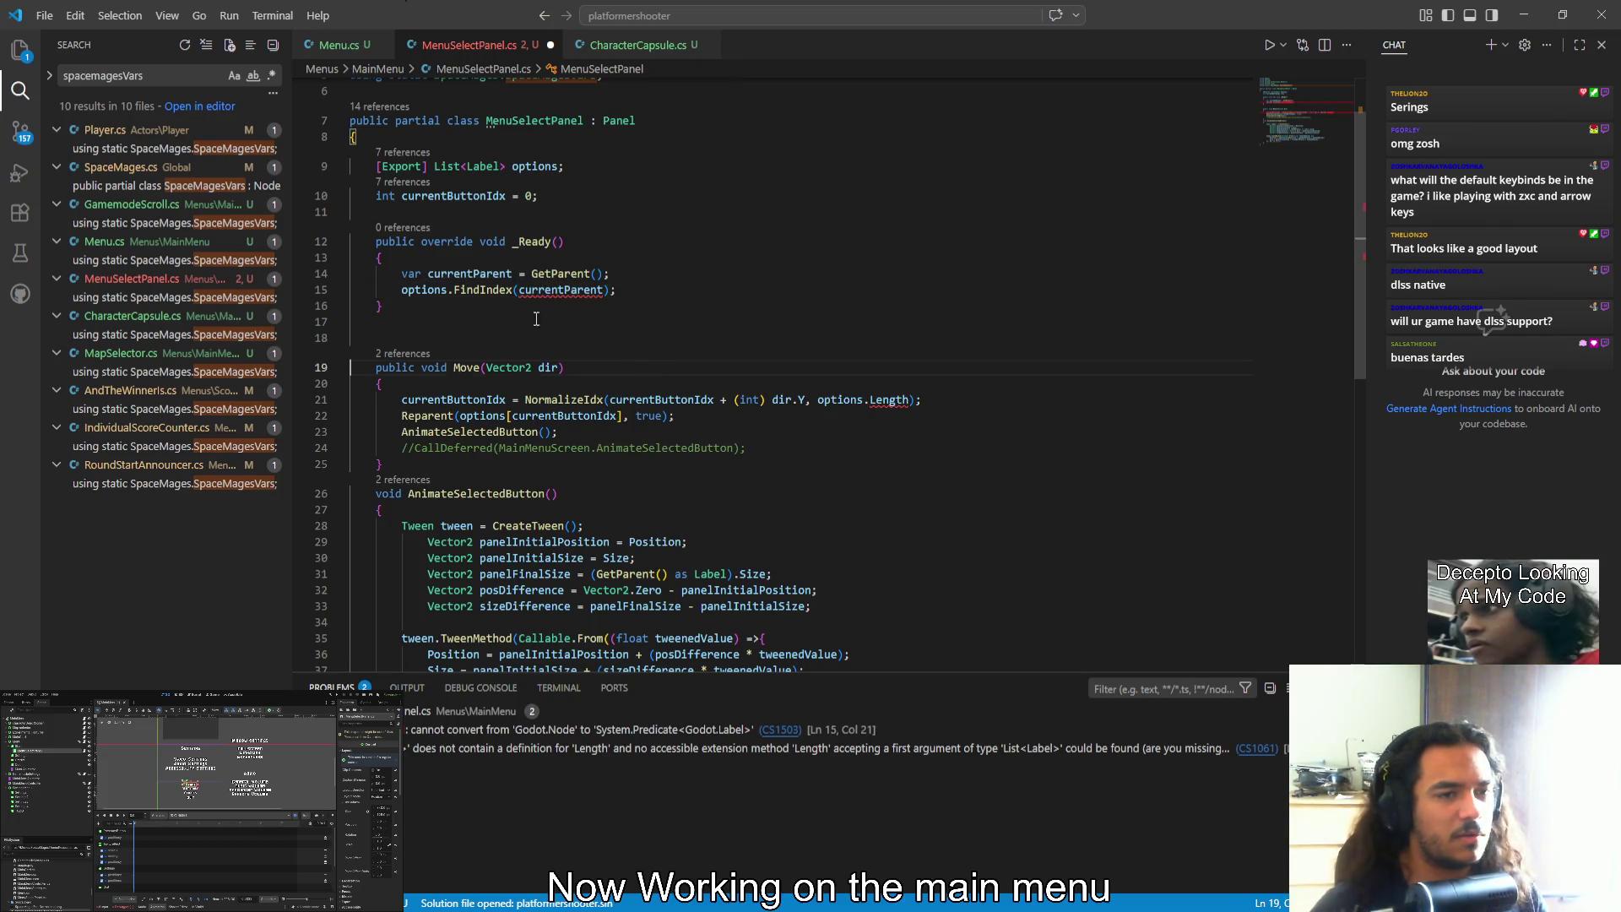
{"action": "double_click", "coordinate": [414, 272]}
{"action": "type", "text": "Label"}
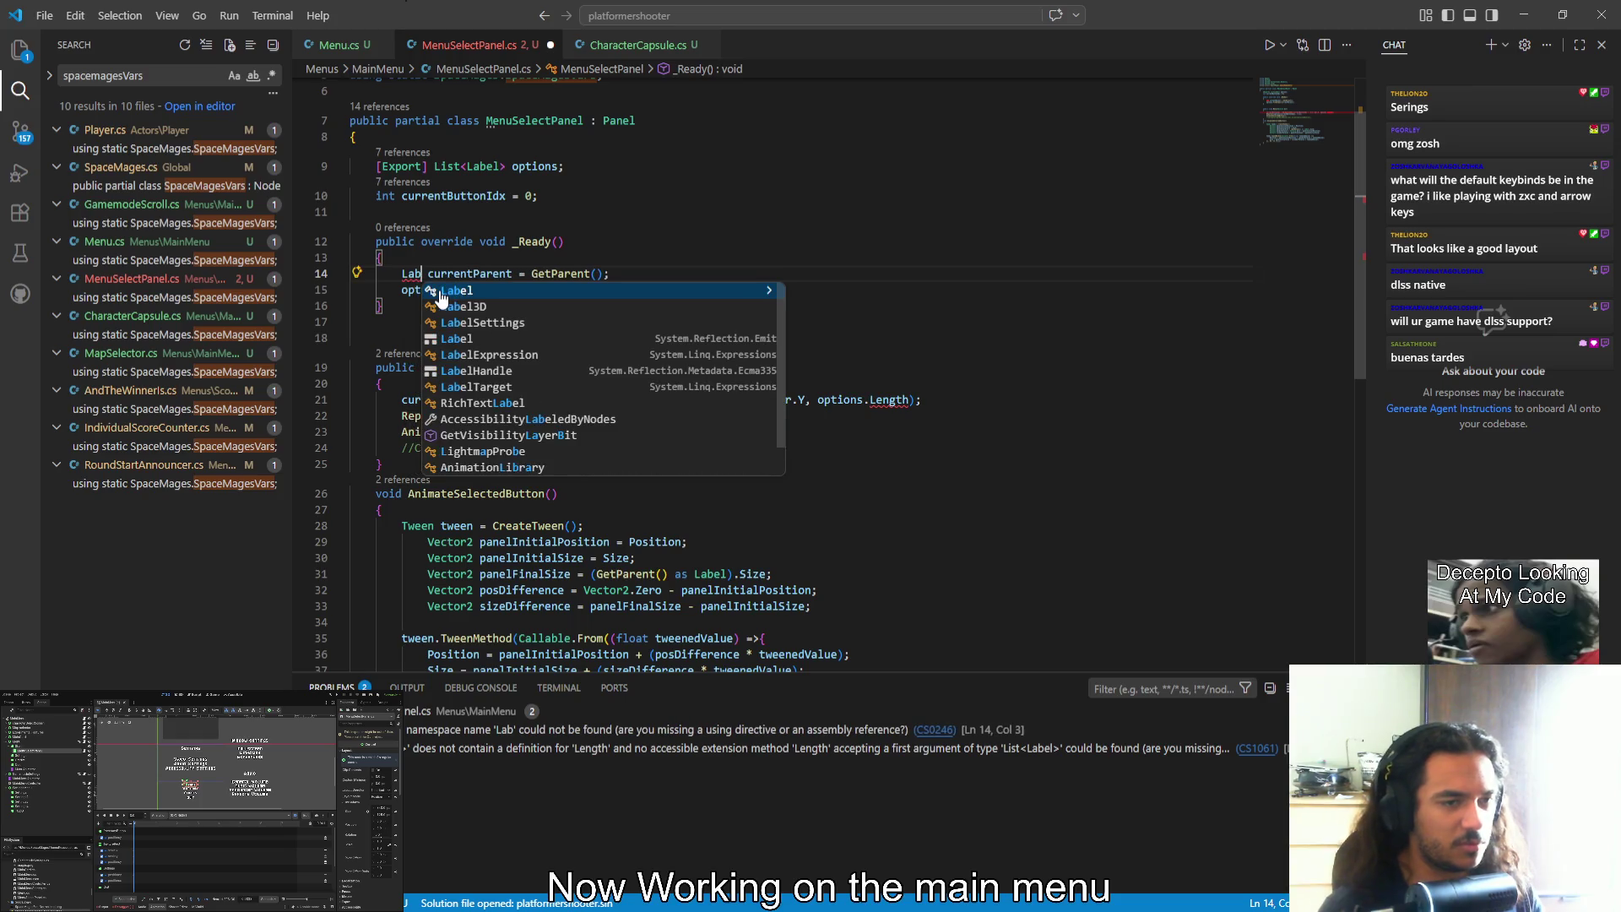
{"action": "key", "text": "ctrl+Right"}
{"action": "key", "text": "ctrl+Right"}
{"action": "key", "text": "ctrl+Right"}
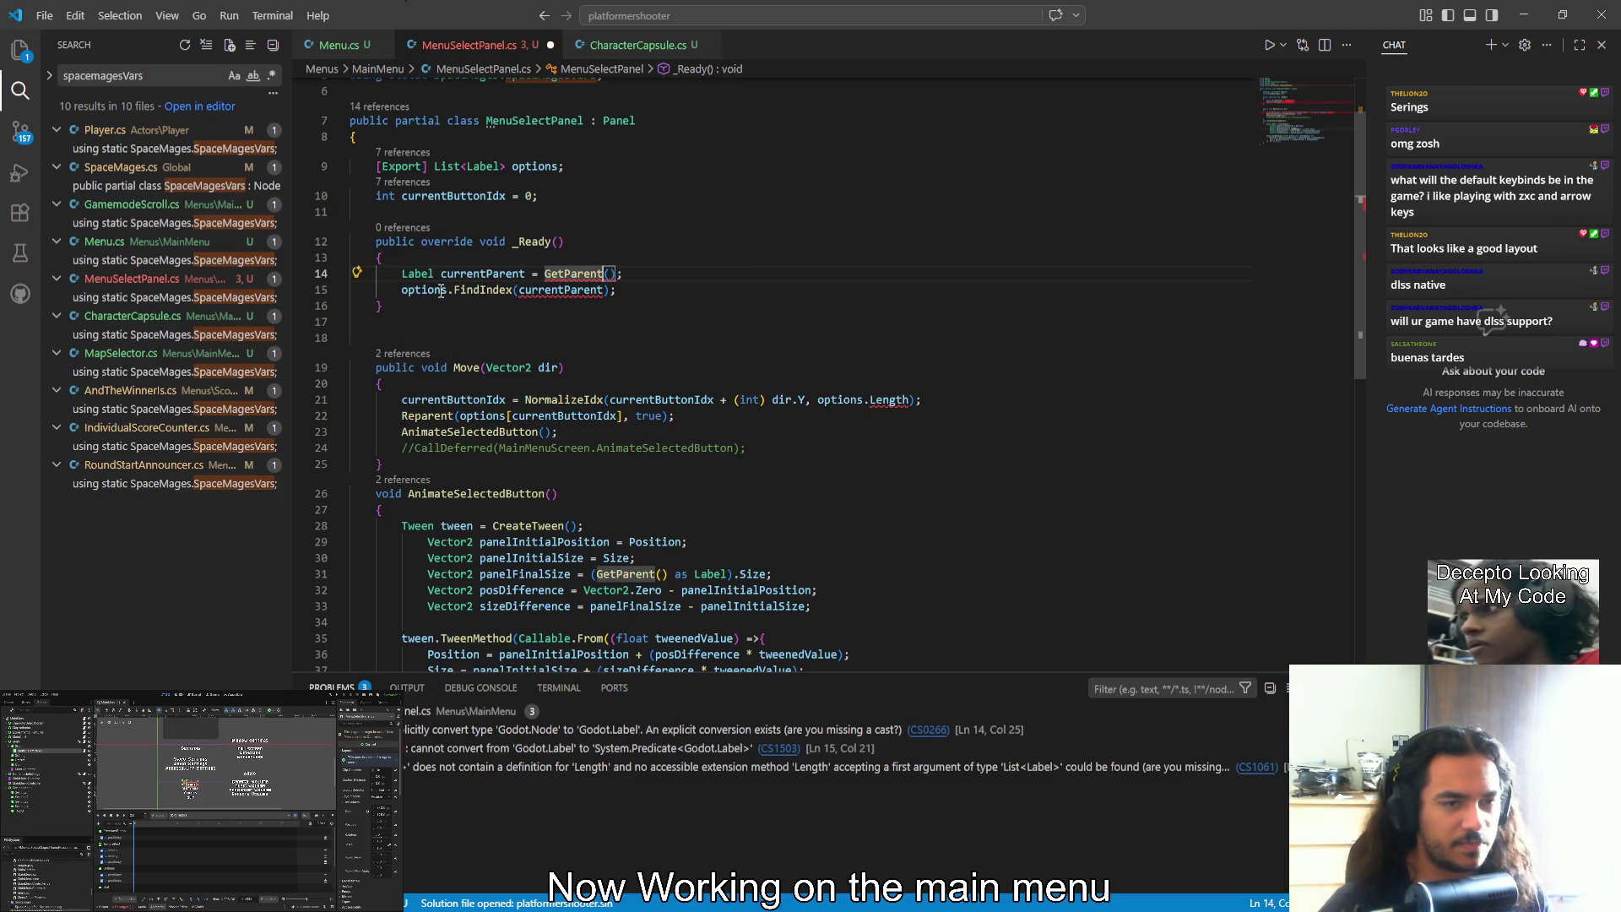
{"action": "type", "text": "<C"}
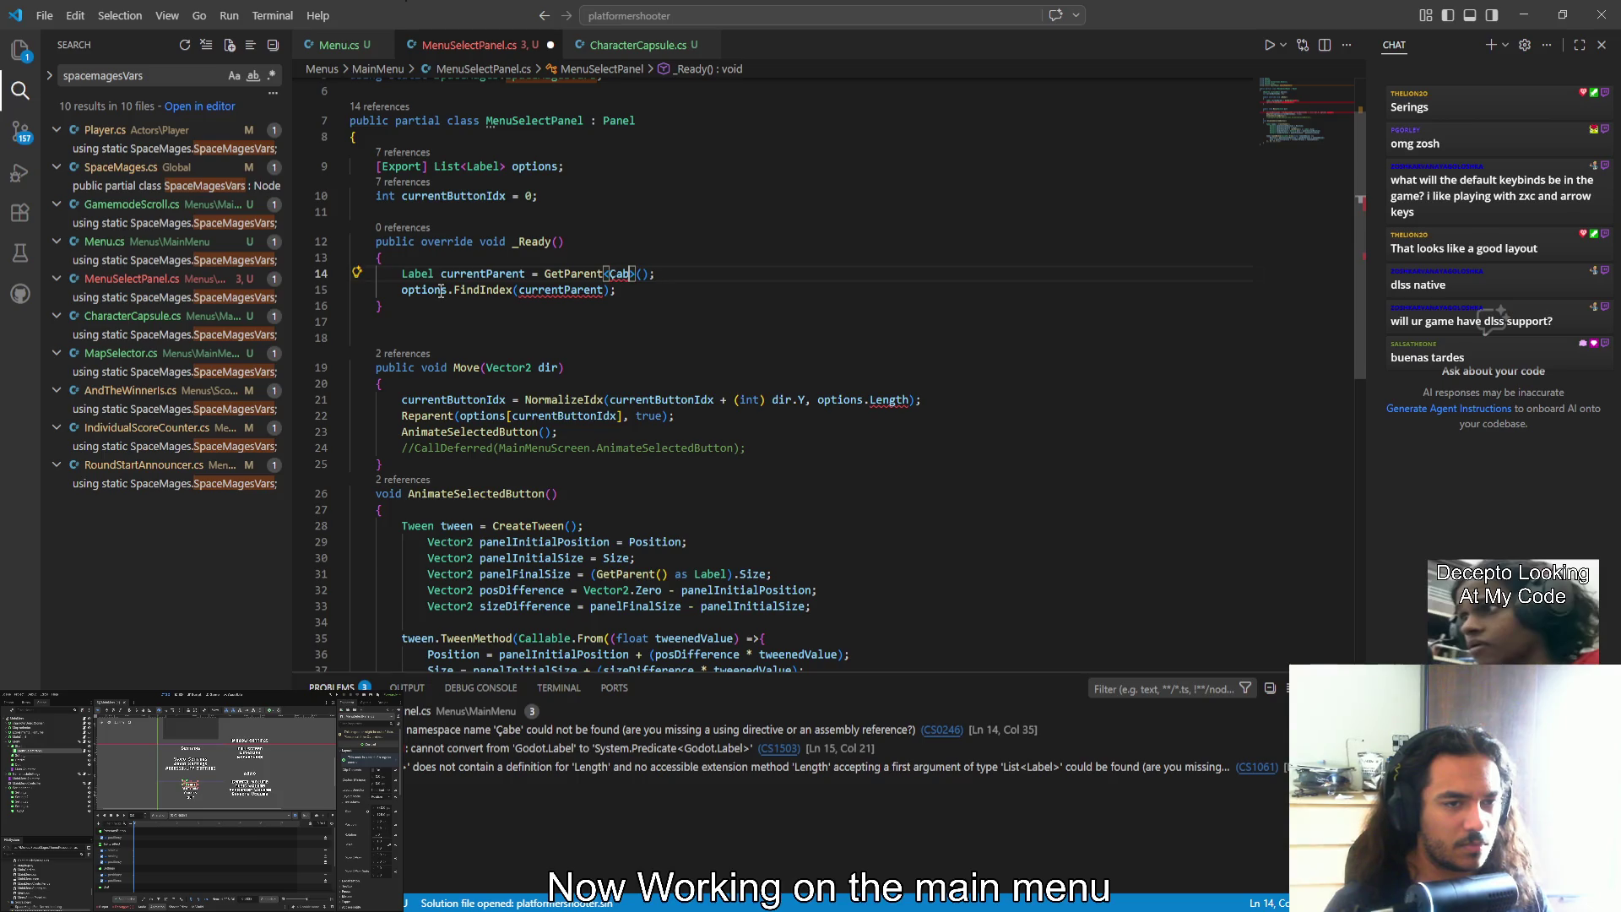
{"action": "key", "text": "BackSpace"}
{"action": "type", "text": "Lab"}
{"action": "key", "text": "Tab"}
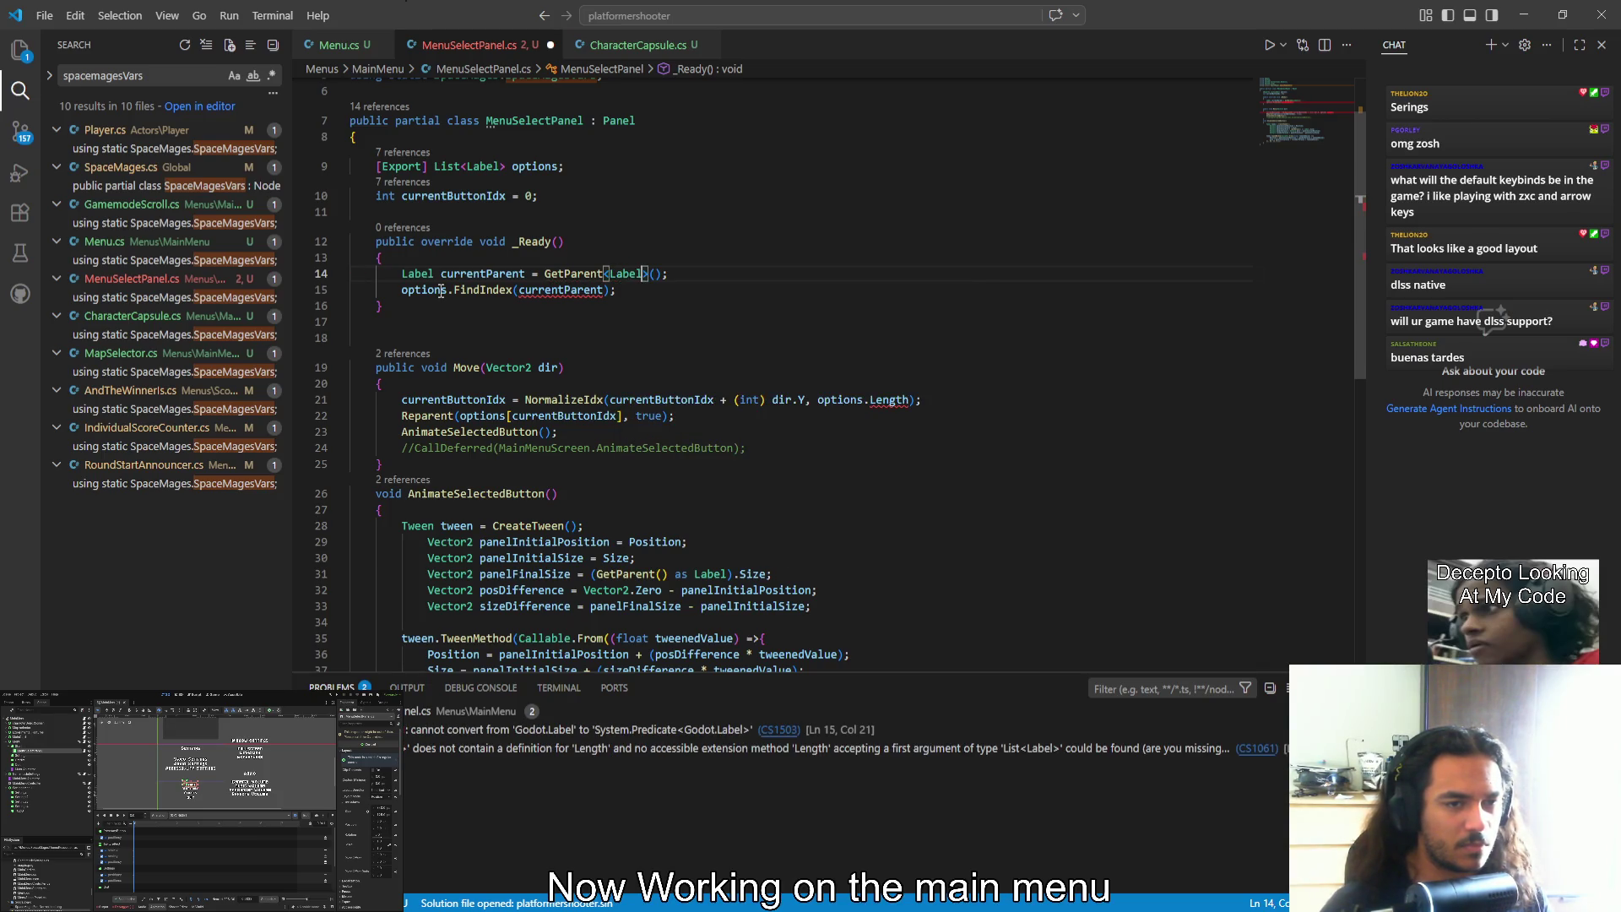
{"action": "left_click", "coordinate": [394, 264]}
{"action": "key", "text": "Return"}
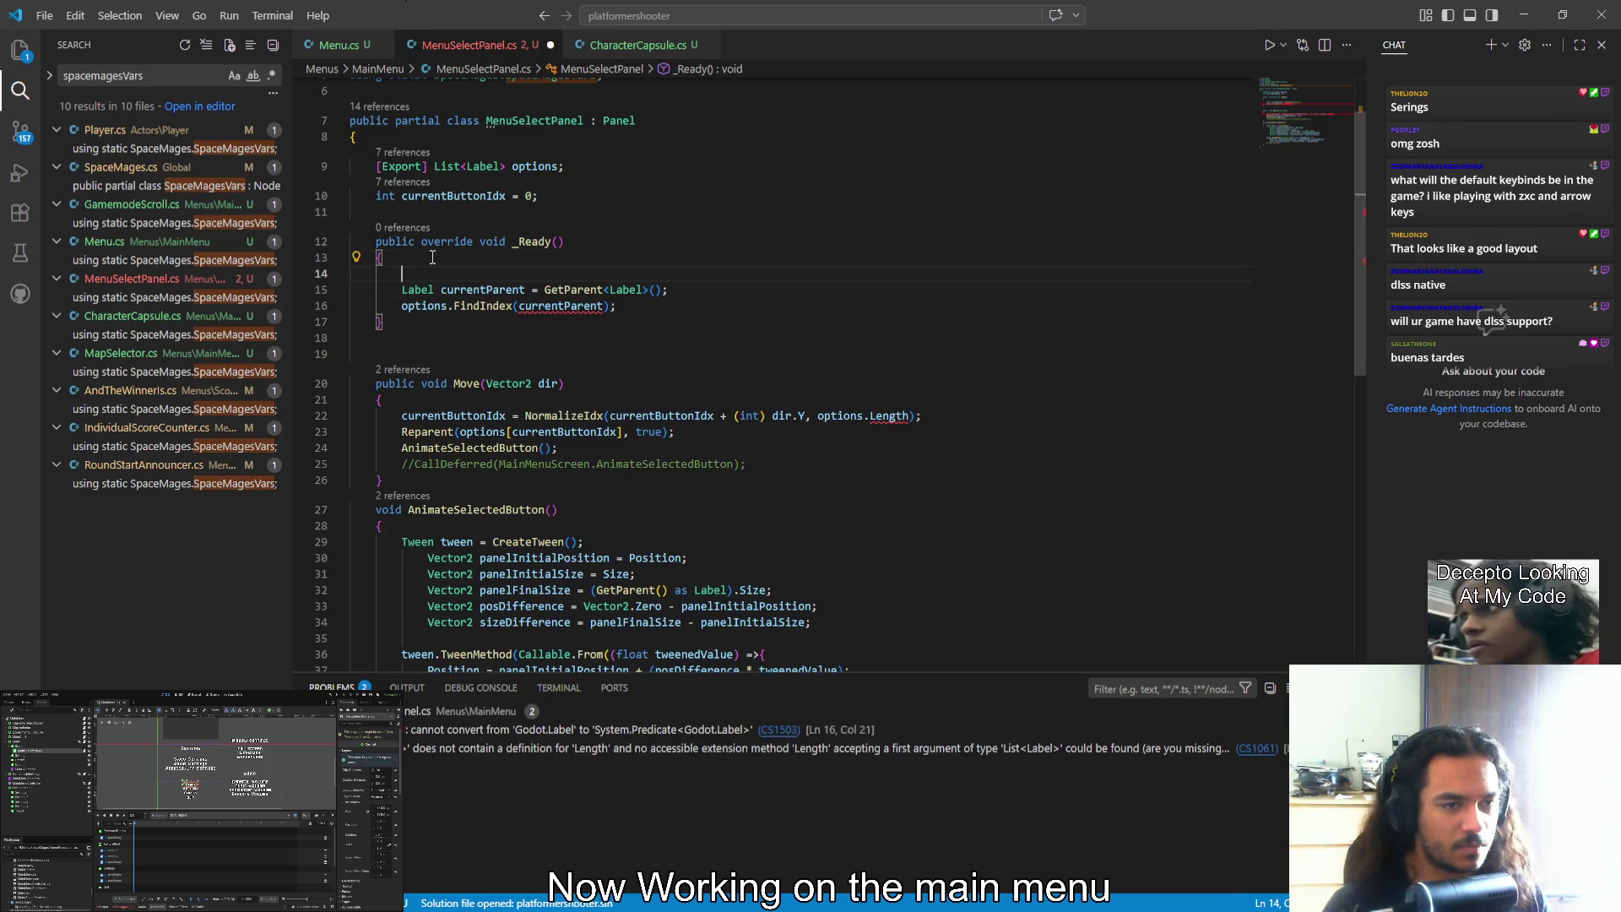
Start the guard with if (GetParent, taking GetParent from IntelliSense
{"action": "type", "text": "if"}
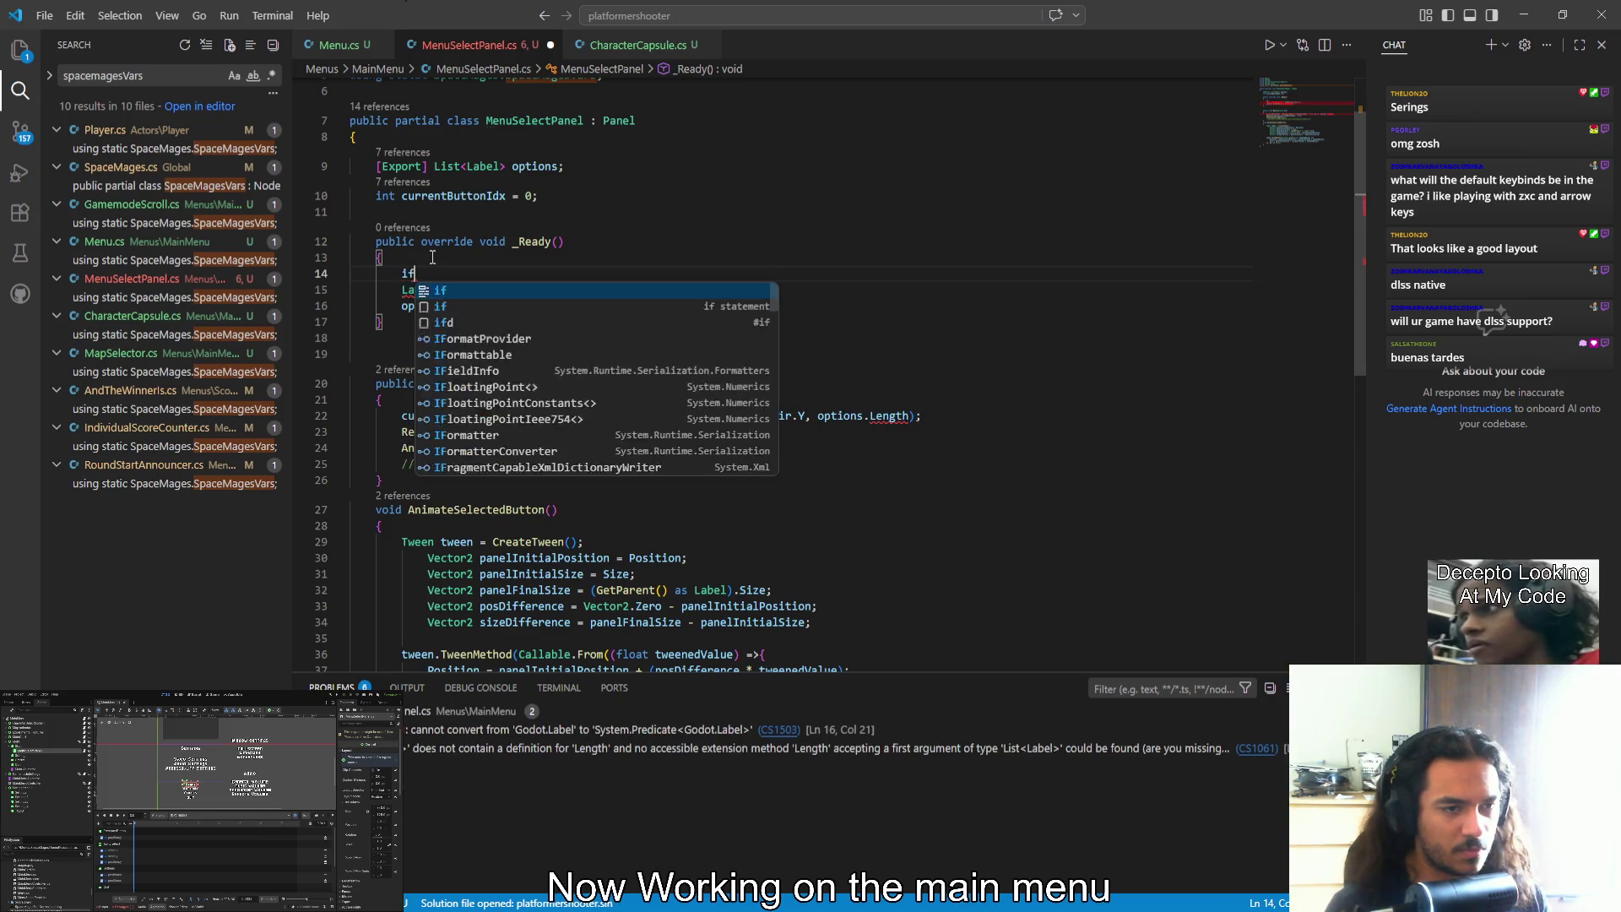
{"action": "key", "text": "Tab"}
{"action": "key", "text": "ctrl+z"}
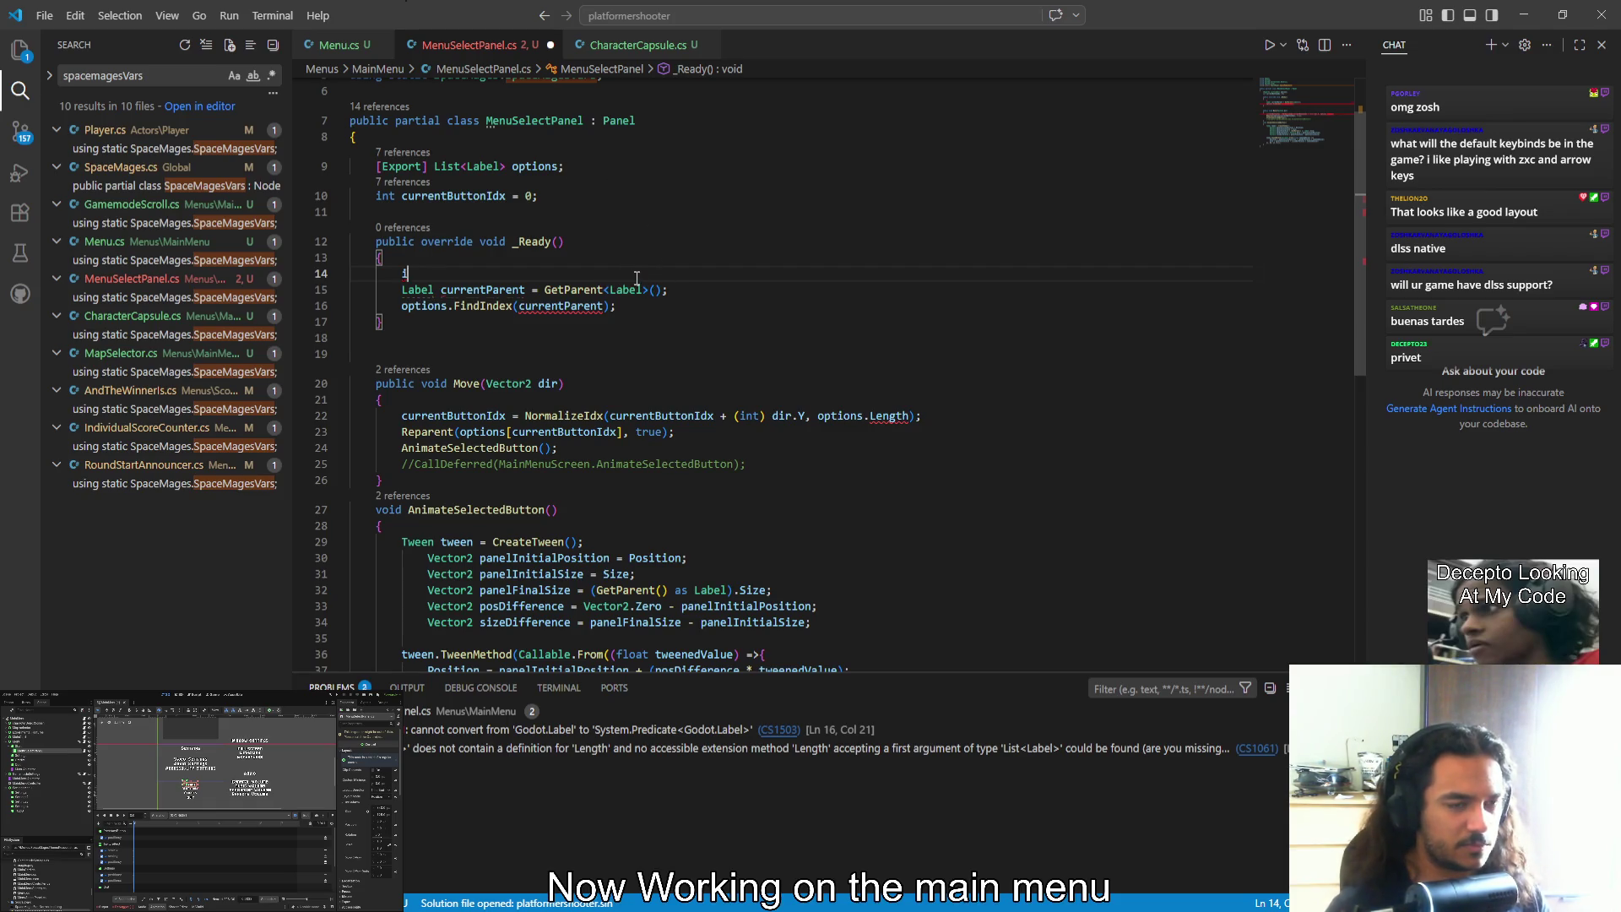
{"action": "type", "text": "if (getpare"}
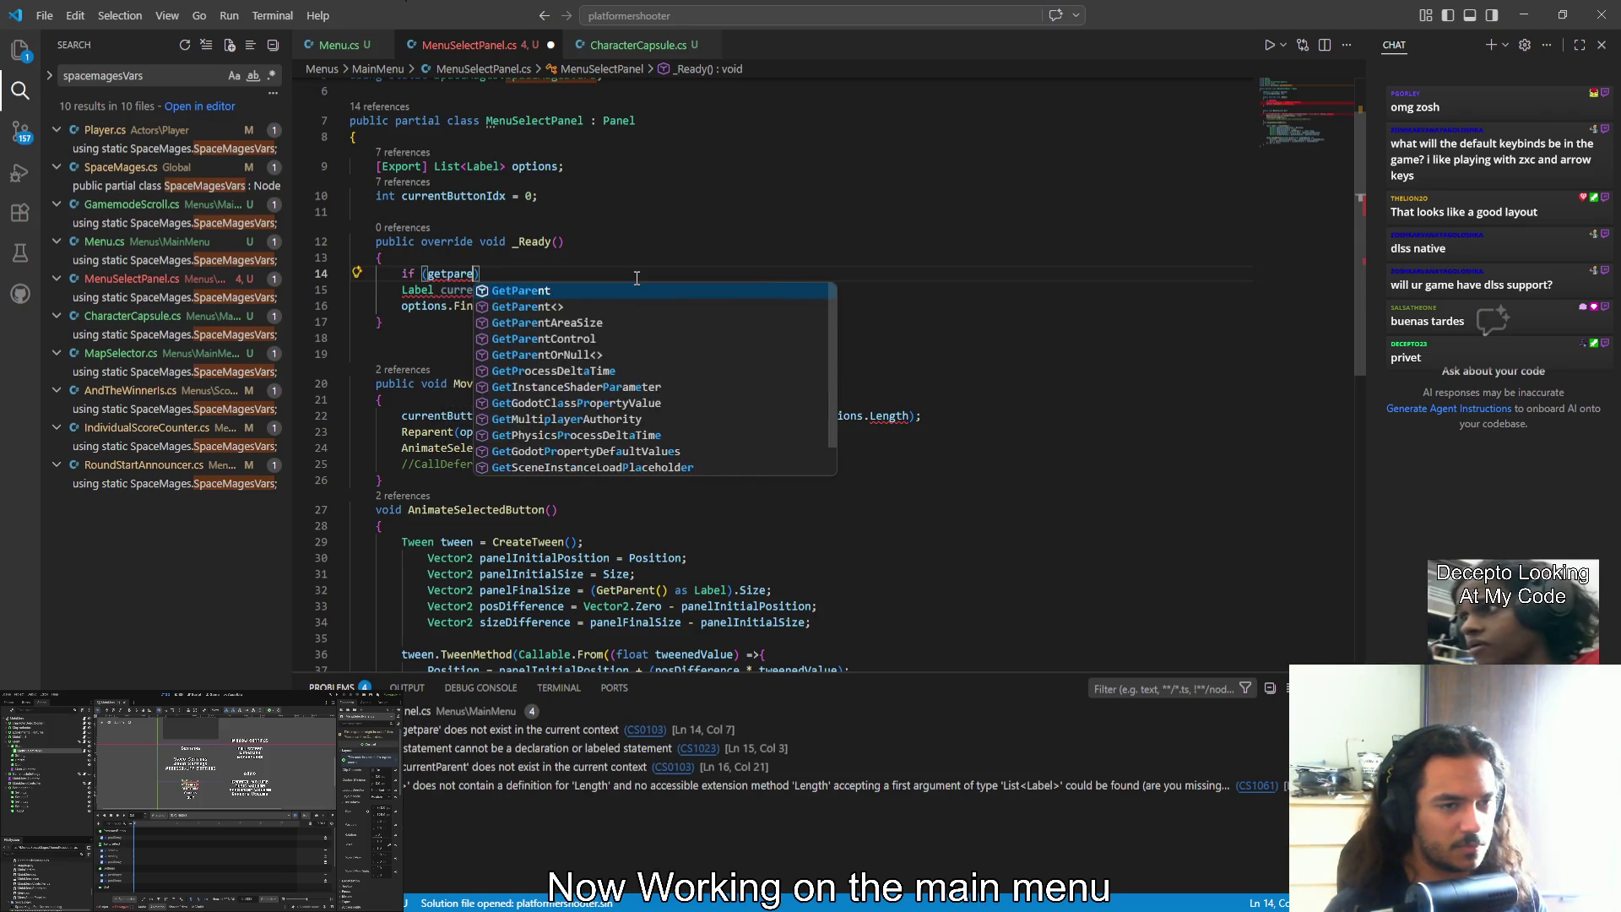
{"action": "key", "text": "Tab"}
{"action": "type", "text": "<"}
{"action": "key", "text": "Return"}
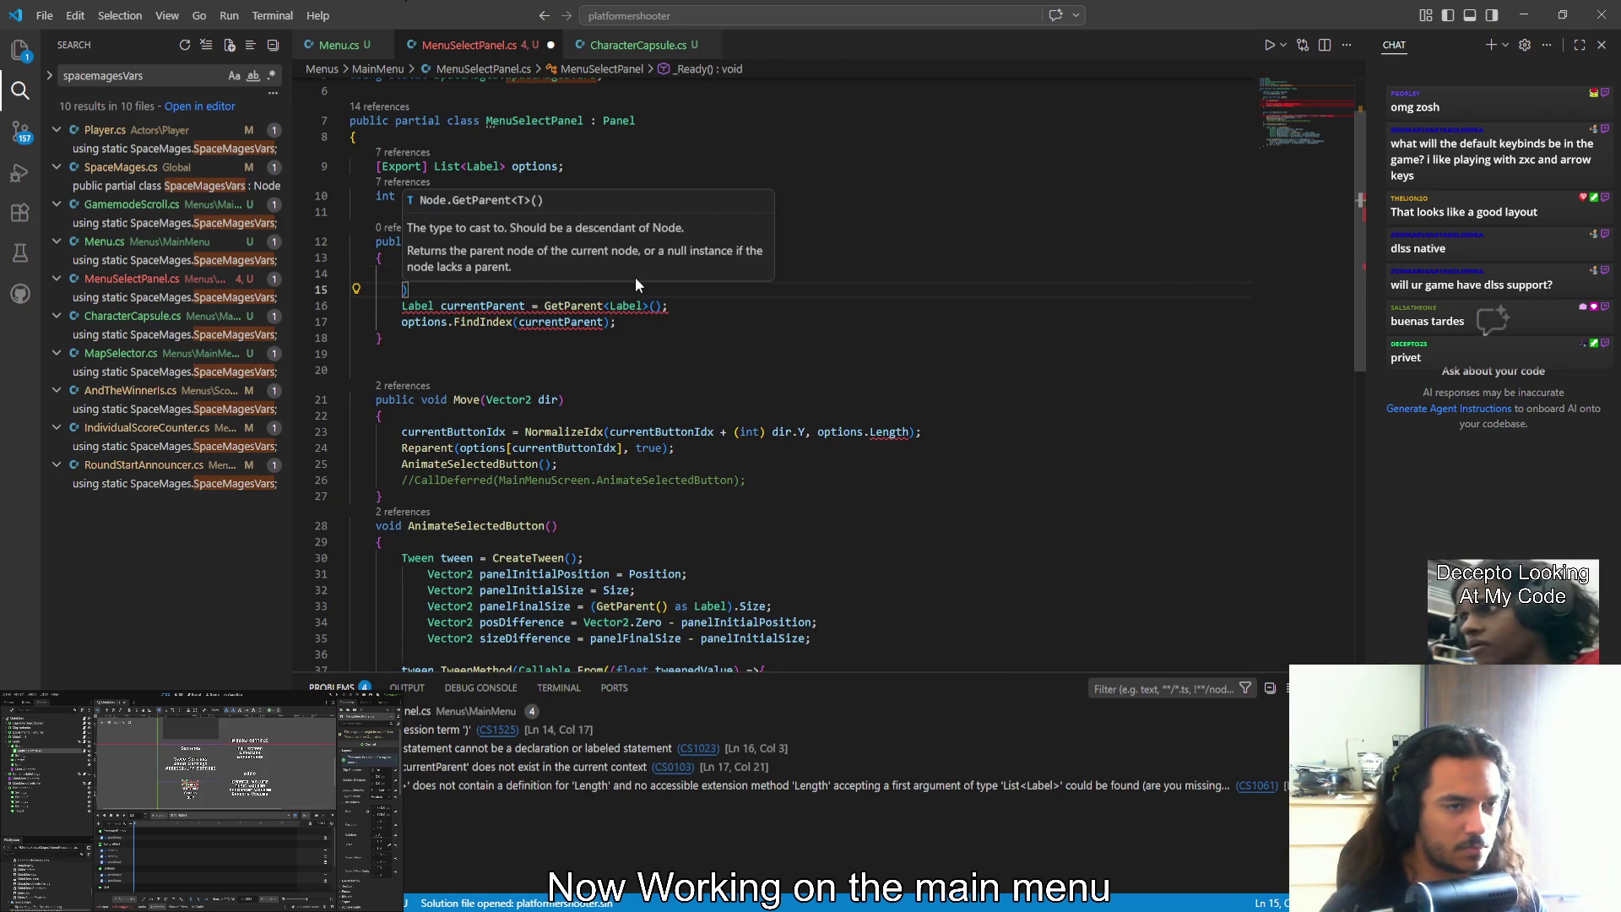
{"action": "key", "text": "BackSpace"}
{"action": "key", "text": "BackSpace"}
Finish the condition as is not Label, add the braced block, and type a GD.printerr call inside
{"action": "type", "text": "() is not "}
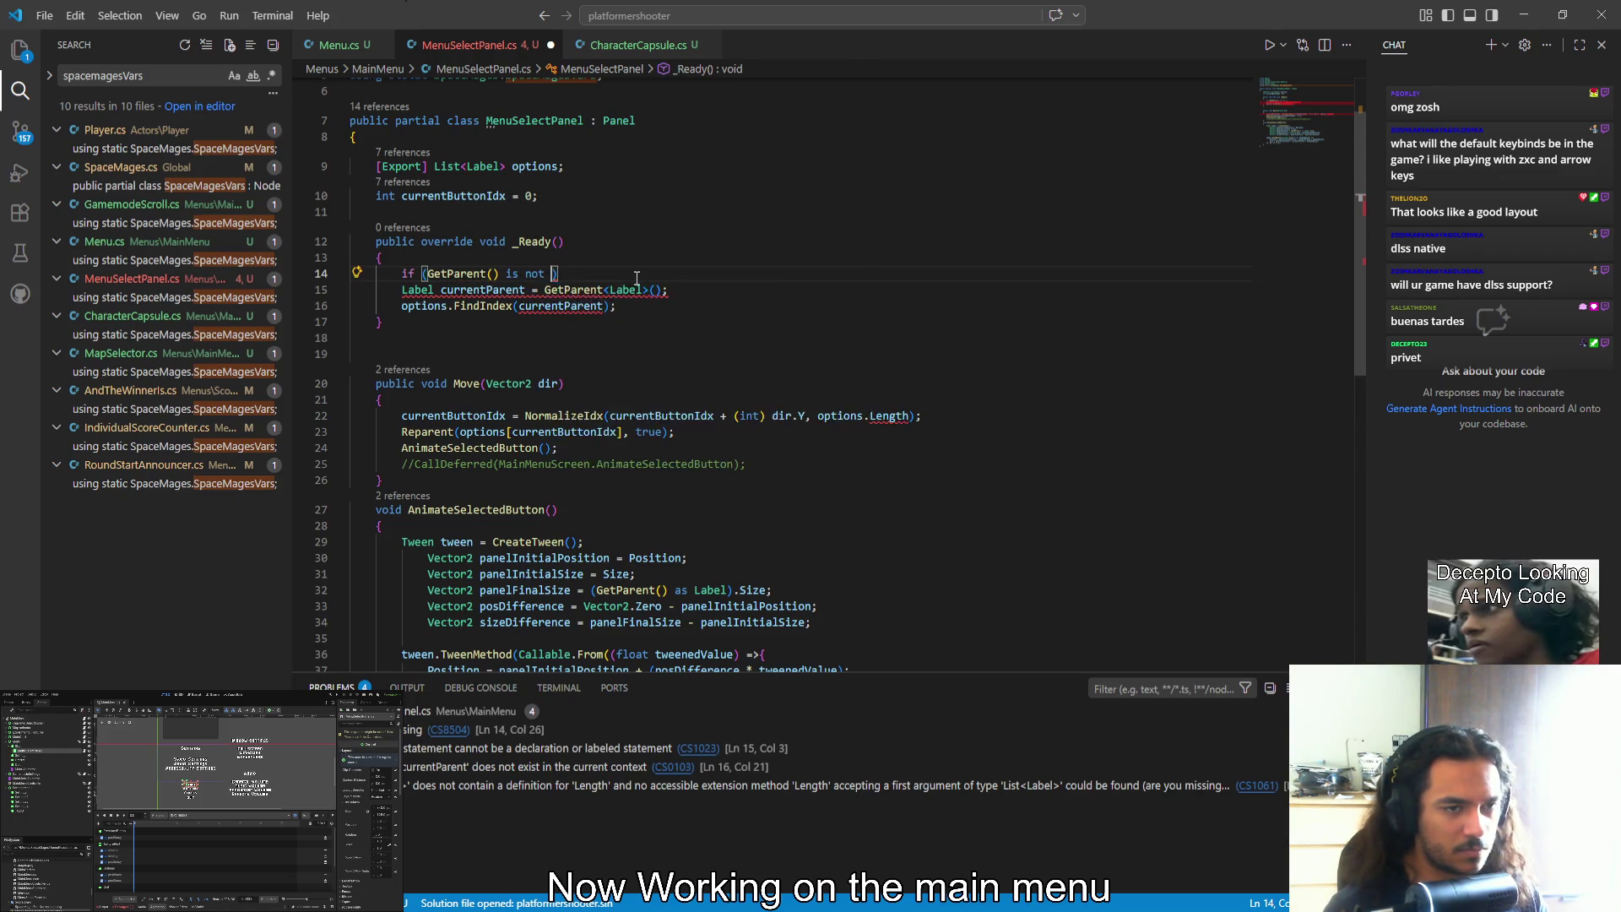
{"action": "type", "text": "Label) ret"}
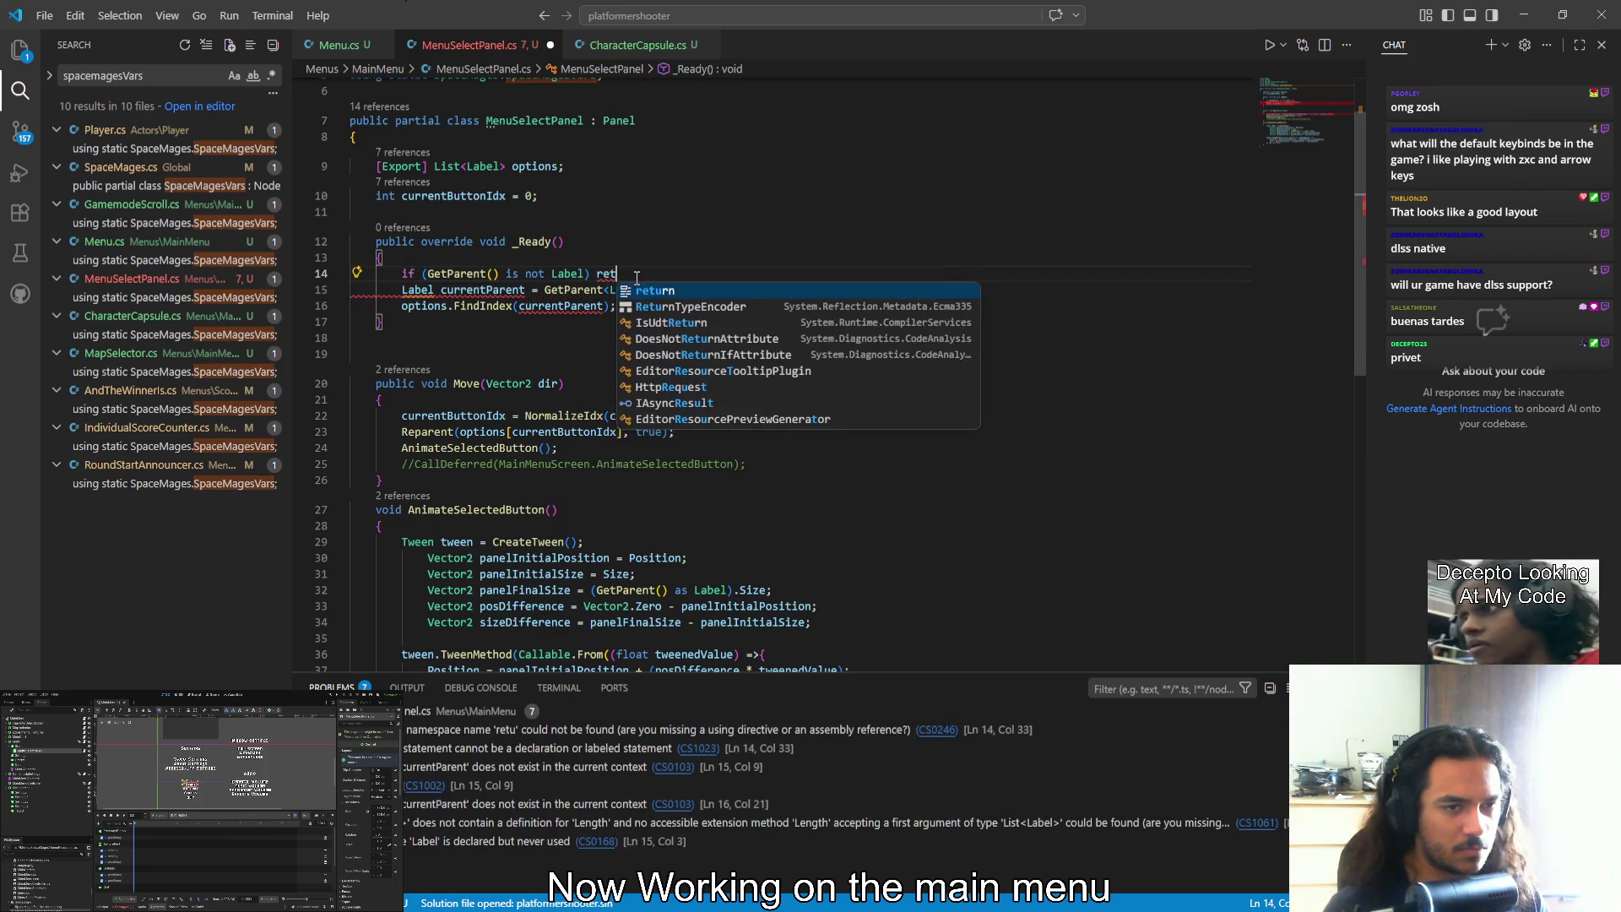
{"action": "key", "text": "BackSpace"}
{"action": "key", "text": "BackSpace"}
{"action": "key", "text": "BackSpace"}
{"action": "type", "text": "{"}
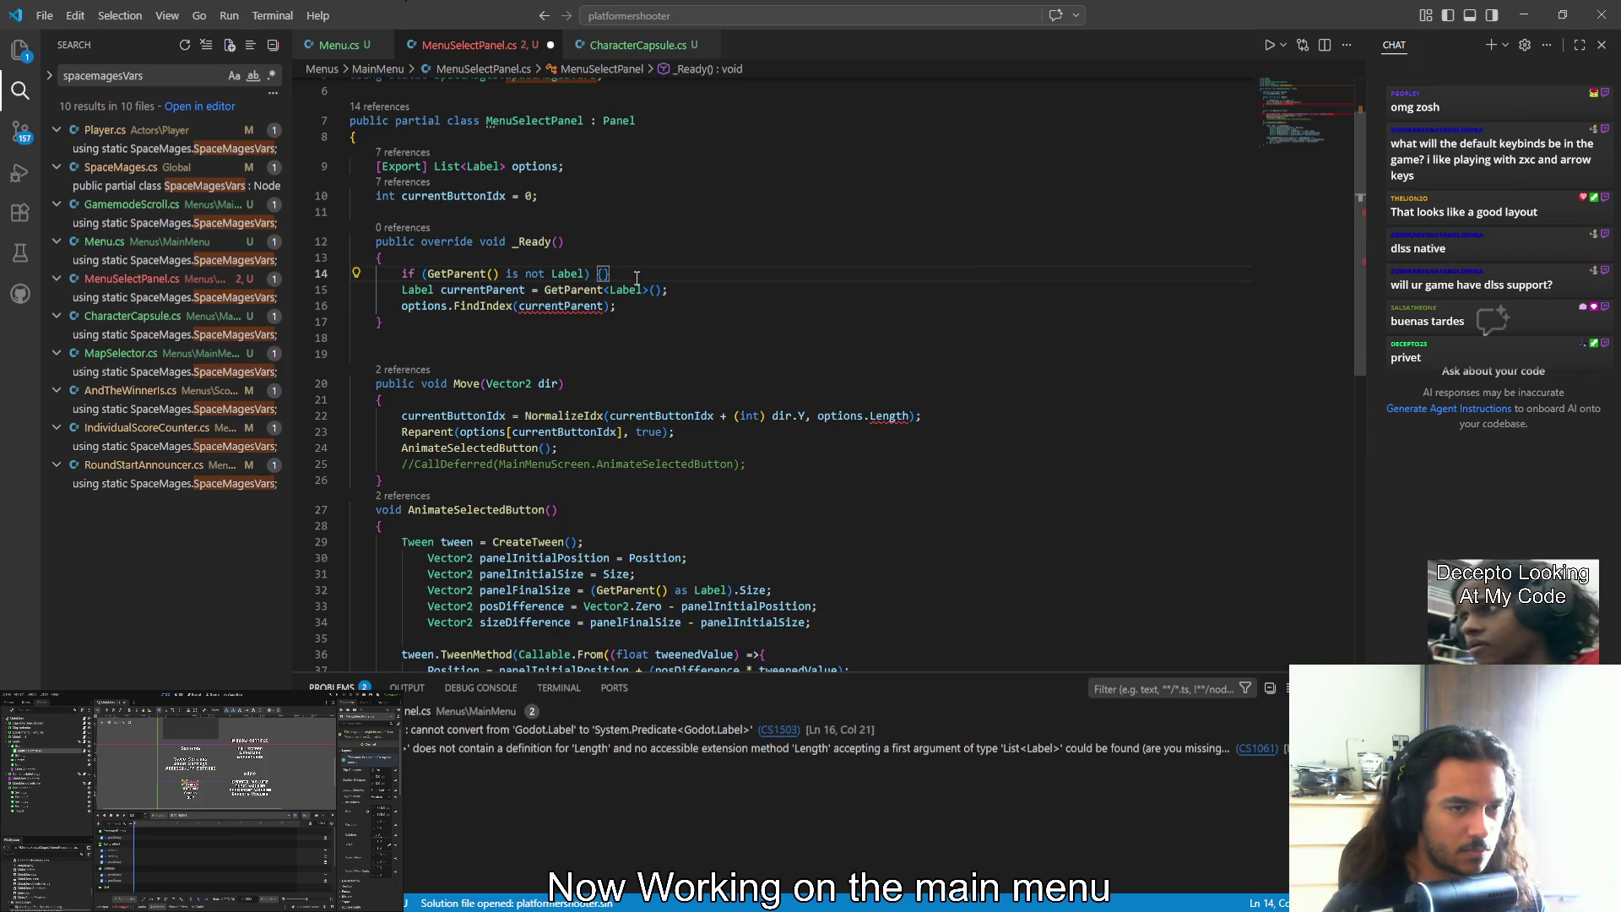
{"action": "key", "text": "Return"}
{"action": "type", "text": "GD"}
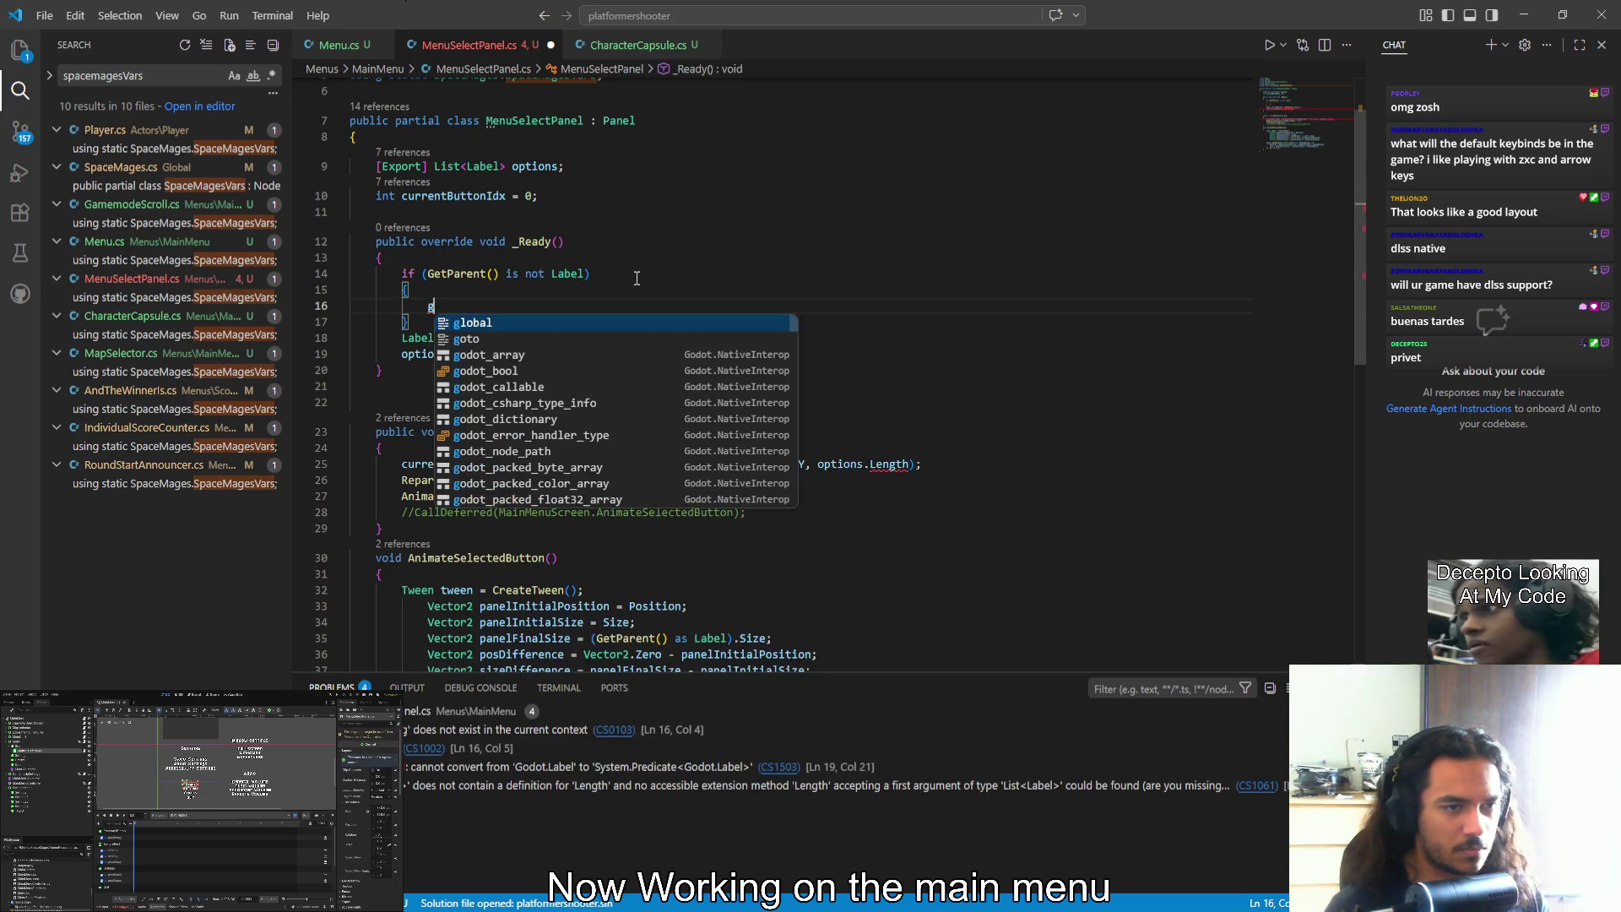
{"action": "type", "text": "."}
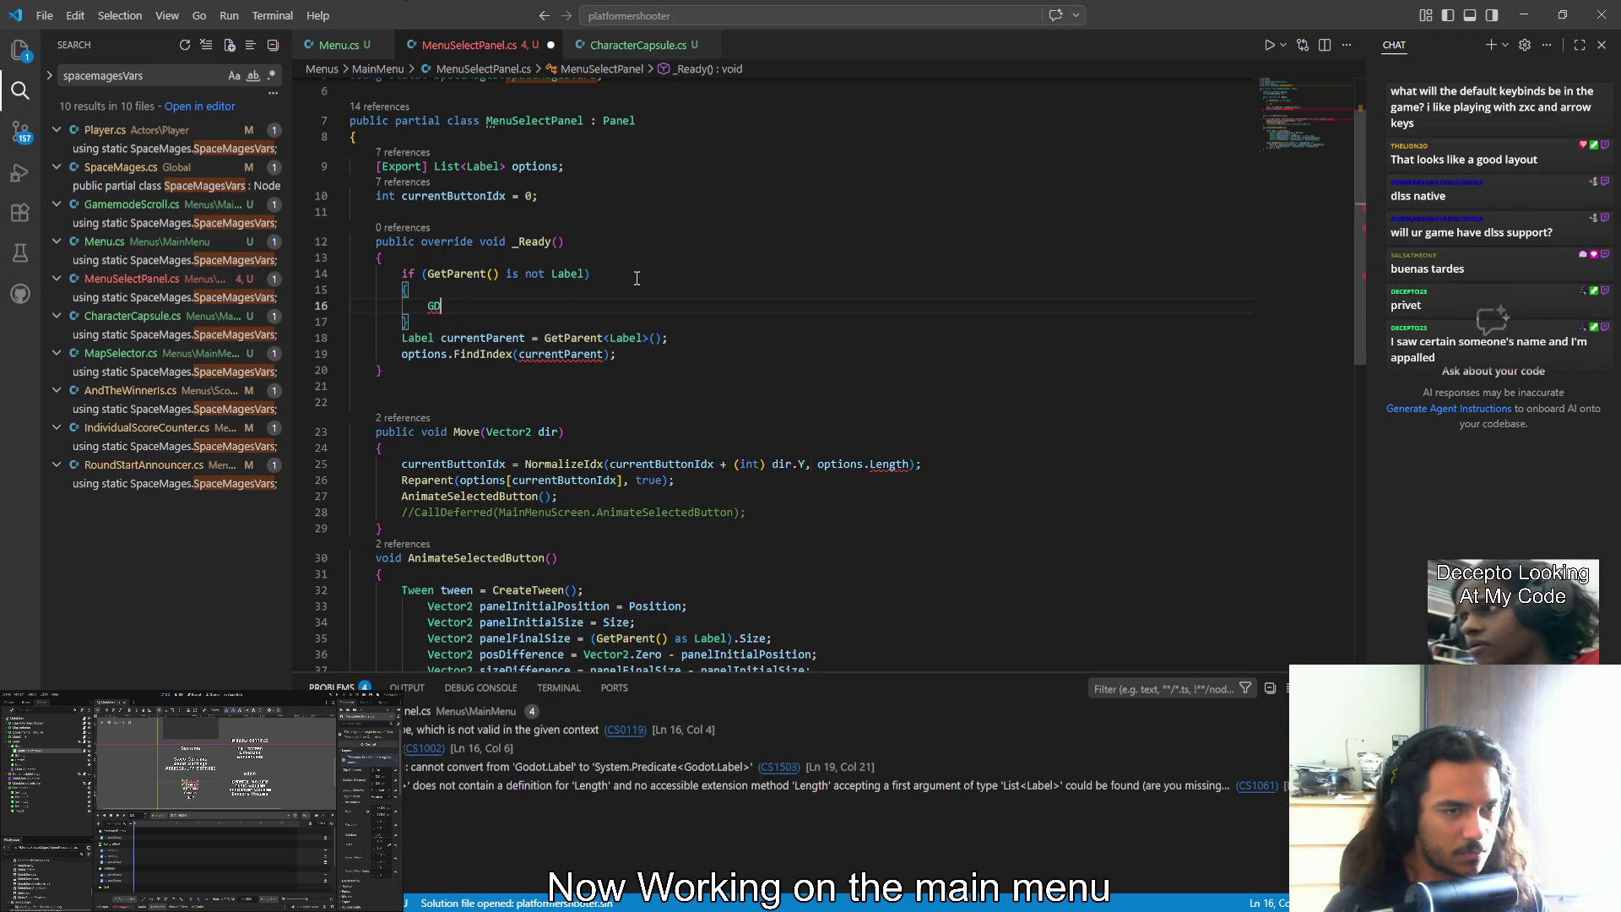
{"action": "type", "text": "print"}
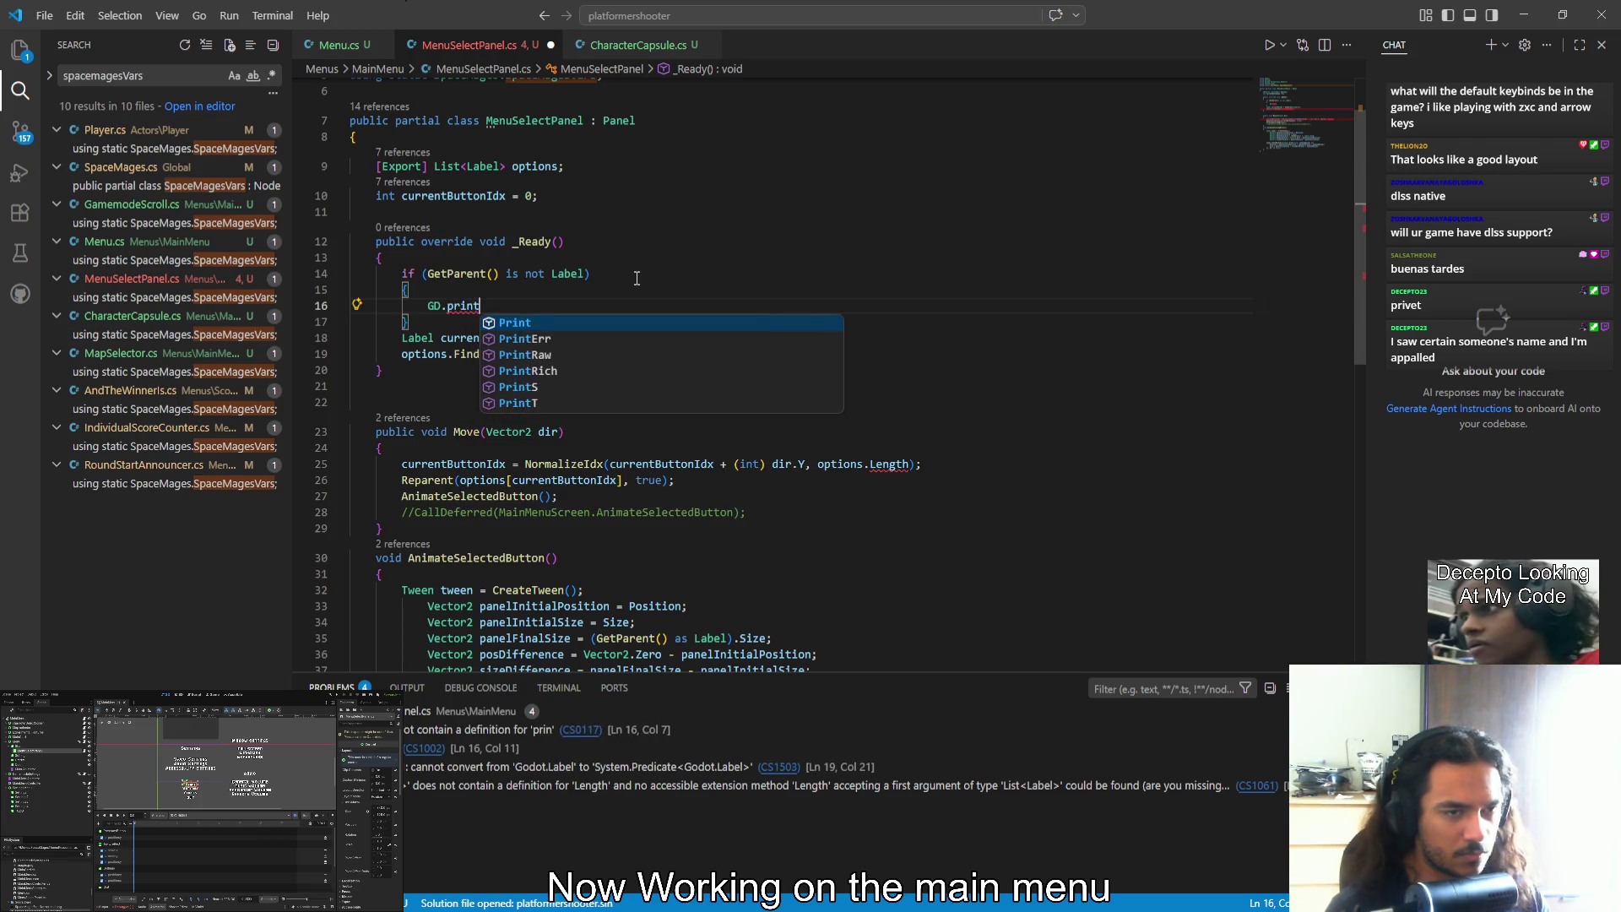
{"action": "type", "text": "err(\"\")M;"}
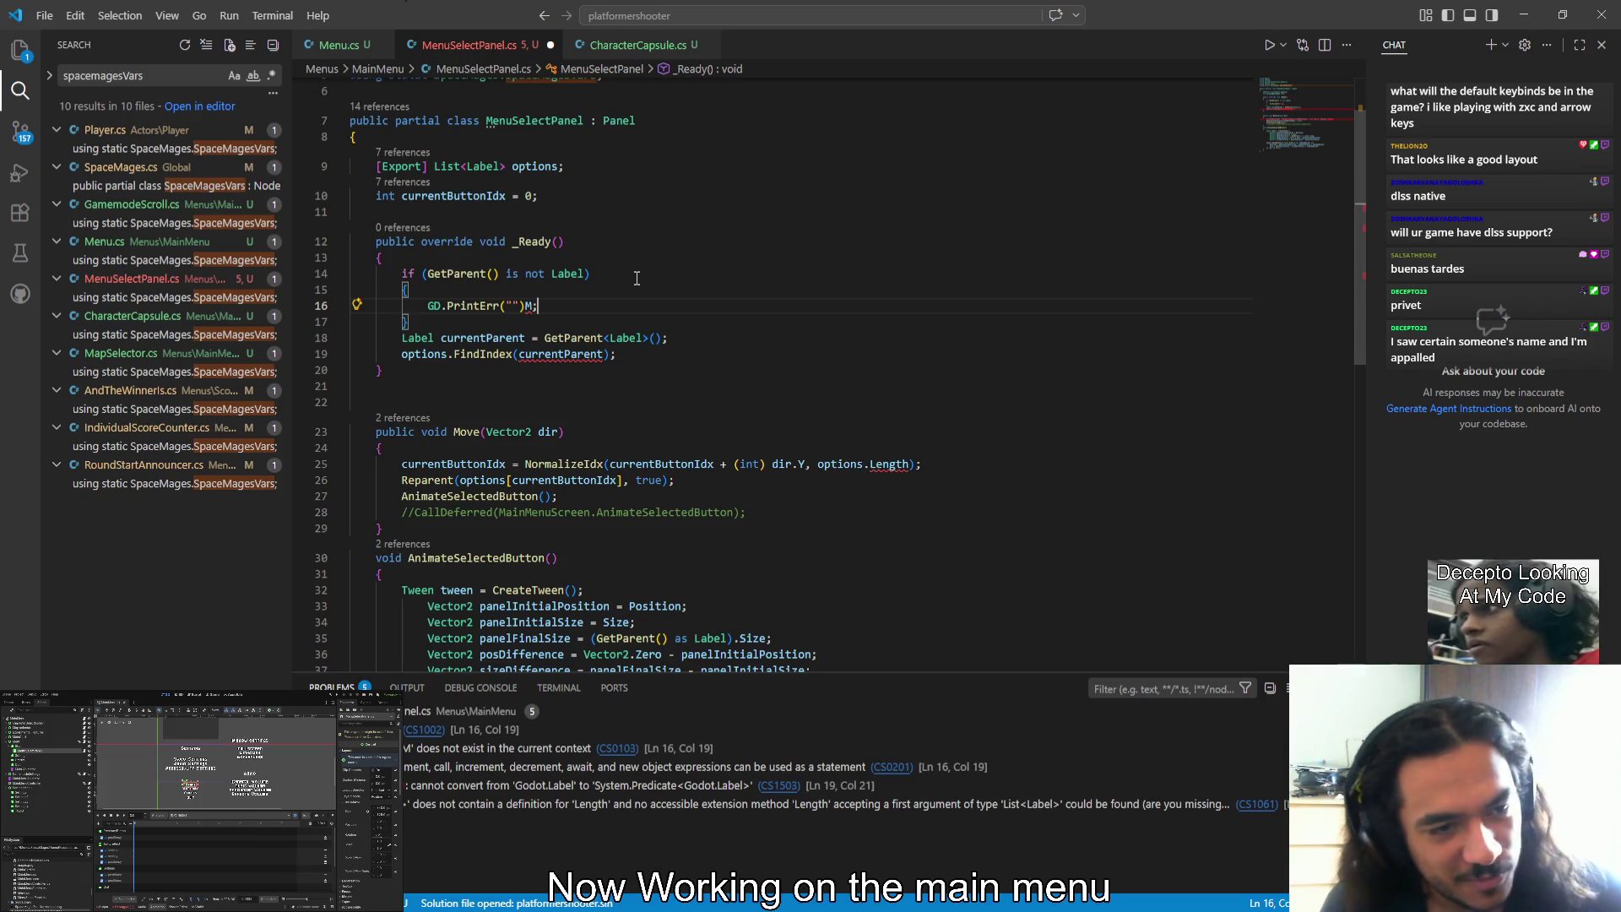
Remove the stray M after the GD.PrintErr call and save MenuSelectPanel.cs
{"action": "key", "text": "Left"}
{"action": "key", "text": "BackSpace"}
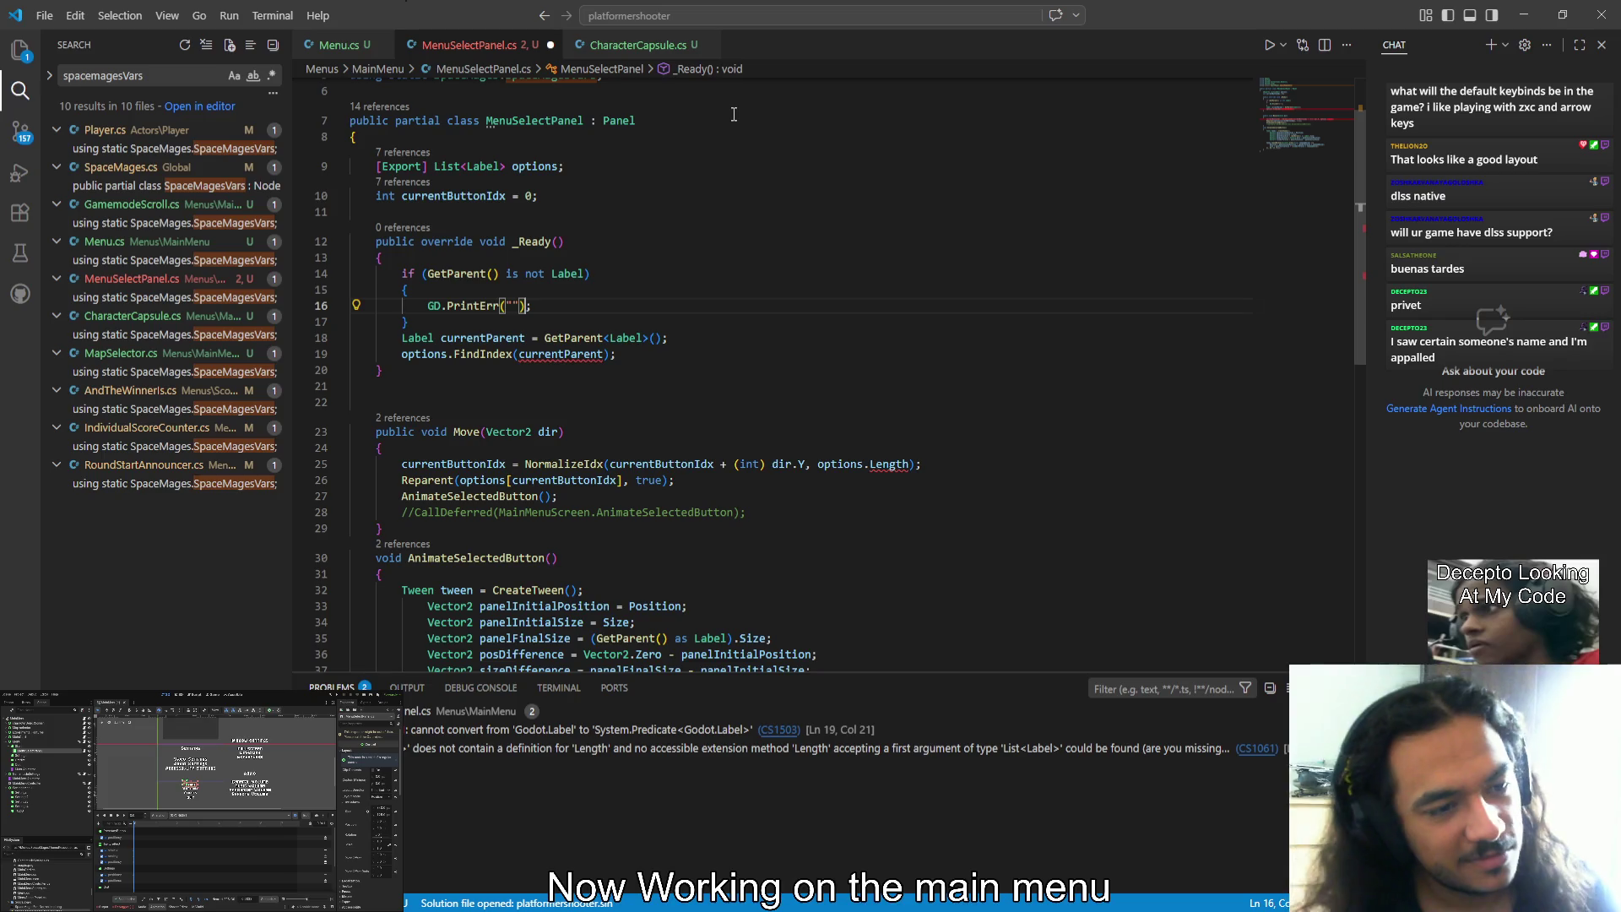
{"action": "key", "text": "ctrl+s"}
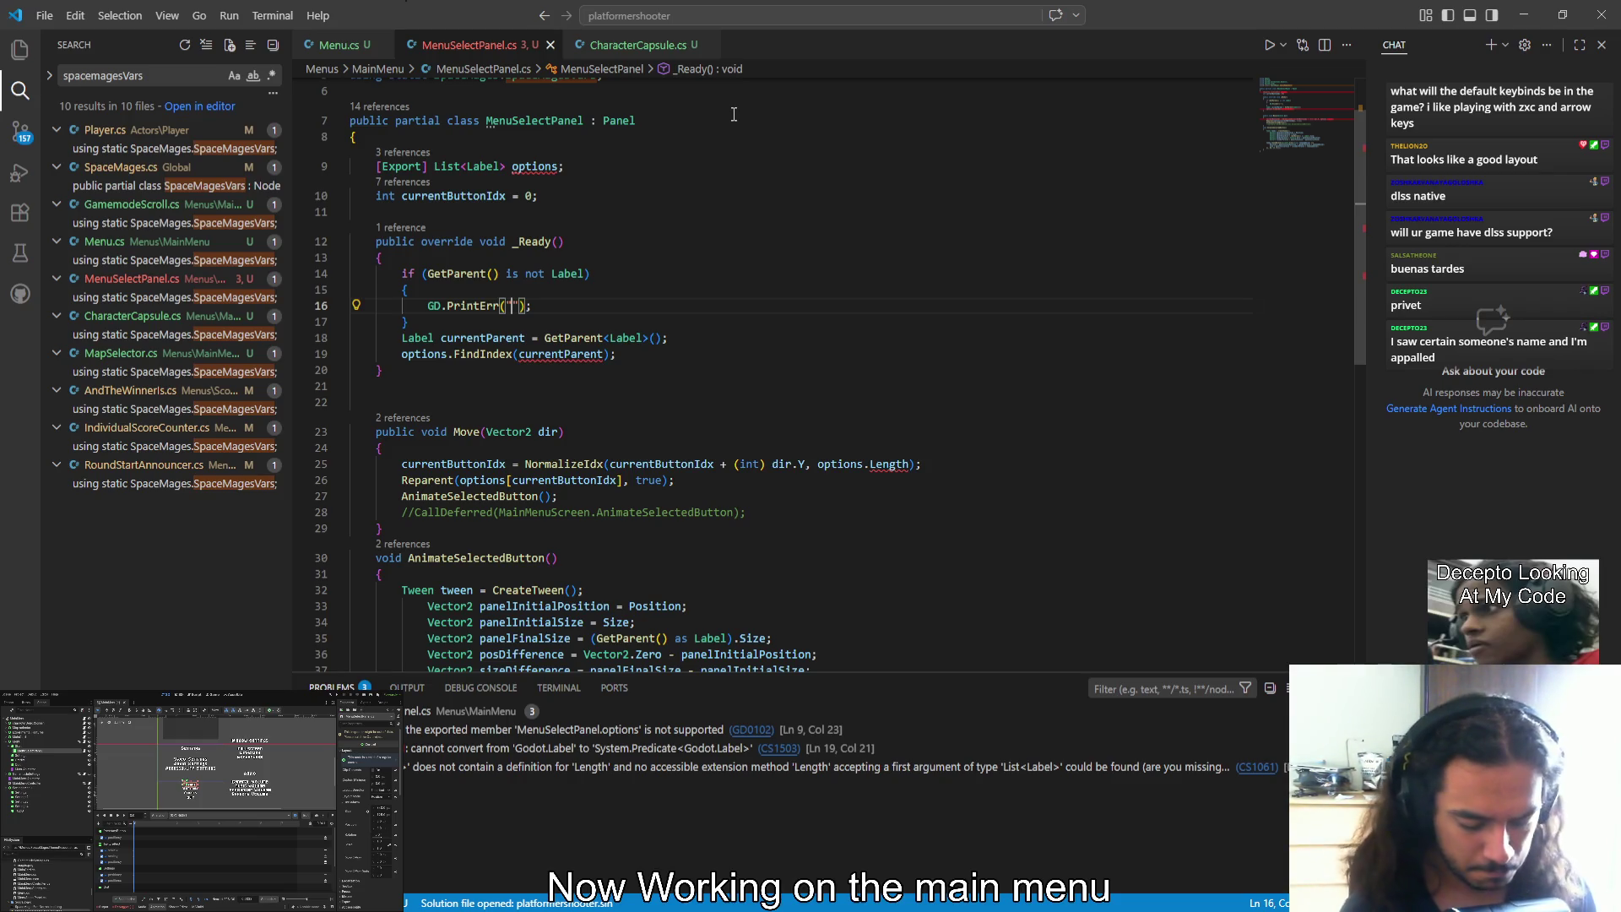
Type "Pannel" as the error message and multi-select both Label type references
{"action": "type", "text": "\"Pannel"}
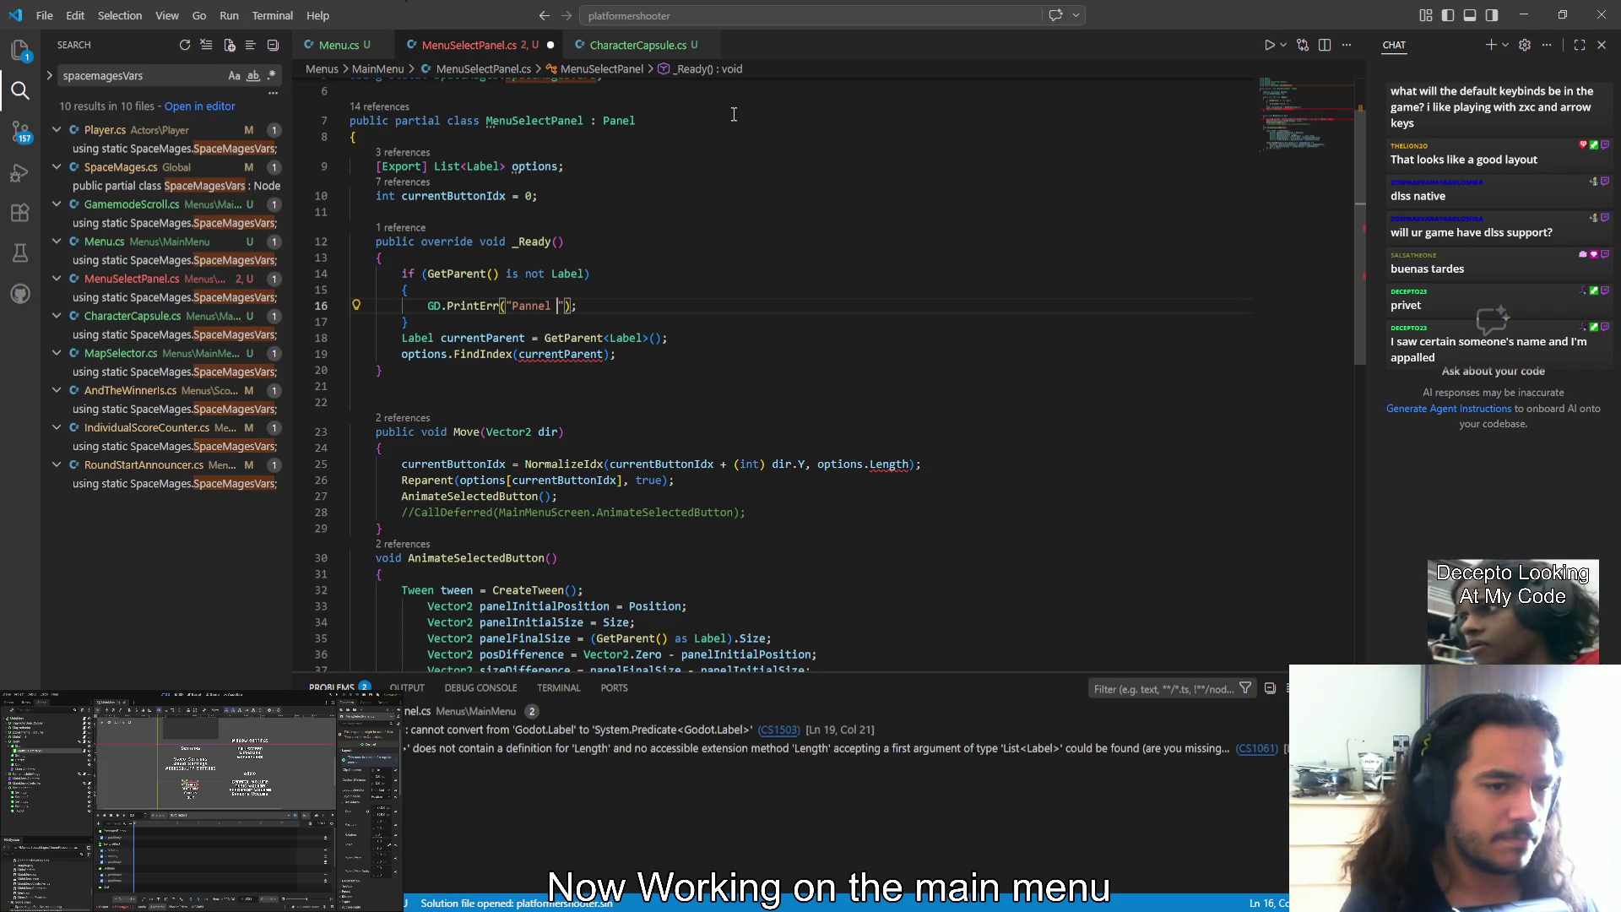
{"action": "double_click", "coordinate": [567, 273]}
{"action": "key", "text": "ctrl+d"}
{"action": "key", "text": "ctrl+d"}
Replace Label with Control in the guard, currentParent declaration, and options List type
{"action": "type", "text": "Control"}
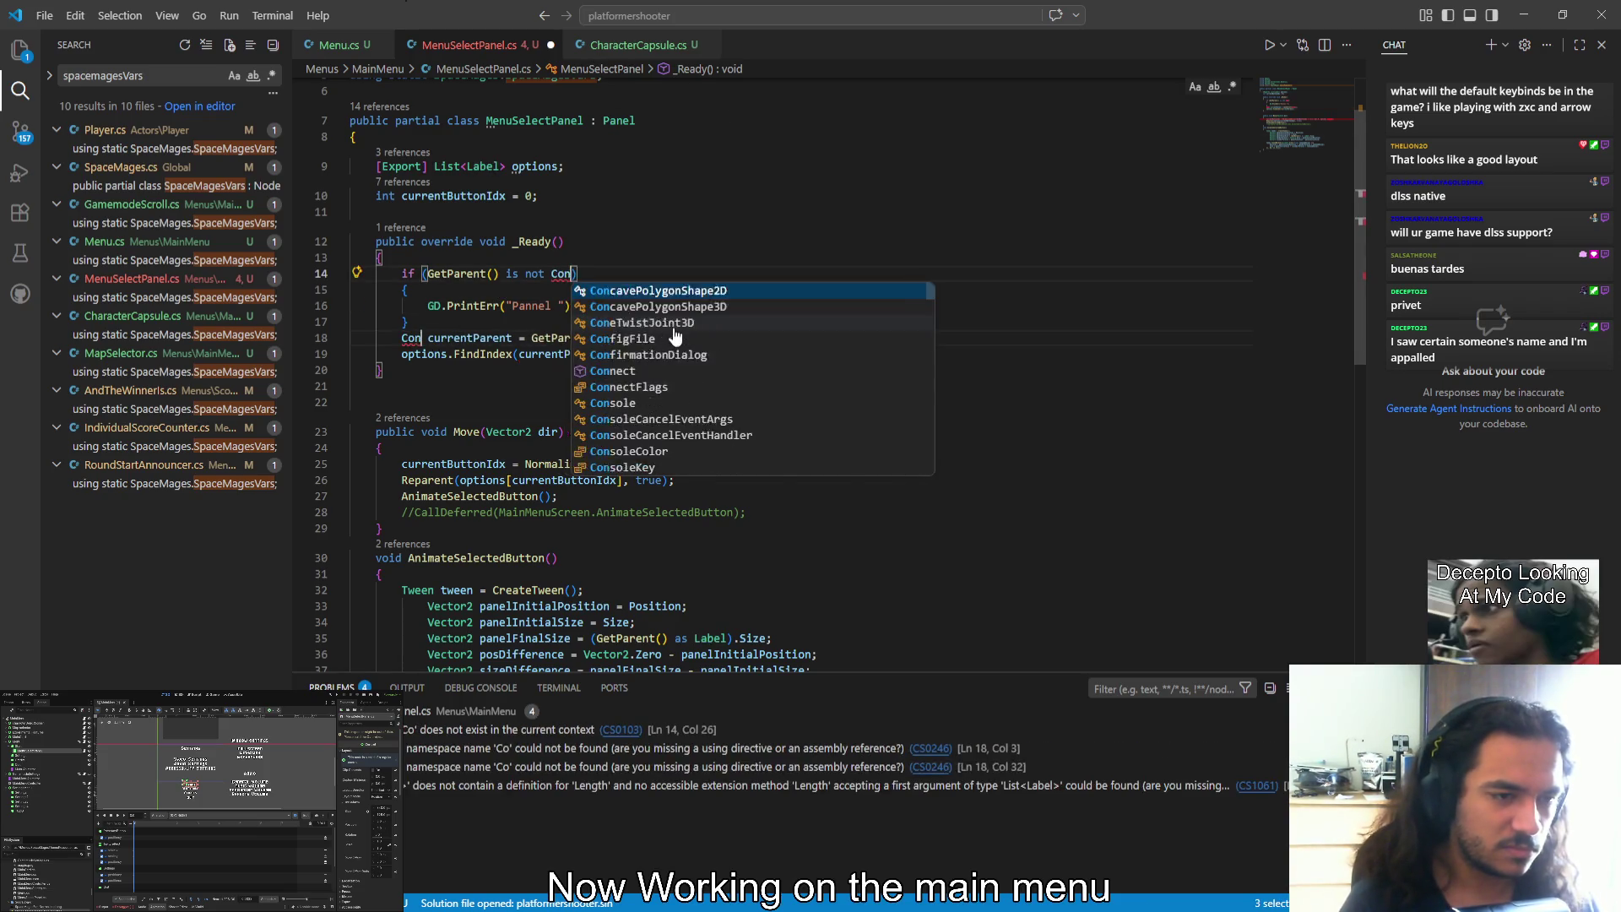
{"action": "left_click", "coordinate": [476, 167]}
{"action": "double_click", "coordinate": [476, 167]}
{"action": "type", "text": "Contol"}
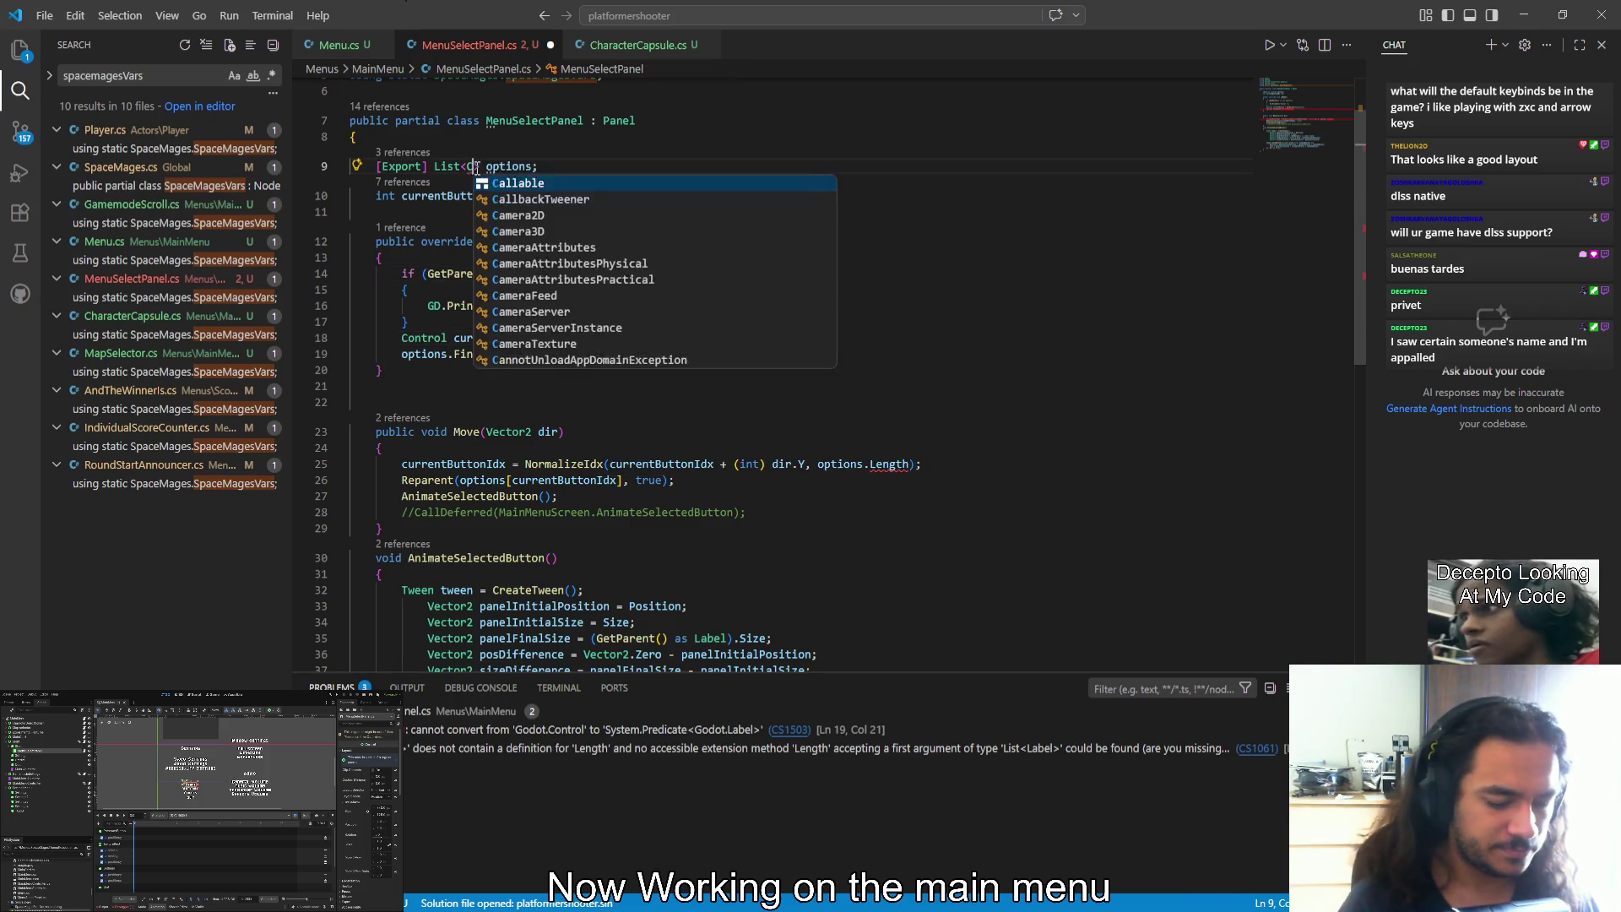
{"action": "key", "text": "Tab"}
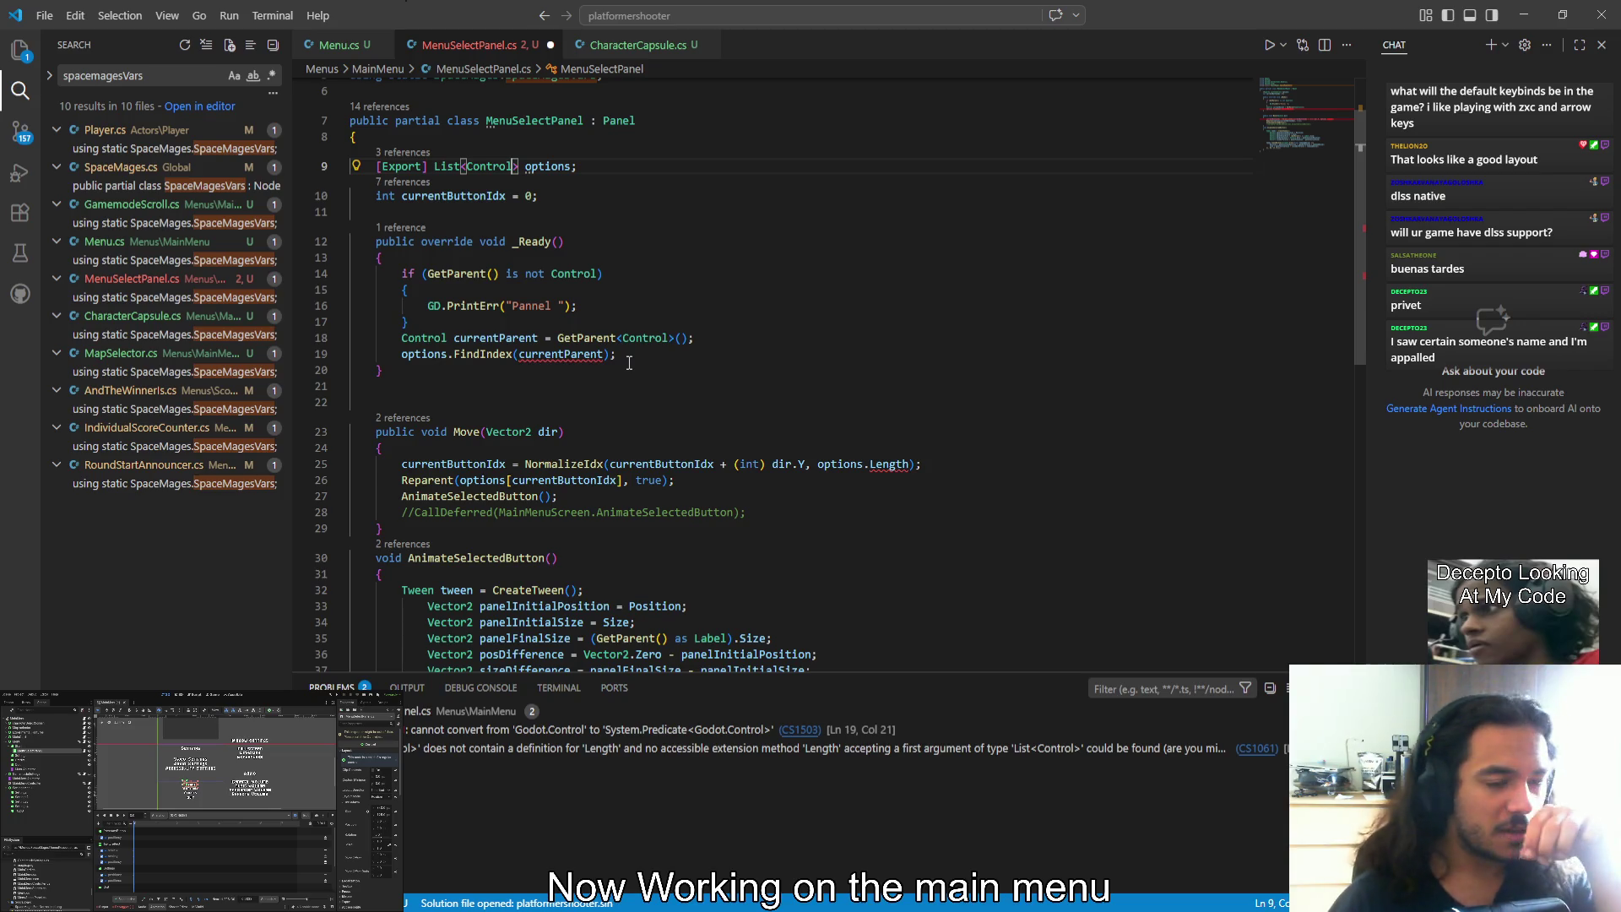
Make the error message "Pannel is not child of control. reparenting to first option"
{"action": "left_click", "coordinate": [569, 355]}
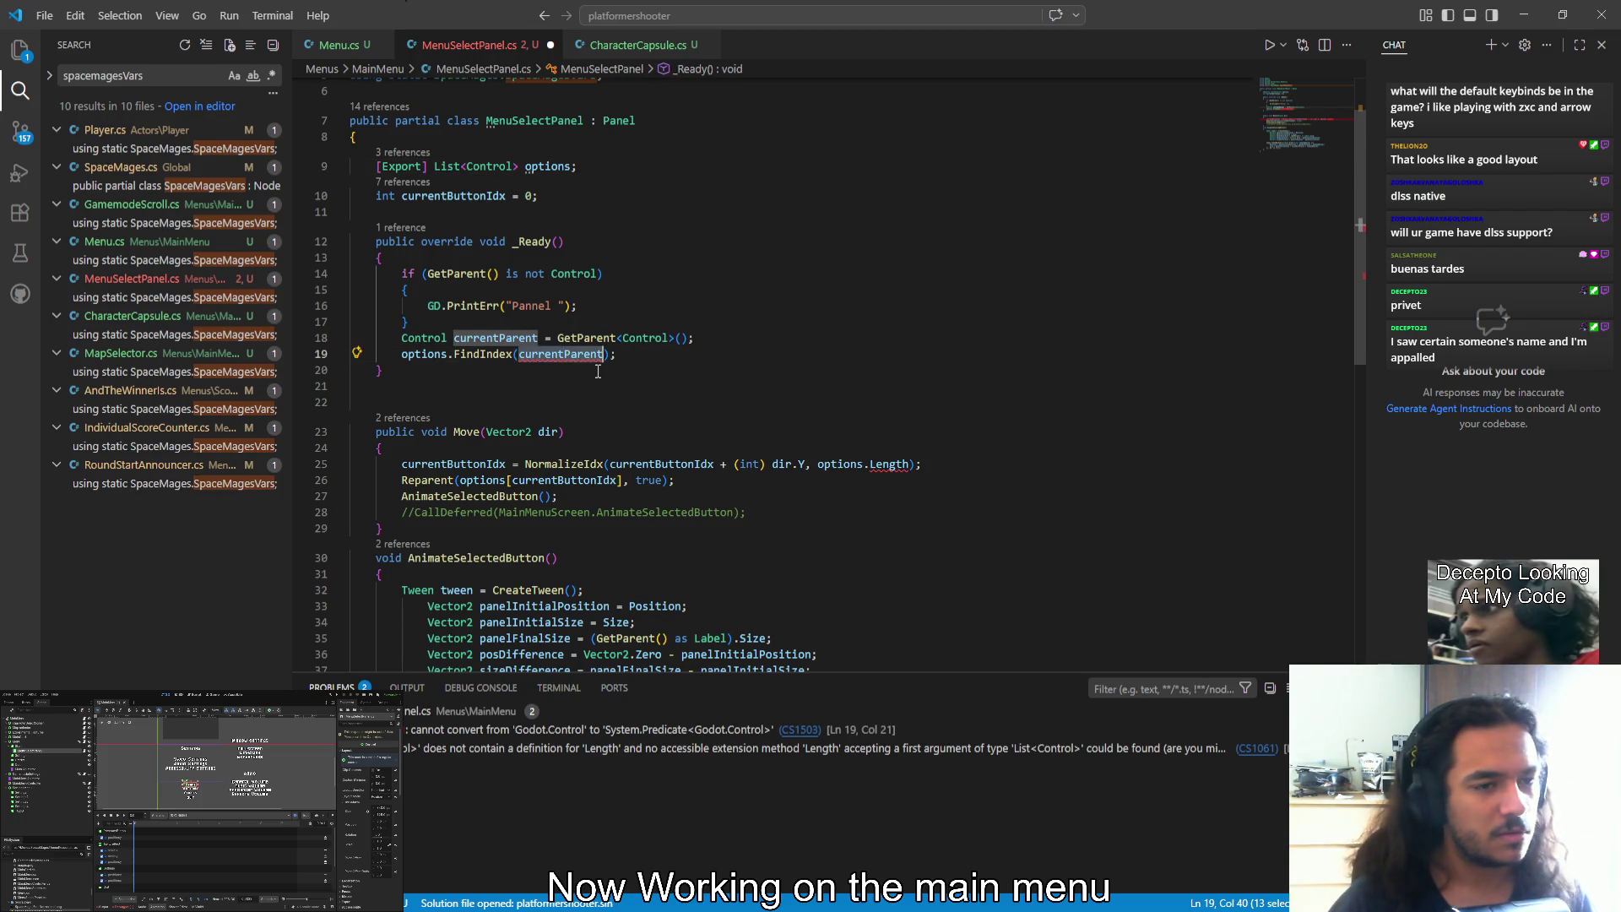
{"action": "left_click", "coordinate": [571, 366]}
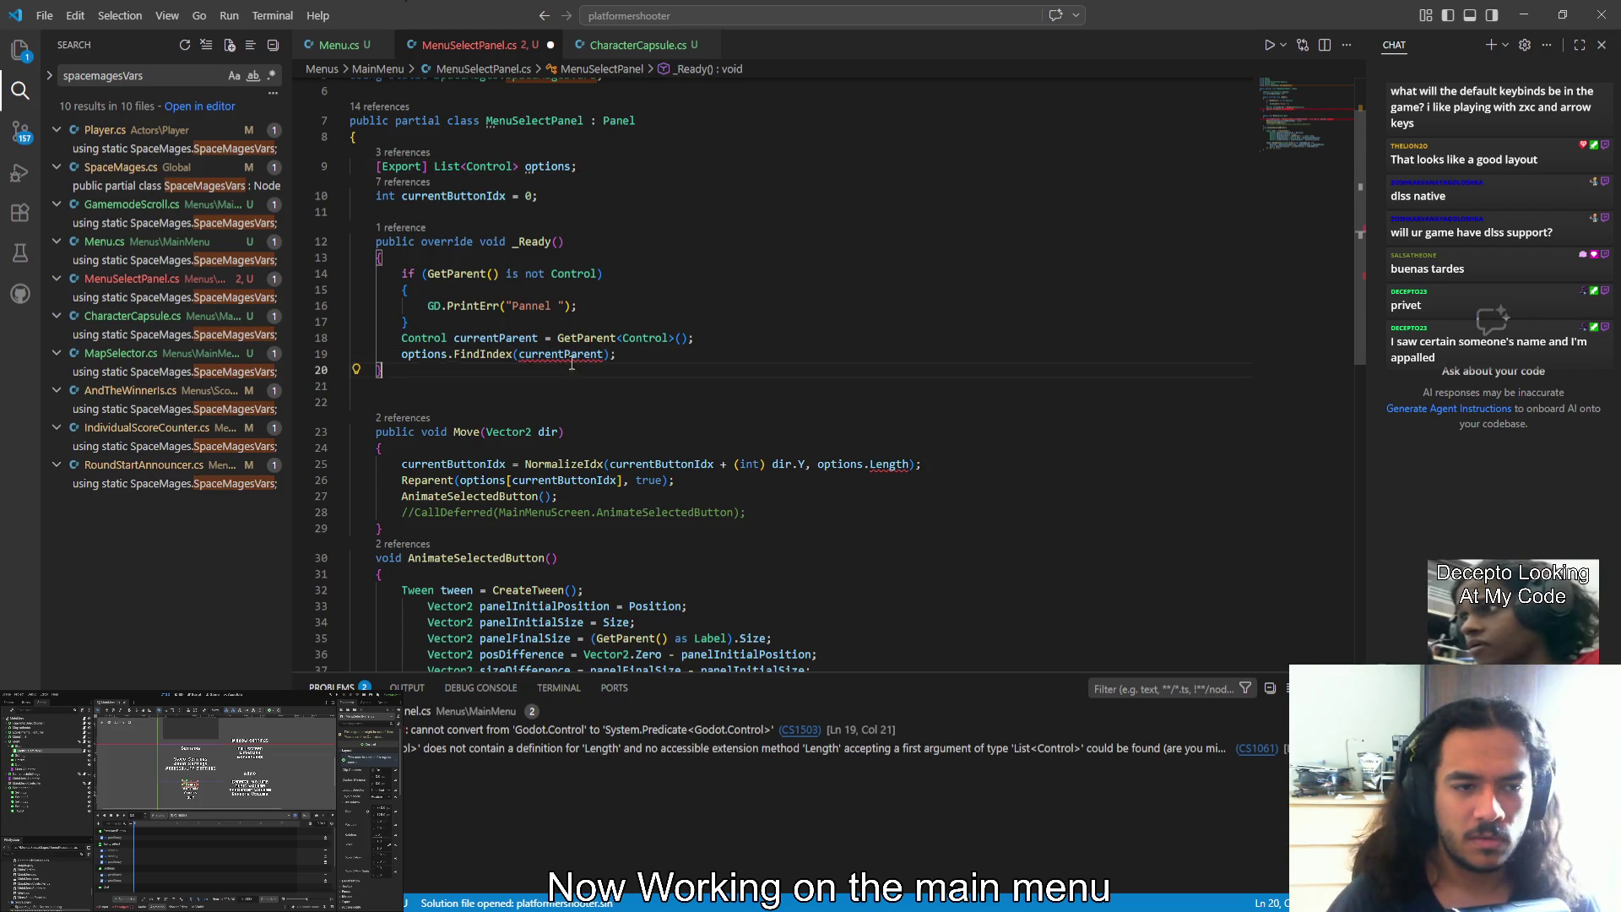
{"action": "left_click", "coordinate": [560, 305]}
{"action": "type", "text": "is not chk"}
{"action": "key", "text": "BackSpace"}
{"action": "type", "text": "ild of control."}
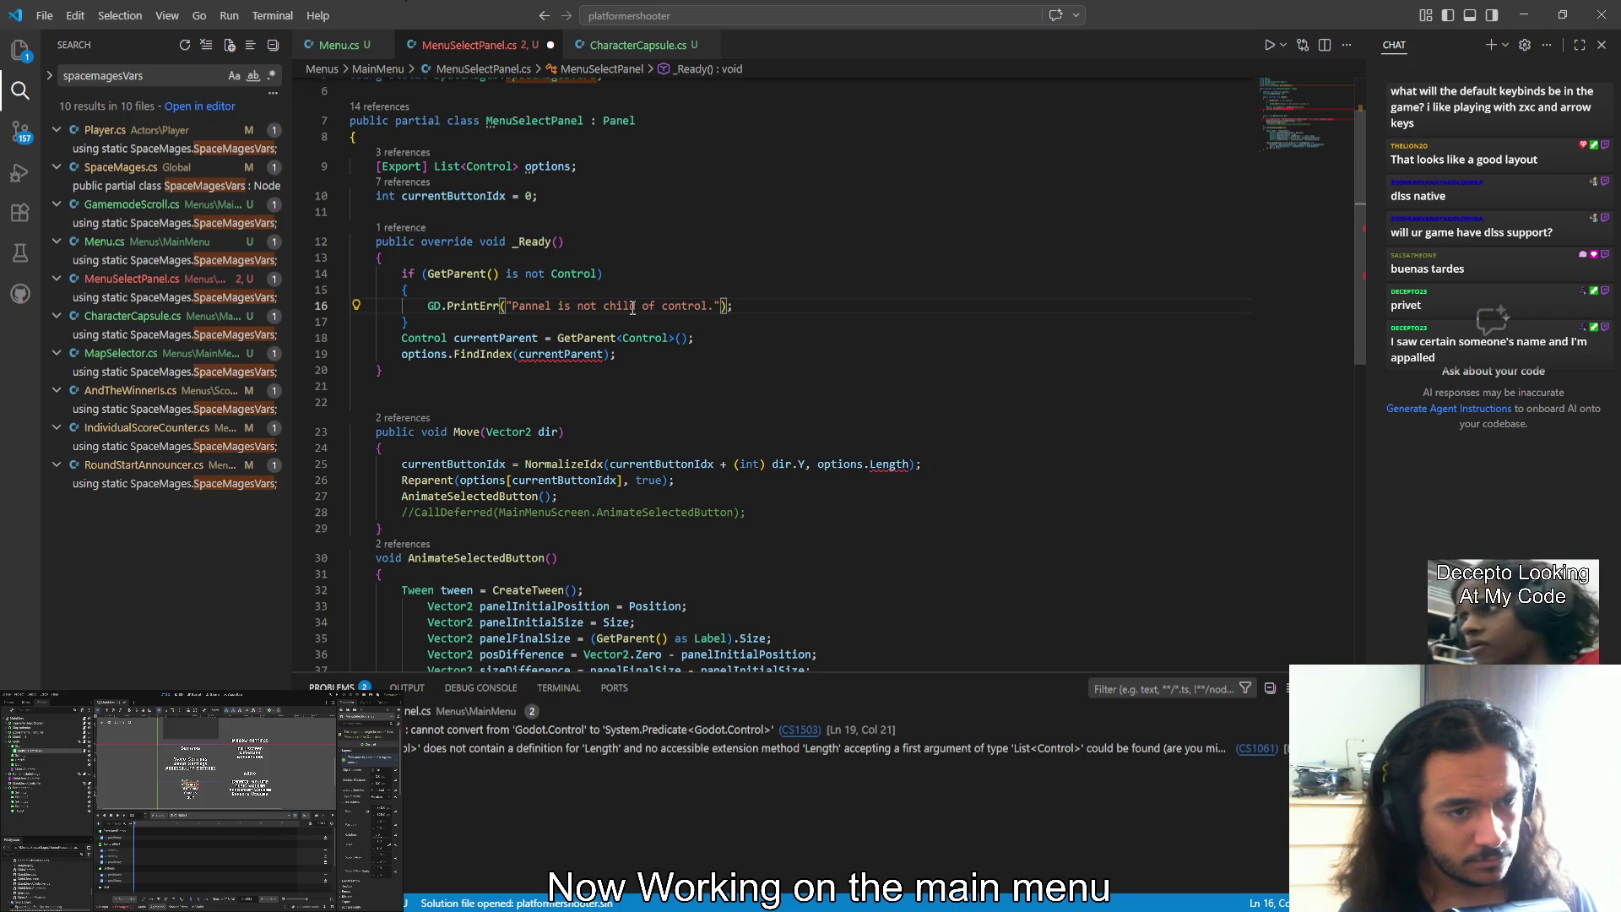
{"action": "key", "text": "Left"}
{"action": "type", "text": "reparenting t"}
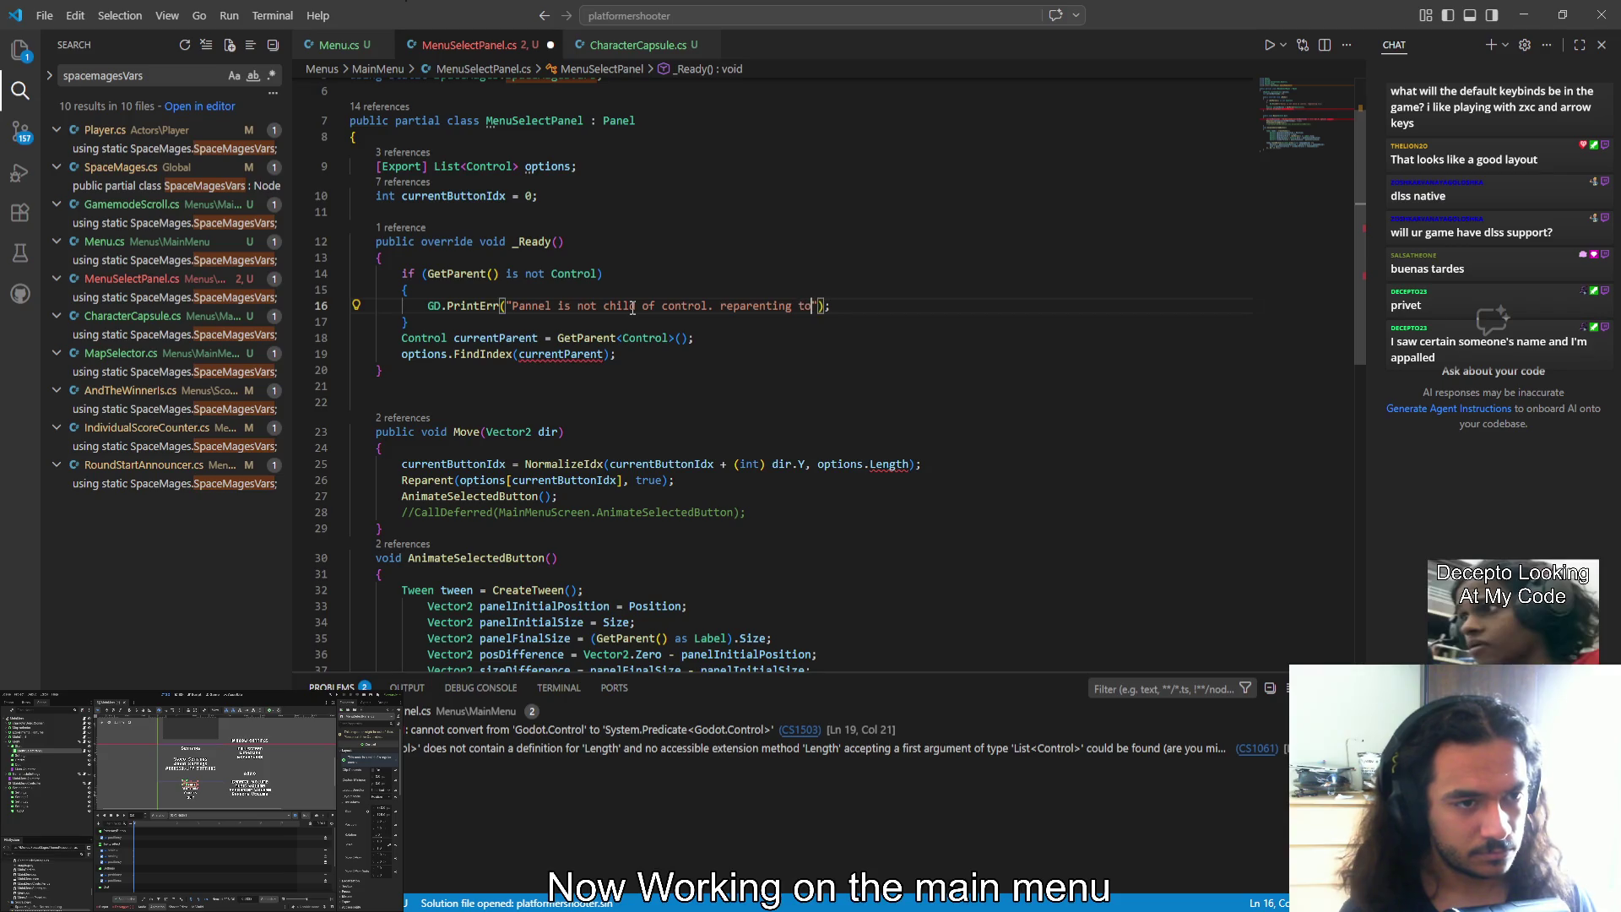
{"action": "type", "text": "o first "}
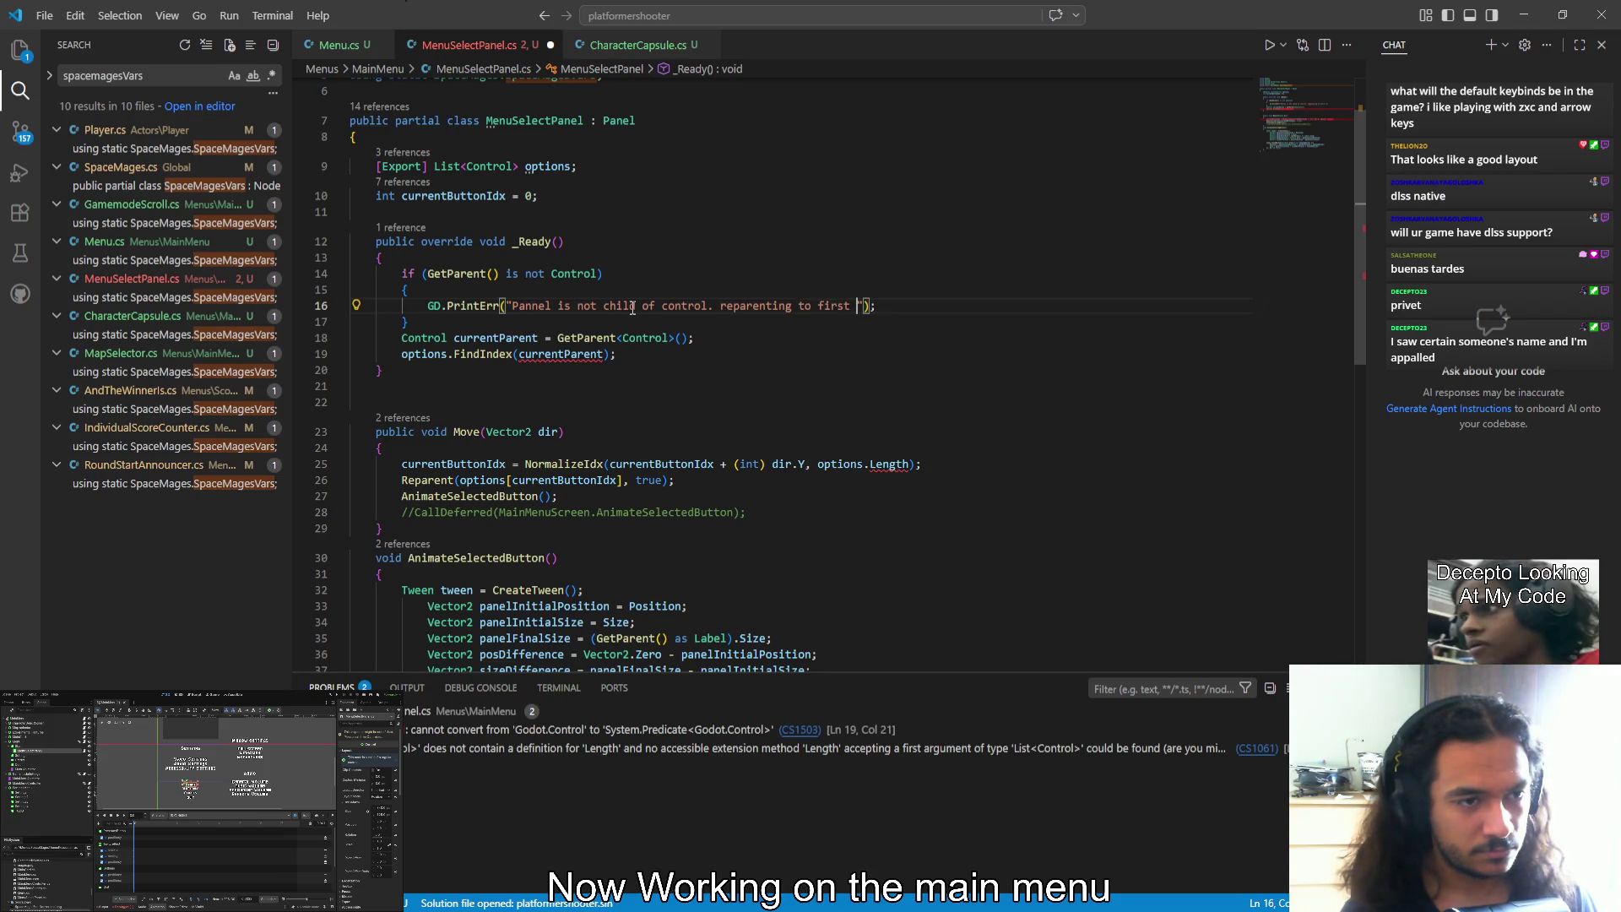
{"action": "type", "text": "node in option"}
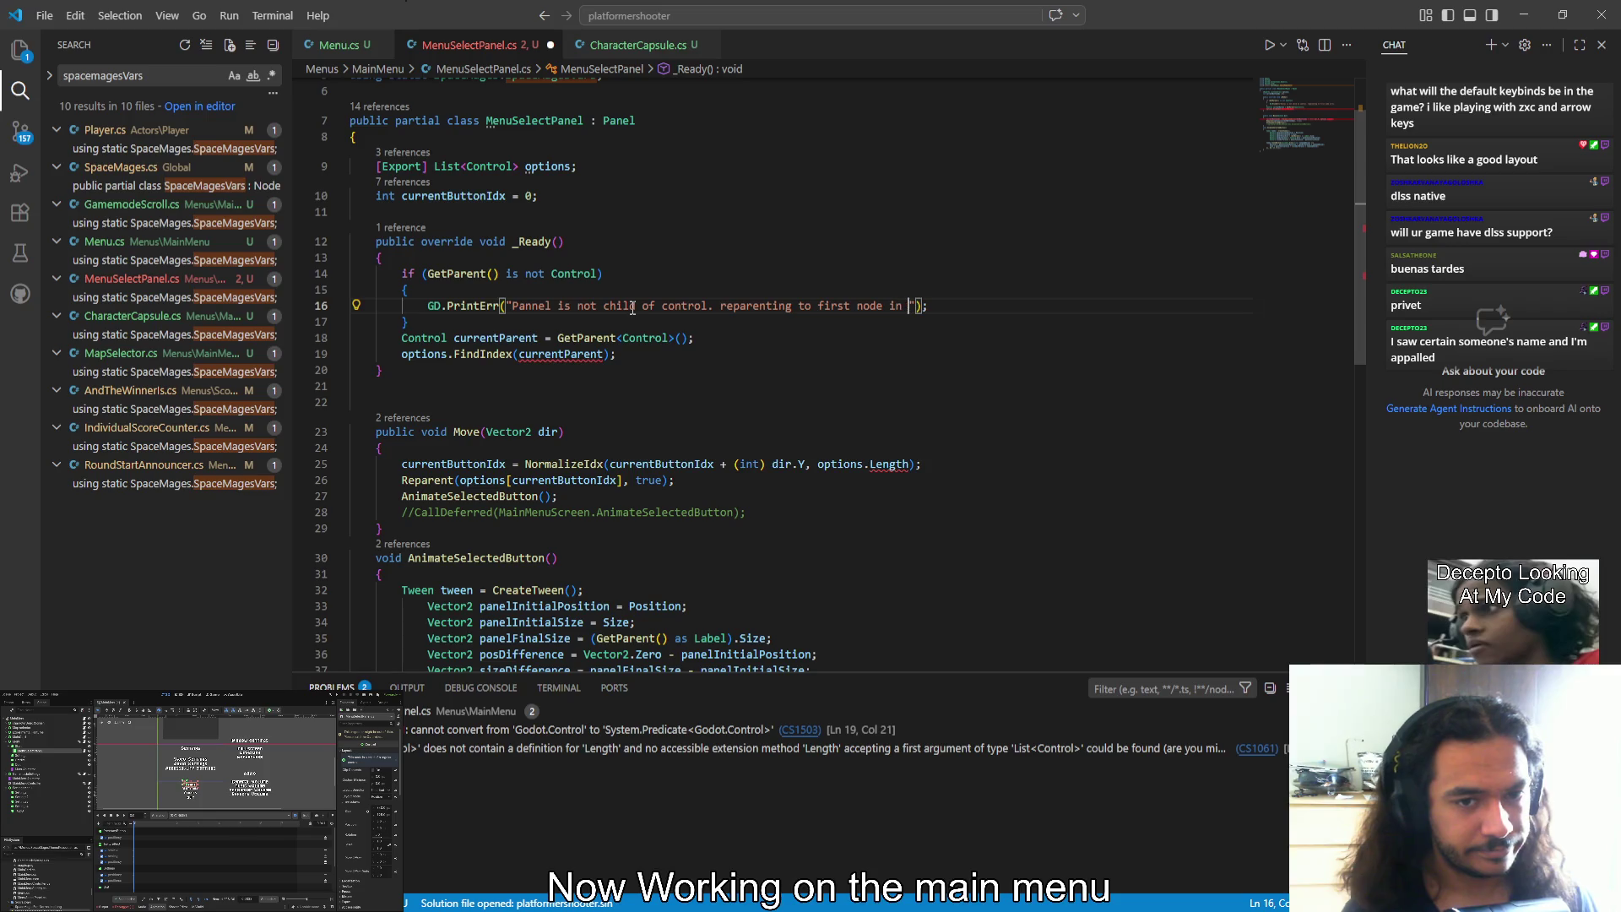
{"action": "type", "text": "s"}
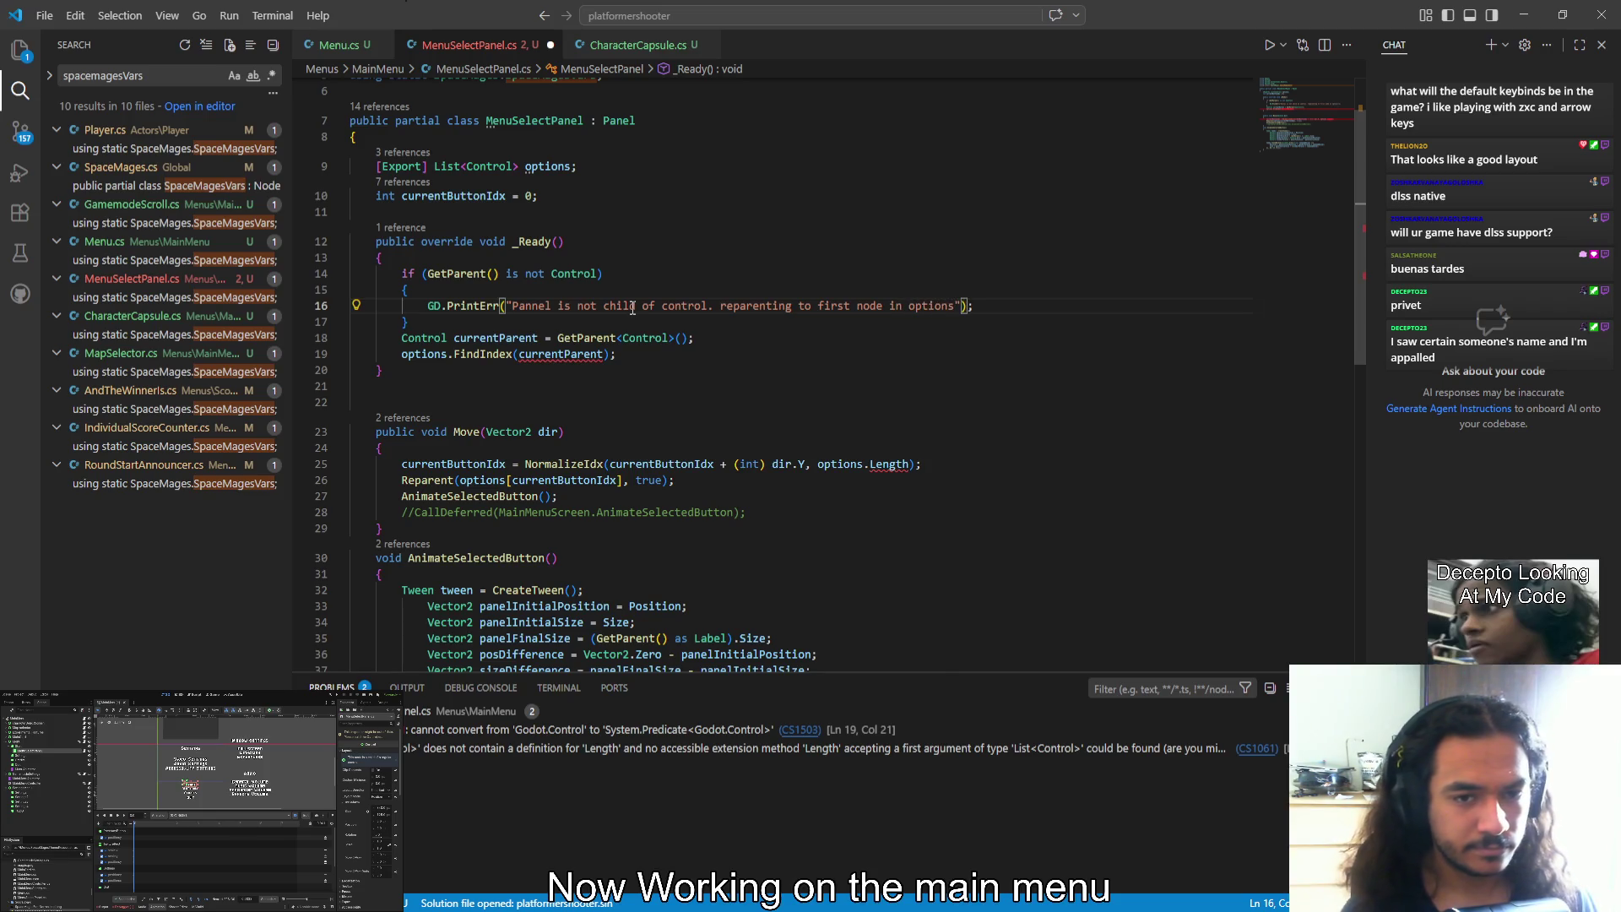
{"action": "key", "text": "ctrl+shift+Left"}
{"action": "key", "text": "ctrl+shift+Left"}
{"action": "key", "text": "ctrl+shift+Left"}
{"action": "type", "text": "option"}
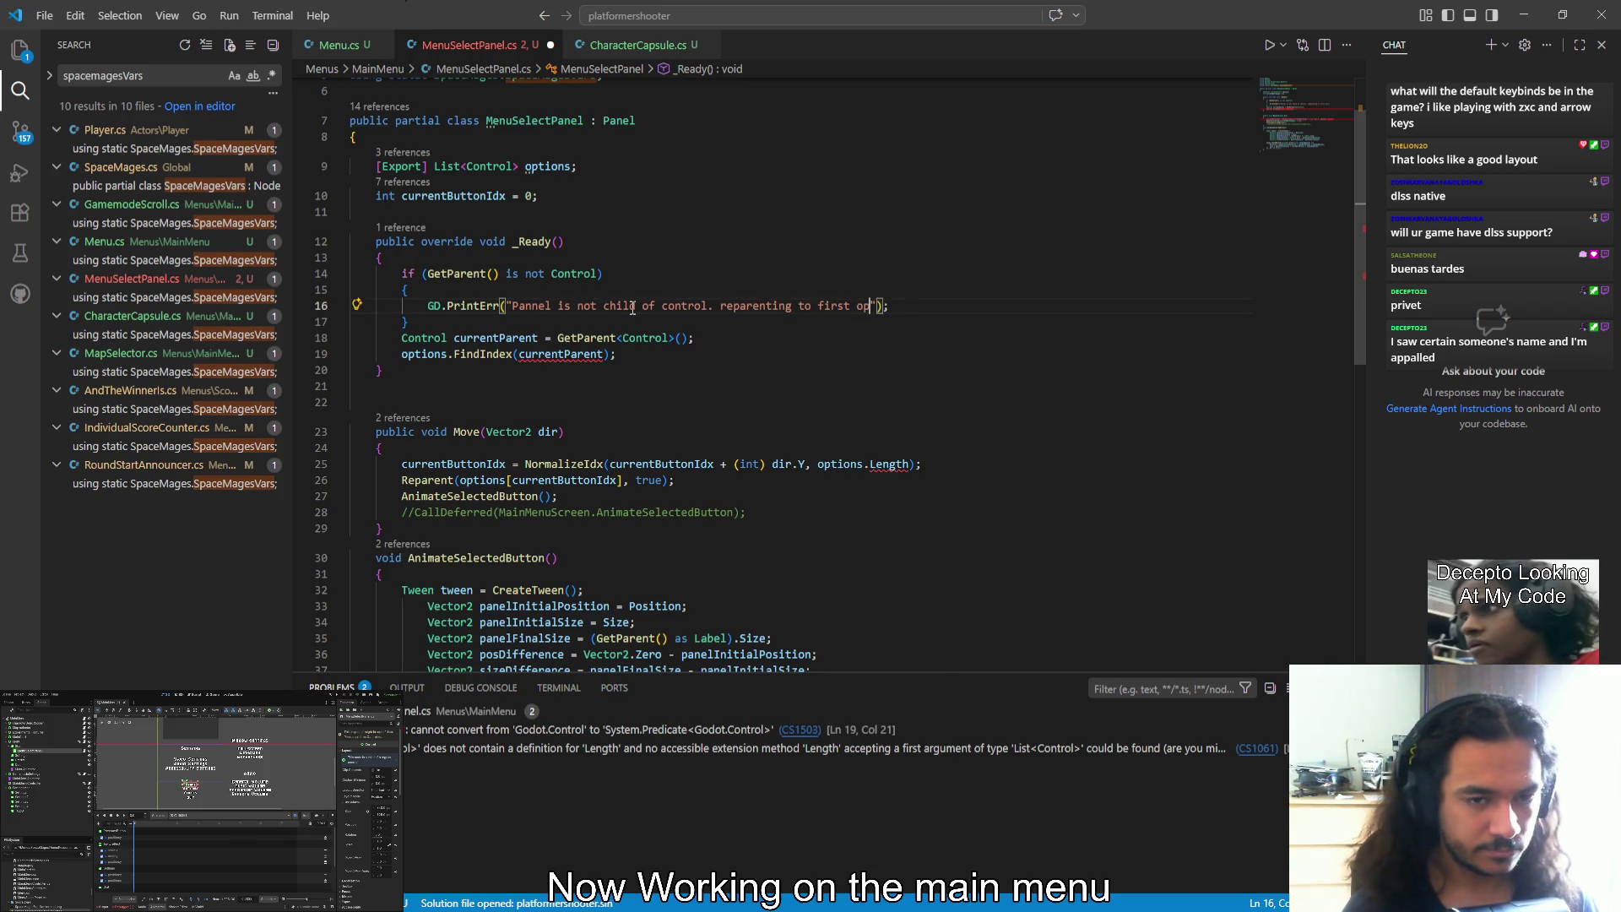
{"action": "key", "text": "End"}
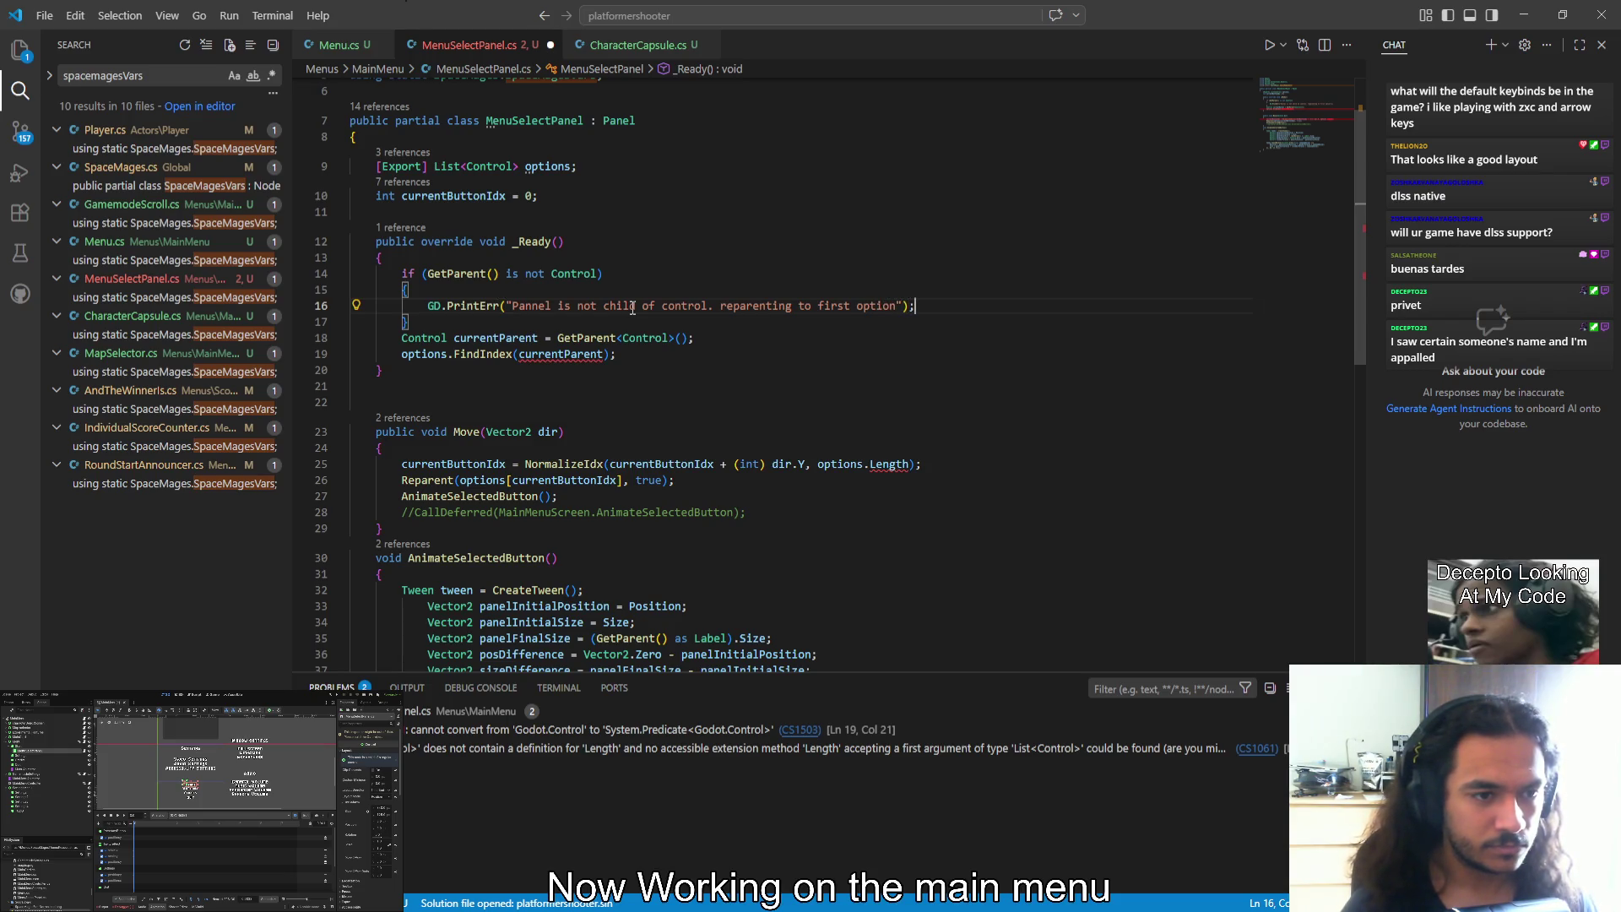
{"action": "key", "text": "Return"}
Add Reparent(options[0]); and currentButtonIdx = 0; inside the guard block
{"action": "type", "text": "repare"}
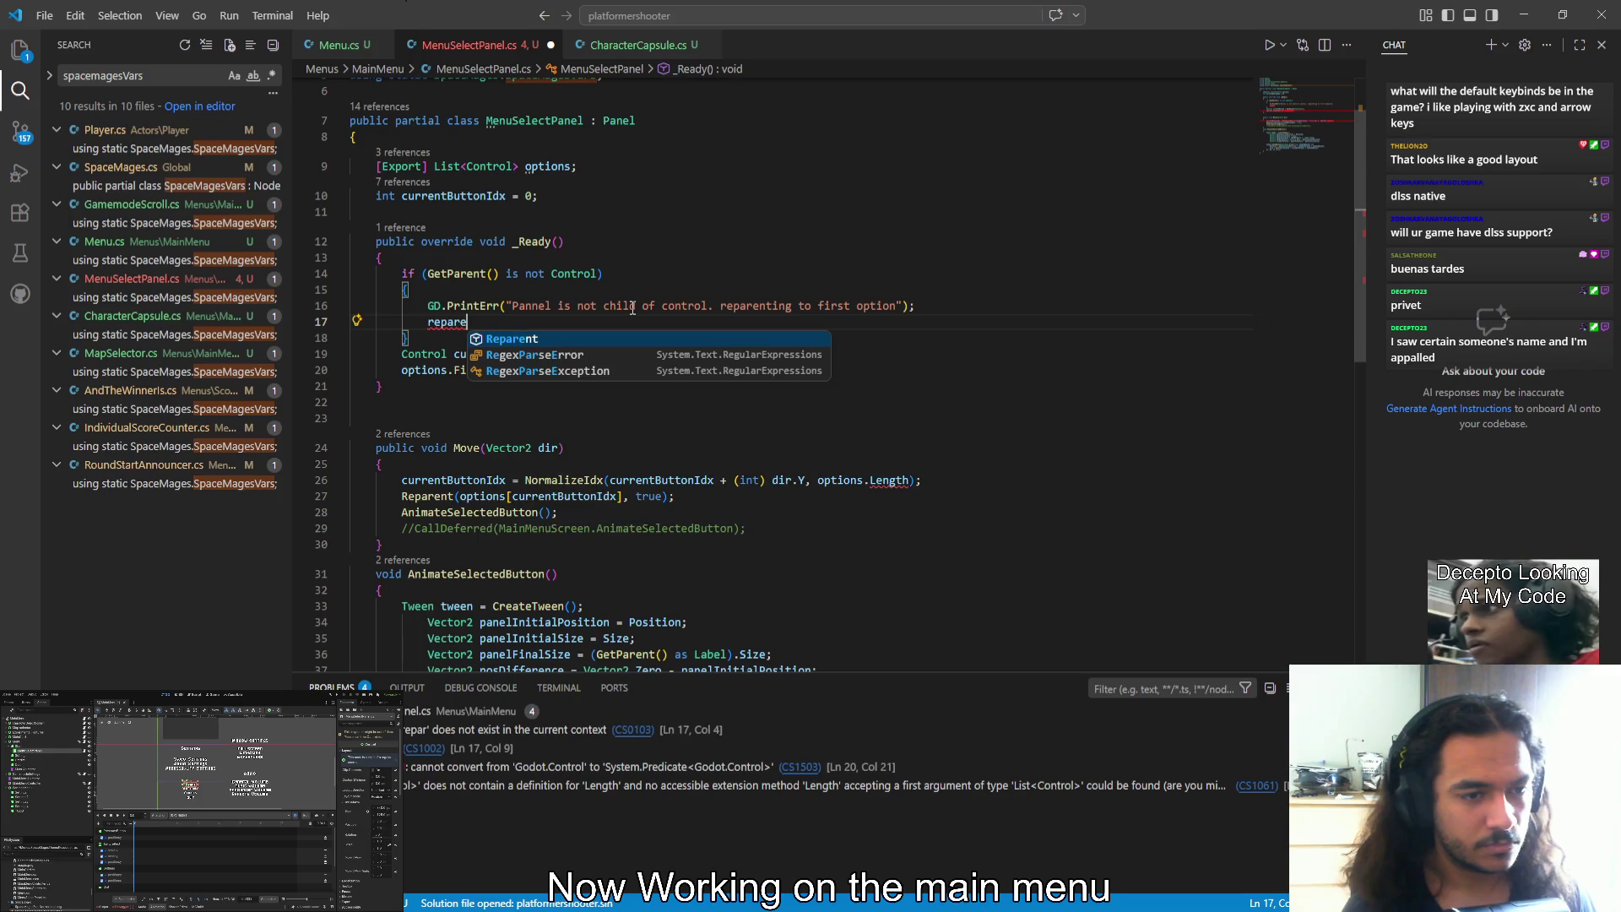
{"action": "key", "text": "Tab"}
{"action": "type", "text": "(op"}
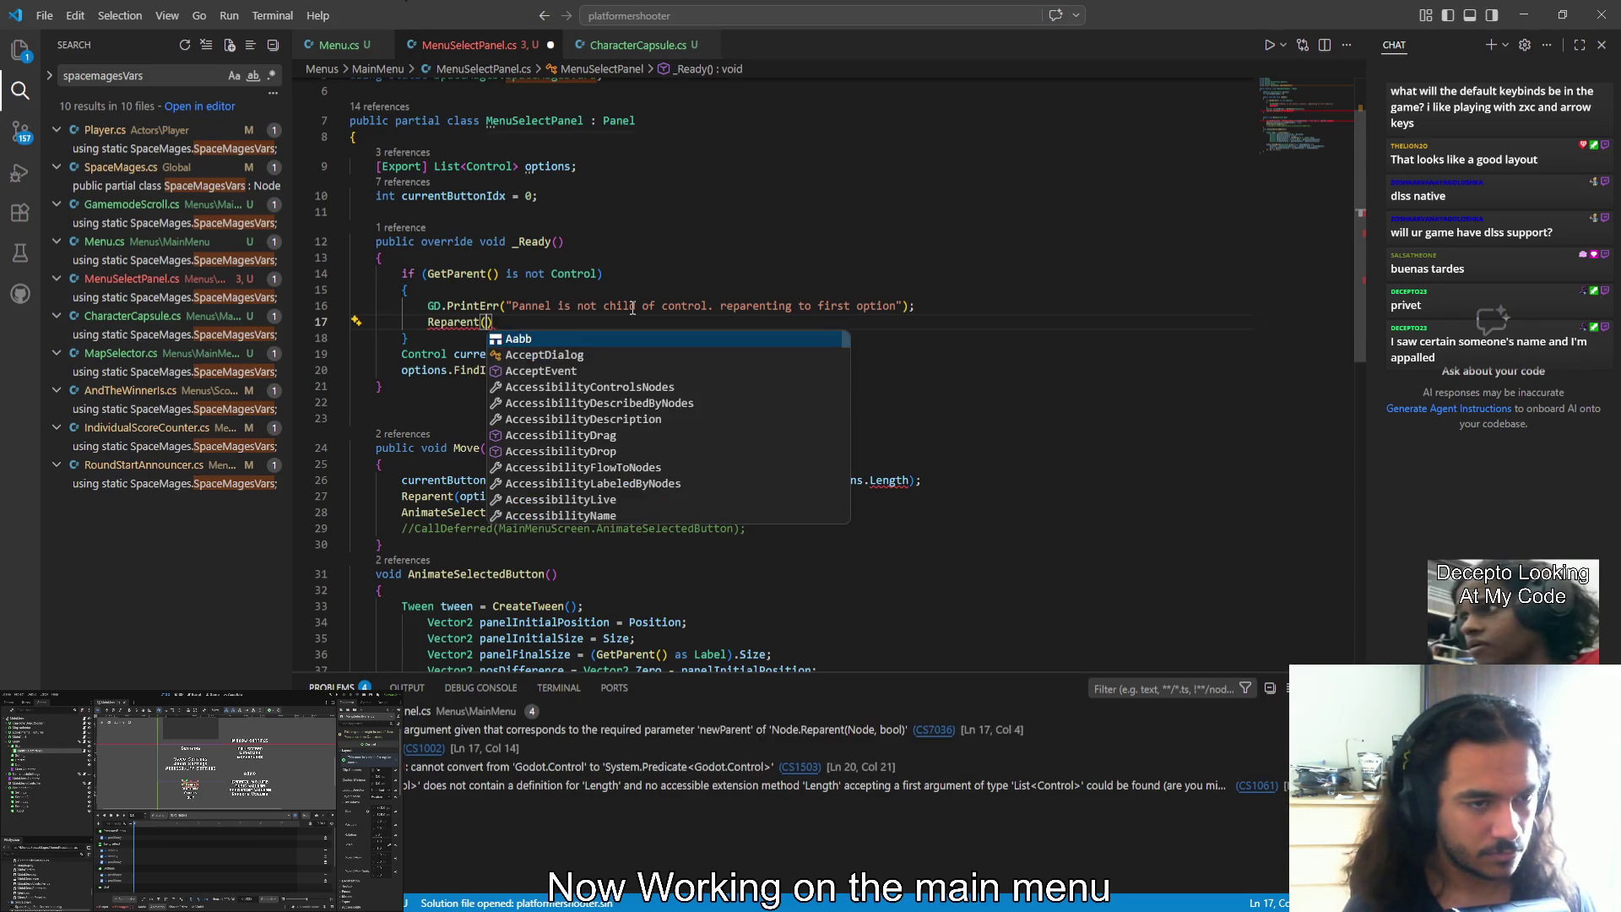
{"action": "key", "text": "Tab"}
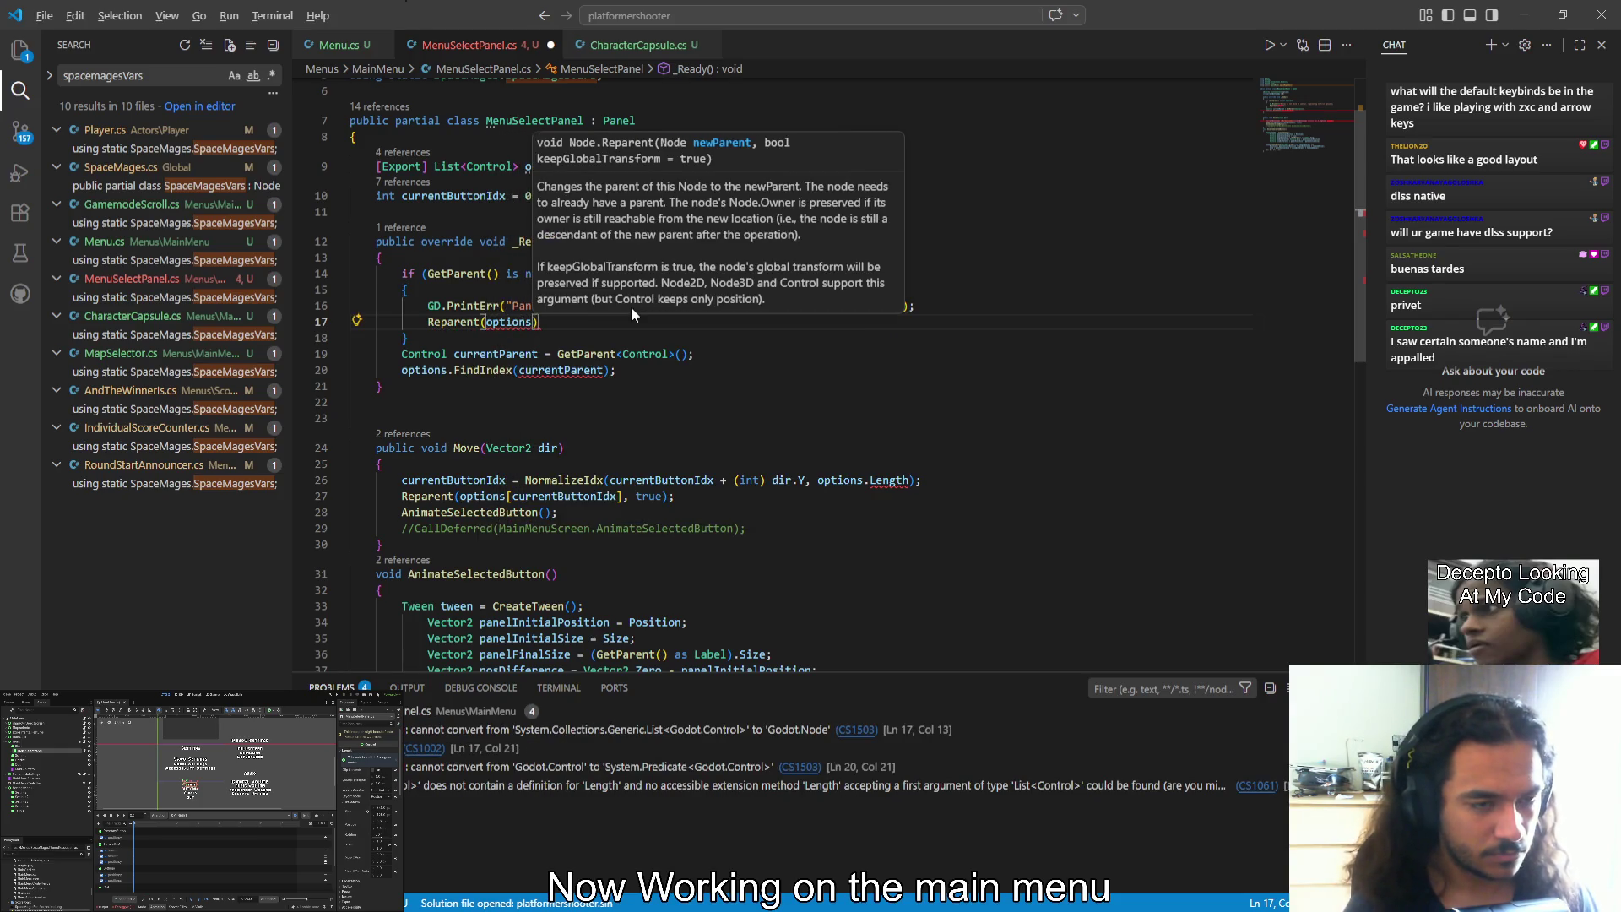
{"action": "type", "text": "[0]);"}
{"action": "key", "text": "Return"}
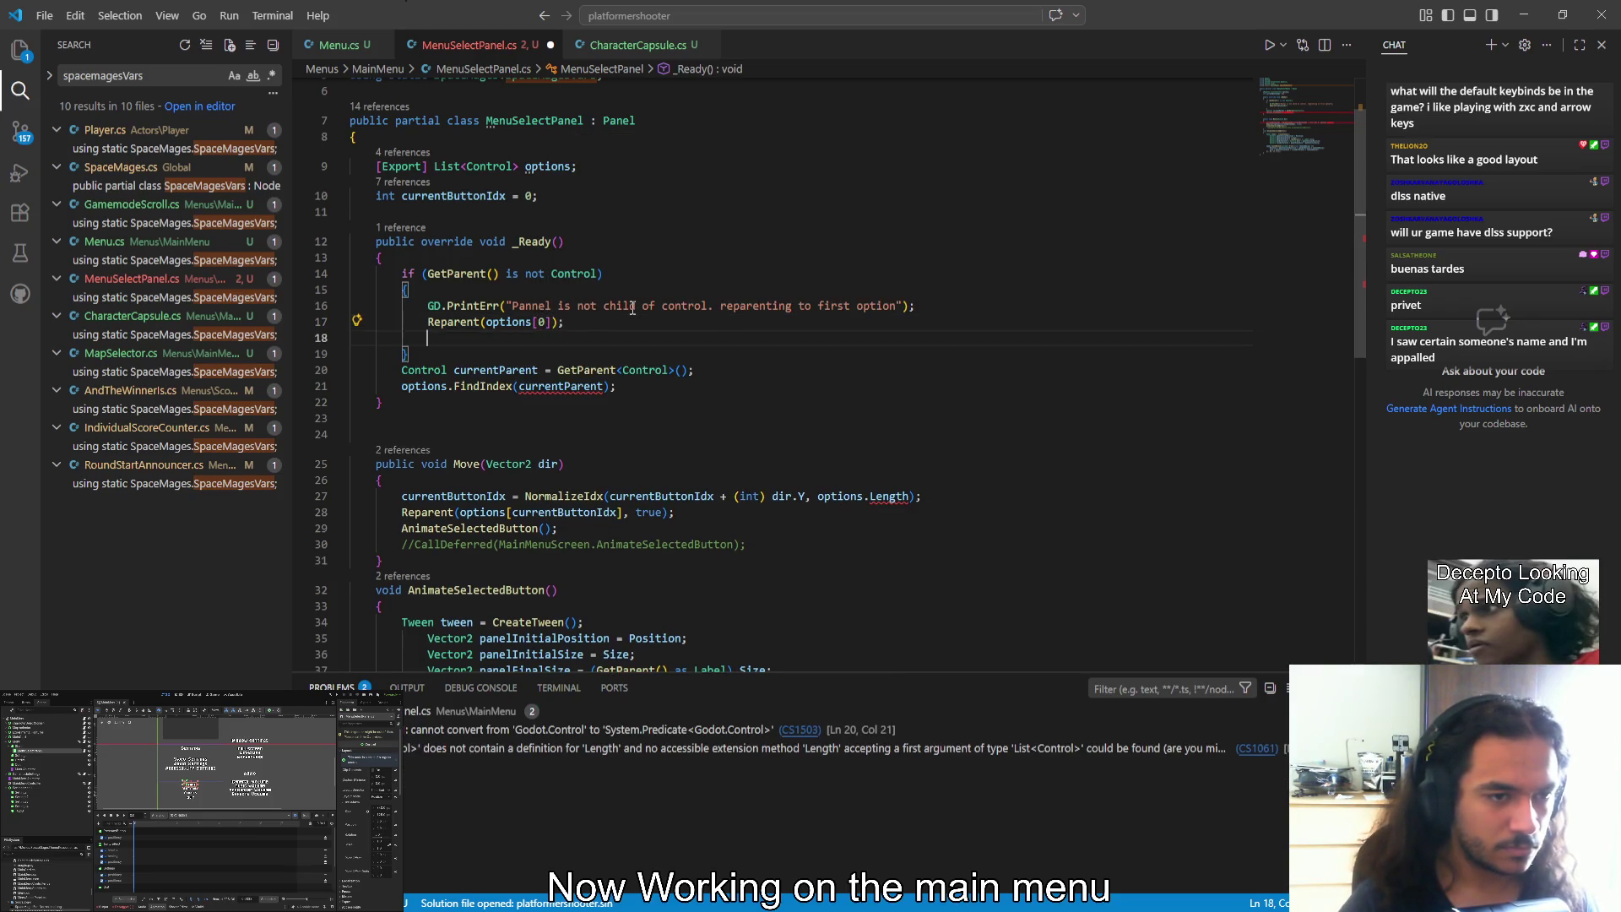
{"action": "type", "text": "curren"}
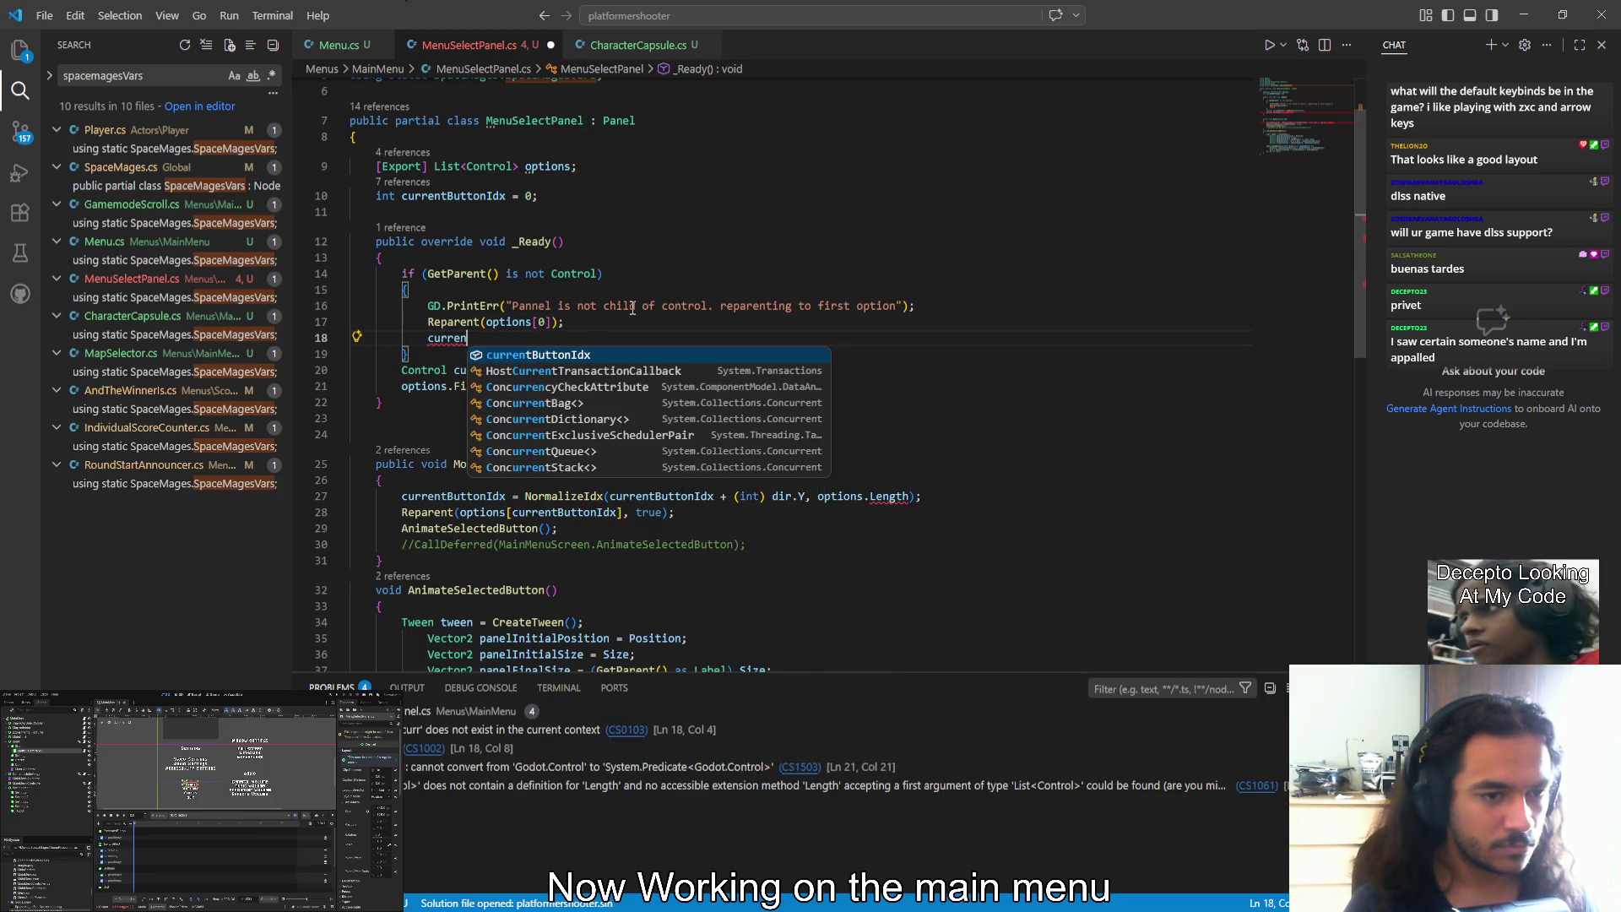
{"action": "key", "text": "Tab"}
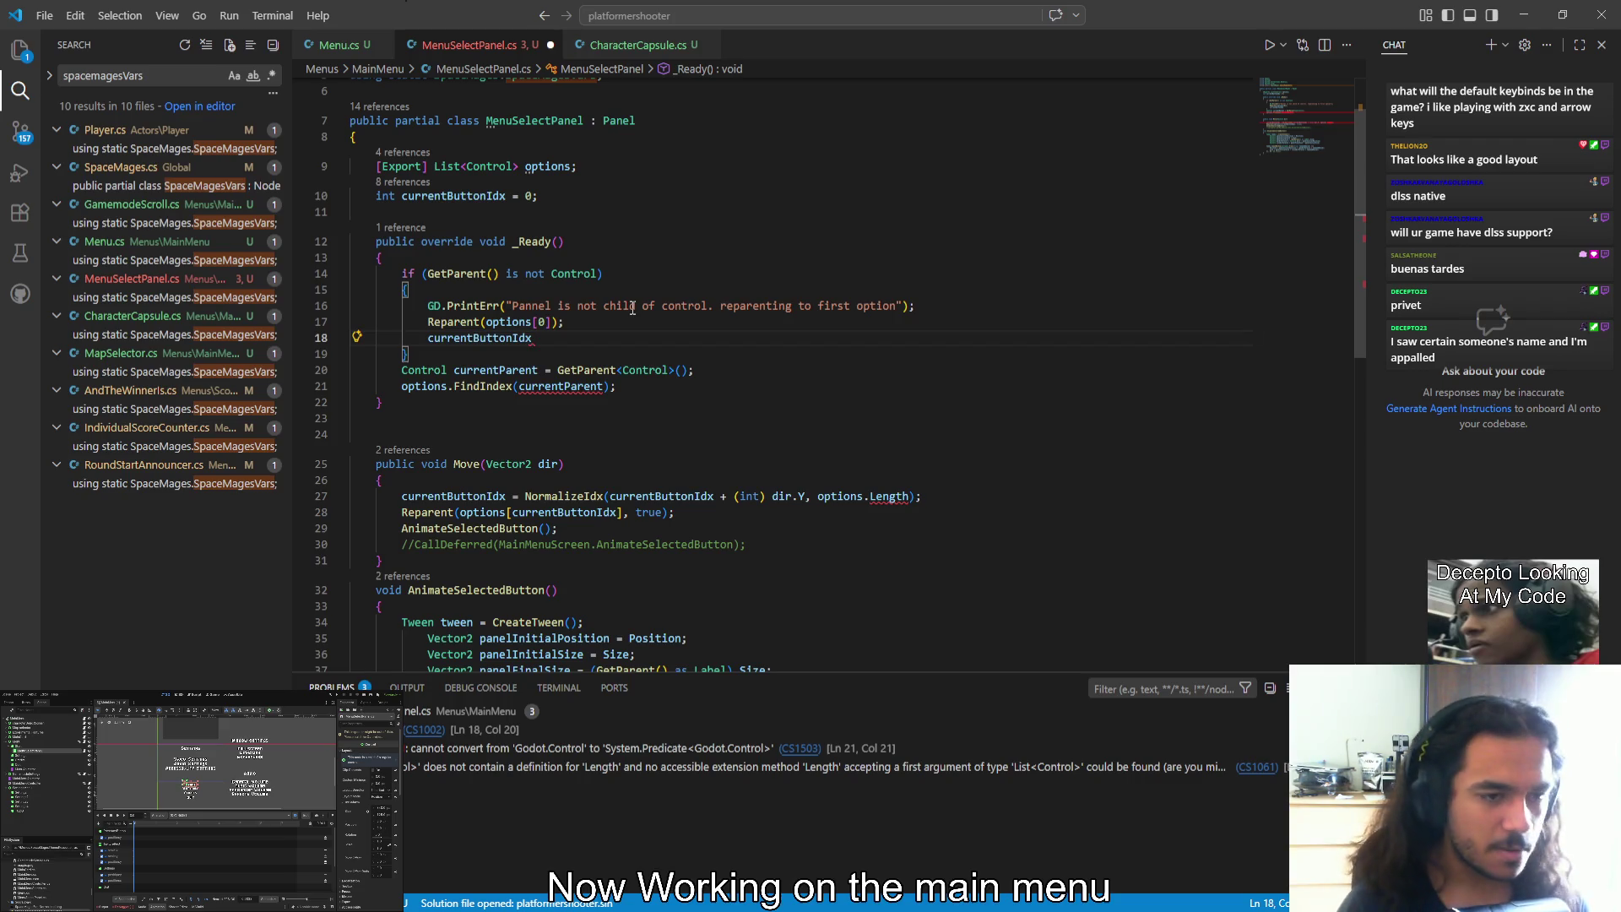
{"action": "type", "text": " = 0;"}
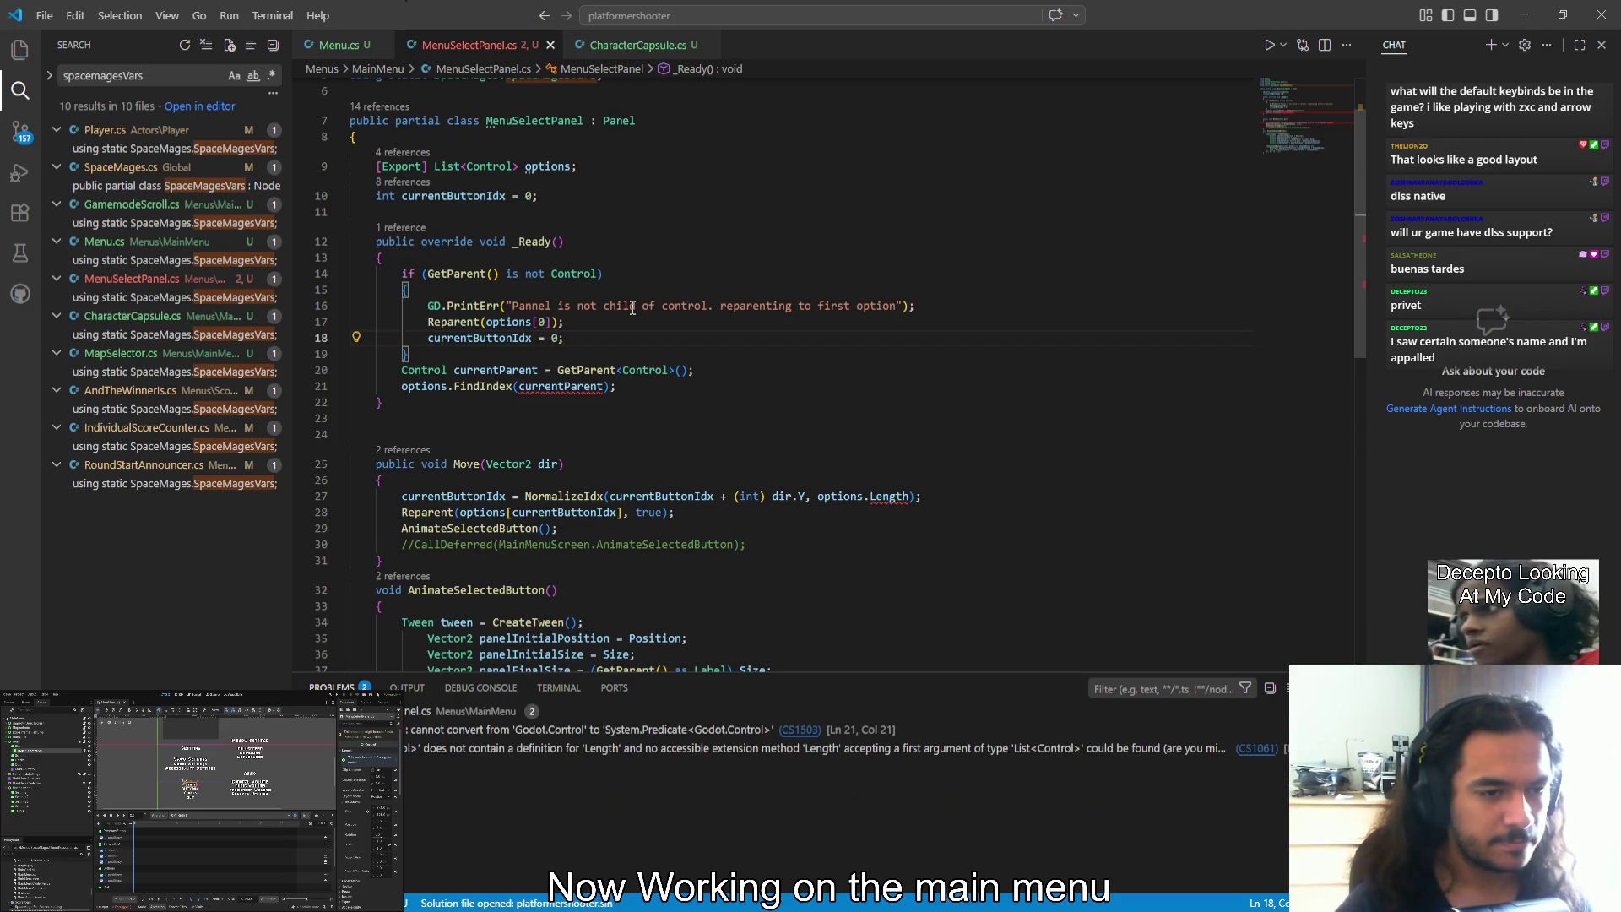
{"action": "key", "text": "Return"}
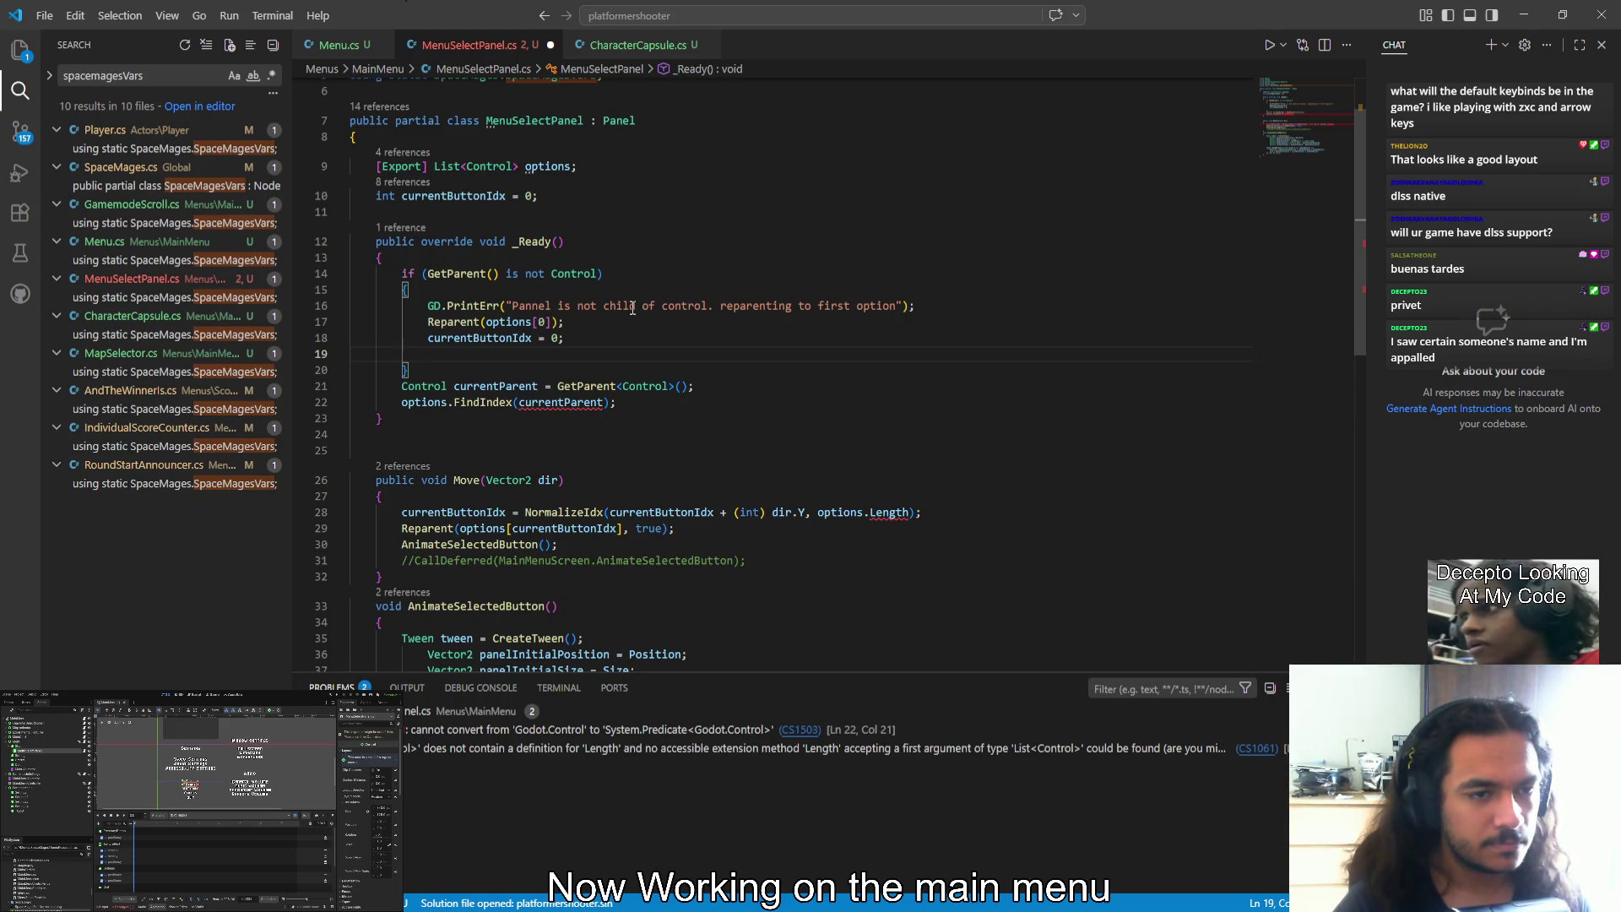
Add a normalizeSettings(); call after the index reset
{"action": "type", "text": "normalize"}
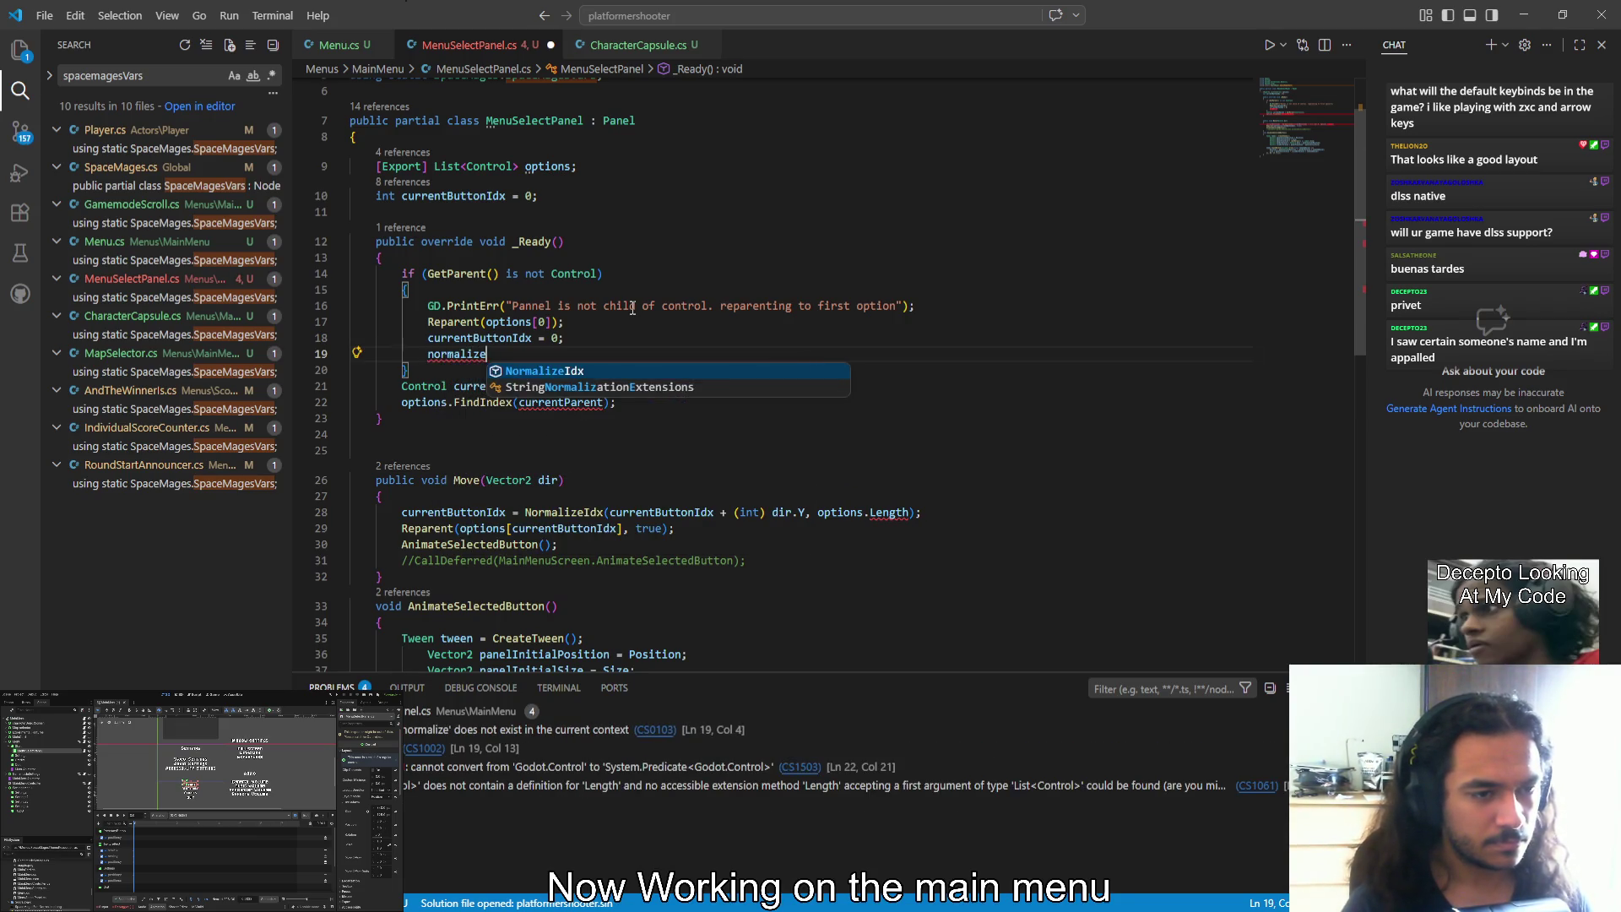
{"action": "type", "text": "Vars"}
{"action": "key", "text": "BackSpace"}
{"action": "key", "text": "BackSpace"}
{"action": "key", "text": "BackSpace"}
{"action": "type", "text": "Property"}
{"action": "key", "text": "BackSpace"}
{"action": "key", "text": "BackSpace"}
{"action": "key", "text": "BackSpace"}
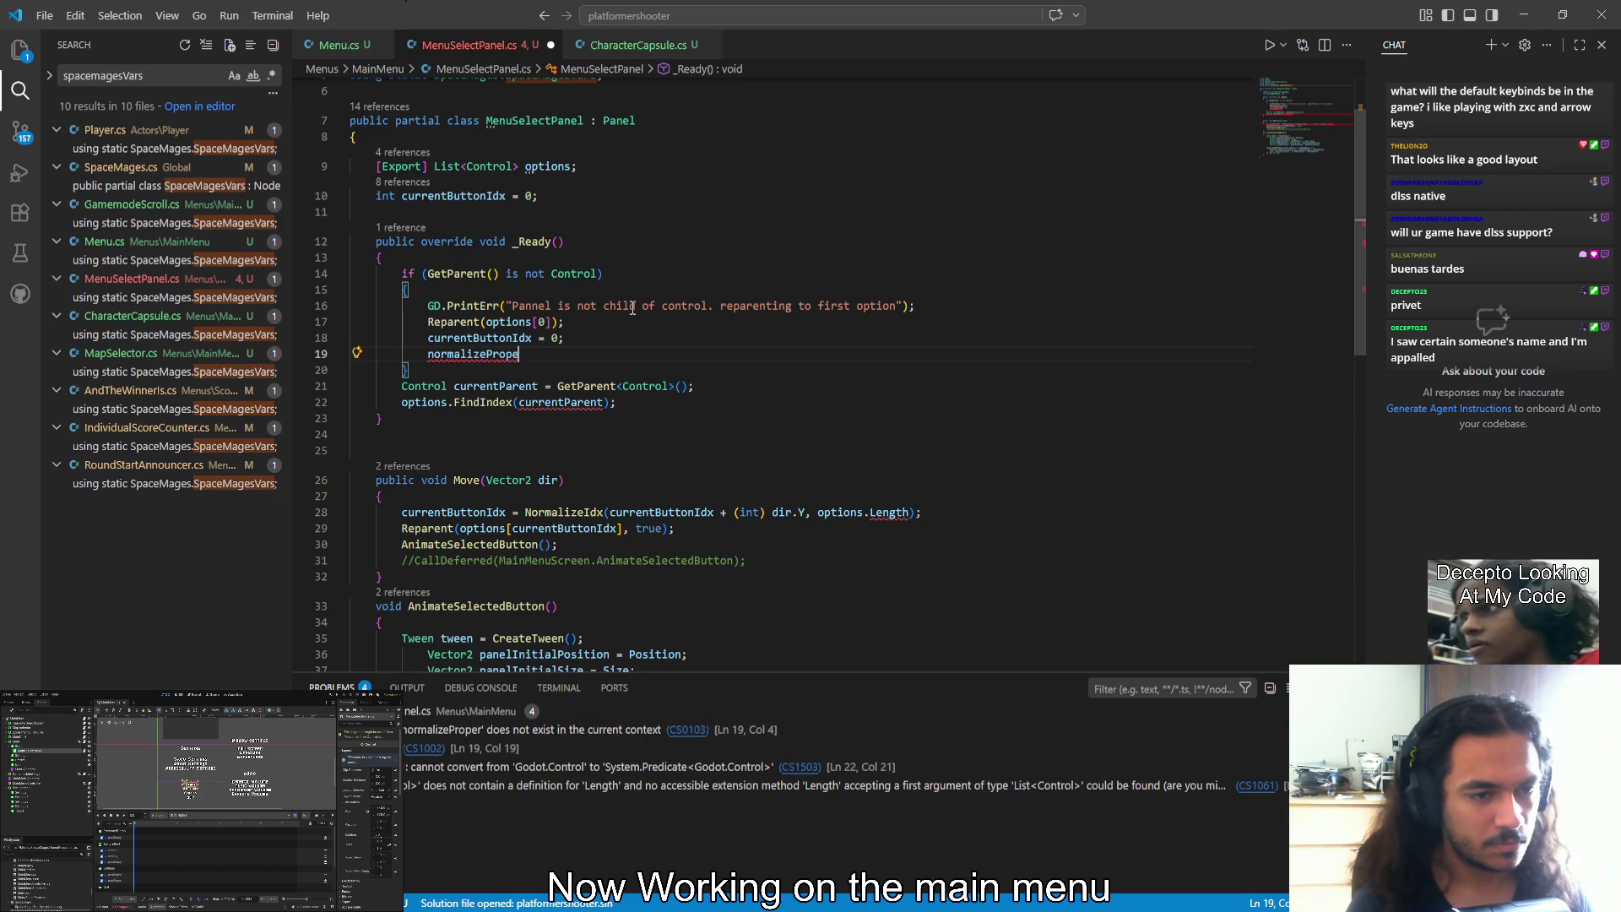
{"action": "type", "text": "Proper"}
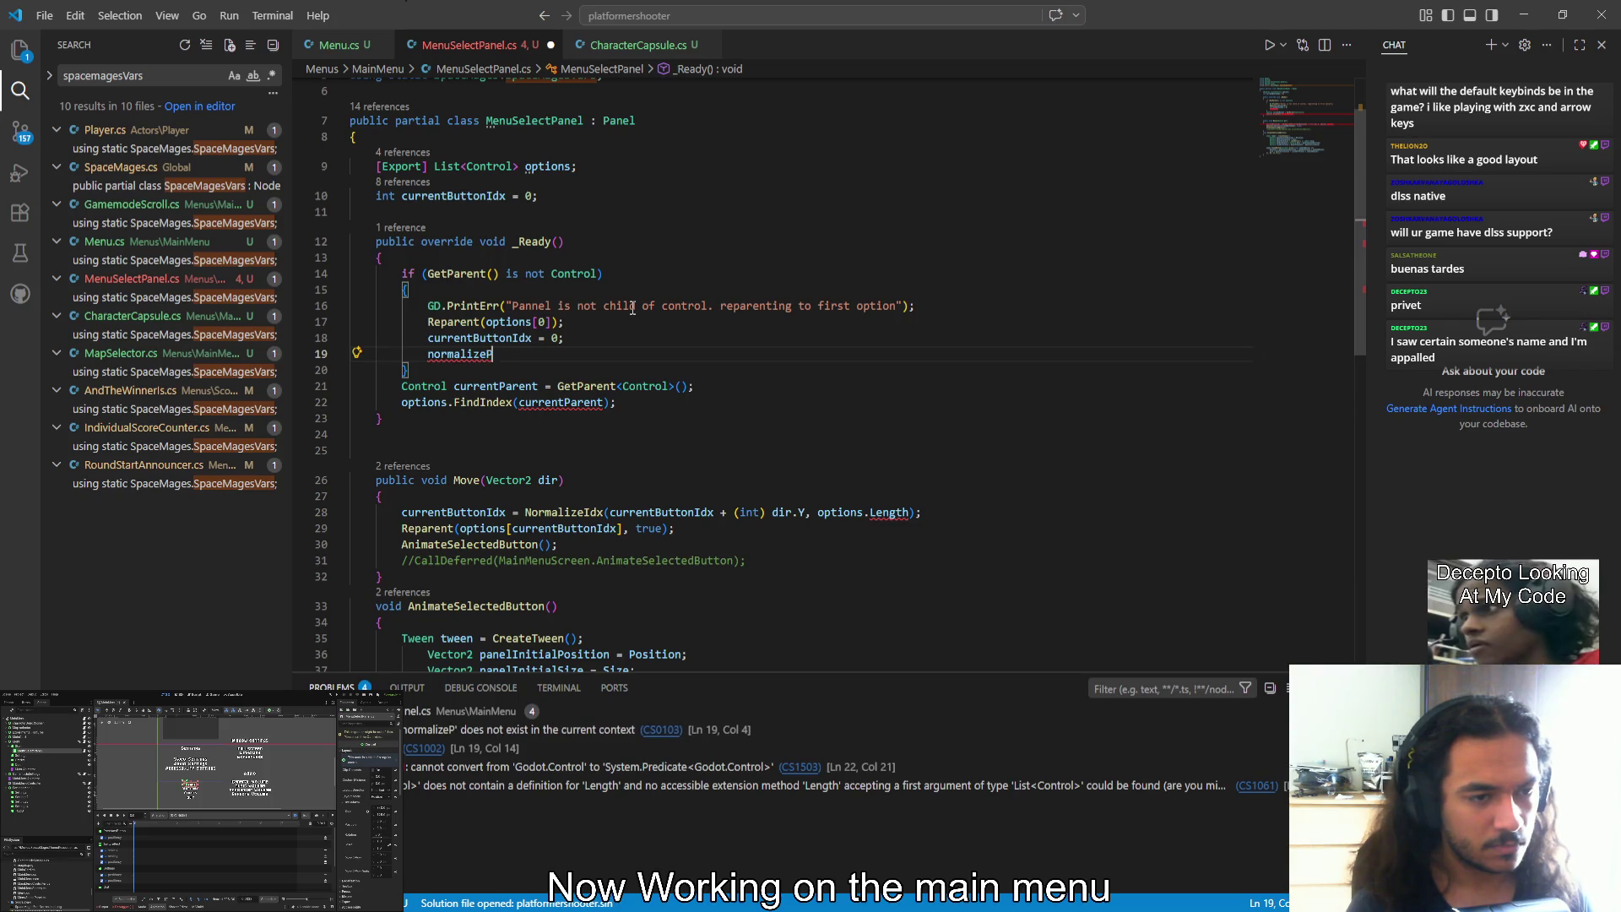
{"action": "key", "text": "BackSpace"}
{"action": "key", "text": "BackSpace"}
{"action": "key", "text": "BackSpace"}
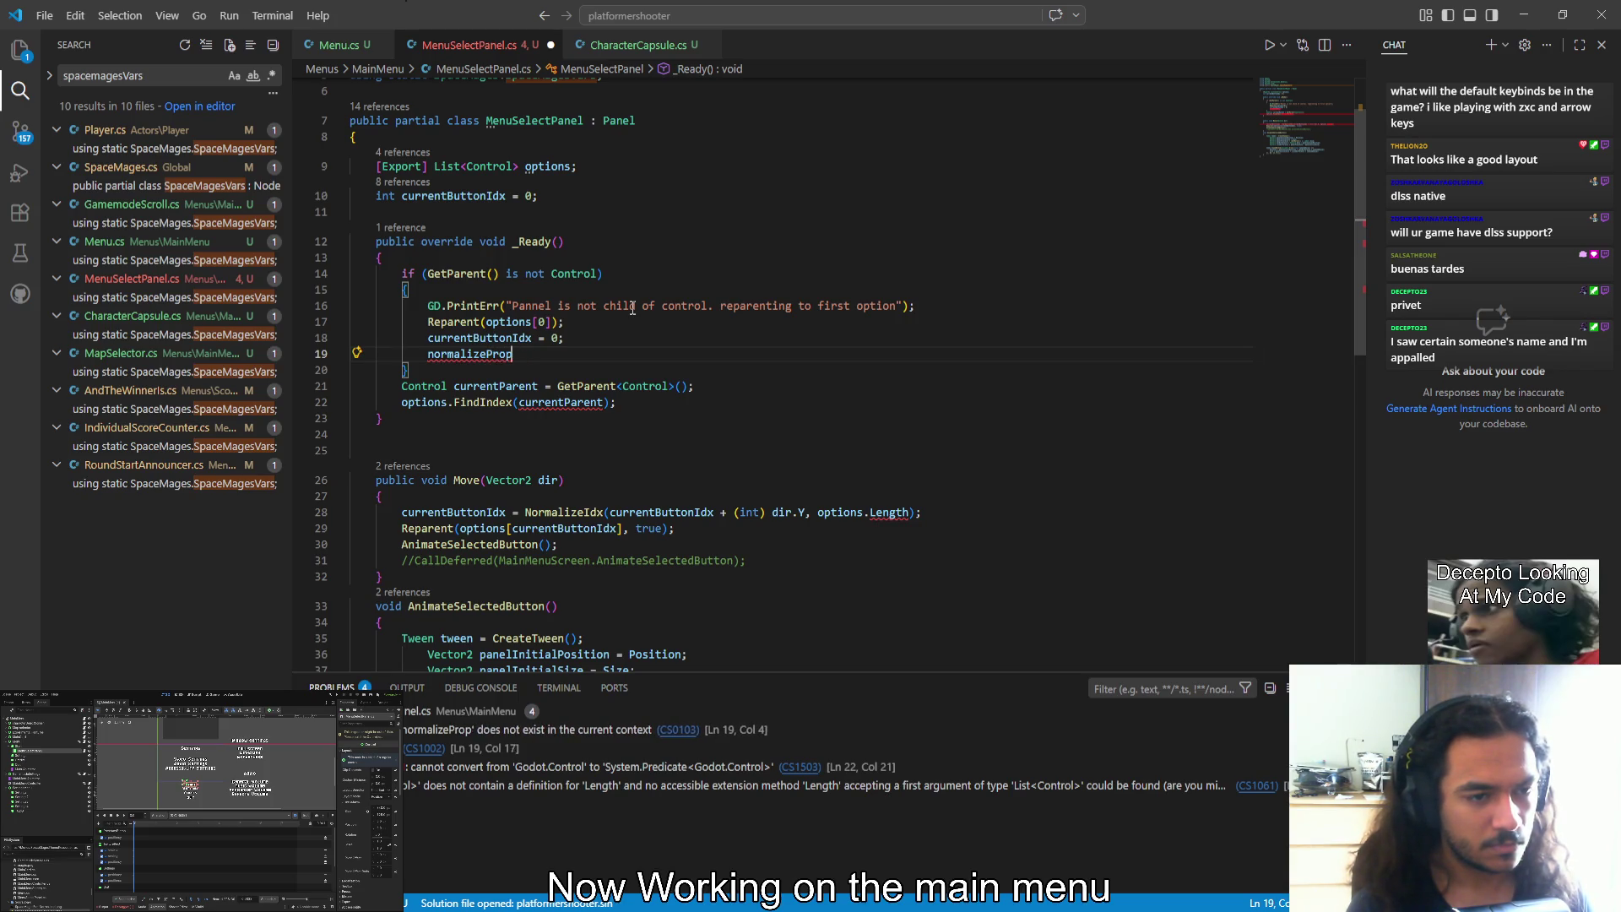
{"action": "type", "text": "Settings"}
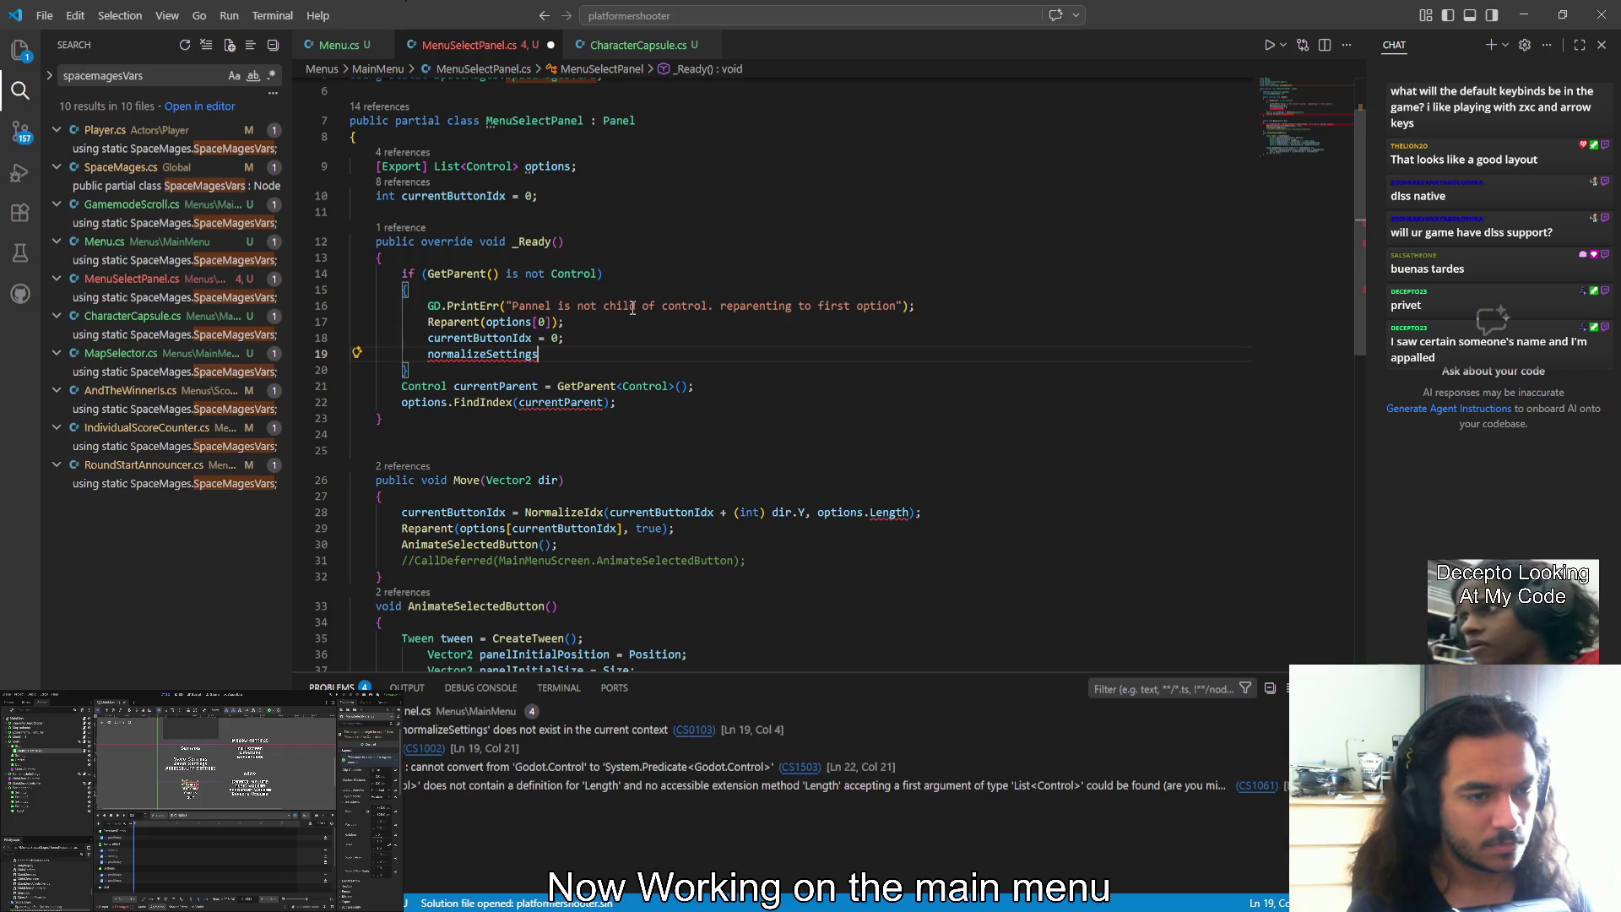
{"action": "type", "text": "();"}
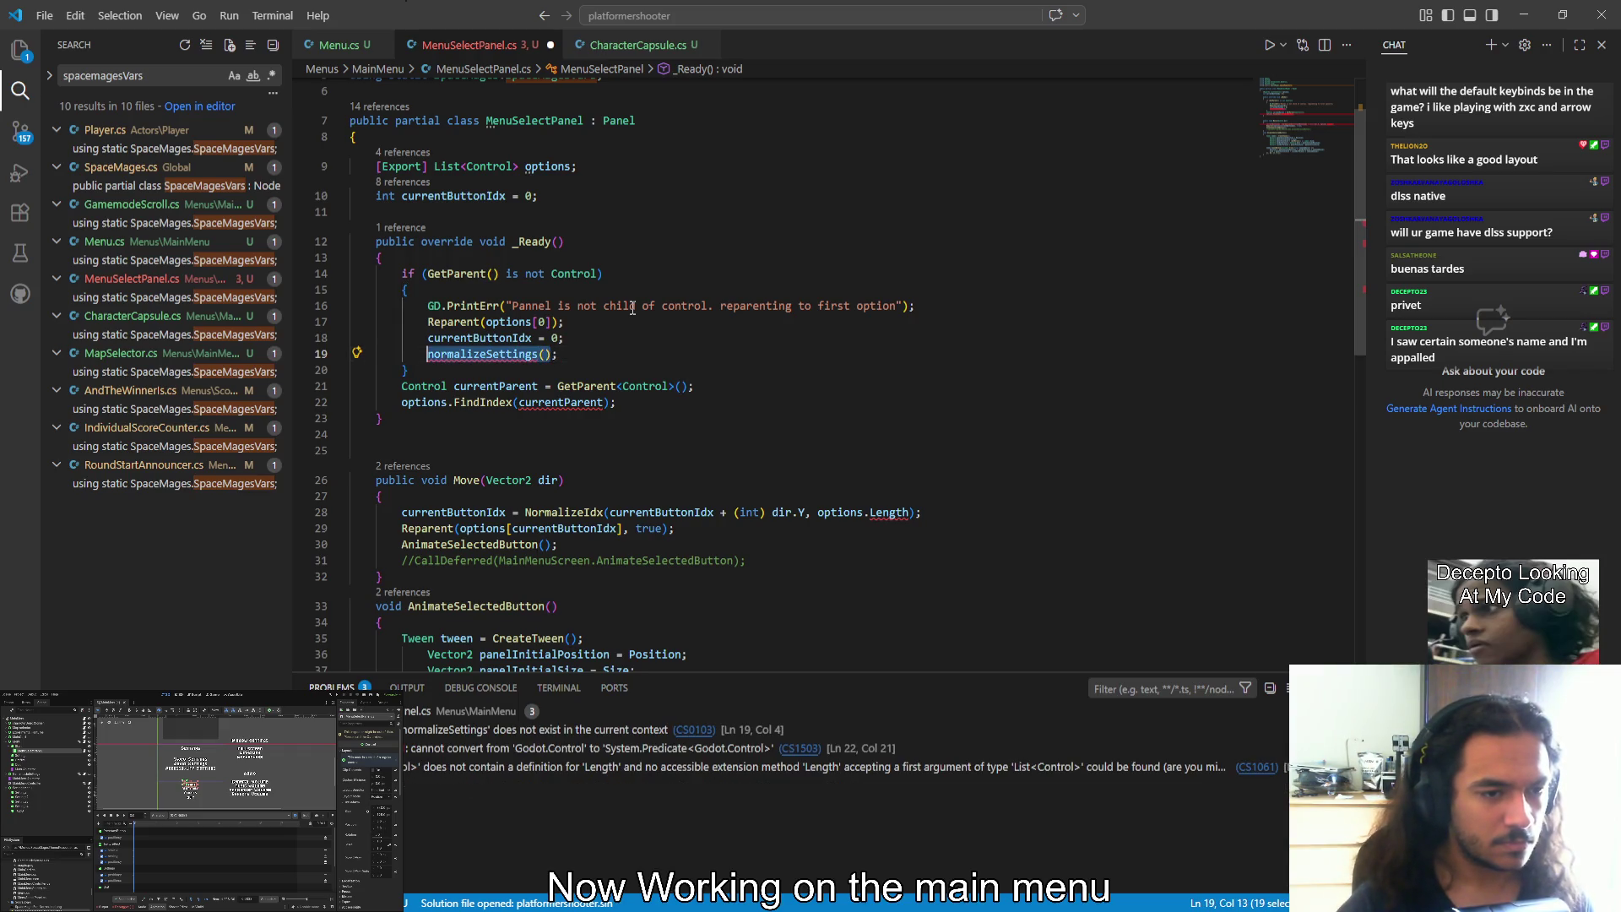
Define an empty void normalizeSettings(){} method after AnimateSelectedButton
{"action": "scroll", "coordinate": [524, 422], "scroll_direction": "down", "scroll_amount": 5}
{"action": "left_click", "coordinate": [436, 522]}
{"action": "key", "text": "Return"}
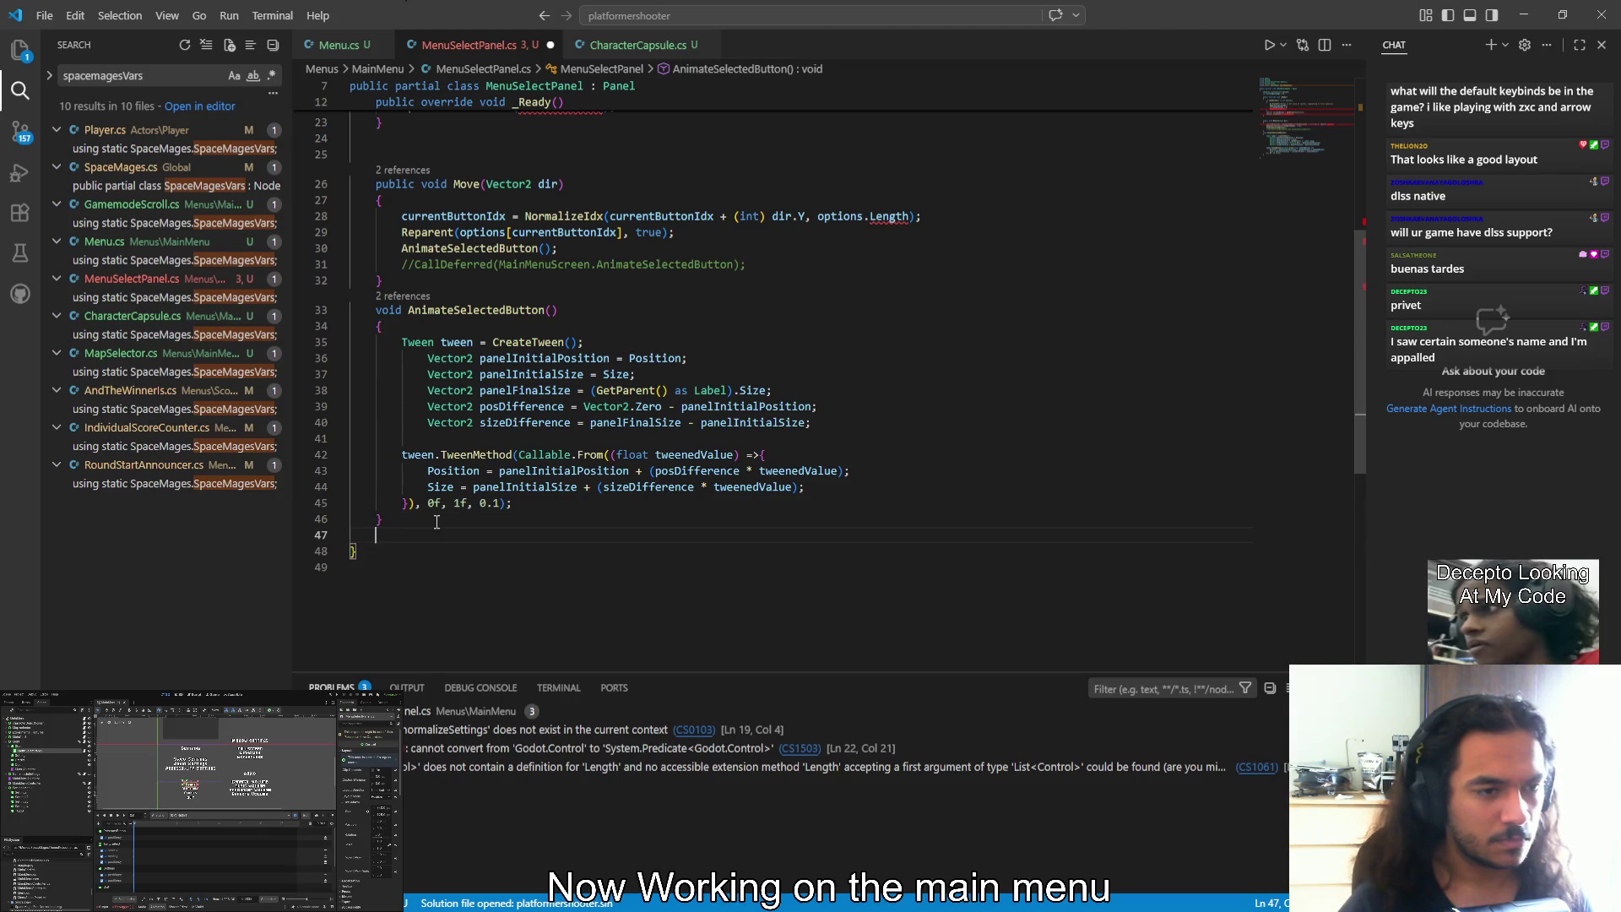
{"action": "type", "text": "void normalizeSettings()"}
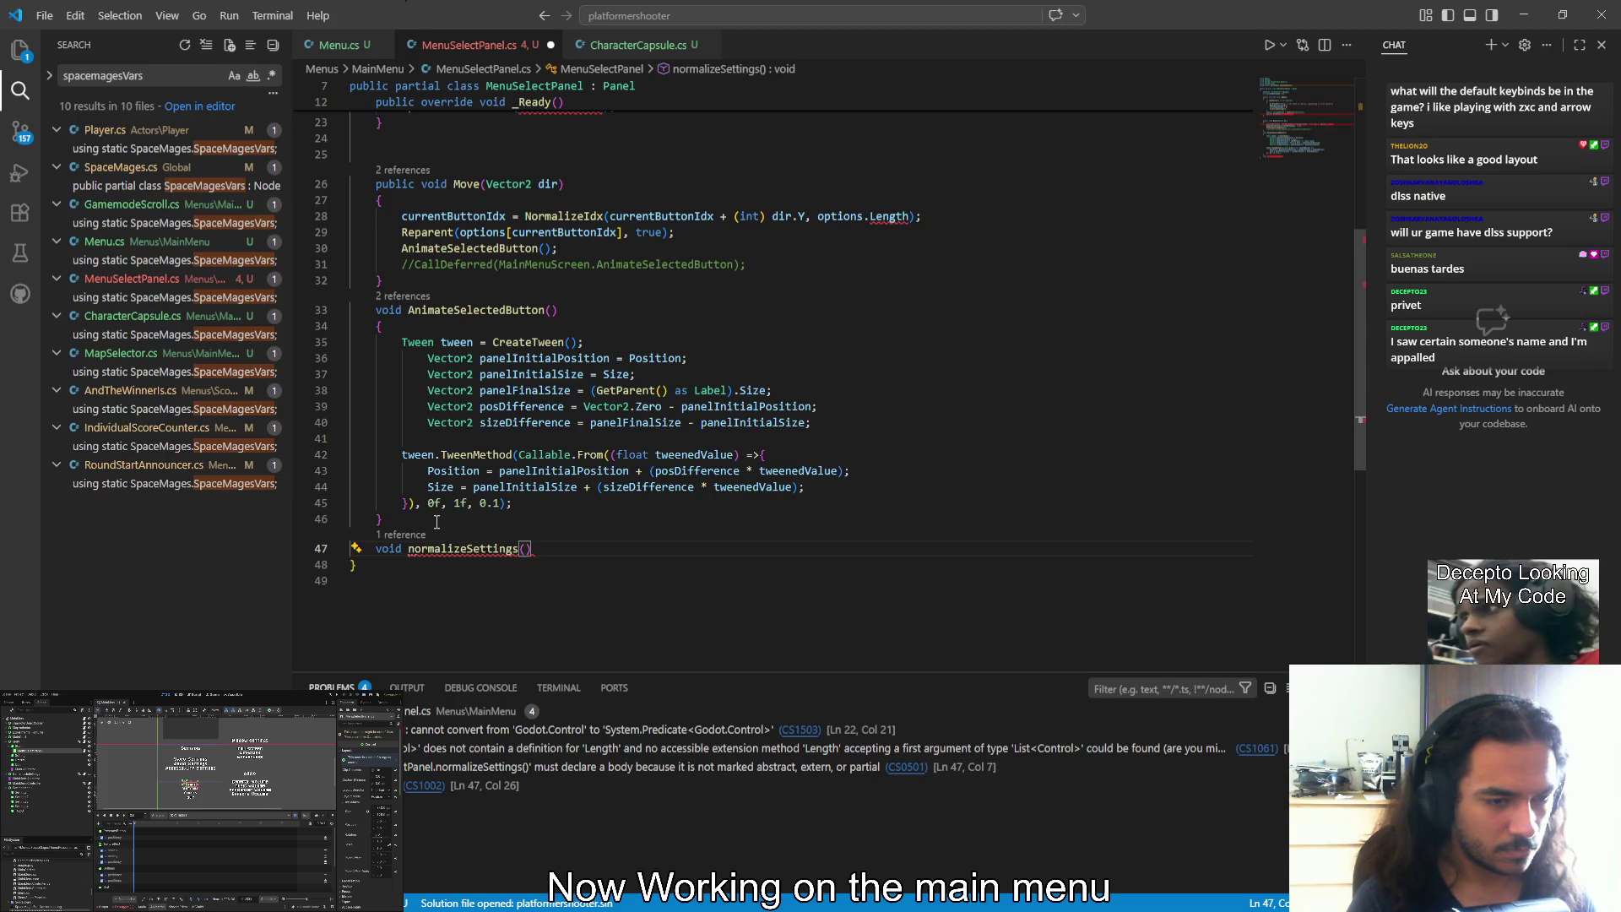
{"action": "type", "text": "{"}
{"action": "key", "text": "Return"}
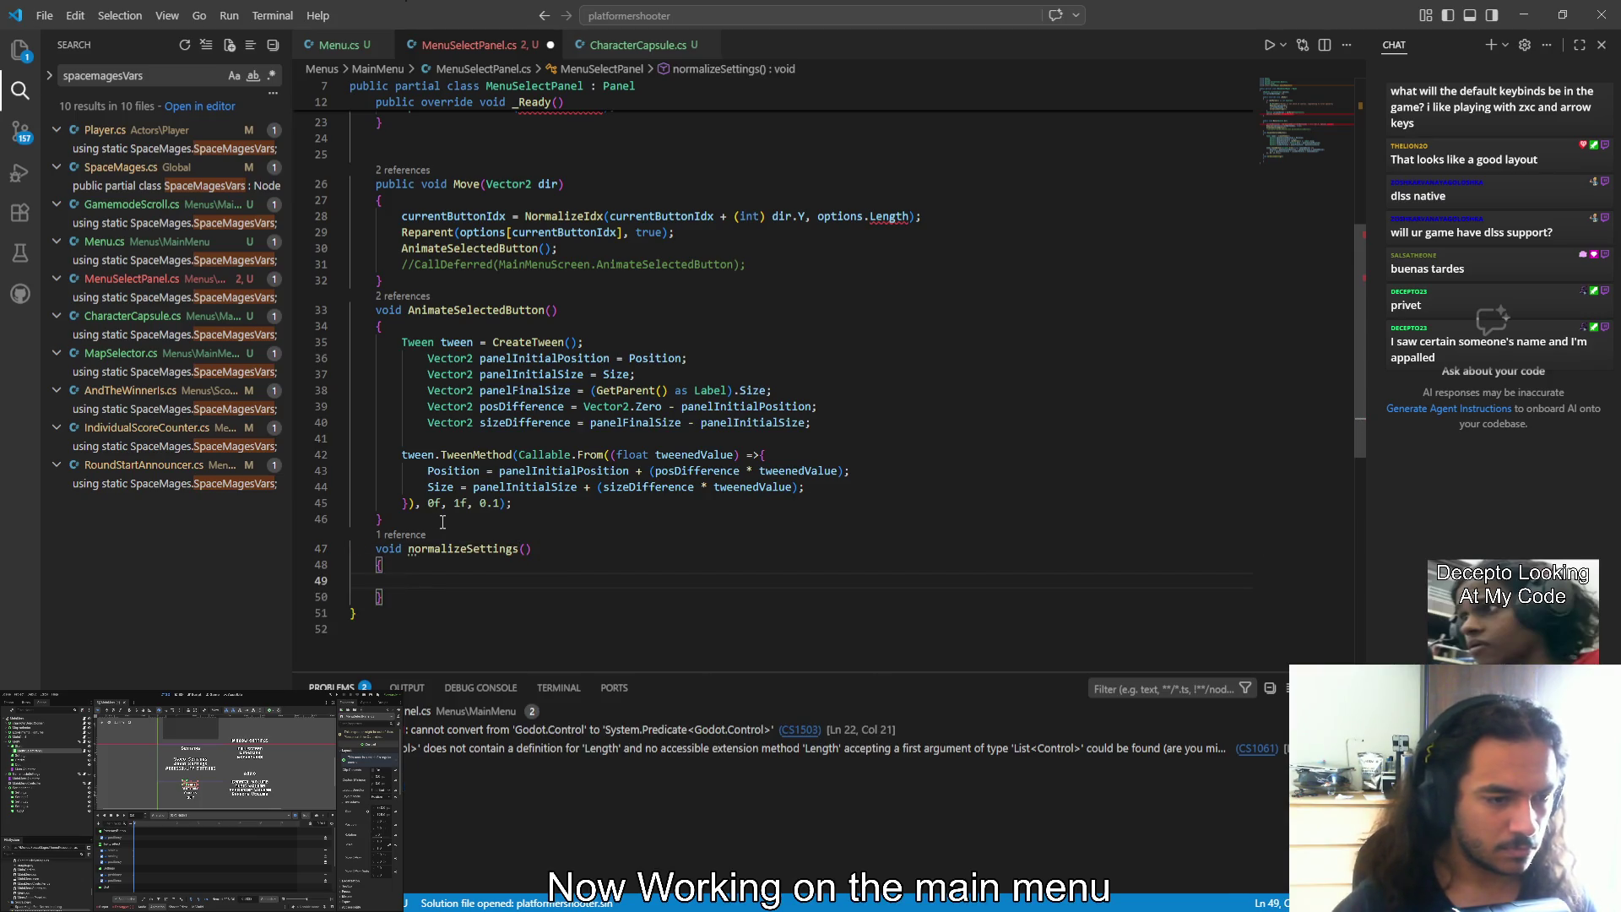
{"action": "scroll", "coordinate": [437, 522], "scroll_direction": "up", "scroll_amount": 5}
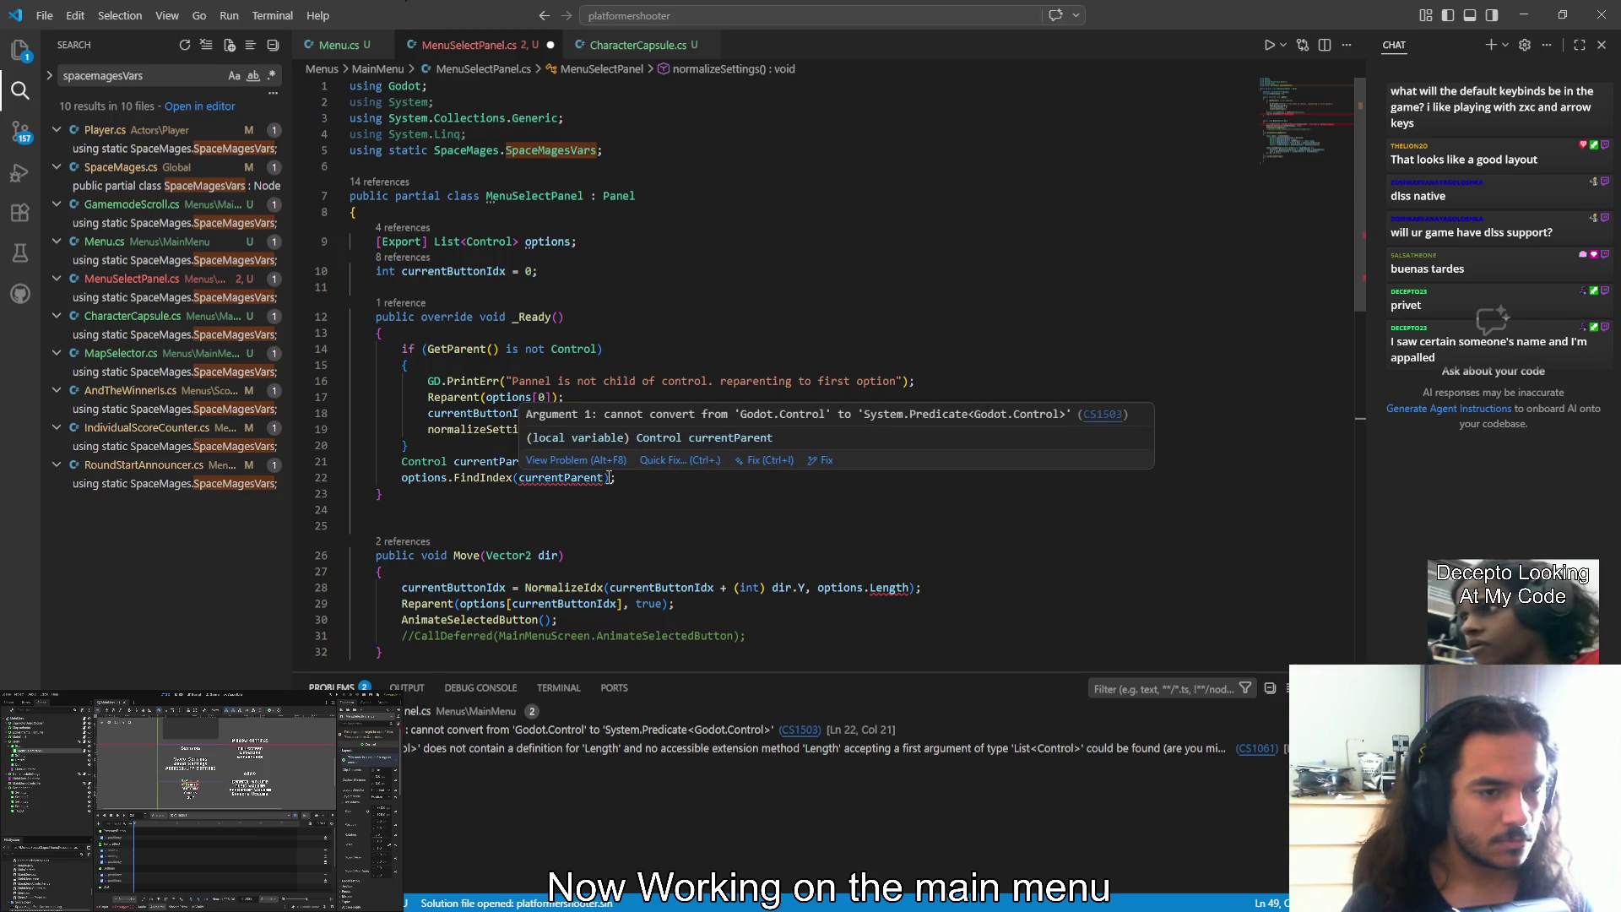
{"action": "left_click", "coordinate": [425, 348]}
{"action": "double_click", "coordinate": [560, 477]}
{"action": "left_click", "coordinate": [557, 480]}
{"action": "double_click", "coordinate": [548, 478]}
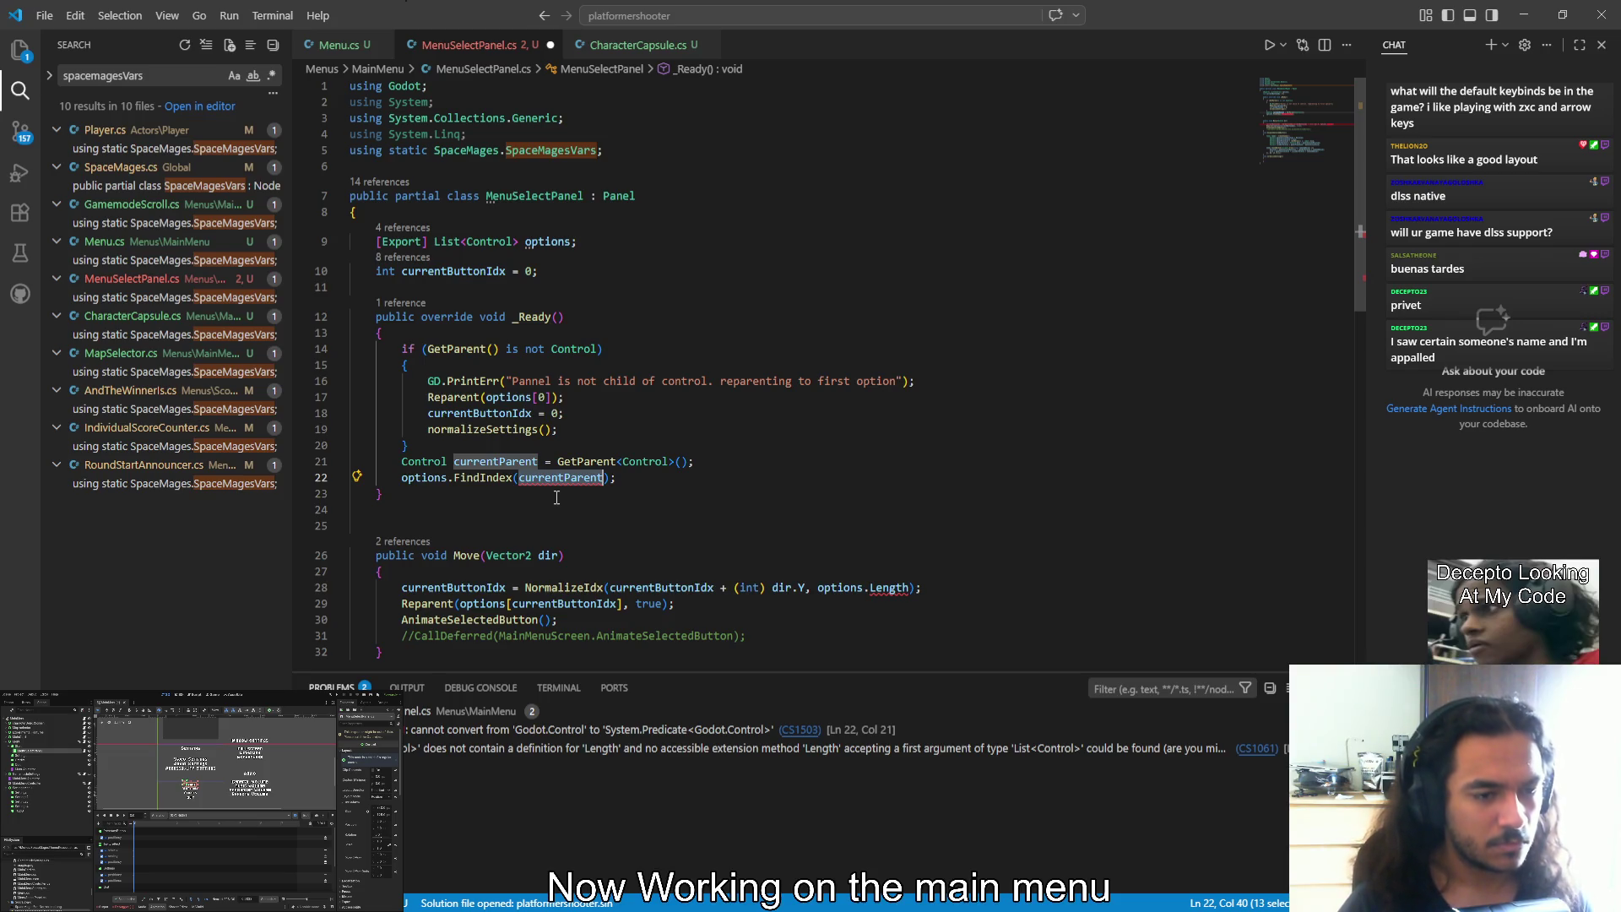
{"action": "left_click", "coordinate": [556, 498]}
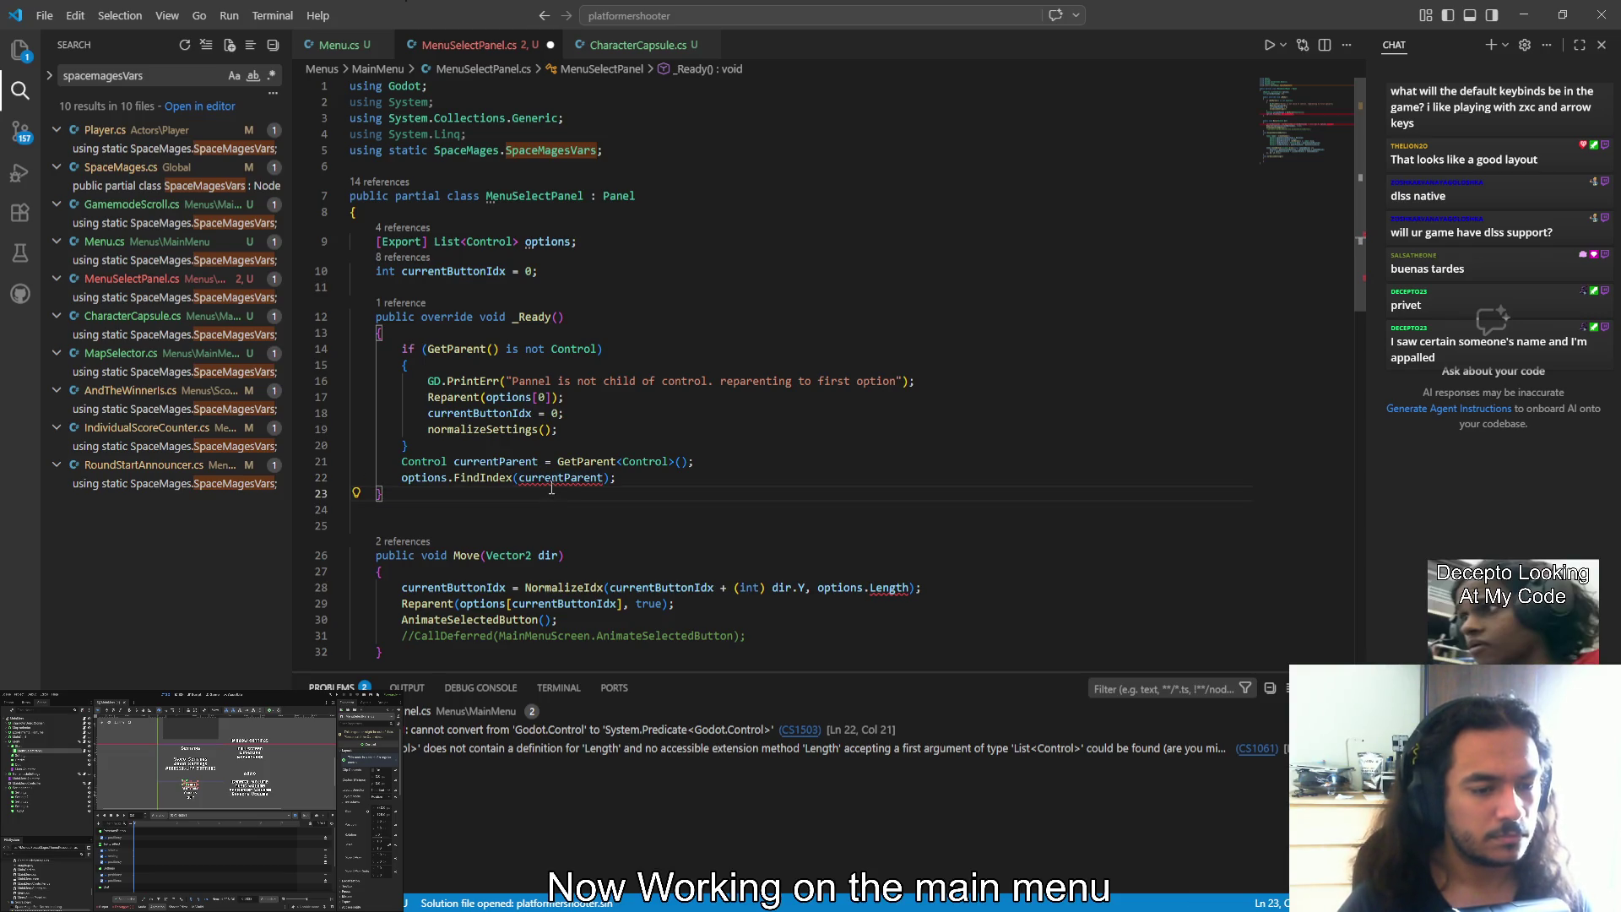
{"action": "left_click", "coordinate": [684, 737]}
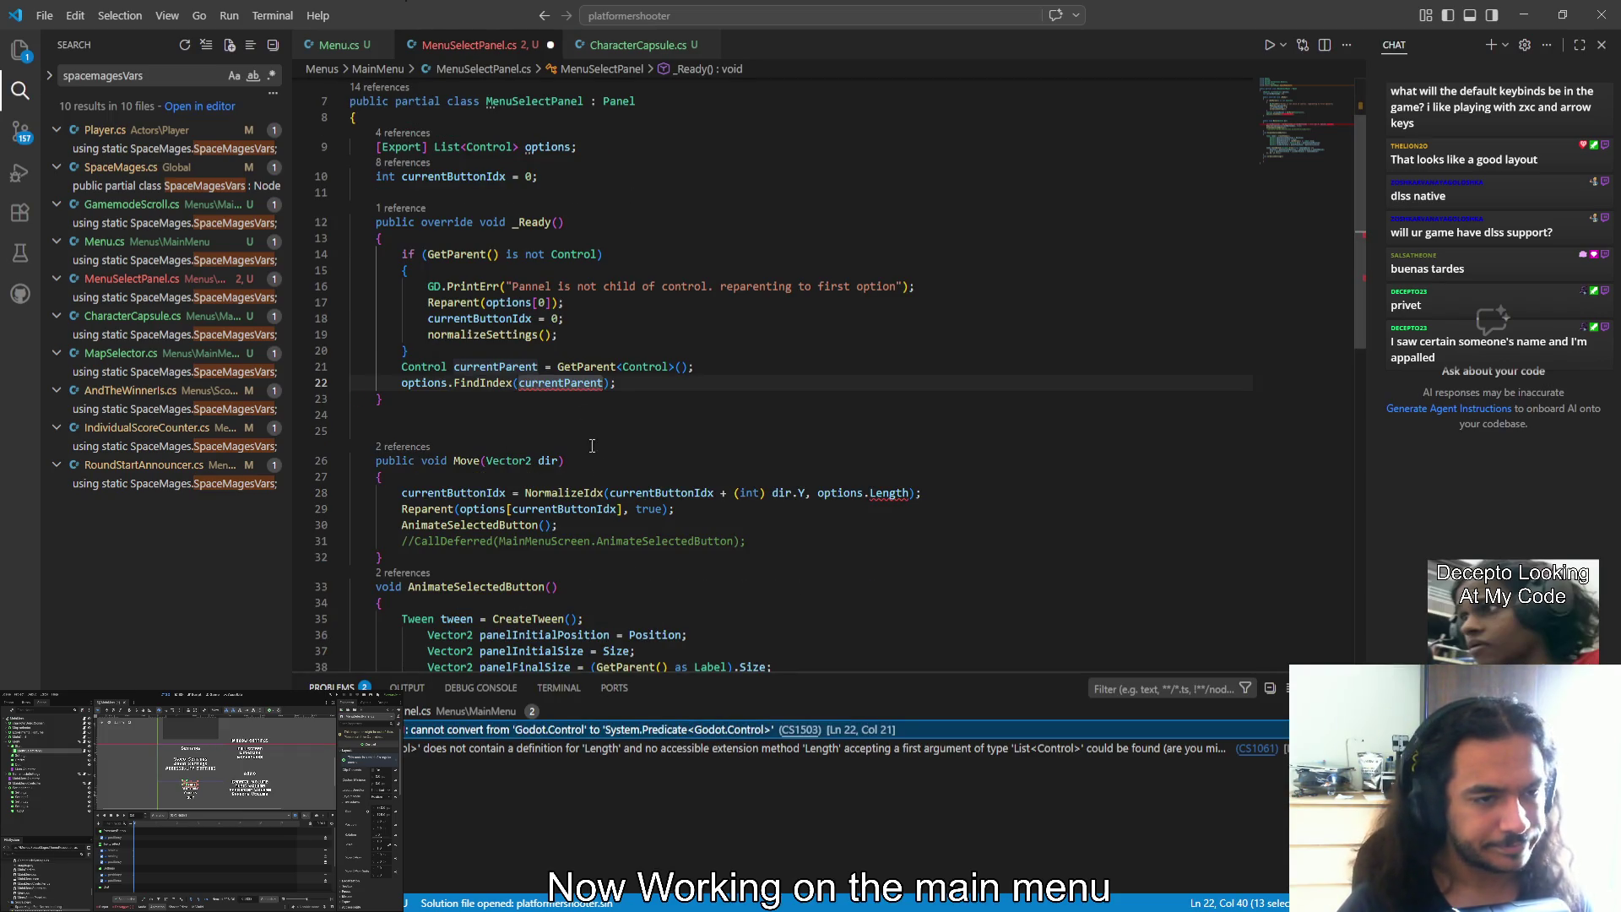
Delete the System.Collections.Generic using line, then restore it with undo
{"action": "scroll", "coordinate": [533, 104], "scroll_direction": "up", "scroll_amount": 2}
{"action": "left_click_drag", "start_coordinate": [533, 104], "coordinate": [574, 120]}
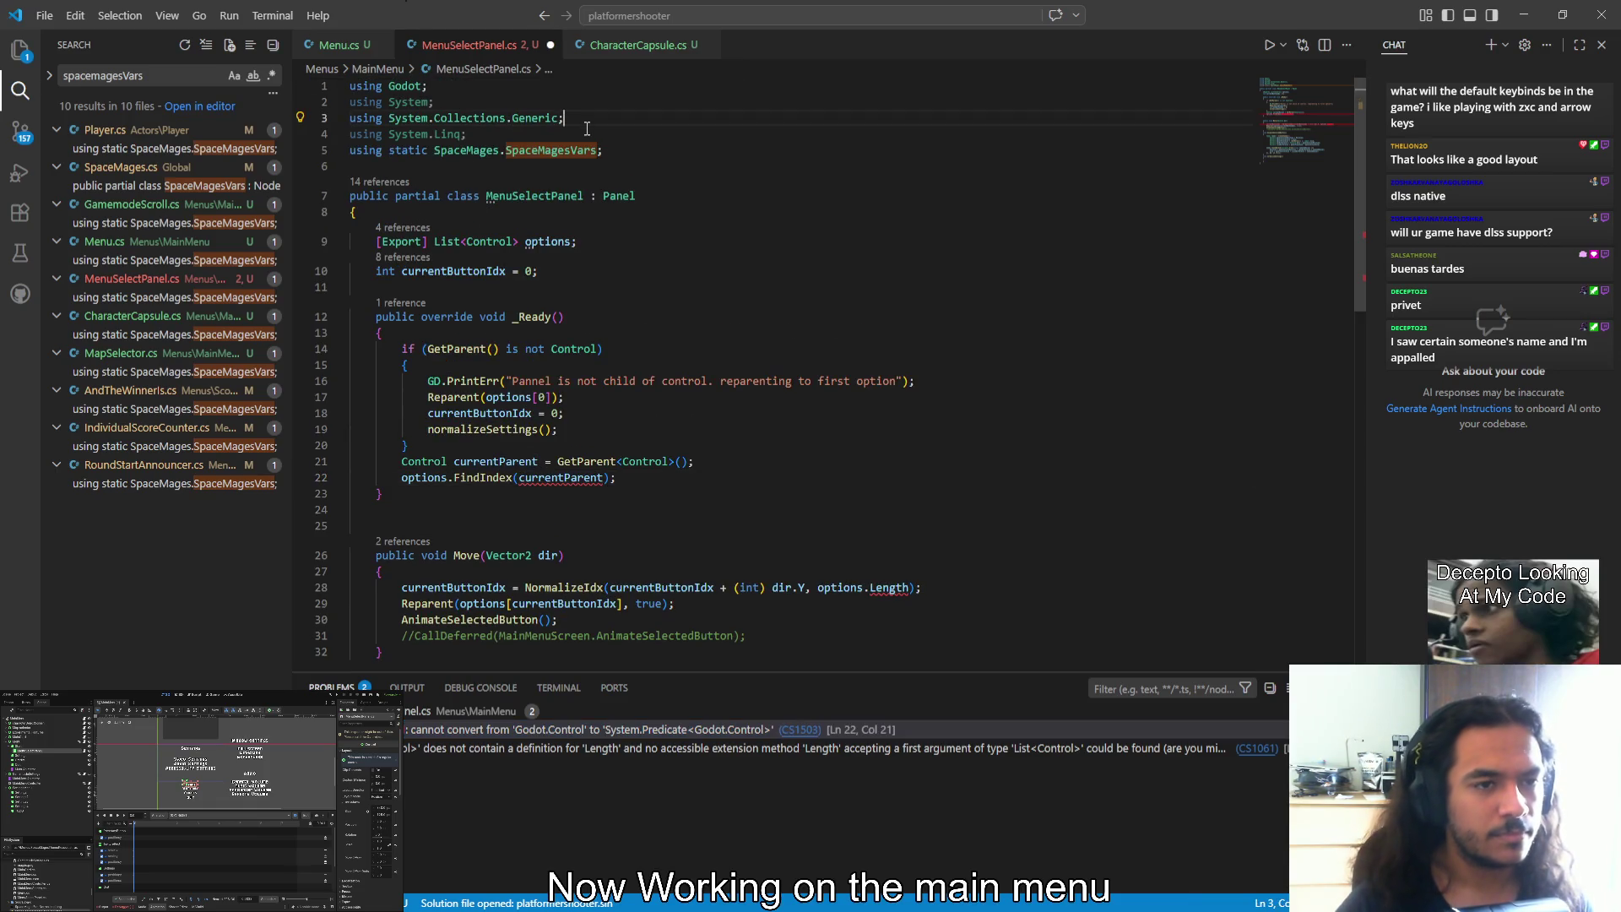
{"action": "key", "text": "BackSpace"}
{"action": "key", "text": "Down"}
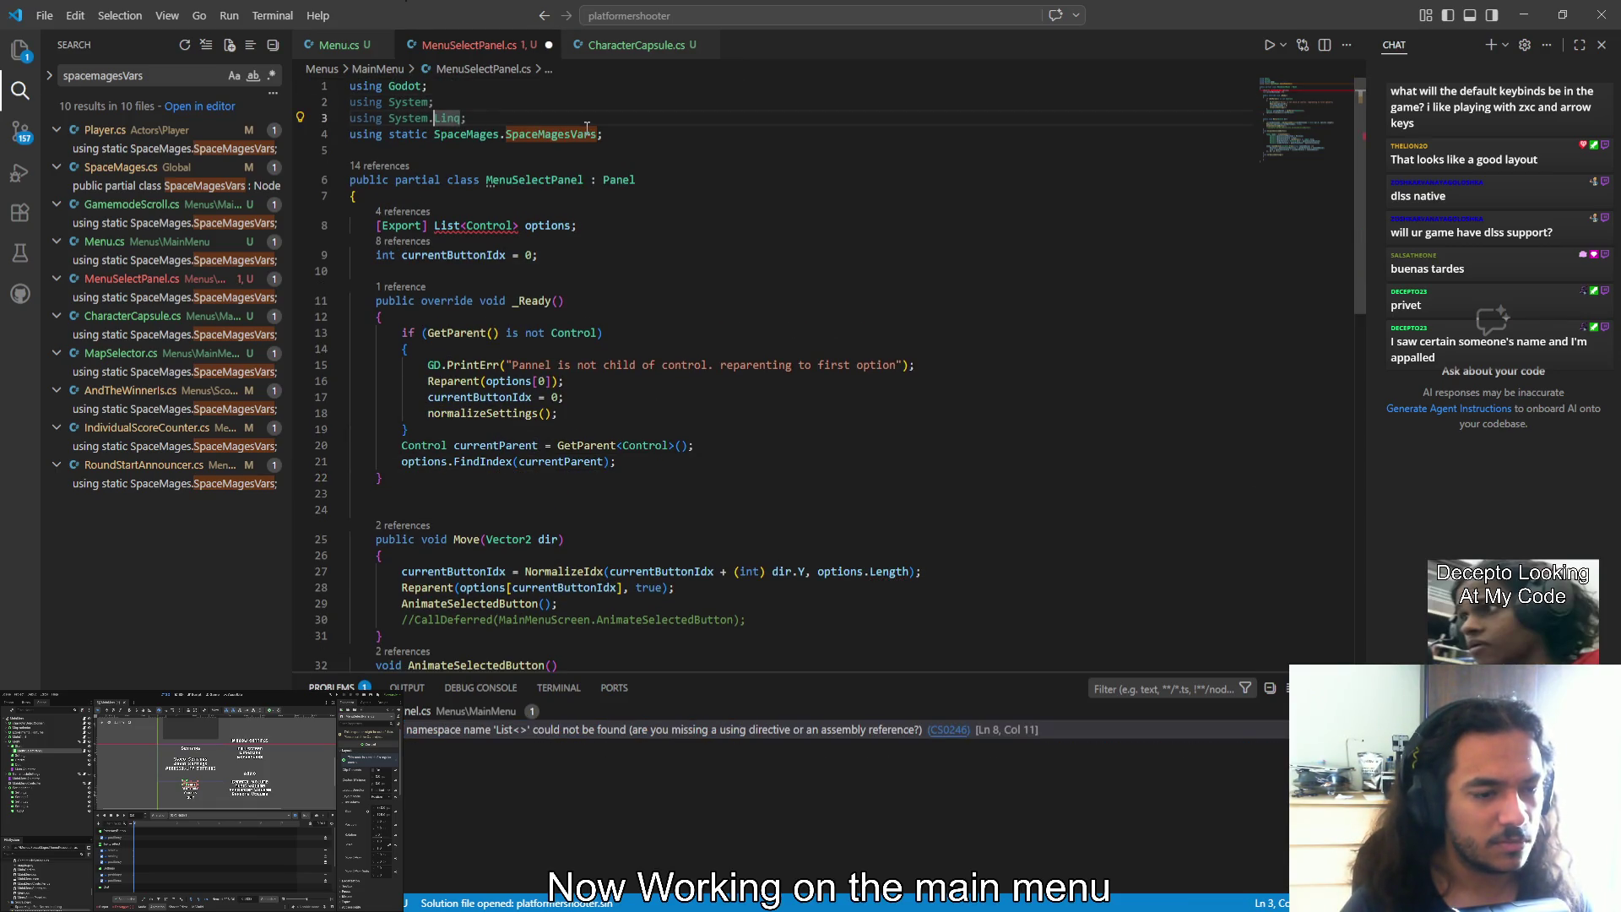
{"action": "left_click", "coordinate": [665, 732]}
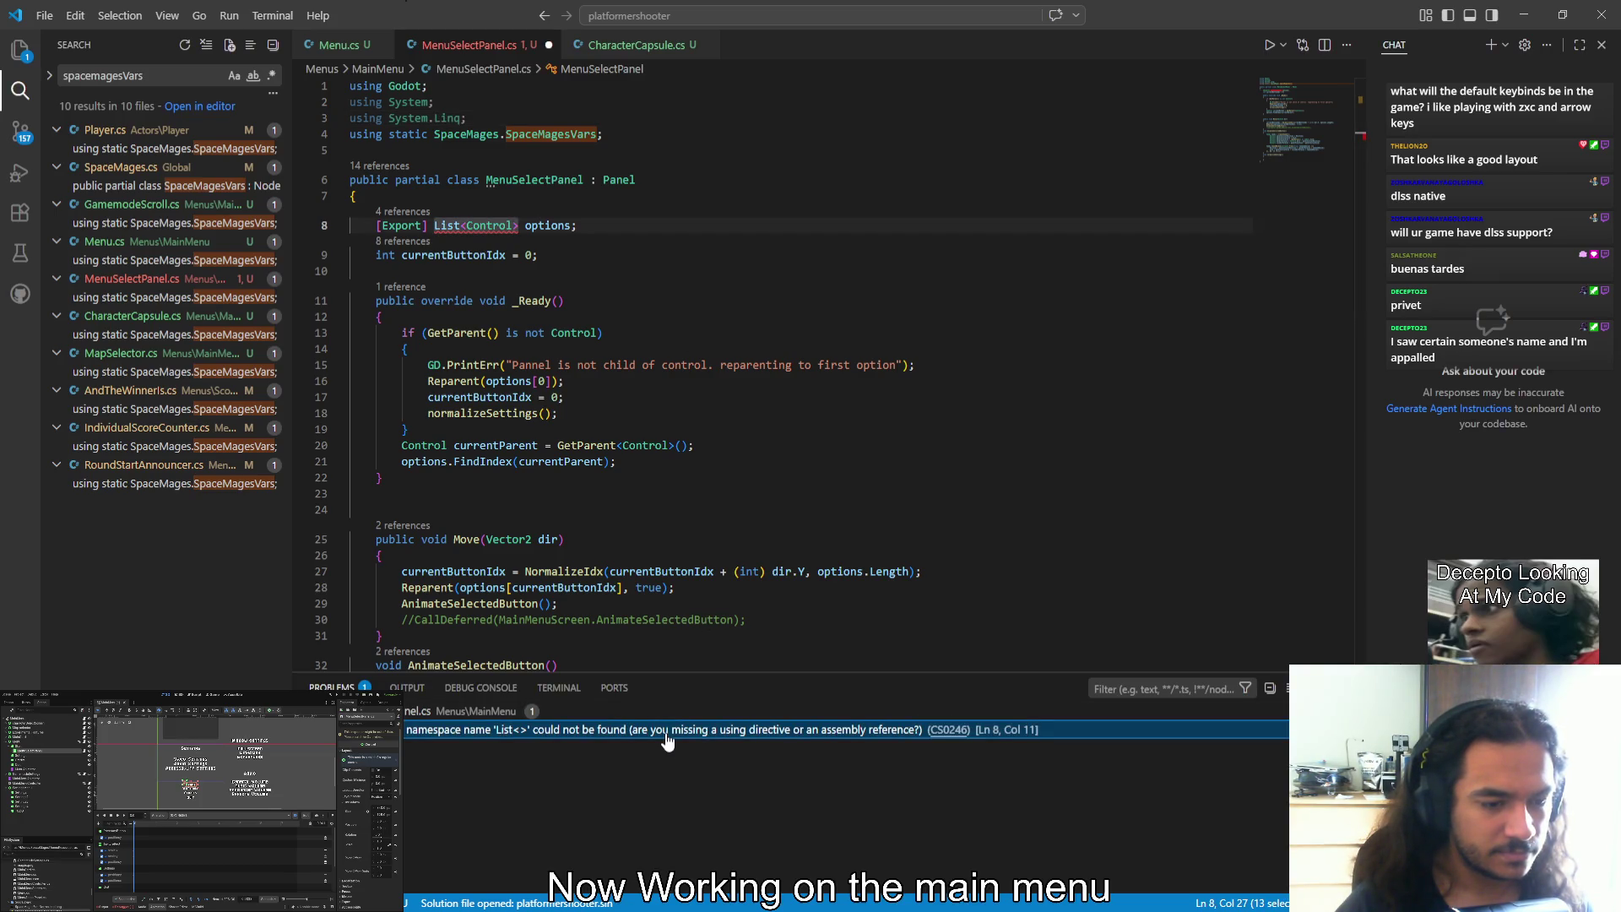
{"action": "key", "text": "ctrl+z"}
{"action": "left_click", "coordinate": [526, 174]}
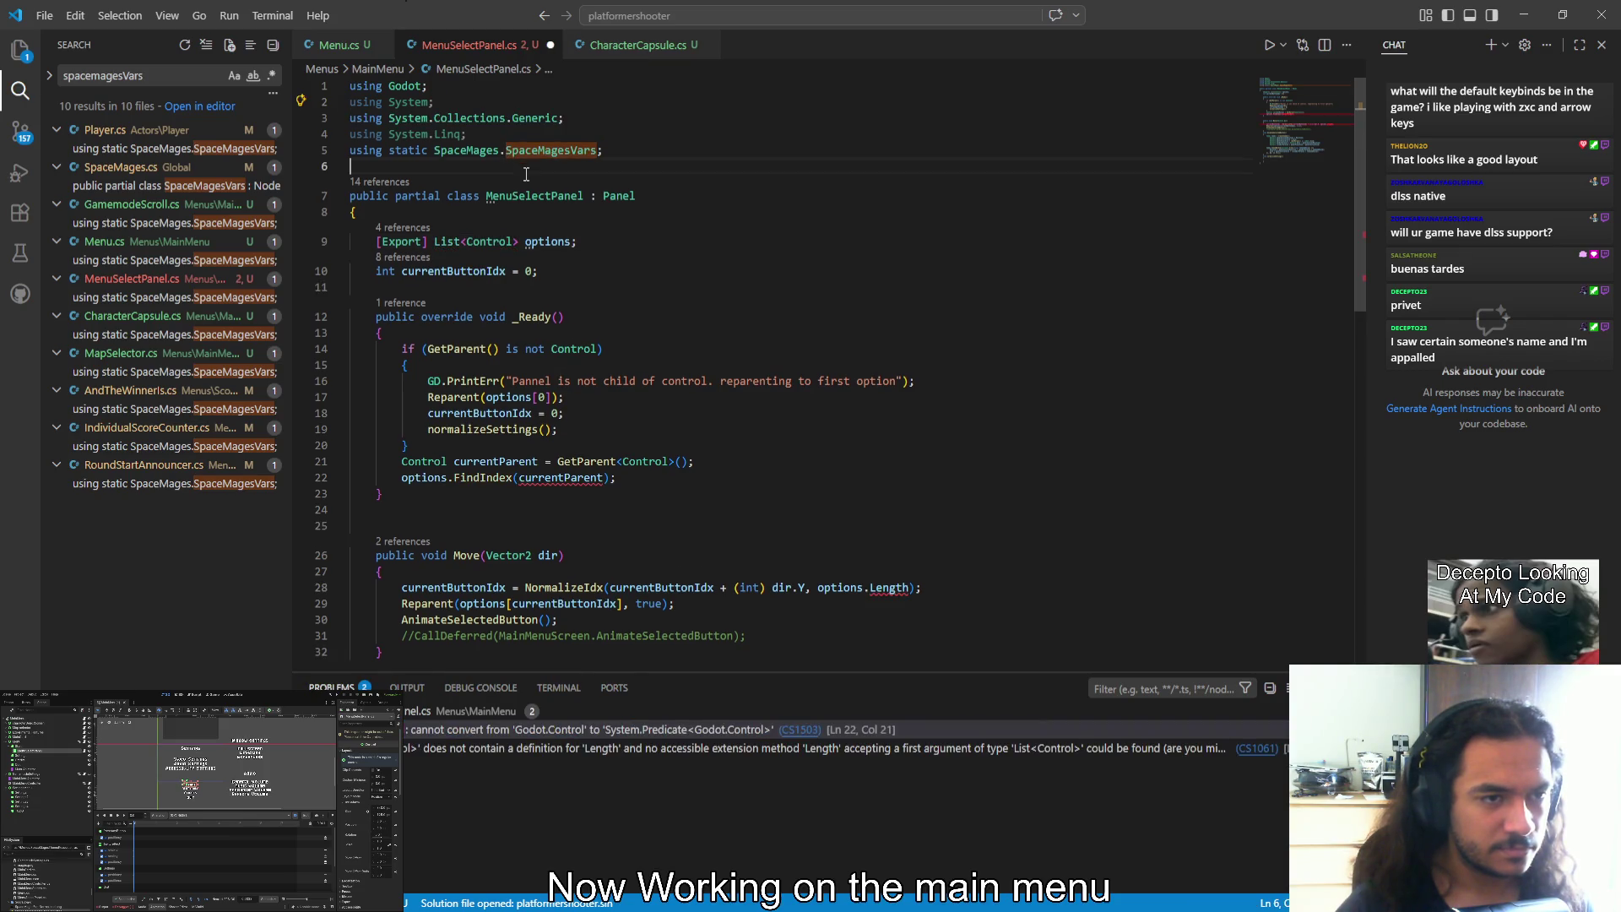
Qualify Control as Godot.Control in the options List type and the GetParent call
{"action": "left_click", "coordinate": [465, 241]}
{"action": "type", "text": "Godot."}
{"action": "key", "text": "End"}
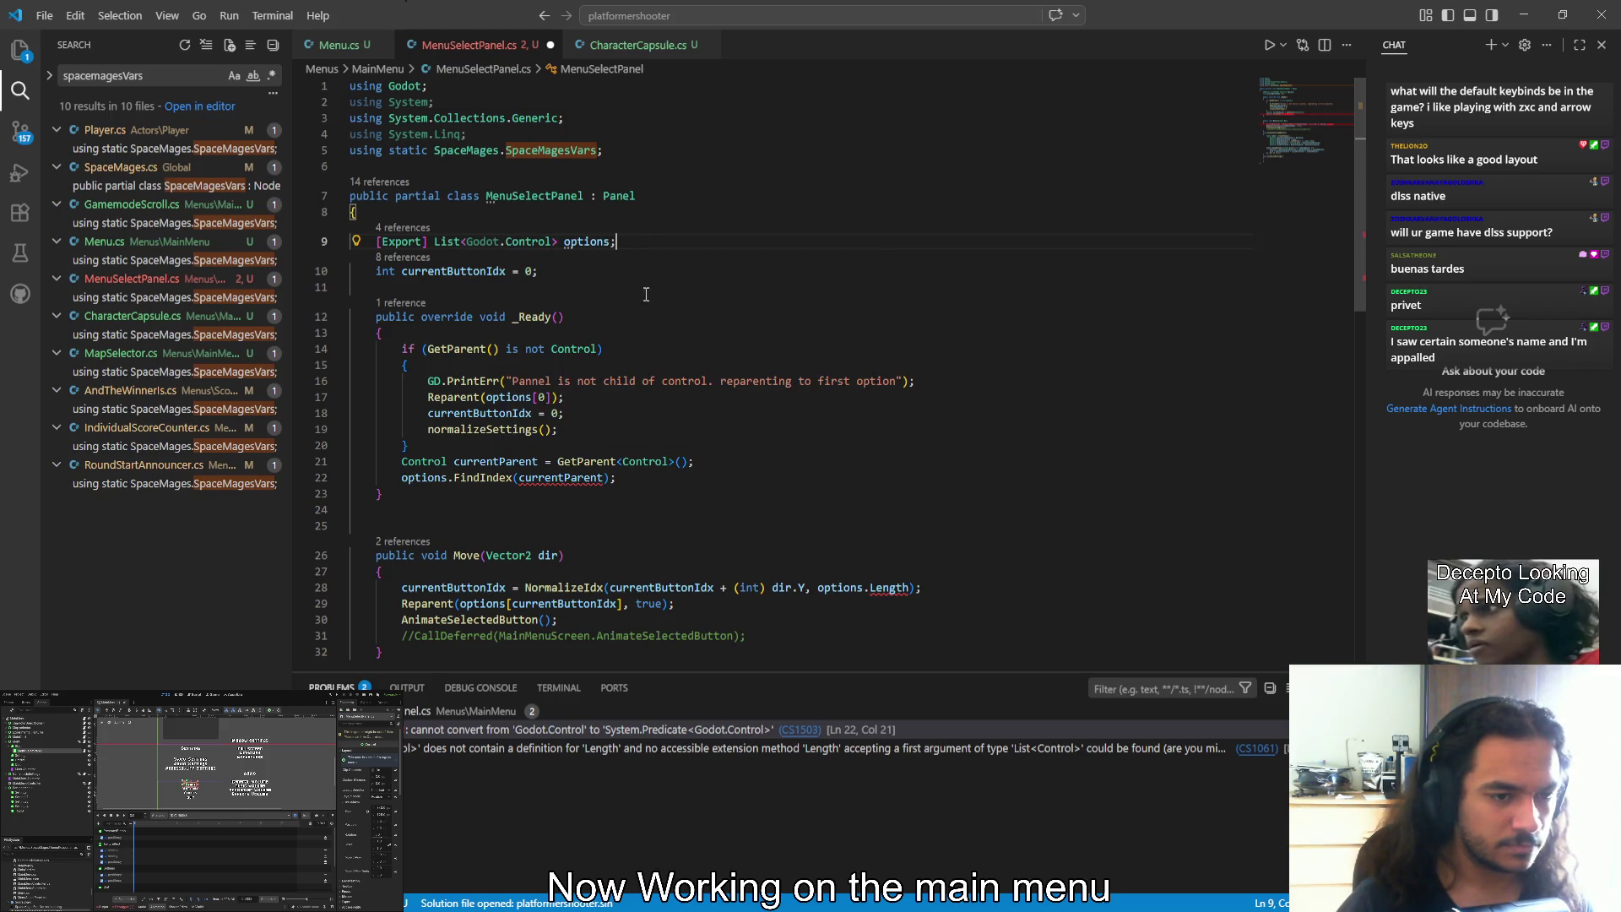
{"action": "left_click", "coordinate": [623, 461]}
{"action": "type", "text": "Godo"}
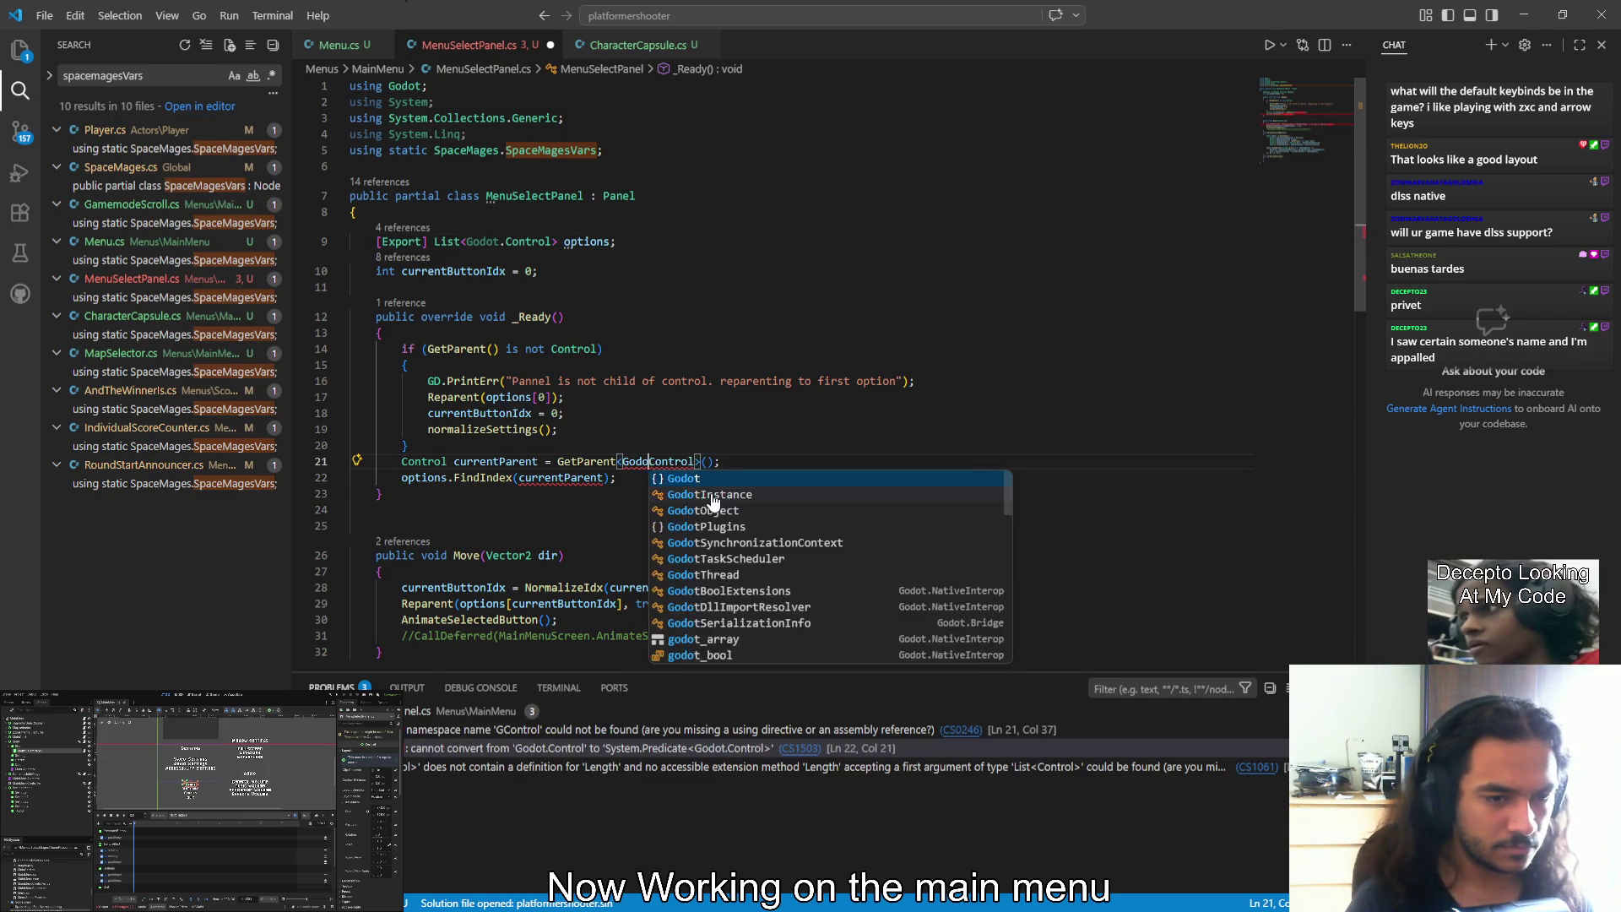
{"action": "type", "text": "tT"}
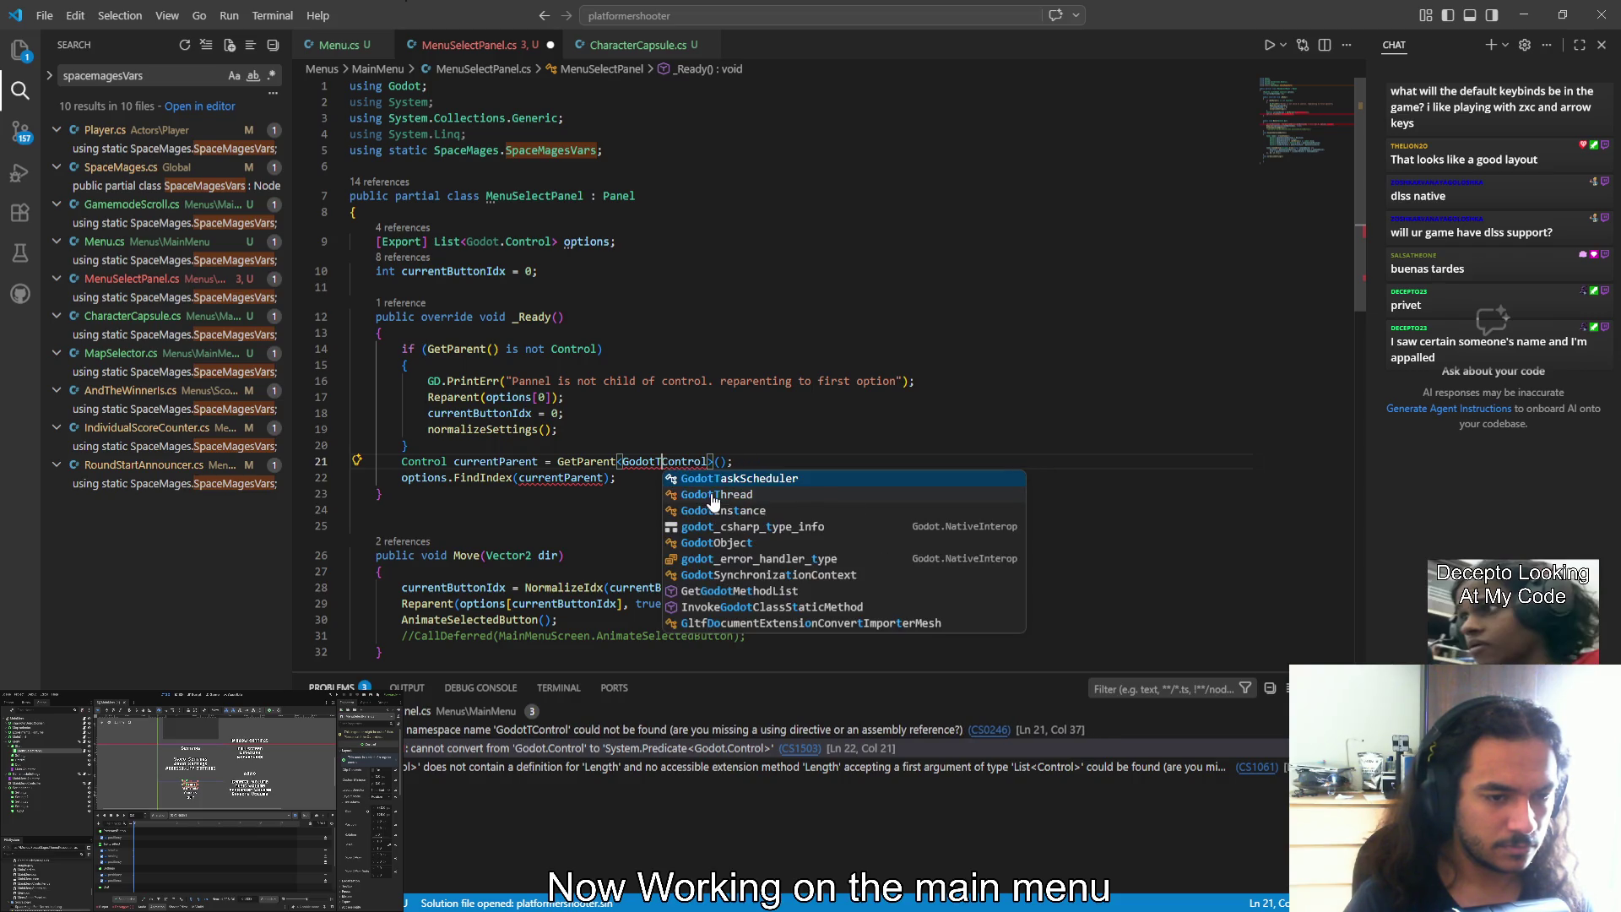
{"action": "key", "text": "BackSpace"}
{"action": "type", "text": "."}
{"action": "key", "text": "End"}
{"action": "left_click", "coordinate": [667, 731]}
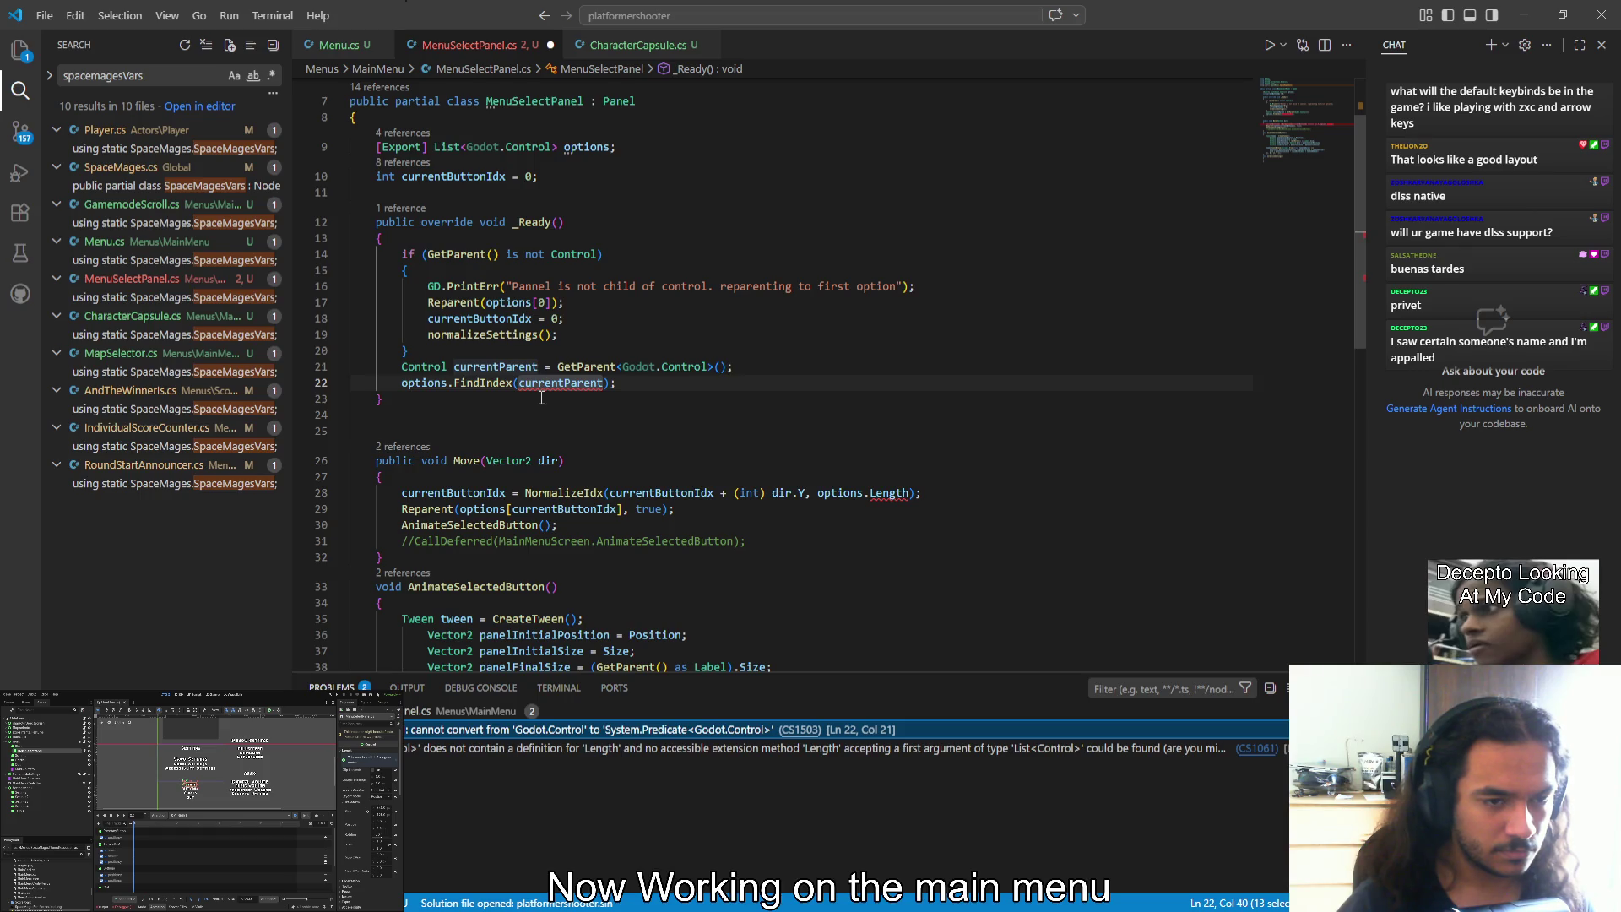
Paste Godot.Control over Control in the line 14 type check and currentParent declaration
{"action": "left_click_drag", "start_coordinate": [622, 367], "coordinate": [705, 366]}
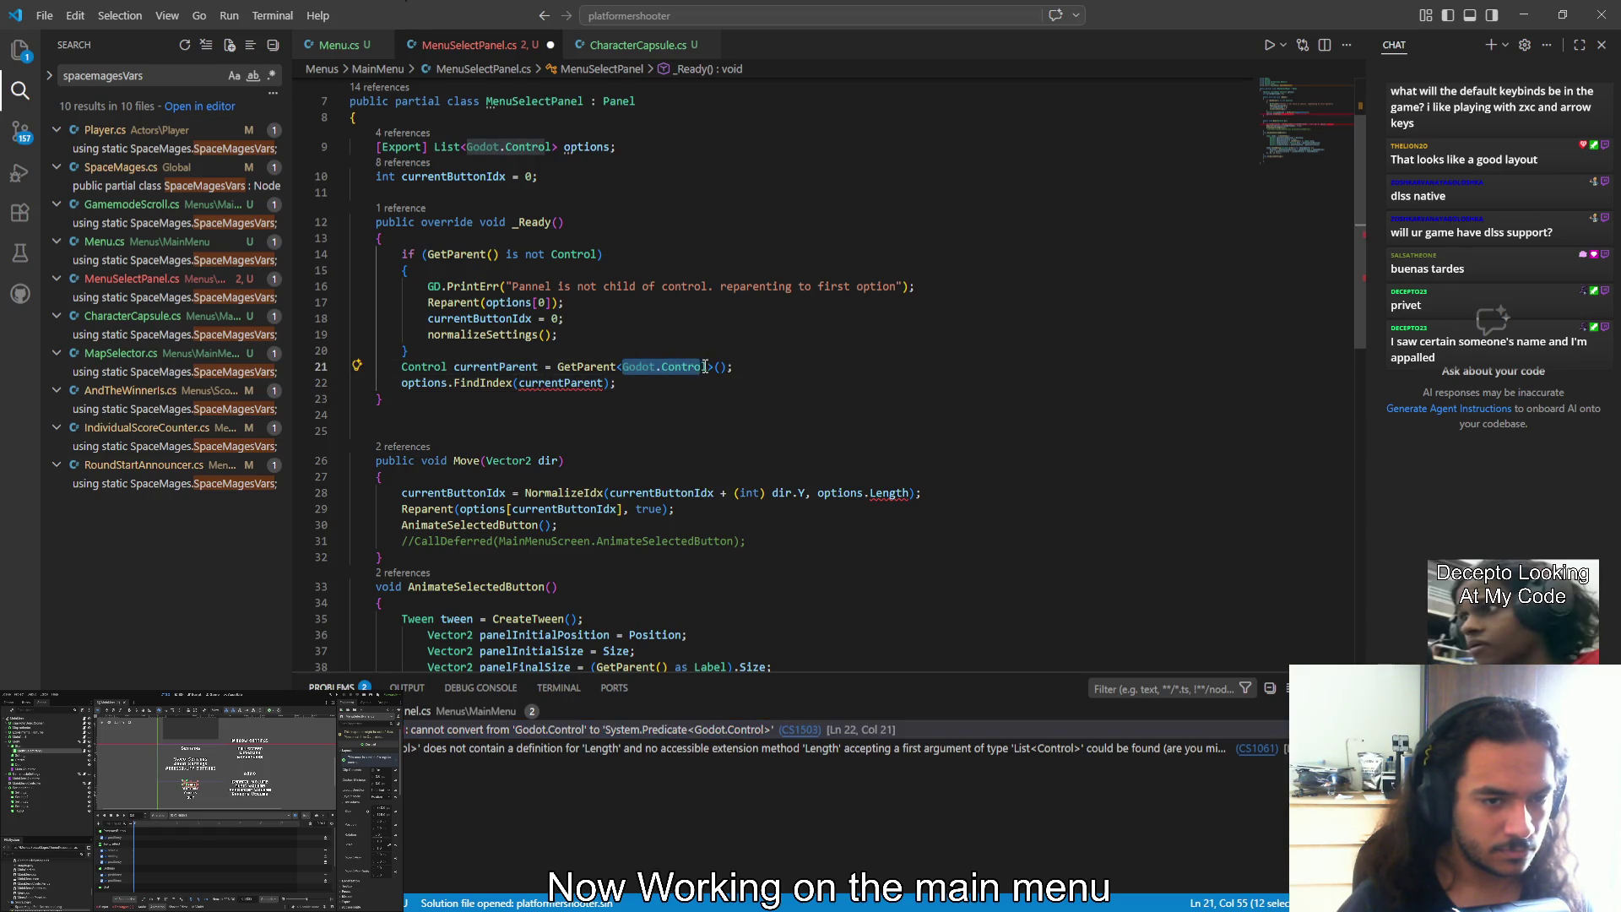
{"action": "double_click", "coordinate": [570, 254]}
{"action": "type", "text": "Godot.Control"}
{"action": "double_click", "coordinate": [422, 366]}
{"action": "type", "text": "Godot.Control"}
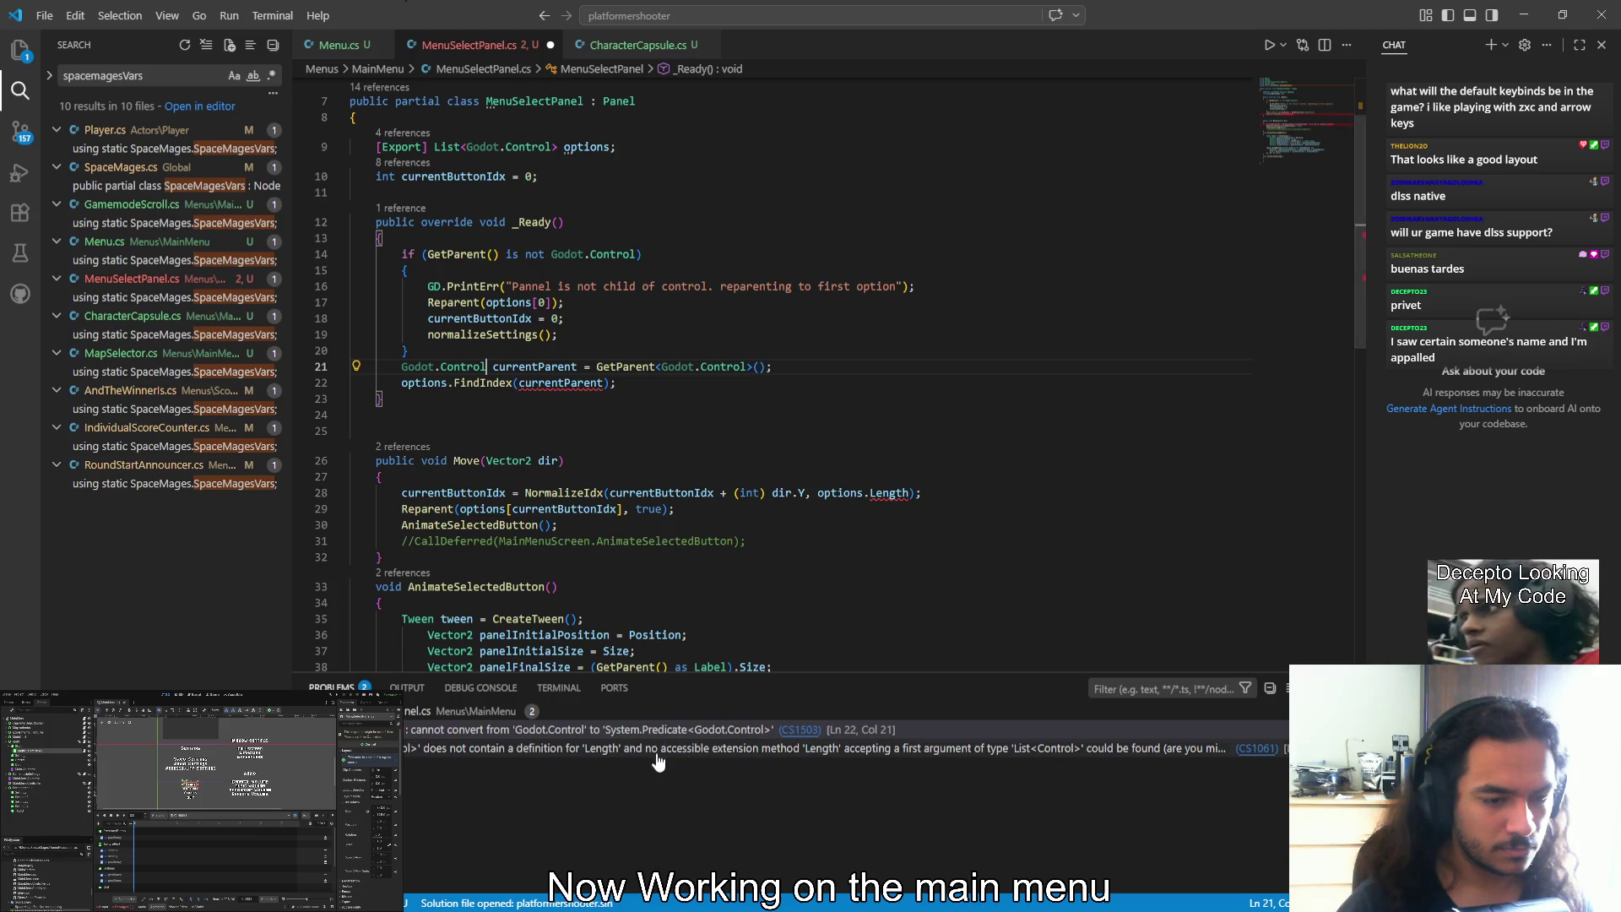
Prefix line 22 with currentButtonIdx = to store the FindIndex result, then save
{"action": "left_click", "coordinate": [633, 731]}
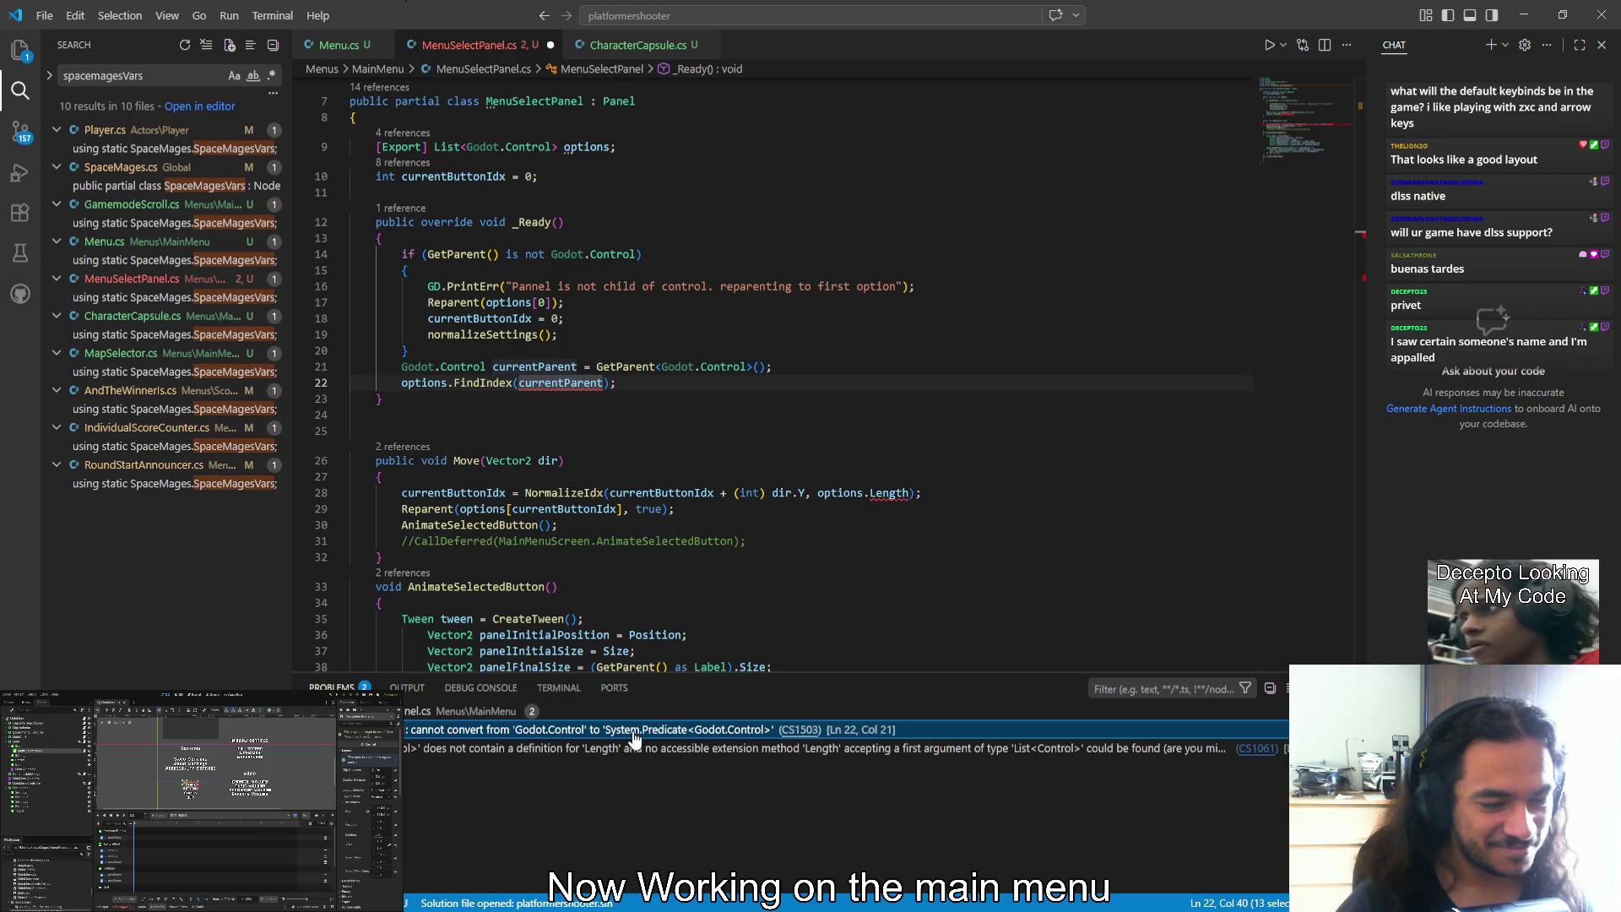
{"action": "mouse_move", "coordinate": [485, 380]}
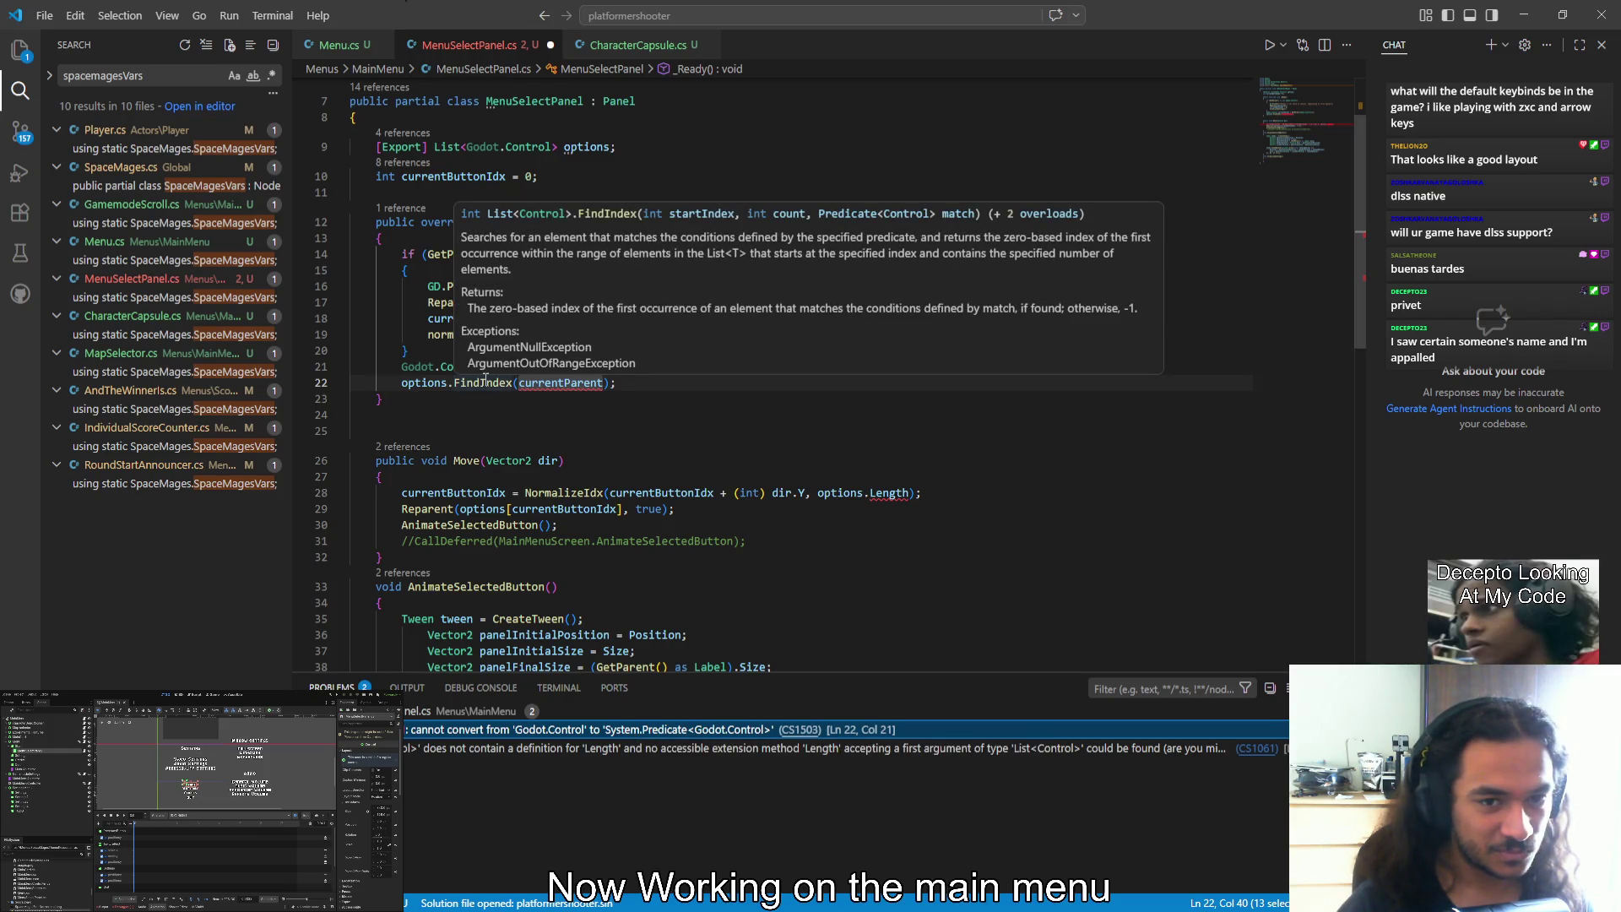
{"action": "left_click", "coordinate": [650, 404]}
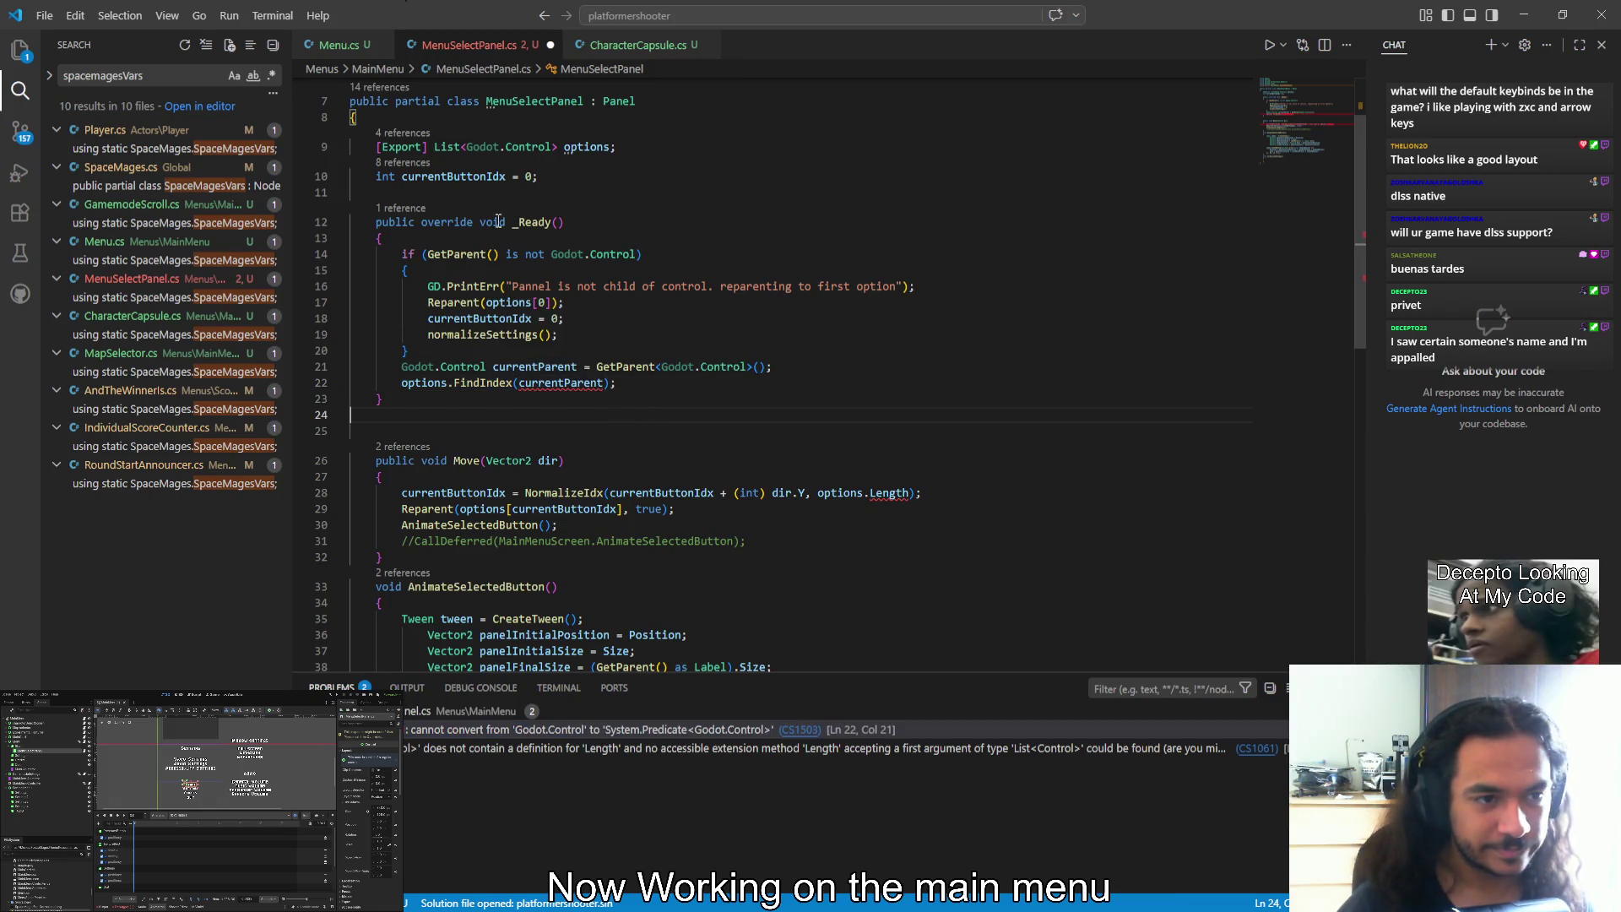
{"action": "double_click", "coordinate": [475, 176]}
{"action": "key", "text": "ctrl+c"}
{"action": "left_click", "coordinate": [402, 382]}
{"action": "key", "text": "ctrl+v"}
{"action": "type", "text": "="}
{"action": "key", "text": "ctrl+s"}
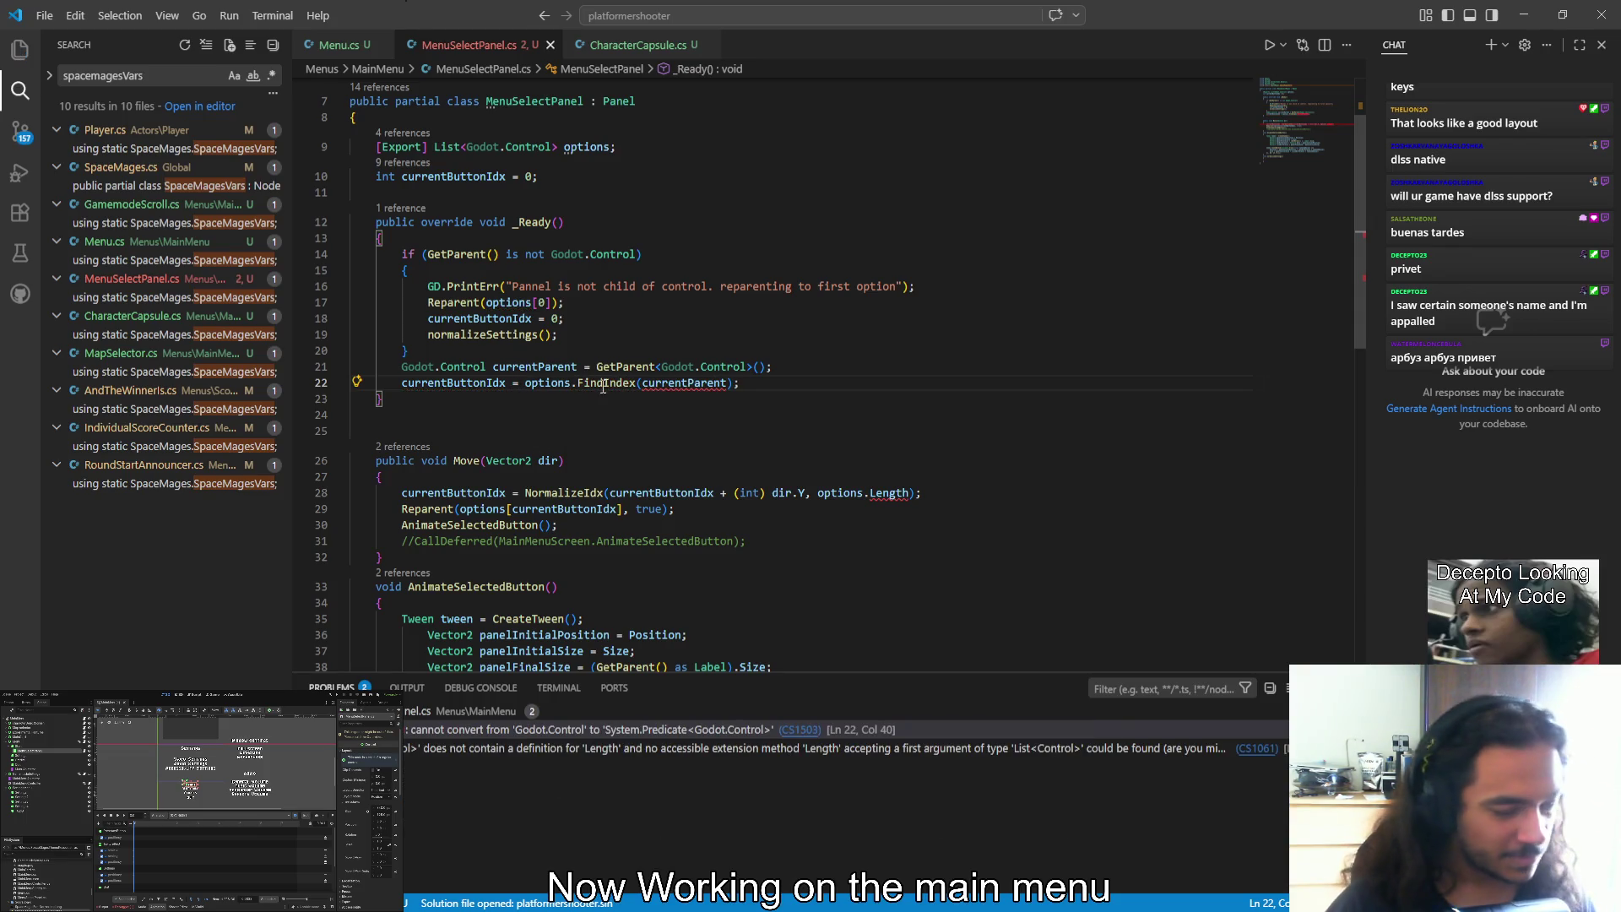
{"action": "mouse_move", "coordinate": [681, 384]}
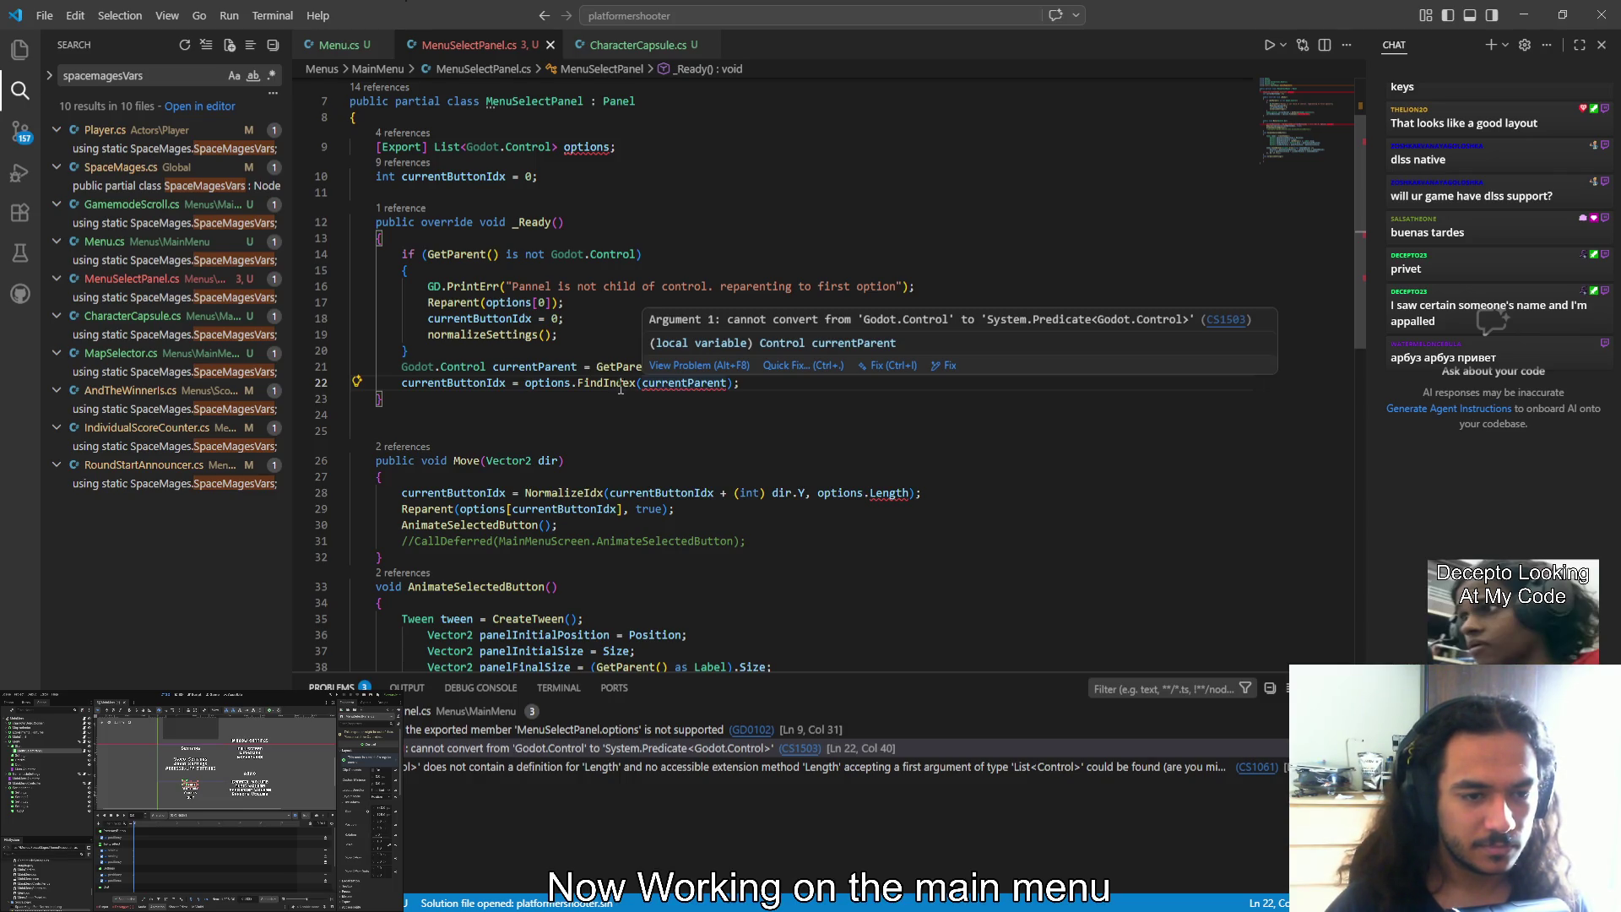
{"action": "mouse_move", "coordinate": [619, 385]}
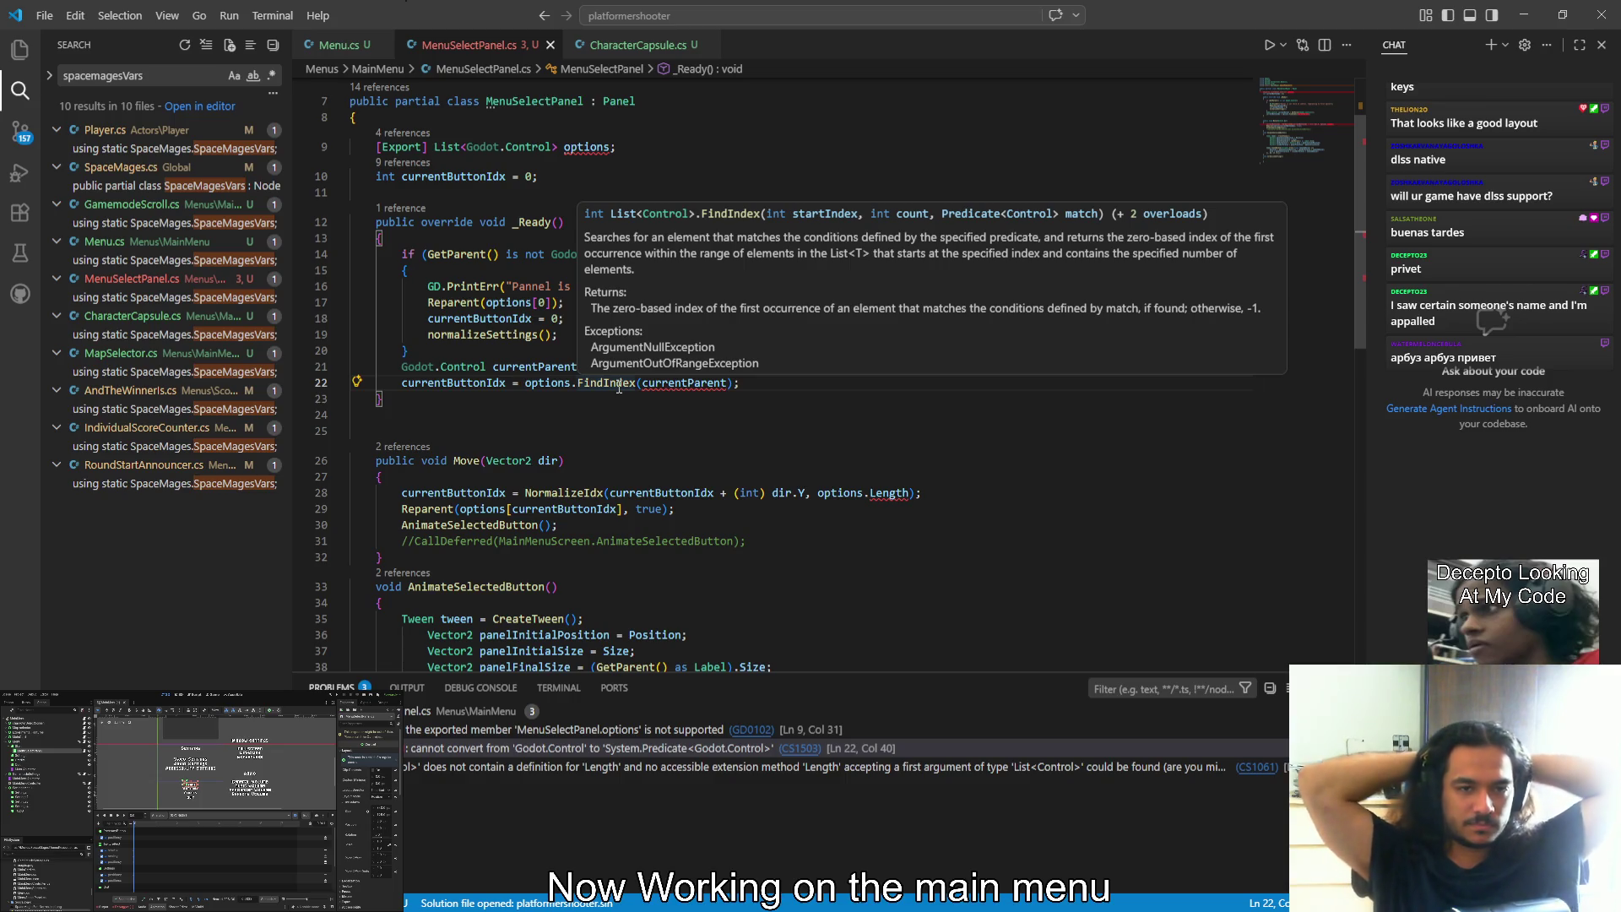
{"action": "left_click", "coordinate": [641, 384]}
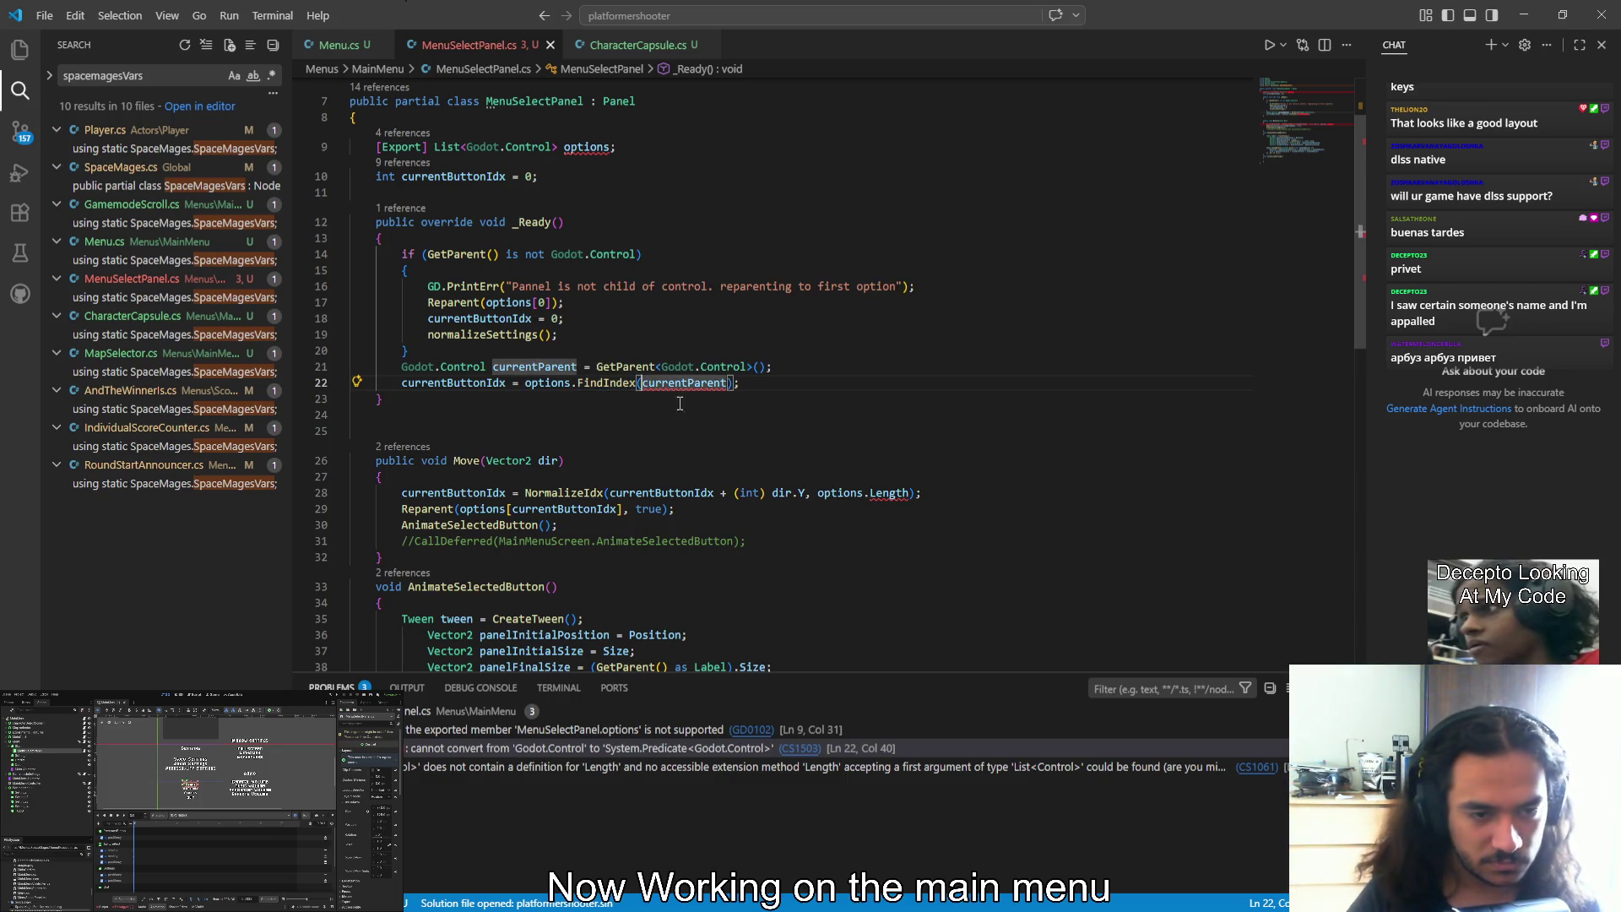
Pass 0 and options.Count-1 as the first FindIndex arguments, then save the script
{"action": "type", "text": "0, "}
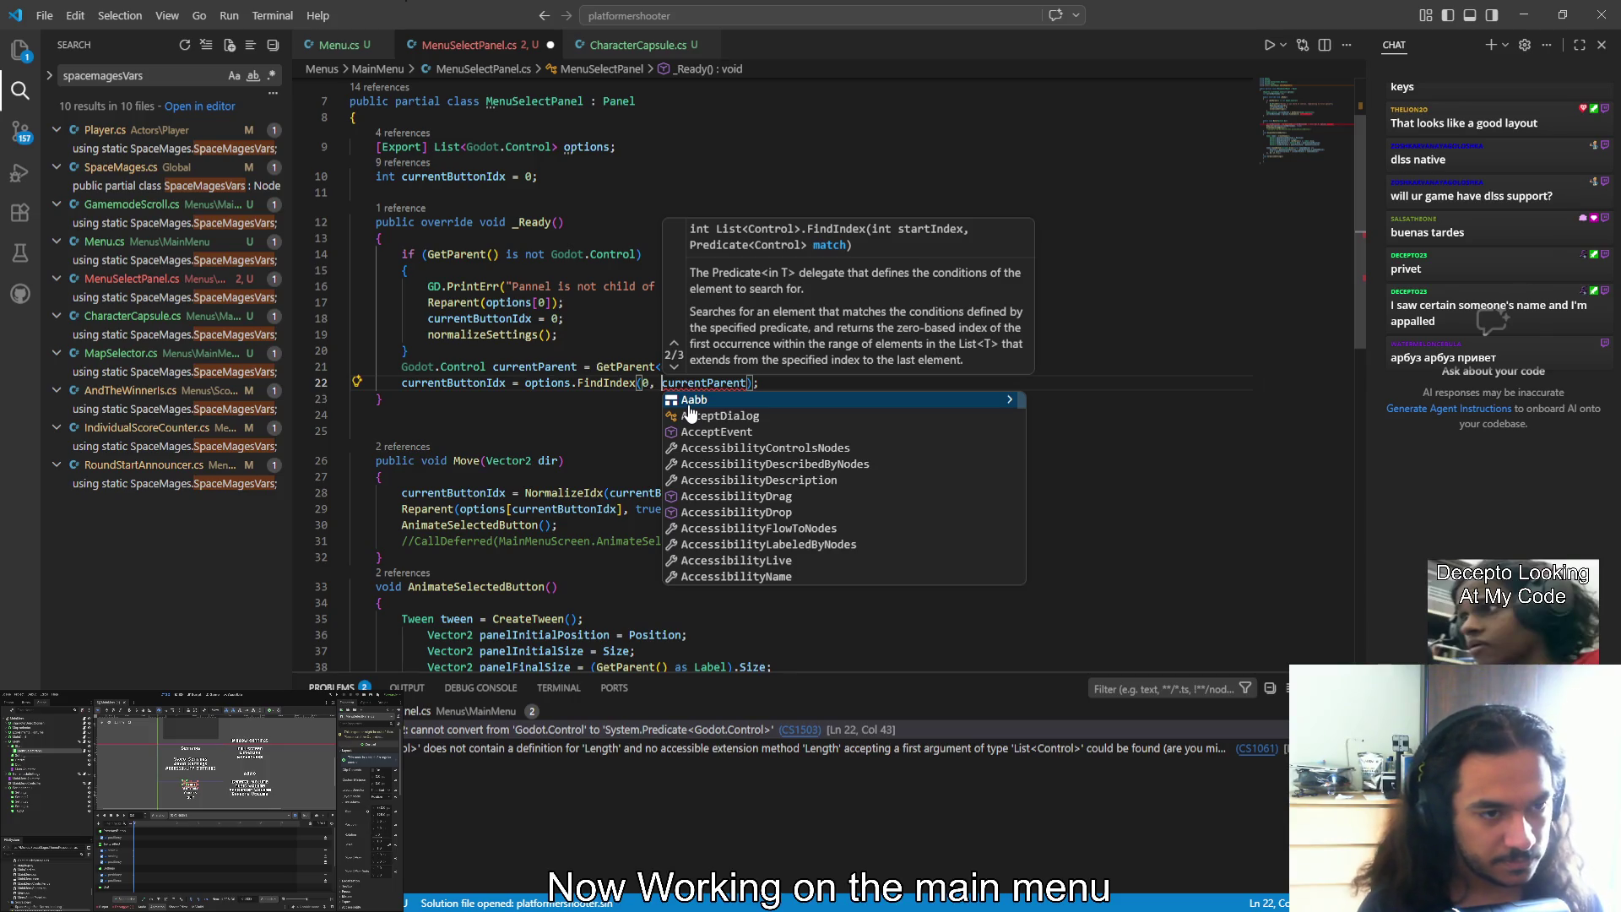
{"action": "type", "text": "options.cou"}
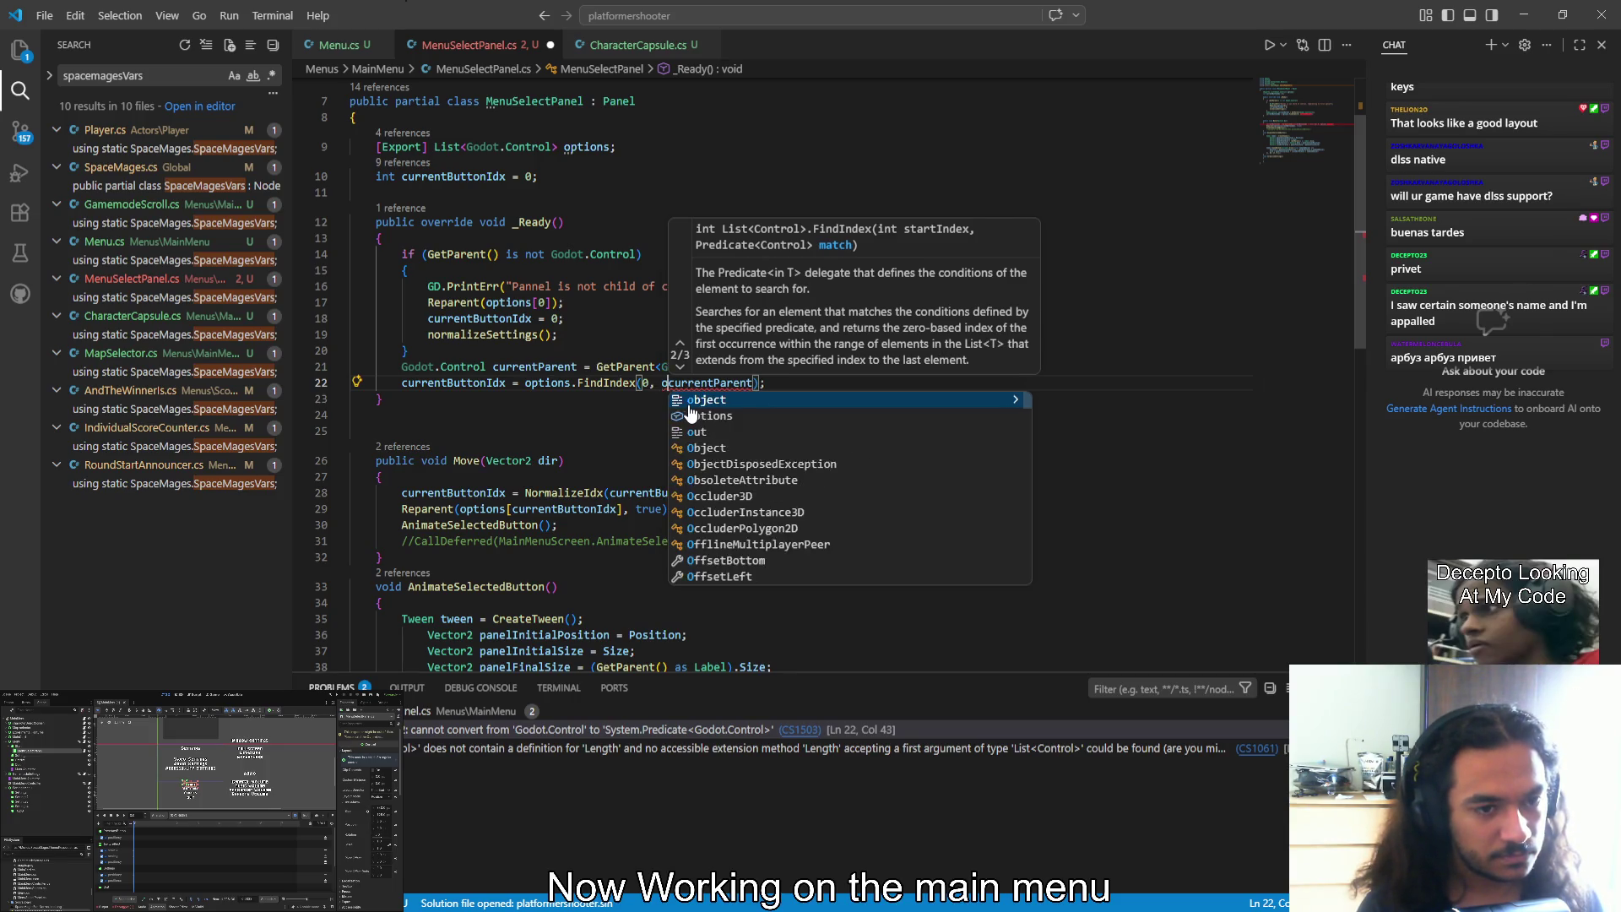
{"action": "key", "text": "Tab"}
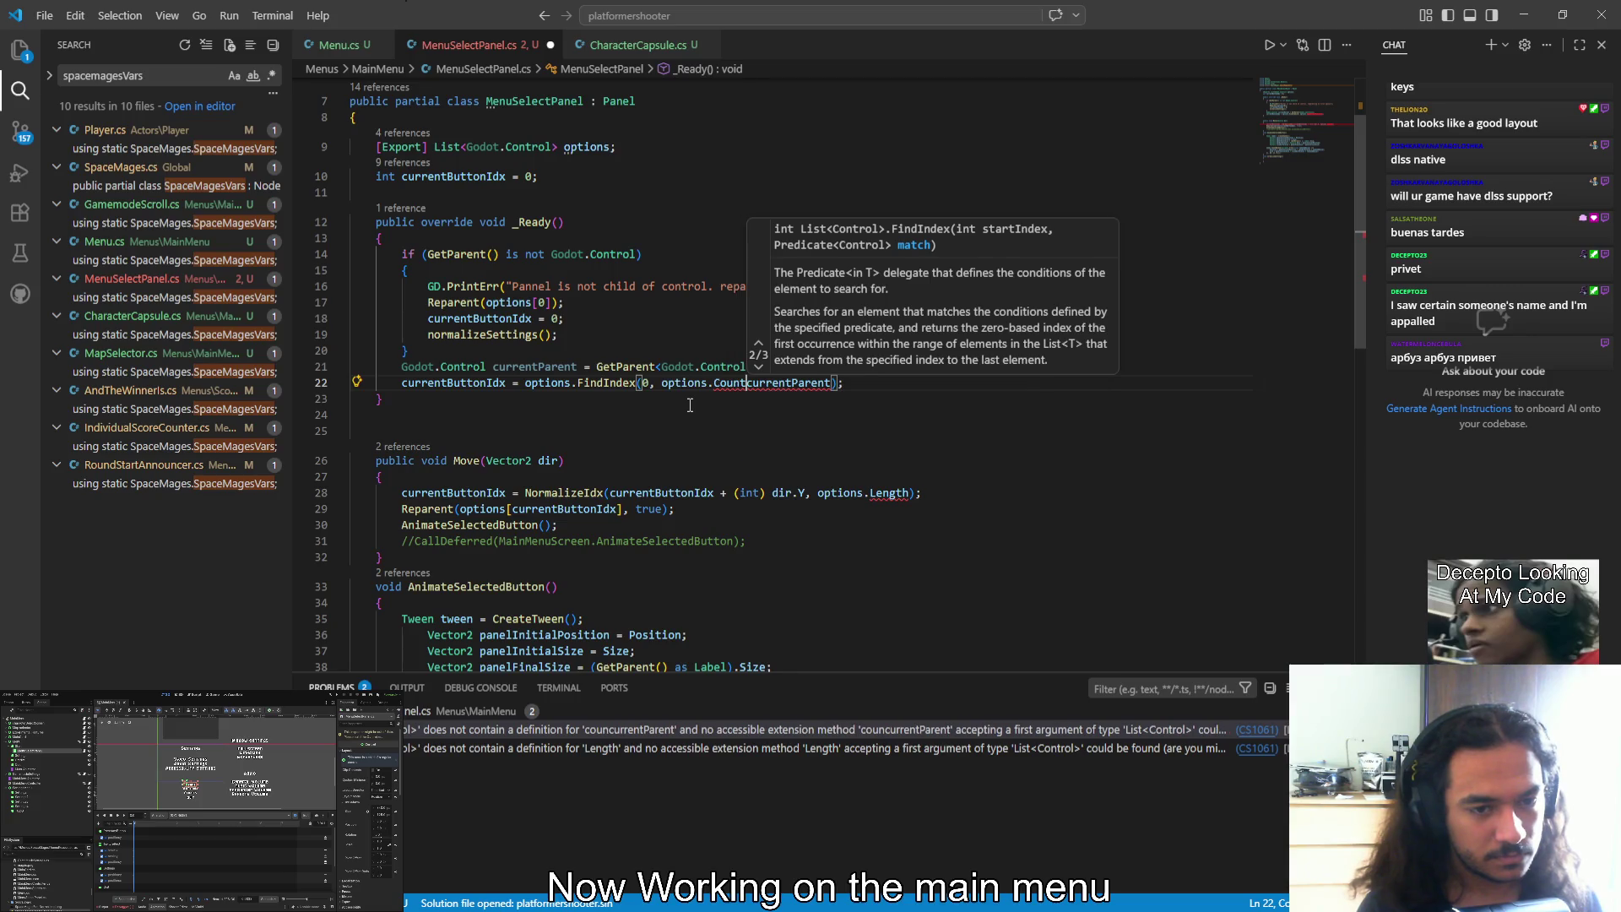
{"action": "type", "text": "-1m"}
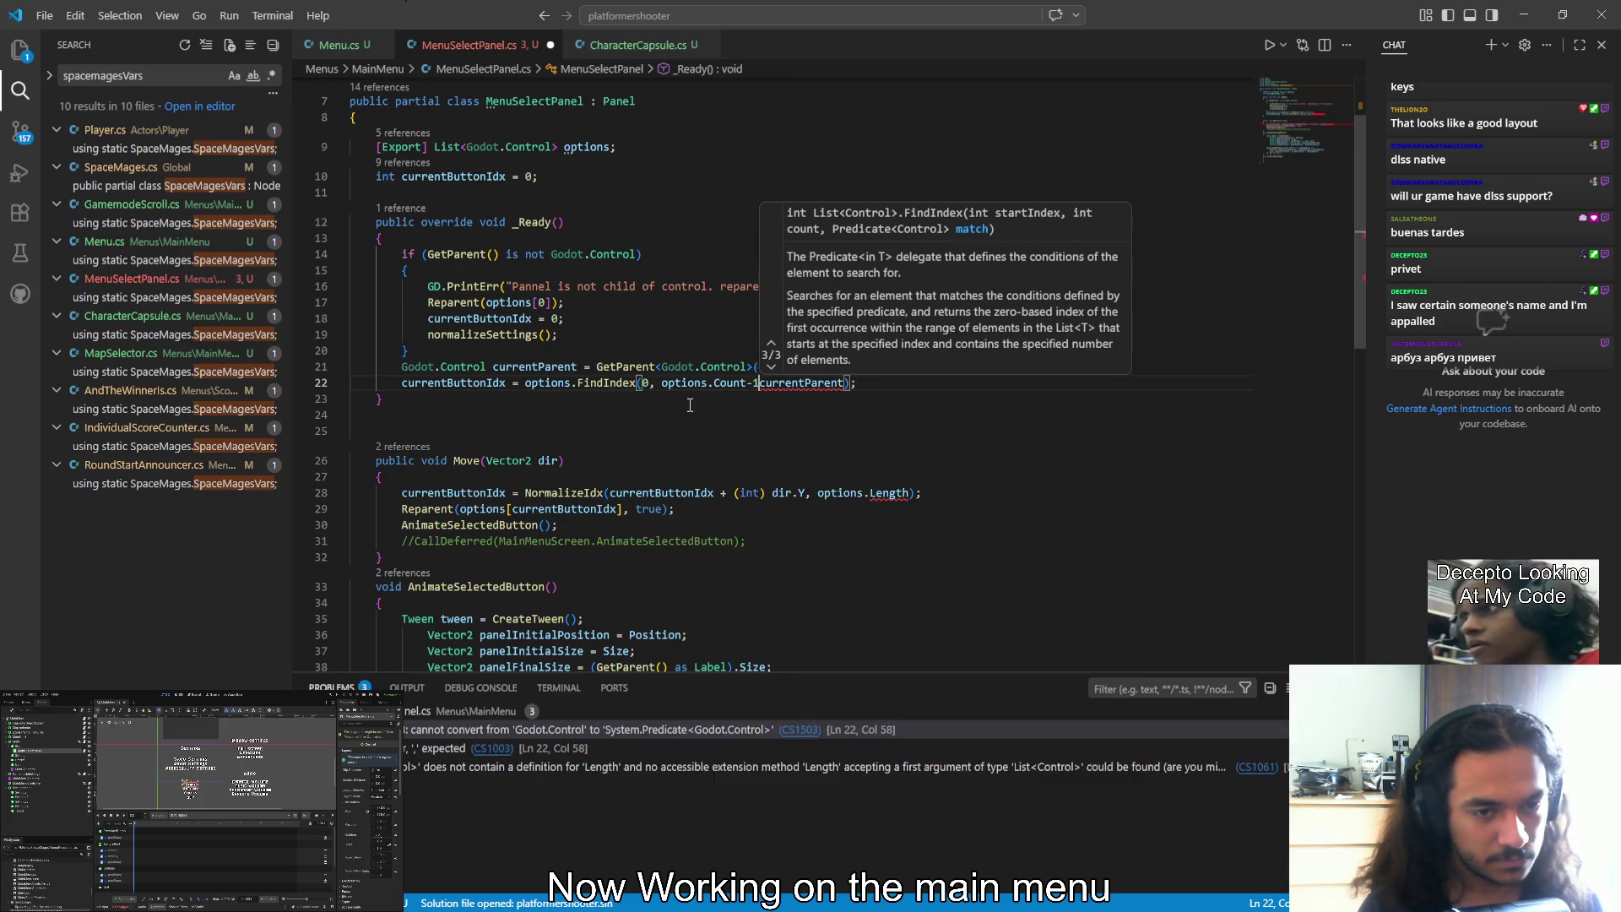
{"action": "key", "text": "BackSpace"}
{"action": "type", "text": ","}
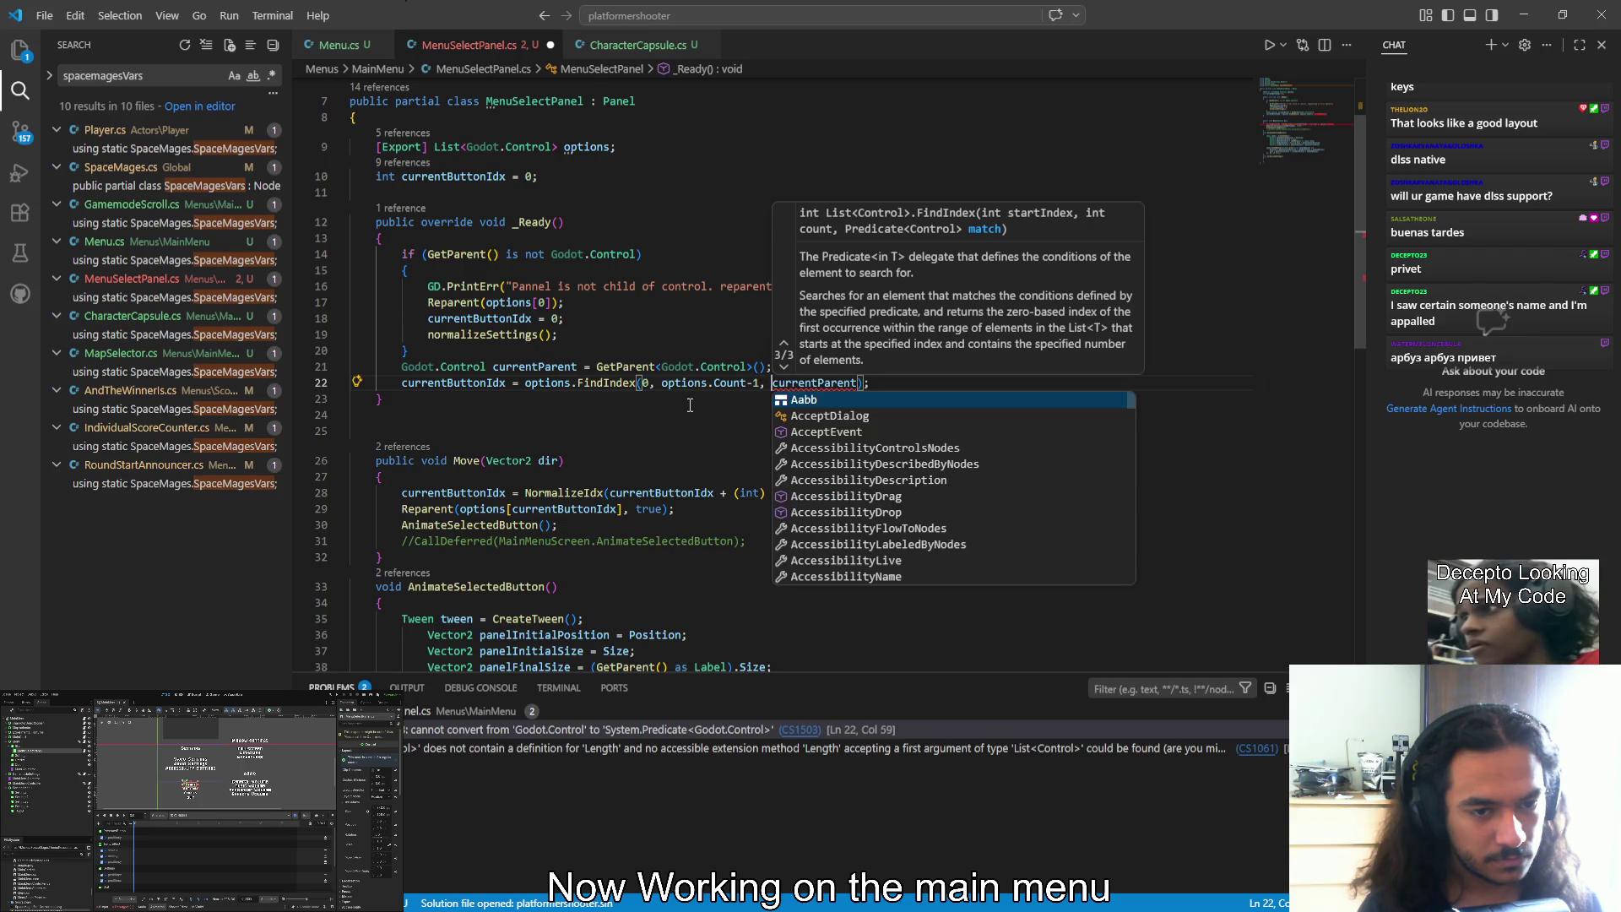
{"action": "key", "text": "ctrl+s"}
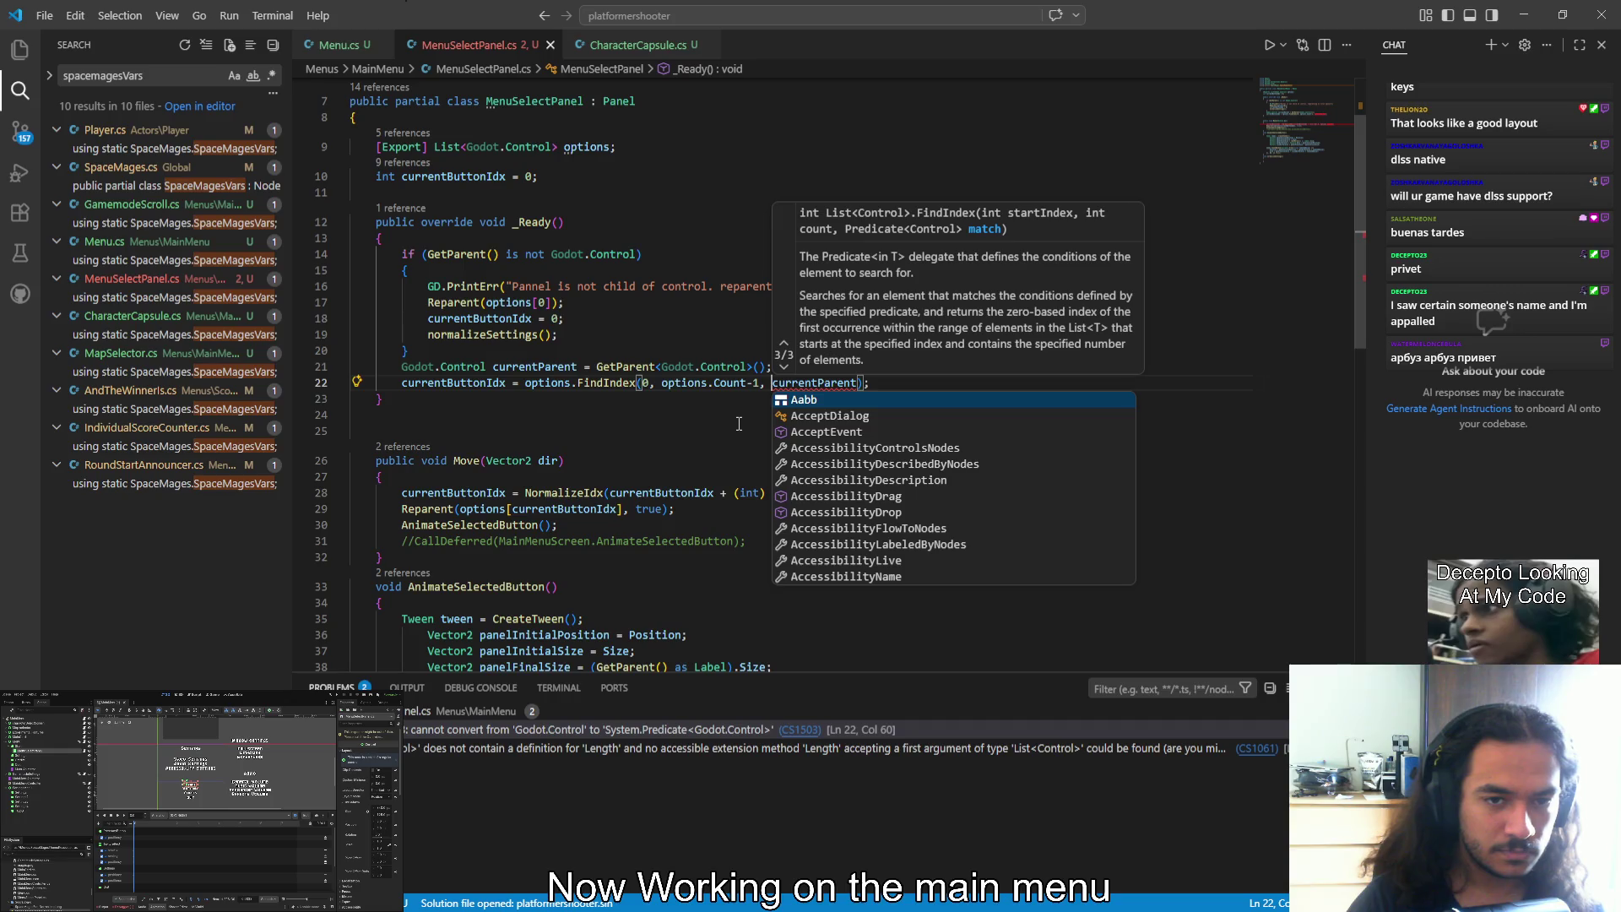
{"action": "left_click", "coordinate": [738, 427]}
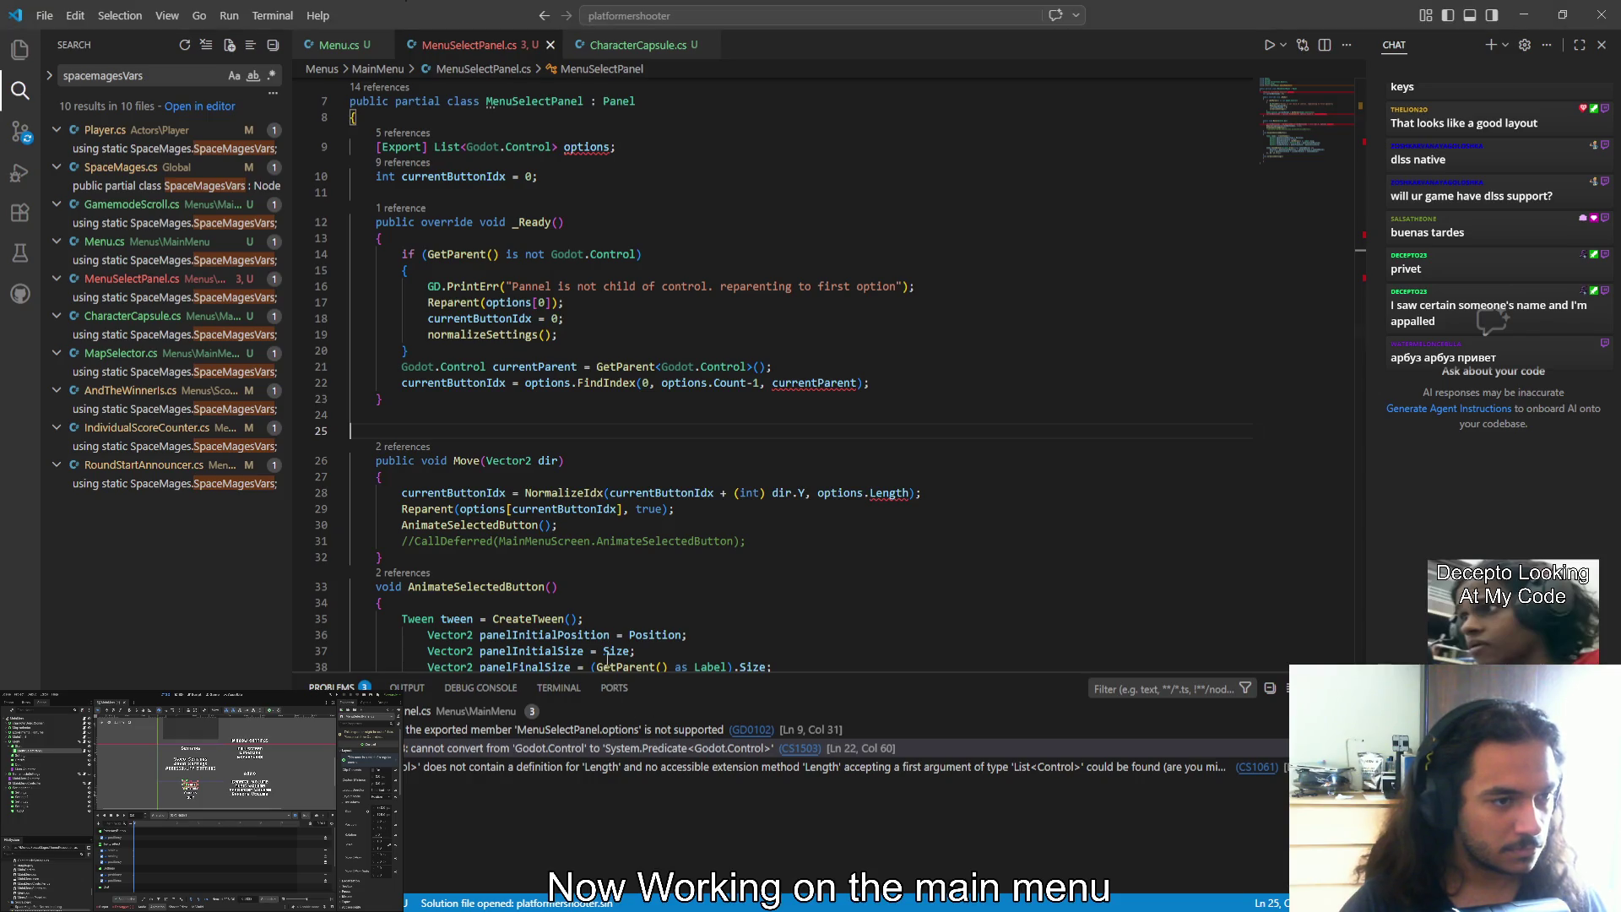
Wrap the currentParent argument on line 22 in Predicate<Control>(...)
{"action": "key", "text": "alt+Tab"}
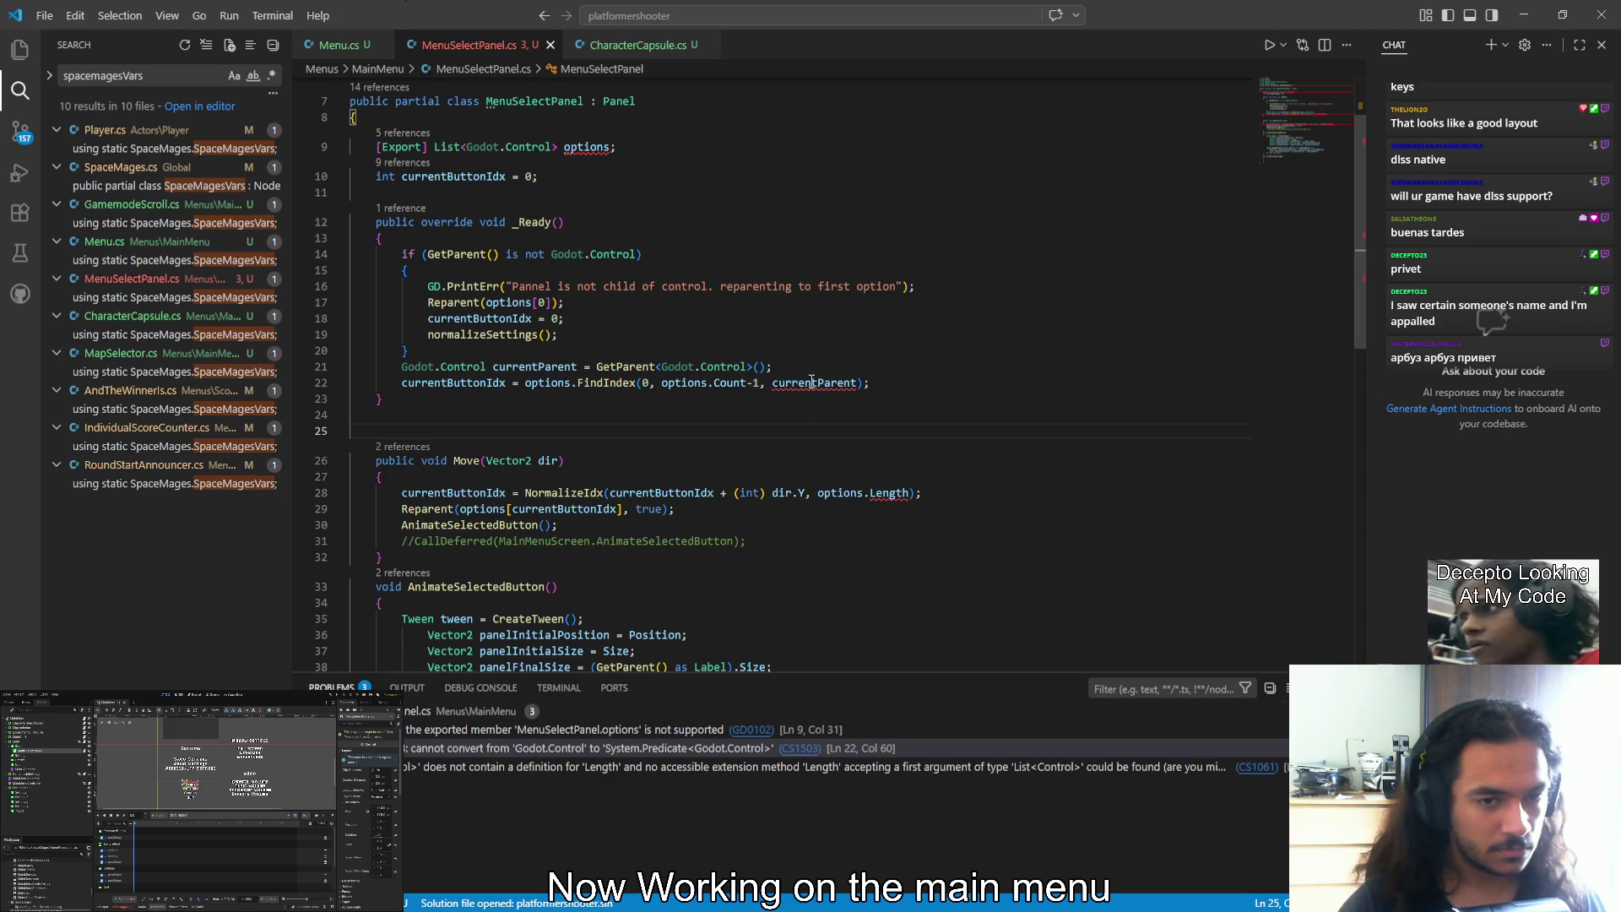
{"action": "left_click", "coordinate": [811, 382]}
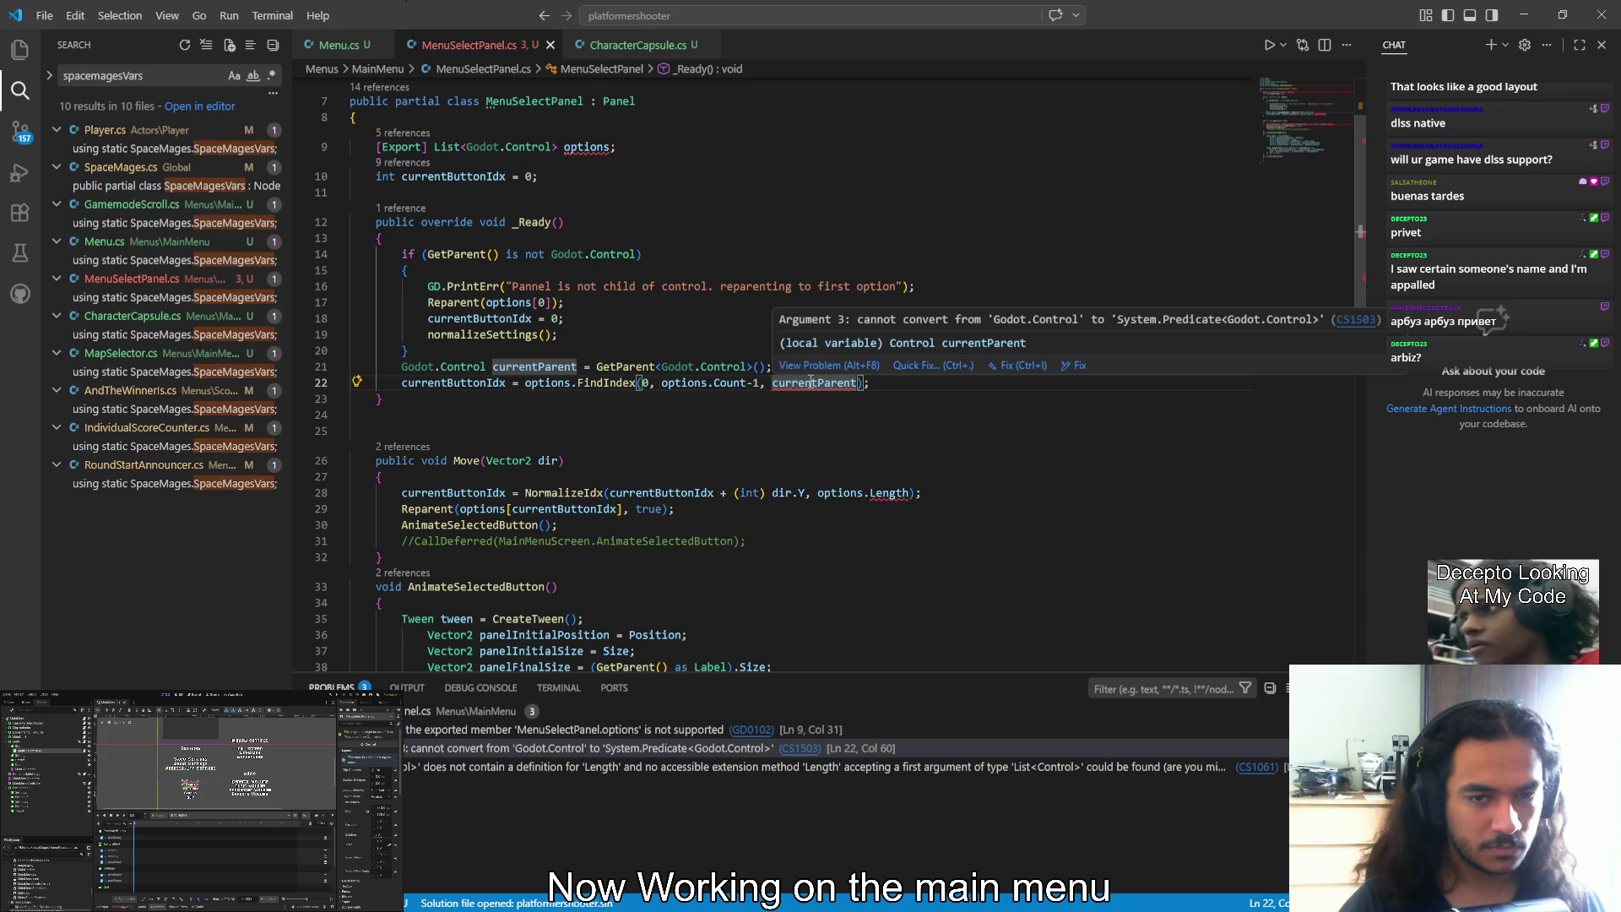
{"action": "key", "text": "ctrl+Left"}
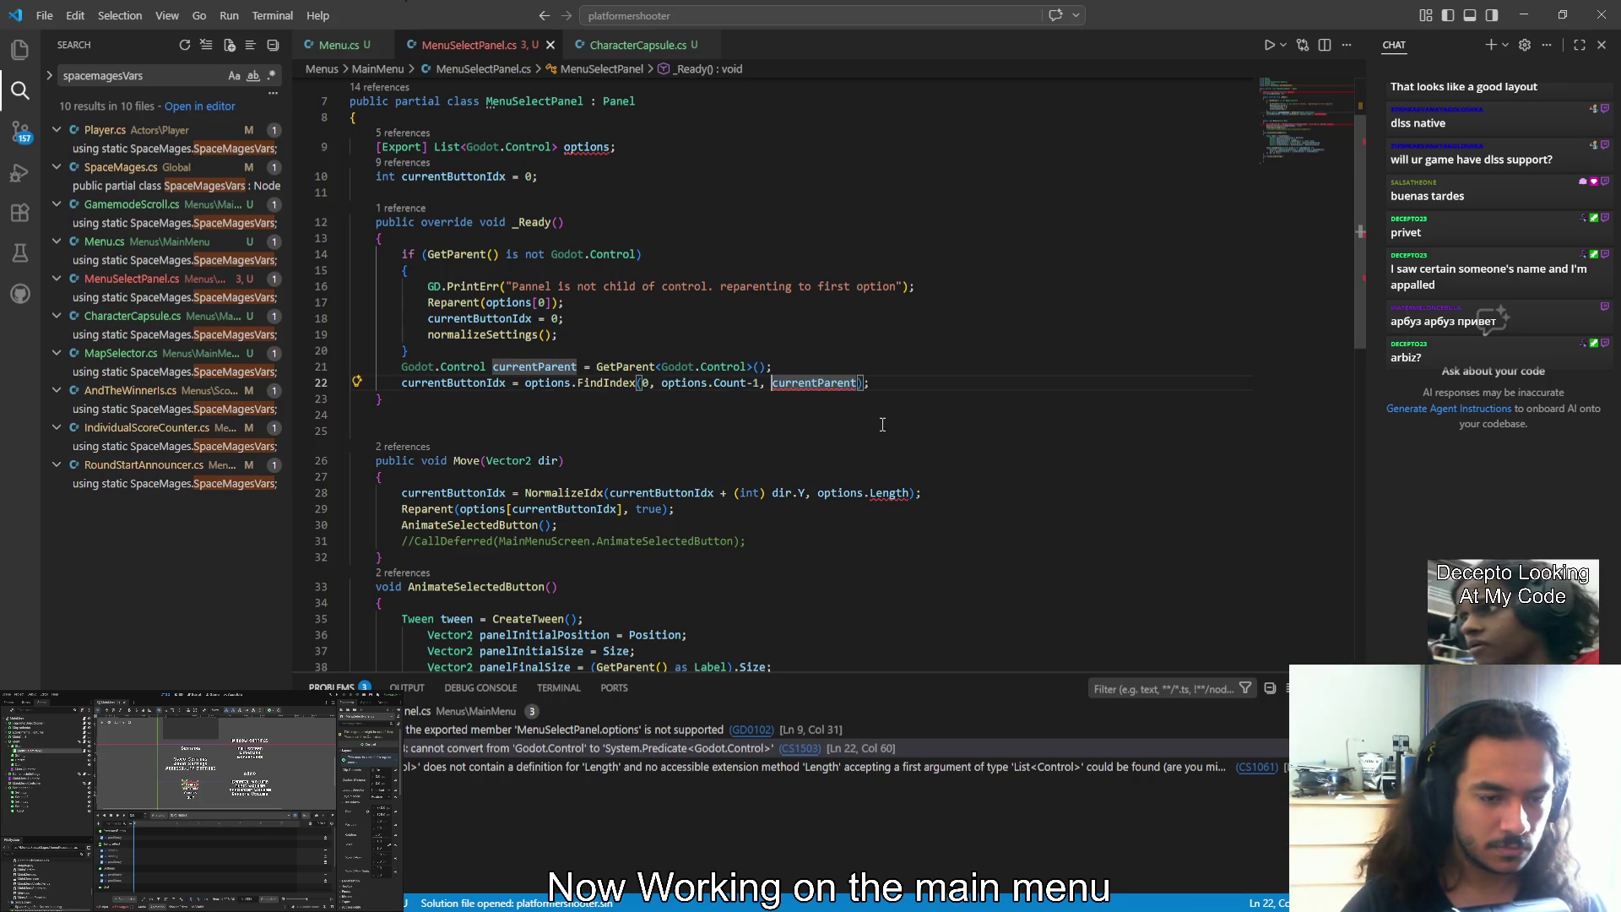
{"action": "type", "text": "Pred"}
{"action": "key", "text": "Tab"}
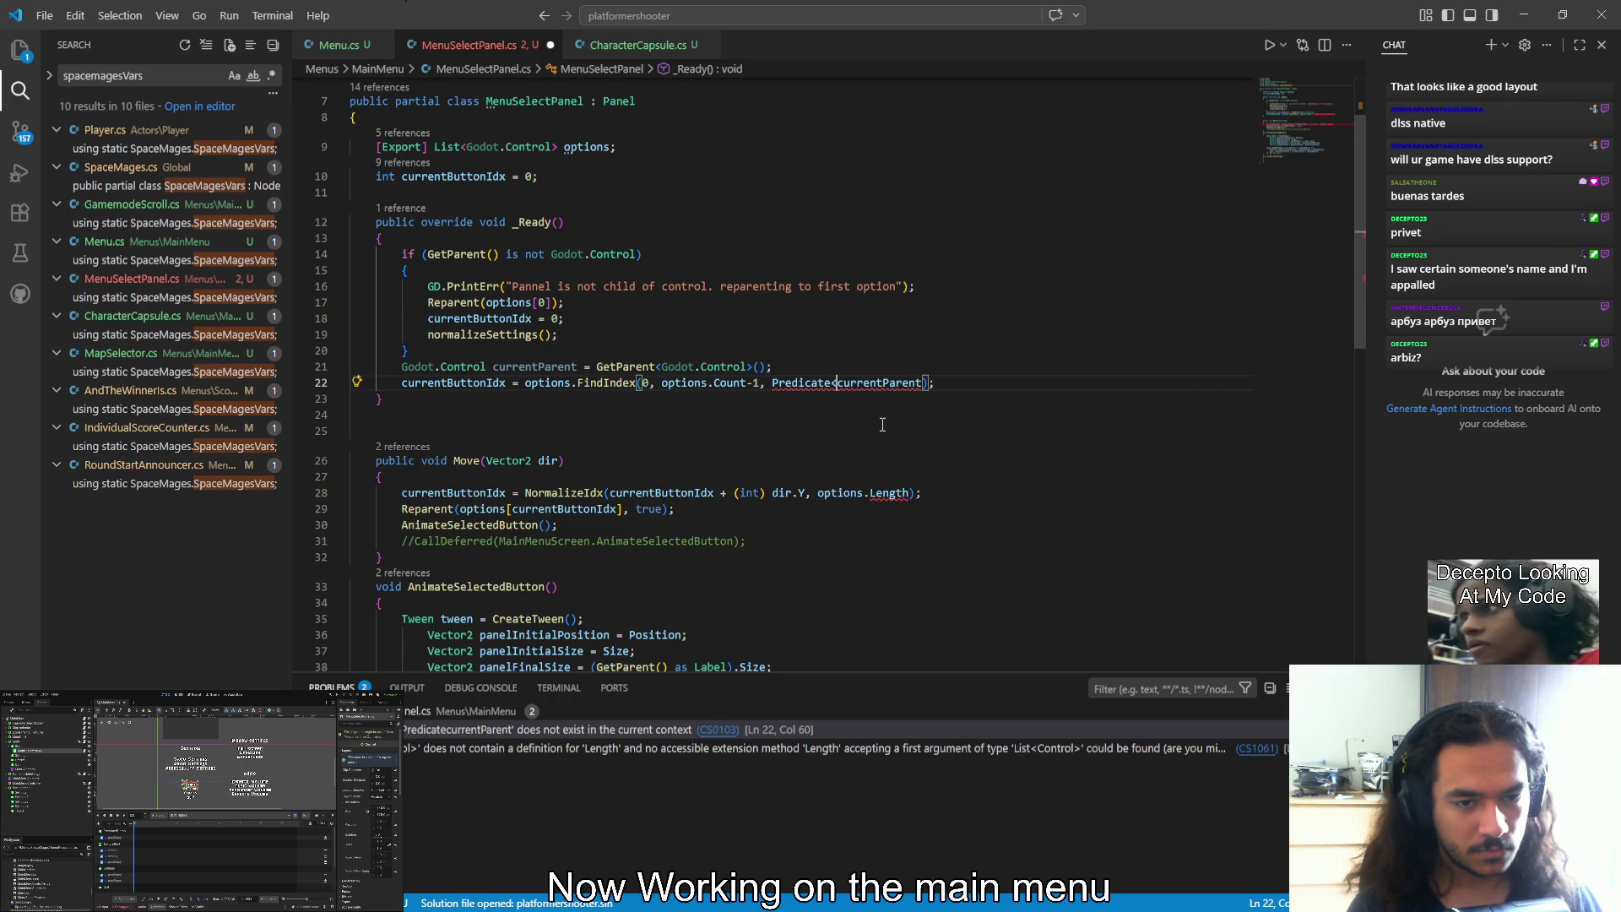
{"action": "type", "text": "<Control>"}
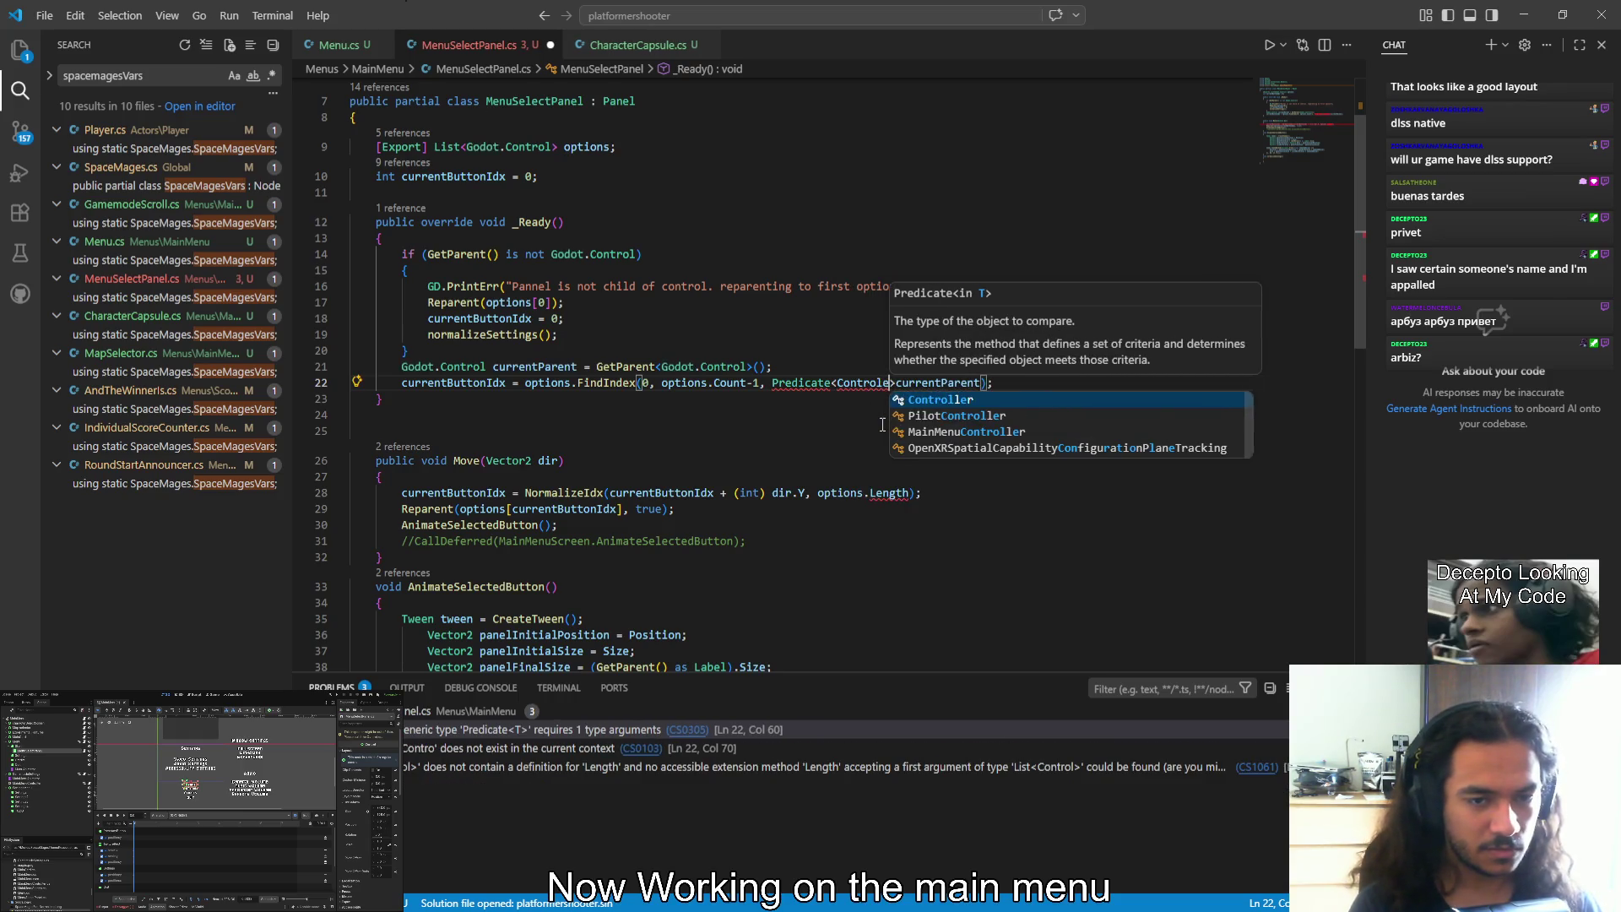
{"action": "key", "text": "Right"}
{"action": "key", "text": "ctrl+shift+Right"}
{"action": "type", "text": "("}
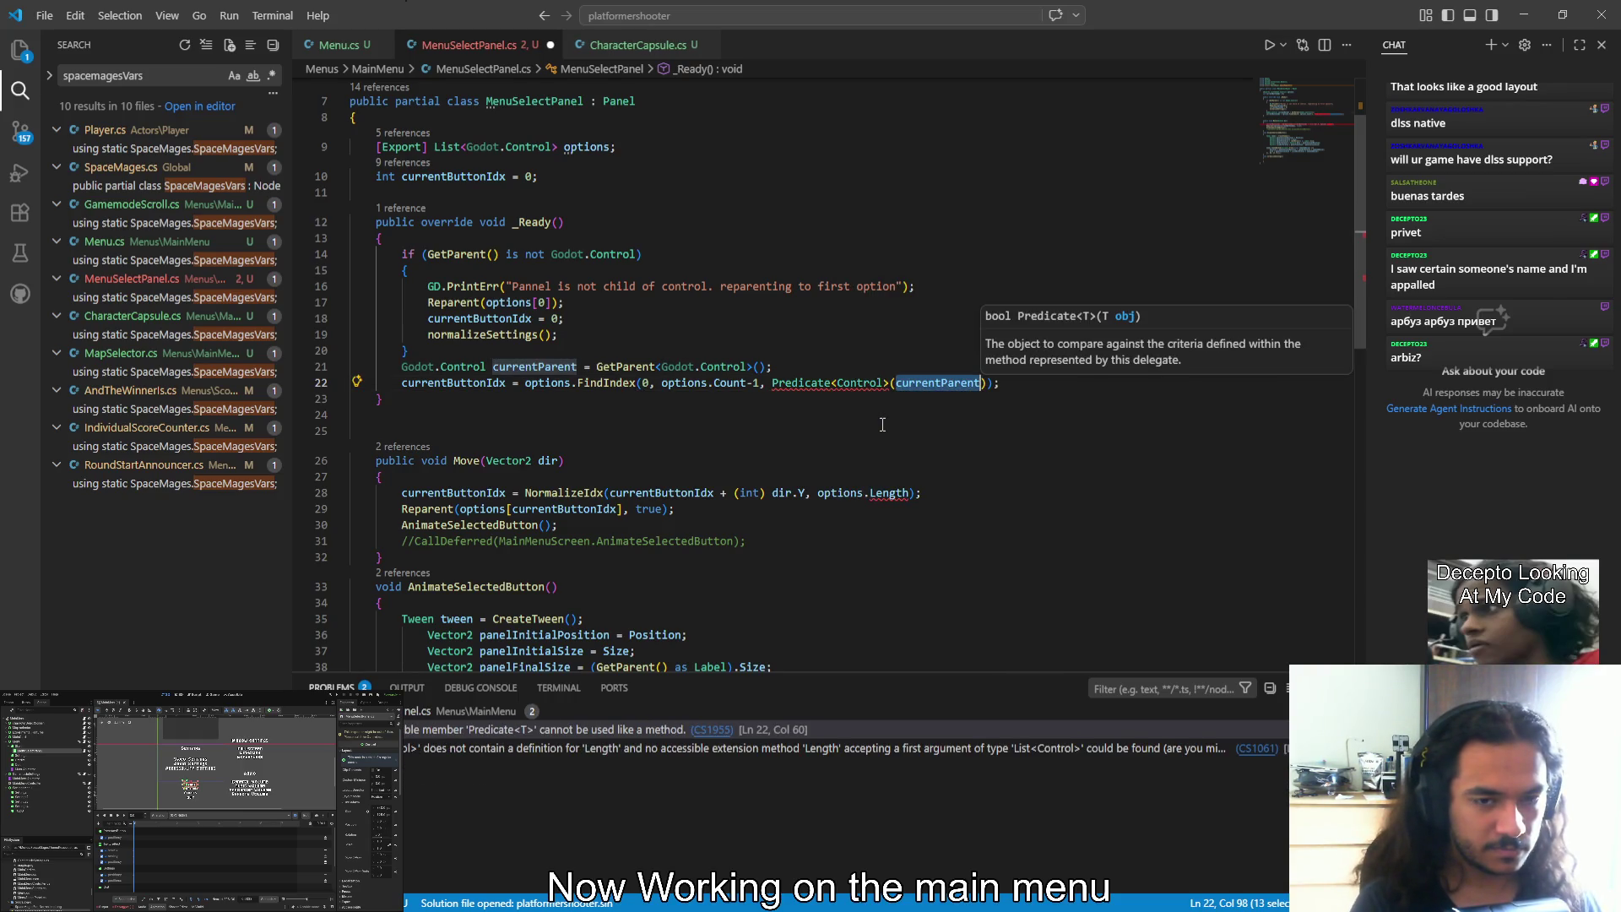
Delete the Predicate<Control> wrapper and the currentParent argument, leaving FindIndex's third argument empty
{"action": "left_click", "coordinate": [882, 425]}
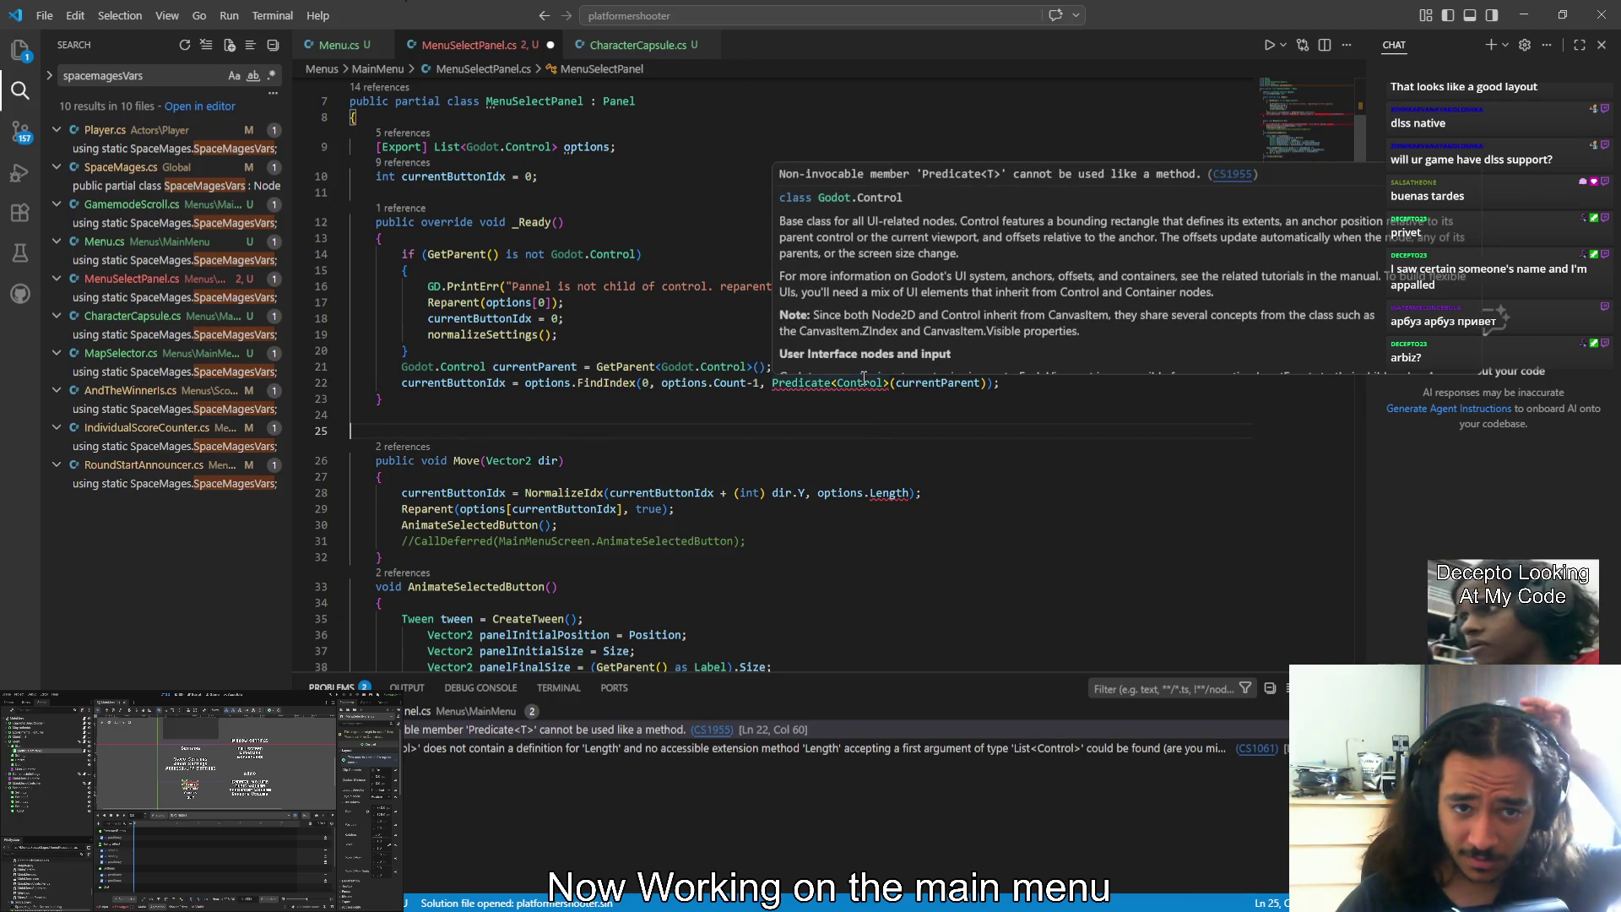
{"action": "key", "text": "Up"}
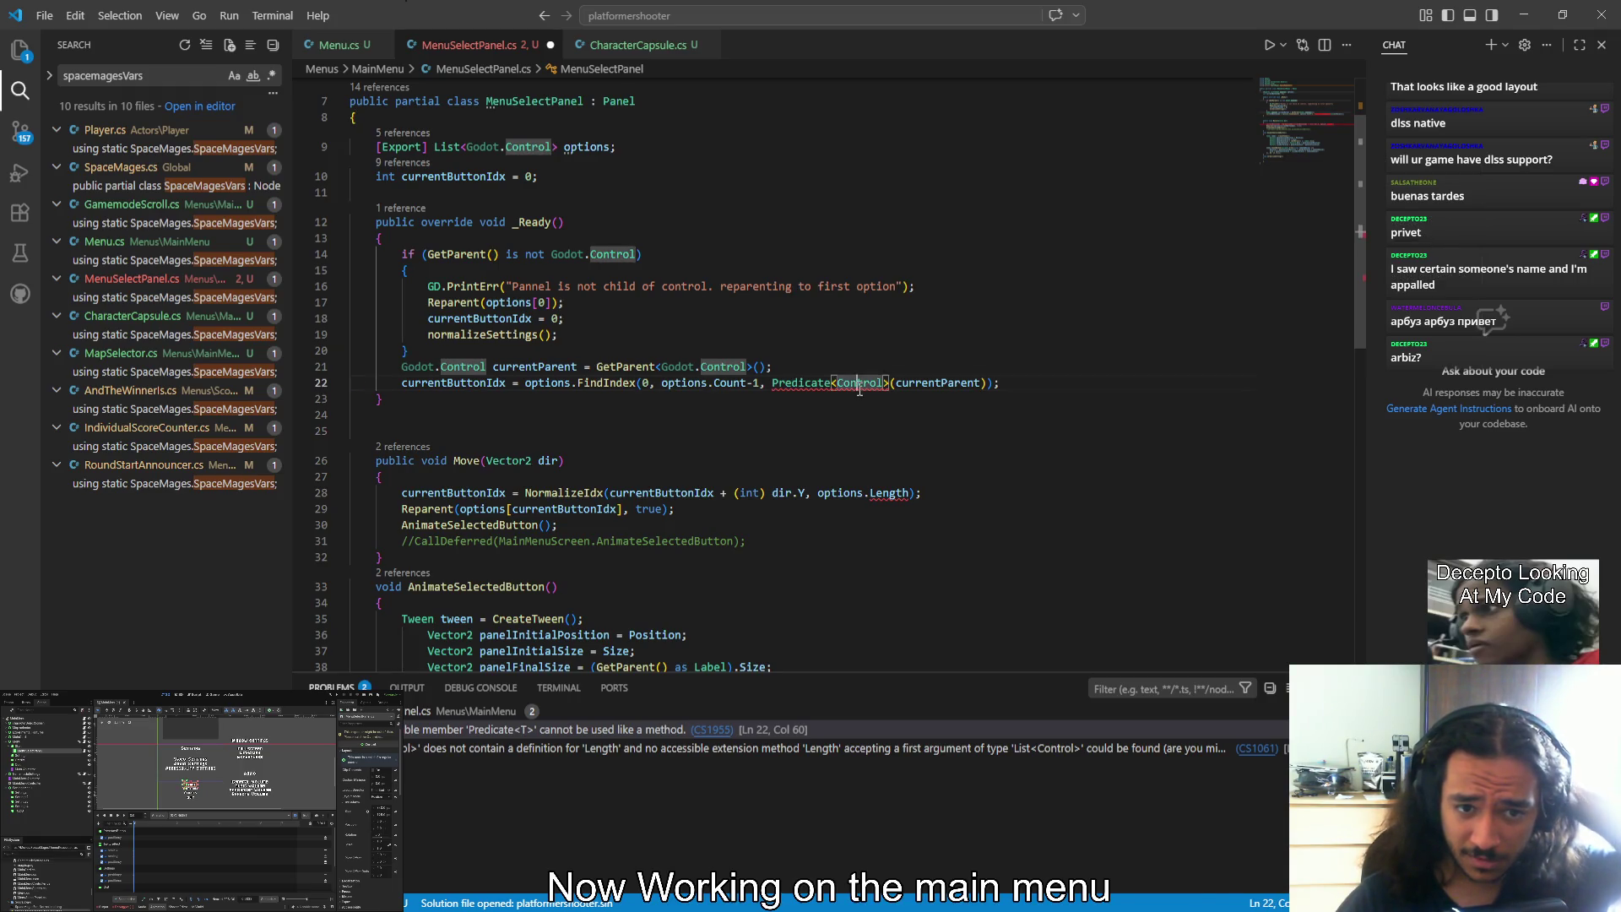
{"action": "left_click_drag", "start_coordinate": [892, 384], "coordinate": [836, 384]}
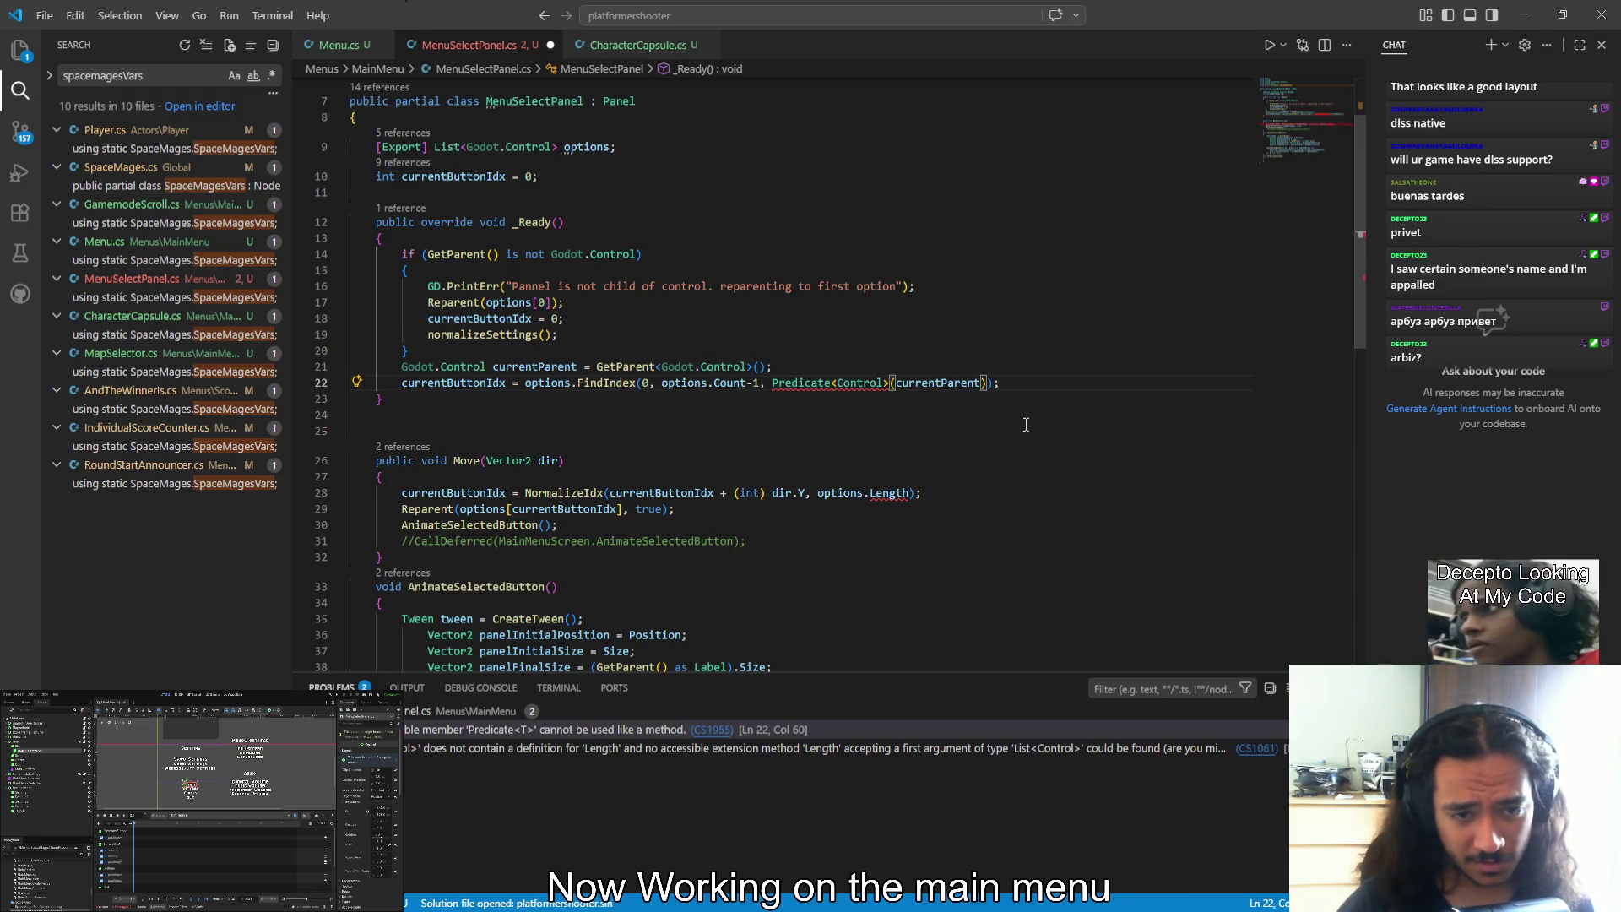
{"action": "key", "text": "ctrl+shift+Left"}
{"action": "key", "text": "ctrl+shift+Left"}
{"action": "key", "text": "BackSpace"}
{"action": "key", "text": "ctrl+shift+Right"}
{"action": "key", "text": "ctrl+shift+Right"}
{"action": "key", "text": "BackSpace"}
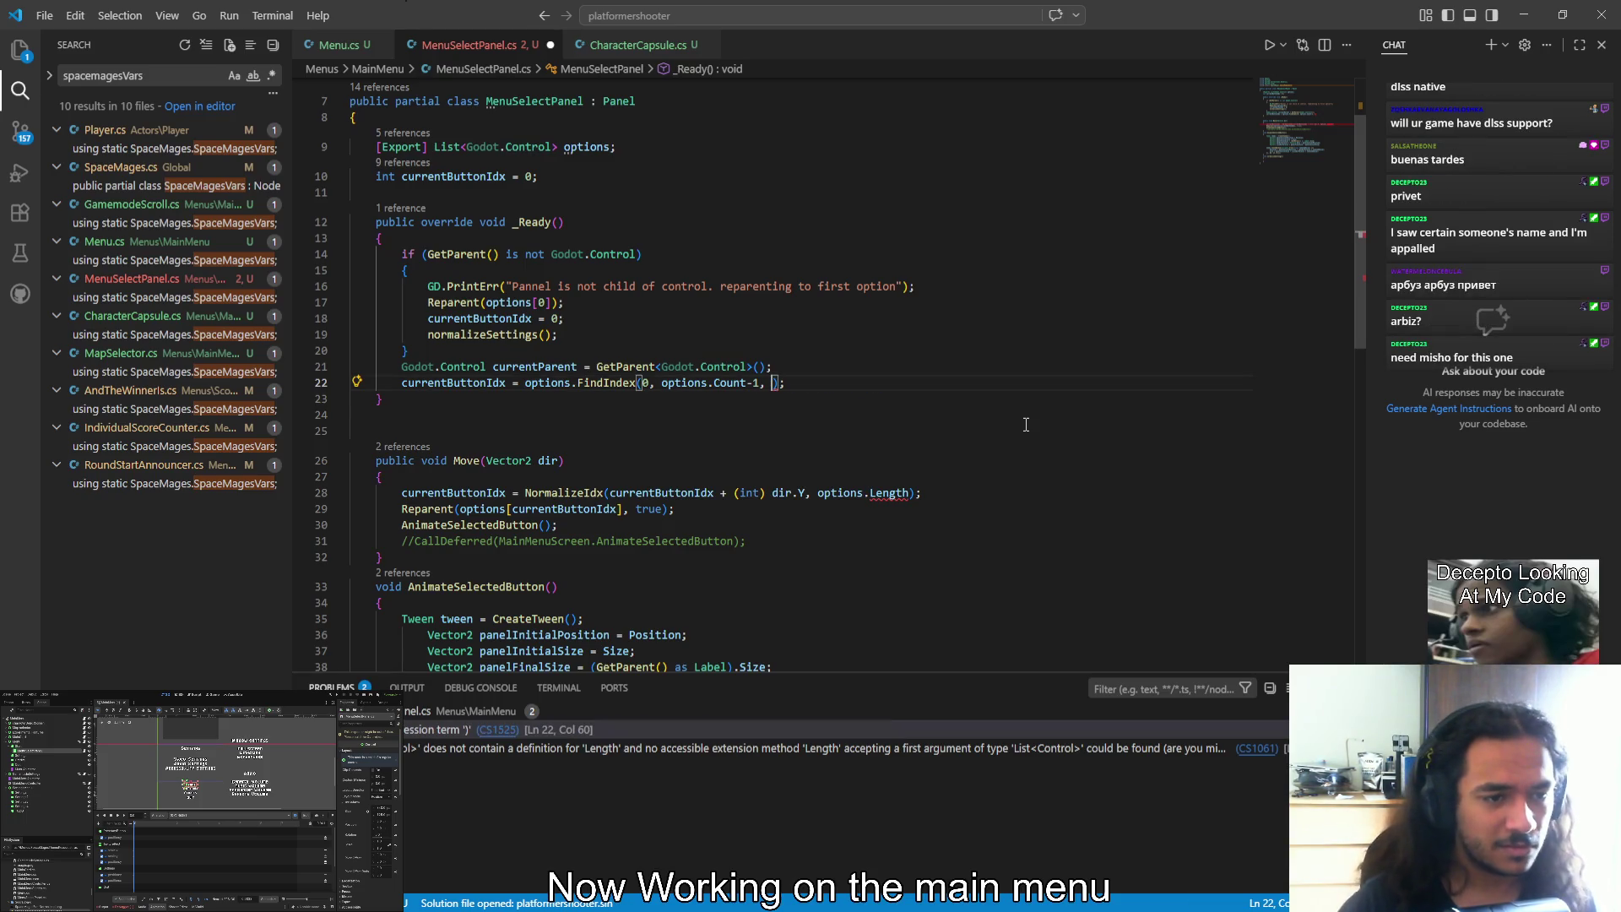
{"action": "mouse_move", "coordinate": [617, 379]}
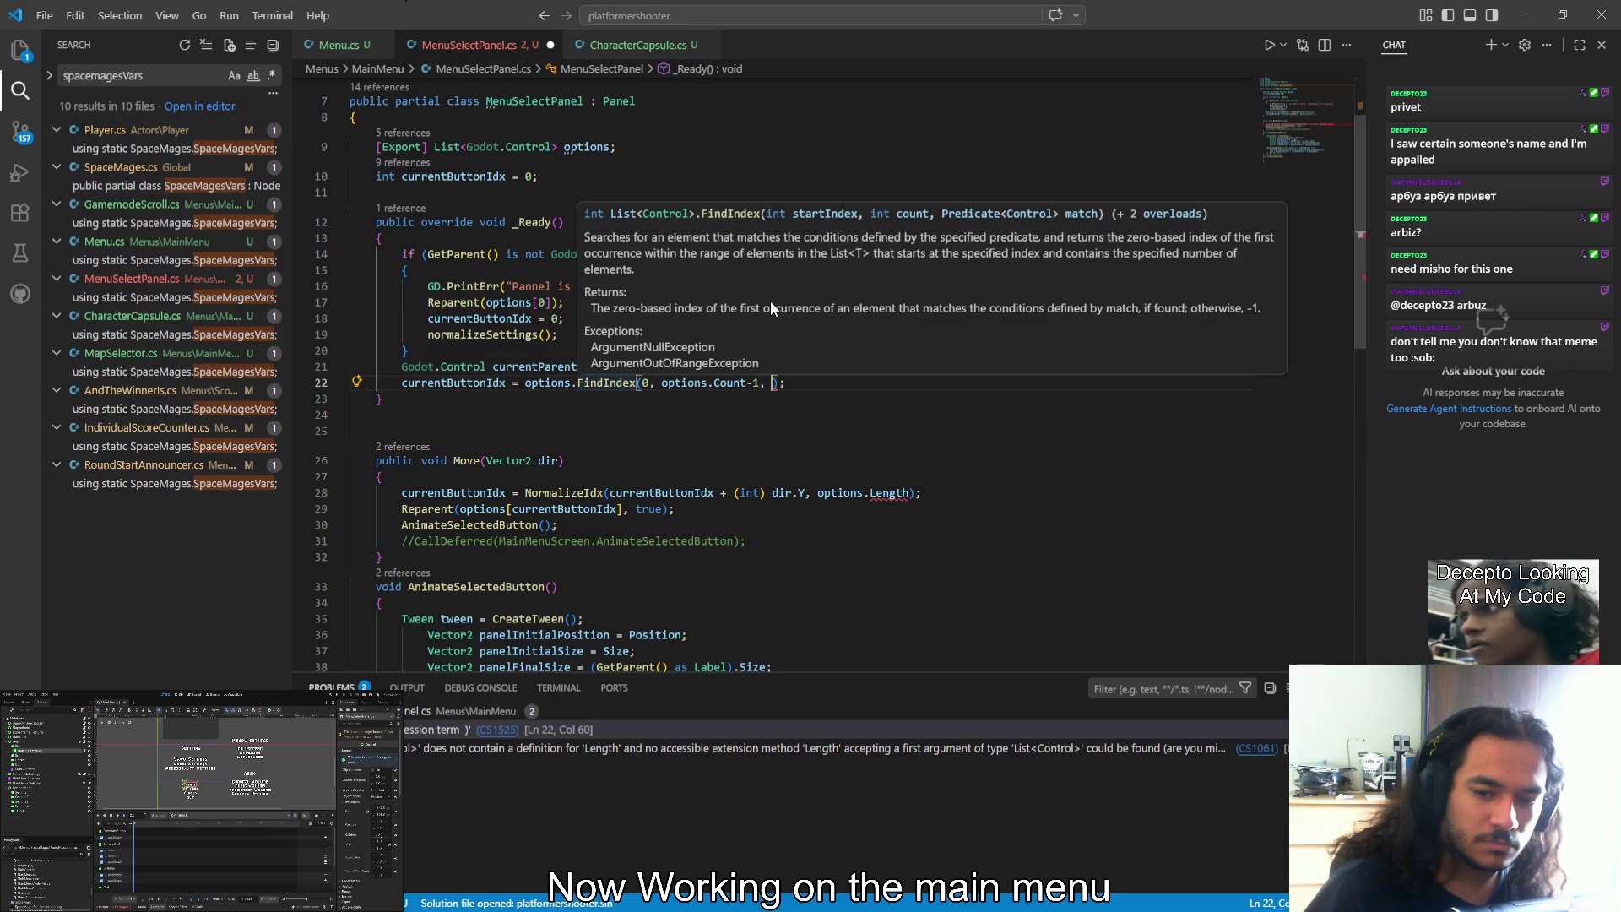
Inspect the Predicate parameter in the FindIndex signature documentation, then dismiss it
{"action": "double_click", "coordinate": [969, 214]}
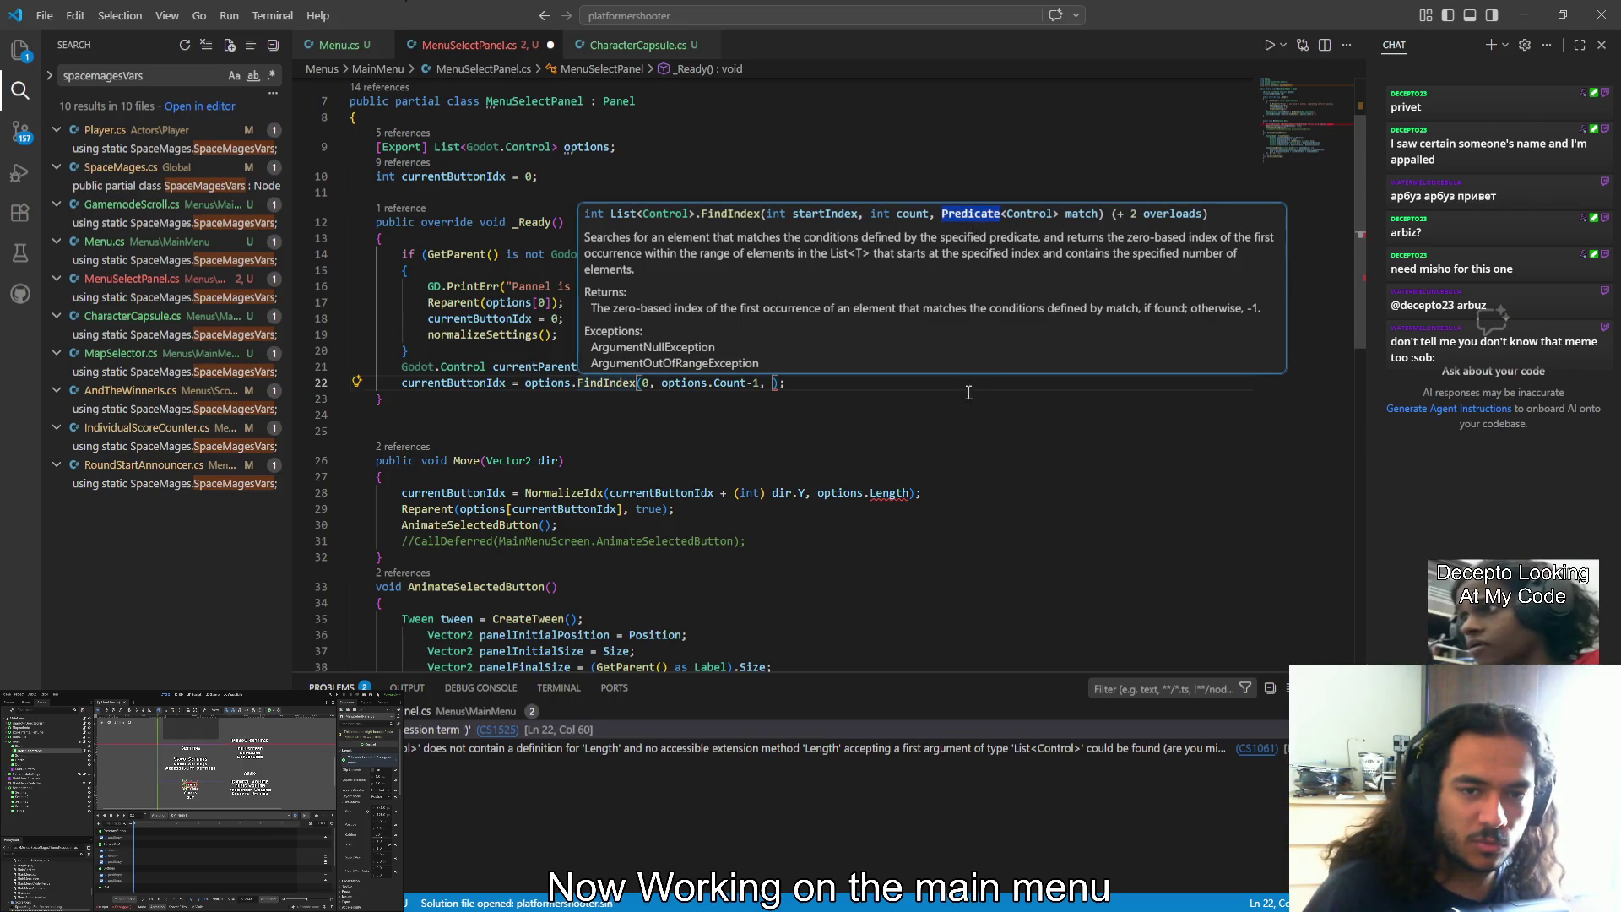
{"action": "left_click", "coordinate": [983, 426]}
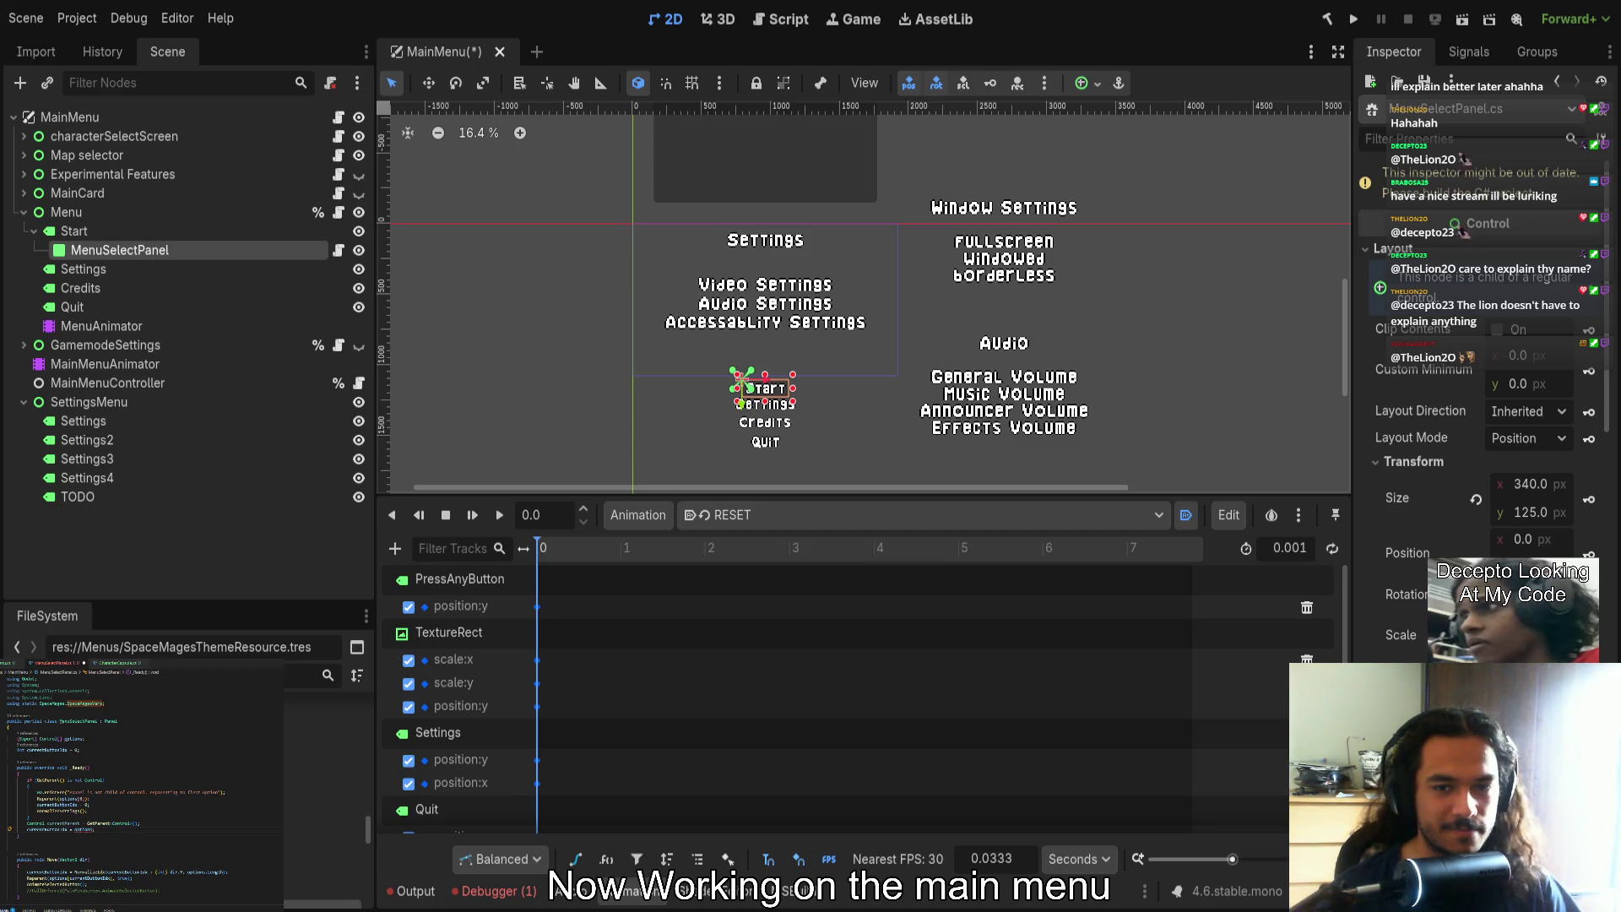
Check where options is used, then jump to the SpaceMagesVars definition in SpaceMages.cs
{"action": "left_click", "coordinate": [83, 829]}
{"action": "left_click", "coordinate": [82, 842]}
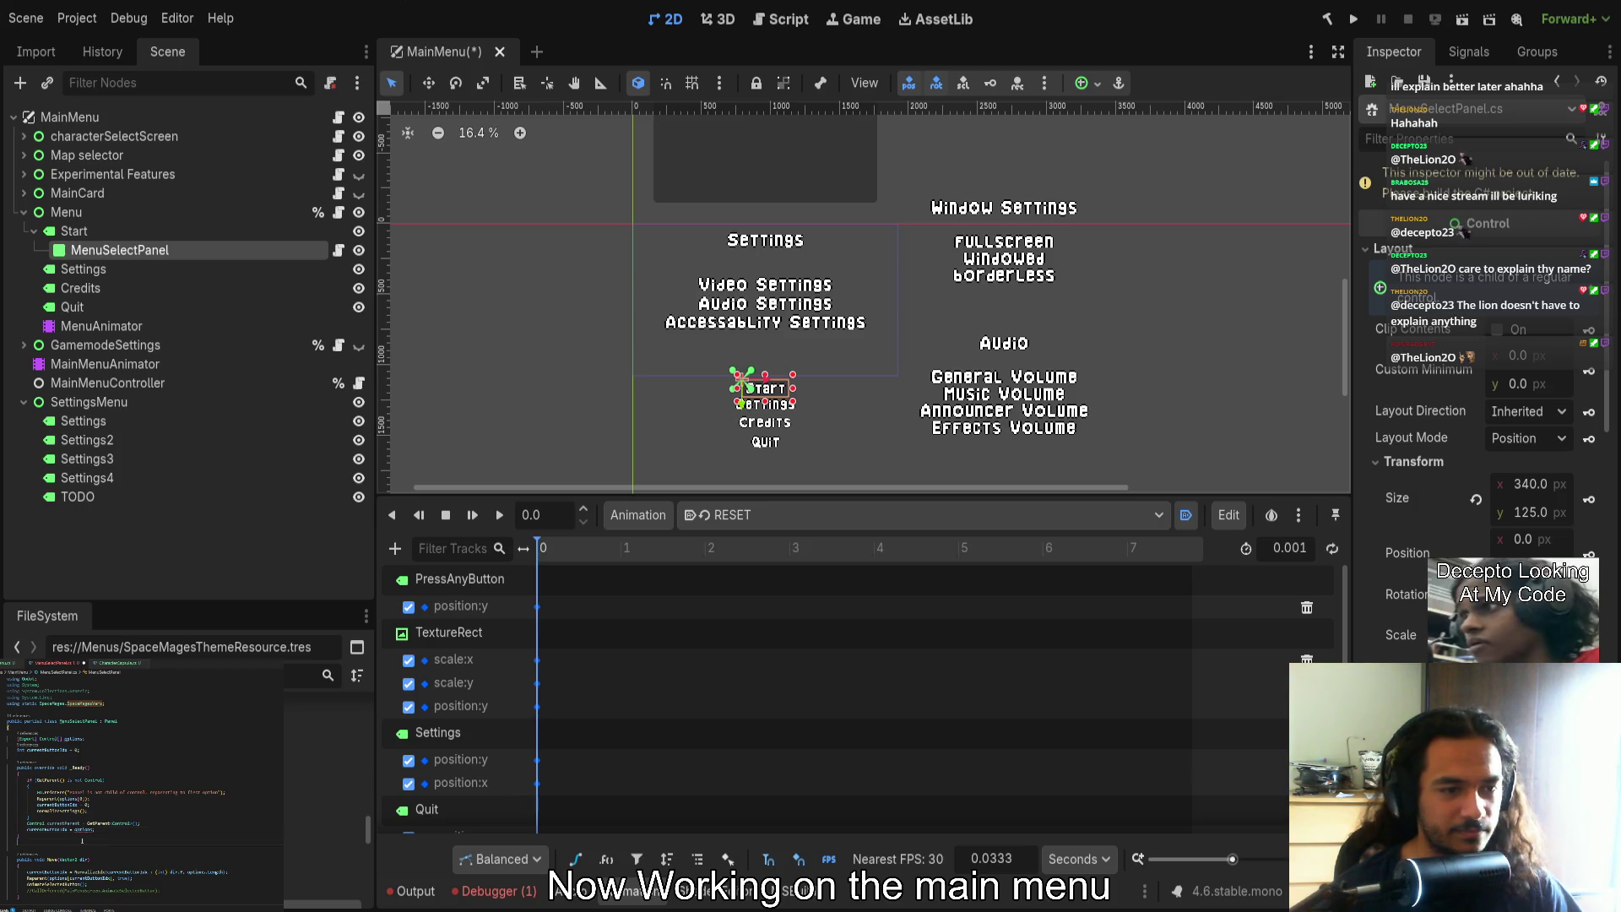
{"action": "left_click", "coordinate": [69, 705], "text": "ctrl"}
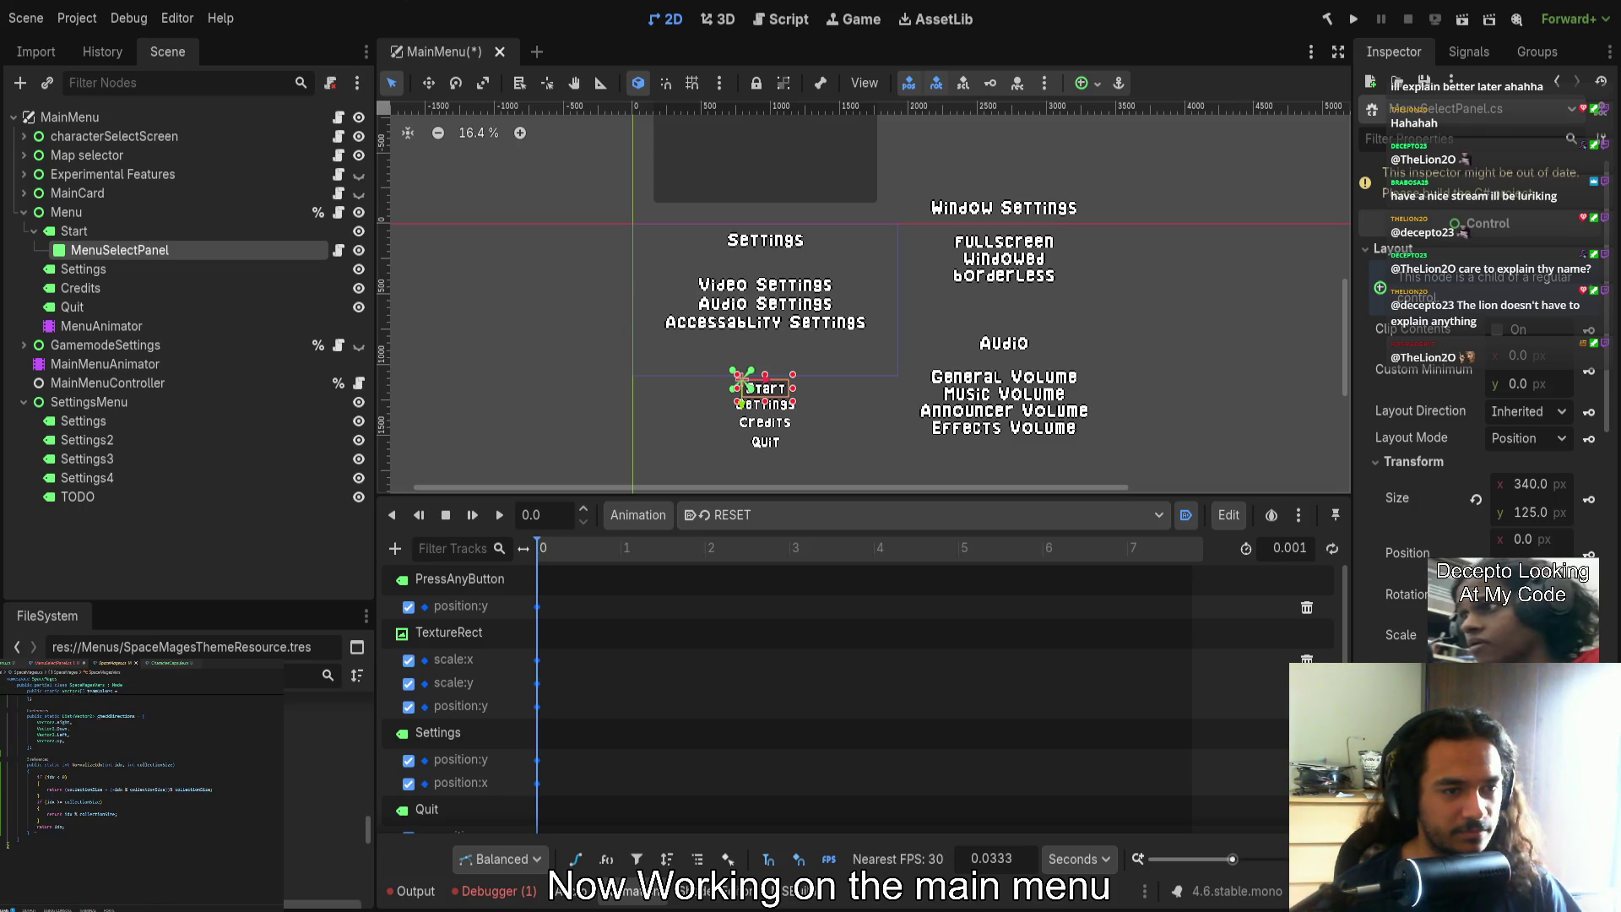
Draft a static FindIndex helper in SpaceMagesVars.cs, then undo it and return to MenuSelectPanel.cs
{"action": "type", "text": "public "}
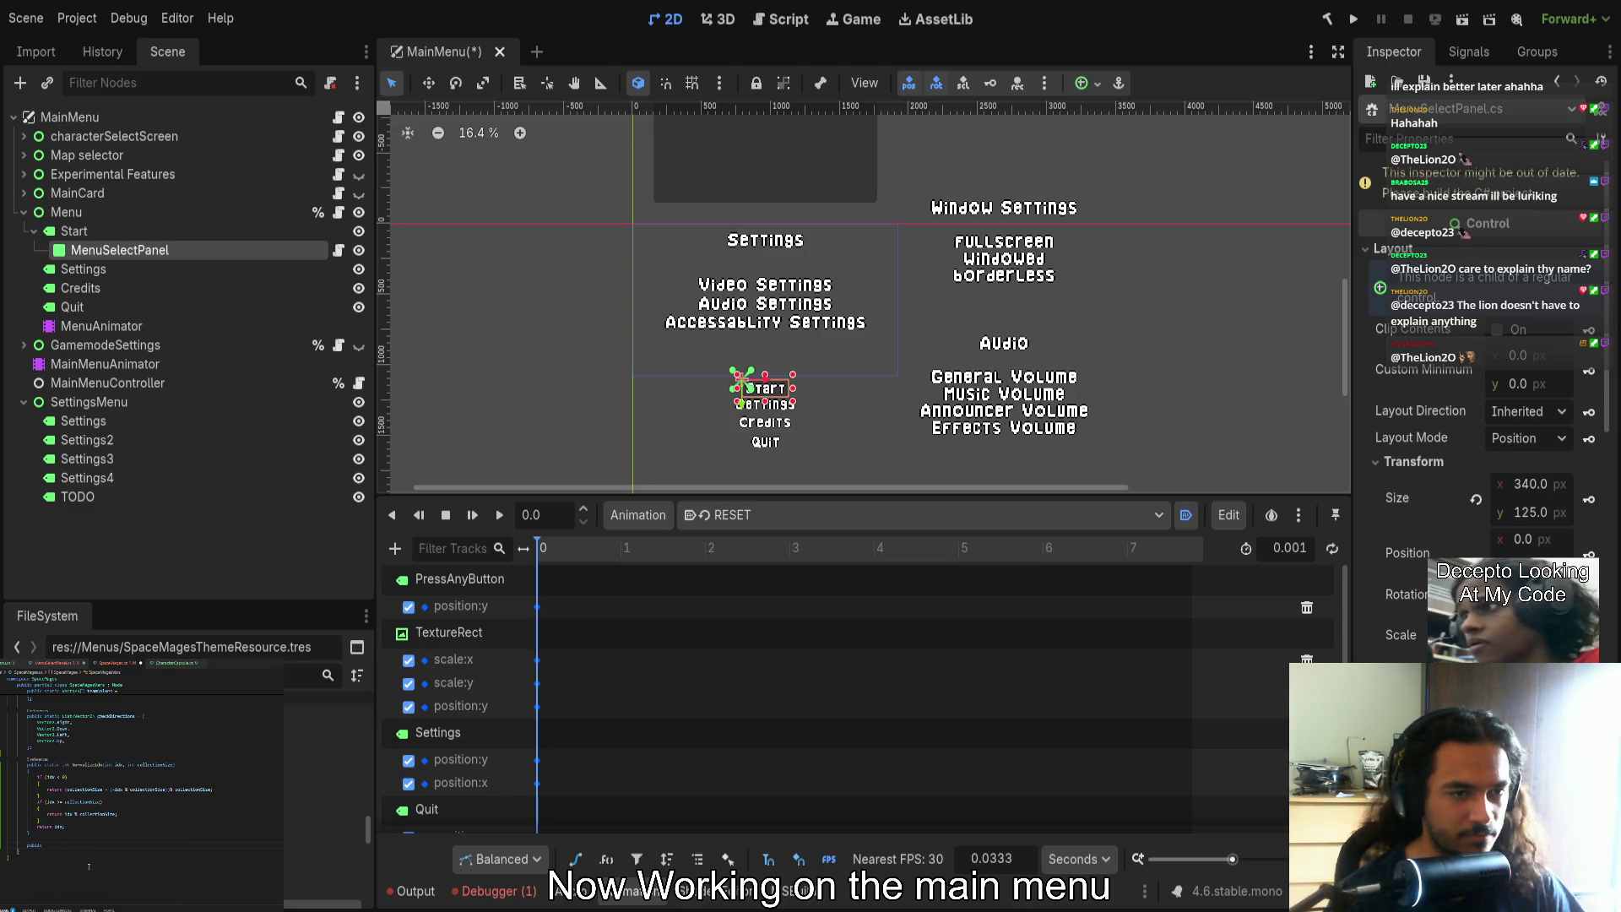
{"action": "type", "text": "stati"}
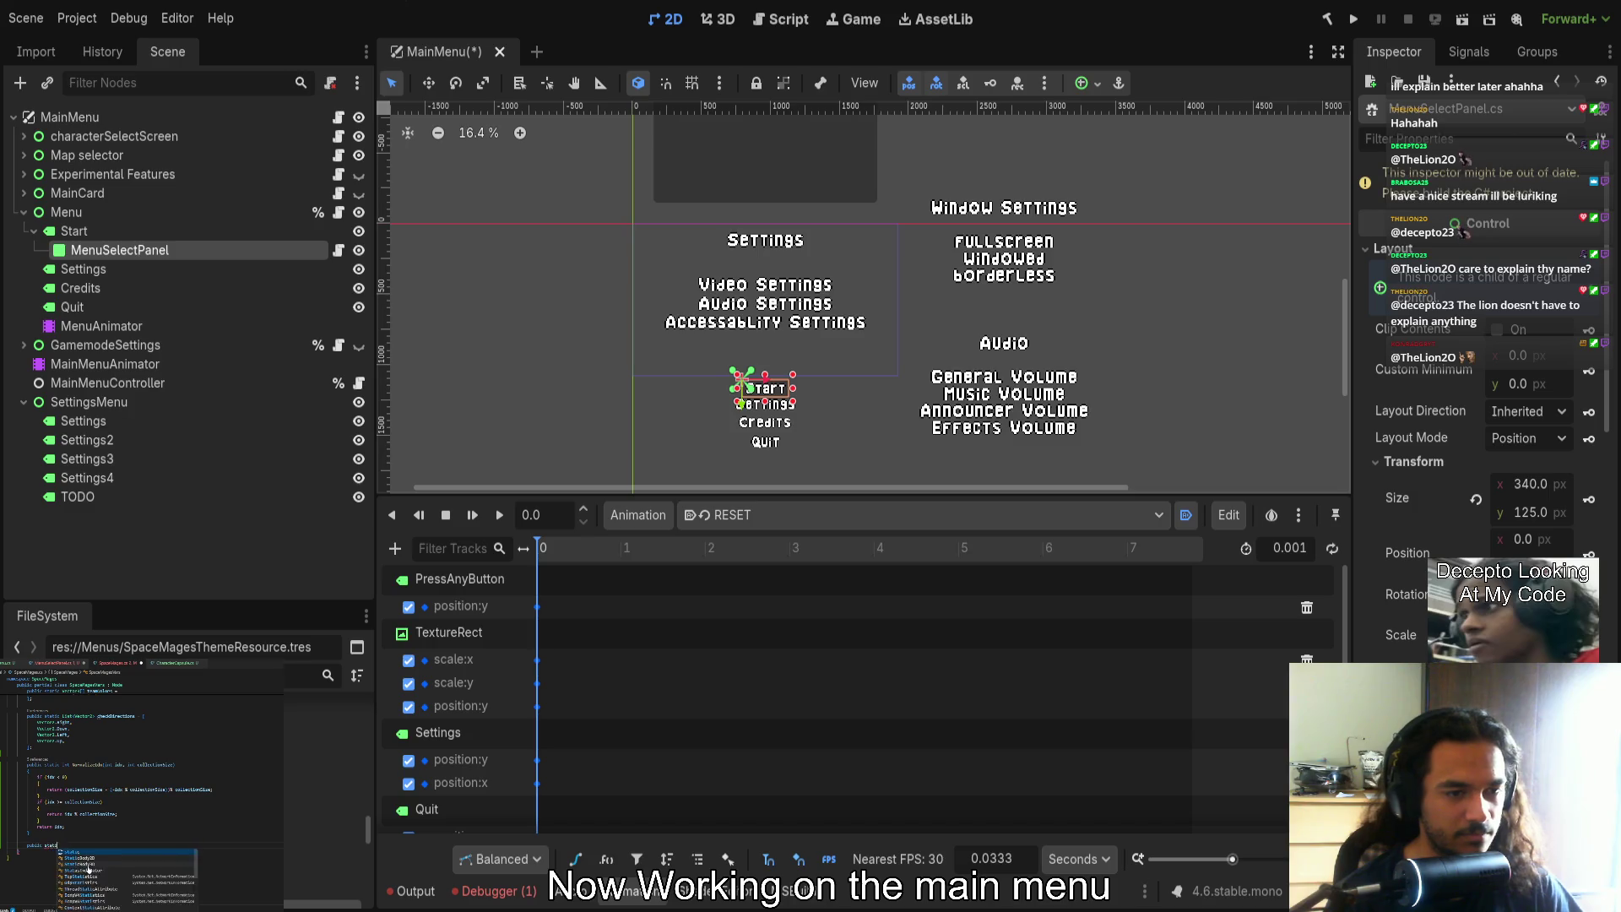
{"action": "type", "text": "c int"}
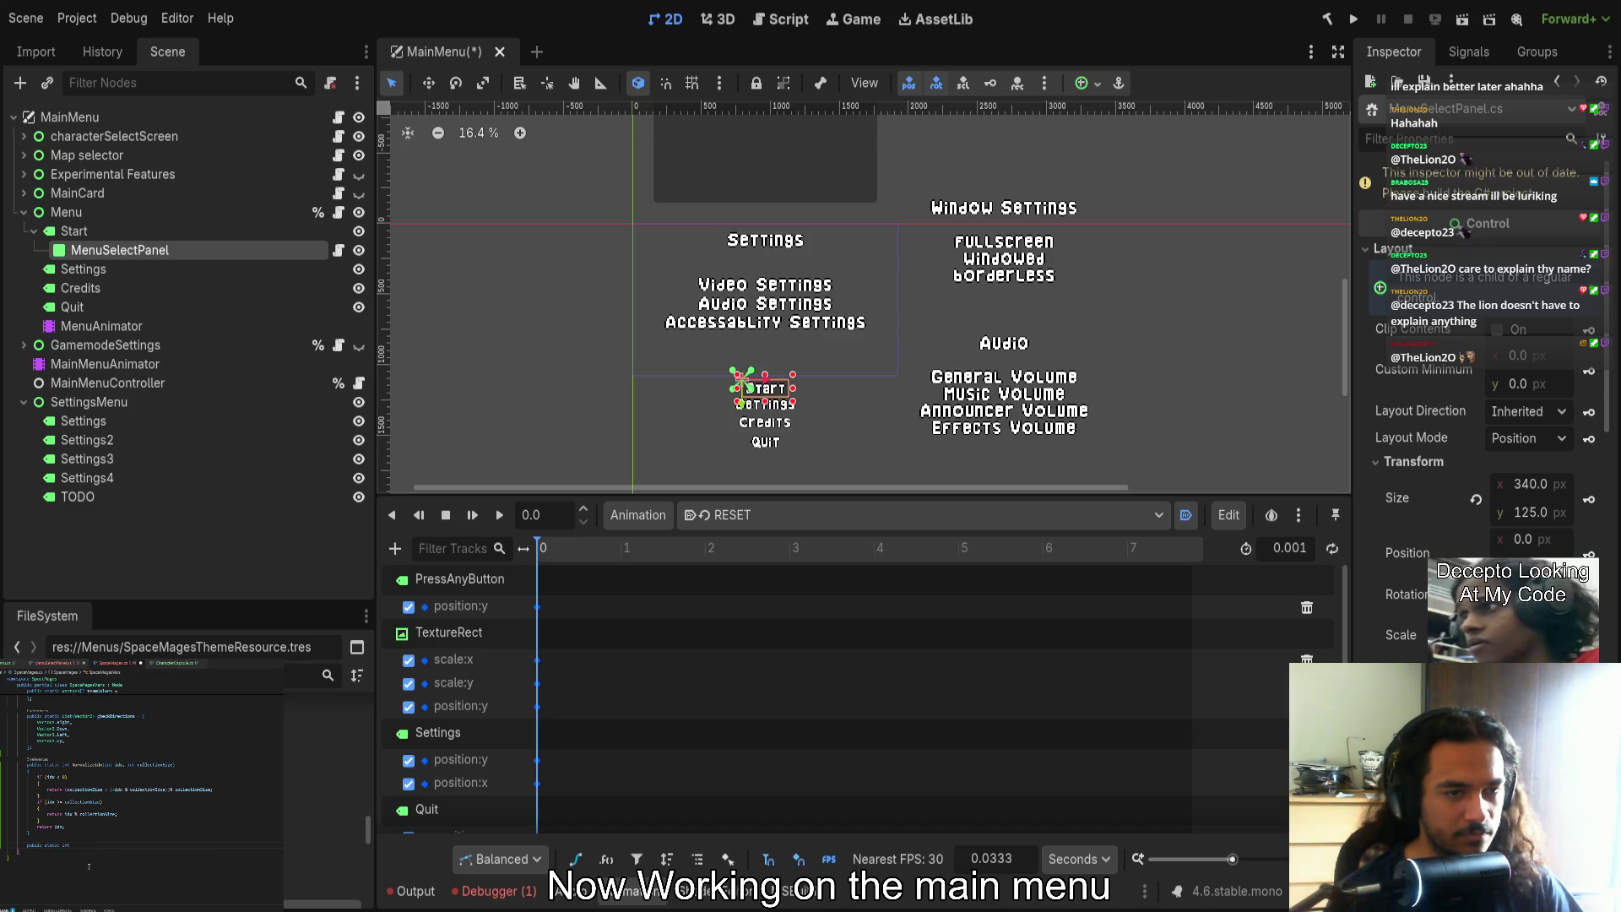
{"action": "type", "text": " Inf"}
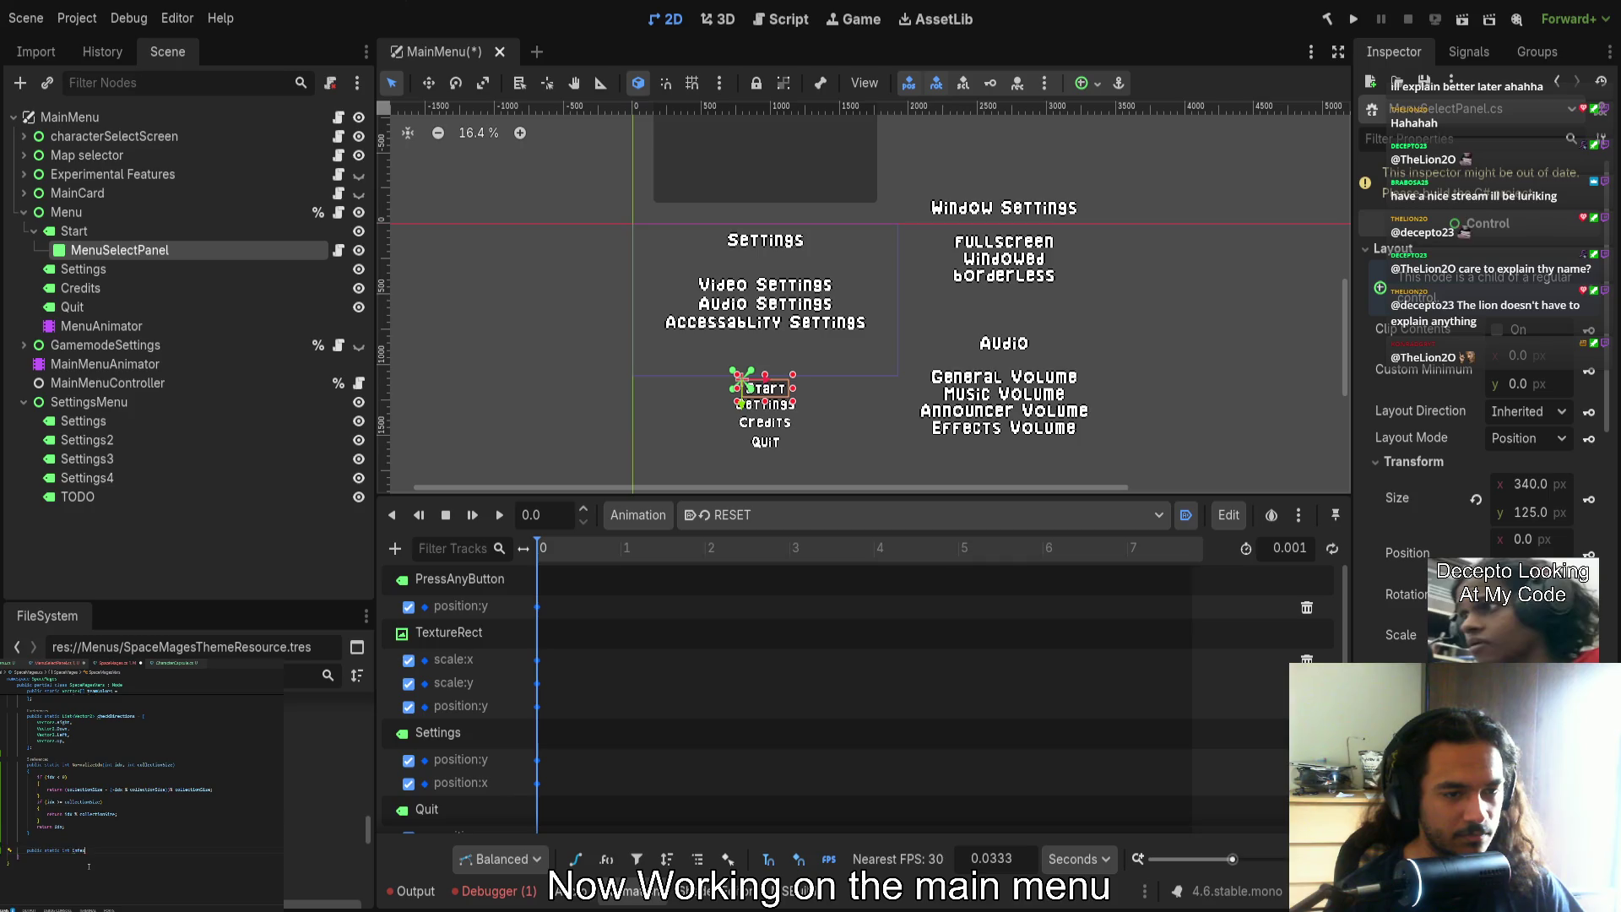
{"action": "type", "text": "i;"}
{"action": "type", "text": "FindIndex("}
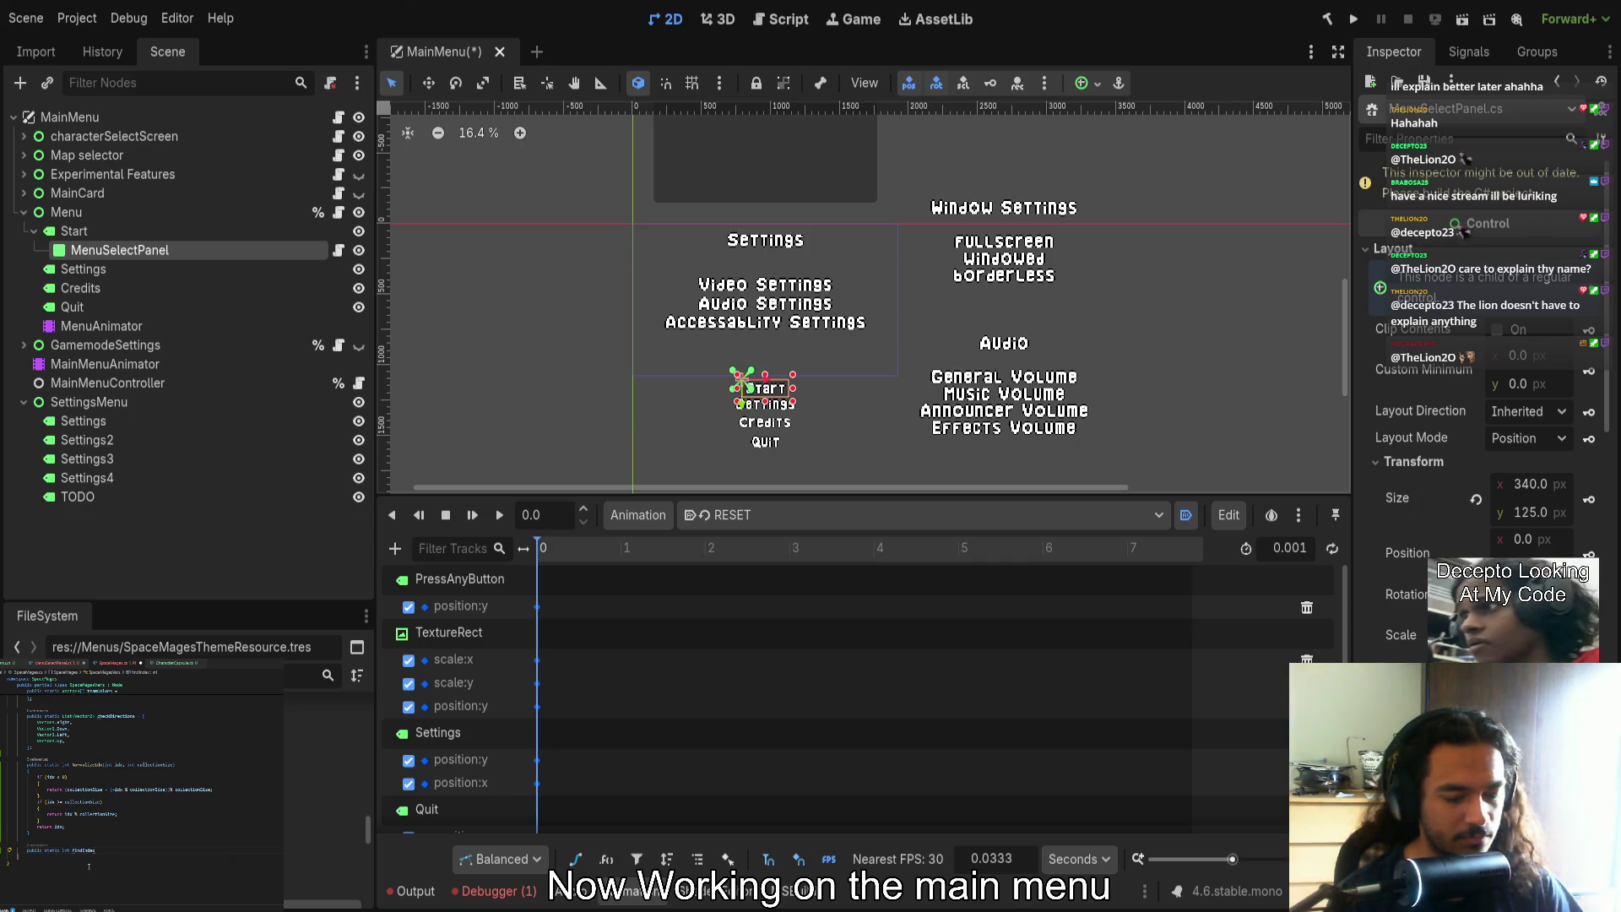
{"action": "type", "text": ")"}
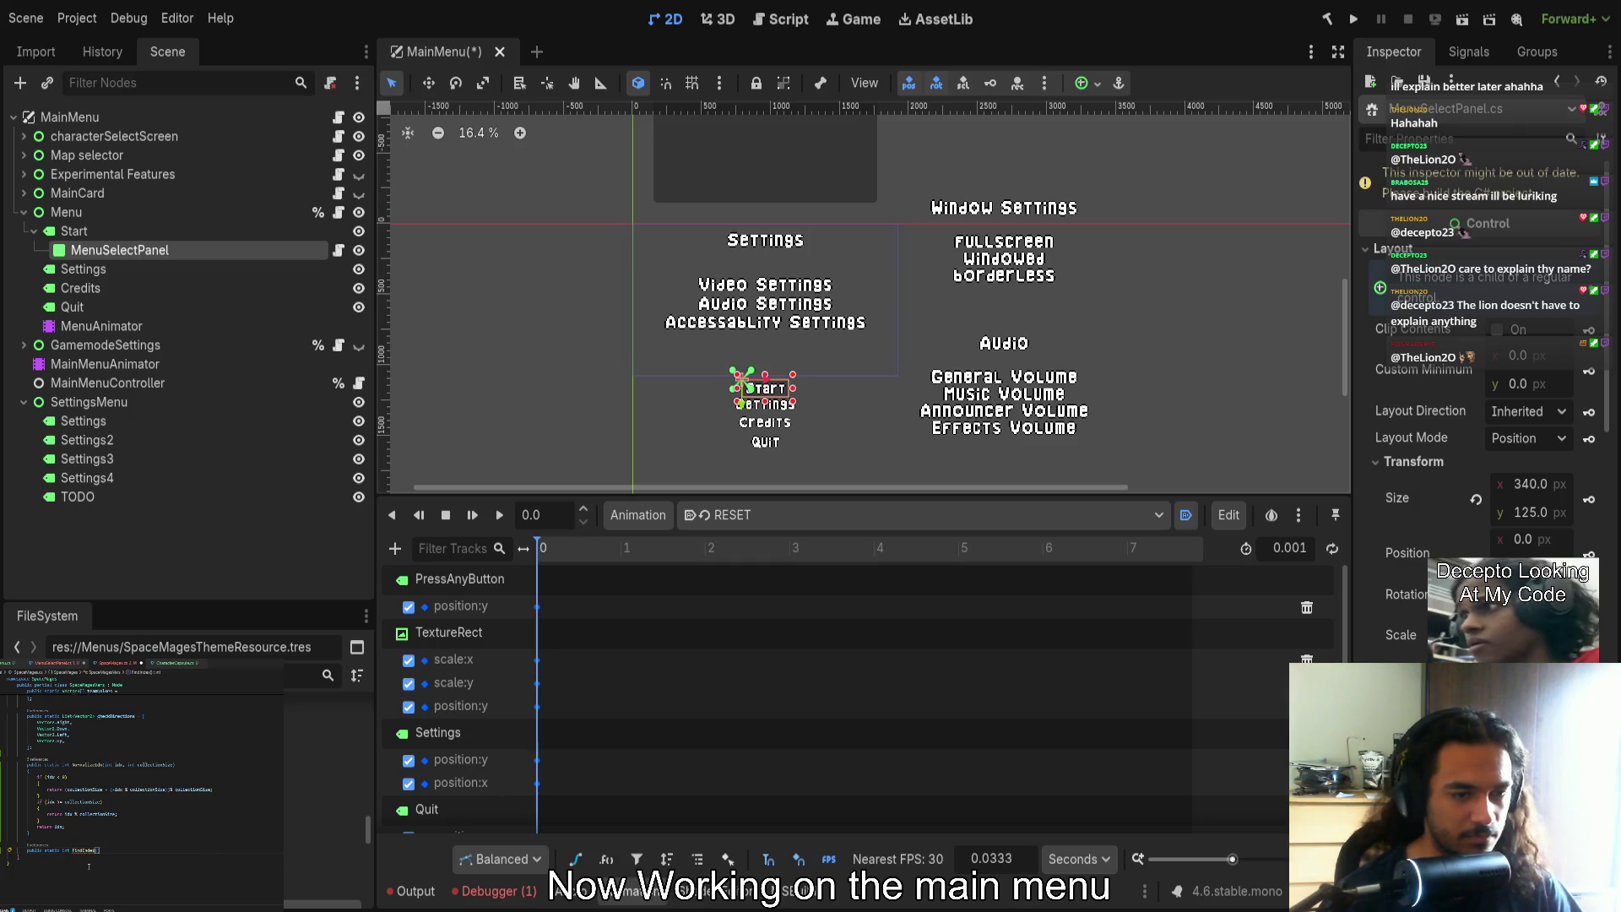
{"action": "type", "text": "int idx"}
{"action": "key", "text": "BackSpace"}
{"action": "key", "text": "BackSpace"}
{"action": "key", "text": "BackSpace"}
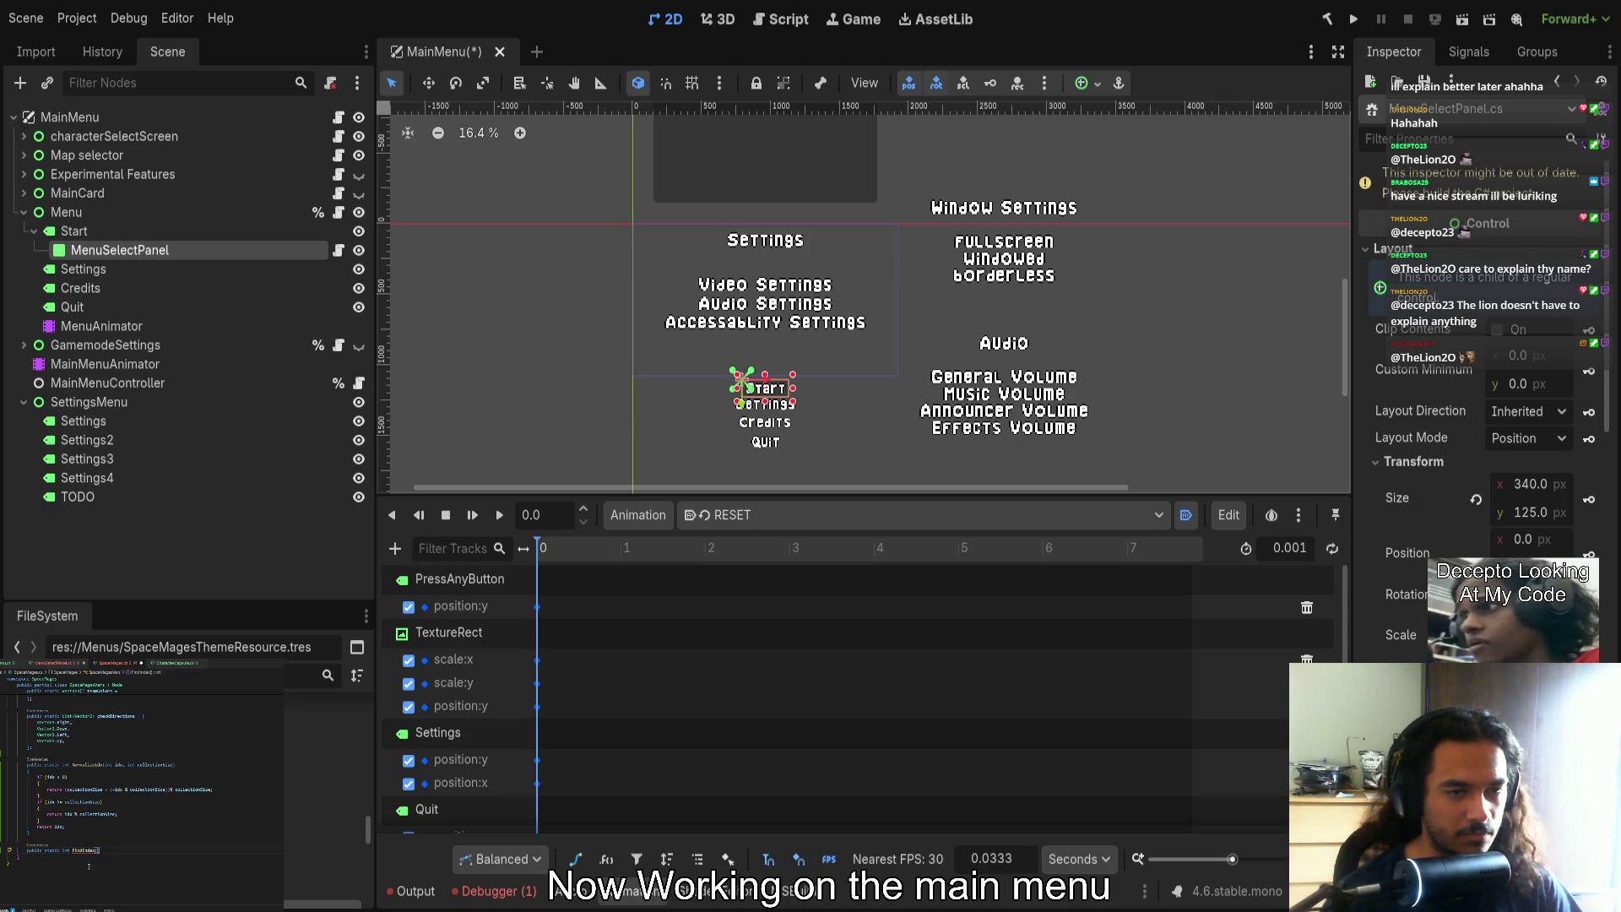
{"action": "type", "text": "Array"}
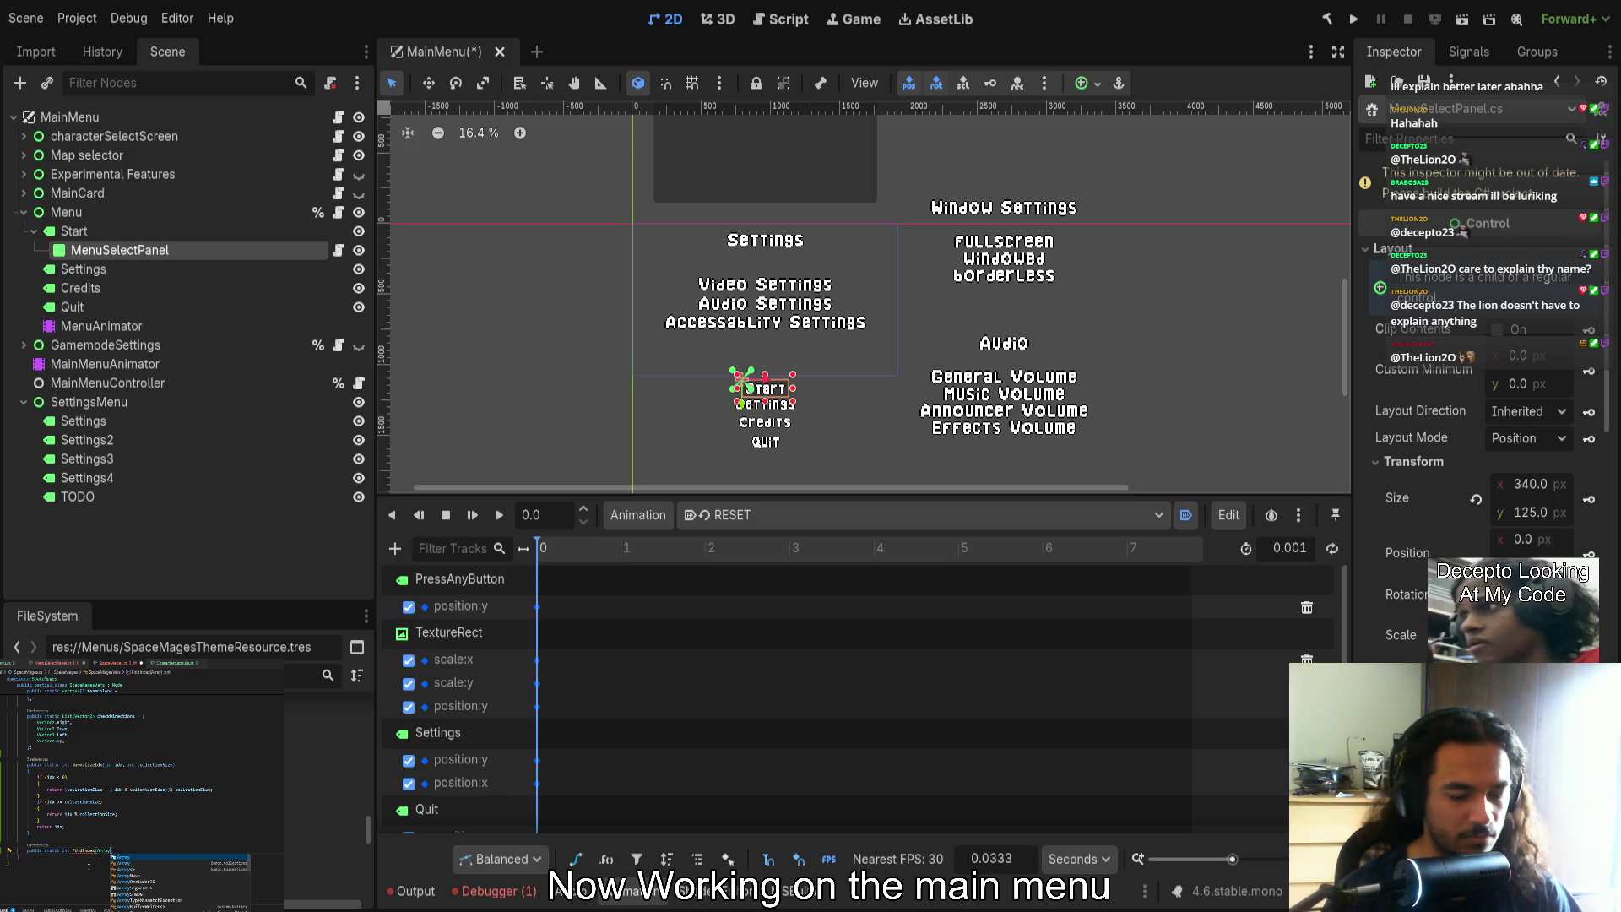
{"action": "type", "text": ", "}
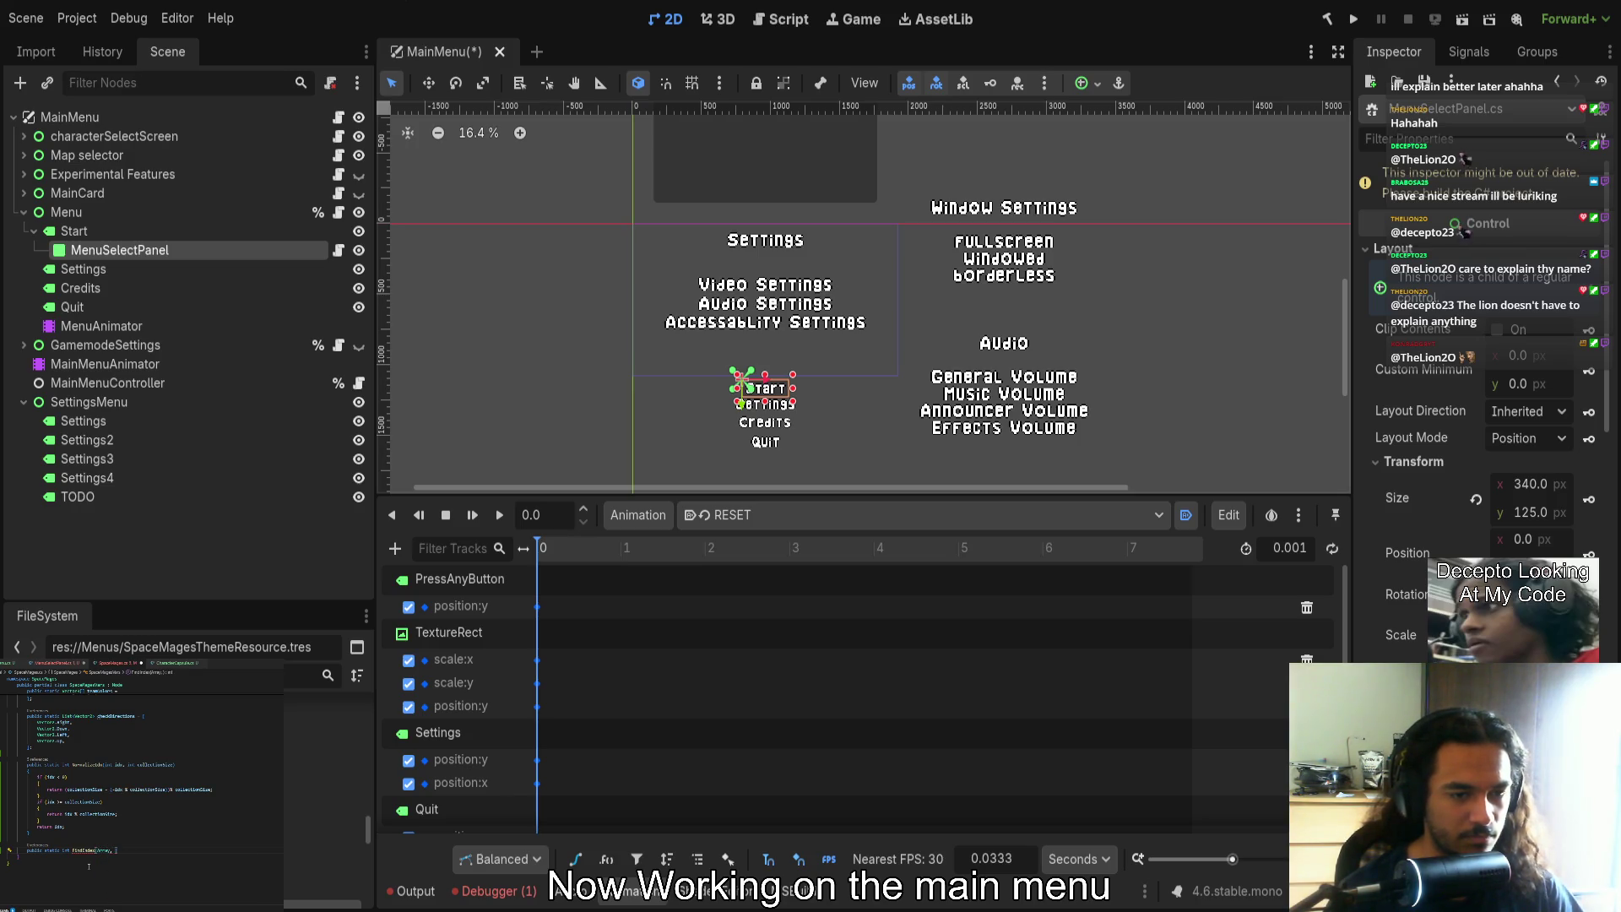
{"action": "type", "text": "array"}
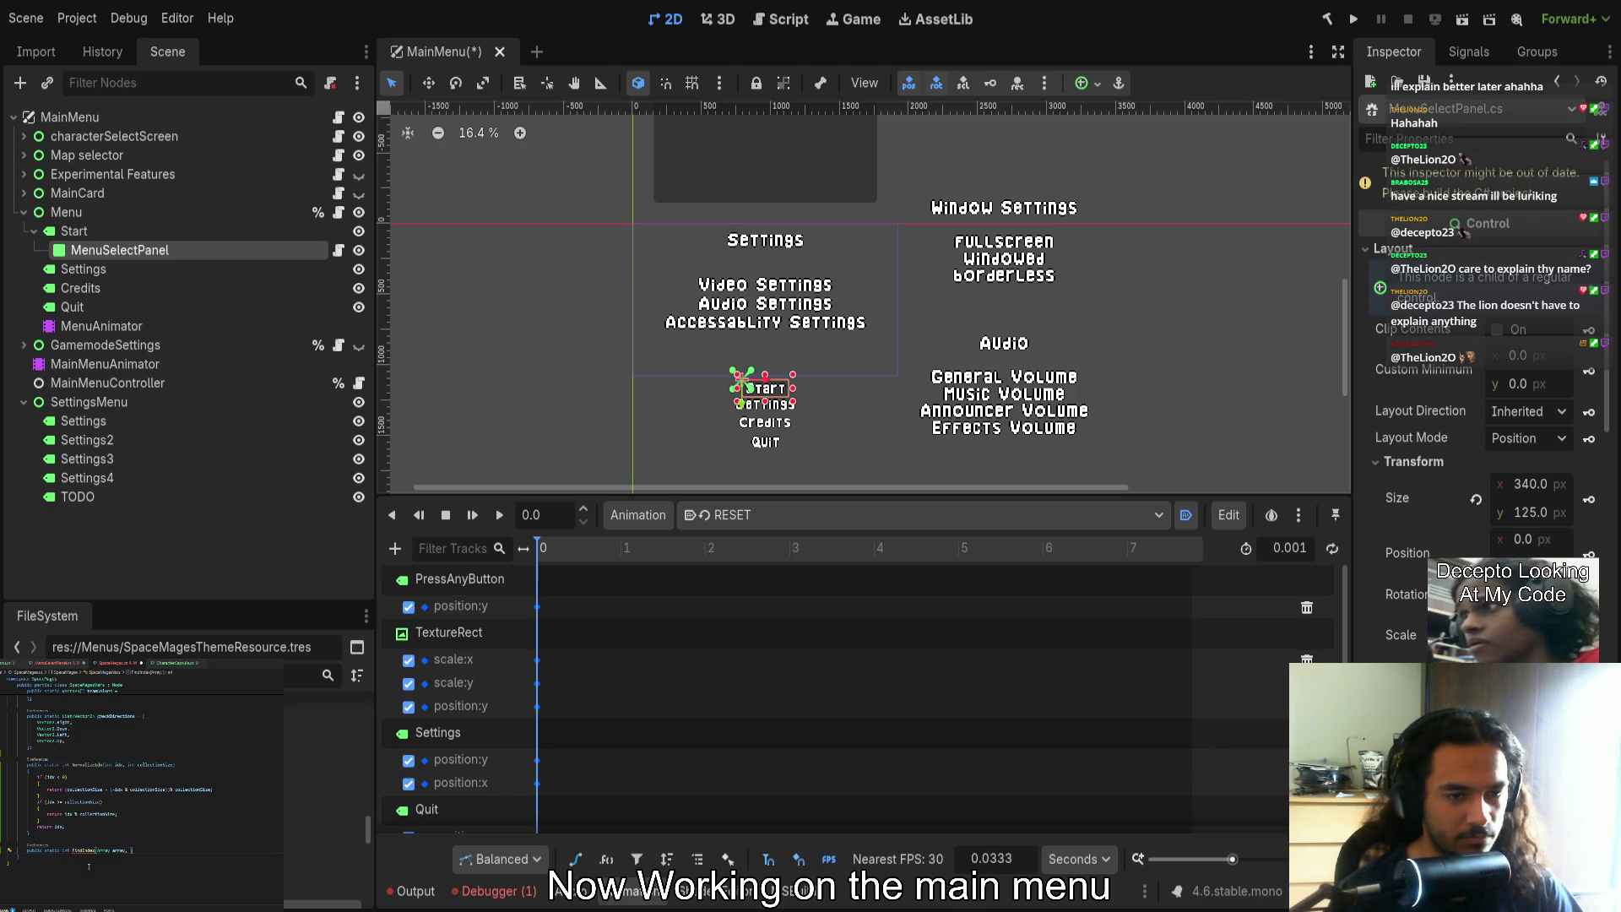
{"action": "type", "text": "var"}
{"action": "key", "text": "BackSpace"}
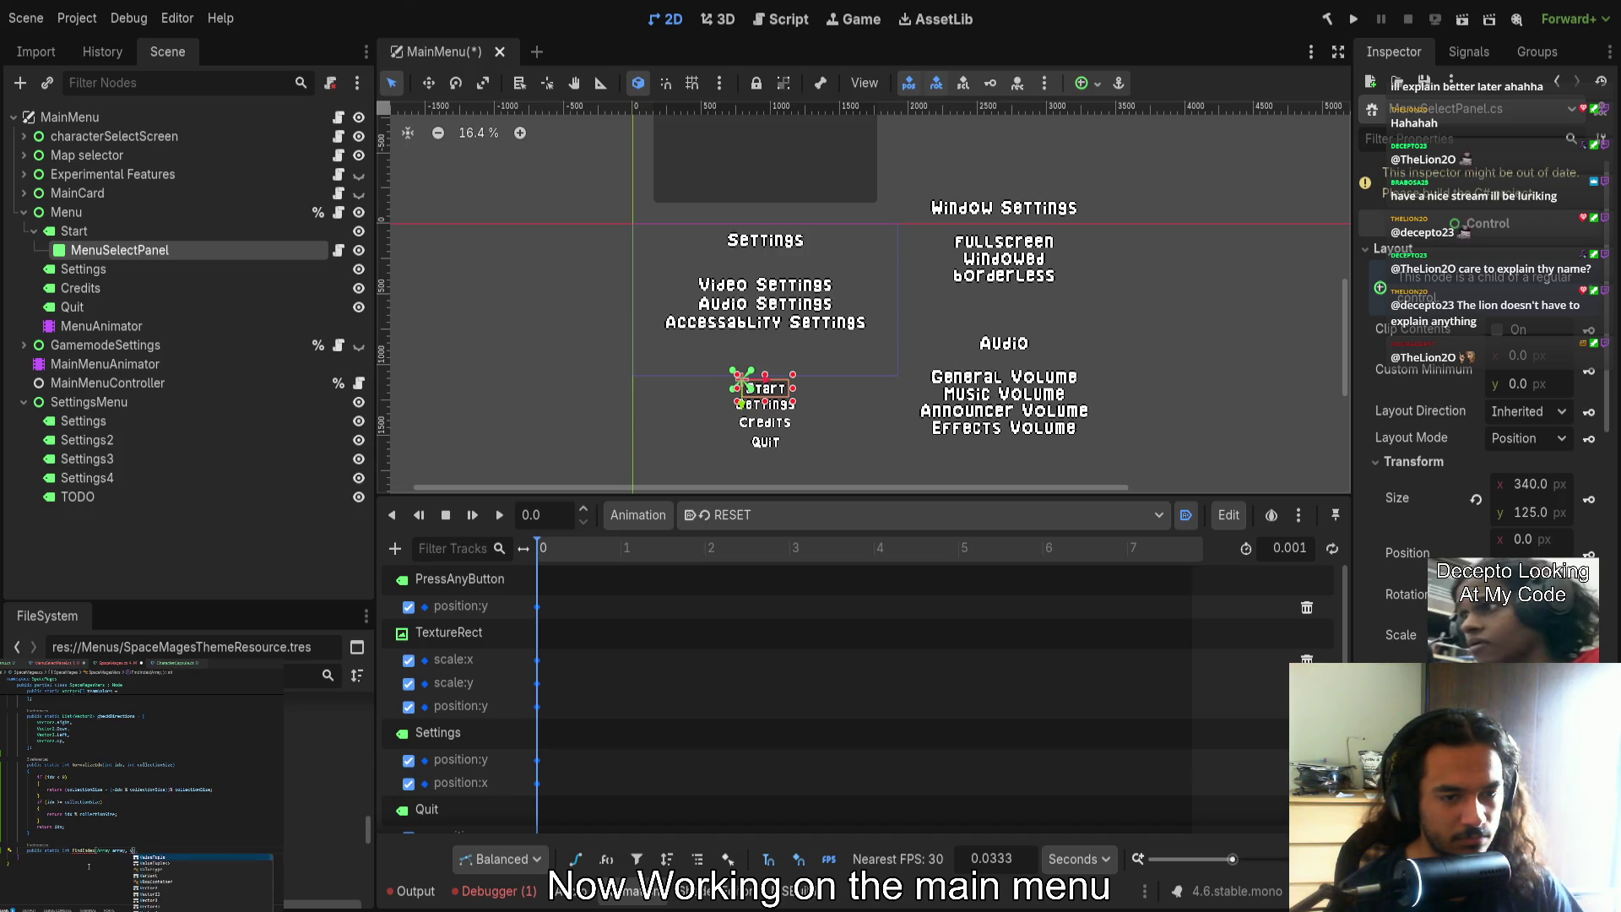
{"action": "key", "text": "BackSpace"}
{"action": "type", "text": "class"}
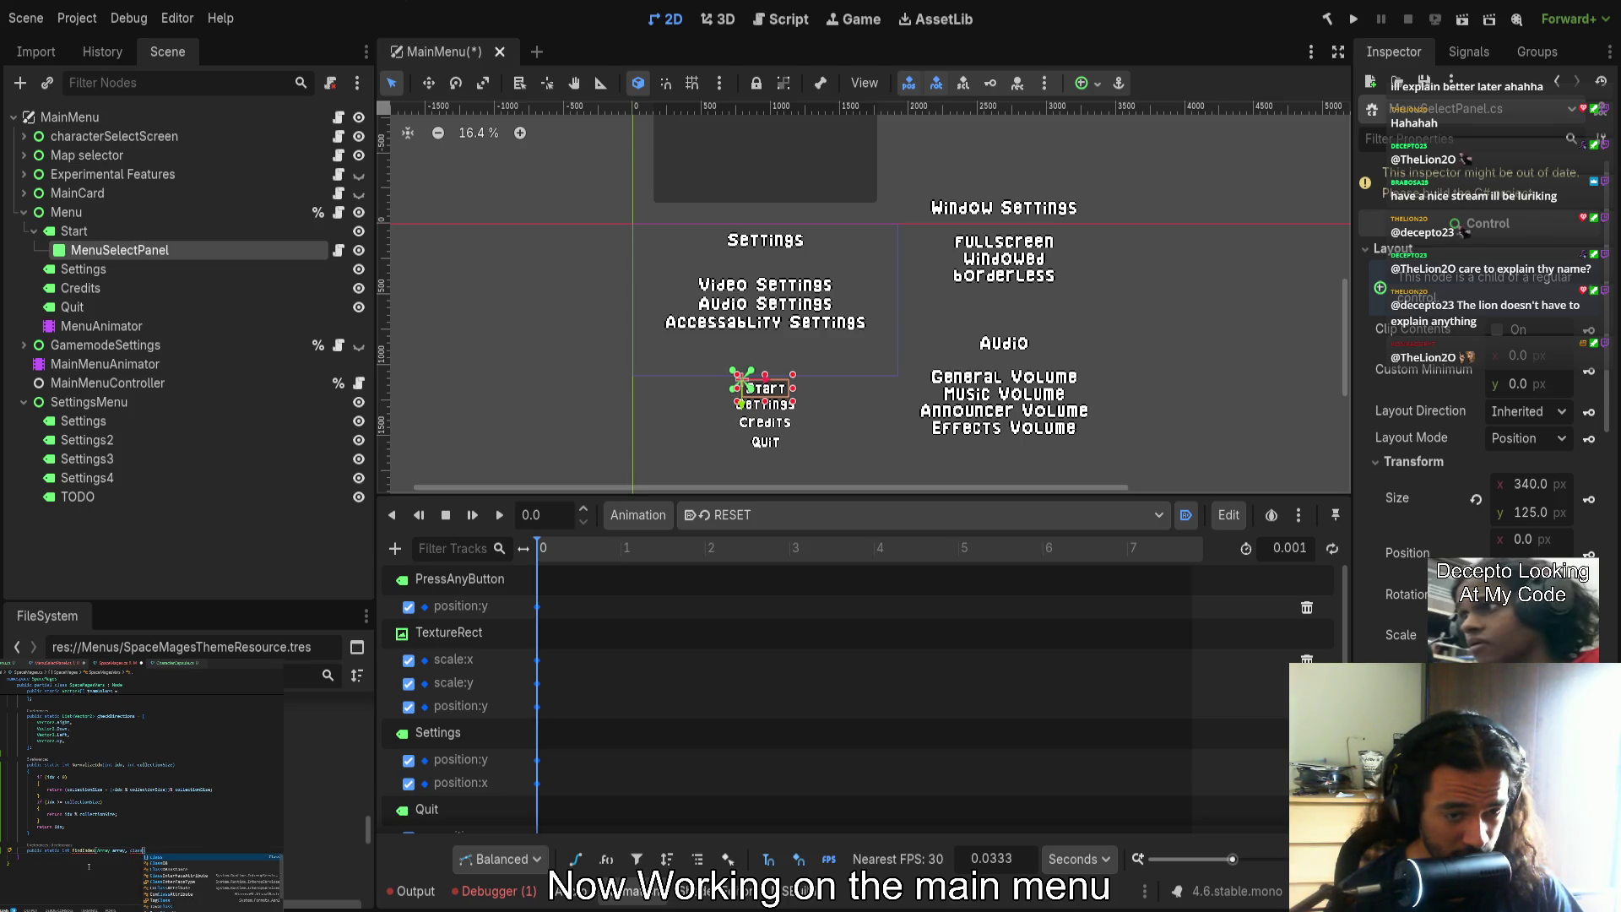
{"action": "key", "text": "ctrl+z"}
{"action": "key", "text": "ctrl+z"}
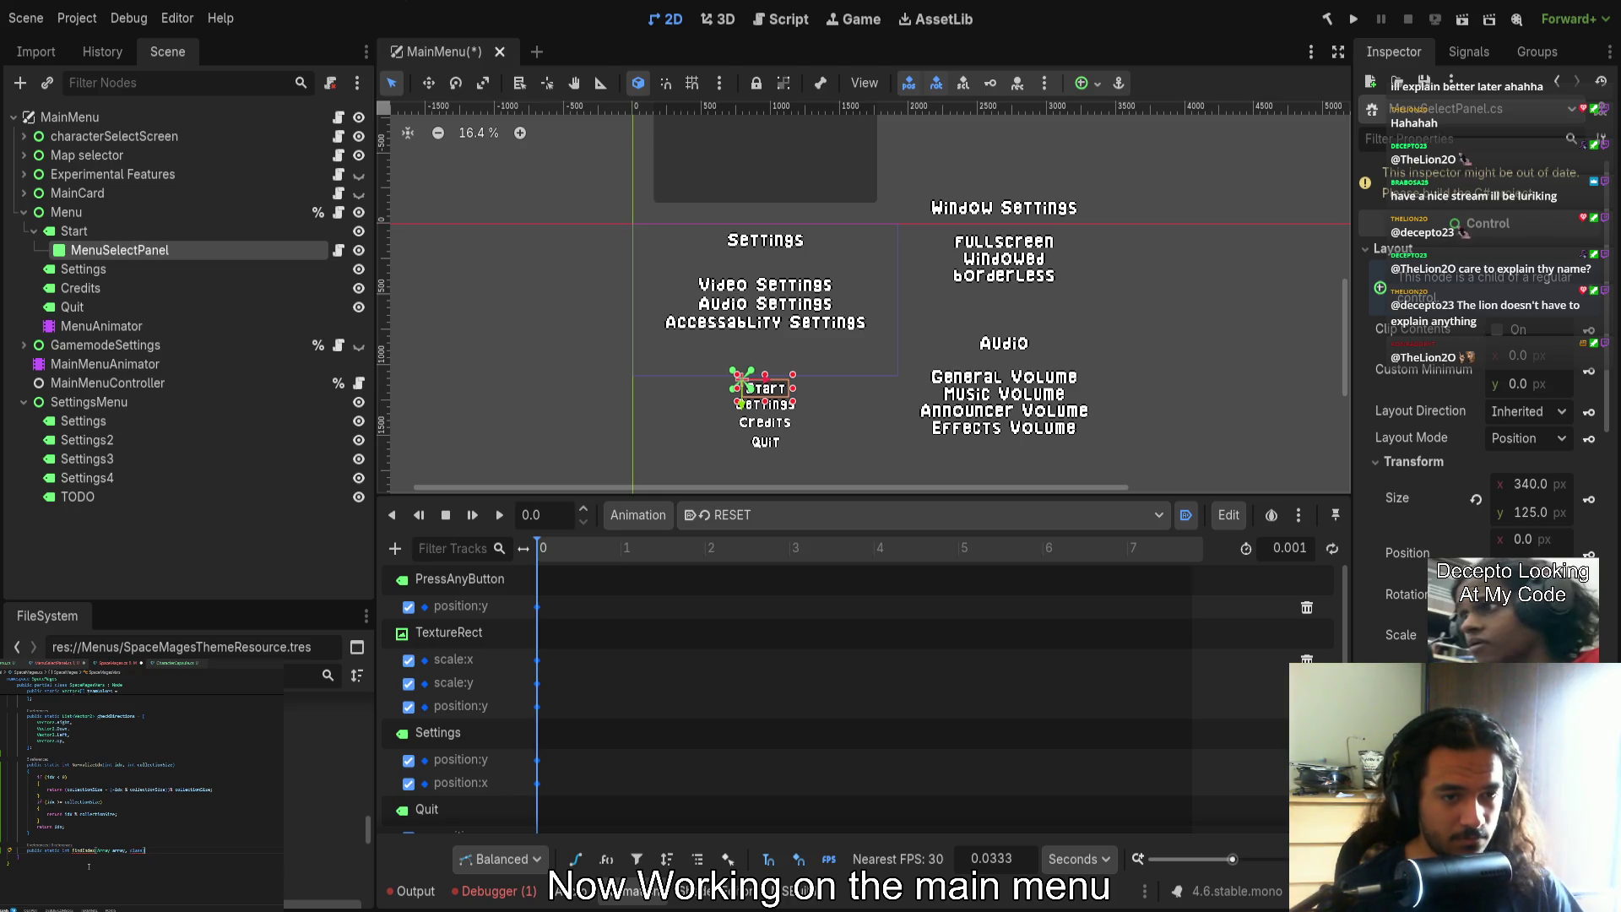
{"action": "key", "text": "ctrl+z"}
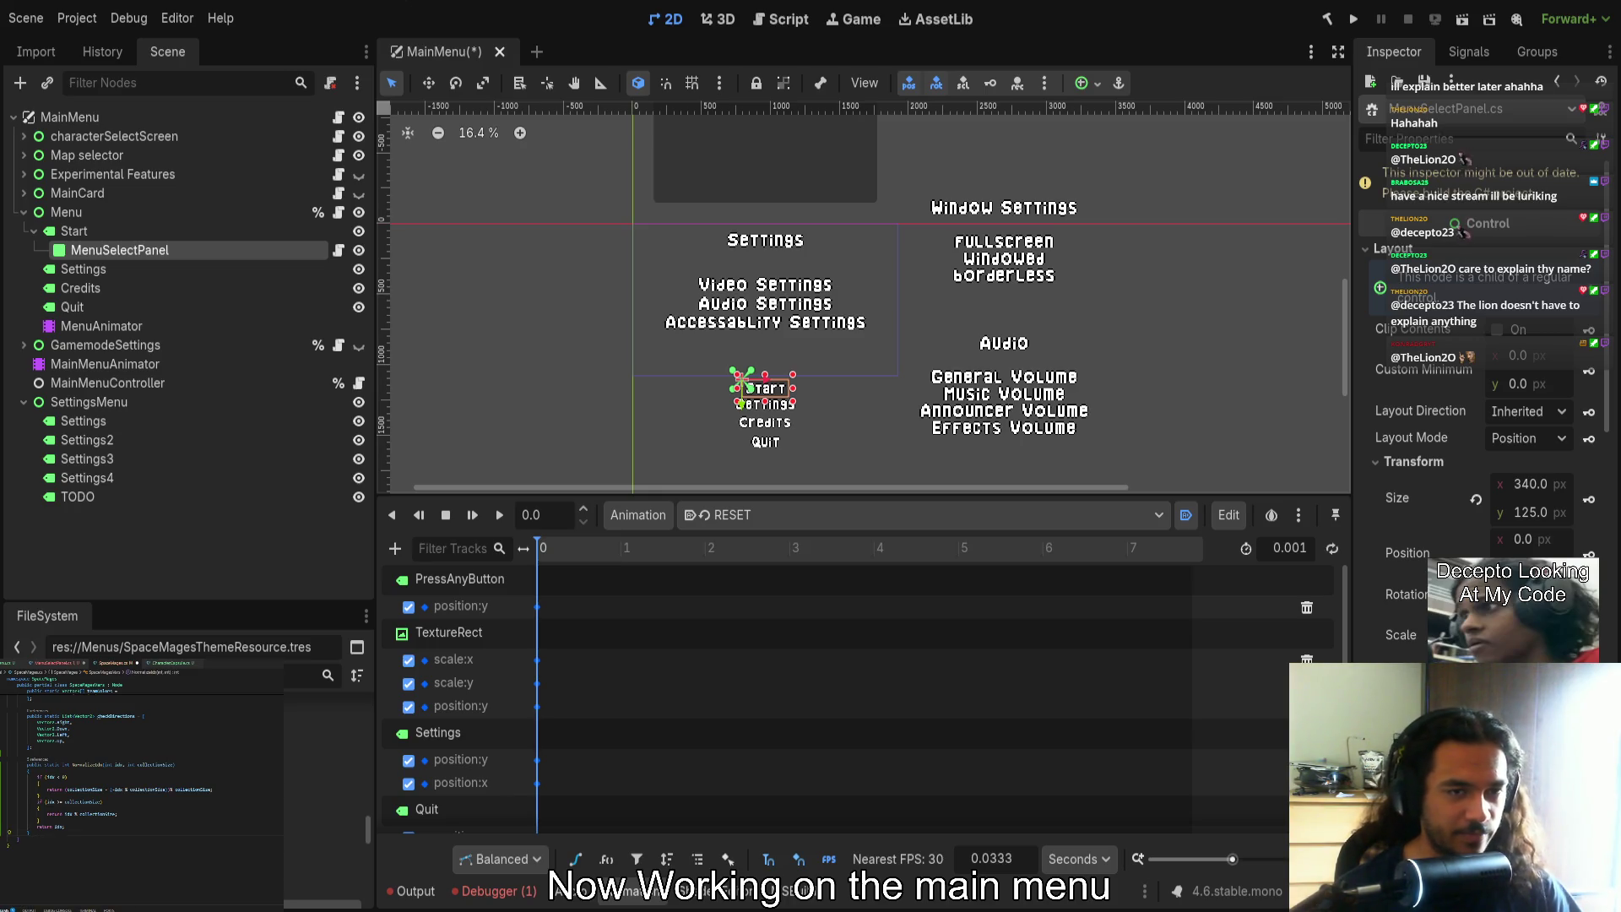
{"action": "key", "text": "ctrl+Tab"}
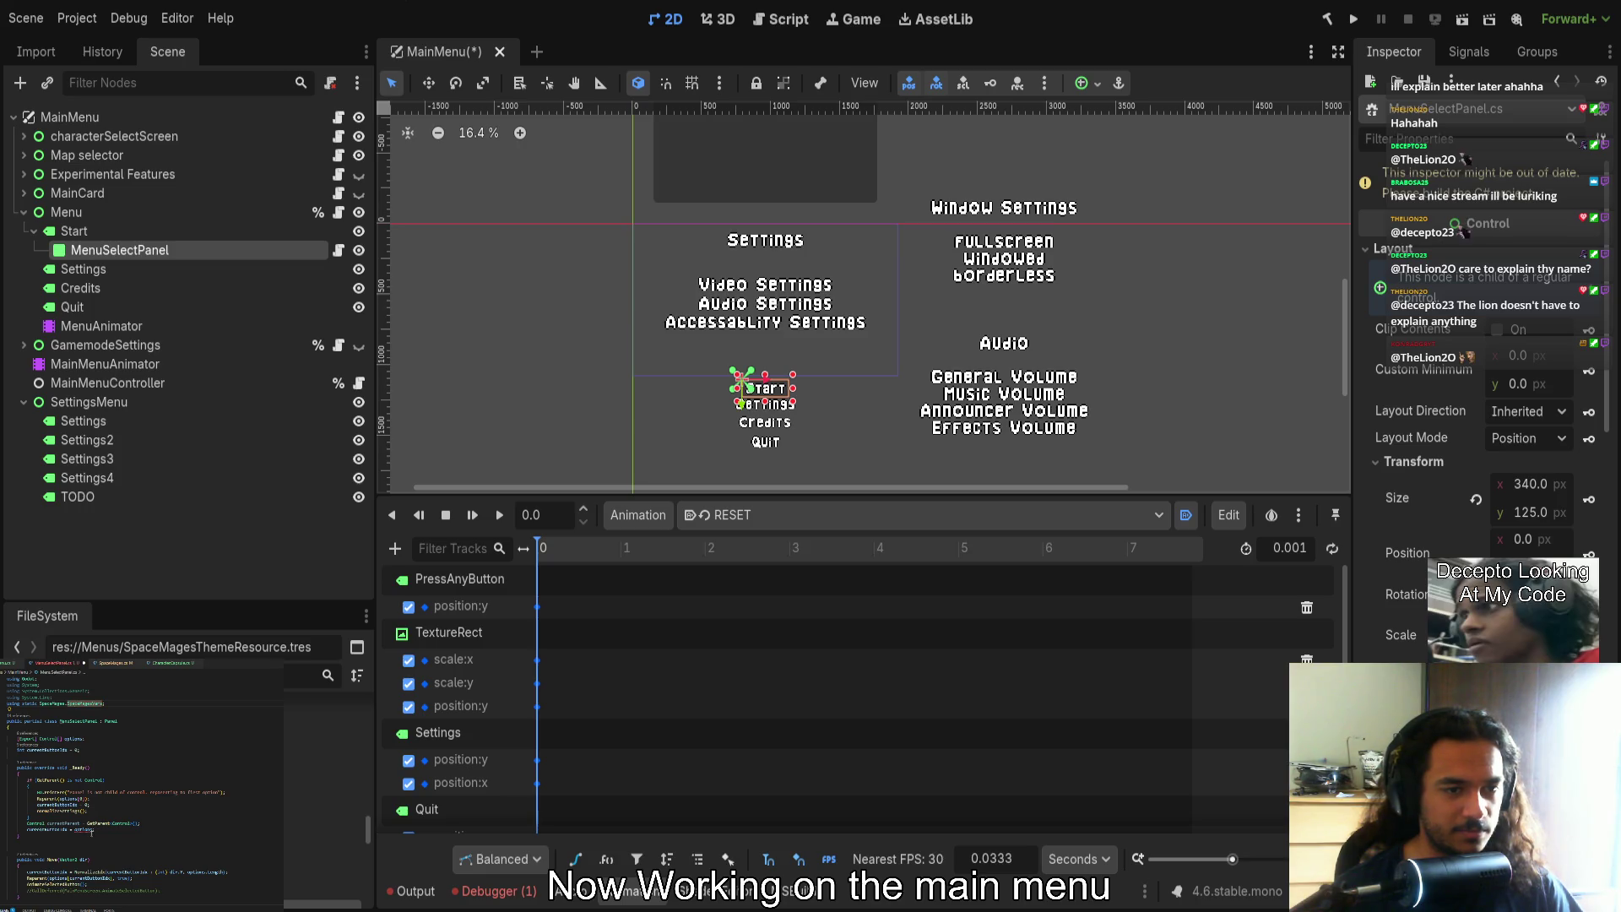
Type foreach(Control control in options) near the bottom and open its body with {
{"action": "key", "text": "ctrl+z"}
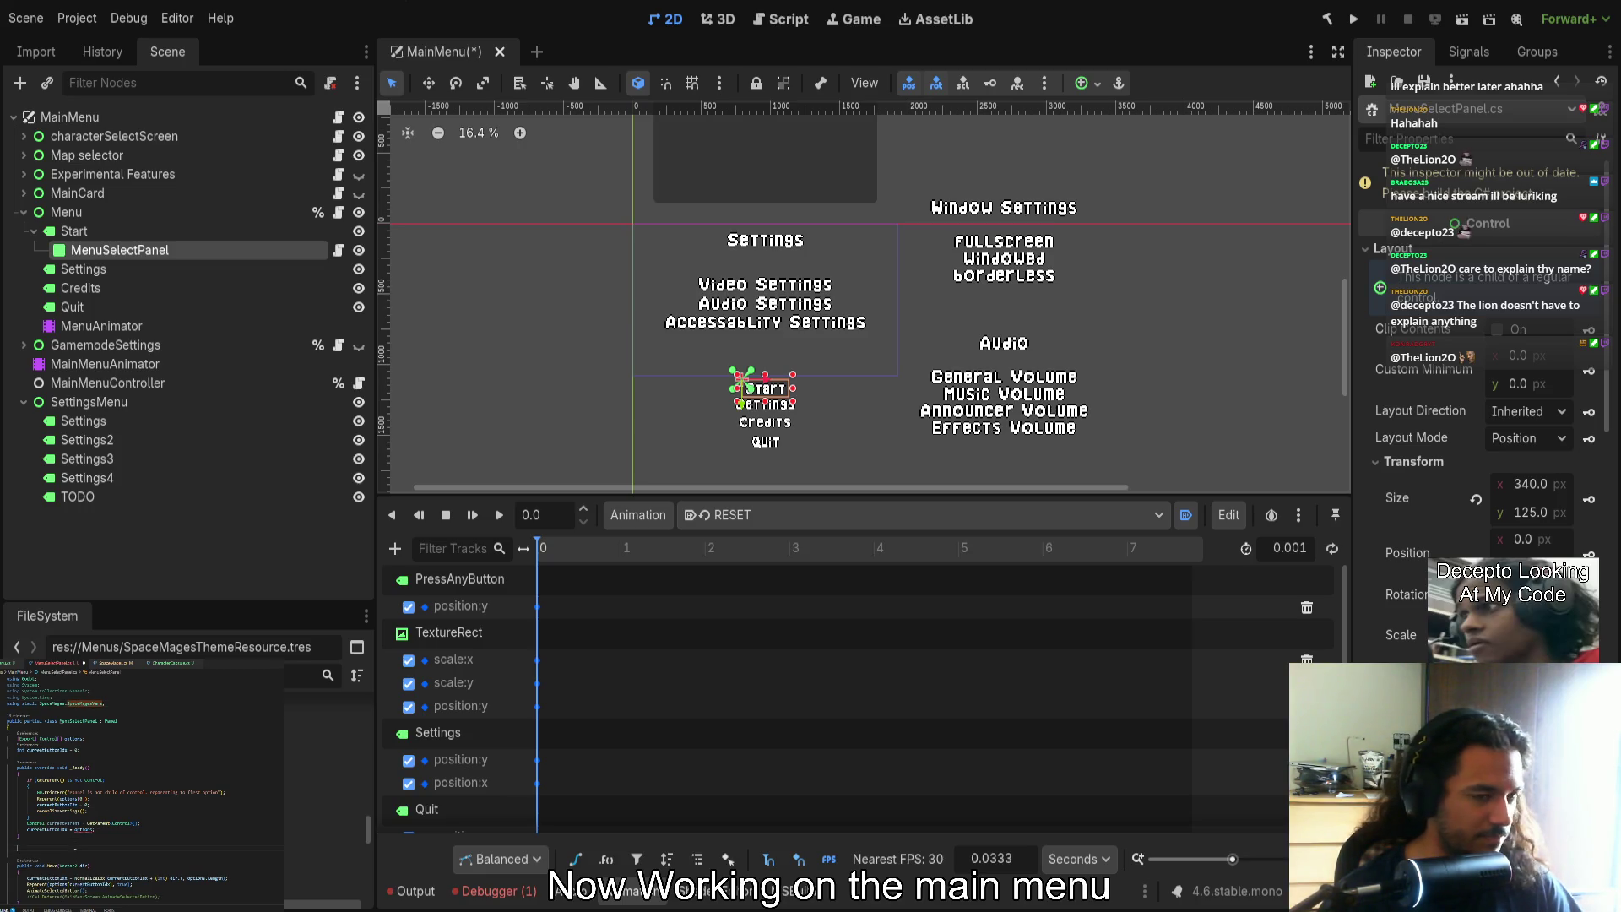
{"action": "key", "text": "ctrl+shift+z"}
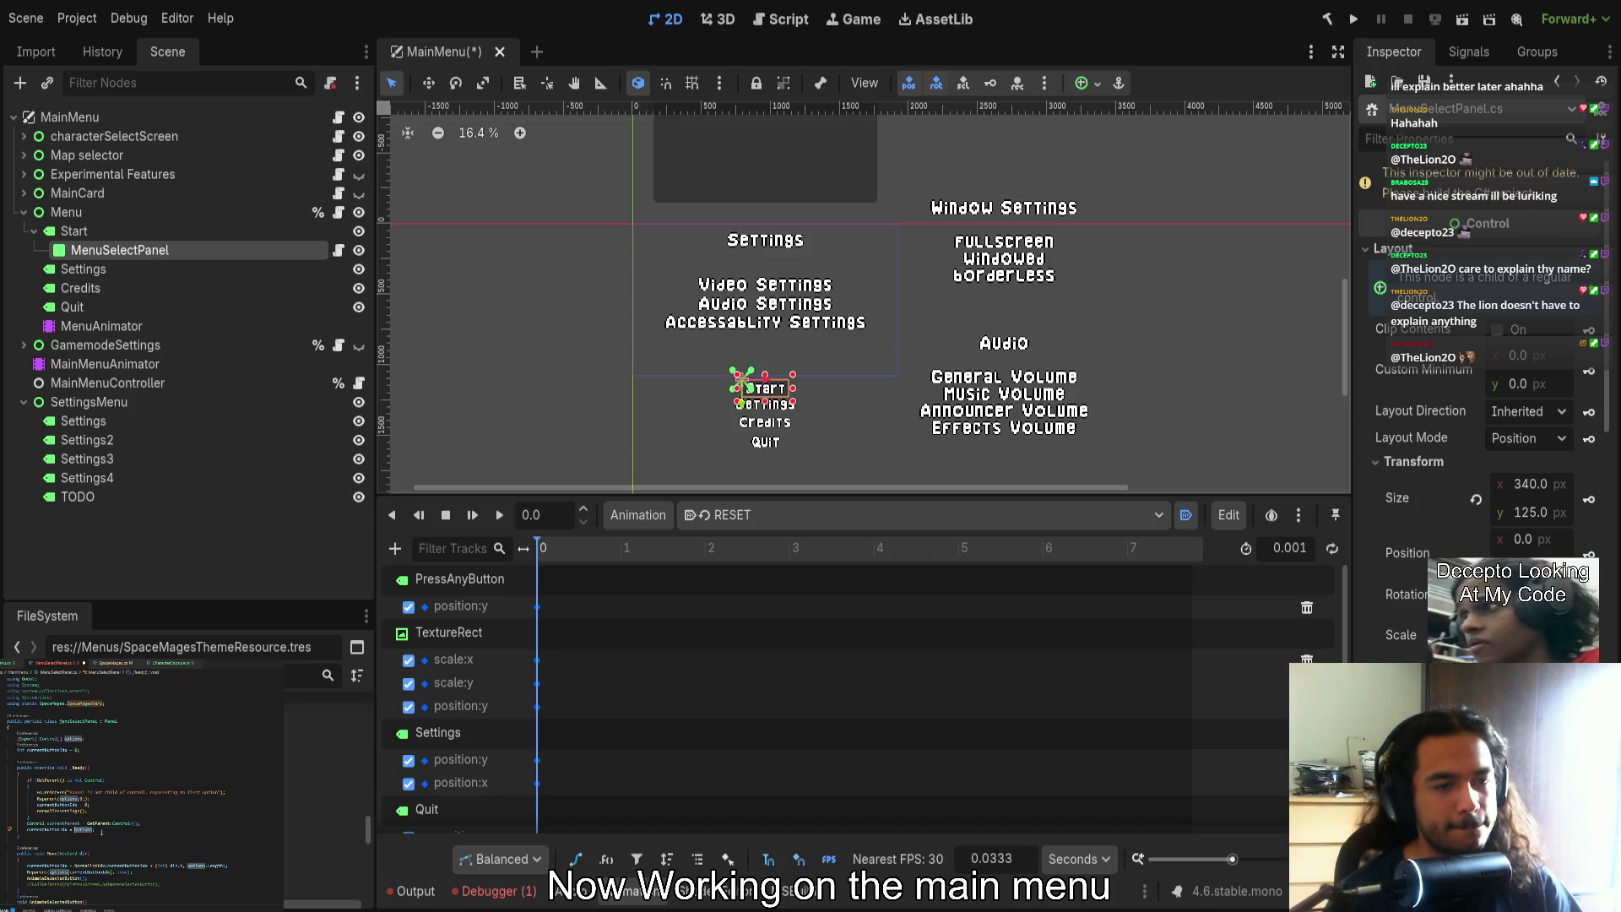
{"action": "type", "text": "foTween("}
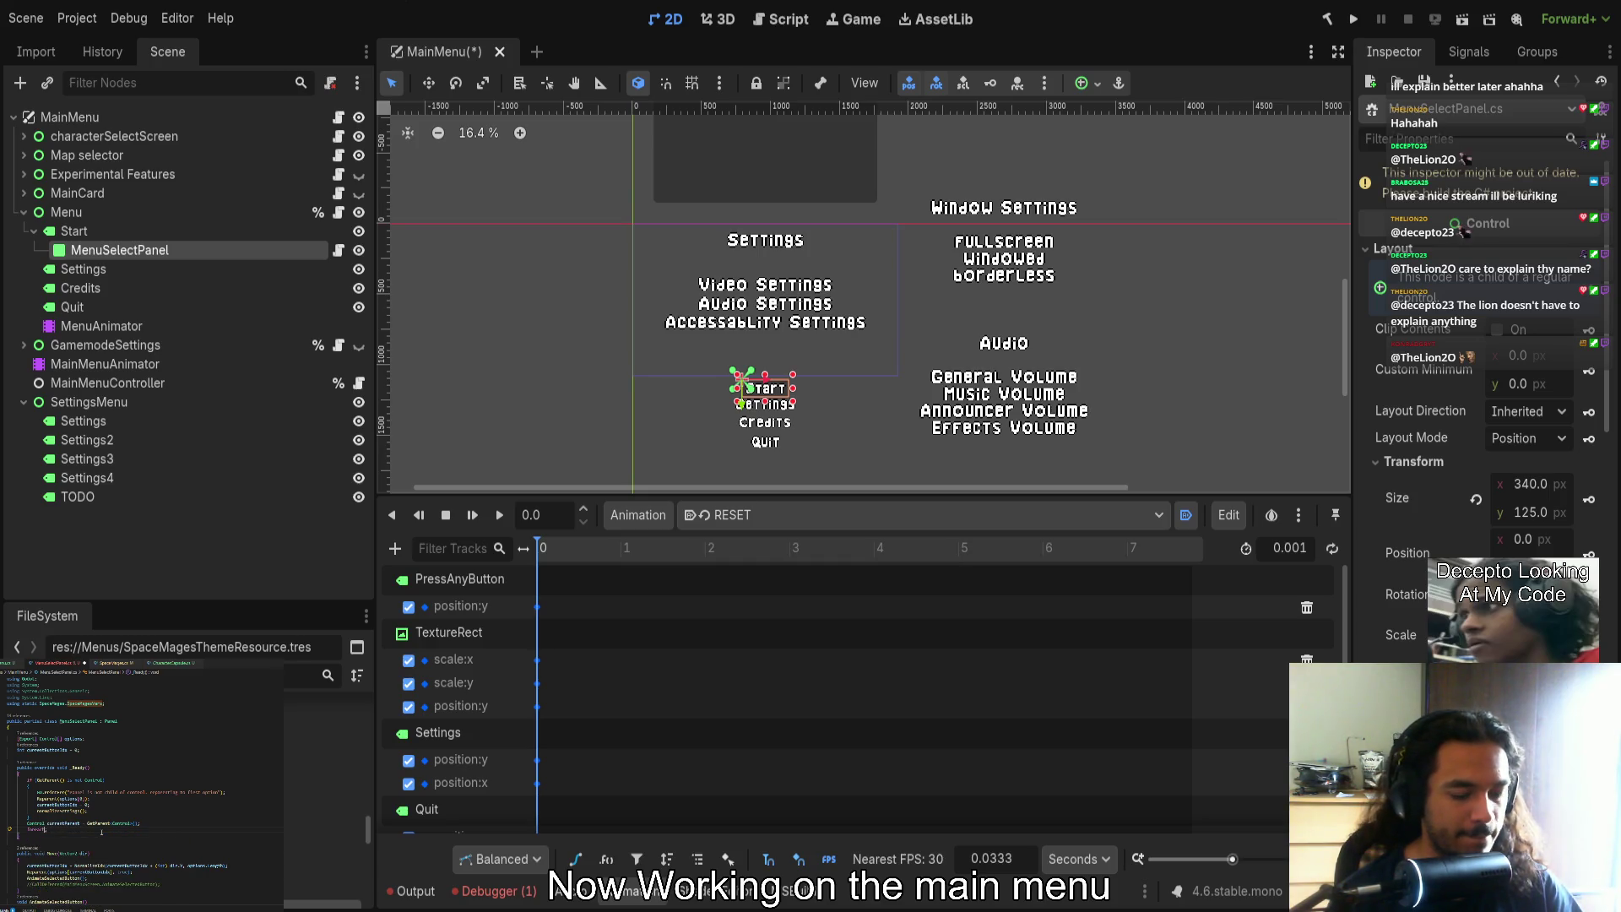
{"action": "type", "text": "Control control"}
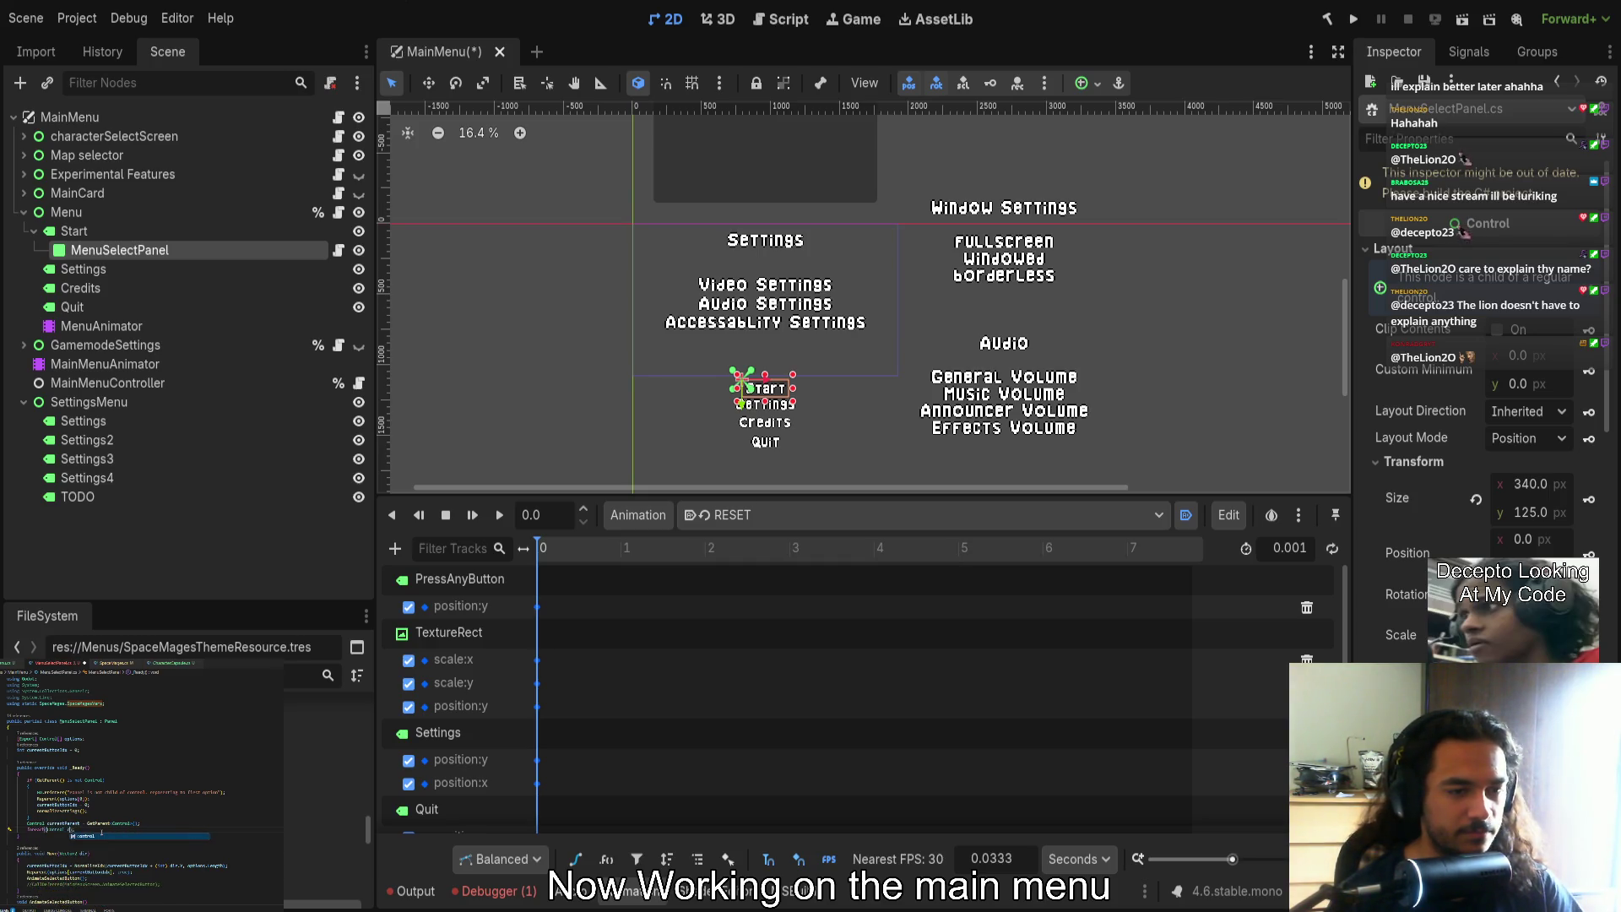
{"action": "type", "text": " in t dioptions"}
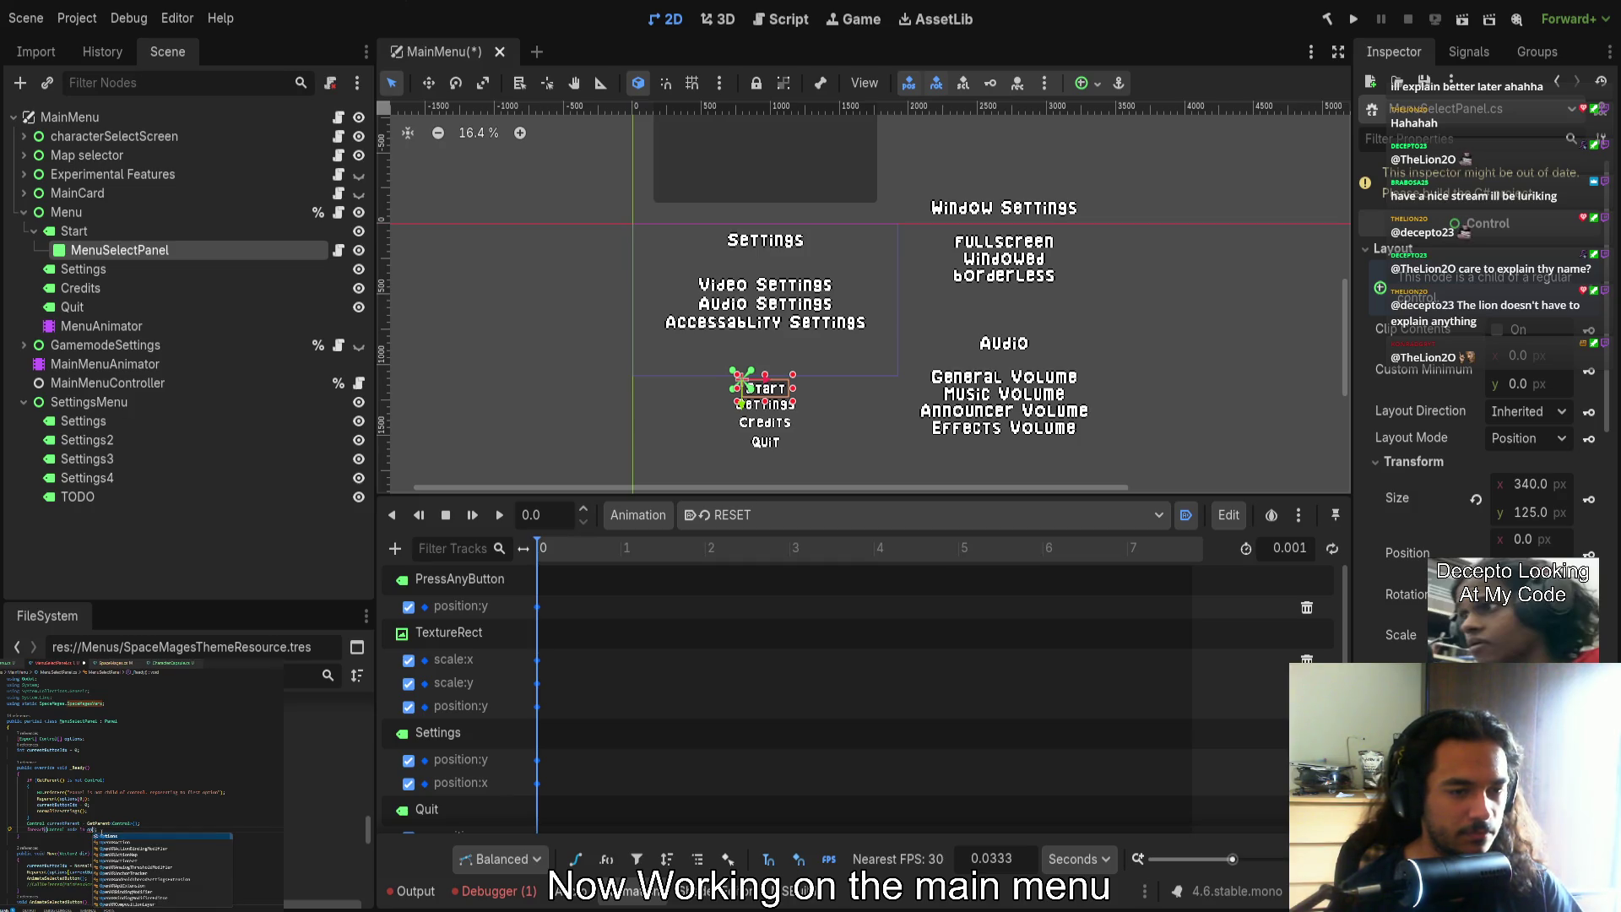
{"action": "key", "text": "Return"}
{"action": "type", "text": "{"}
{"action": "key", "text": "Return"}
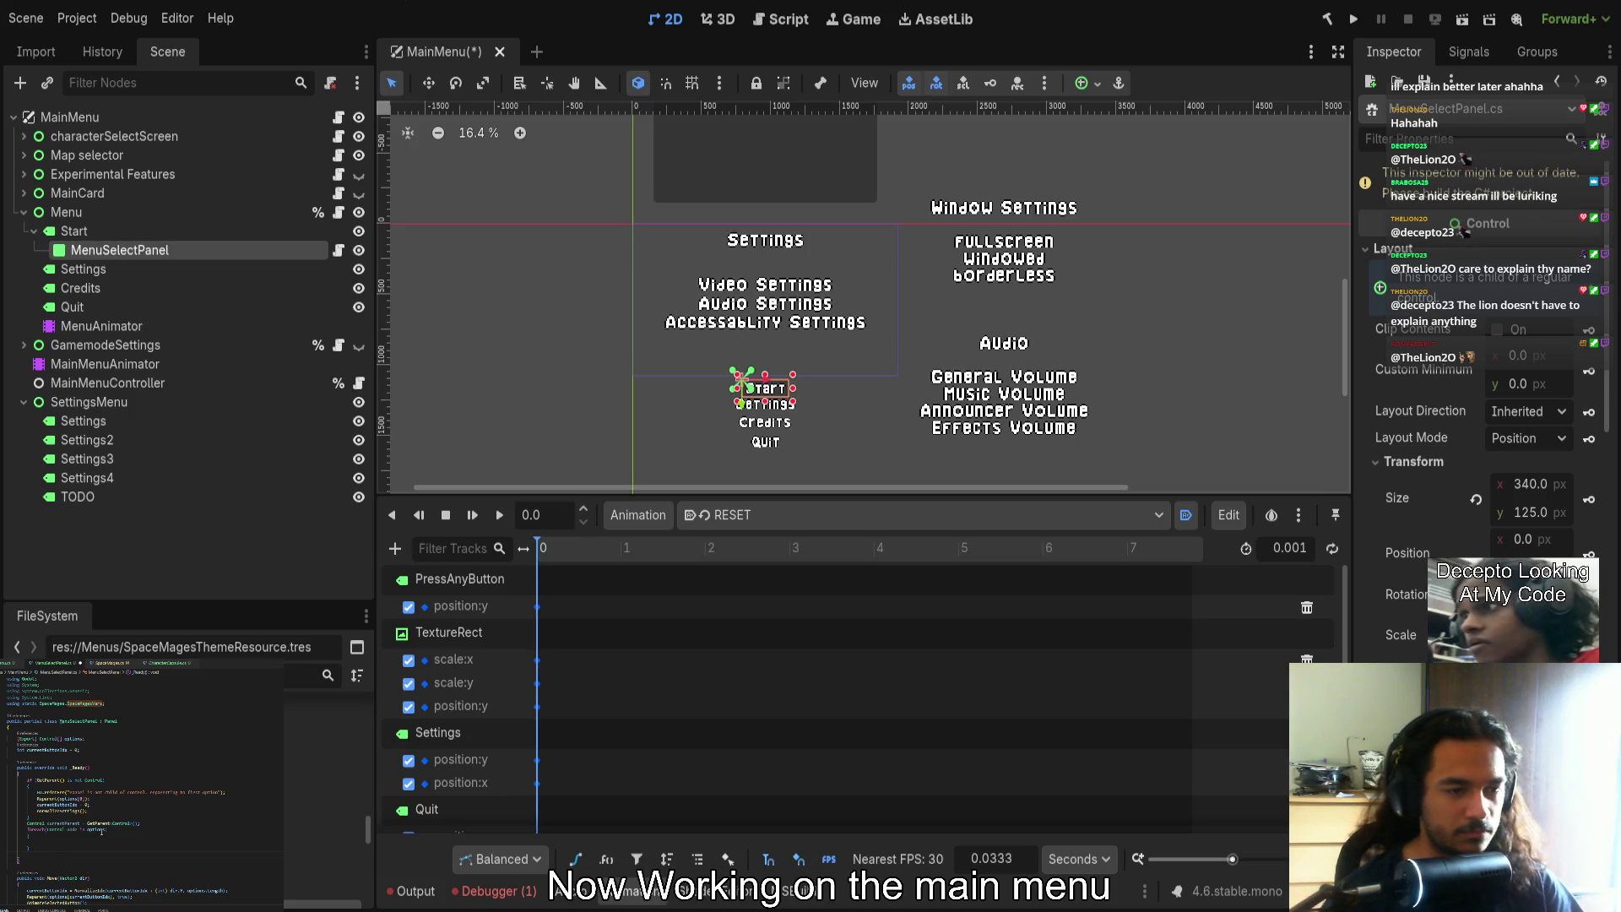
Add an if block inside the loop comparing currentParent == options[i]
{"action": "type", "text": "if code"}
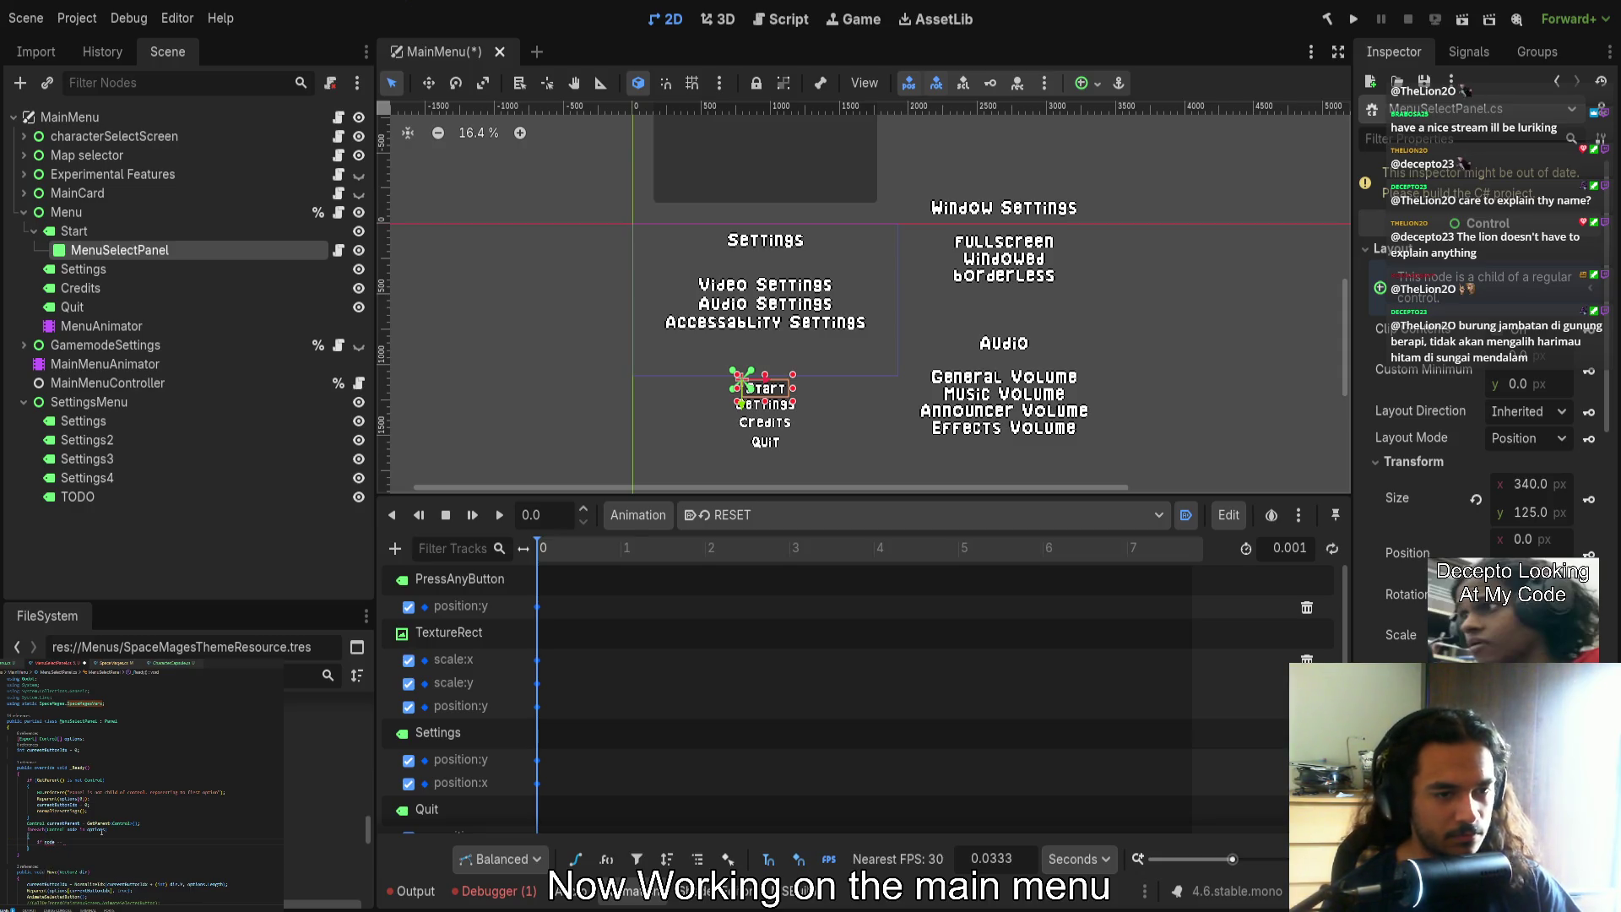
{"action": "type", "text": " currentParent"}
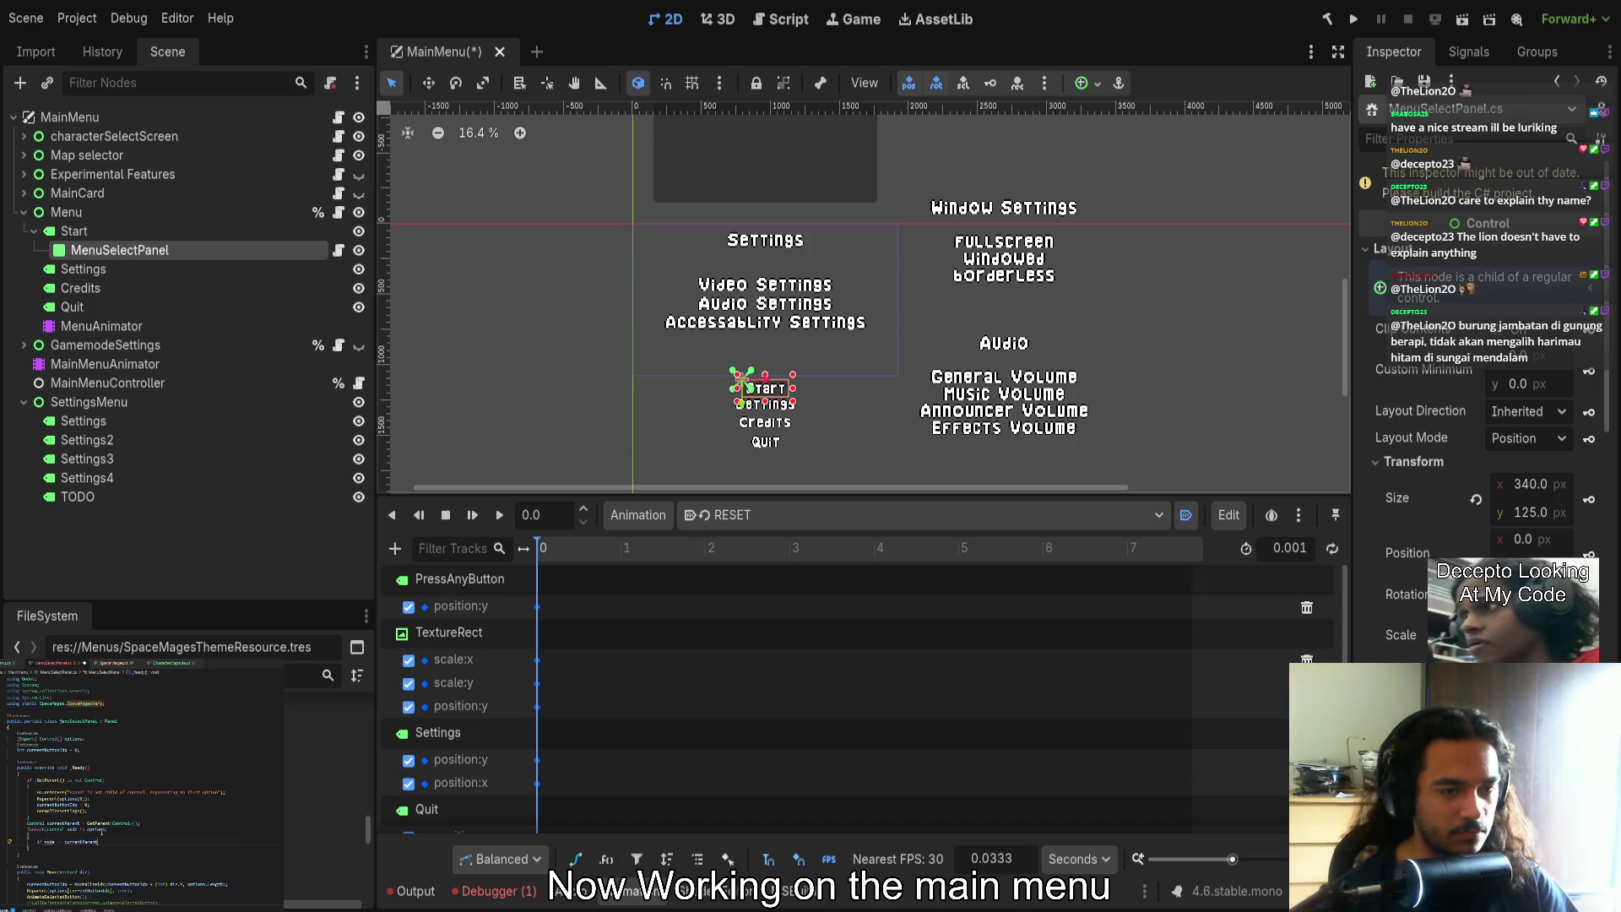
{"action": "double_click", "coordinate": [49, 842]}
{"action": "type", "text": "node"}
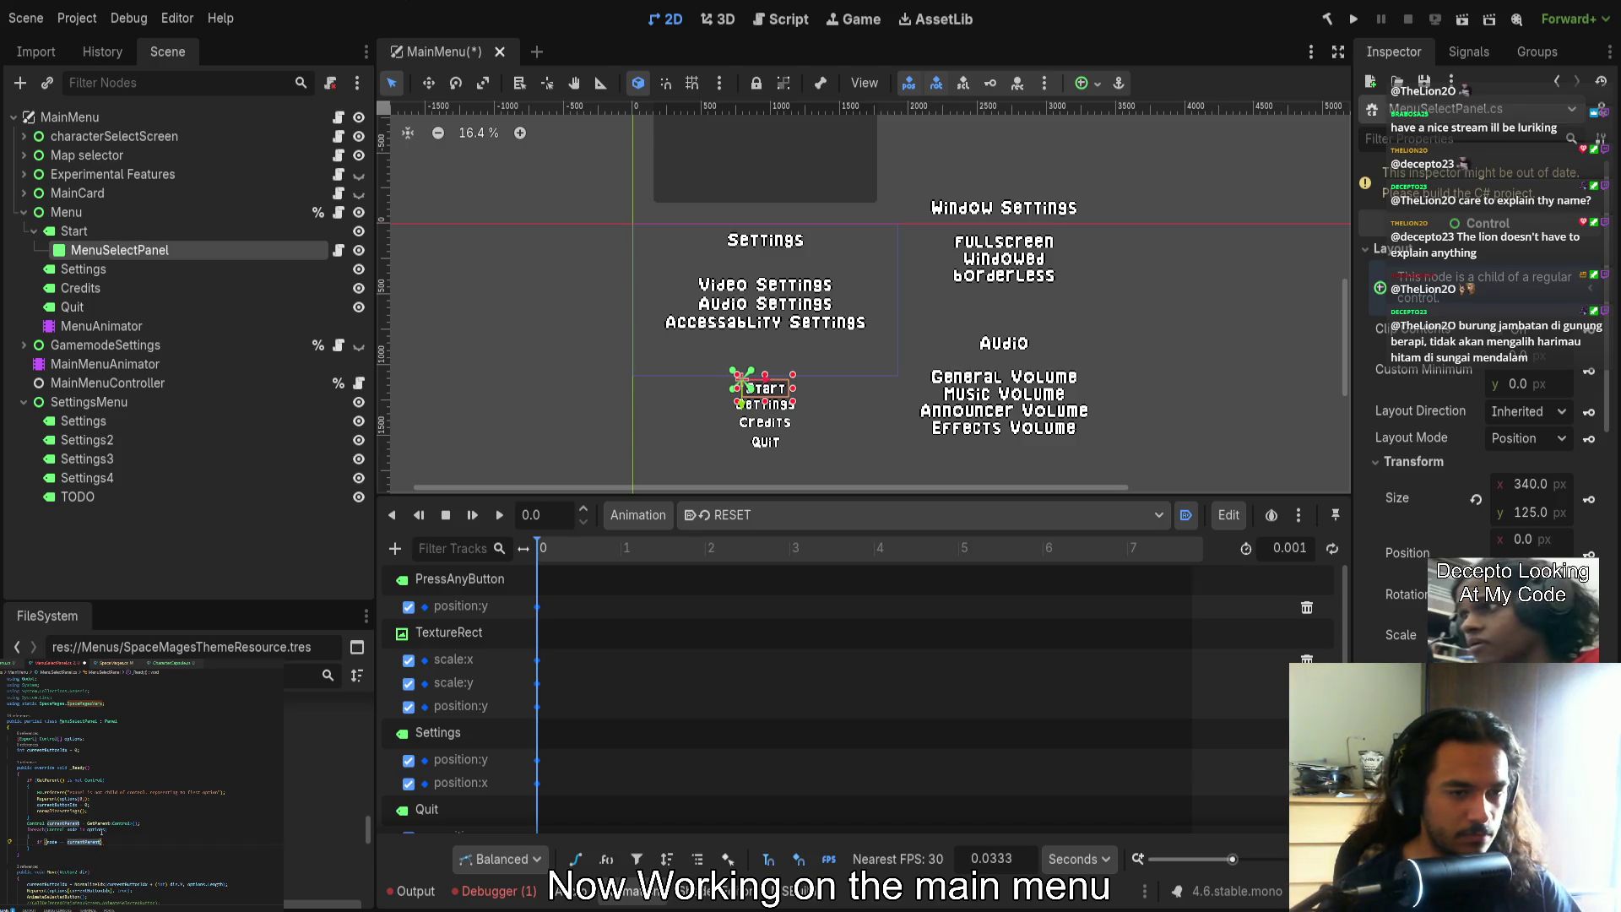
{"action": "key", "text": "Return"}
{"action": "type", "text": "{"}
{"action": "key", "text": "Return"}
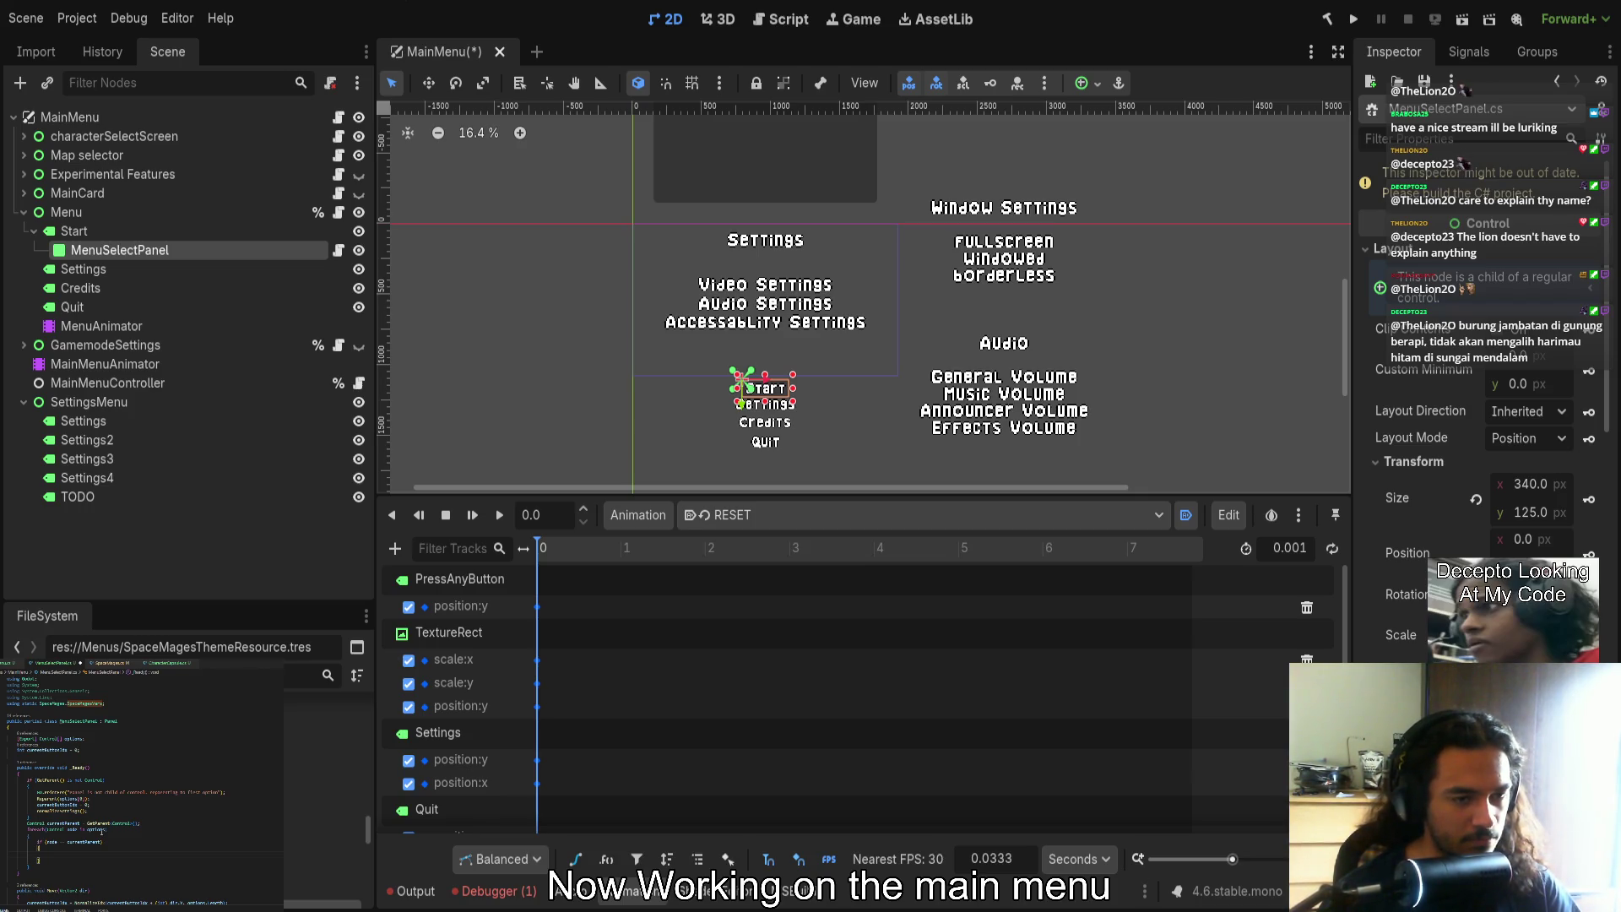
{"action": "double_click", "coordinate": [52, 841]}
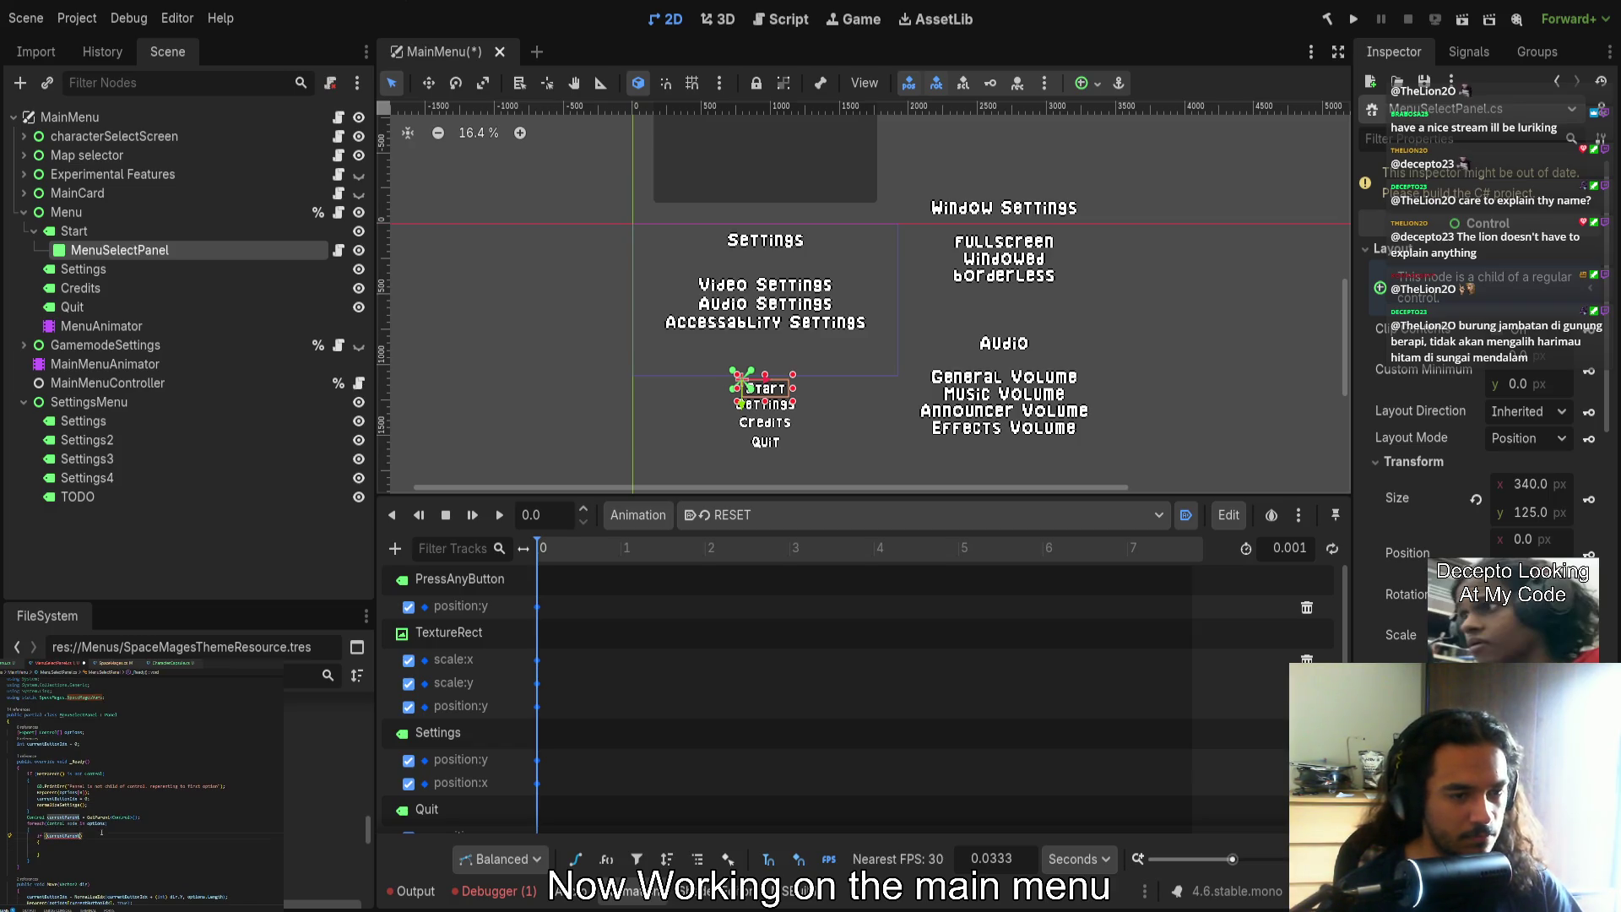
{"action": "type", "text": "== node"}
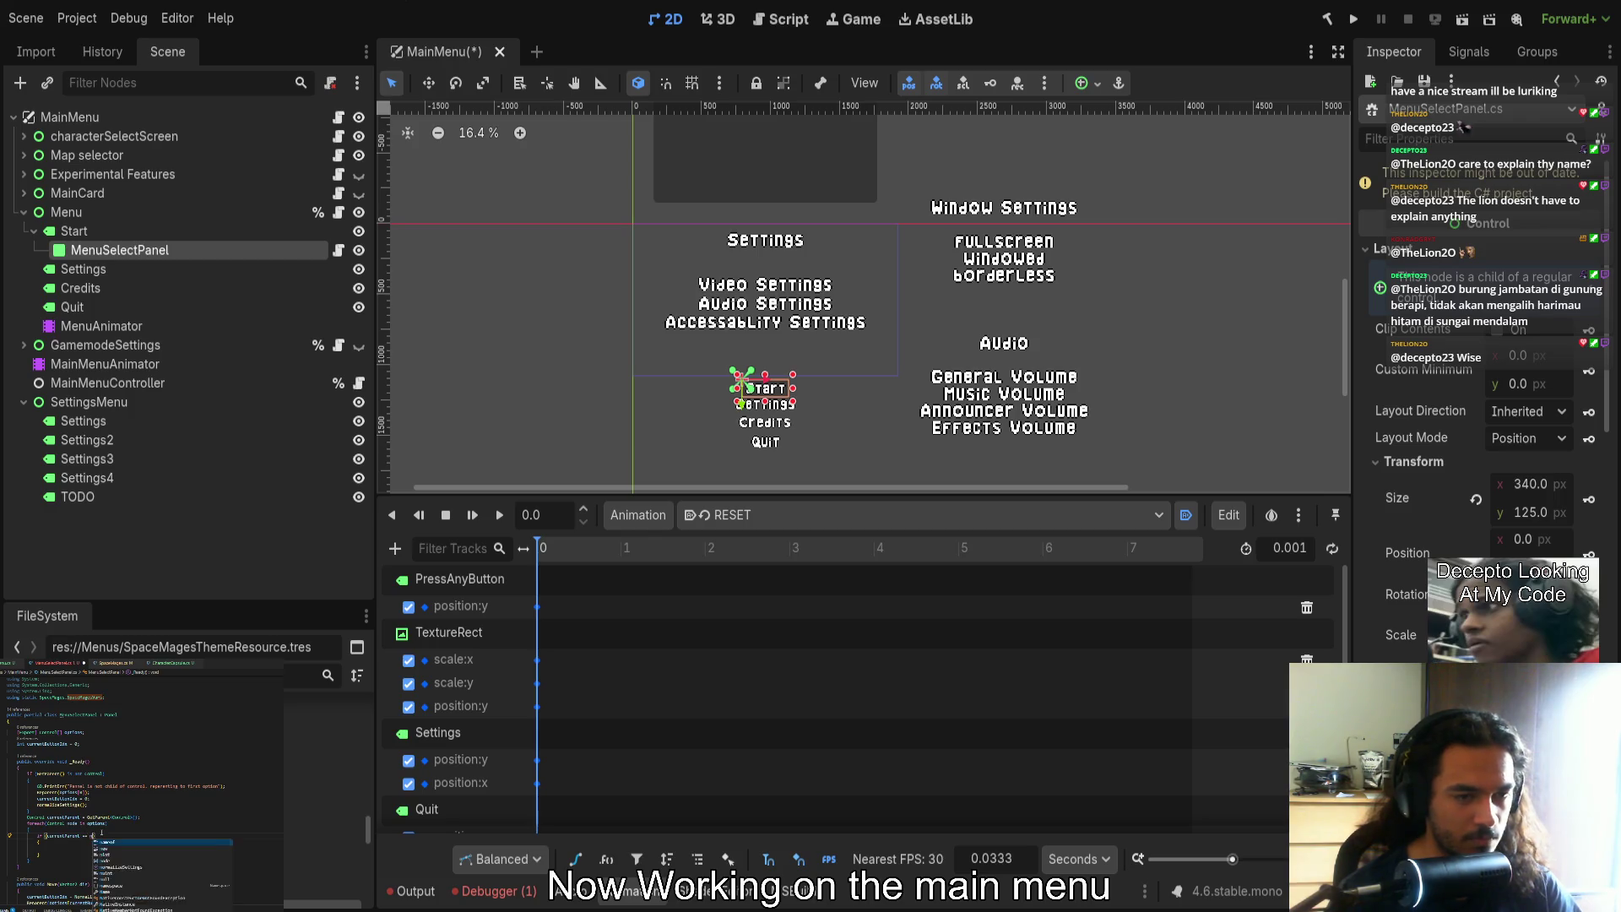
{"action": "key", "text": "BackSpace"}
{"action": "key", "text": "BackSpace"}
{"action": "key", "text": "BackSpace"}
{"action": "type", "text": "option"}
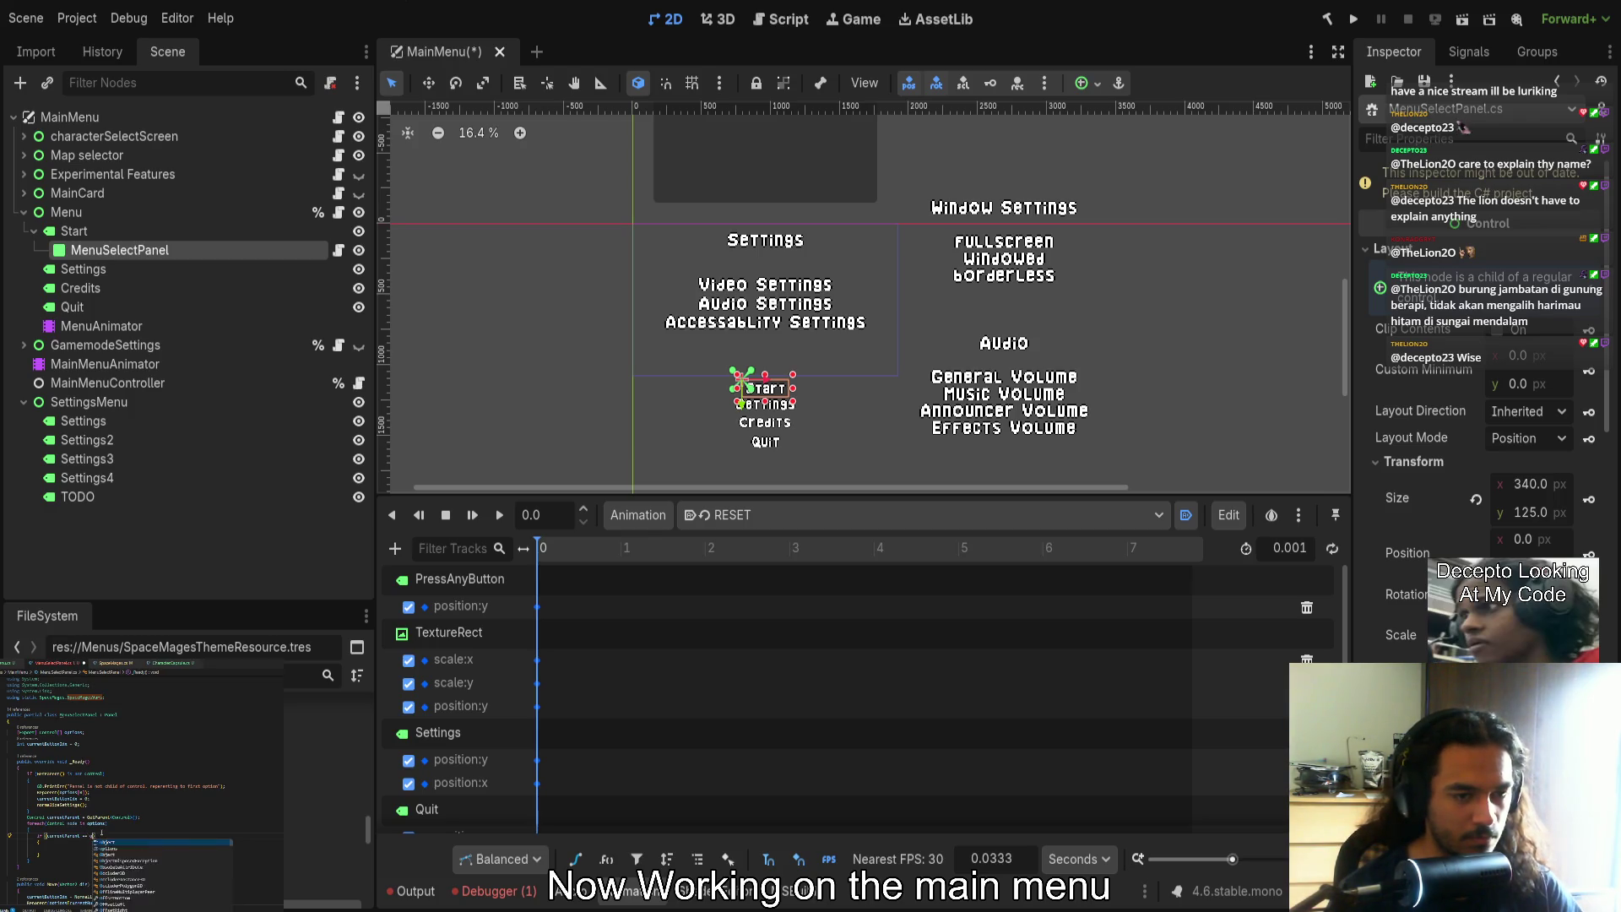
{"action": "type", "text": "s[i]"}
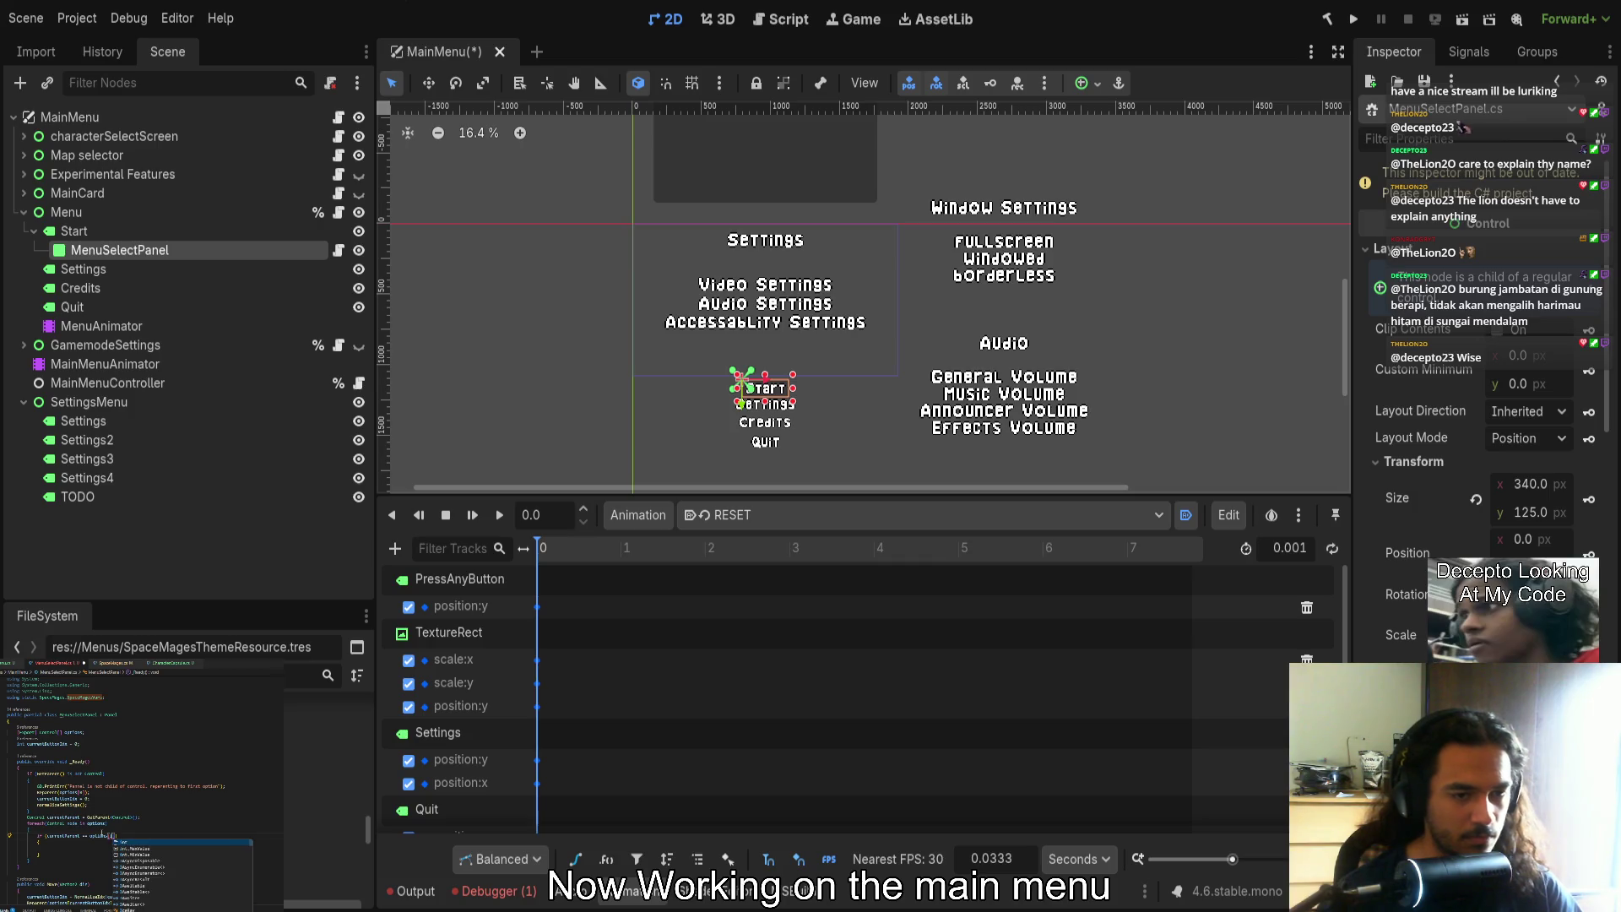
Turn the loop header into for(int i = 0; i < options.Length; i++)
{"action": "key", "text": "ctrl+BackSpace"}
{"action": "key", "text": "ctrl+BackSpace"}
{"action": "key", "text": "ctrl+BackSpace"}
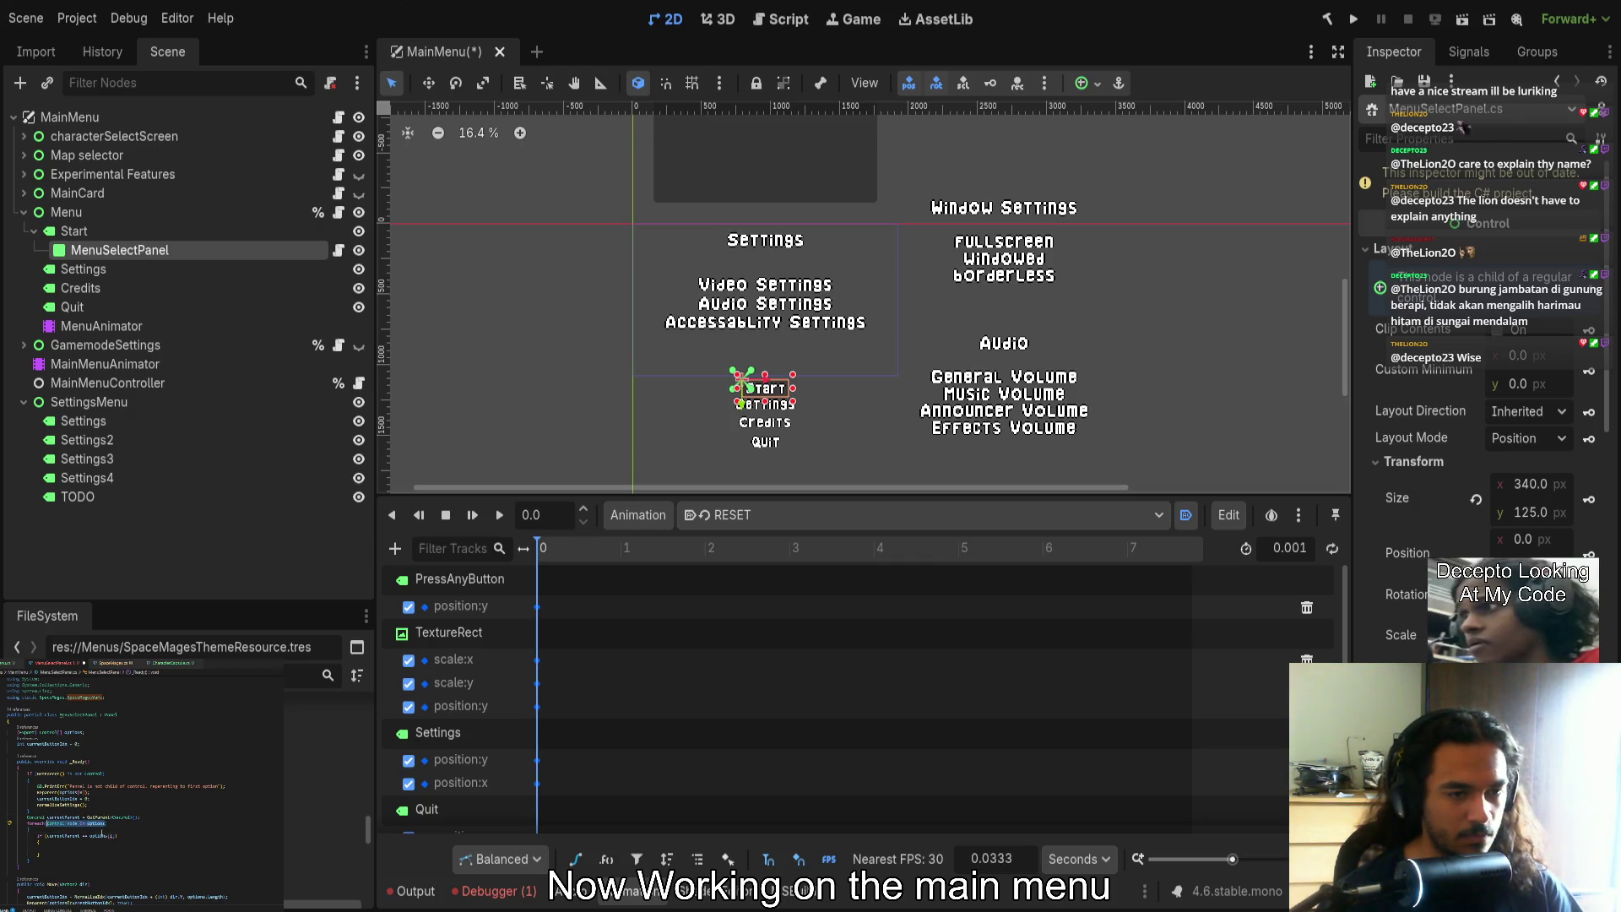
{"action": "key", "text": "ctrl+BackSpace"}
{"action": "type", "text": "for("}
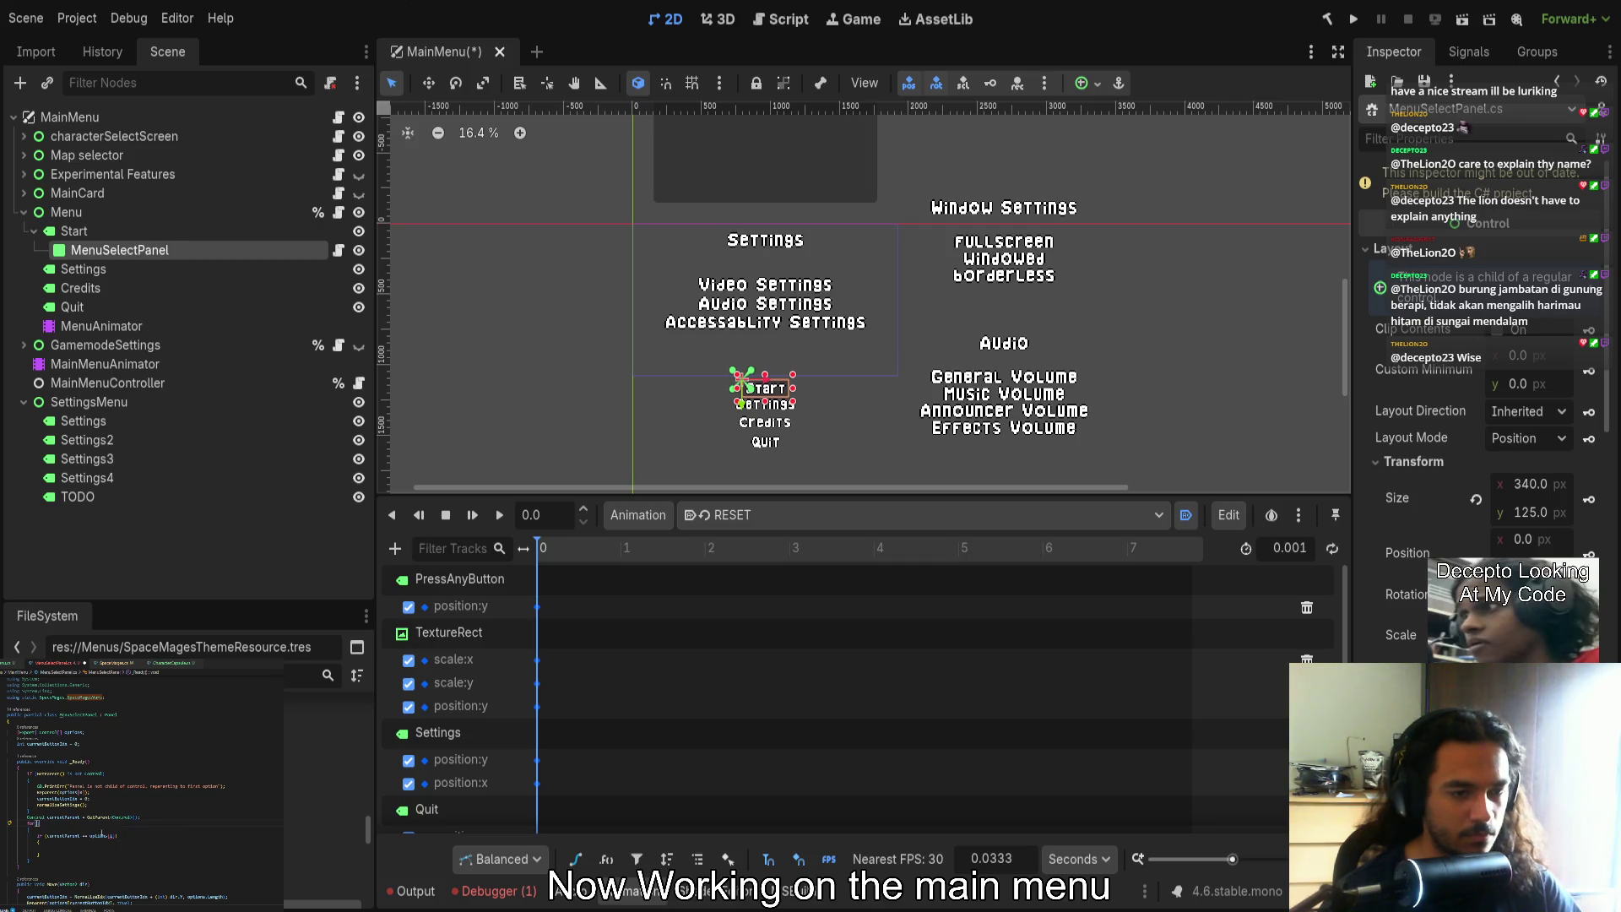
{"action": "type", "text": "int i = 0; i"}
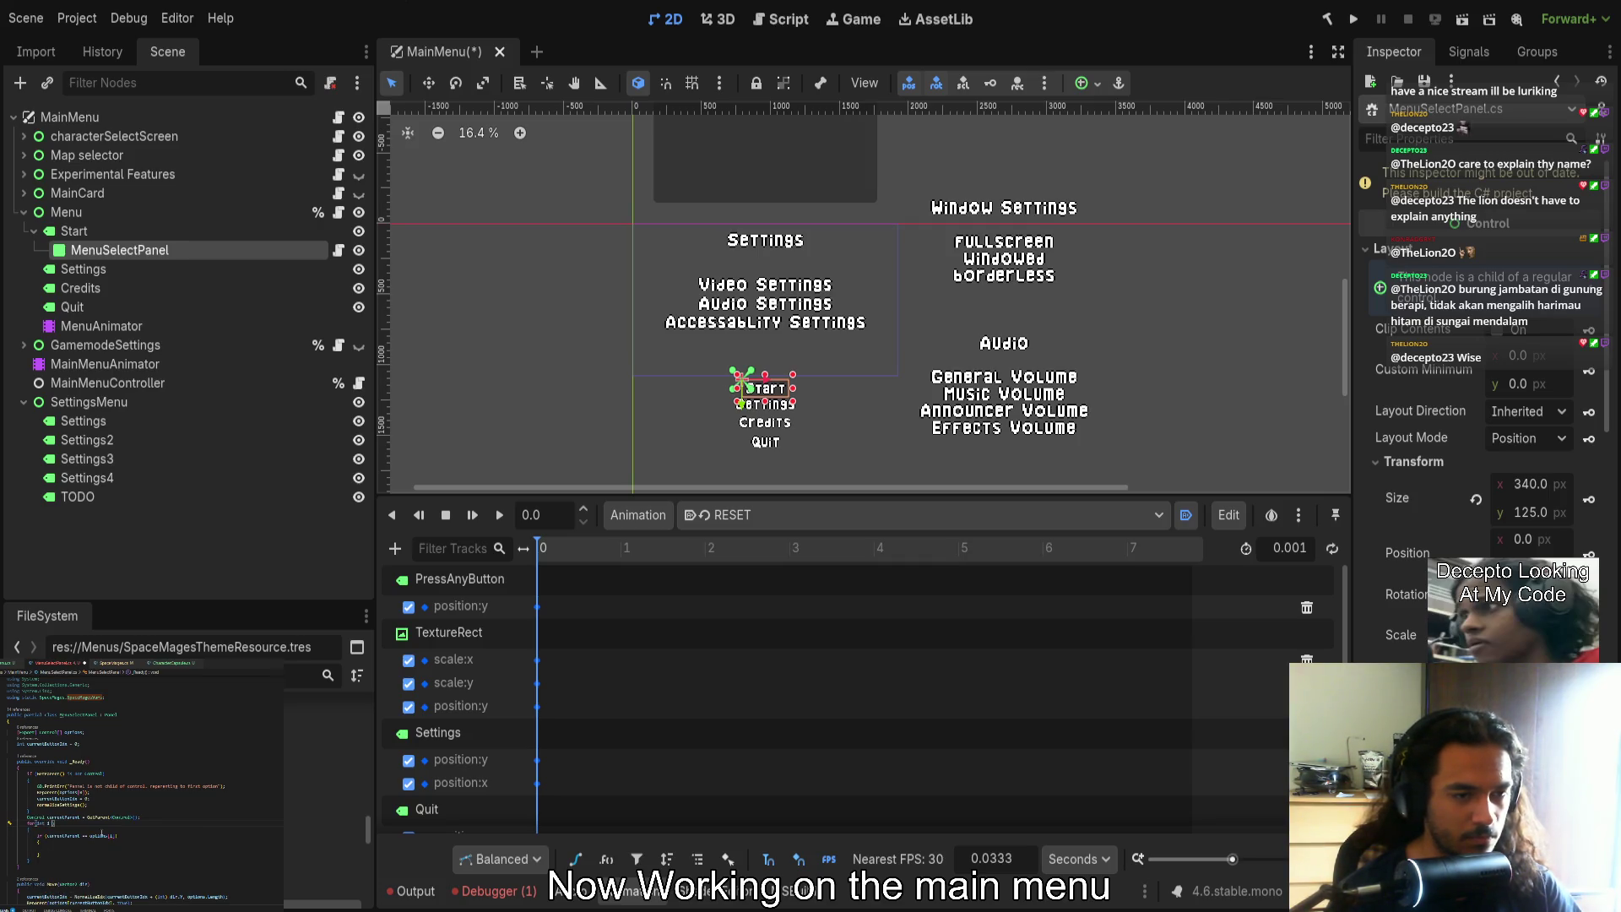
{"action": "type", "text": " < "}
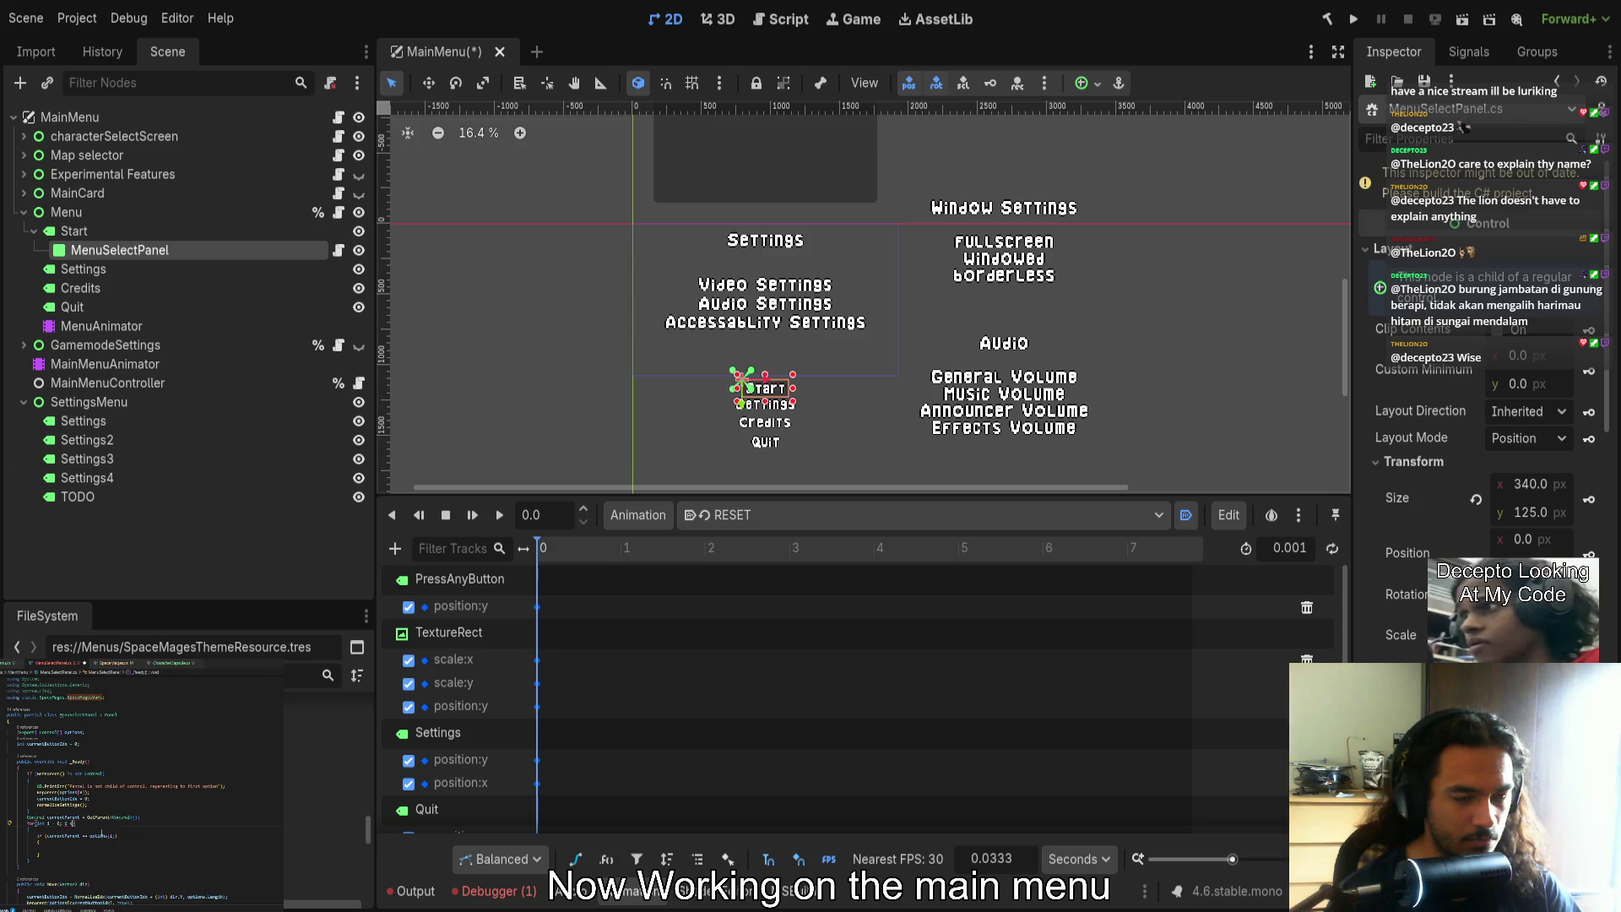
{"action": "type", "text": "options.Count"}
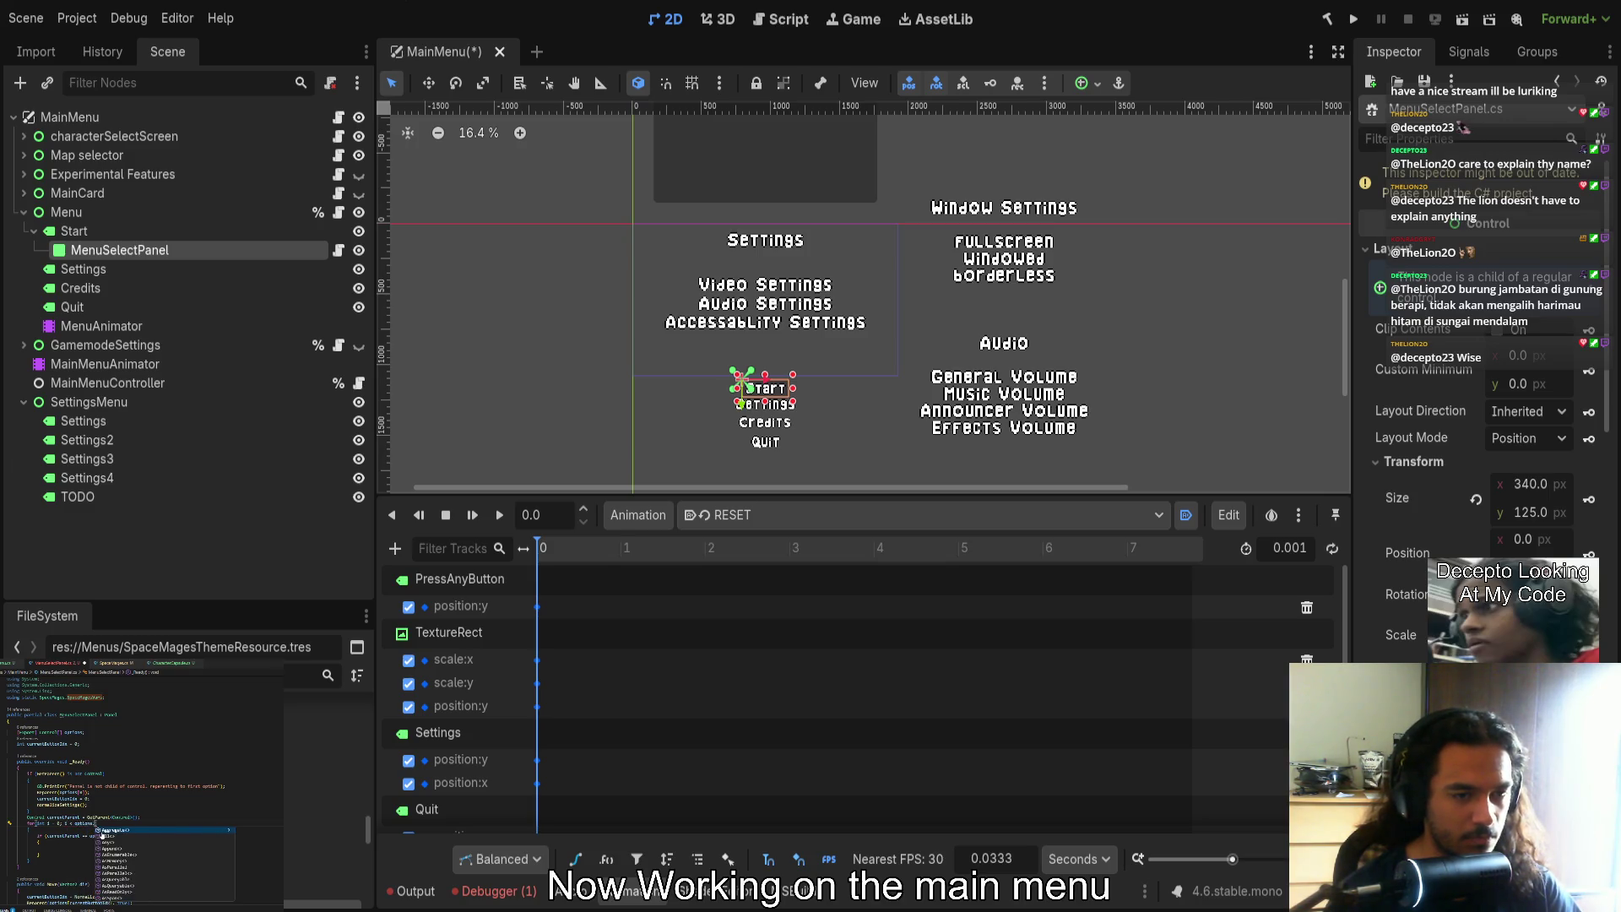
{"action": "key", "text": "BackSpace"}
{"action": "key", "text": "BackSpace"}
{"action": "key", "text": "BackSpace"}
{"action": "type", "text": "Len"}
{"action": "key", "text": "Return"}
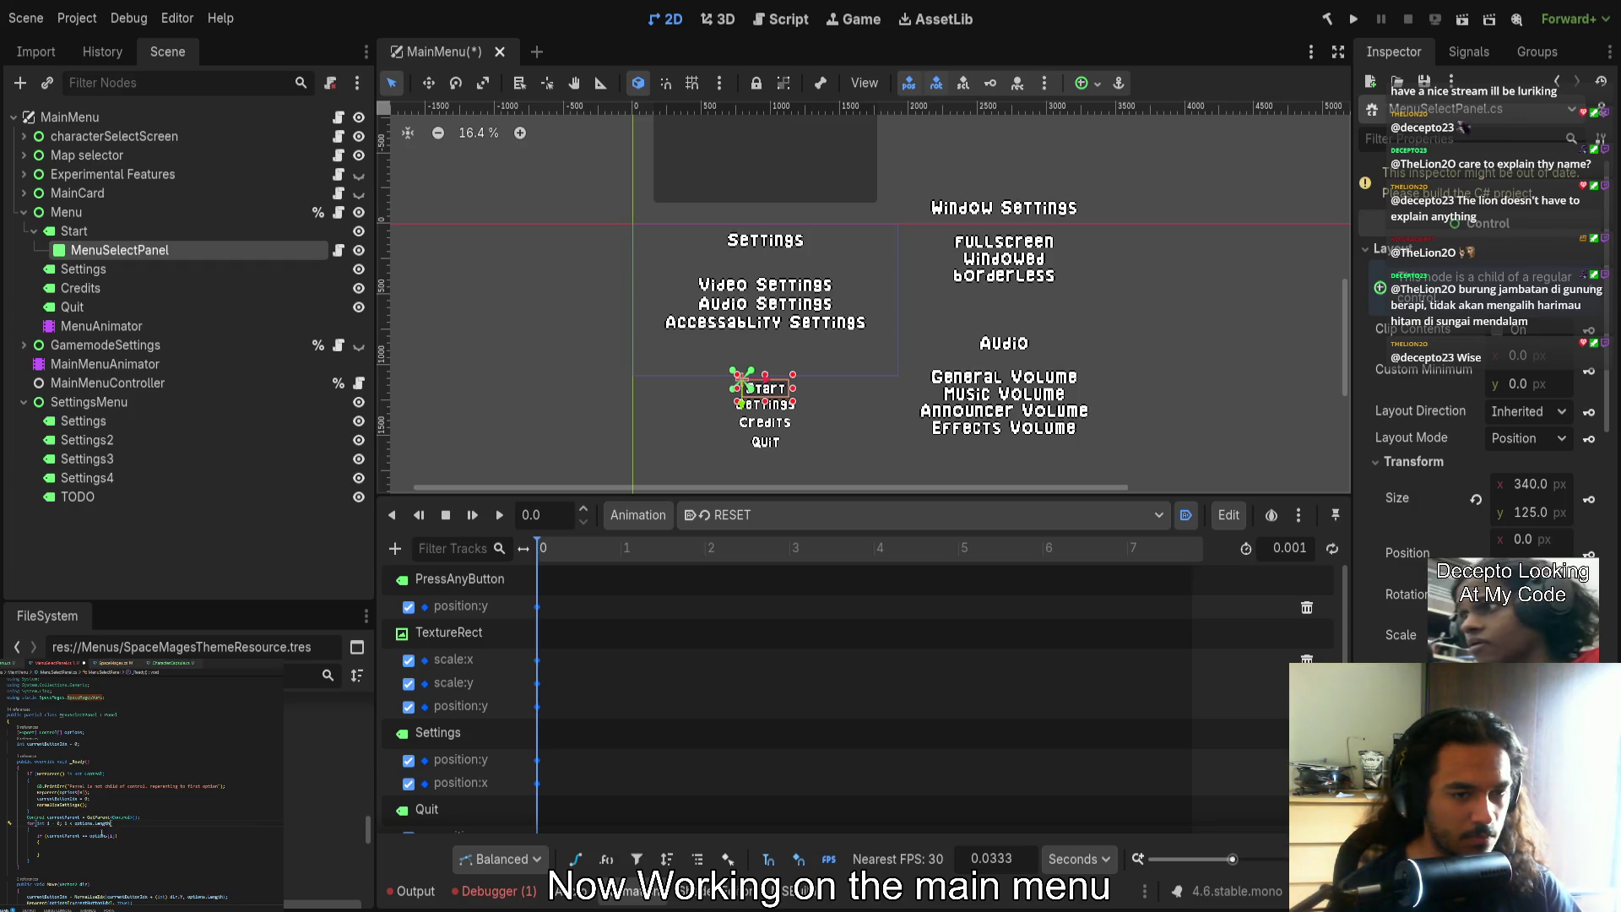
{"action": "type", "text": "; i++"}
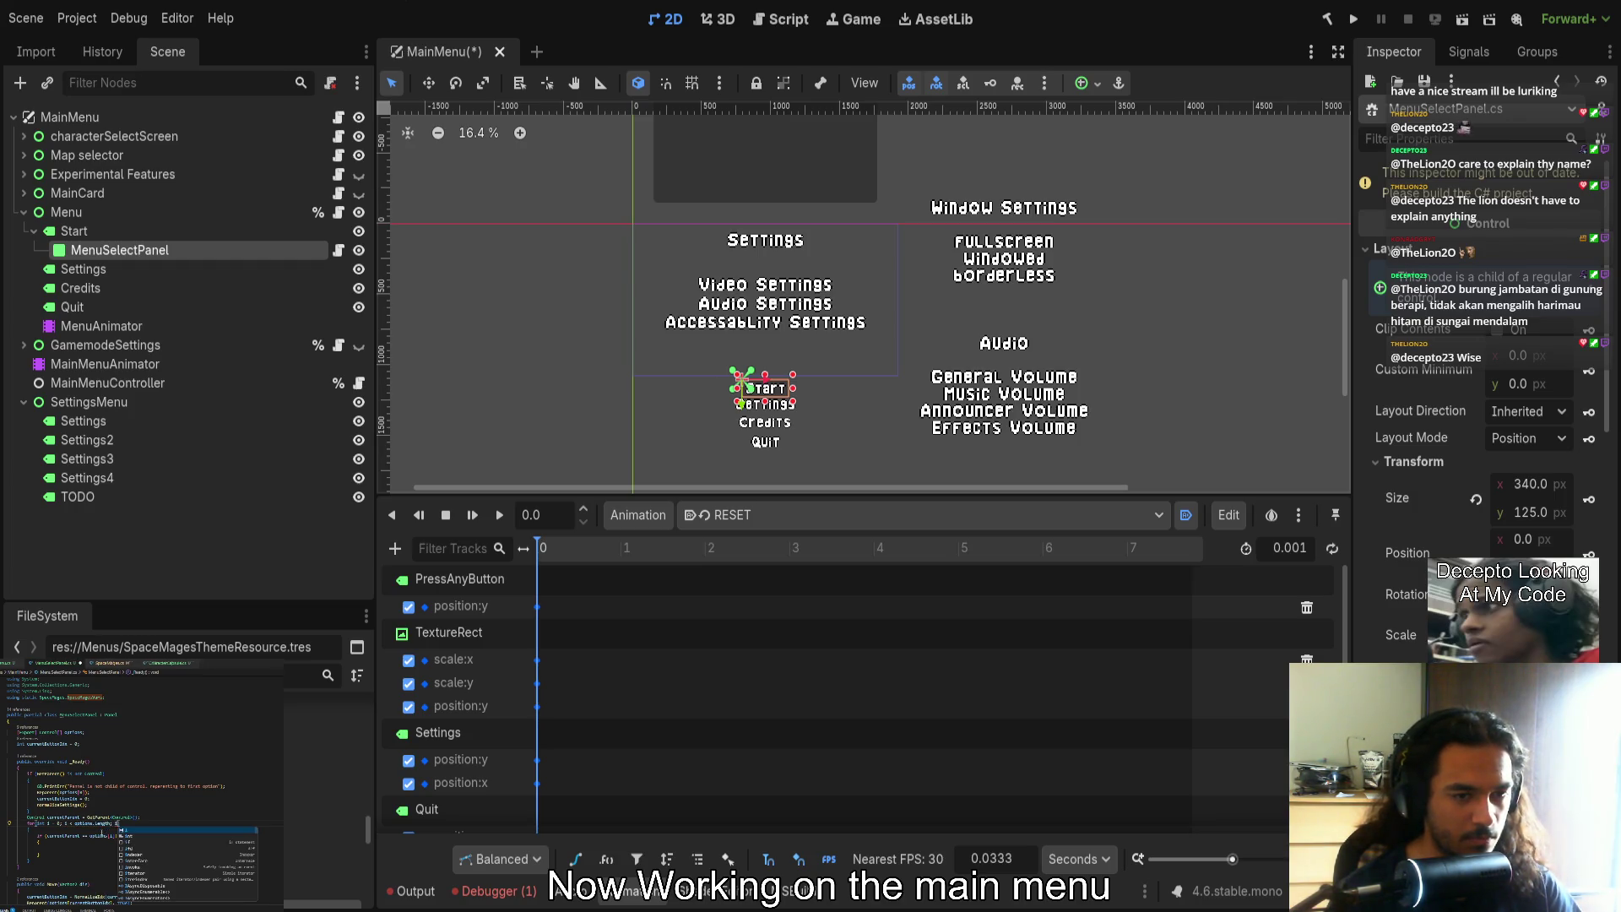
Put currentButtonIdx = i; and break; inside the if block, then save the script
{"action": "key", "text": "Return"}
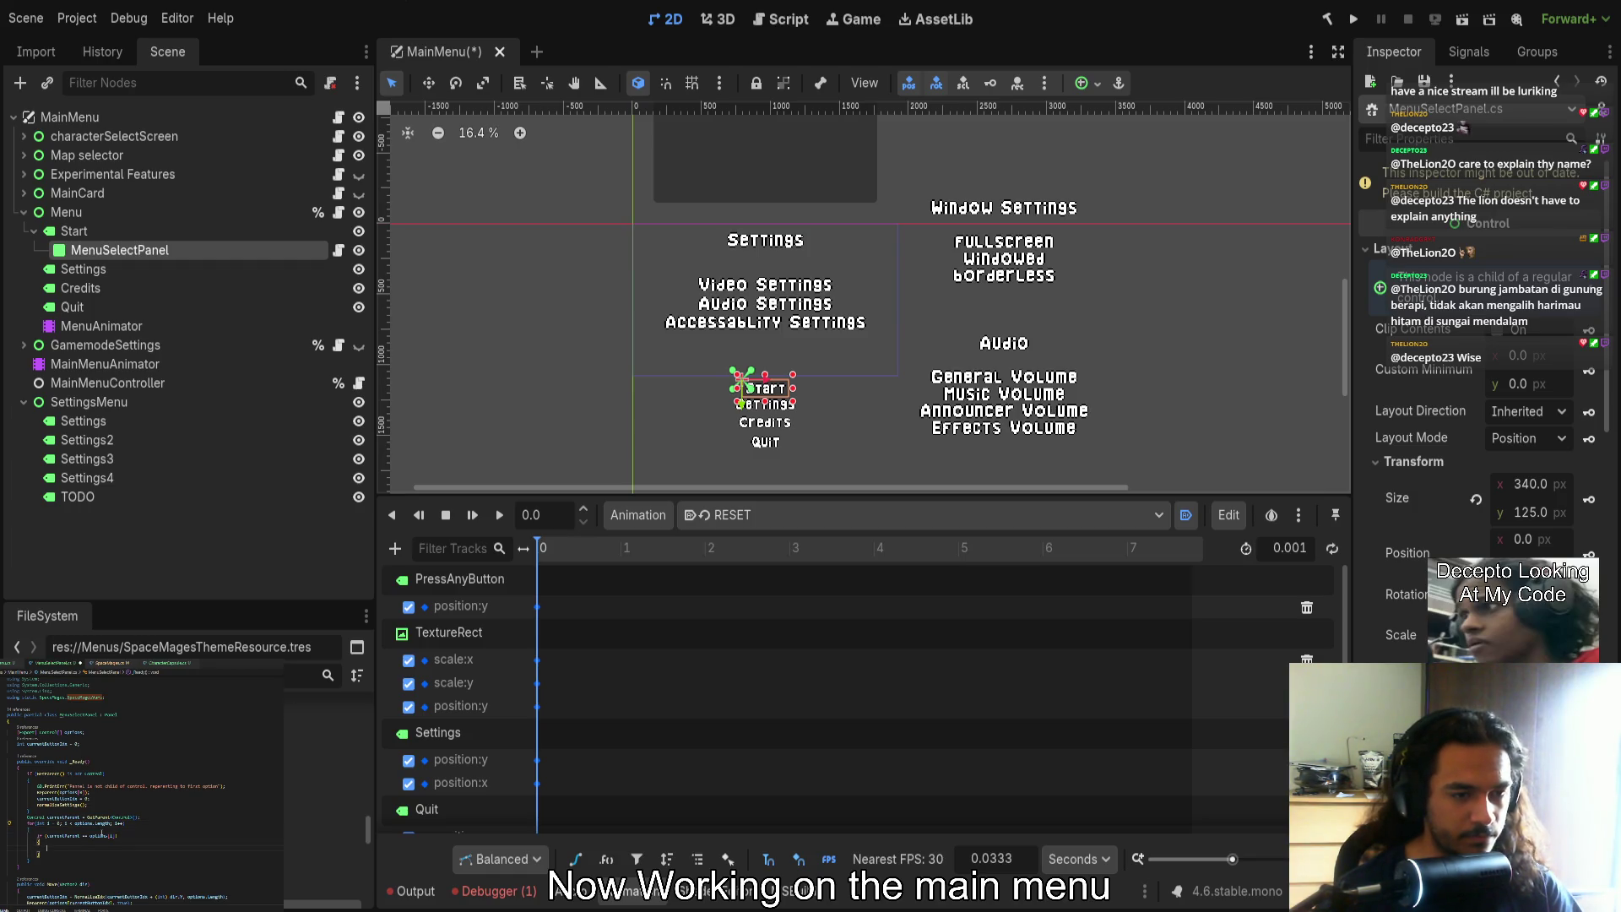
{"action": "type", "text": "break;"}
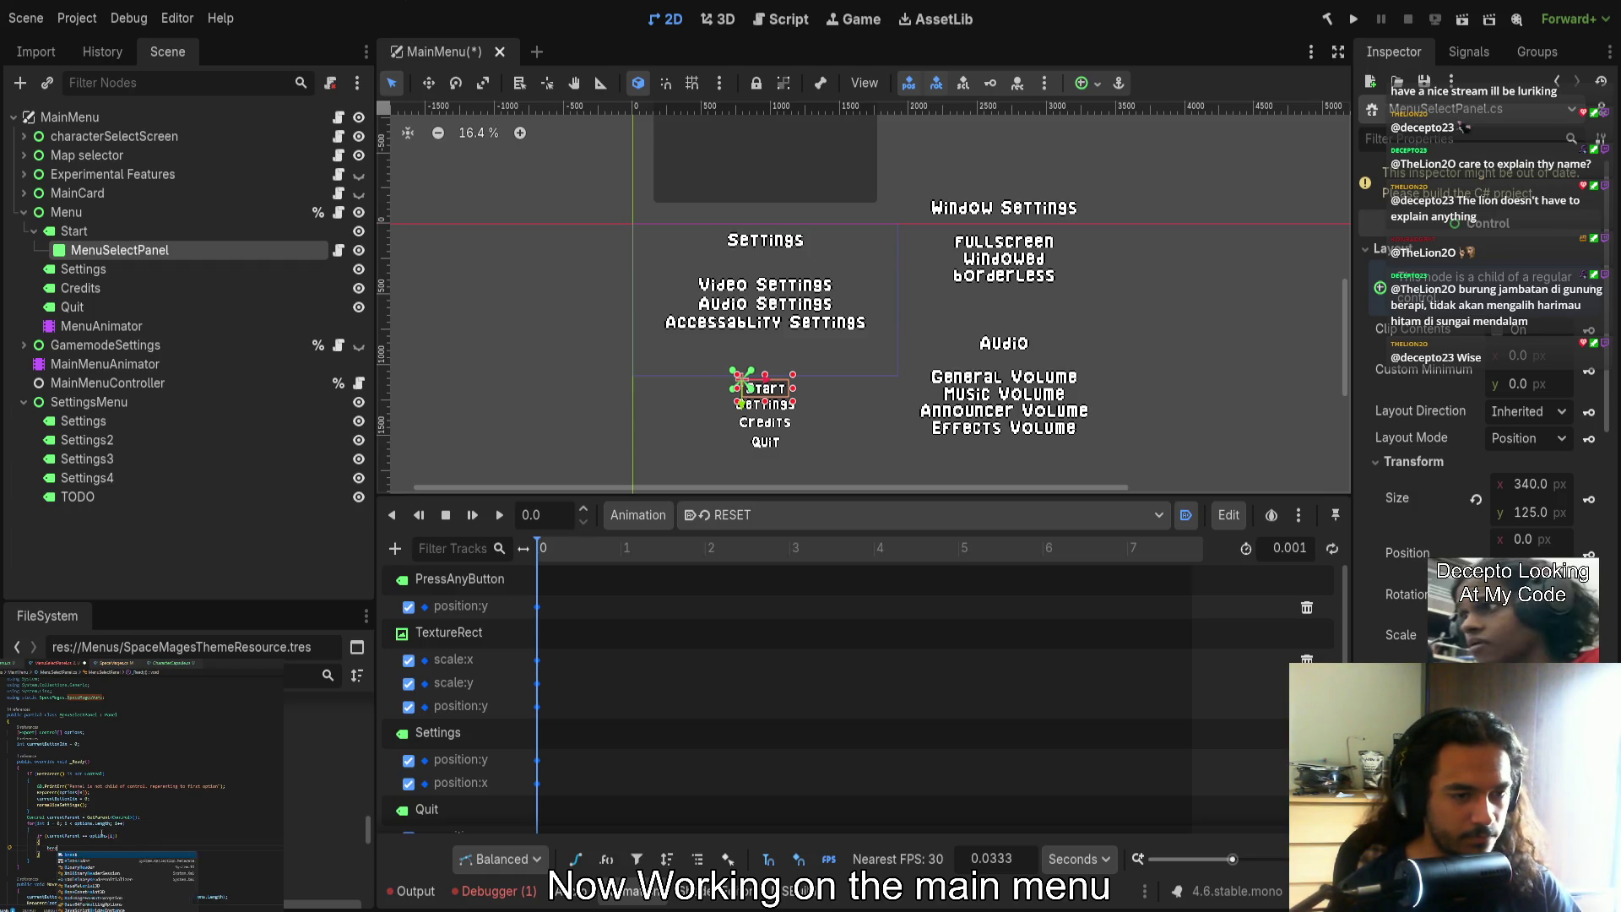
{"action": "key", "text": "Return"}
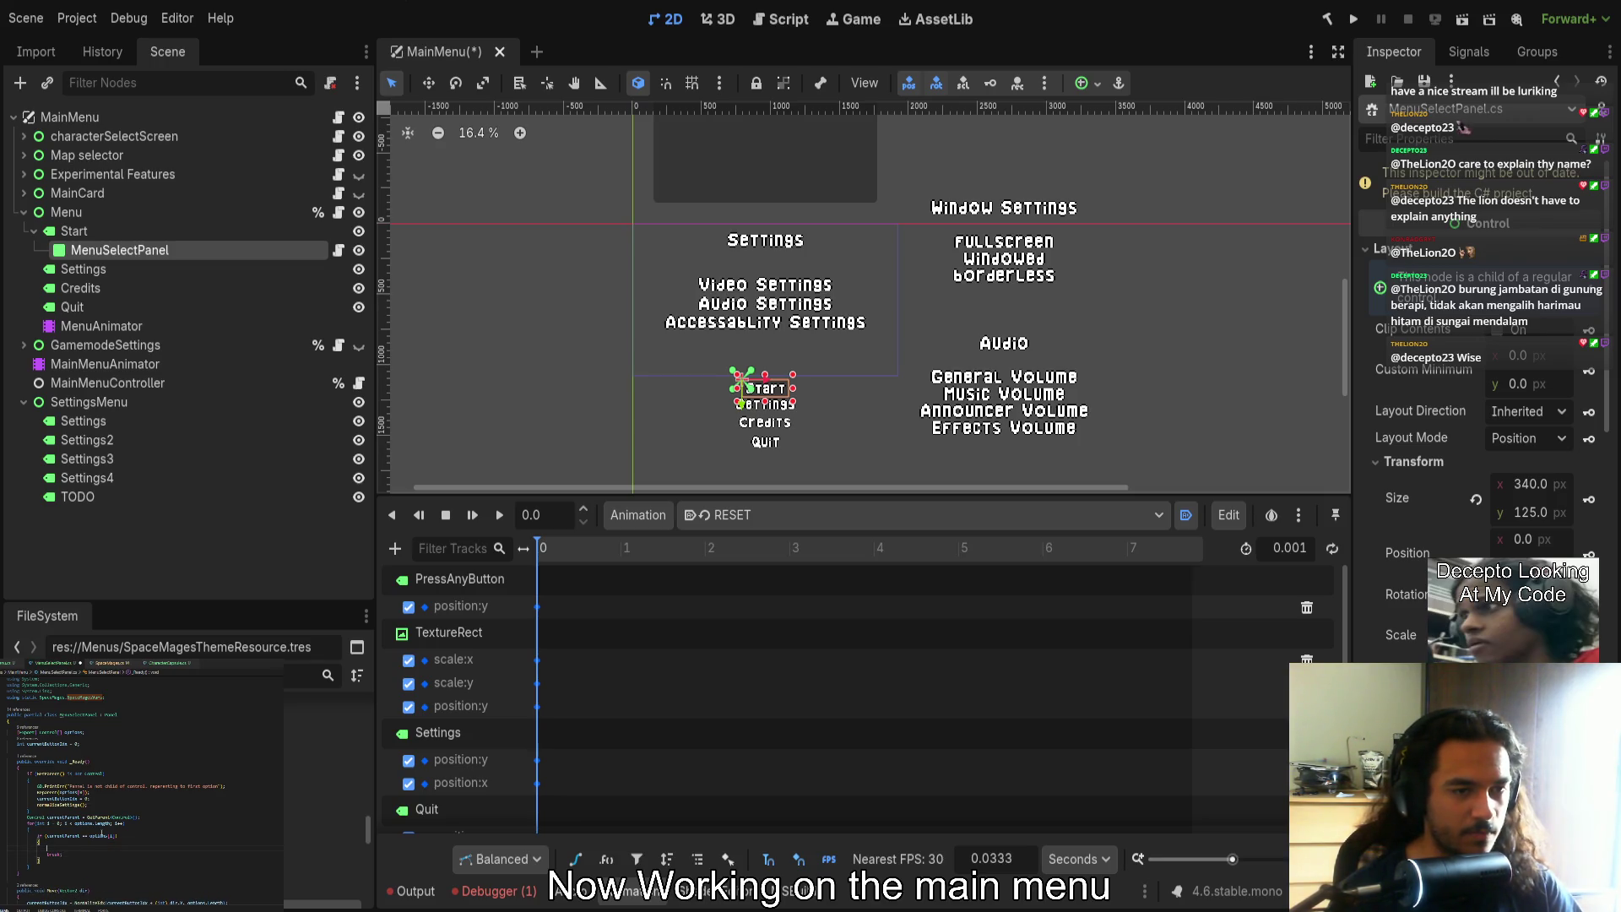
{"action": "type", "text": "currentButtonIdx"}
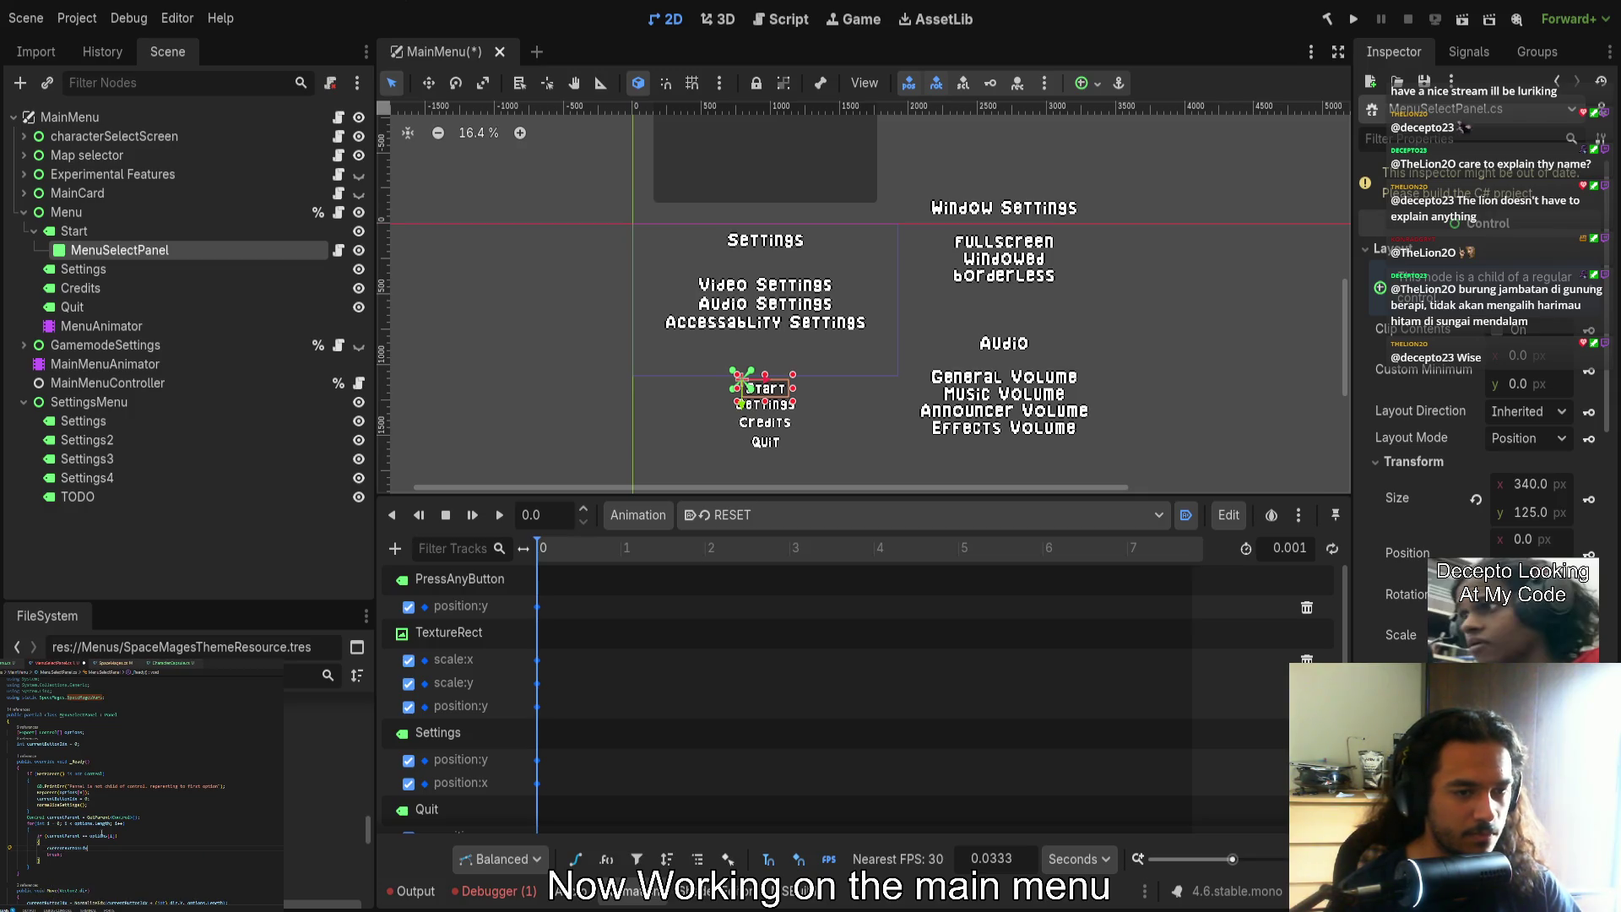
{"action": "type", "text": " = ii;"}
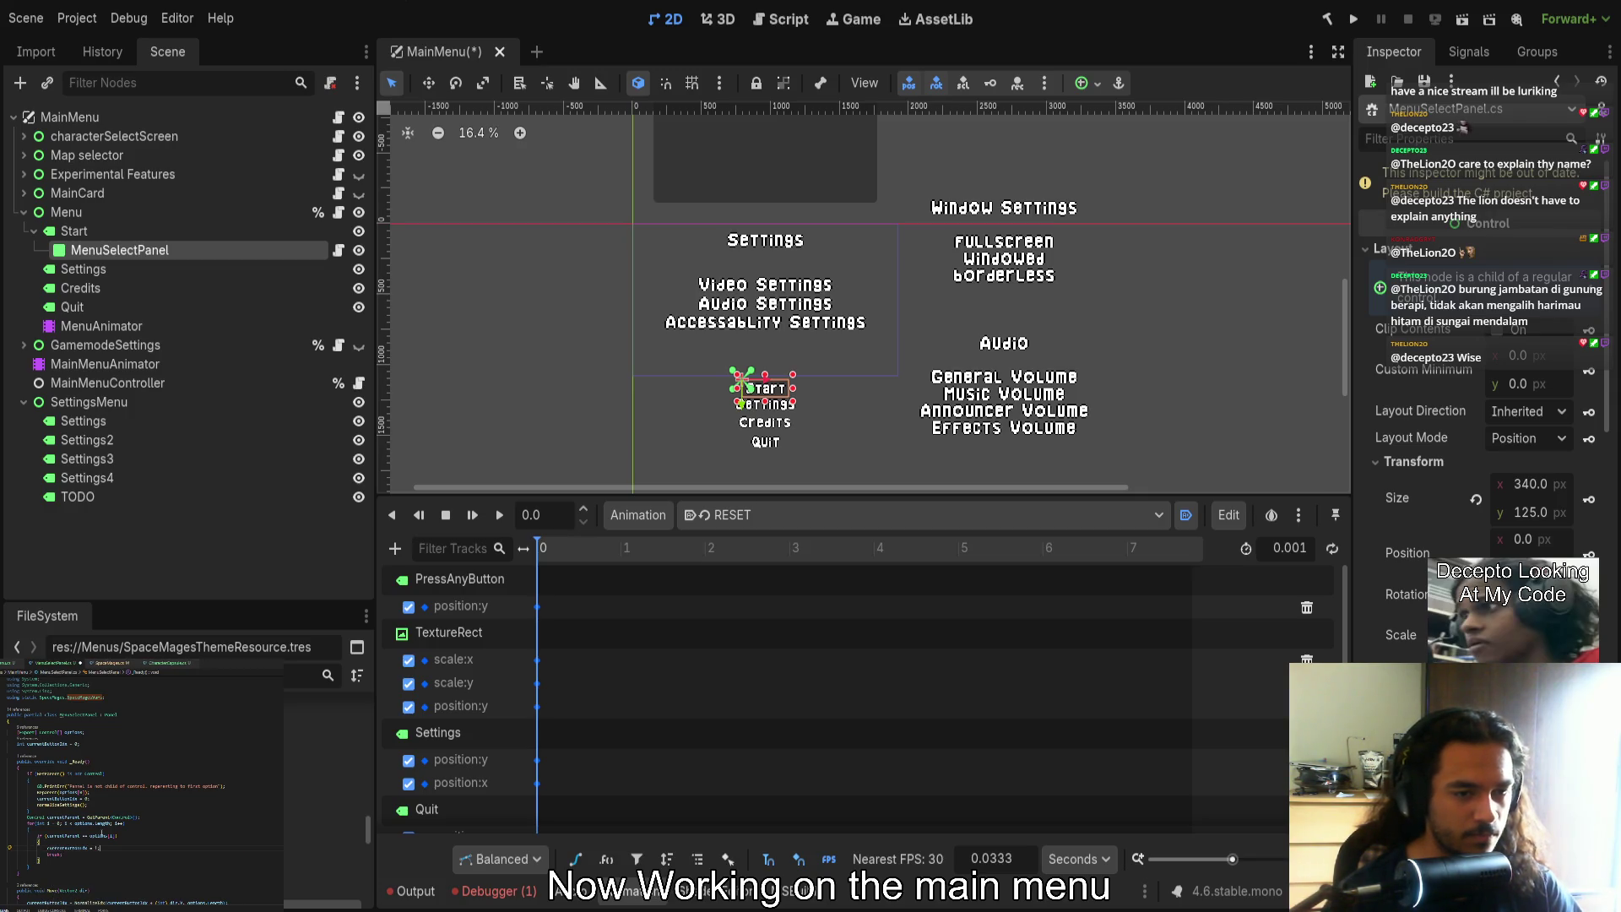
{"action": "key", "text": "ctrl+s"}
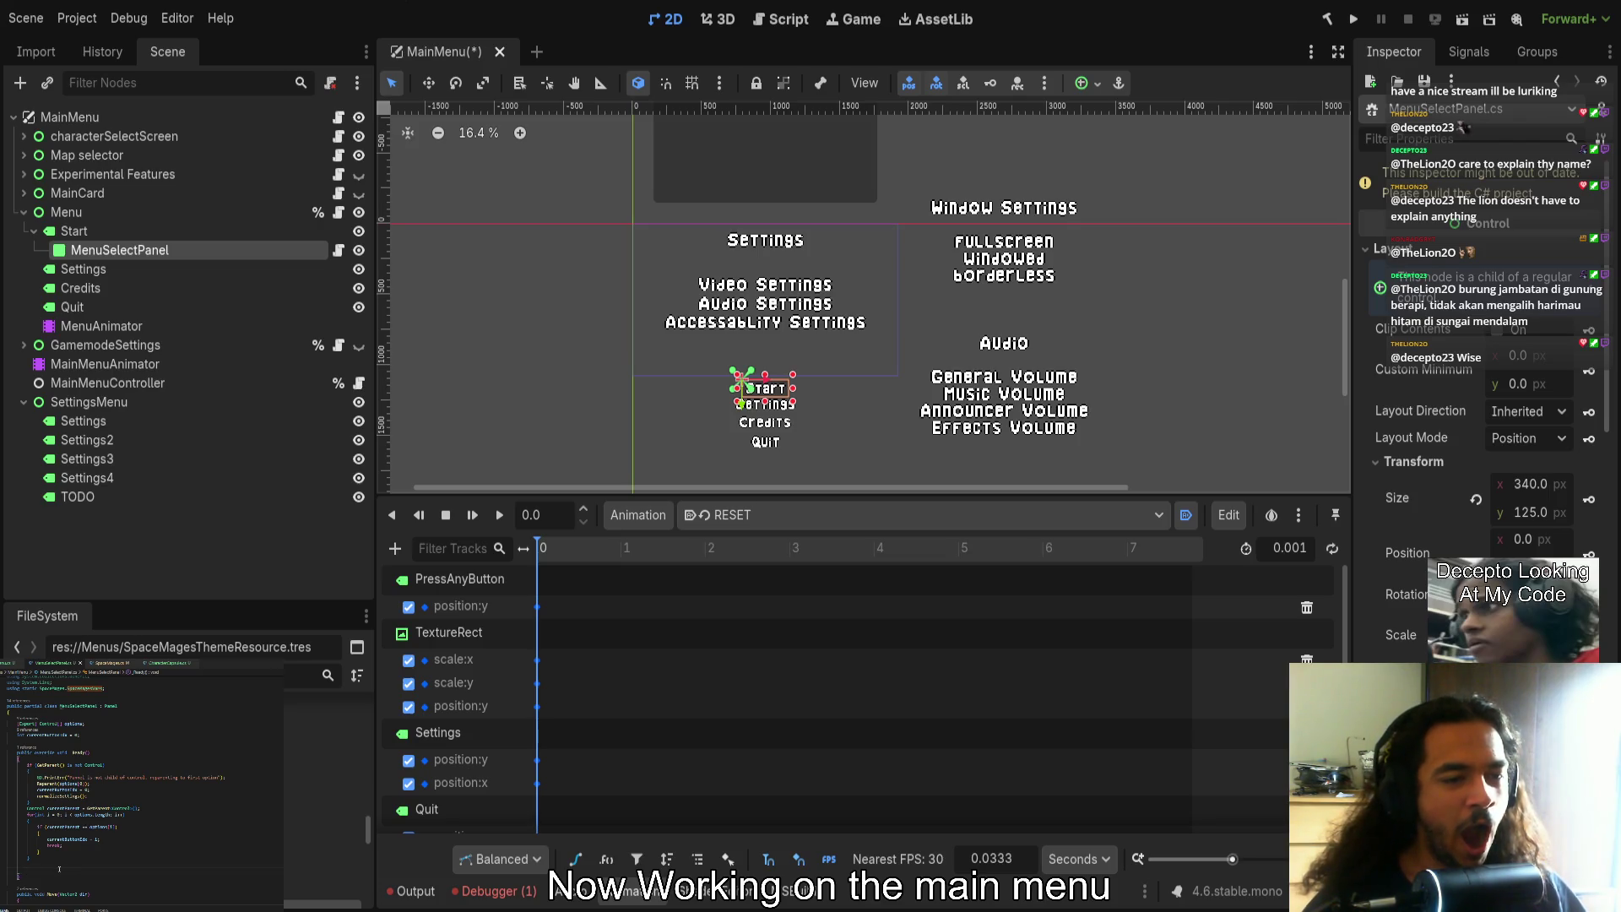
Add a blank line after the loop's closing brace
{"action": "key", "text": "Return"}
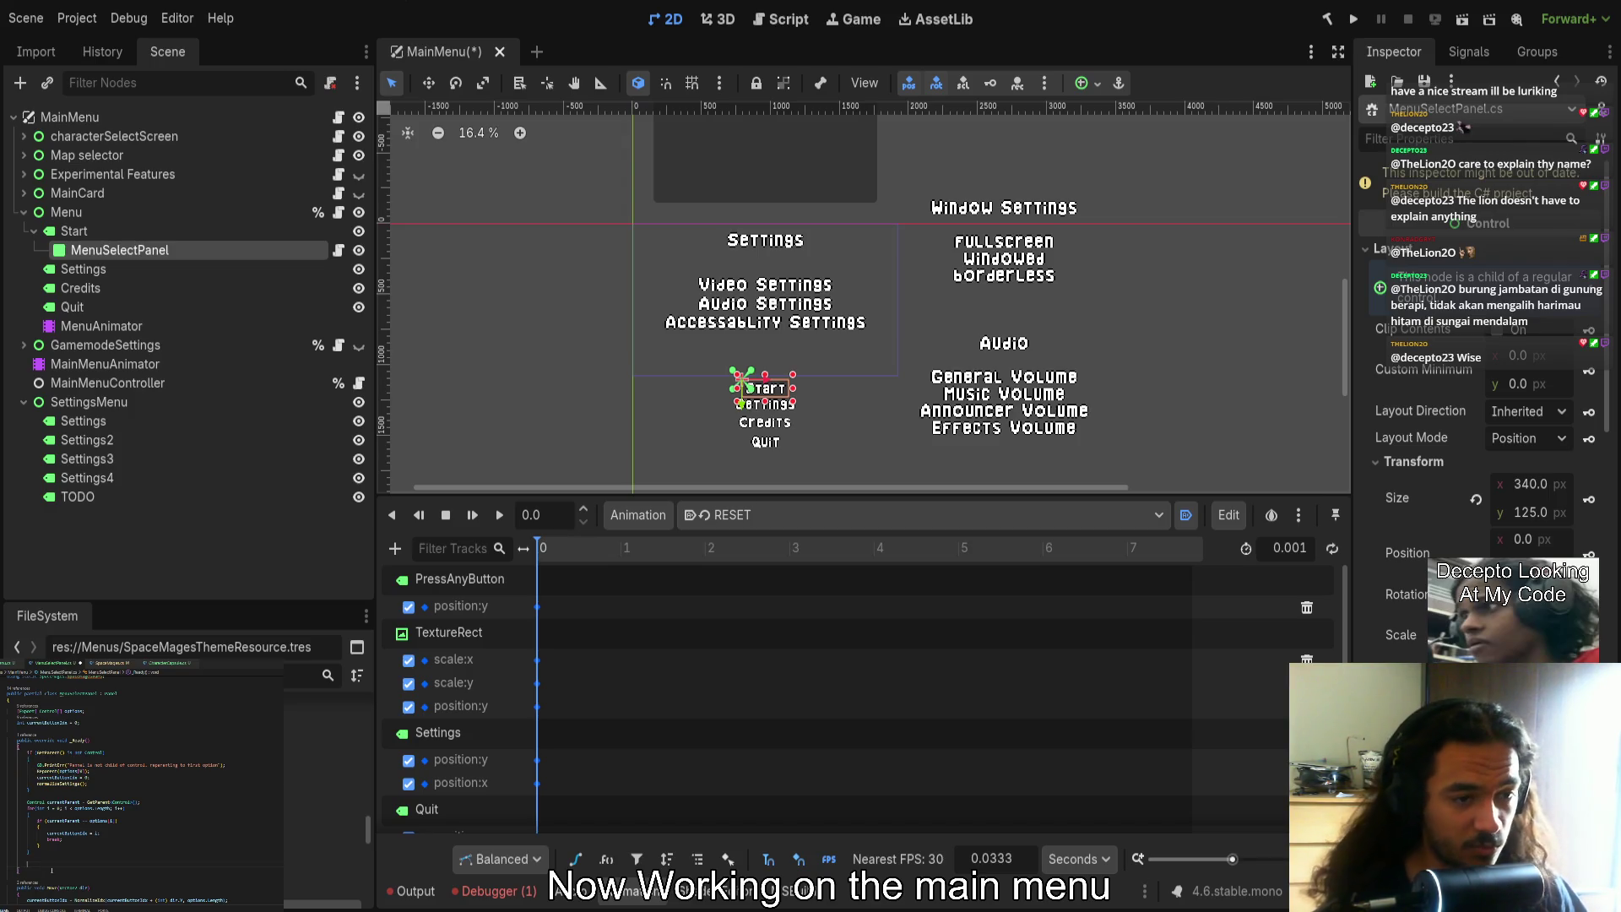
Add Reparent(options[currentButtonIdx]); after the loop
{"action": "type", "text": "epare"}
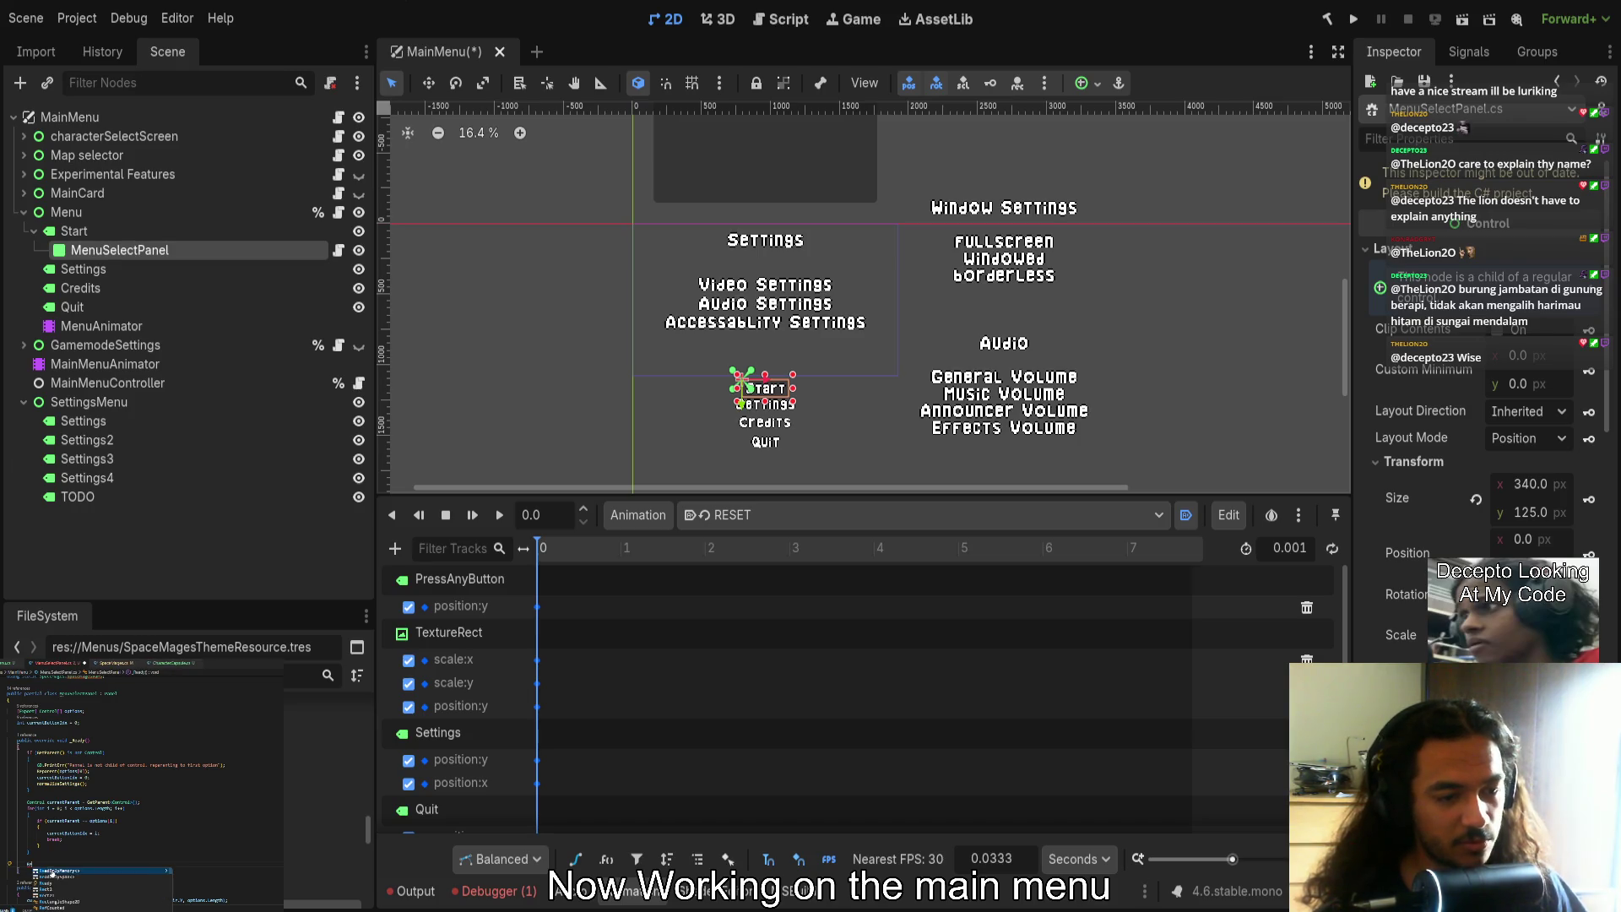
{"action": "key", "text": "Return"}
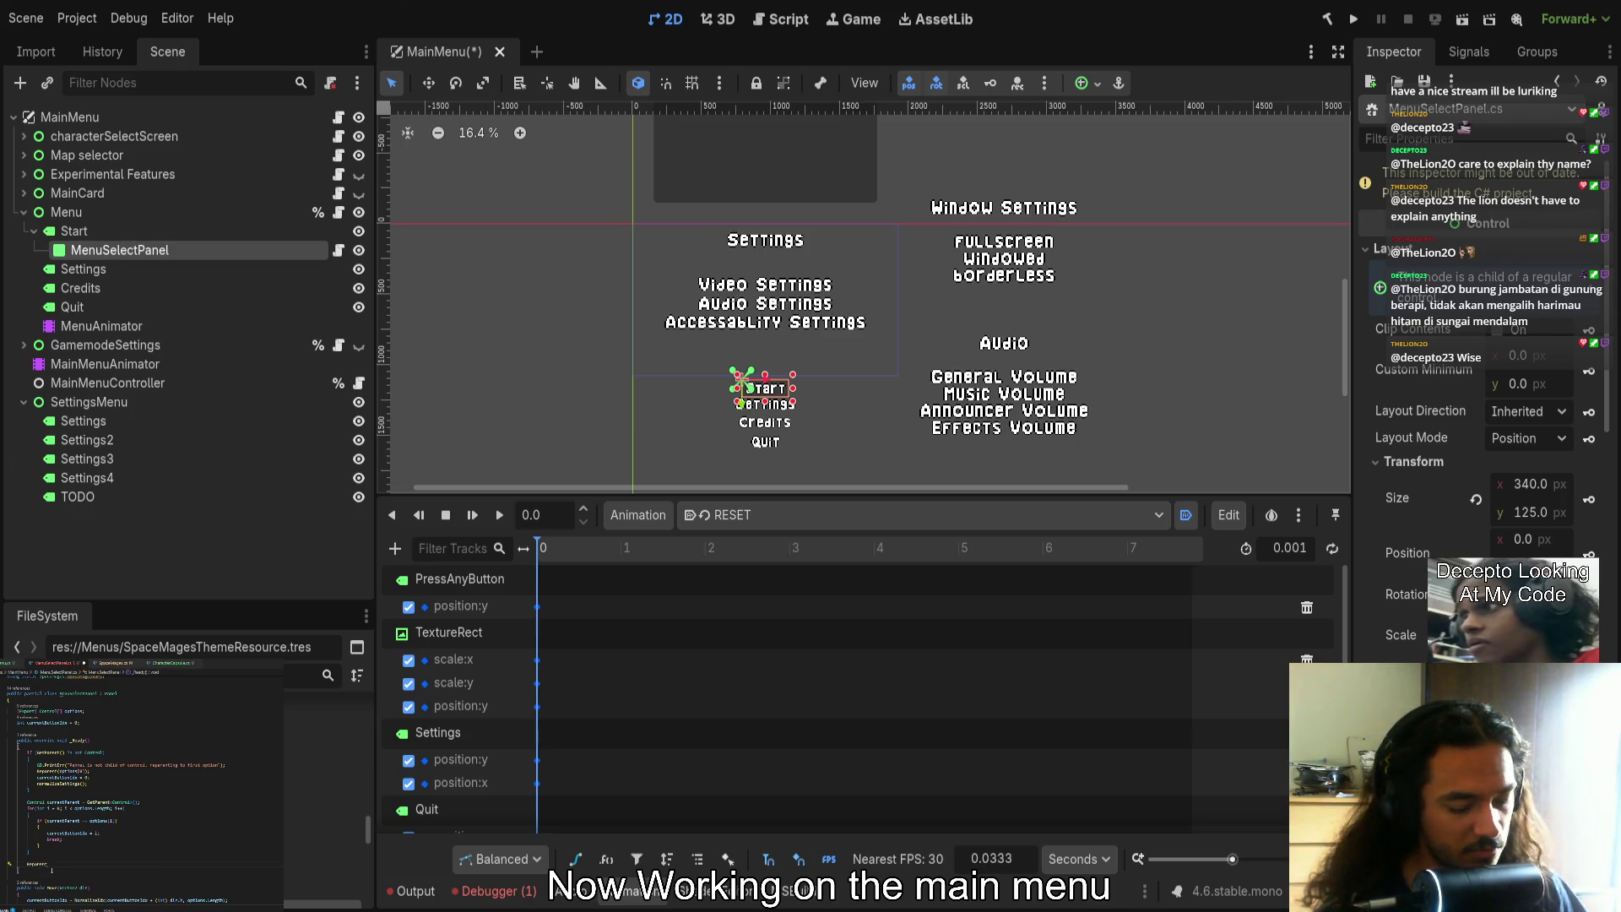
{"action": "type", "text": "(currentButtonIdx"}
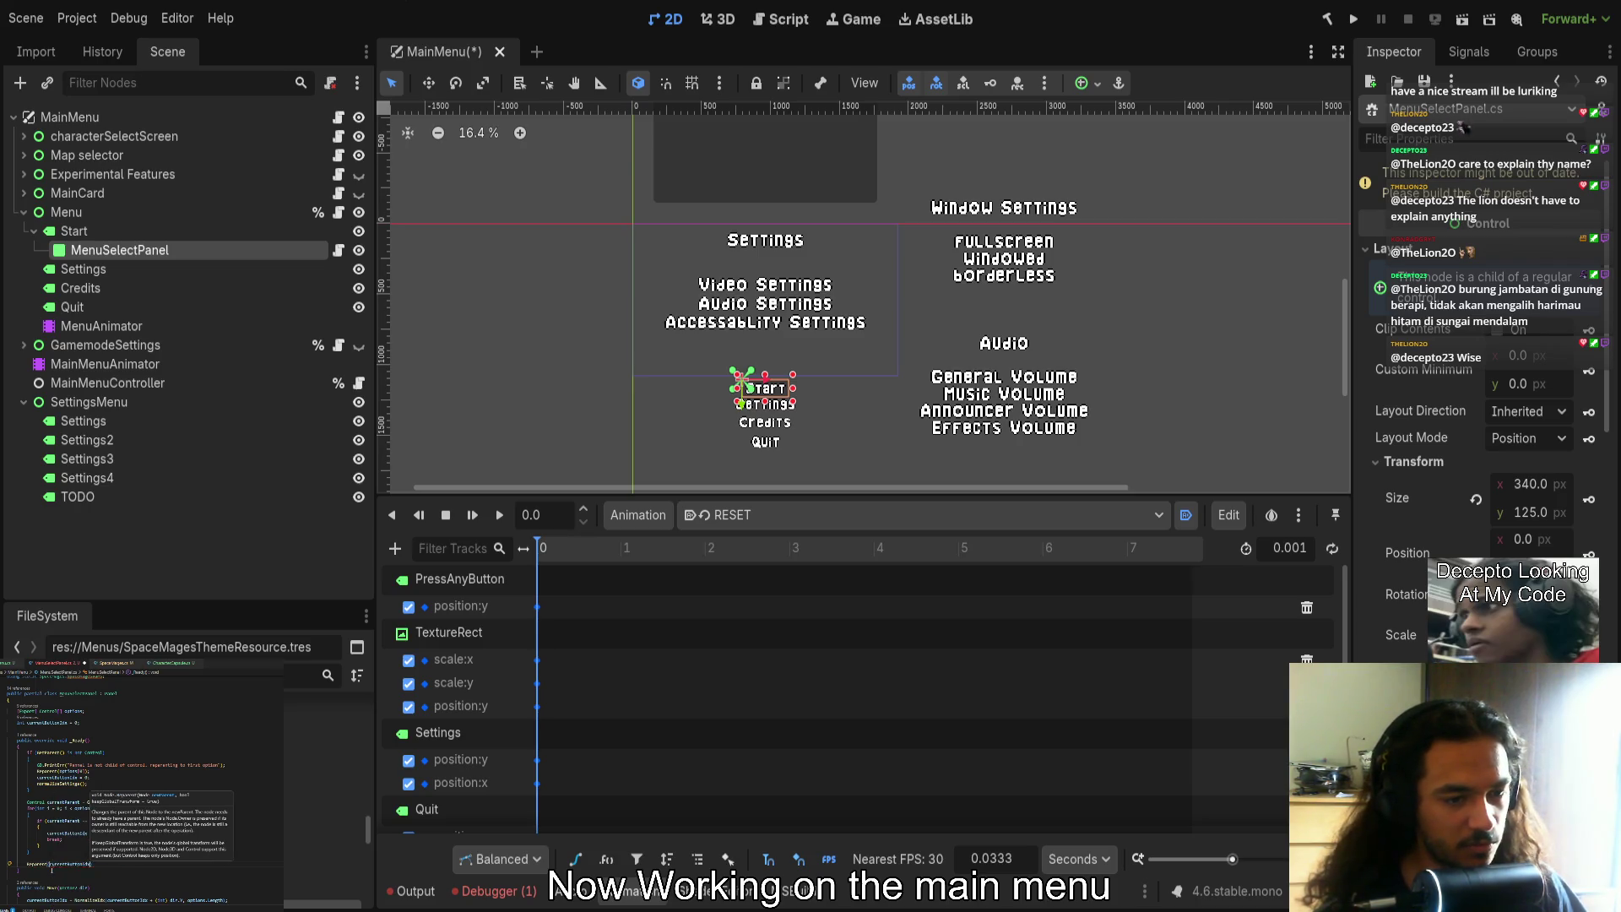
{"action": "type", "text": ");"}
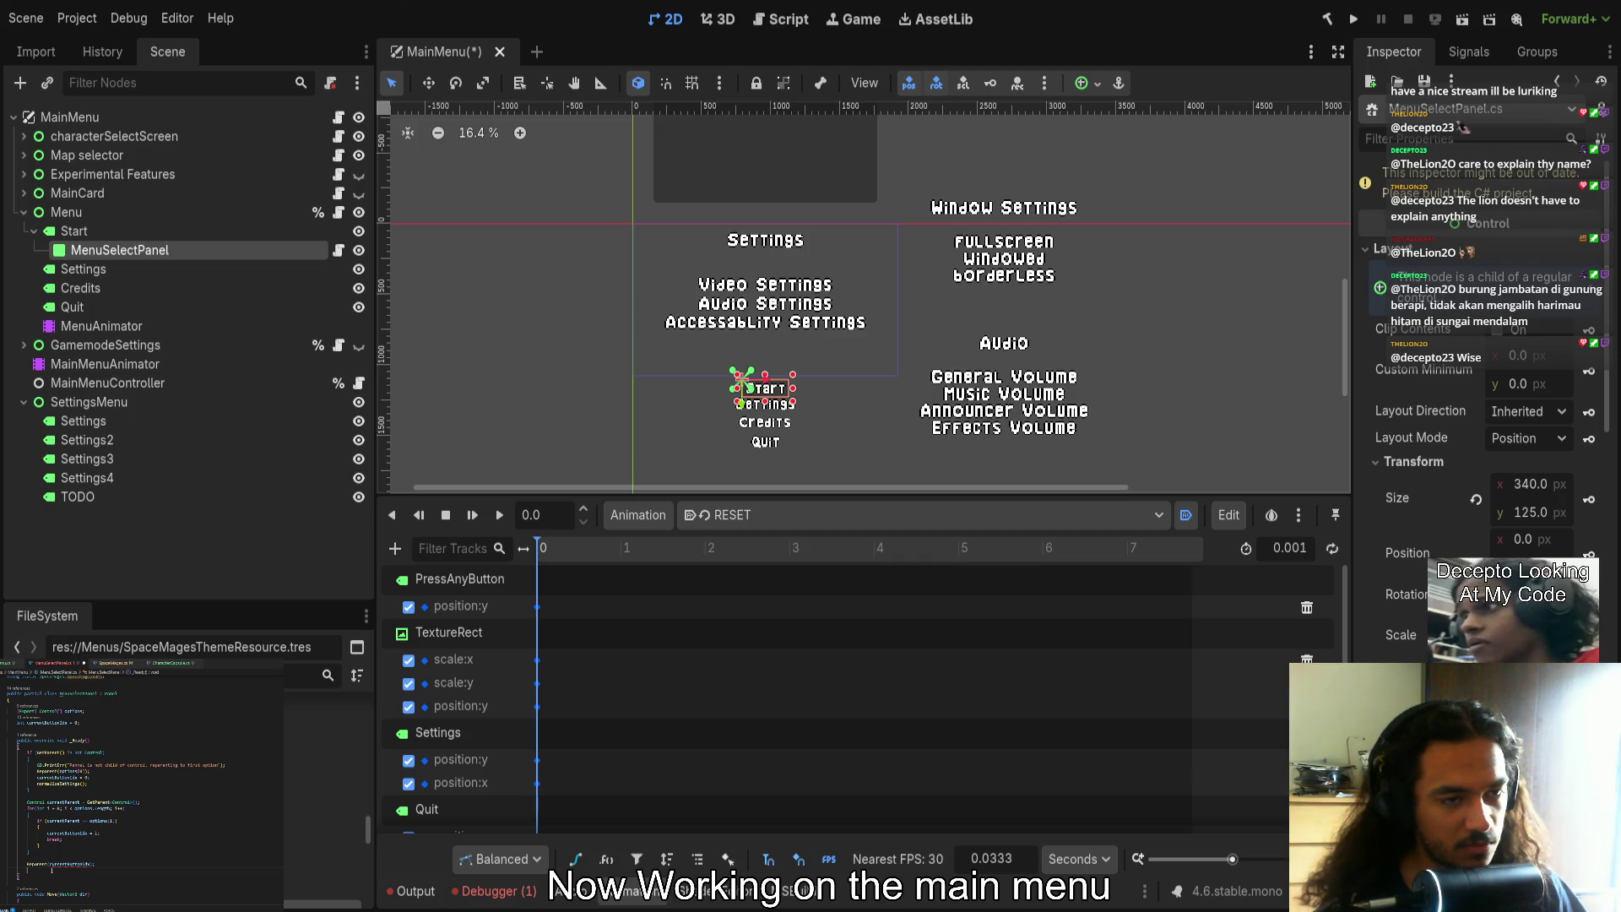
{"action": "left_click", "coordinate": [72, 864]}
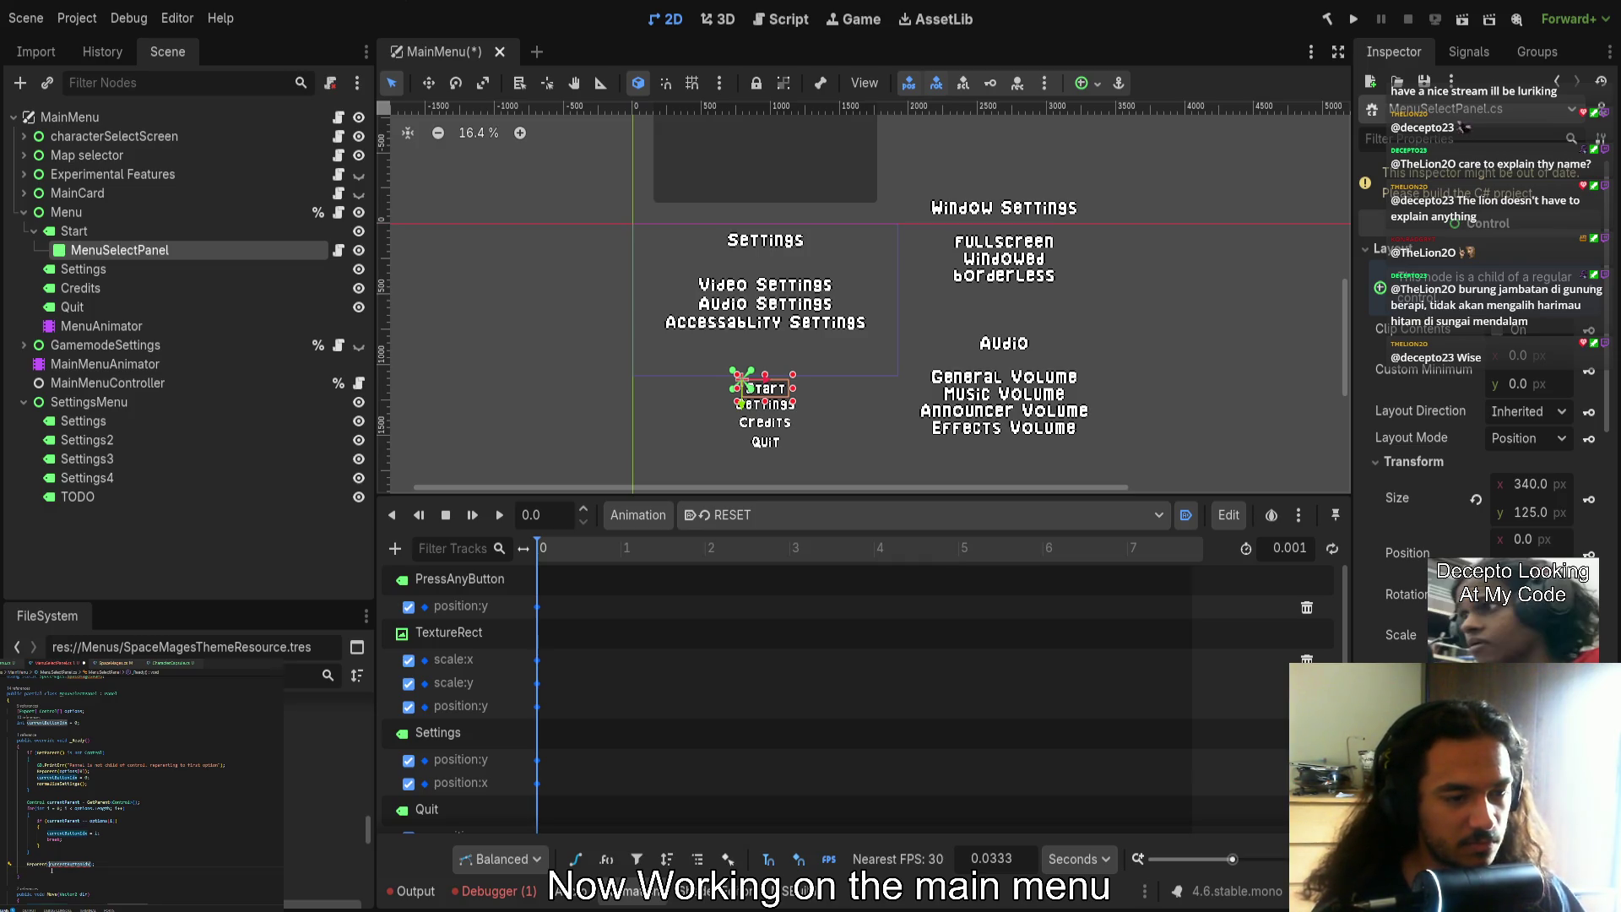
{"action": "type", "text": "options"}
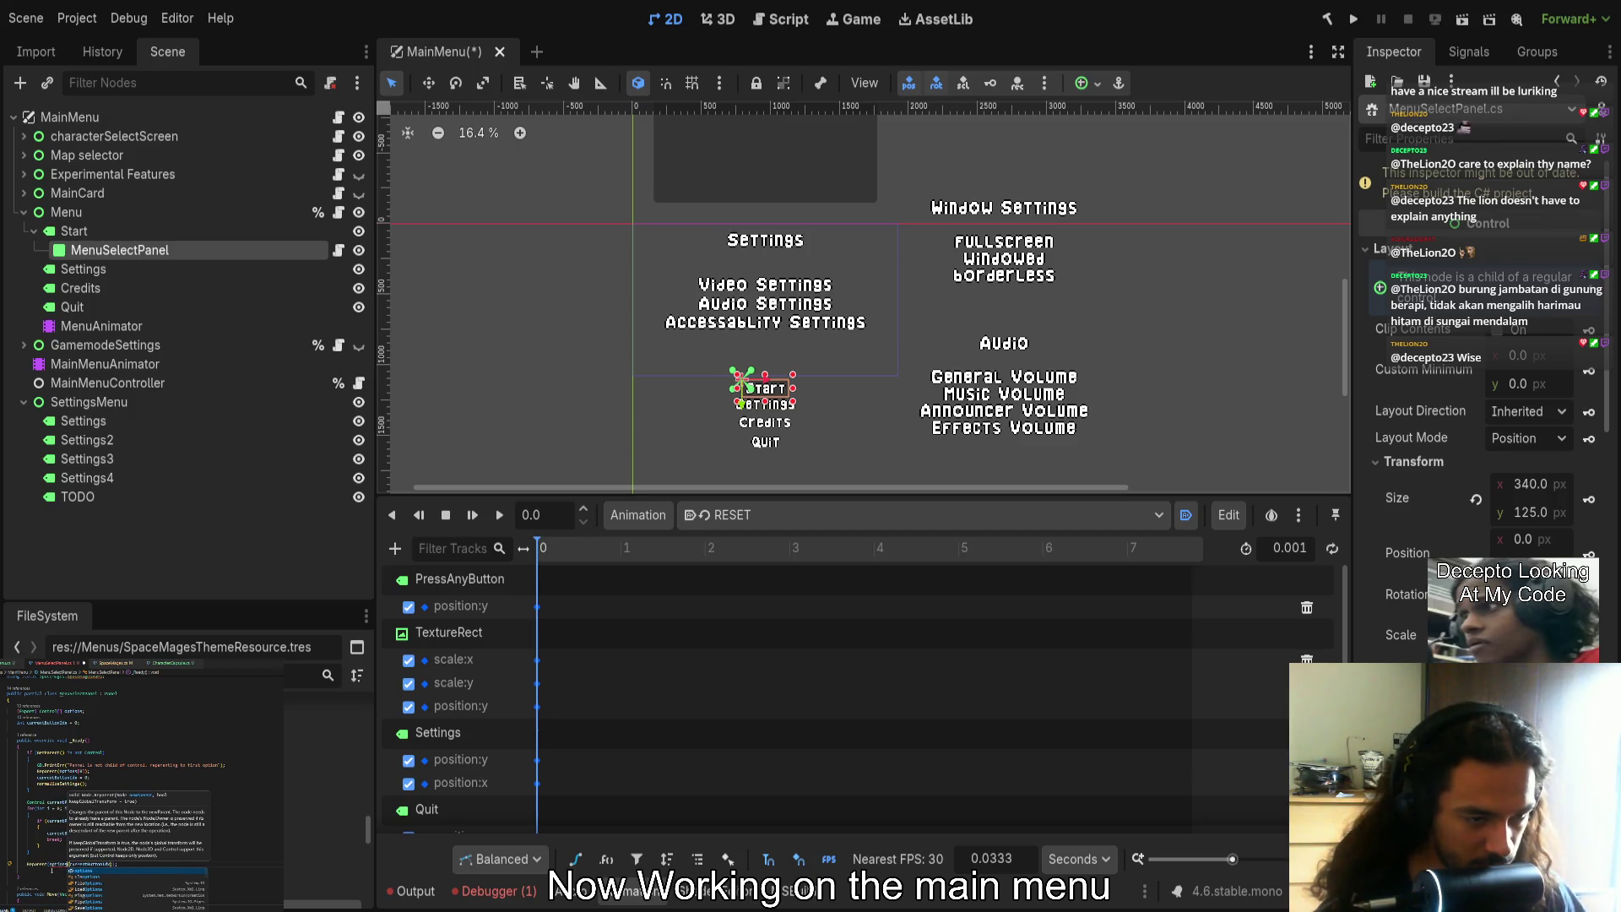
{"action": "key", "text": "Escape"}
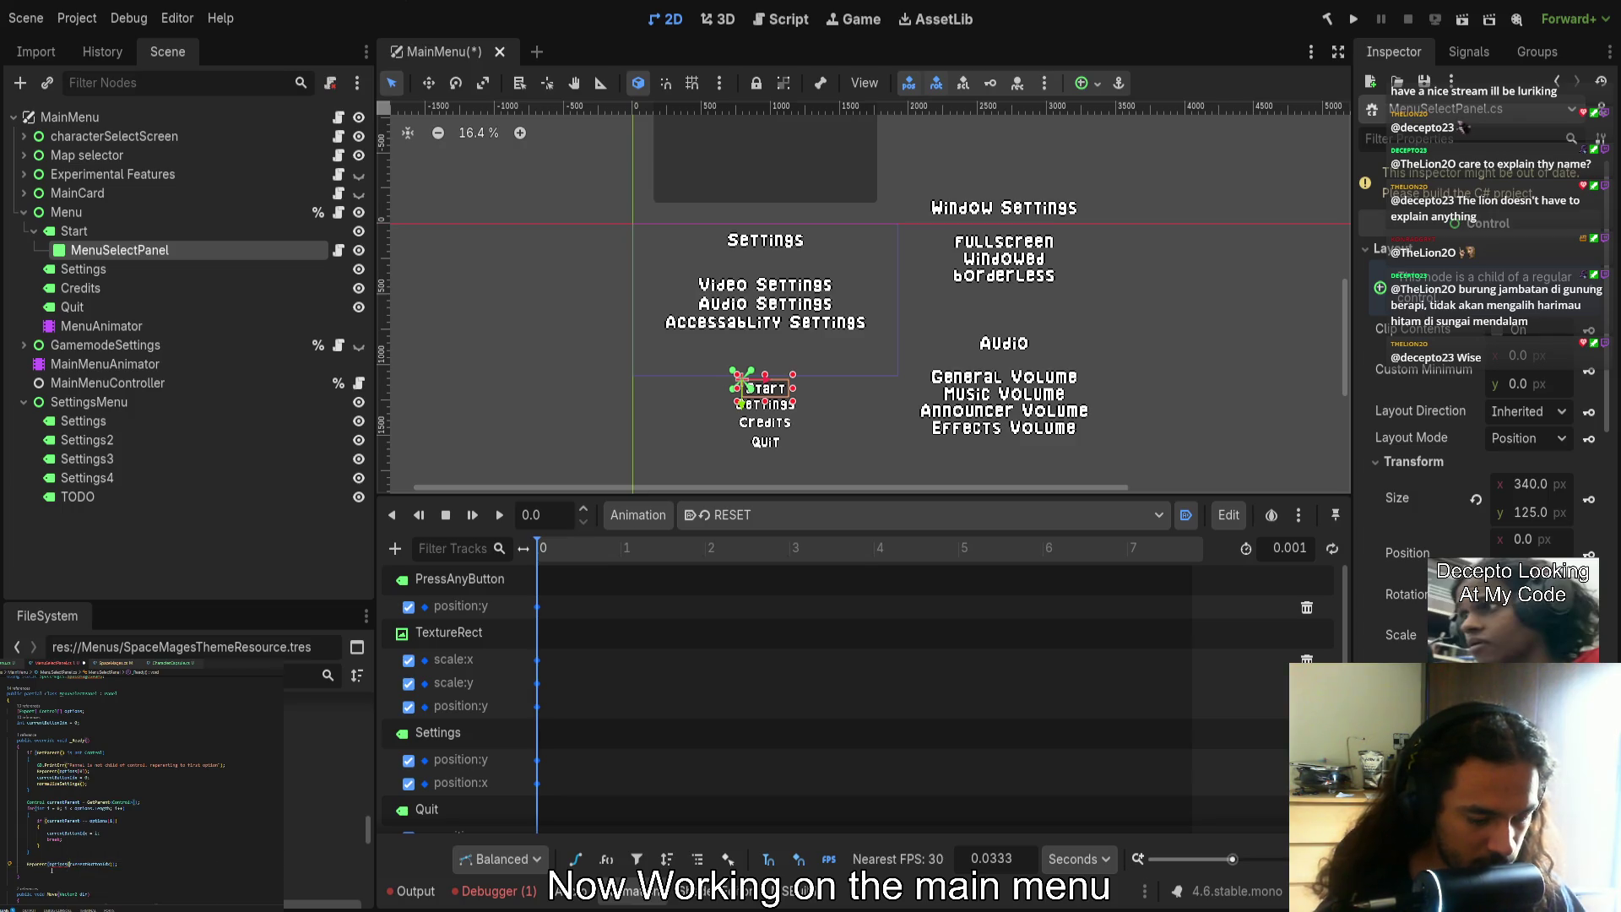
{"action": "key", "text": "ctrl+shift+space"}
{"action": "key", "text": "ctrl+Right"}
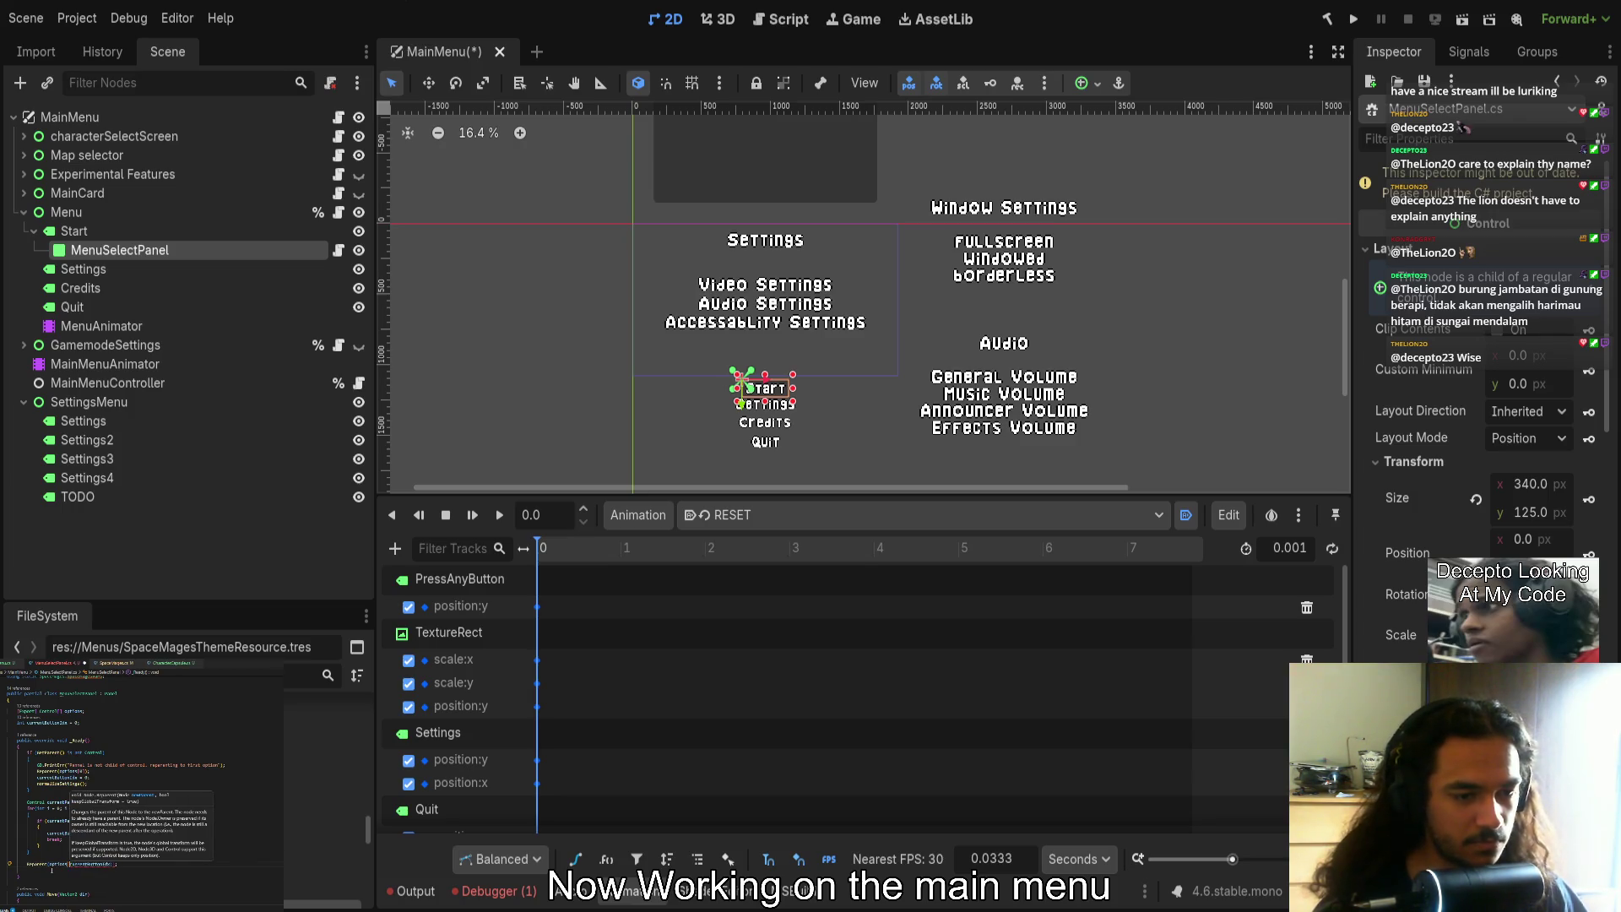
{"action": "key", "text": "End"}
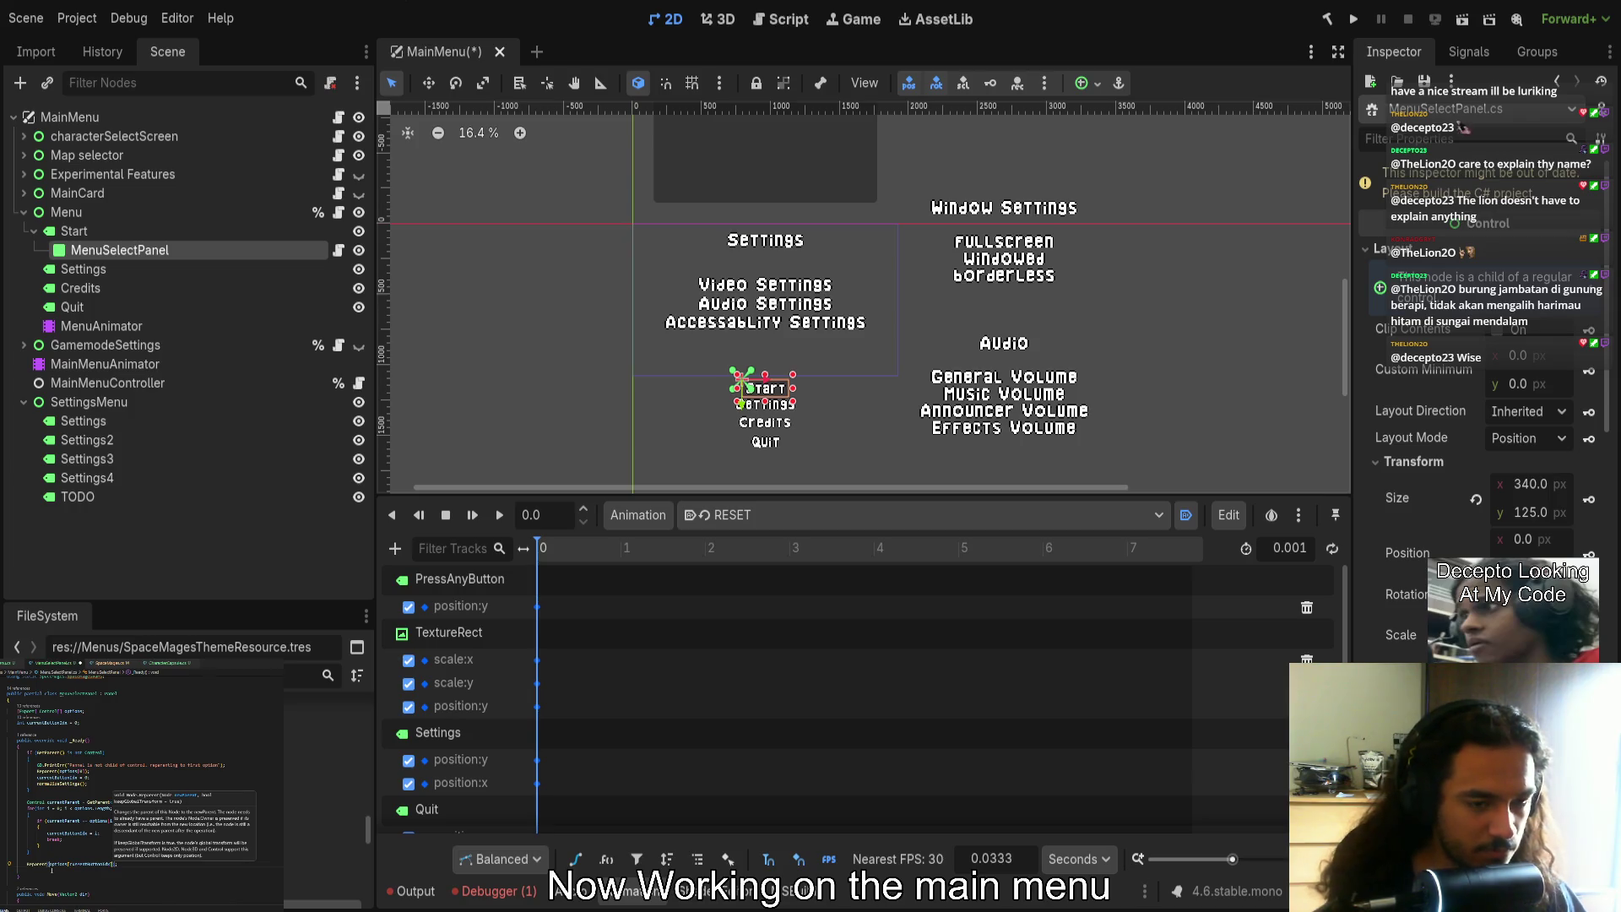
{"action": "key", "text": "Escape"}
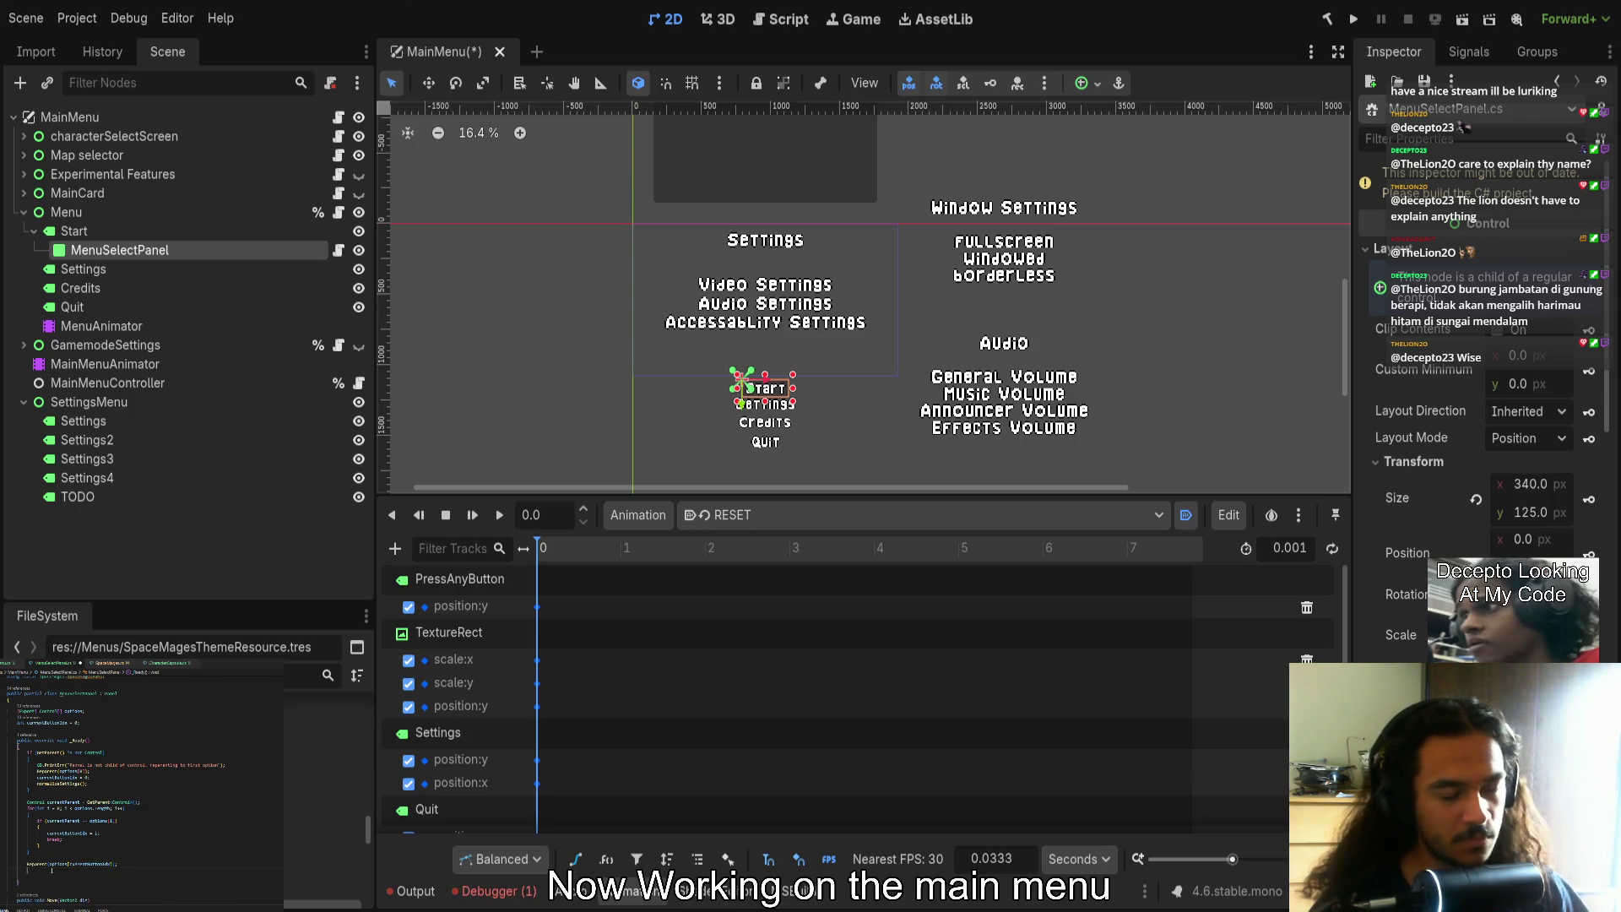
Add normalizeSettings(); and return; after the Reparent call, then save the MainMenu scene
{"action": "key", "text": "Tab"}
{"action": "type", "text": "norm"}
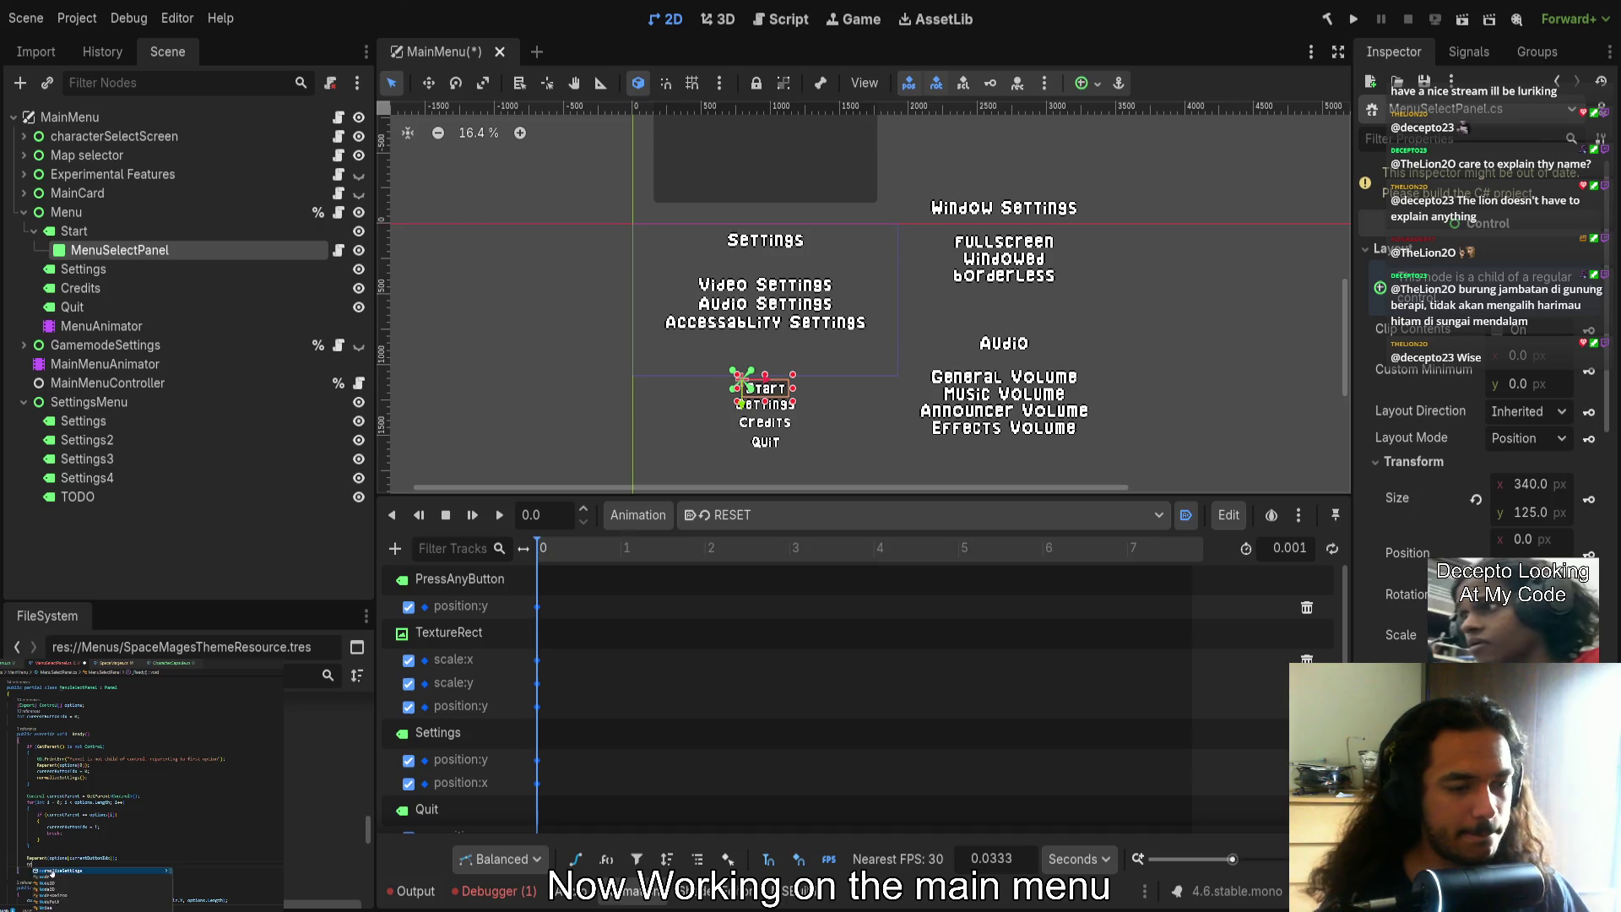
{"action": "key", "text": "Return"}
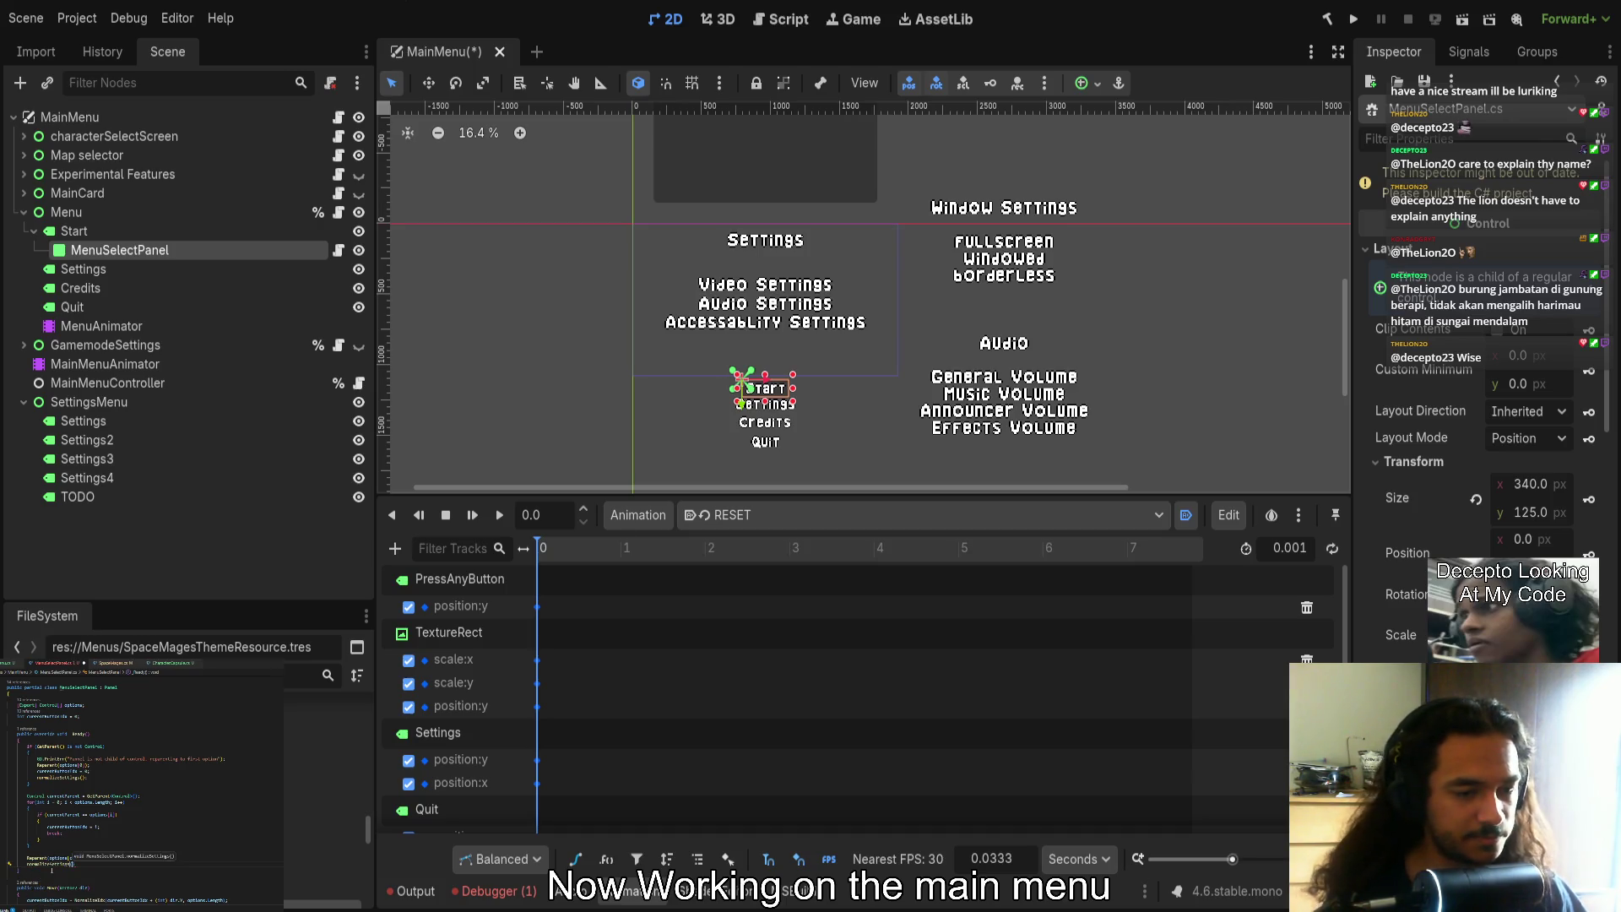
{"action": "type", "text": "c"}
{"action": "key", "text": "Escape"}
{"action": "key", "text": "Return"}
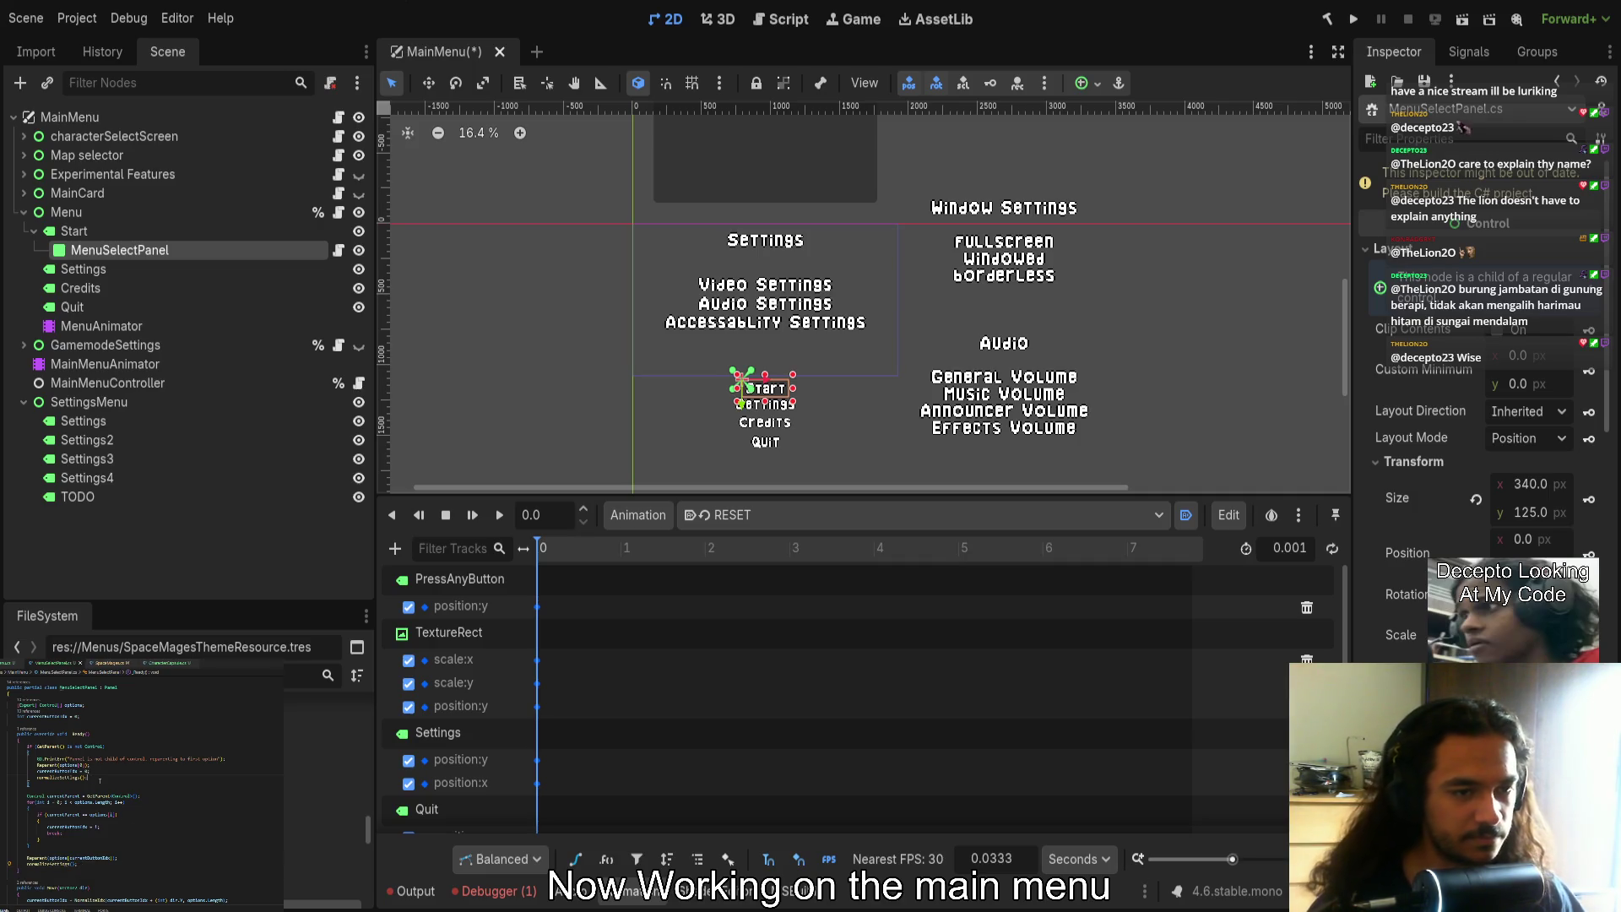
{"action": "type", "text": "return"}
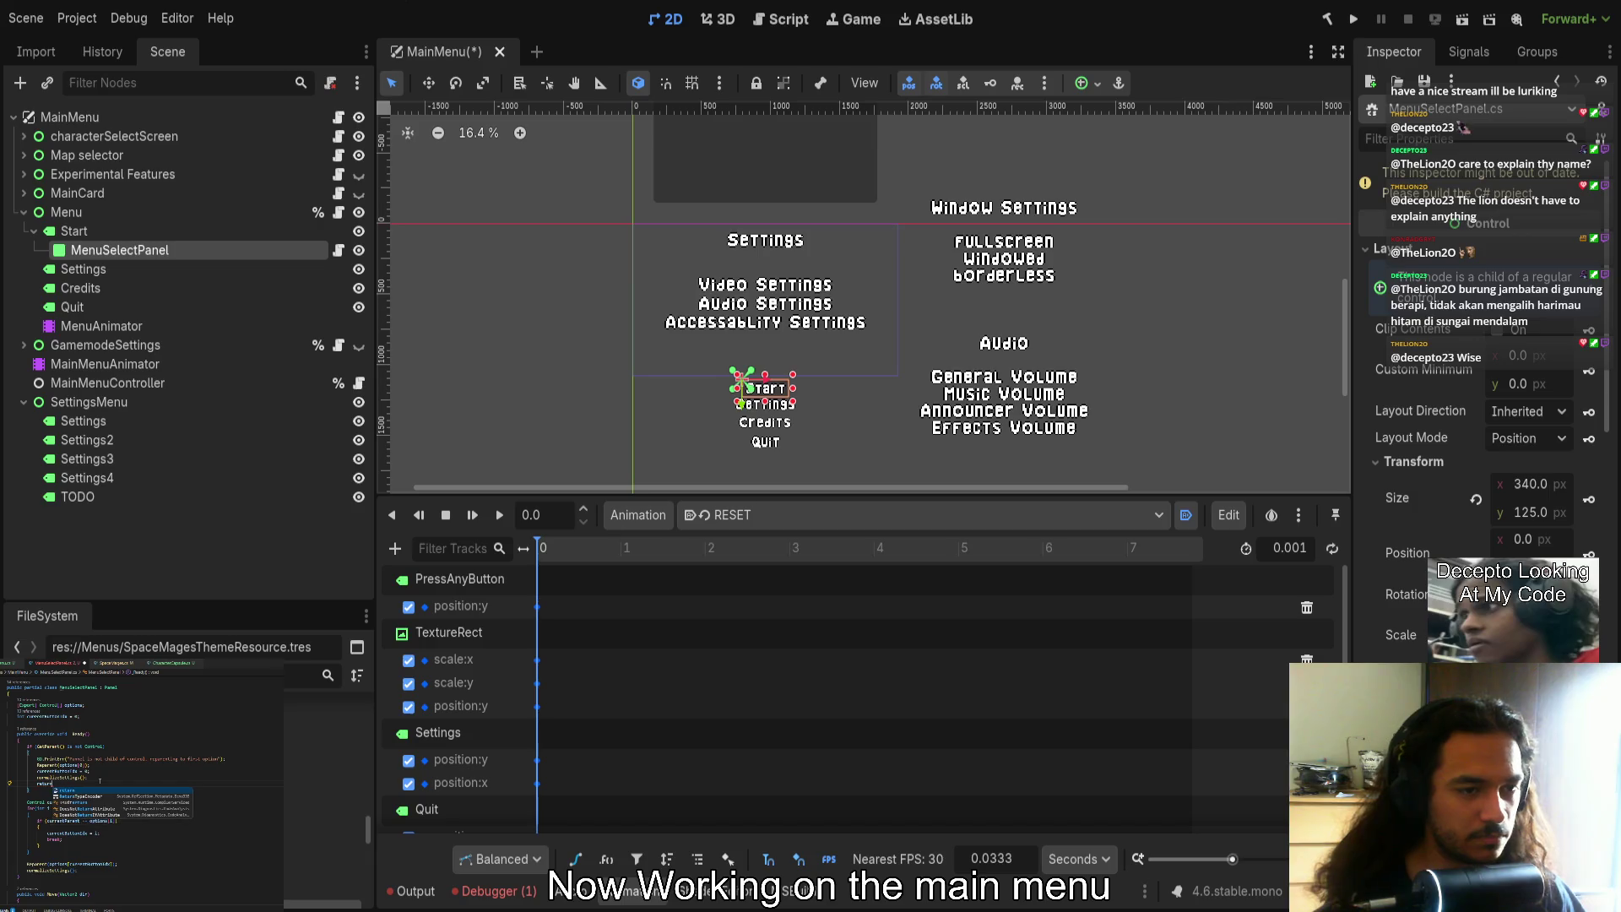
{"action": "type", "text": ";"}
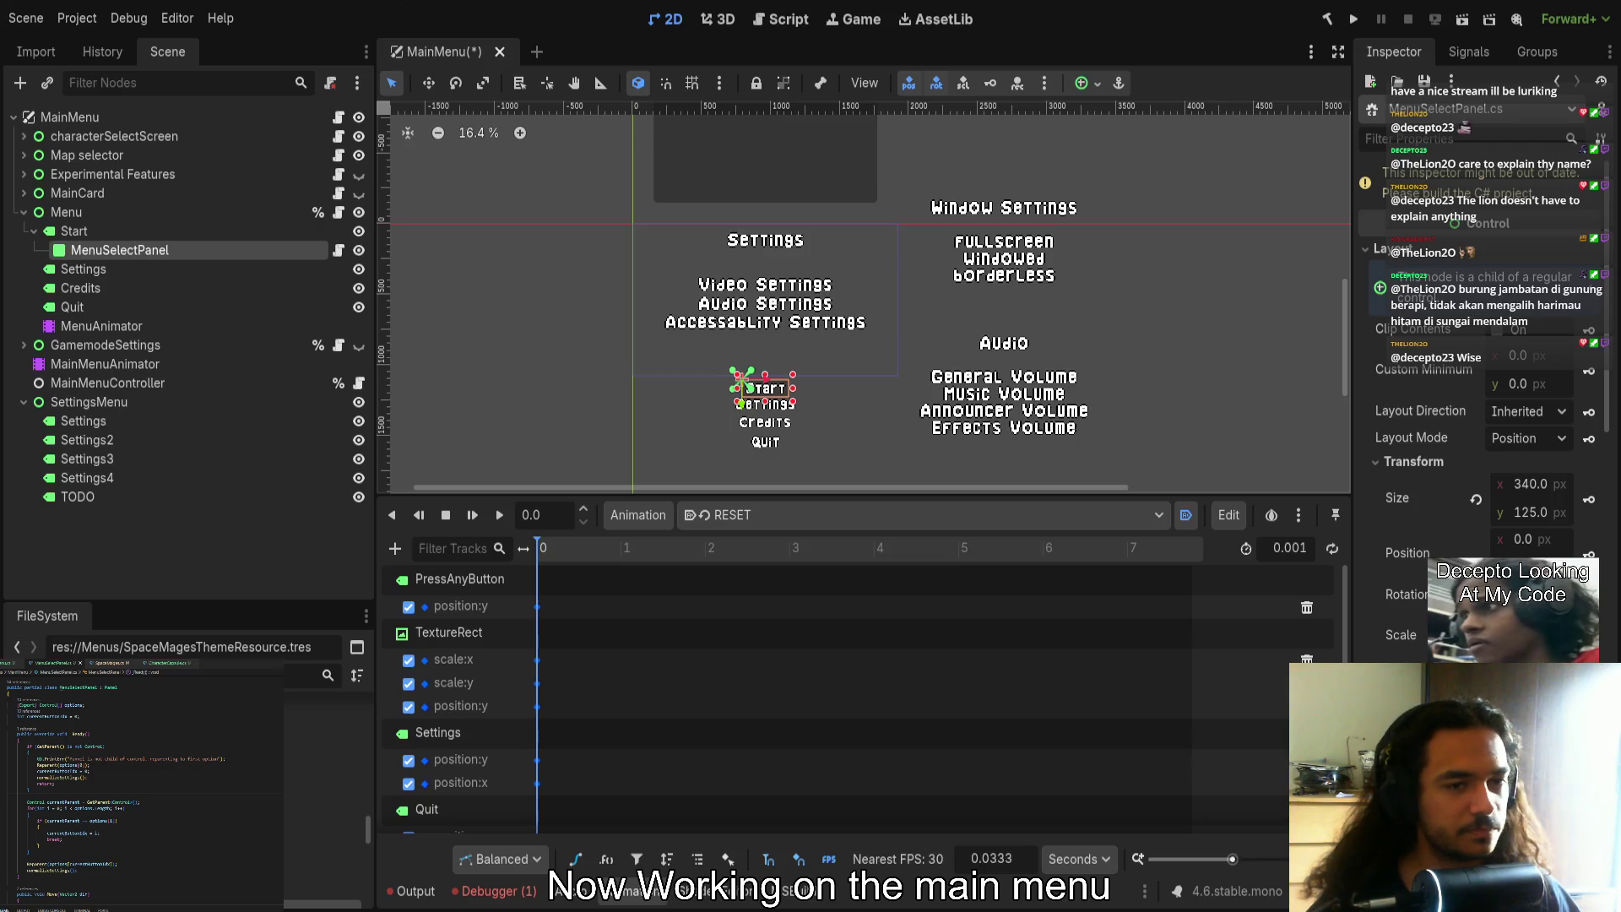
{"action": "key", "text": "ctrl+s"}
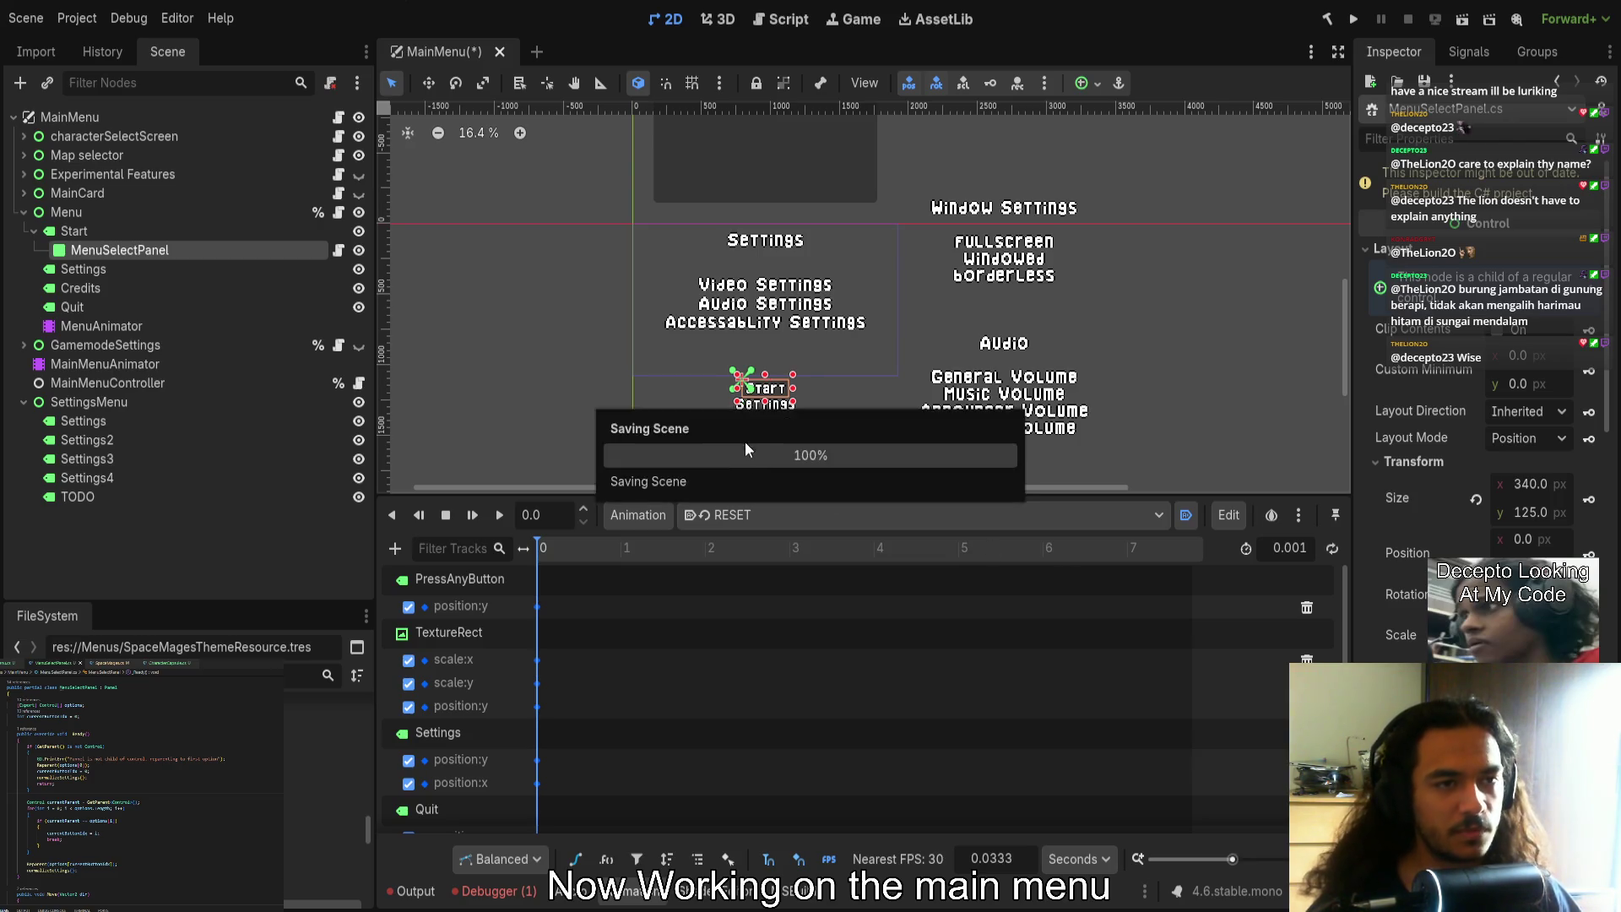
Build and run the project once with the Run Project button
{"action": "scroll", "coordinate": [701, 419], "scroll_direction": "up", "scroll_amount": 4}
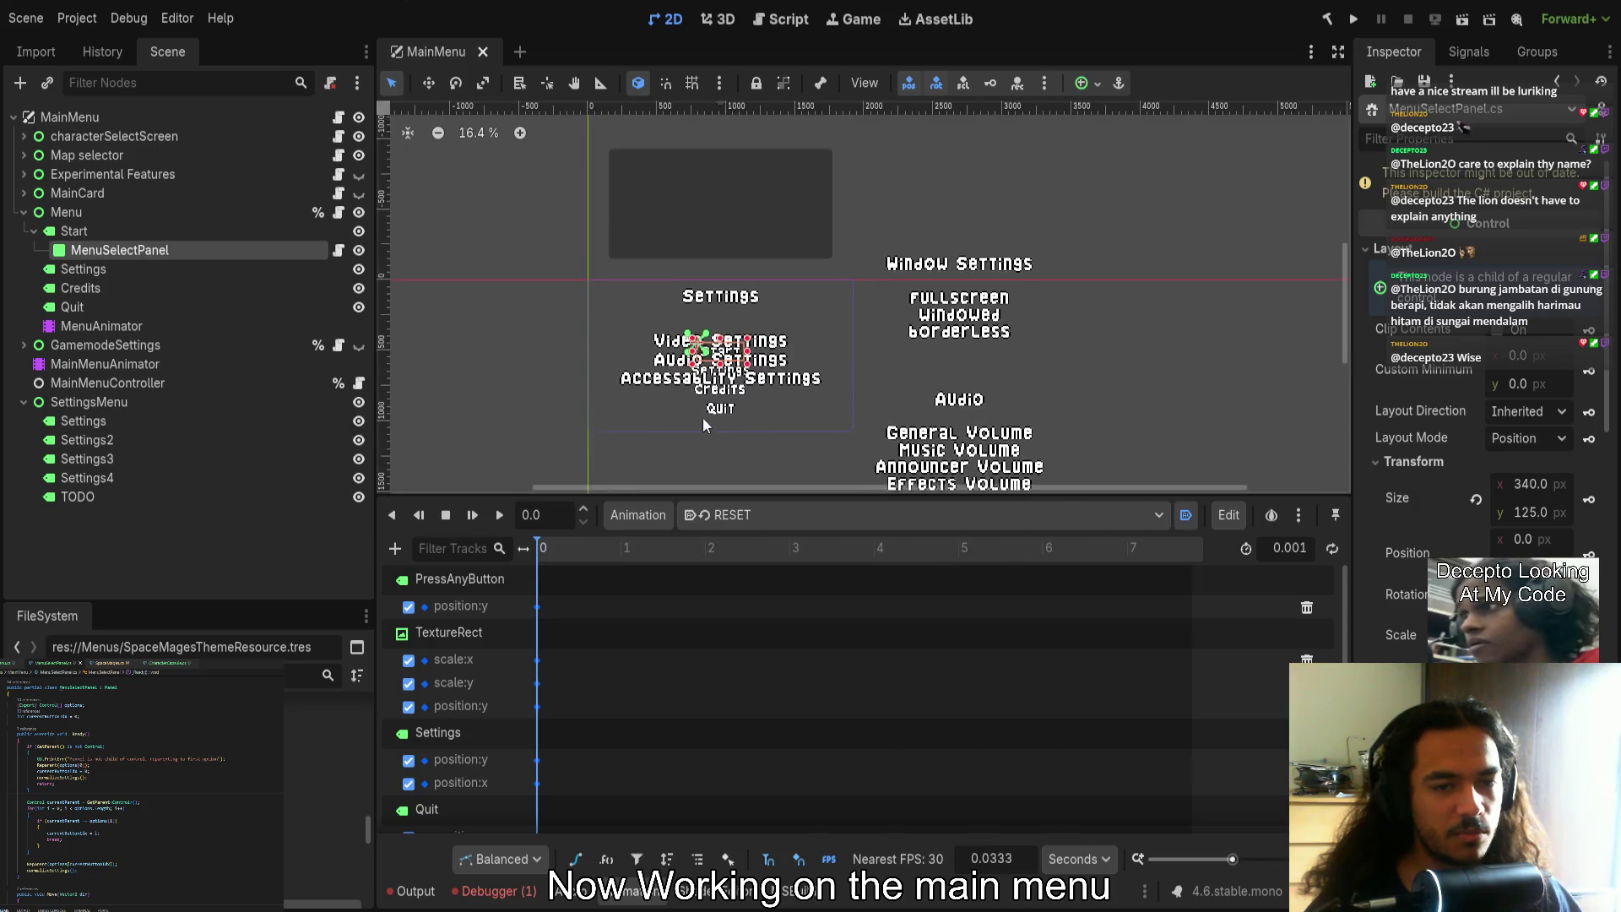
{"action": "scroll", "coordinate": [742, 399], "scroll_direction": "down", "scroll_amount": 3}
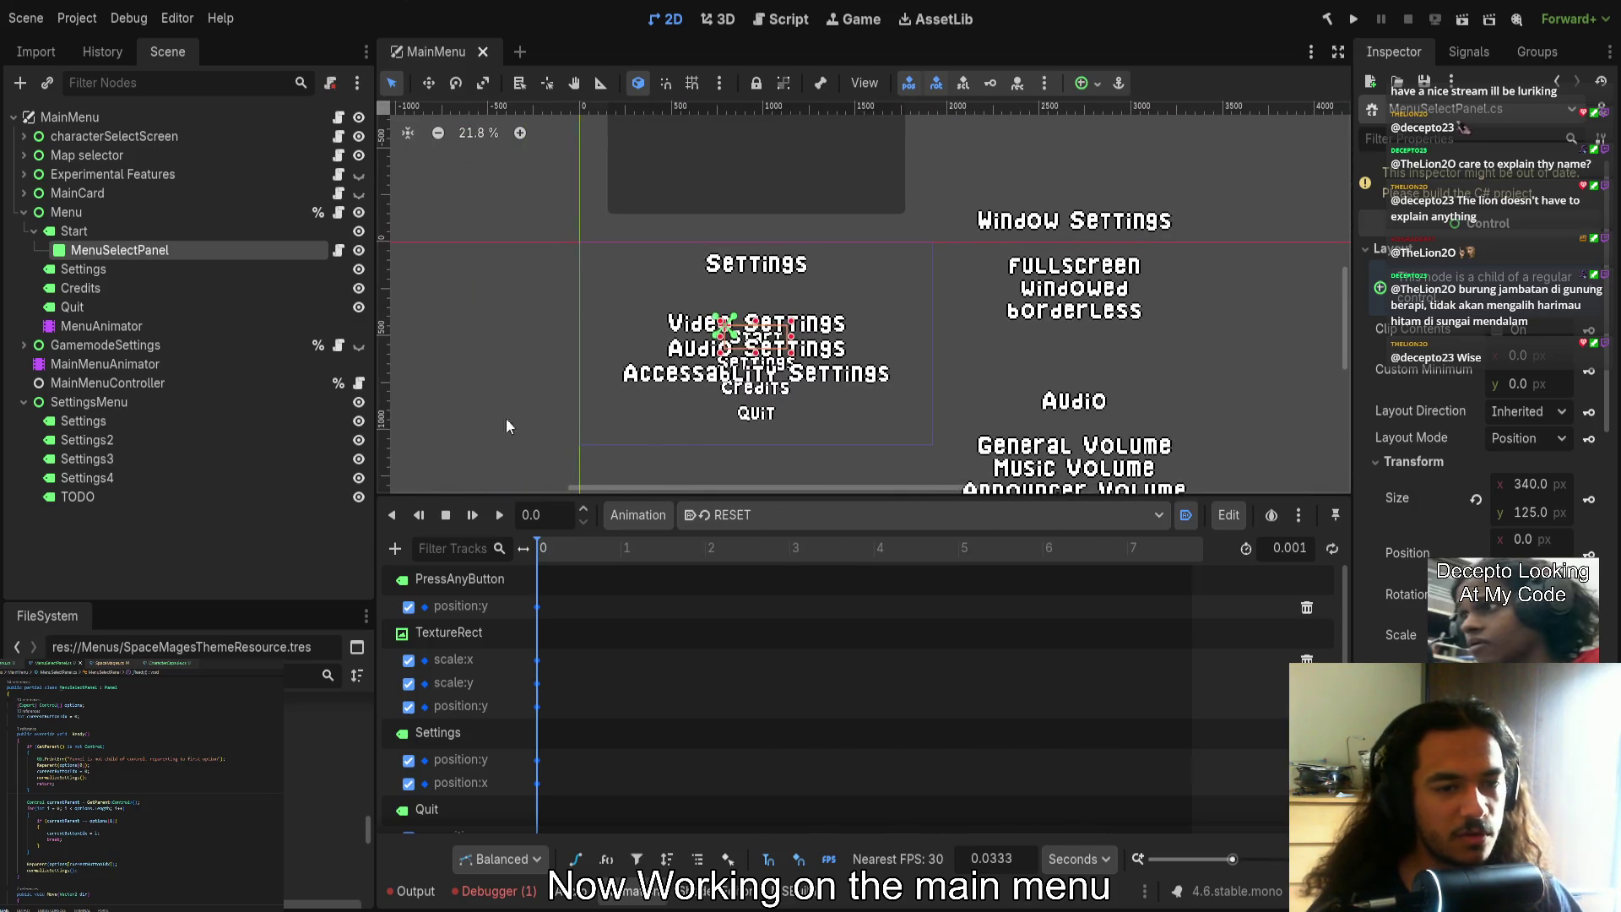
{"action": "left_click", "coordinate": [1353, 20]}
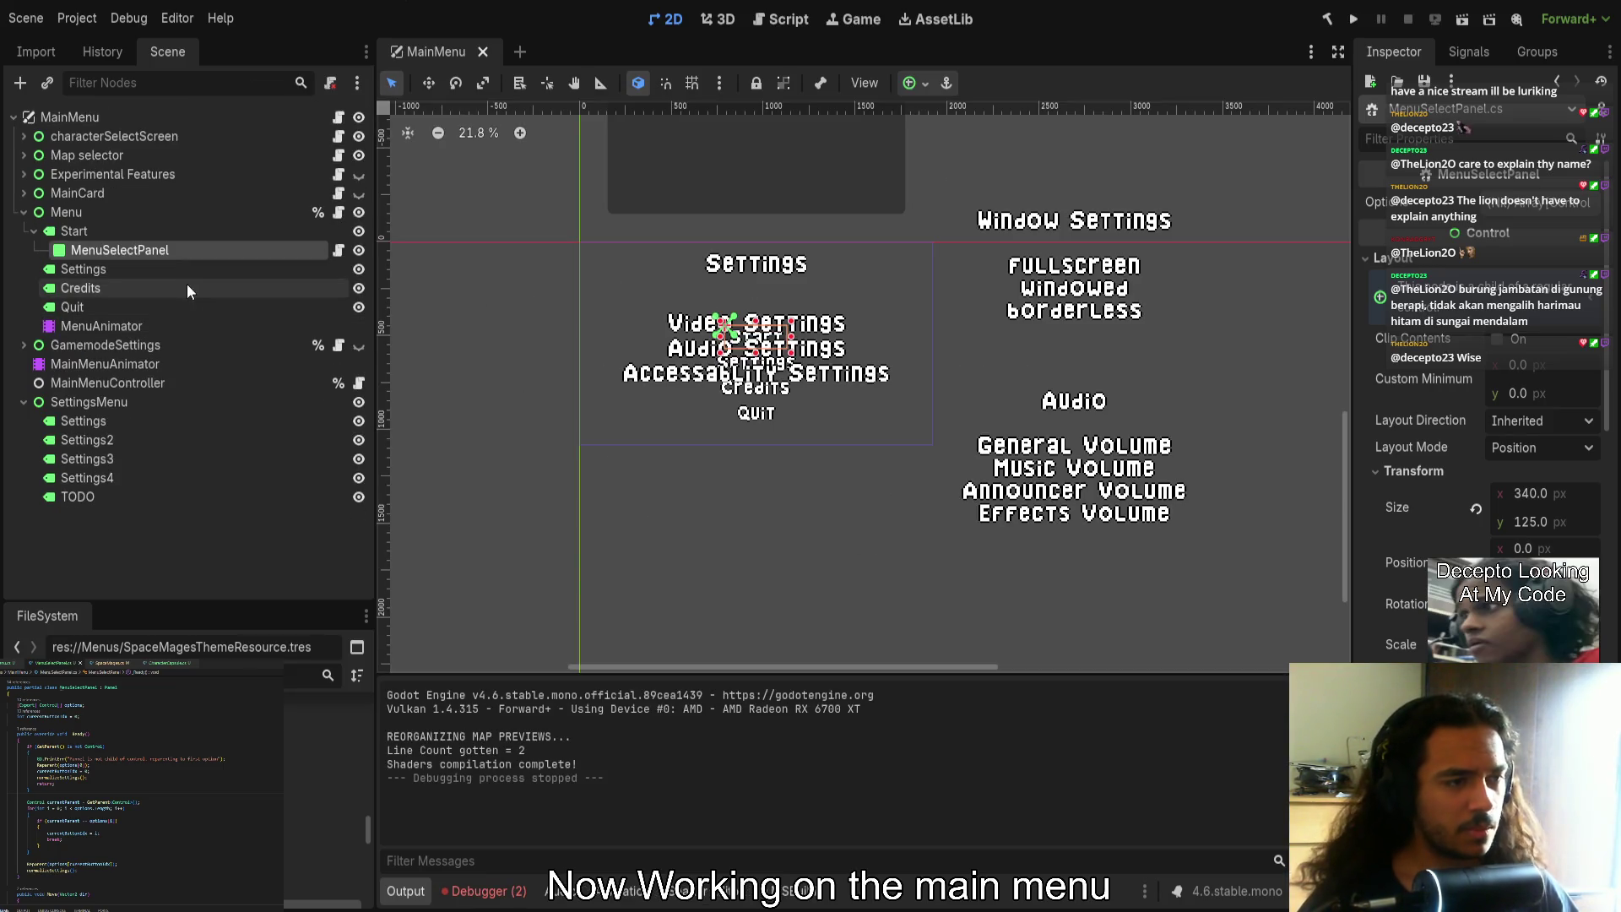
Hide SettingsMenu and show MainCard, Experimental Features and GamemodeSettings in the scene tree
{"action": "left_click", "coordinate": [358, 402]}
{"action": "left_click", "coordinate": [360, 192]}
{"action": "left_click", "coordinate": [360, 173]}
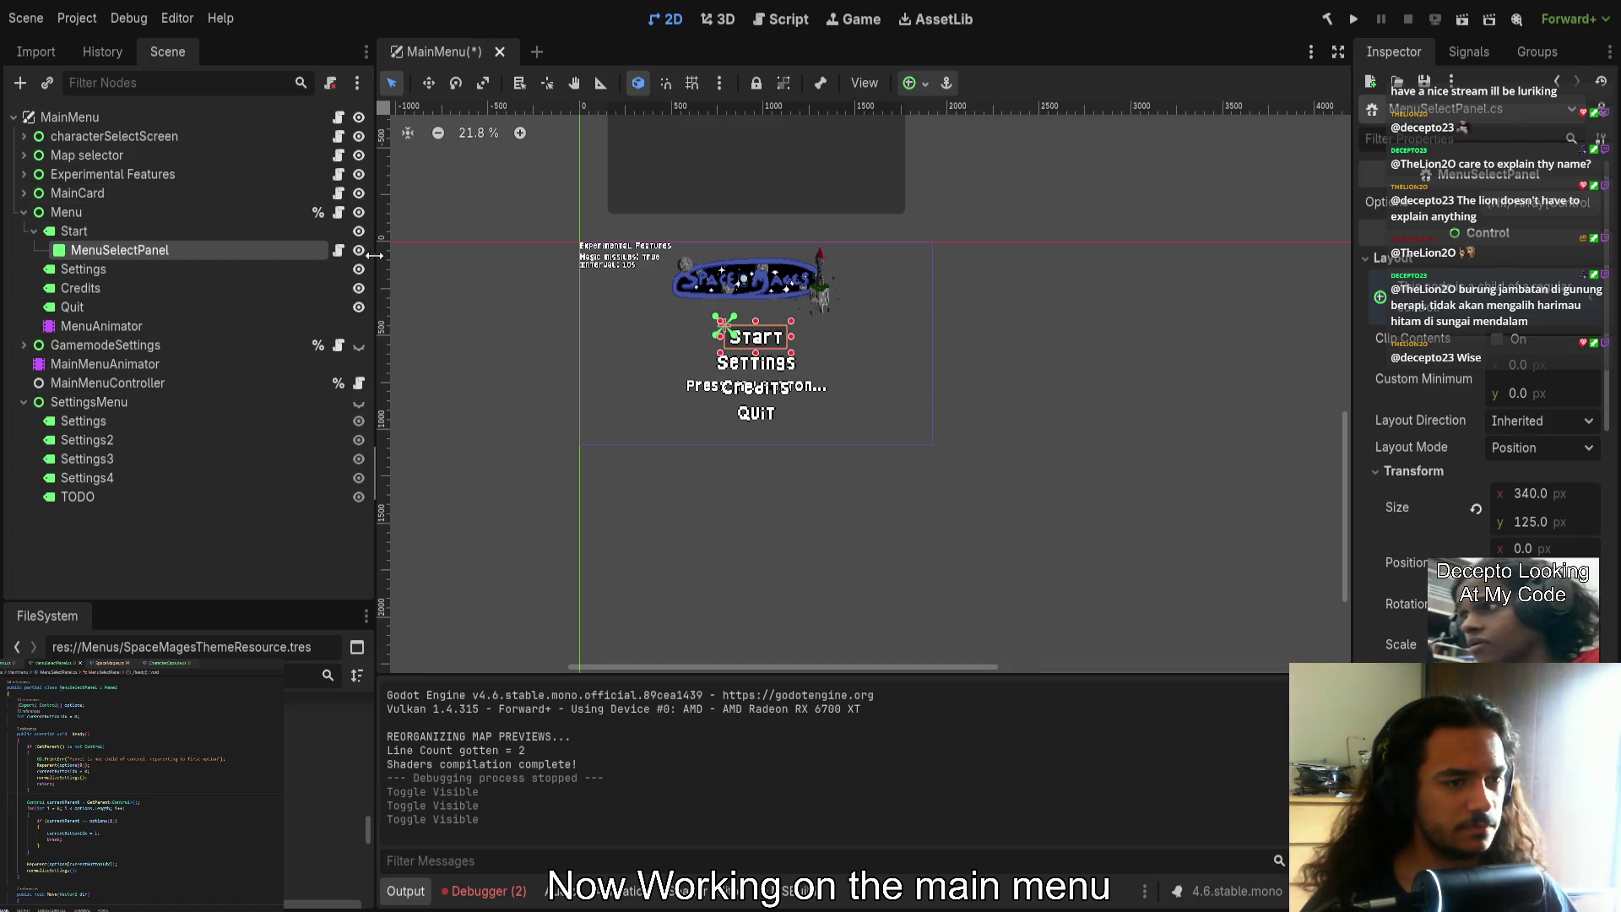
{"action": "left_click", "coordinate": [358, 344]}
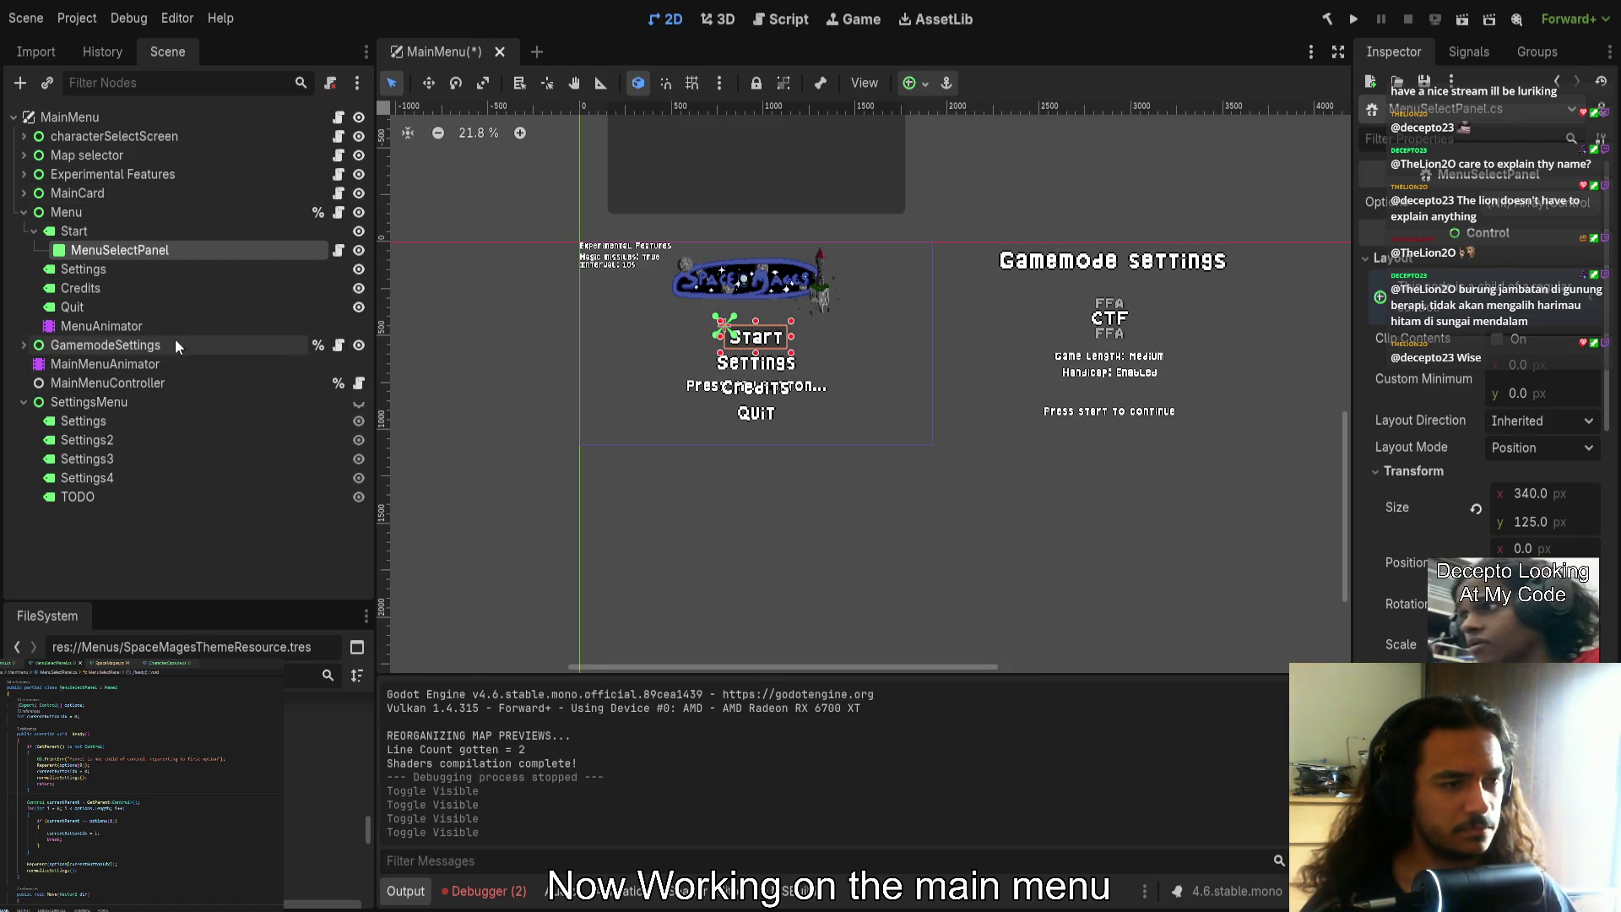
Give MenuSelectPanel's Options array four slots, assign Start first, save the scene, and run the game
{"action": "left_click", "coordinate": [1527, 206]}
{"action": "left_click", "coordinate": [1511, 261]}
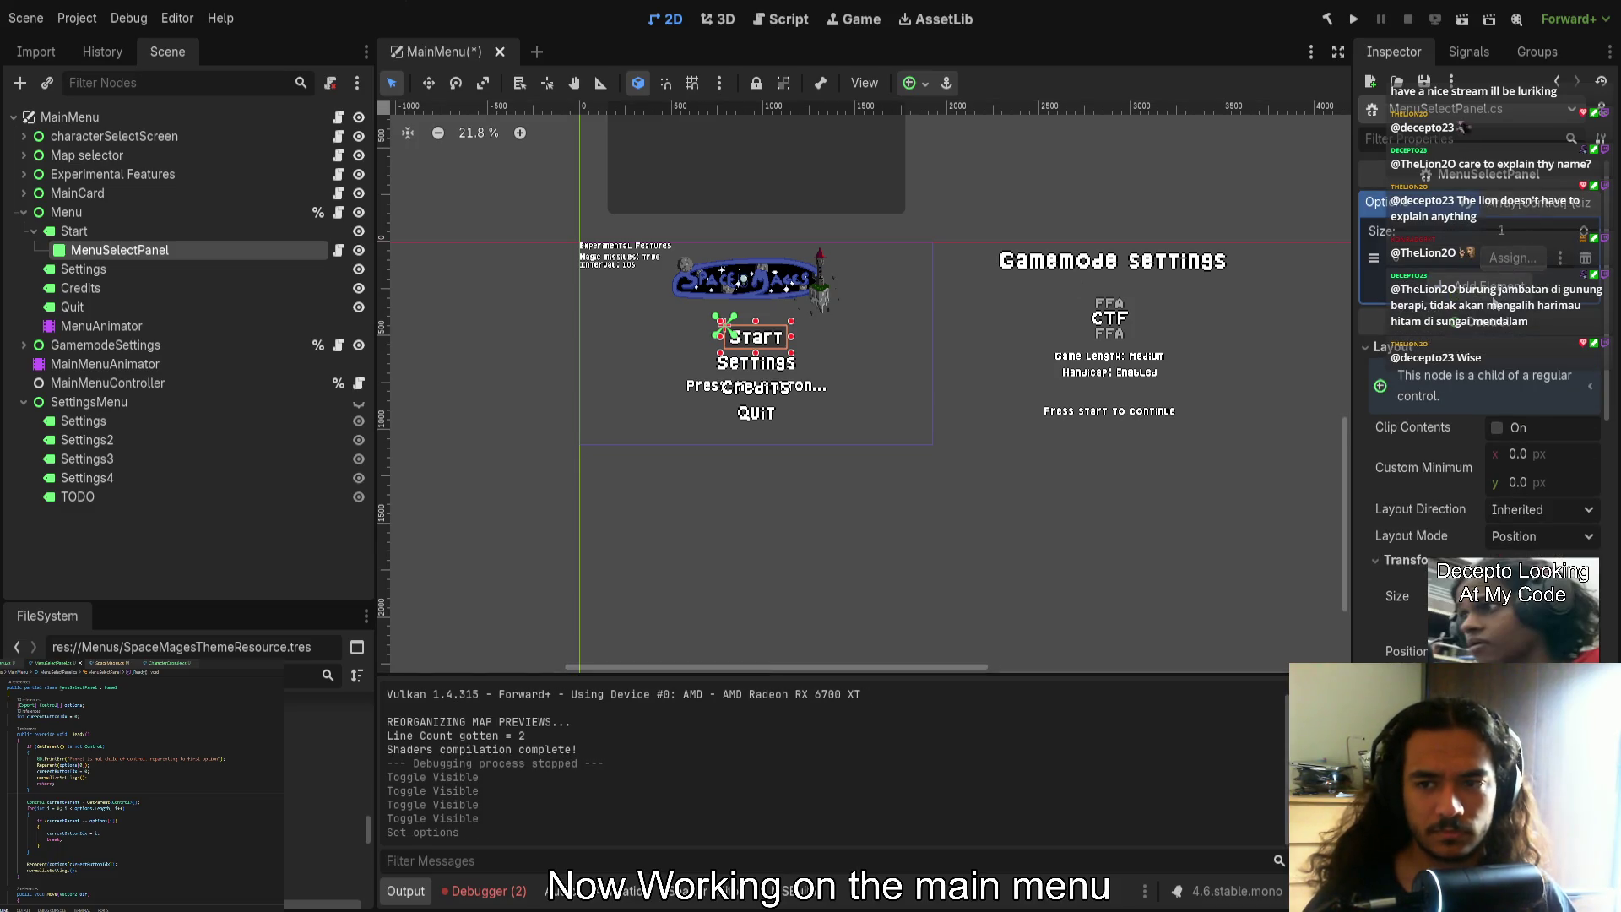
{"action": "left_click", "coordinate": [1499, 287]}
{"action": "left_click", "coordinate": [1492, 314]}
{"action": "left_click", "coordinate": [1490, 340]}
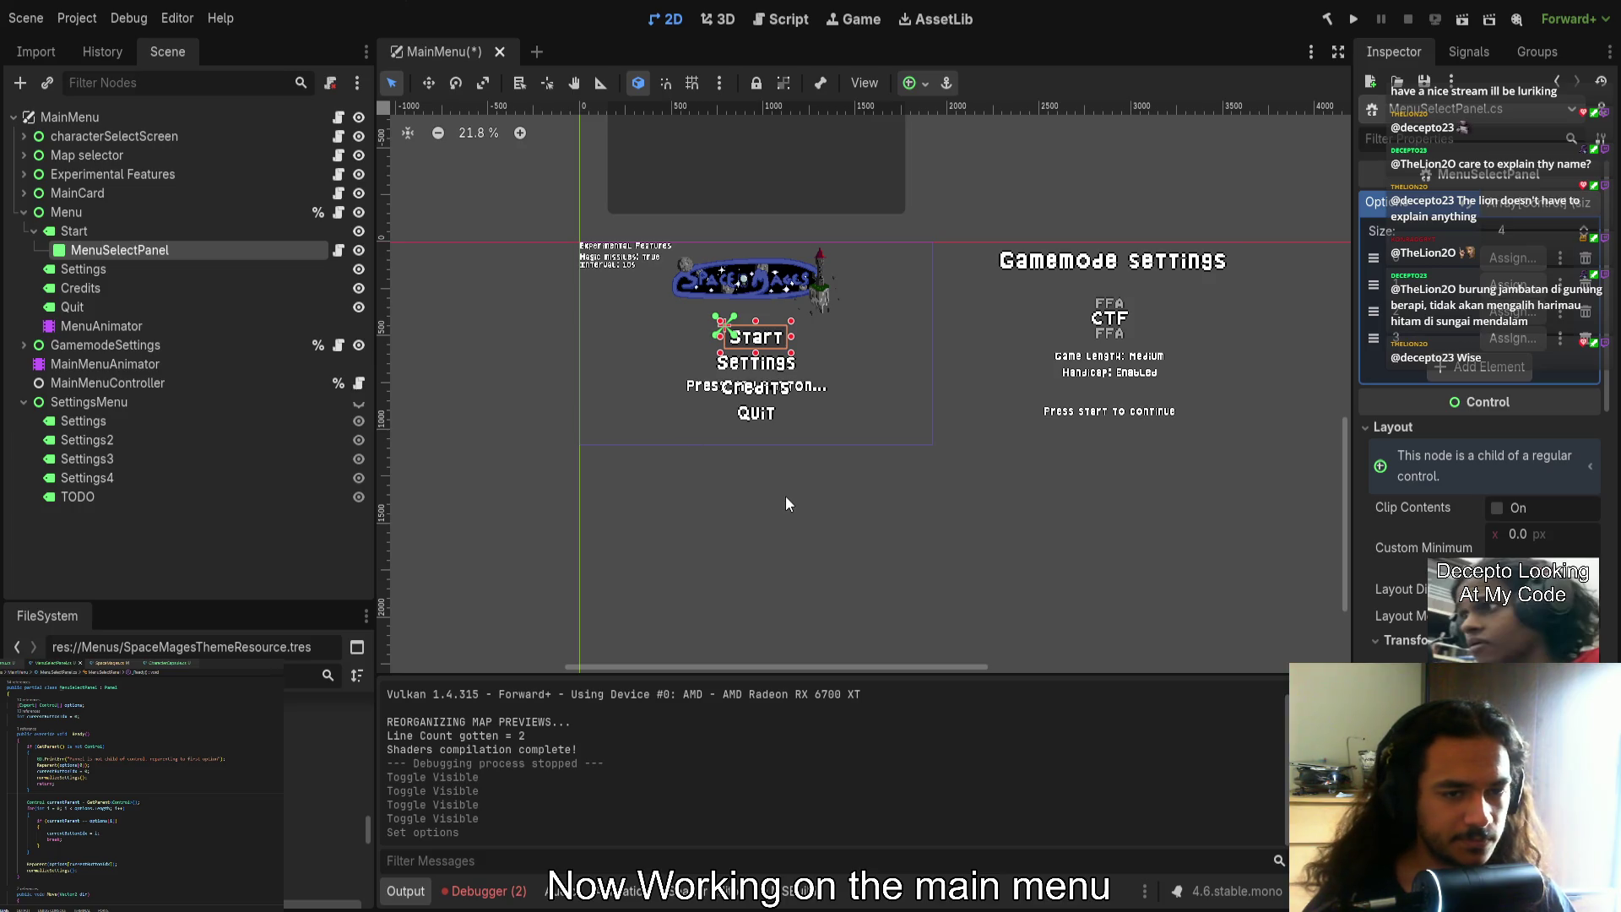
{"action": "left_click_drag", "start_coordinate": [74, 231], "coordinate": [1511, 257]}
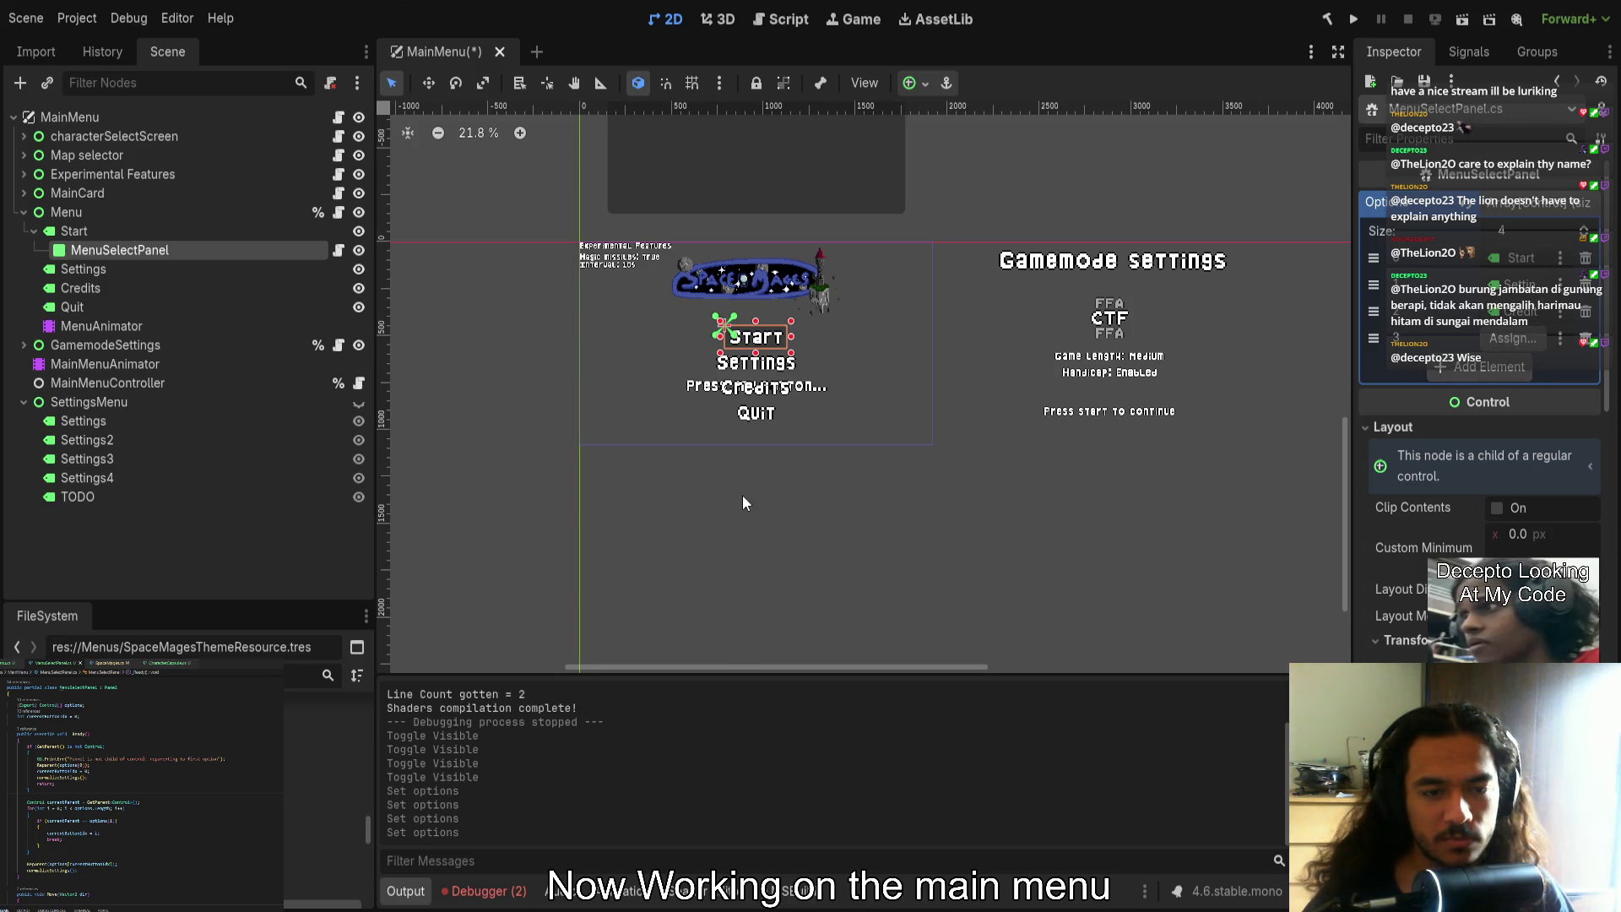
{"action": "key", "text": "ctrl+s"}
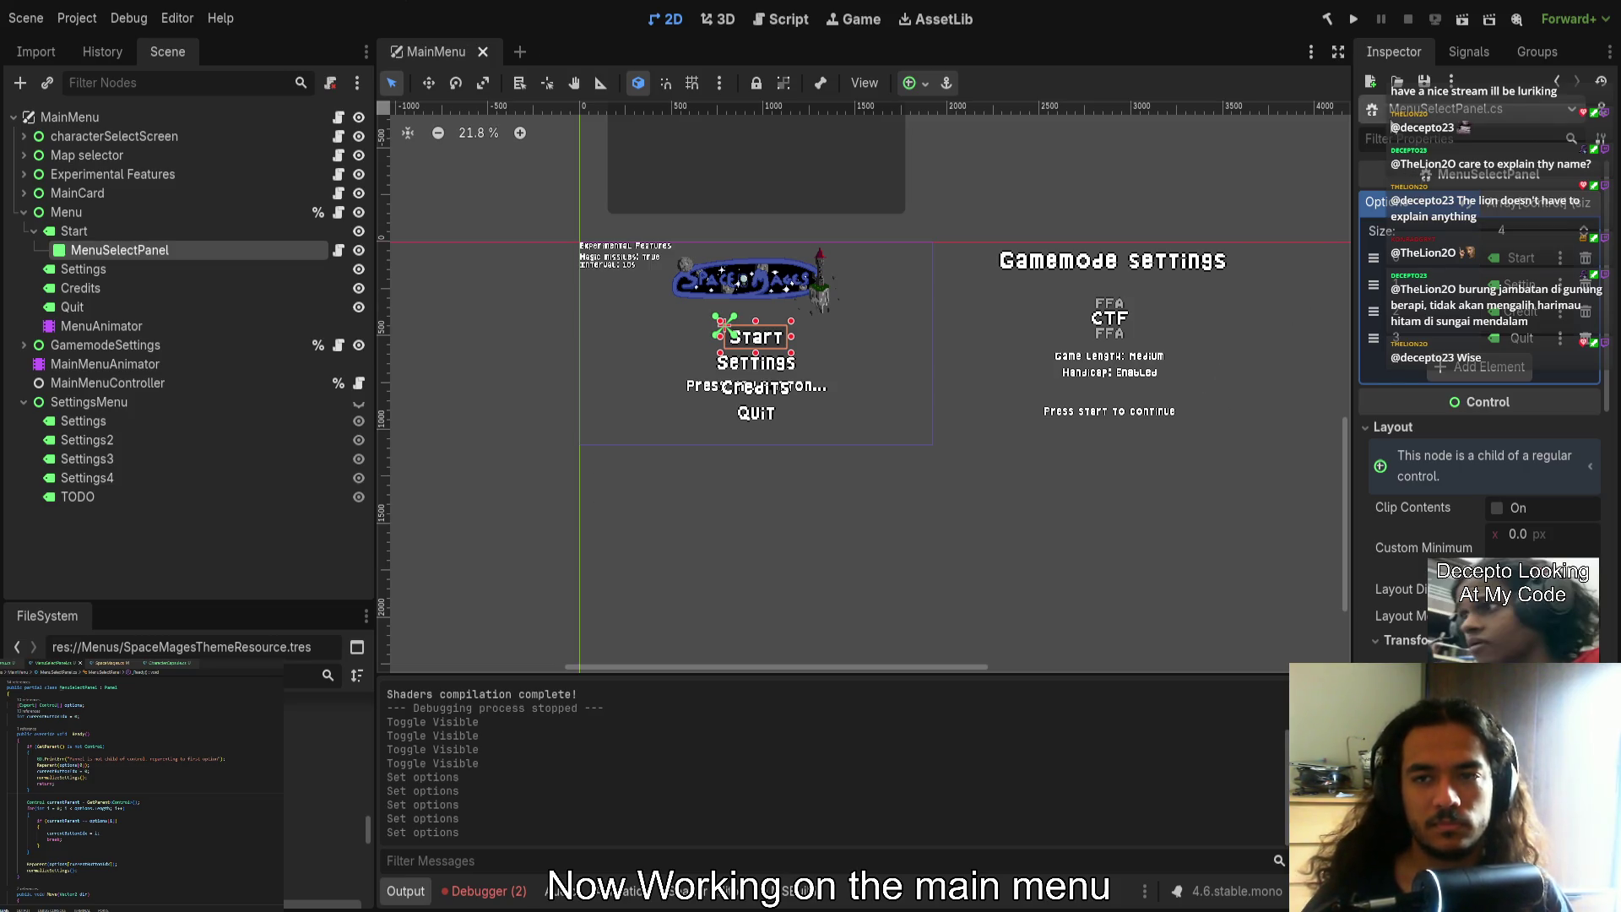
{"action": "left_click", "coordinate": [1352, 20]}
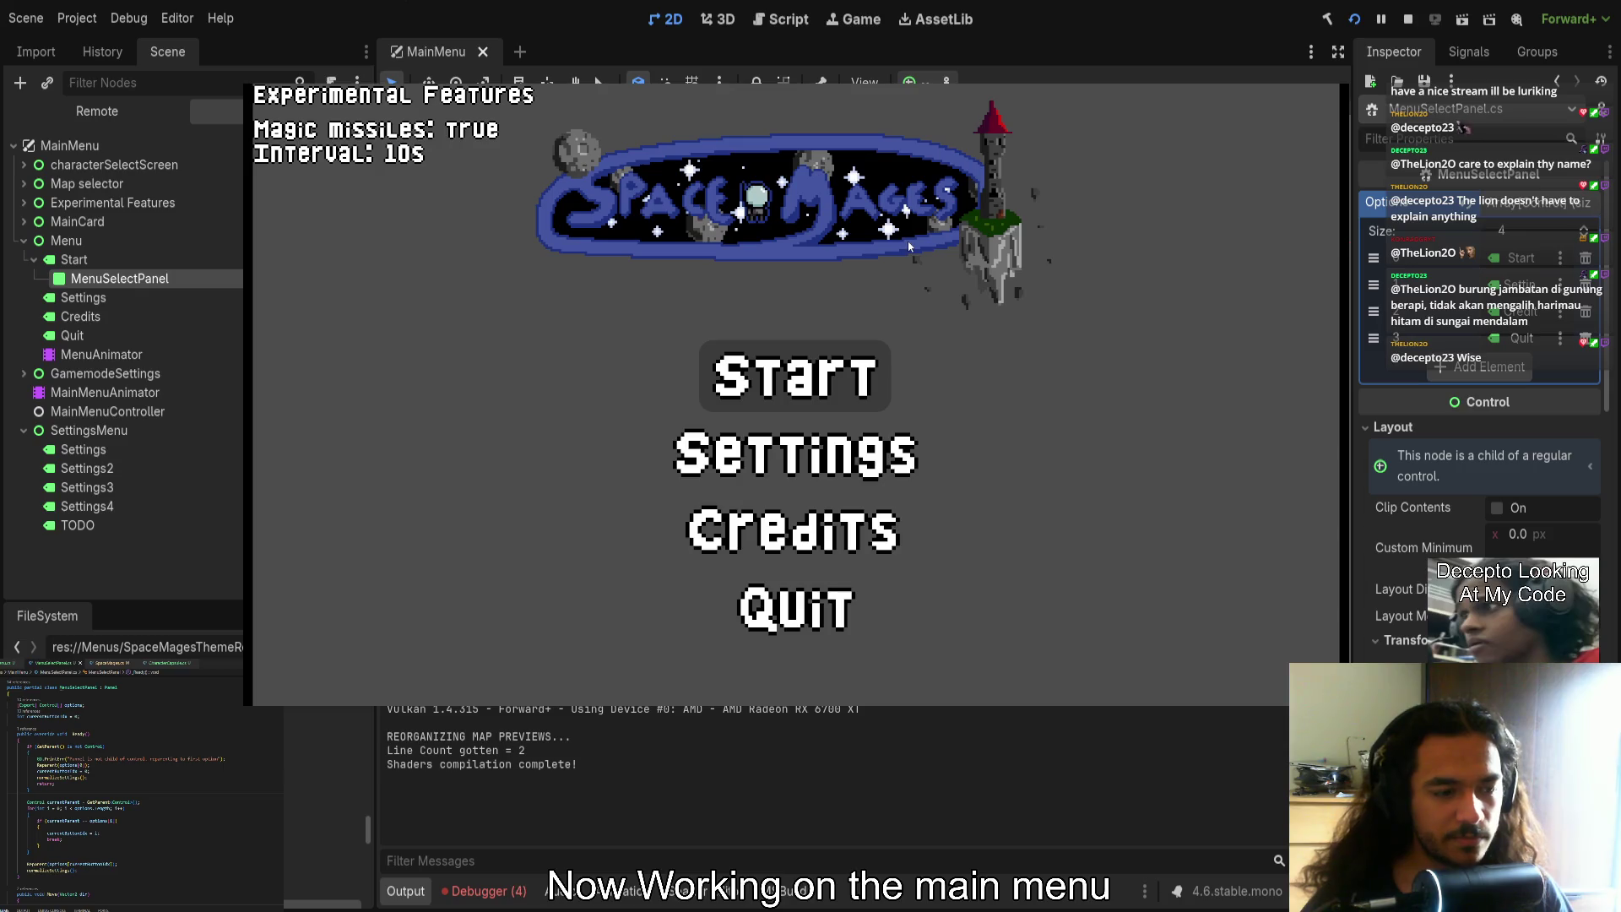
Review the debugger errors, stop the game, select Menu, and rerun with F5
{"action": "left_click", "coordinate": [482, 890]}
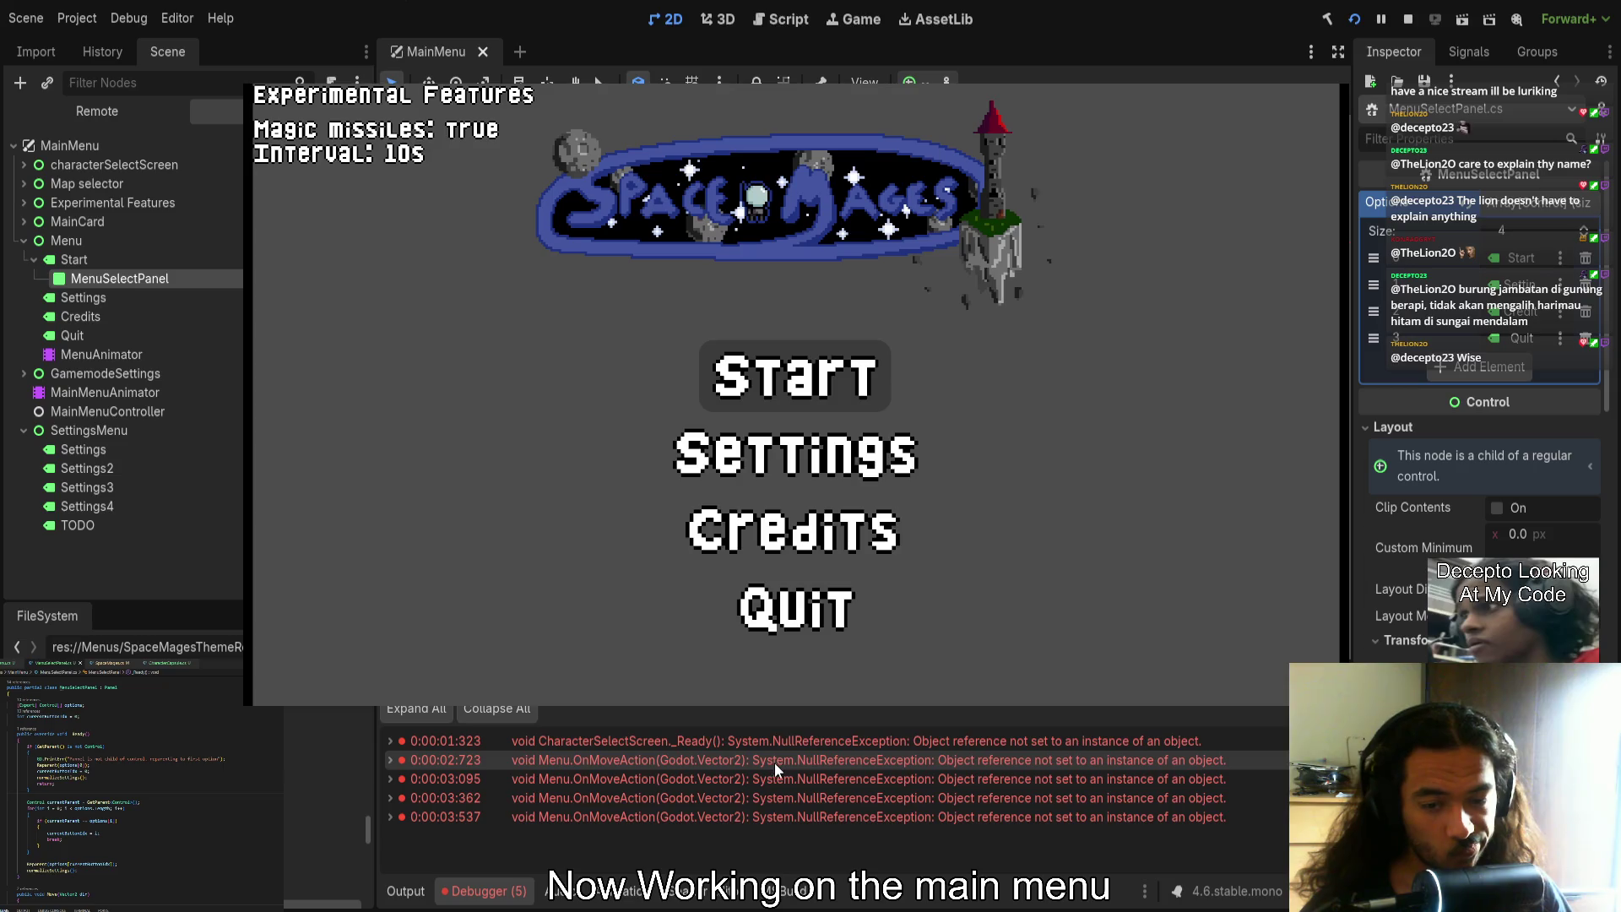
{"action": "left_click", "coordinate": [1408, 18]}
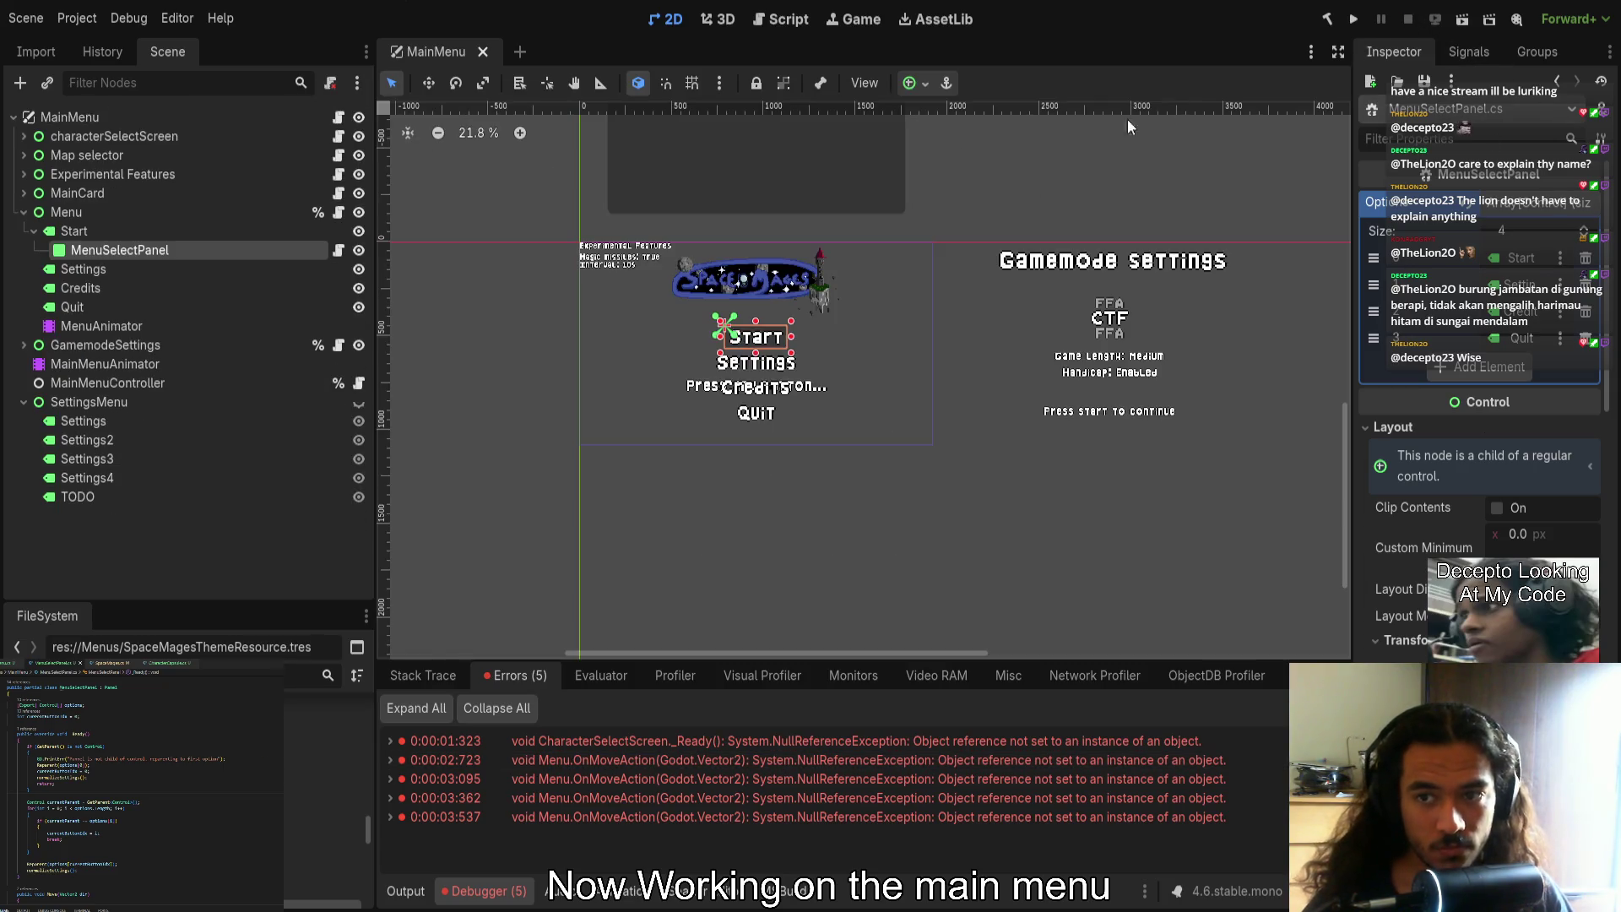
{"action": "left_click", "coordinate": [161, 215]}
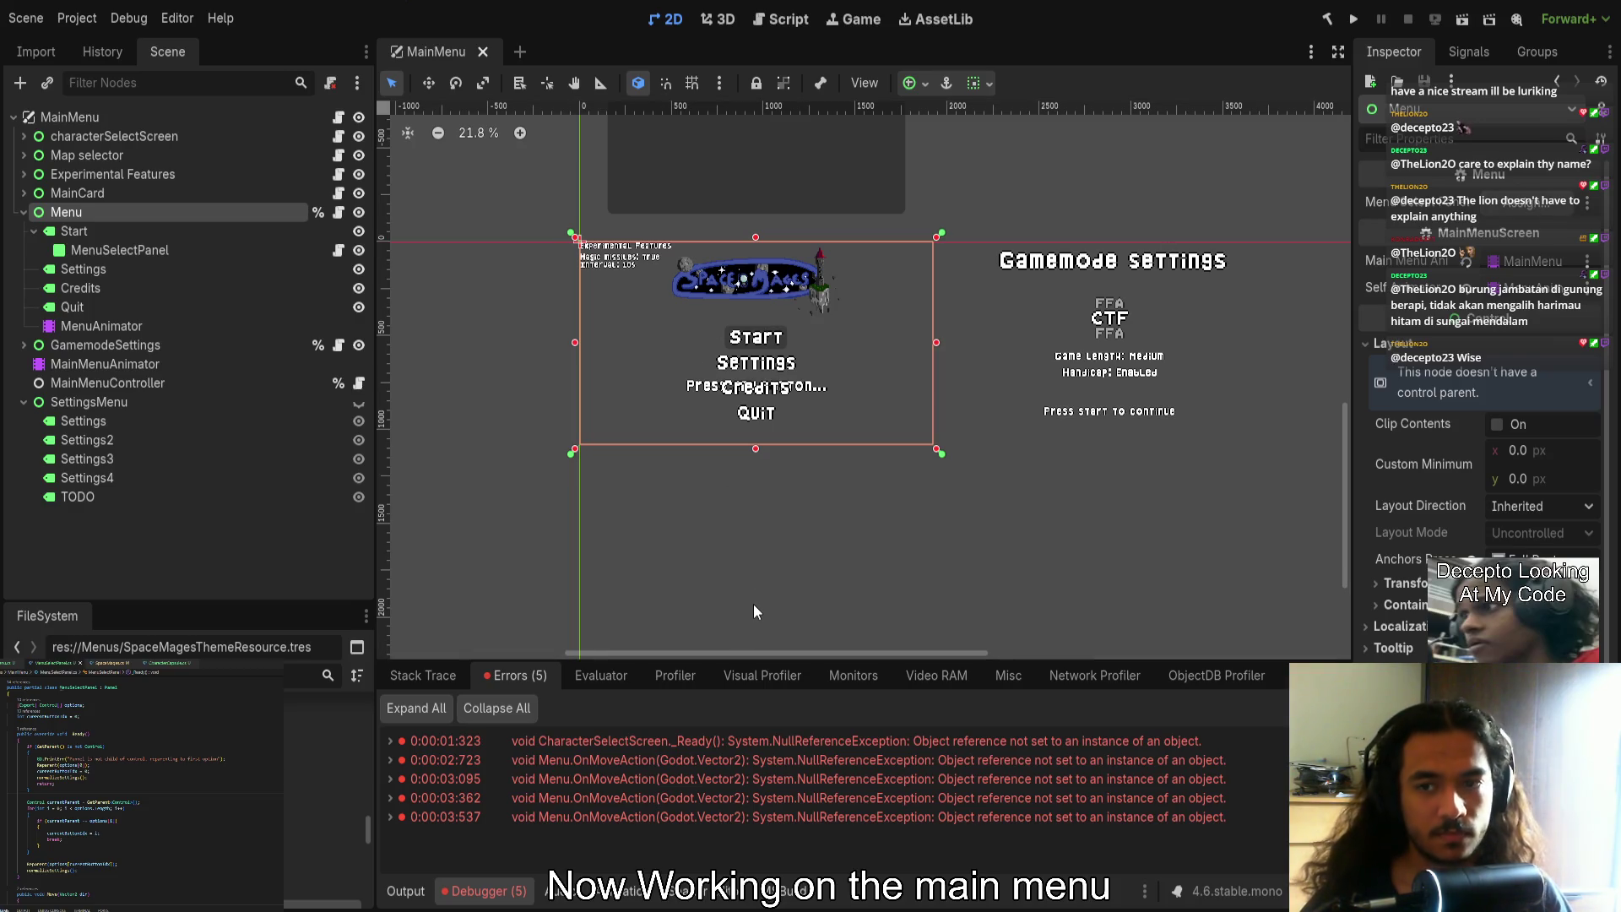
{"action": "key", "text": "F5"}
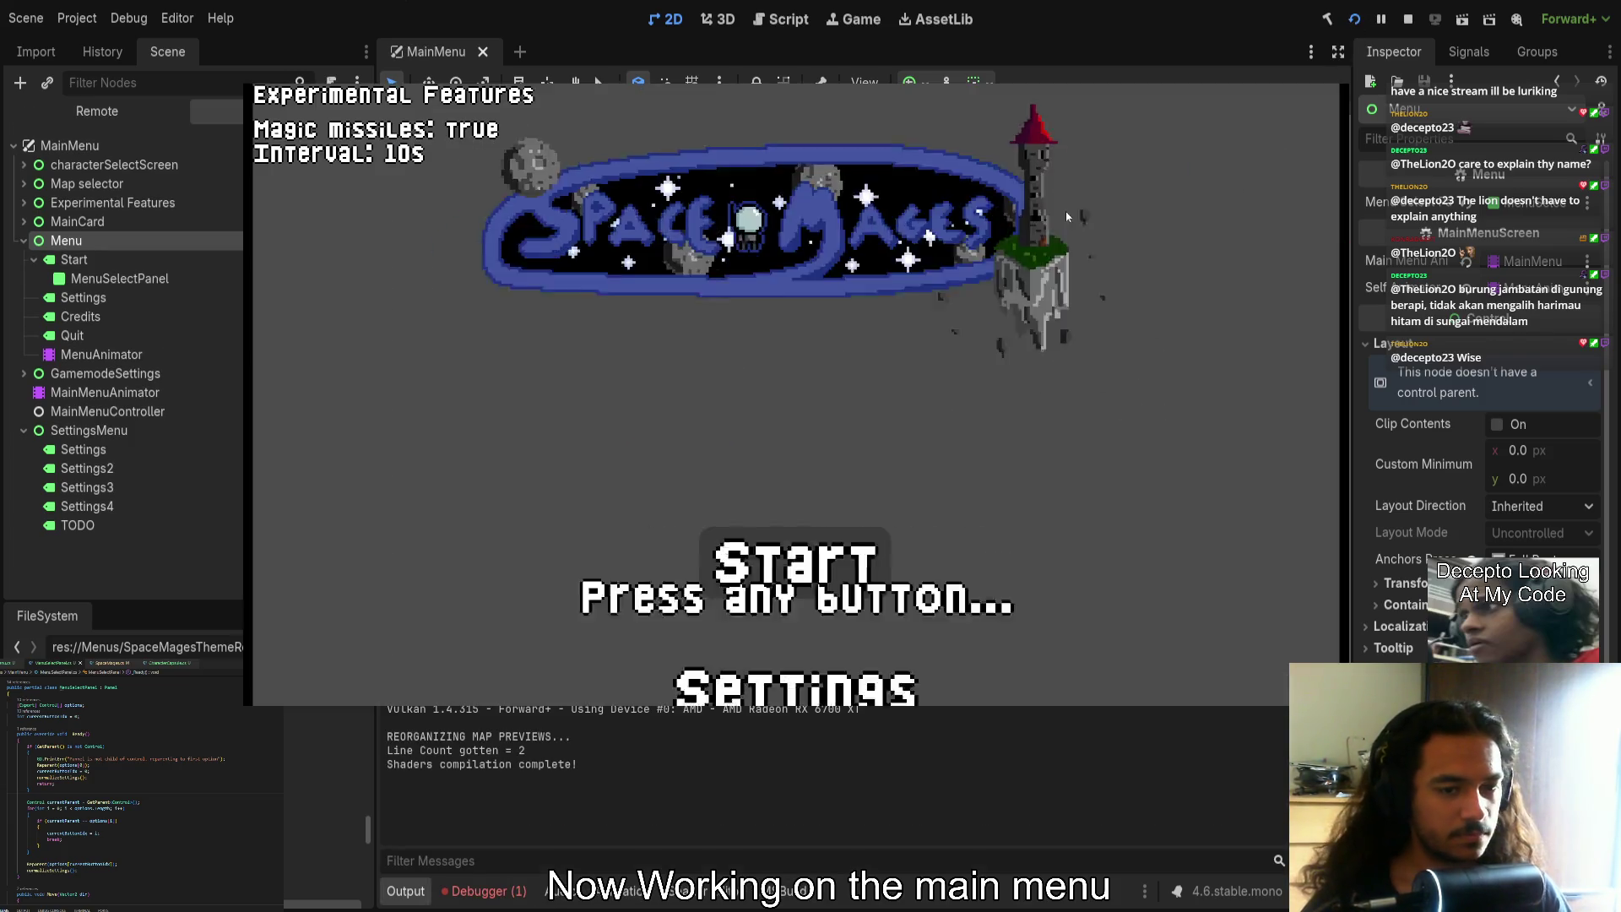
Move the menu highlight up and down between Start, Settings, Credits and Quit
{"action": "key", "text": "Up"}
{"action": "key", "text": "Up"}
{"action": "key", "text": "Up"}
{"action": "key", "text": "Down"}
{"action": "key", "text": "Down"}
{"action": "key", "text": "Down"}
{"action": "key", "text": "Up"}
{"action": "key", "text": "Up"}
{"action": "key", "text": "Down"}
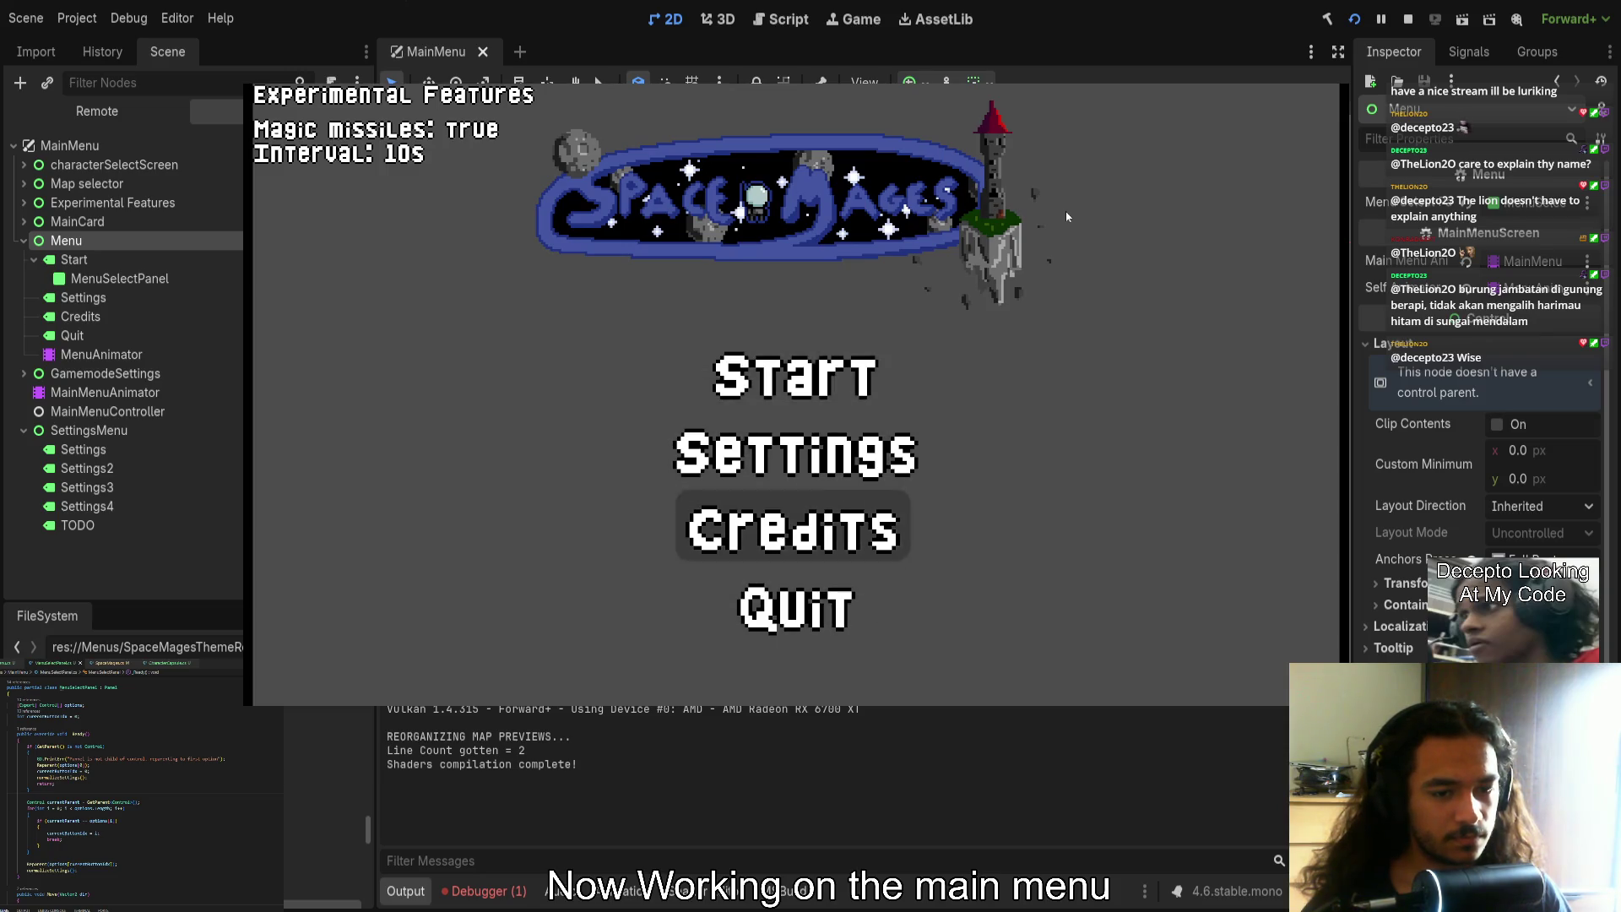
{"action": "key", "text": "Down"}
{"action": "key", "text": "Up"}
{"action": "key", "text": "Up"}
{"action": "key", "text": "Down"}
{"action": "key", "text": "Down"}
{"action": "key", "text": "Down"}
{"action": "key", "text": "Up"}
{"action": "key", "text": "Up"}
{"action": "key", "text": "Up"}
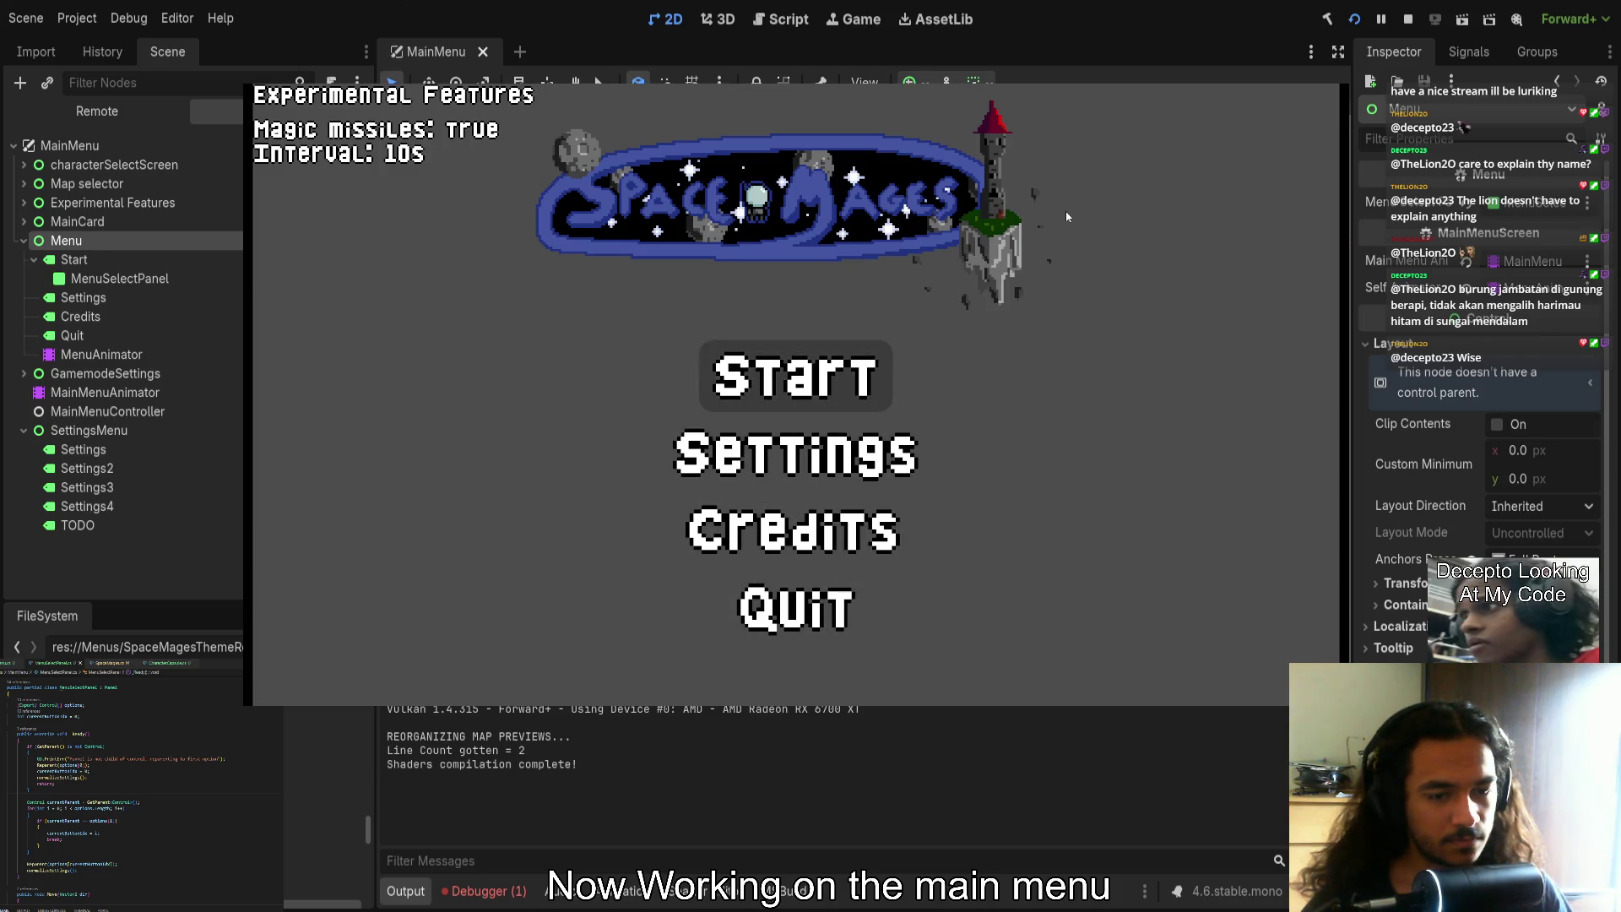
{"action": "key", "text": "Down"}
{"action": "key", "text": "Down"}
{"action": "key", "text": "Down"}
{"action": "key", "text": "Up"}
{"action": "key", "text": "Up"}
{"action": "key", "text": "Up"}
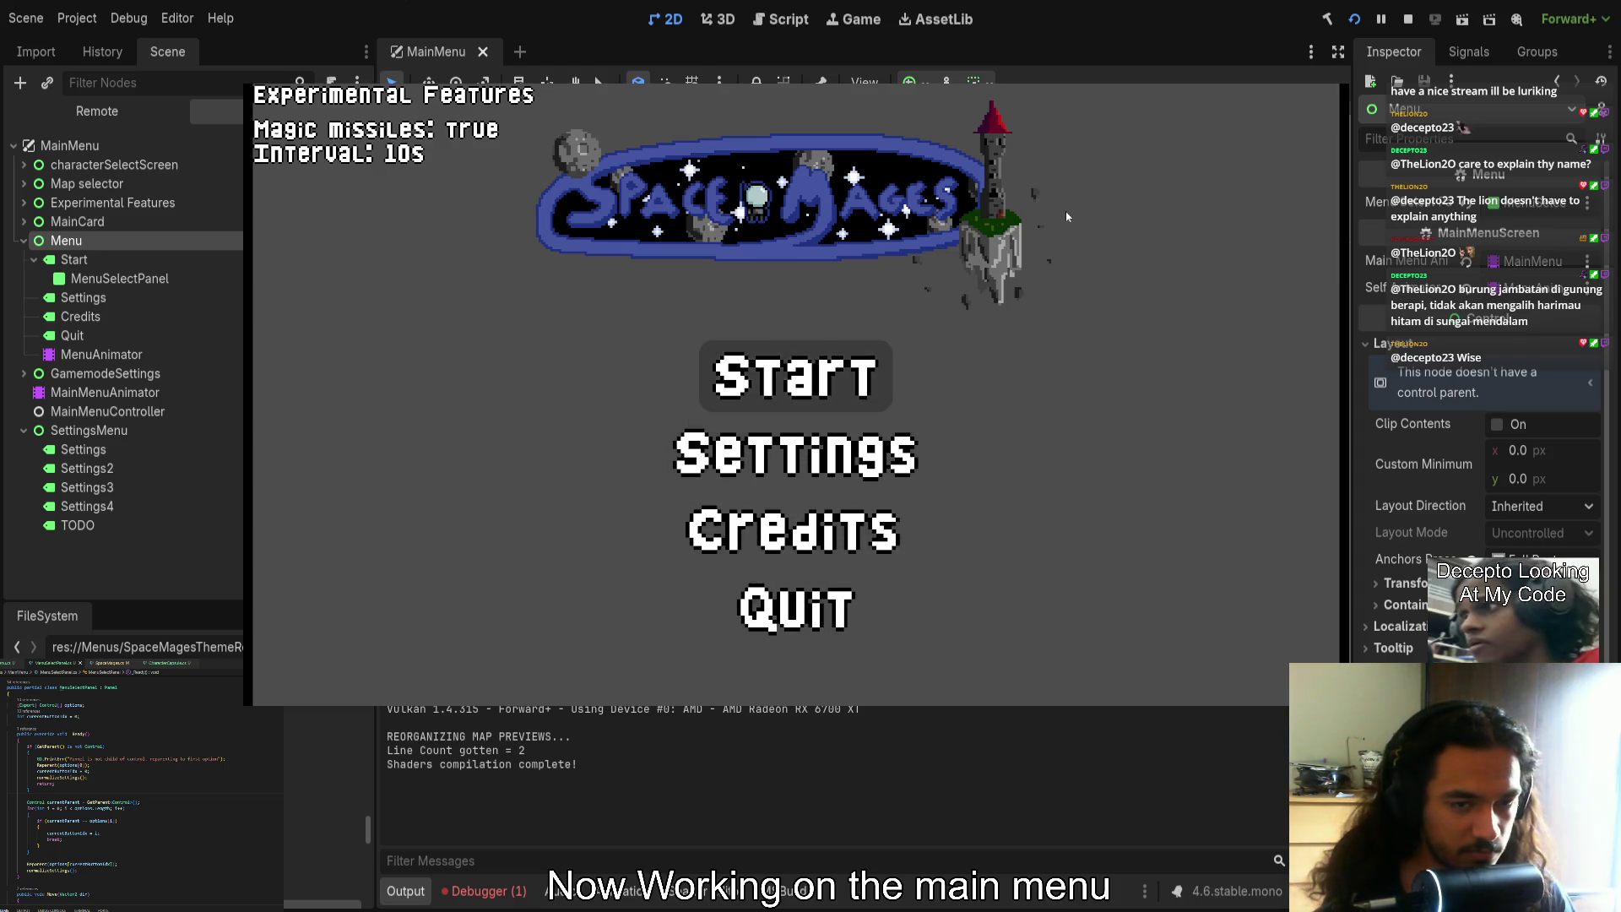
Open Gamemode Settings with Enter and return with Escape several times, then stop the game
{"action": "key", "text": "Return"}
{"action": "key", "text": "Escape"}
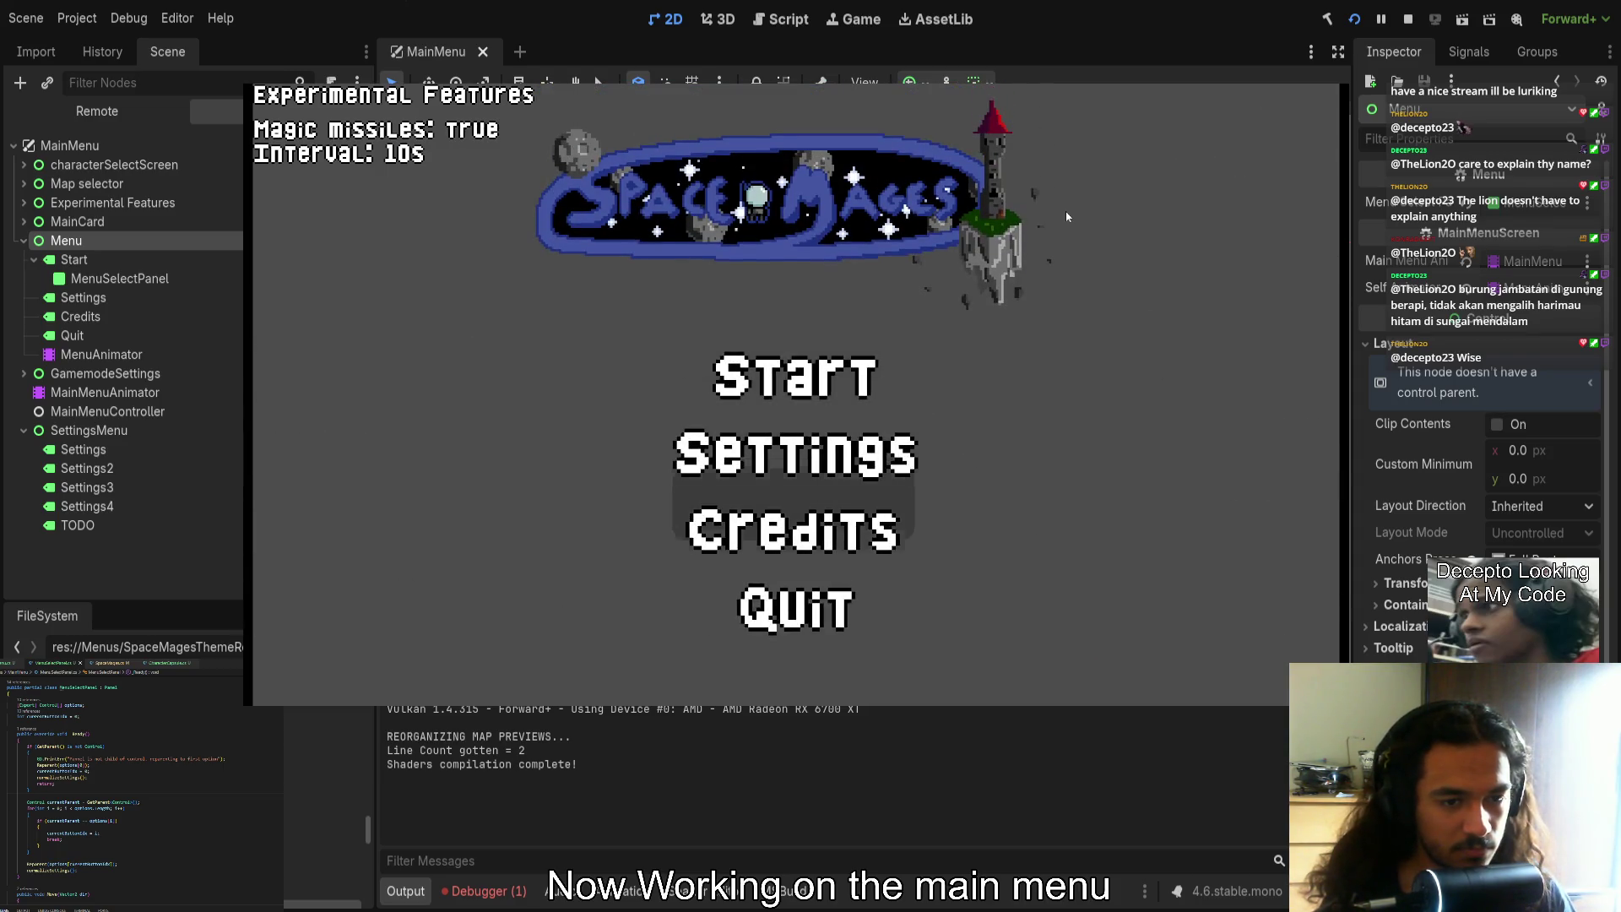
{"action": "key", "text": "Return"}
{"action": "key", "text": "Escape"}
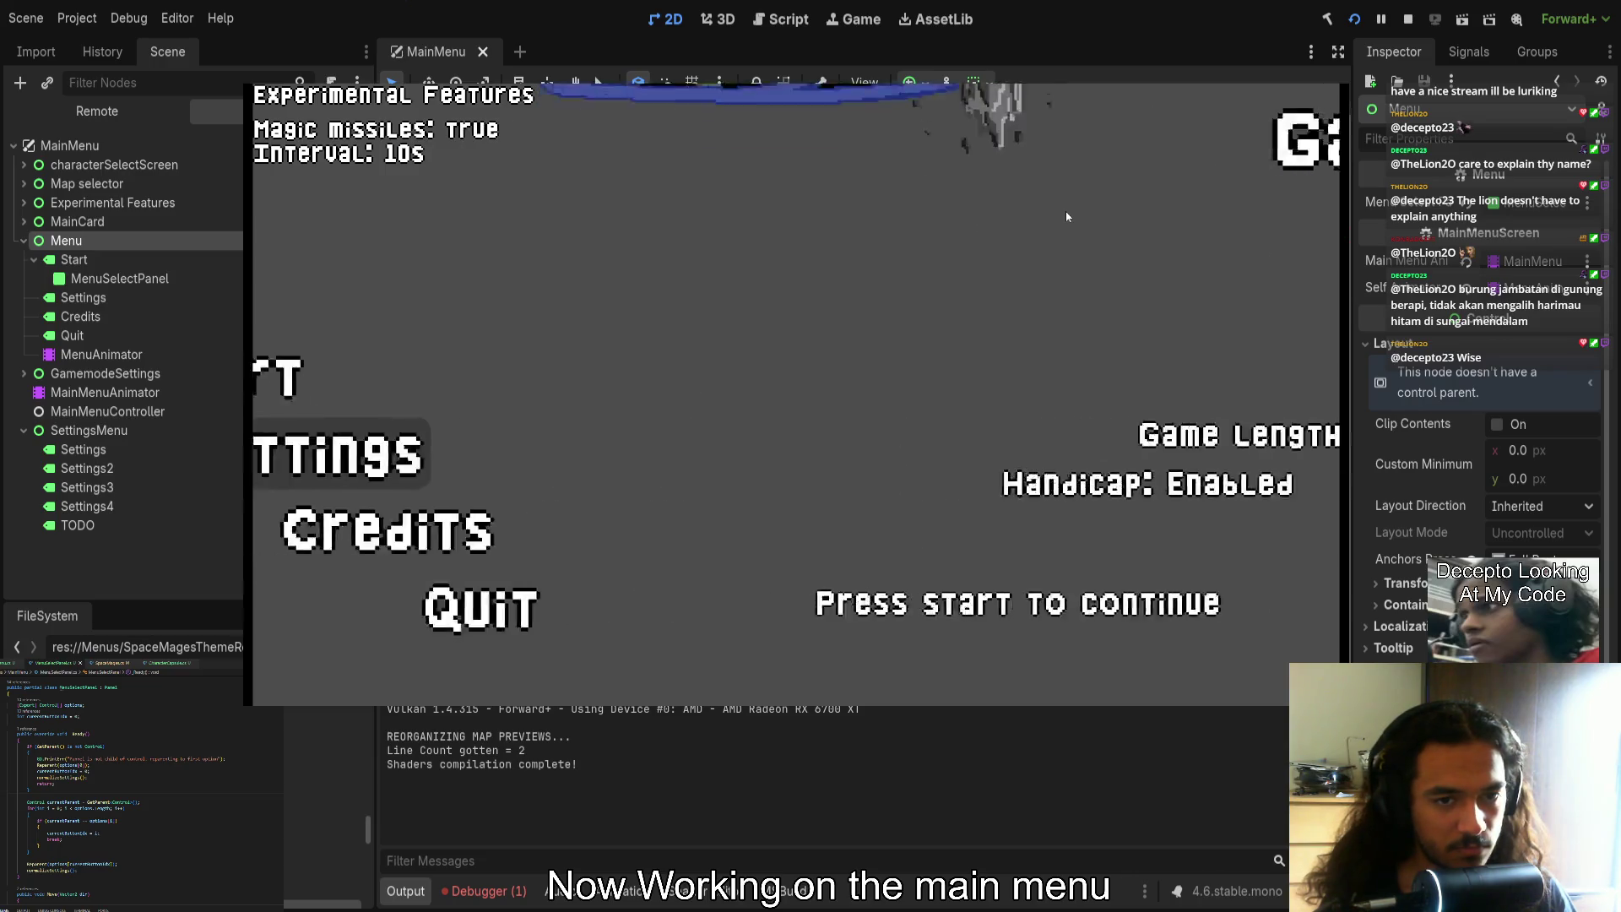
{"action": "key", "text": "Down"}
{"action": "key", "text": "Down"}
{"action": "key", "text": "Return"}
{"action": "key", "text": "Escape"}
{"action": "key", "text": "Return"}
{"action": "key", "text": "F8"}
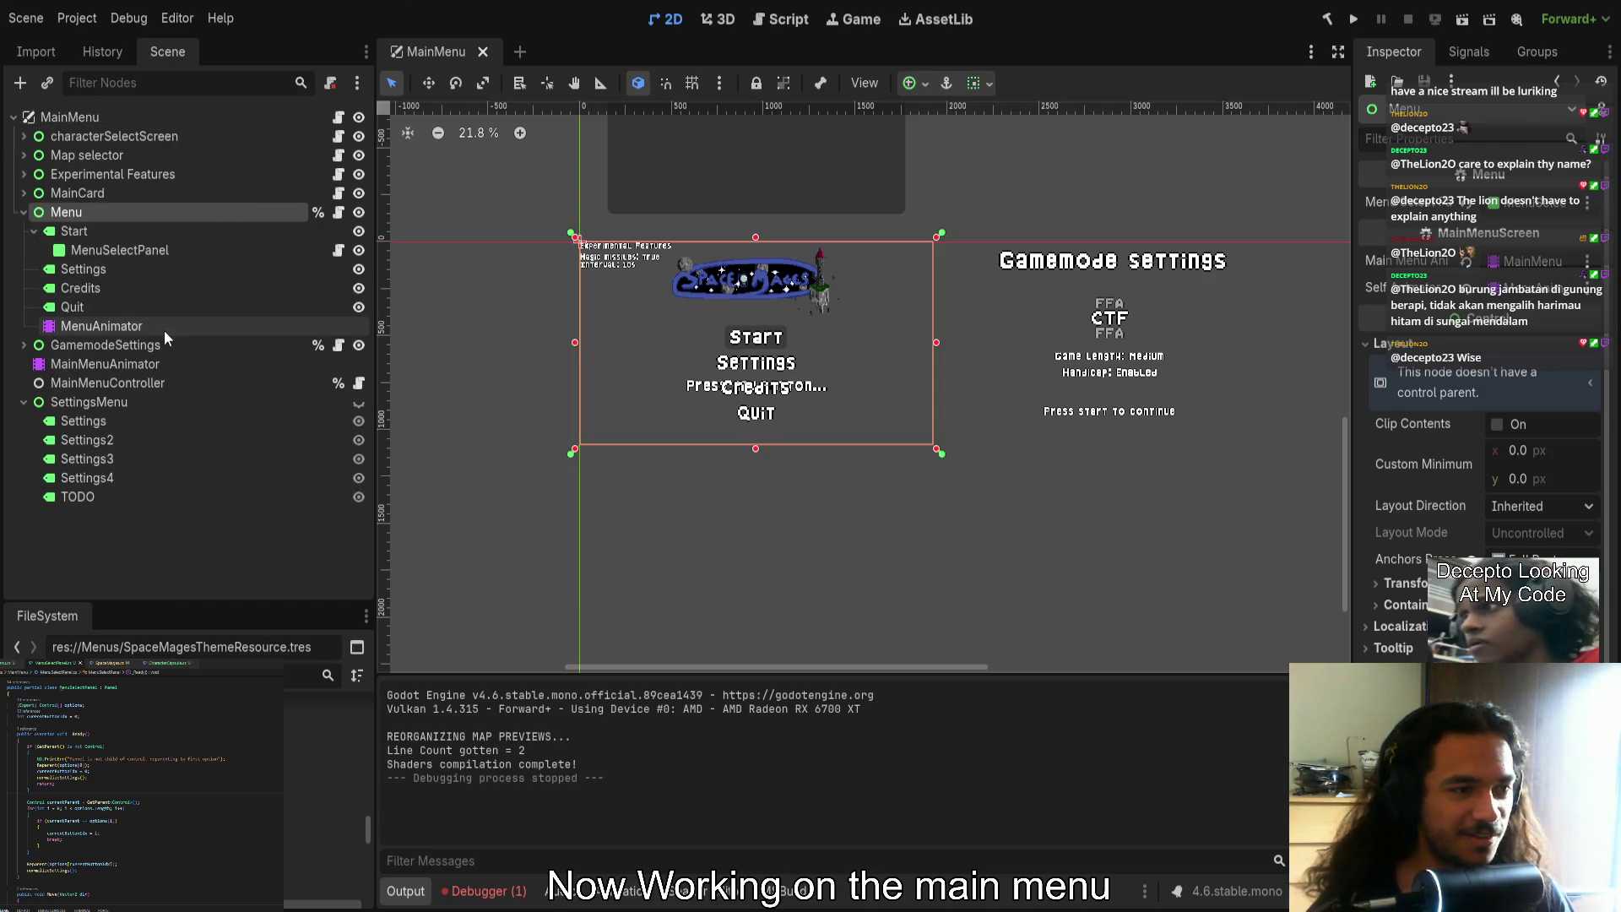
{"action": "left_click", "coordinate": [169, 230]}
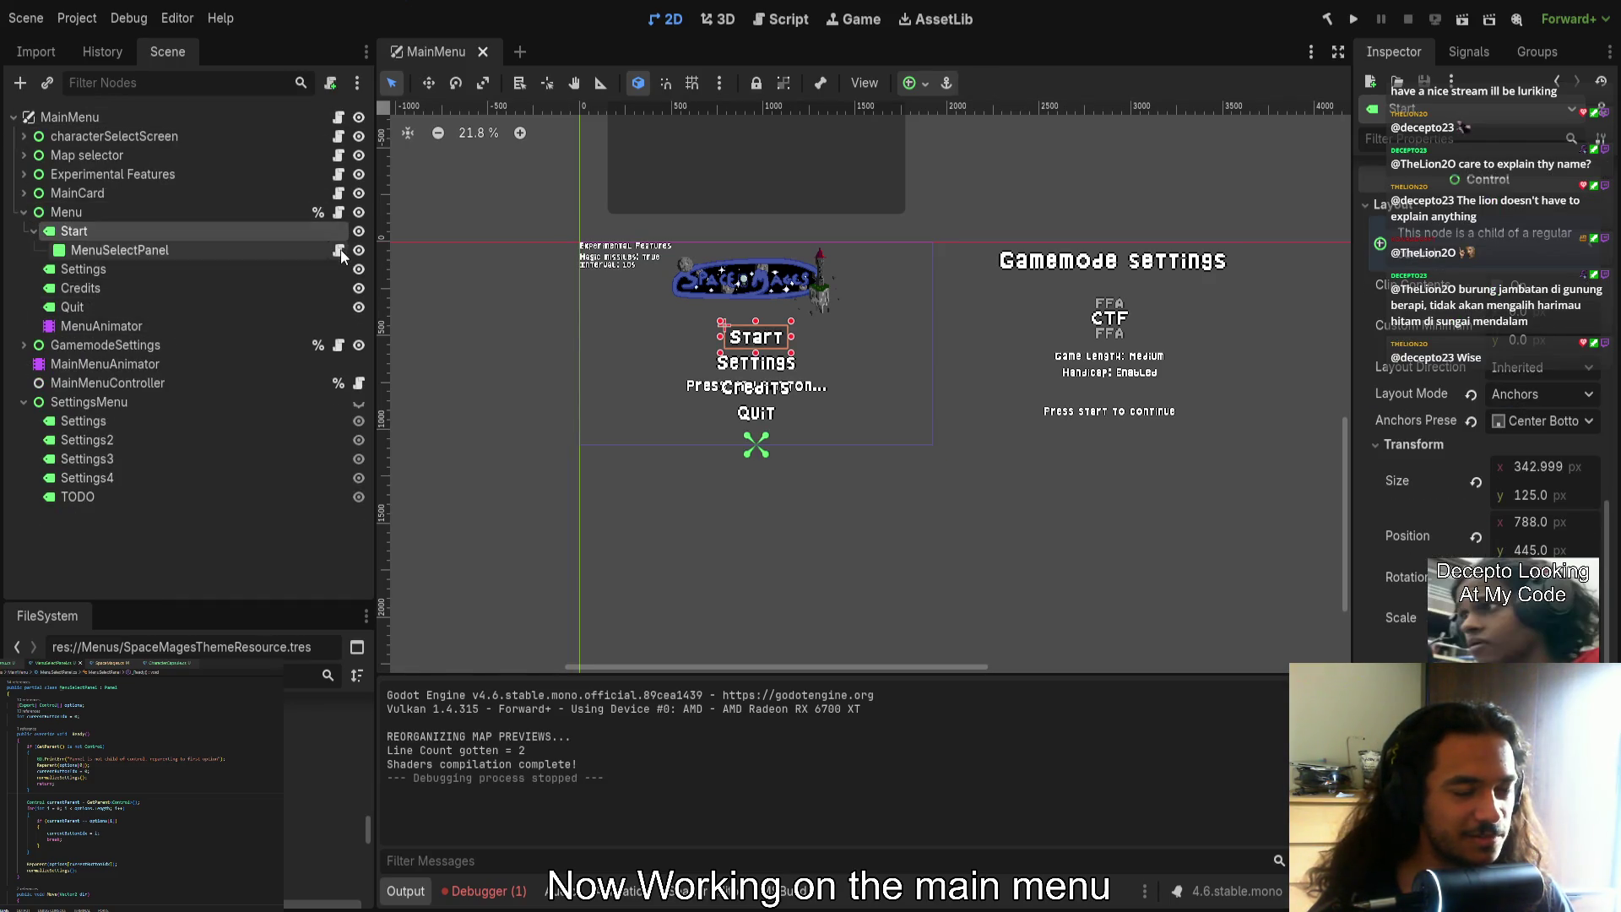
In MenuSelectPanel.cs, add a new line declaring a Control newParent variable
{"action": "left_click", "coordinate": [338, 250]}
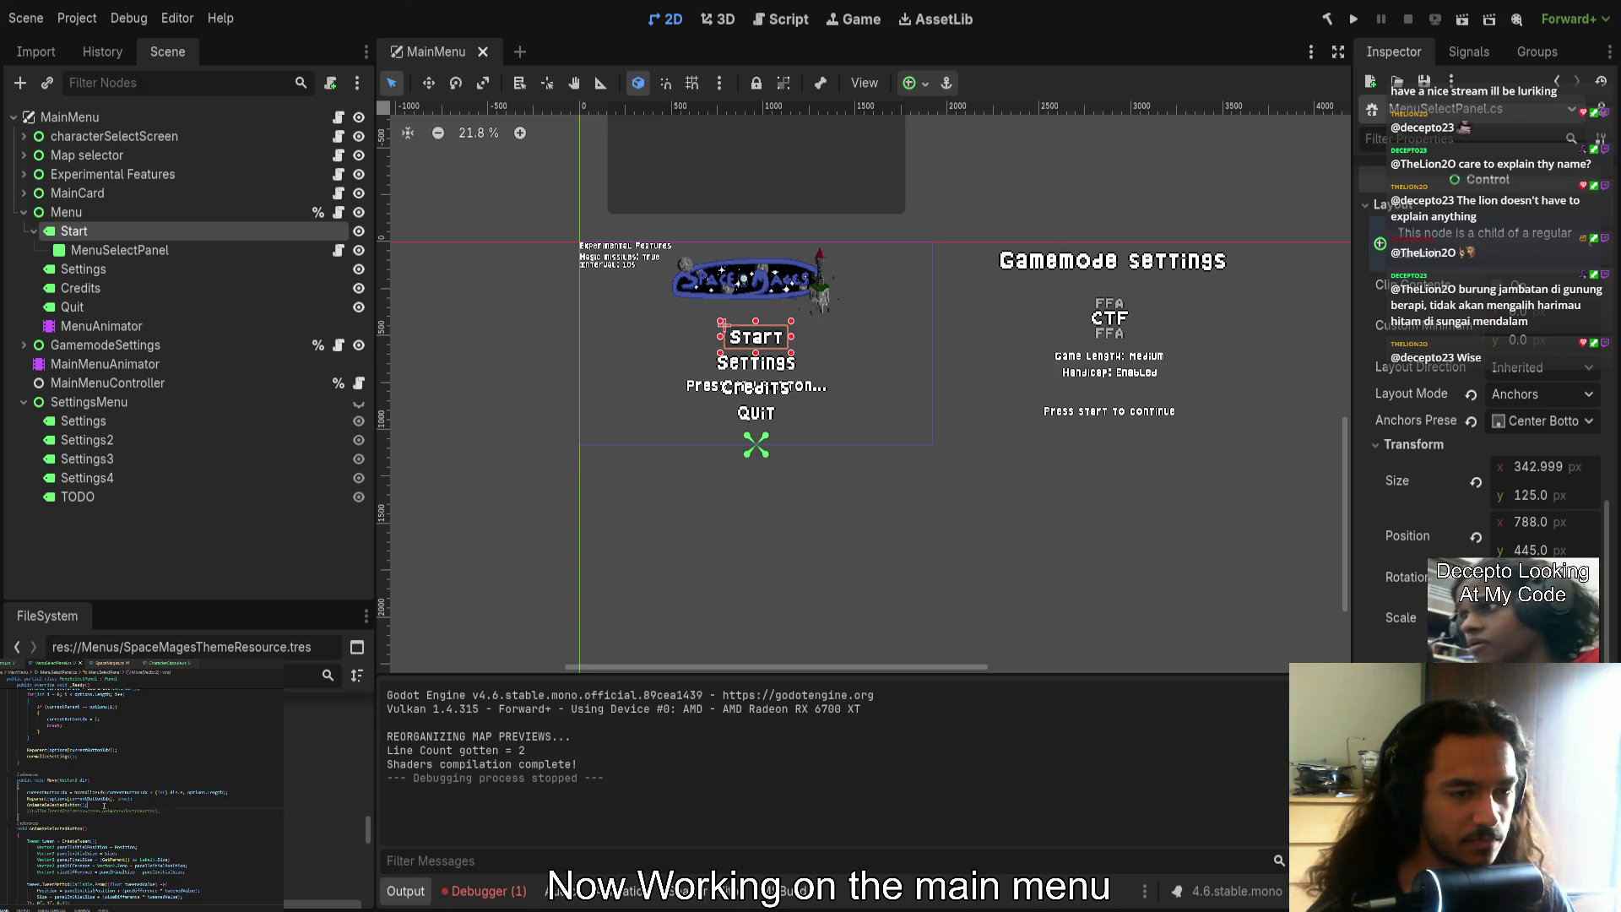
{"action": "type", "text": "res"}
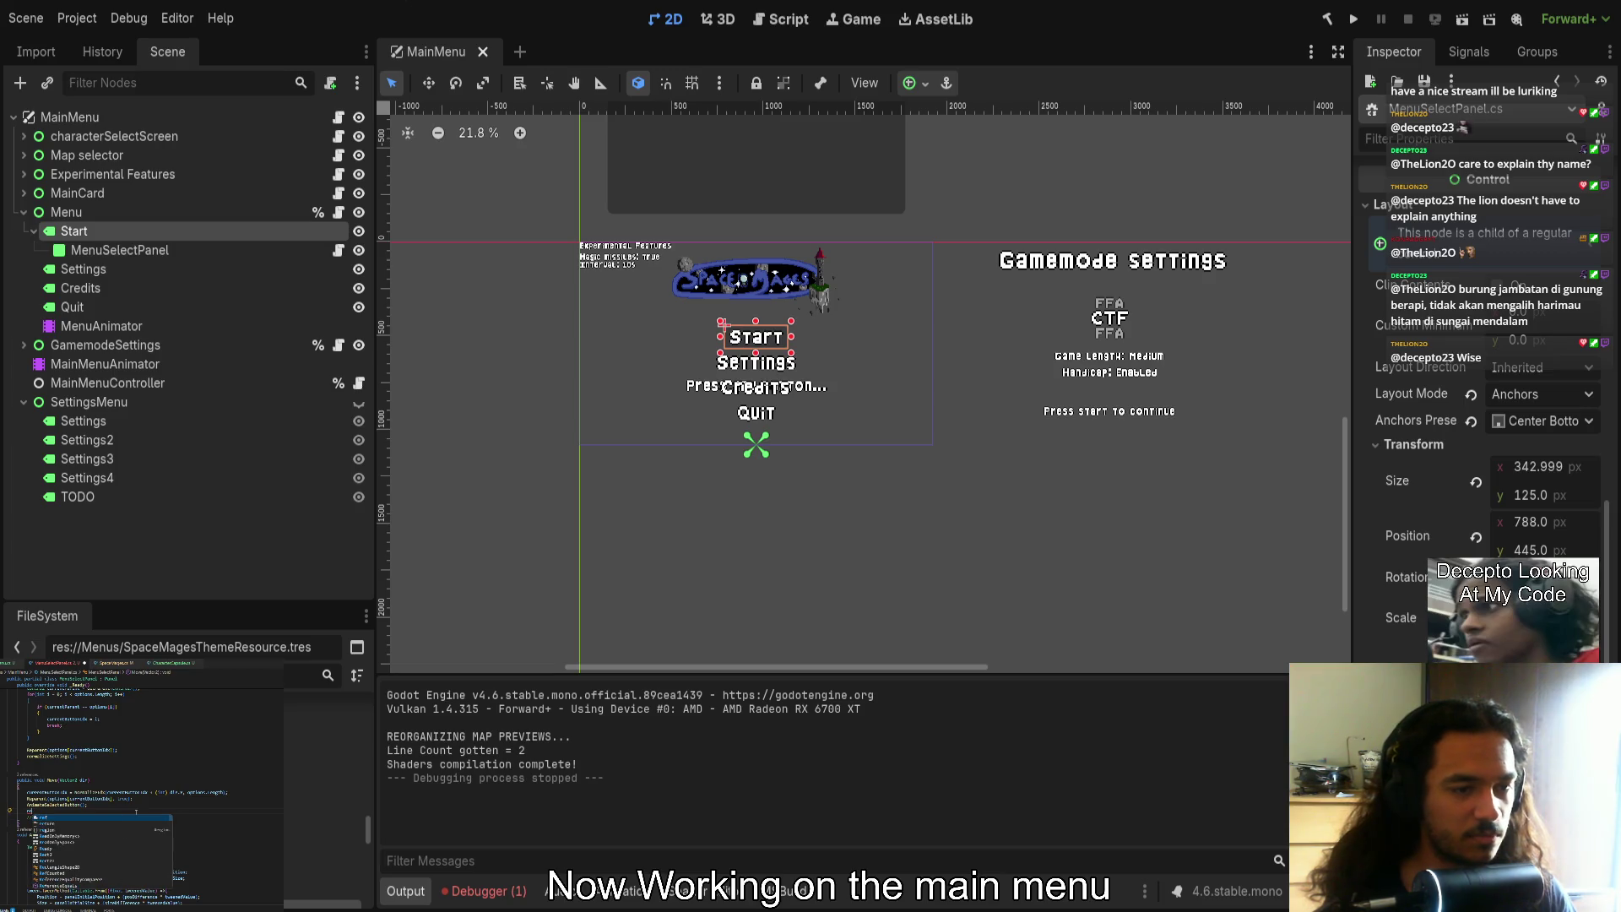
{"action": "type", "text": "tur"}
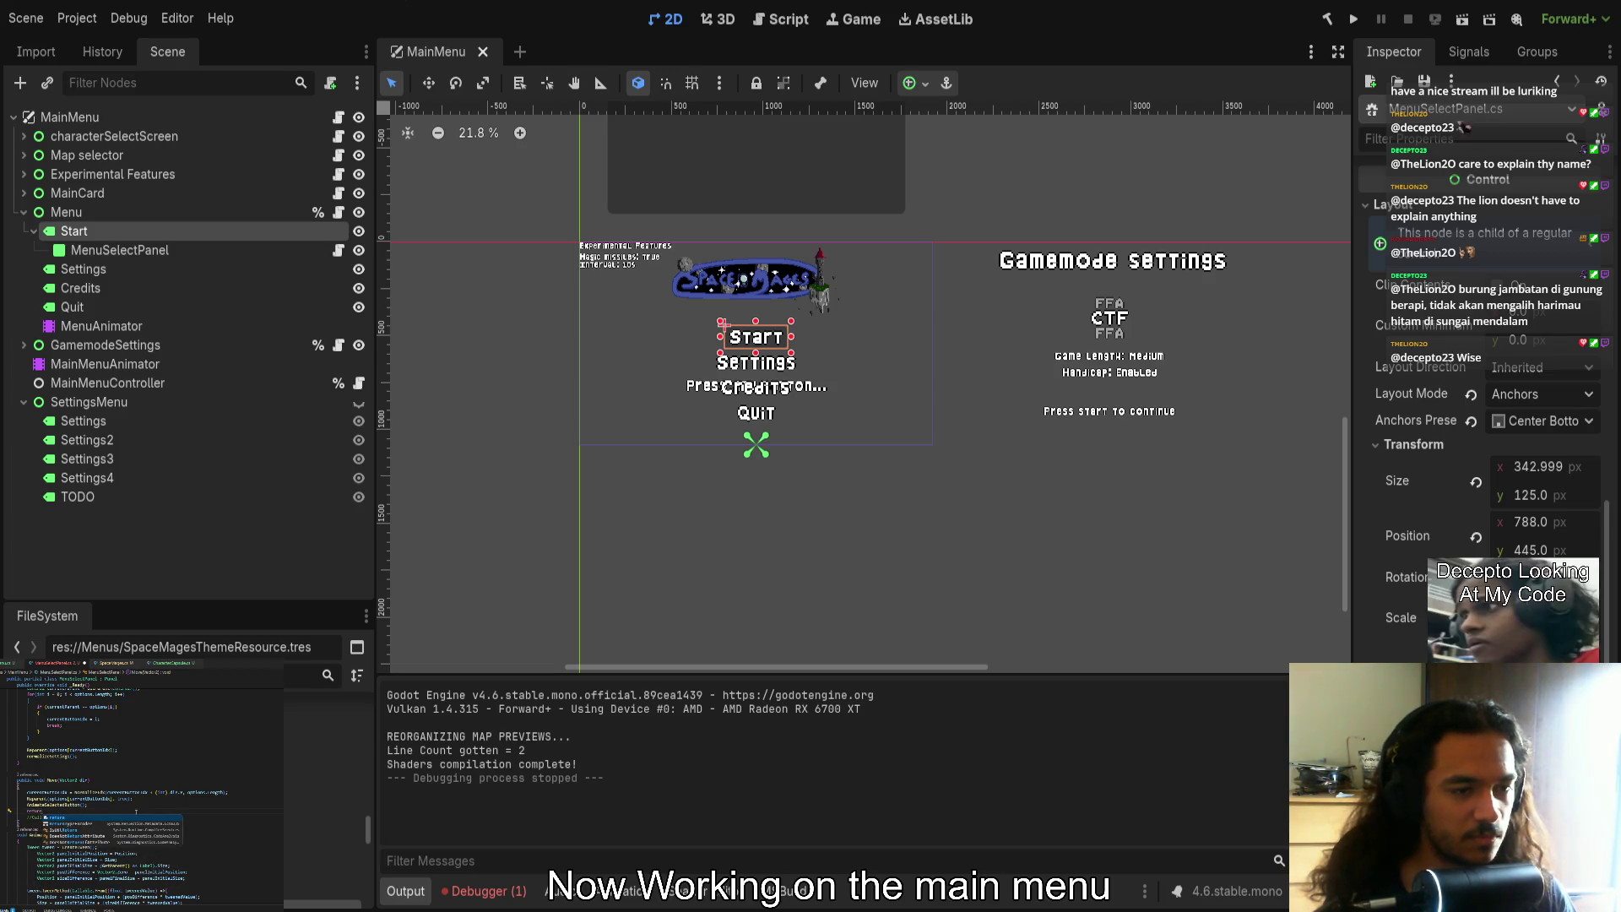
{"action": "type", "text": " opti"}
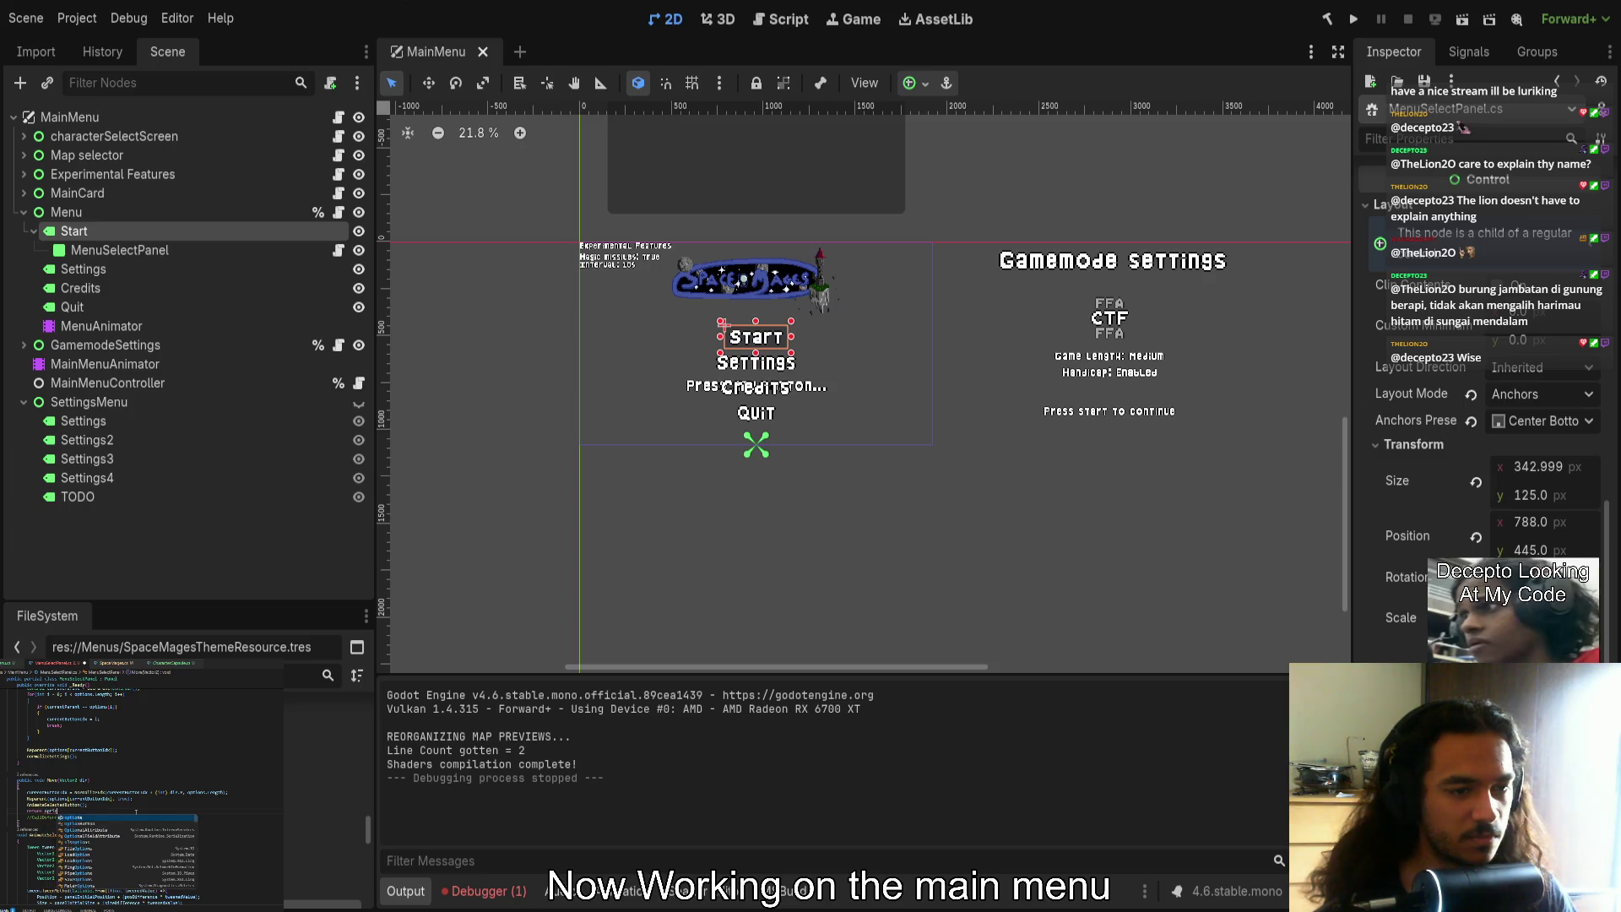
{"action": "key", "text": "BackSpace"}
{"action": "key", "text": "BackSpace"}
{"action": "key", "text": "BackSpace"}
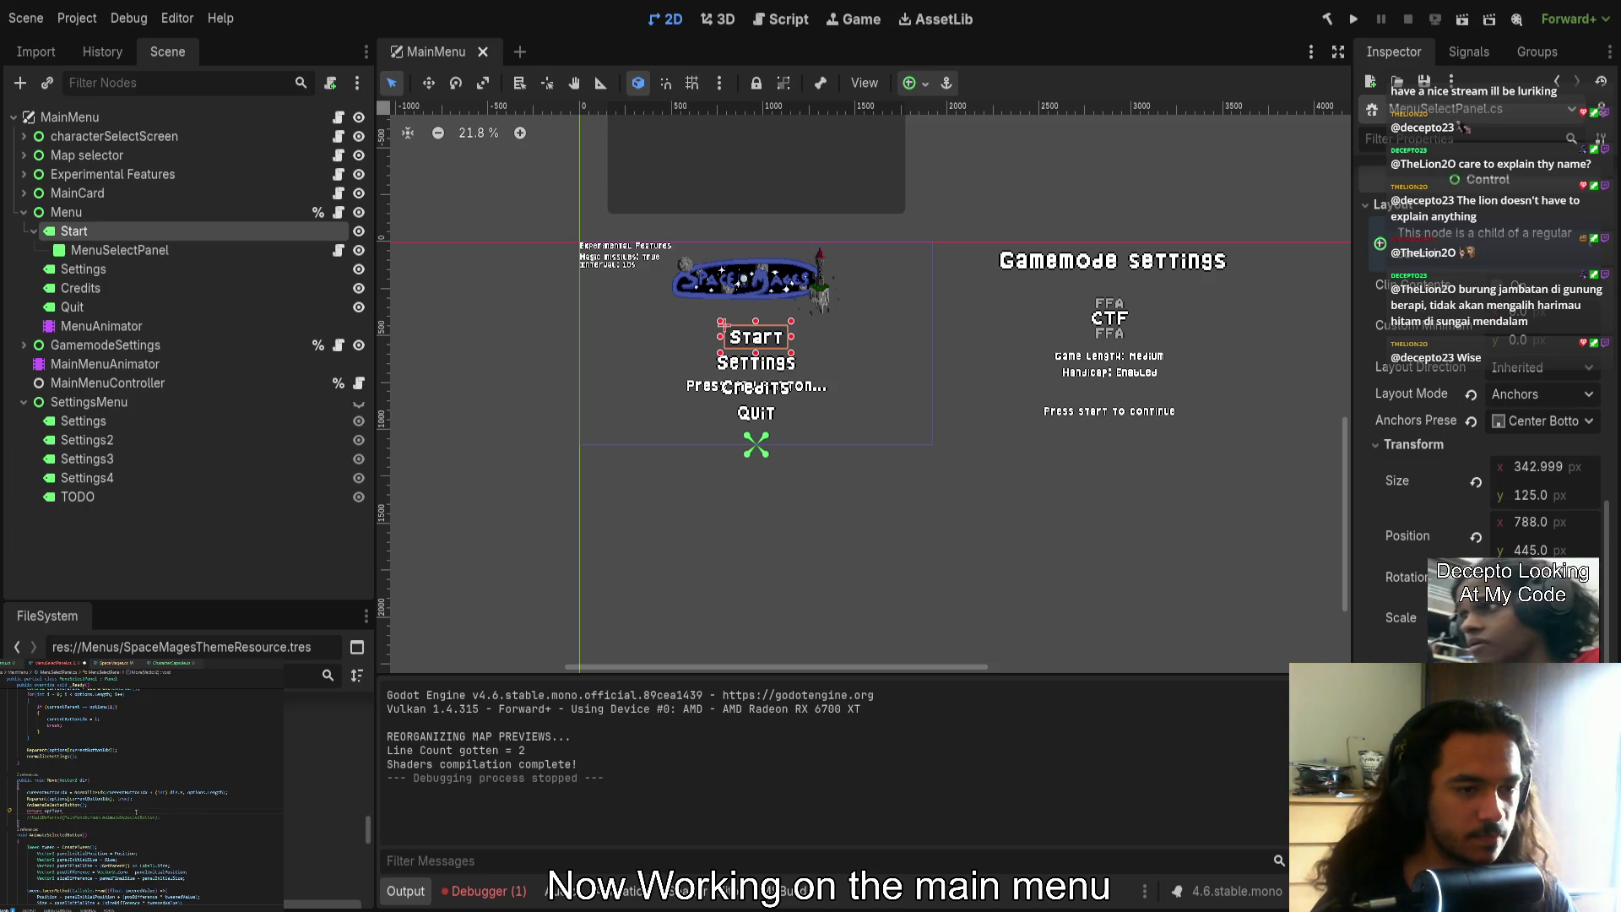
{"action": "type", "text": "newword"}
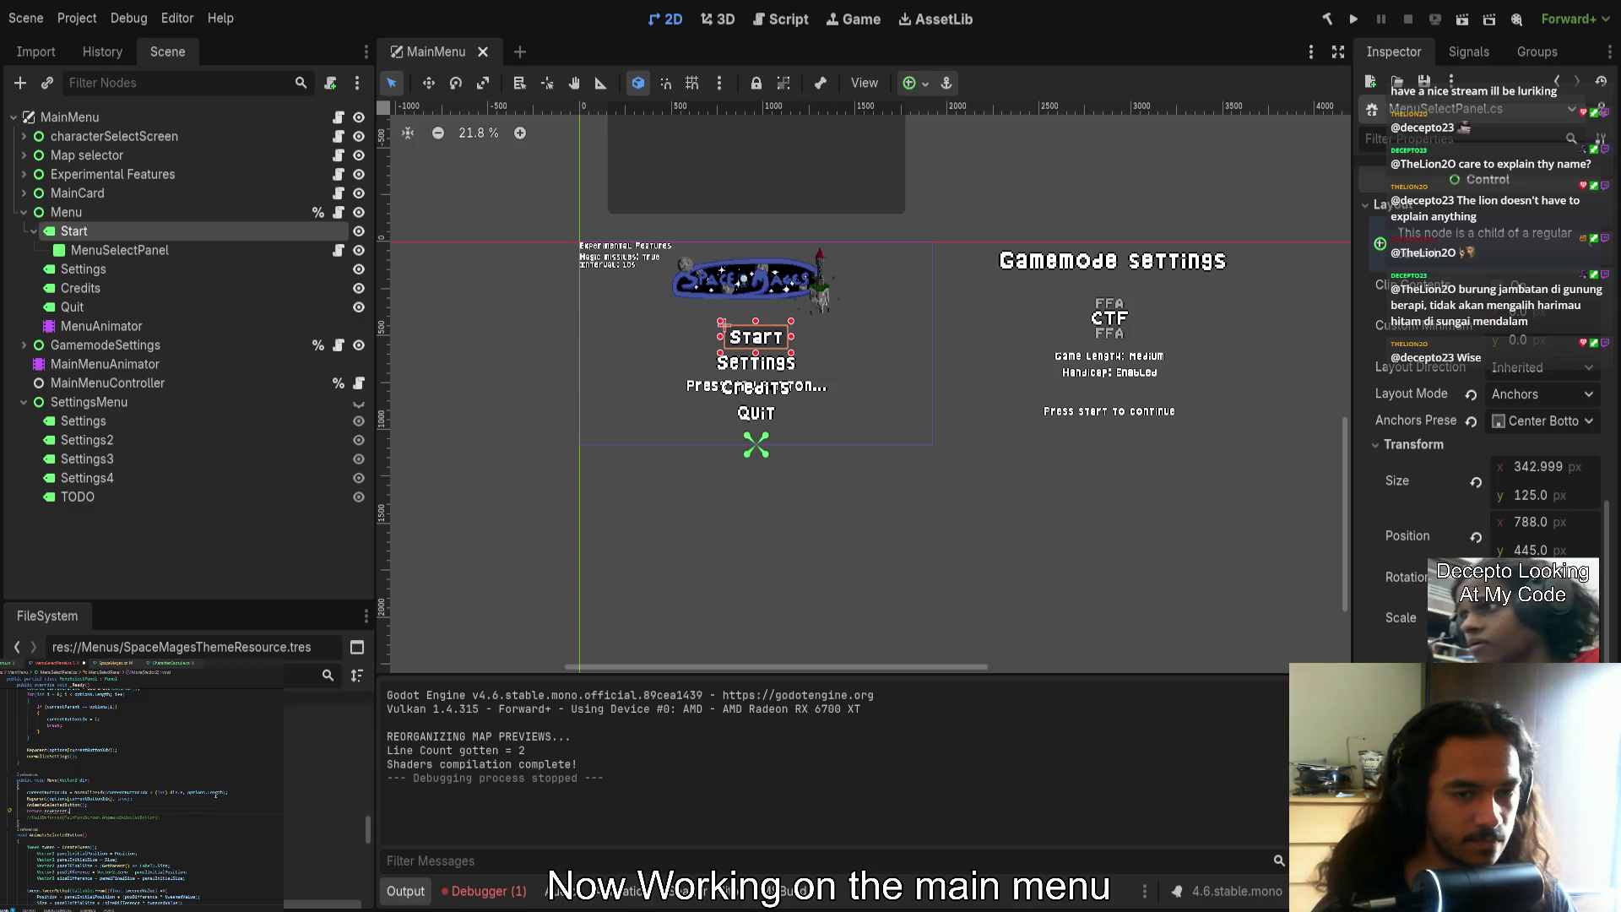
{"action": "key", "text": "Return"}
{"action": "type", "text": "Control"}
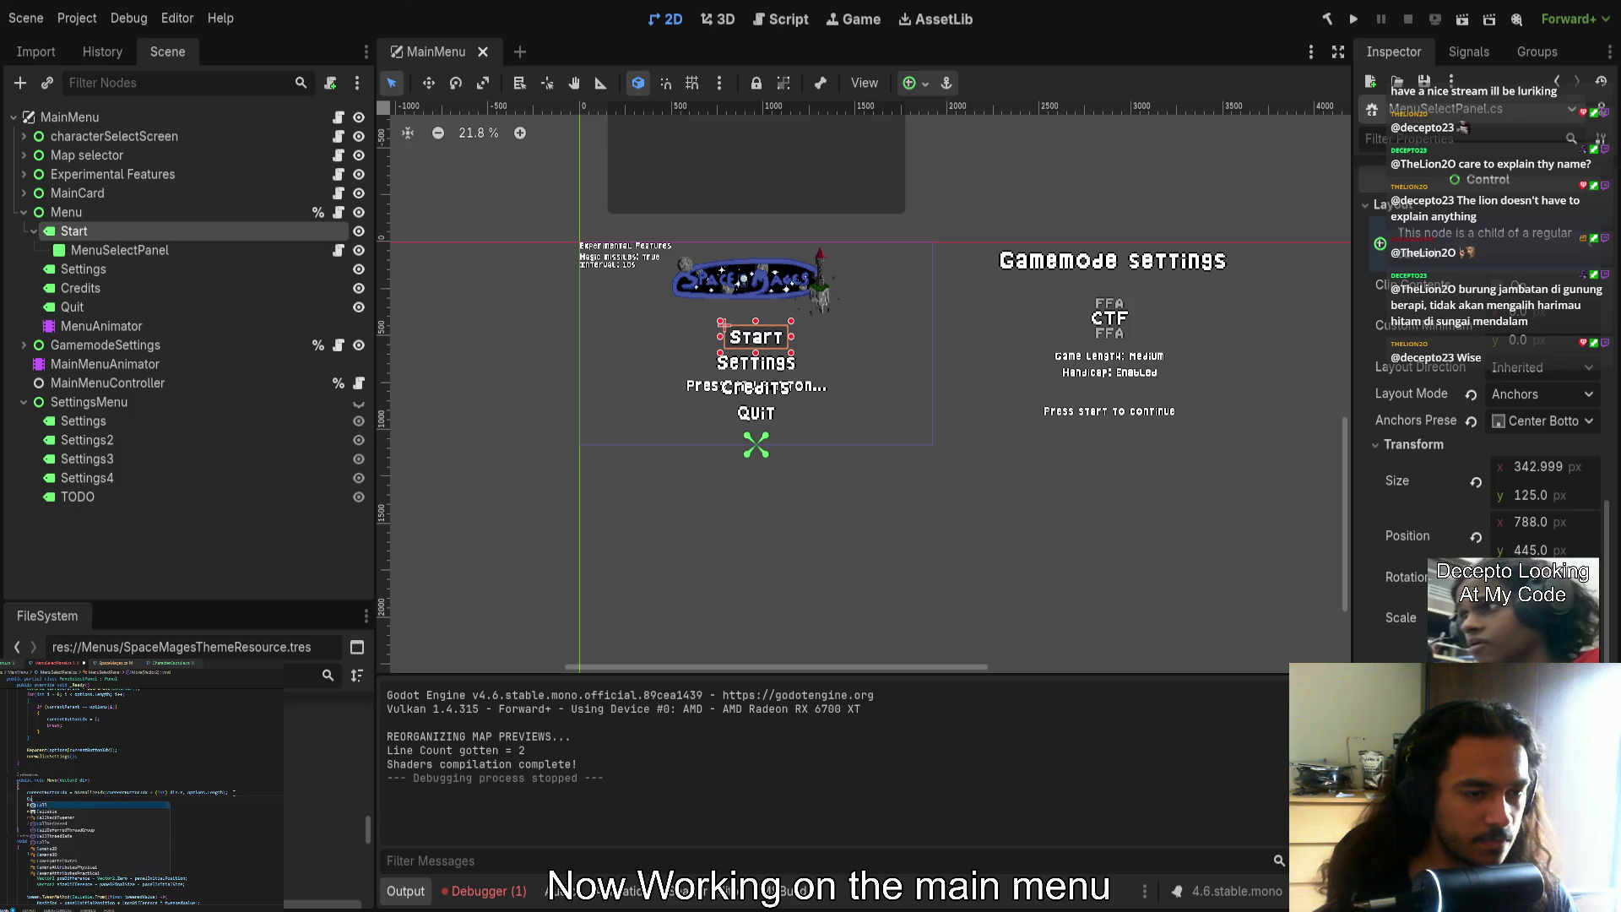
{"action": "type", "text": " newParent ="}
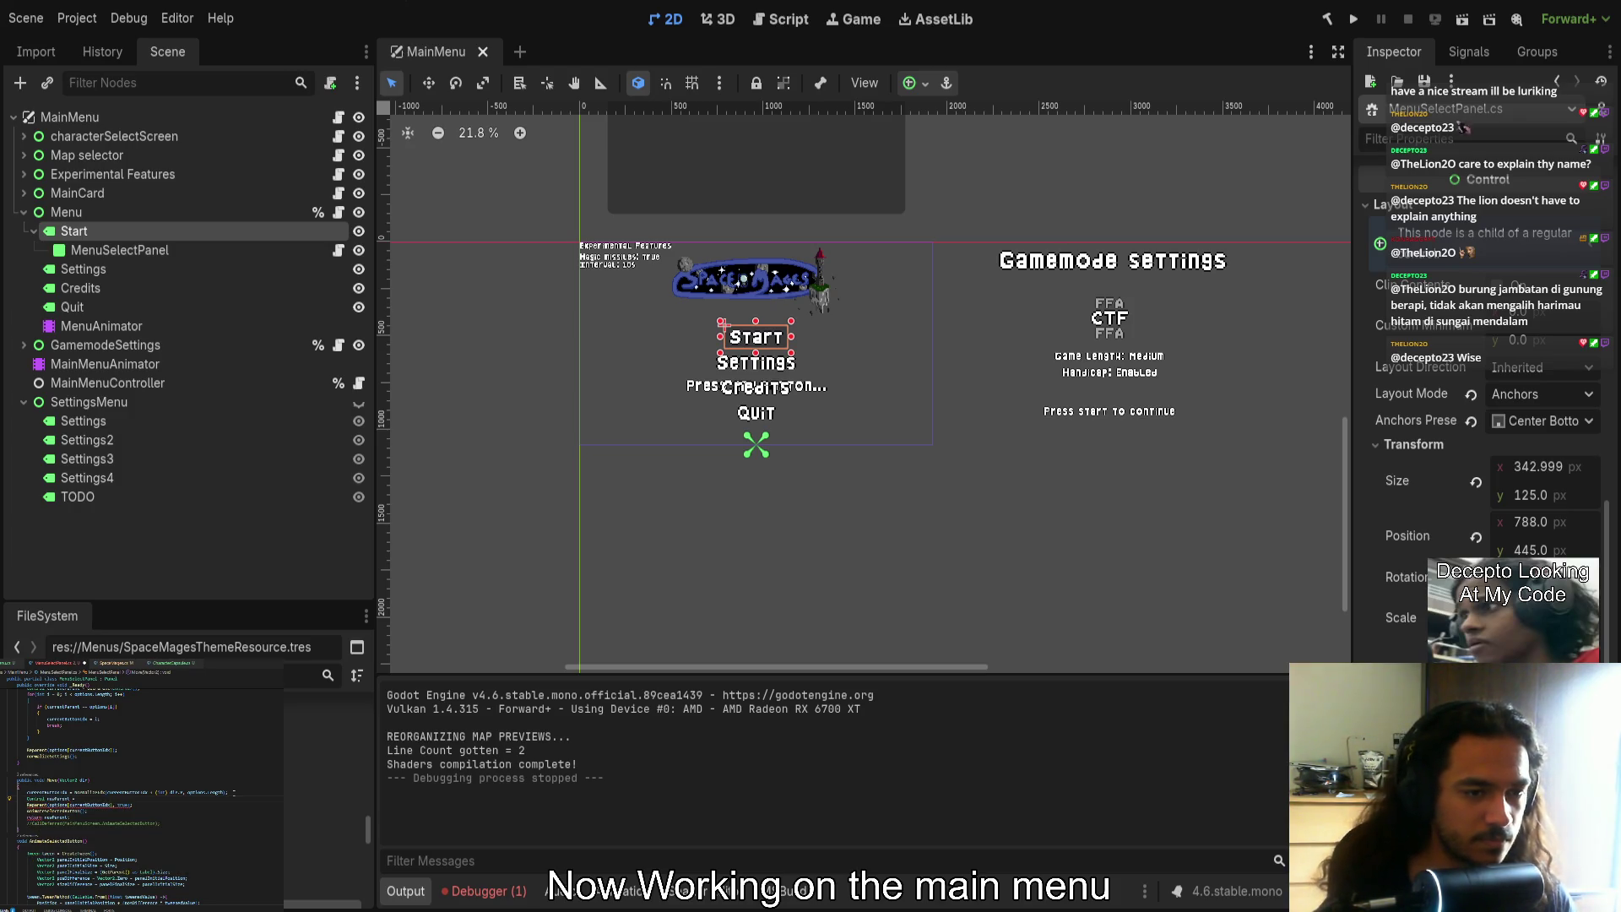
Take newParent from options[currentButtonIdx] and use it as the Reparent argument
{"action": "left_click", "coordinate": [88, 805]}
{"action": "left_click", "coordinate": [70, 803]}
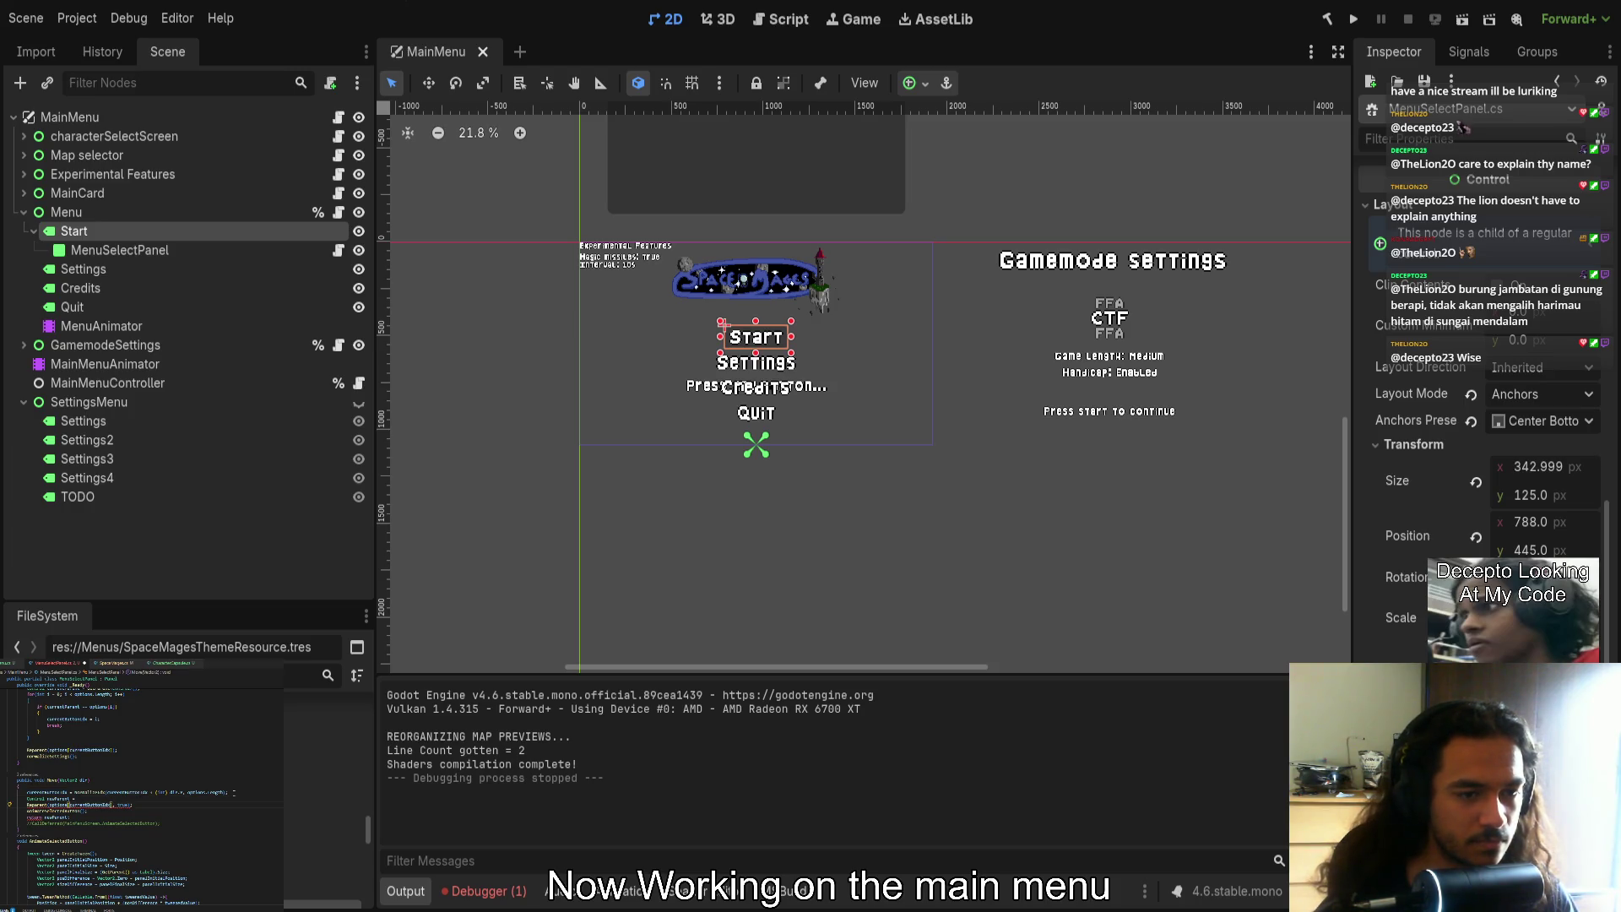
{"action": "double_click", "coordinate": [89, 804]}
{"action": "type", "text": "newParent"}
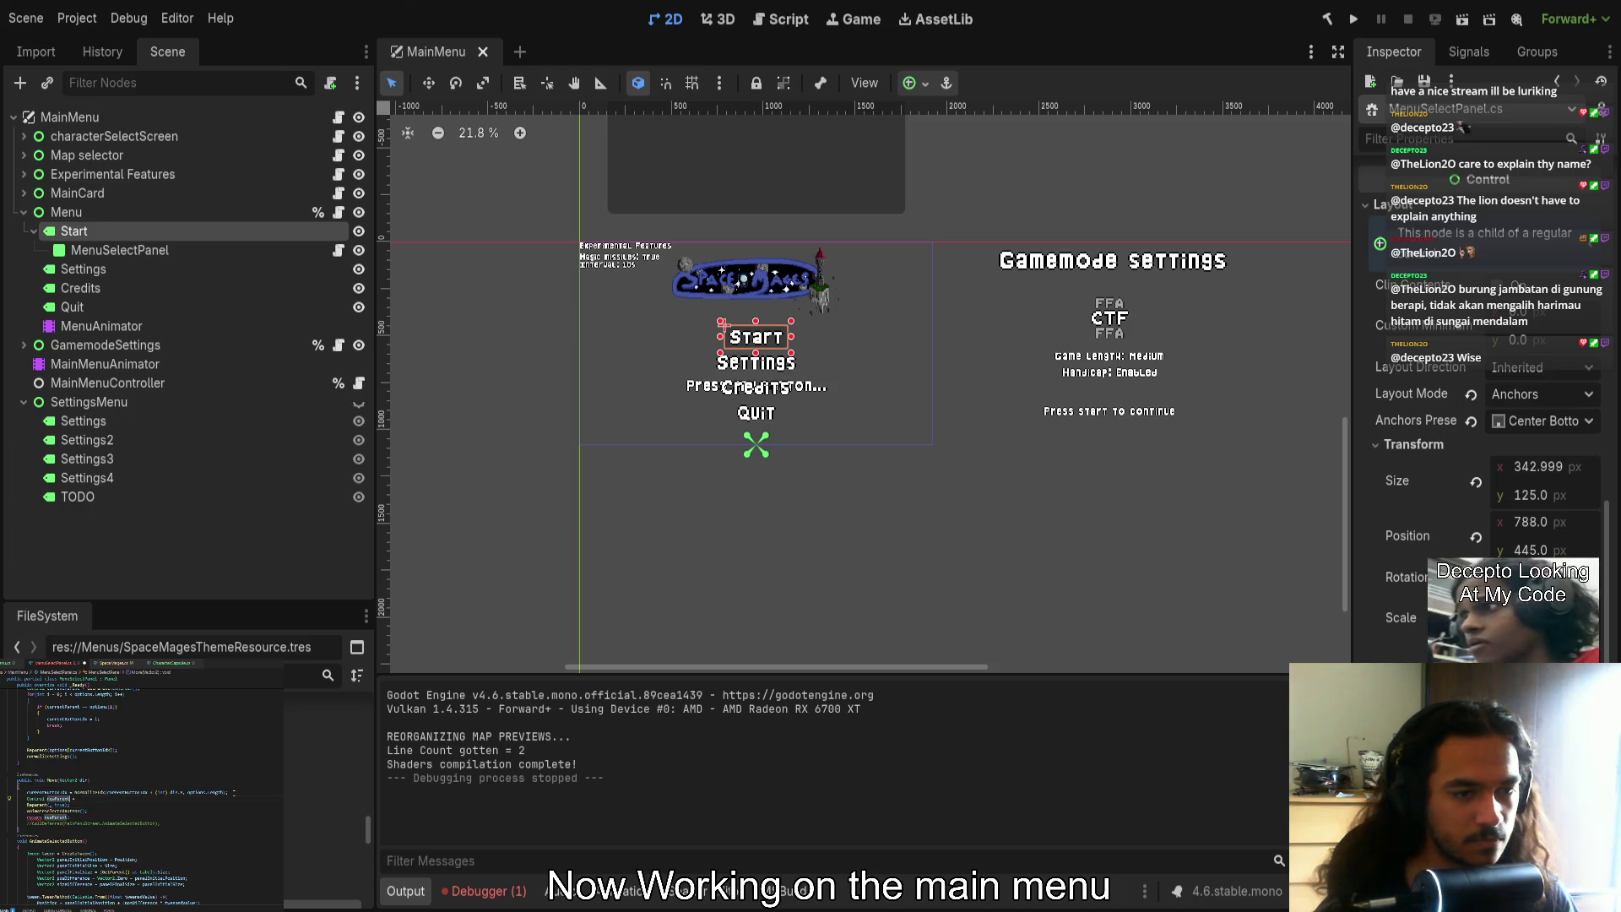
{"action": "type", "text": "options[currentButtonIdx];"}
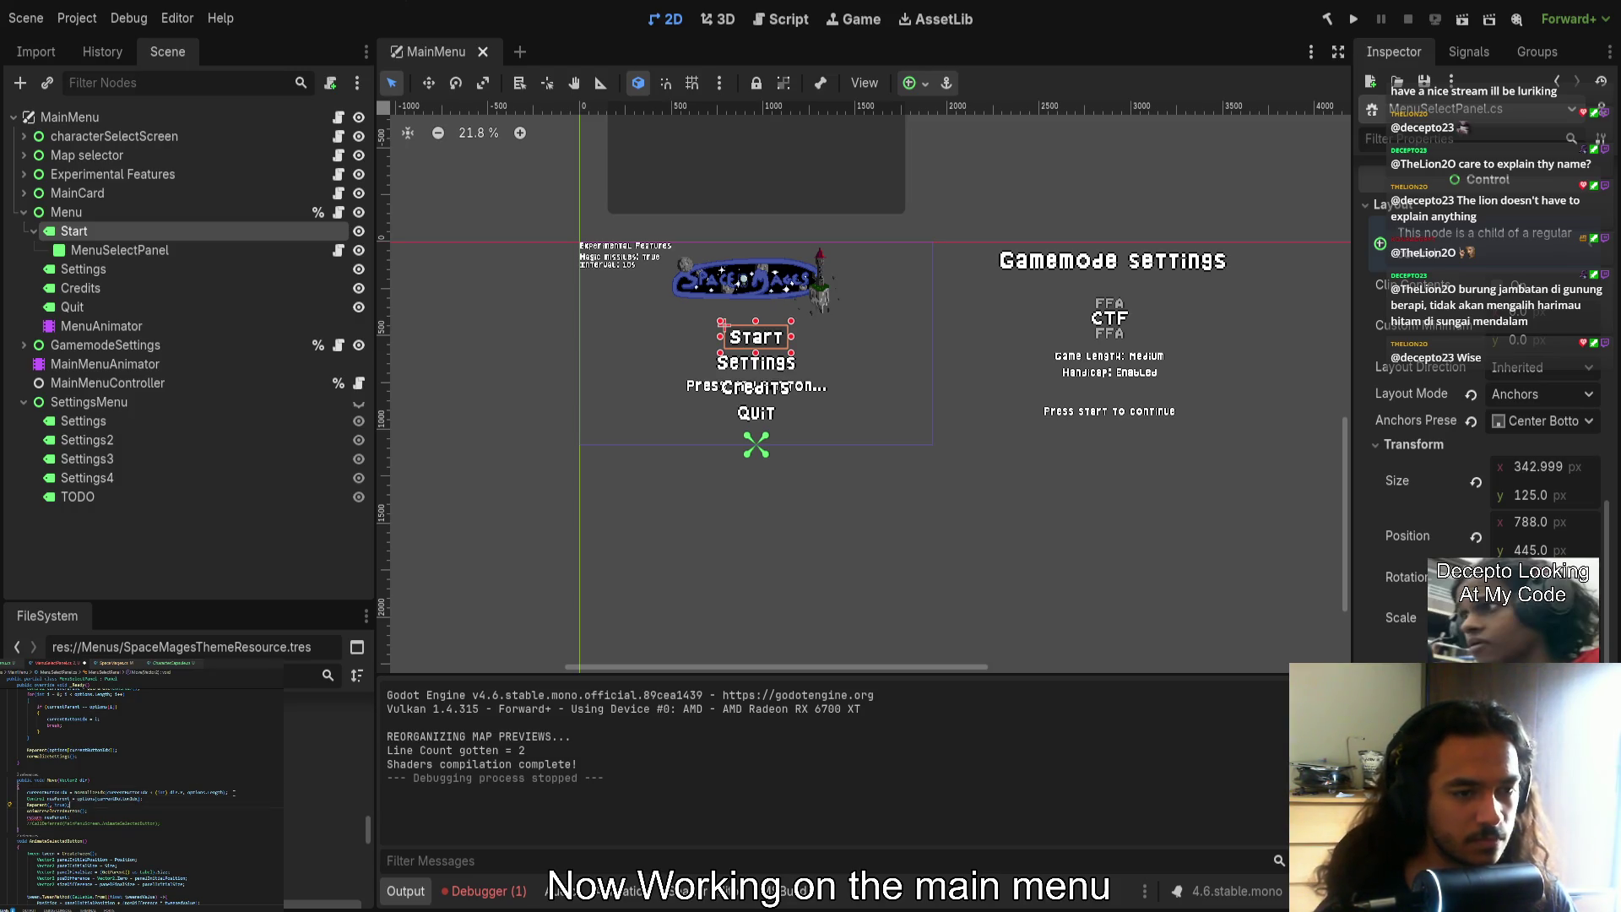
{"action": "type", "text": "newParent"}
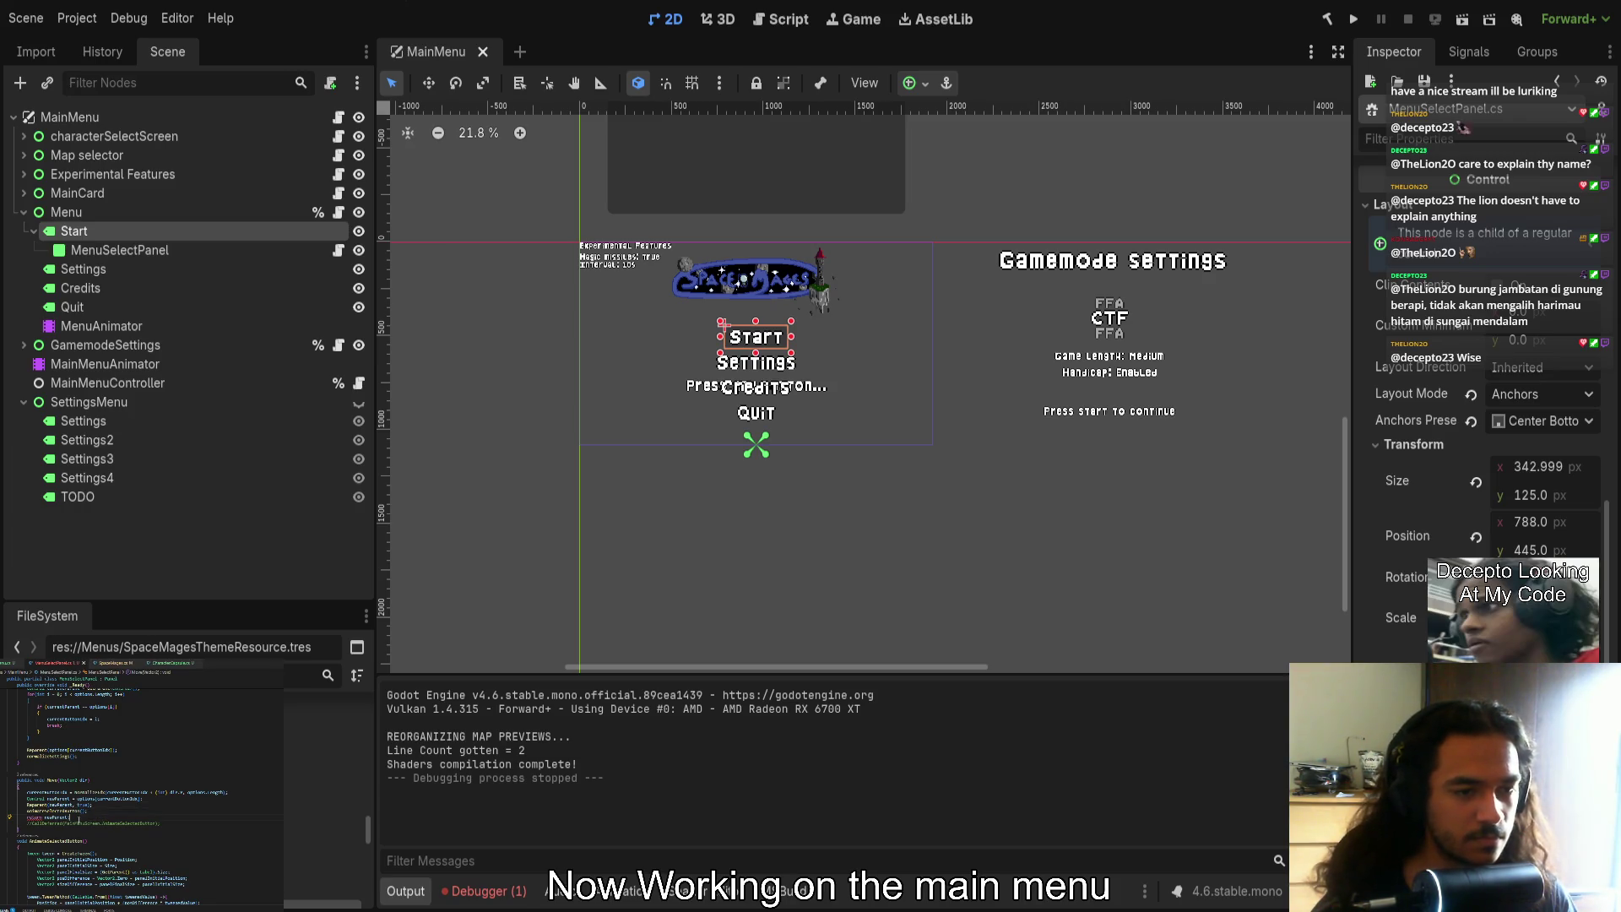
{"action": "type", "text": "Contr"}
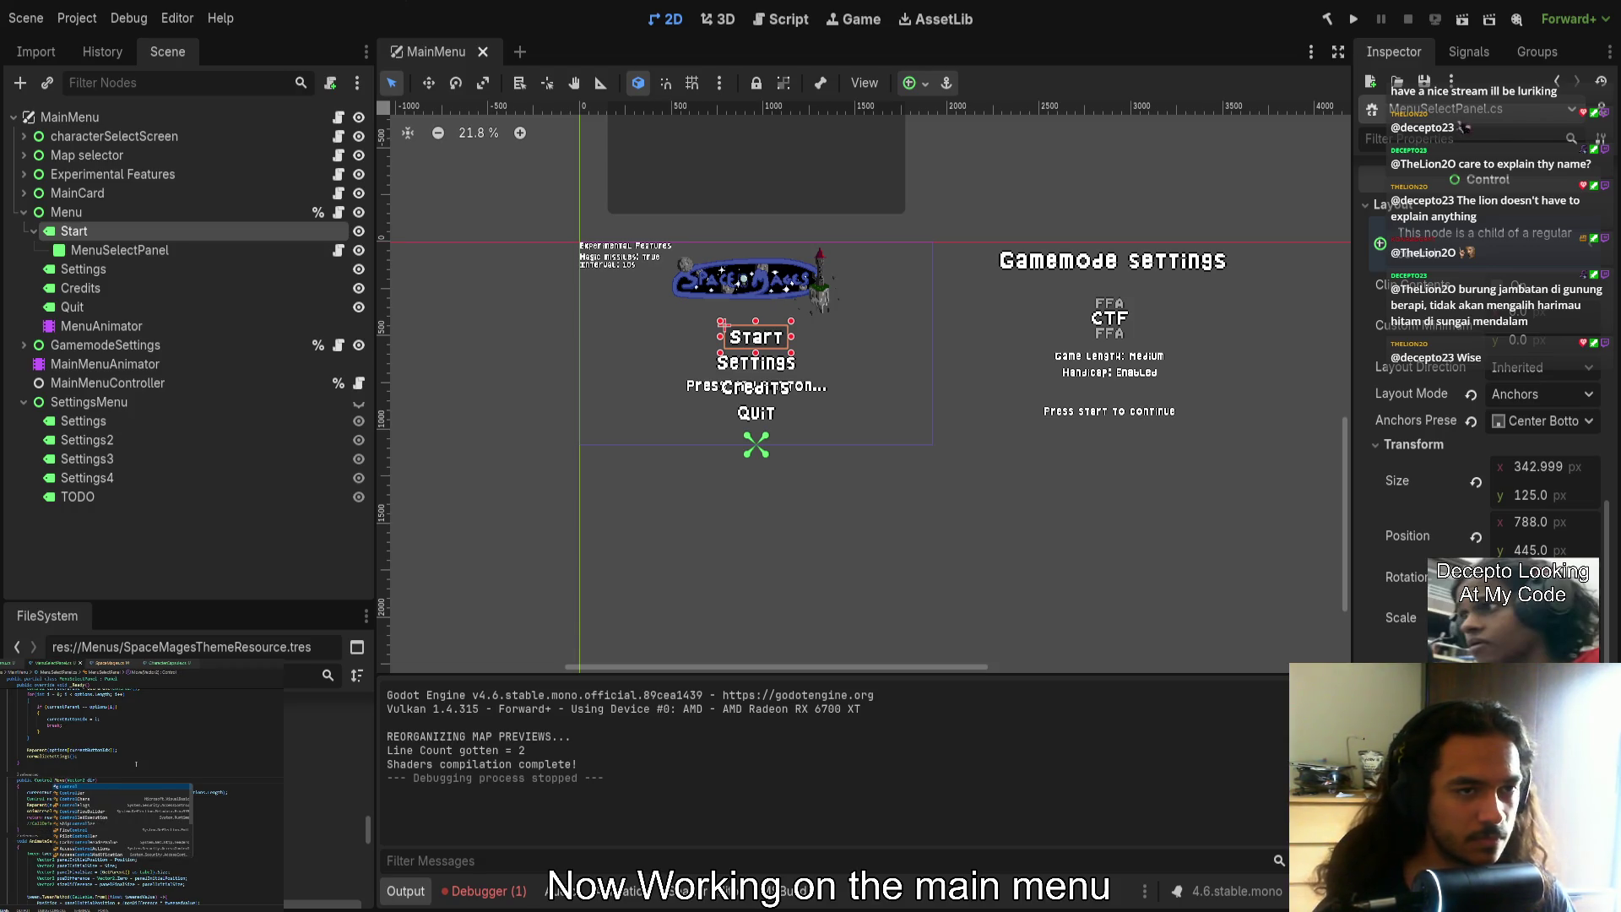
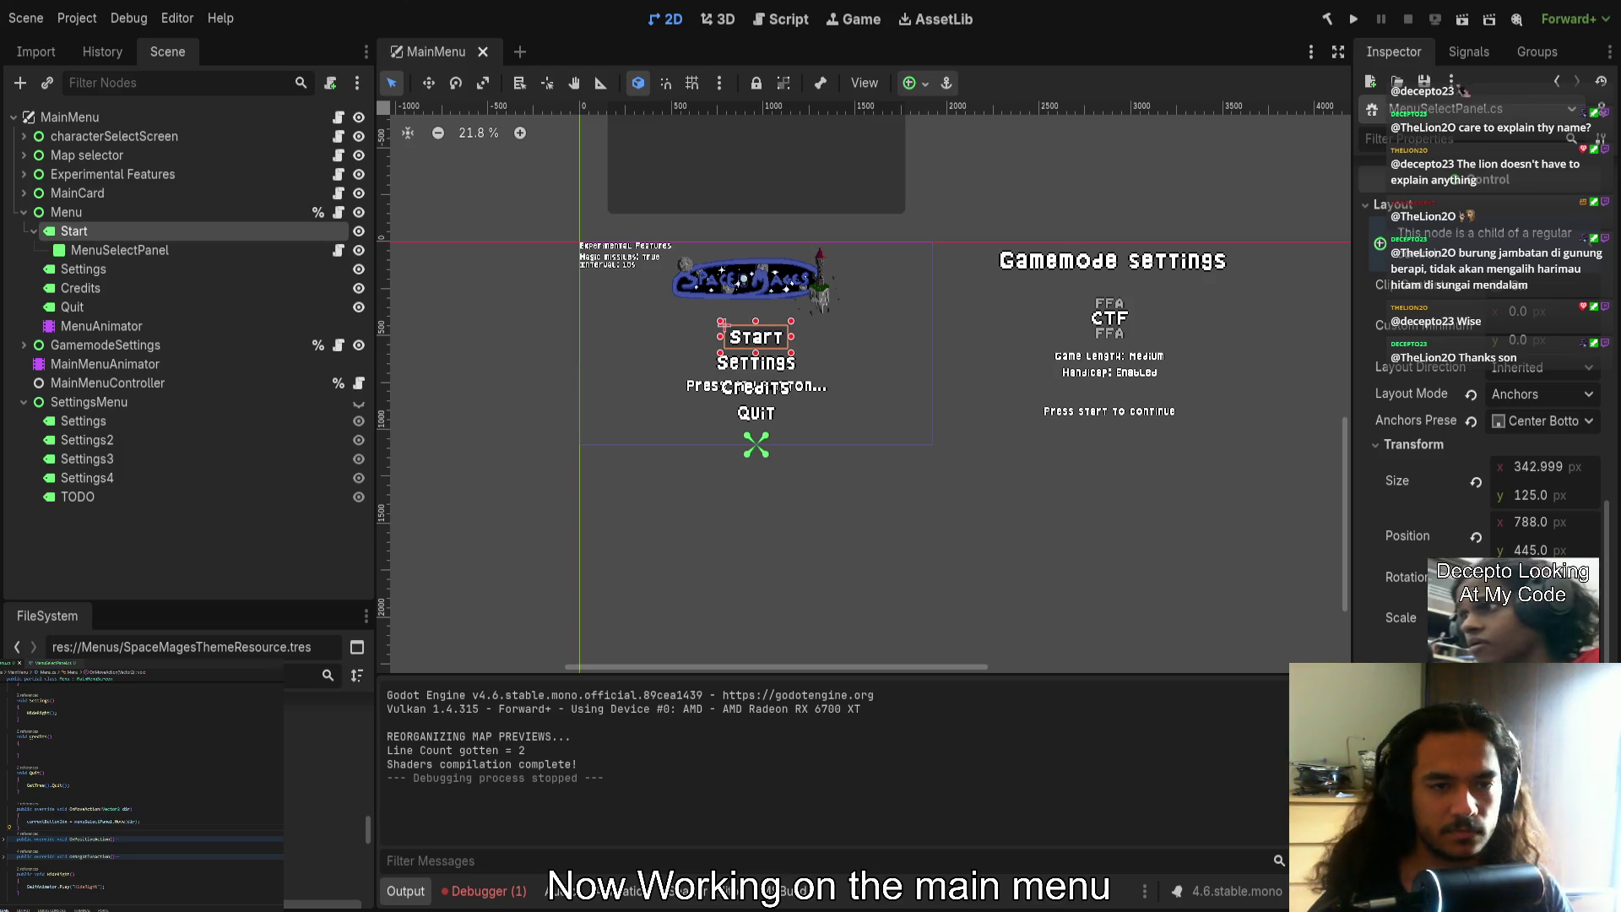
Run the game and test main-menu navigation and the title-prompt transitions
{"action": "left_click", "coordinate": [1354, 19]}
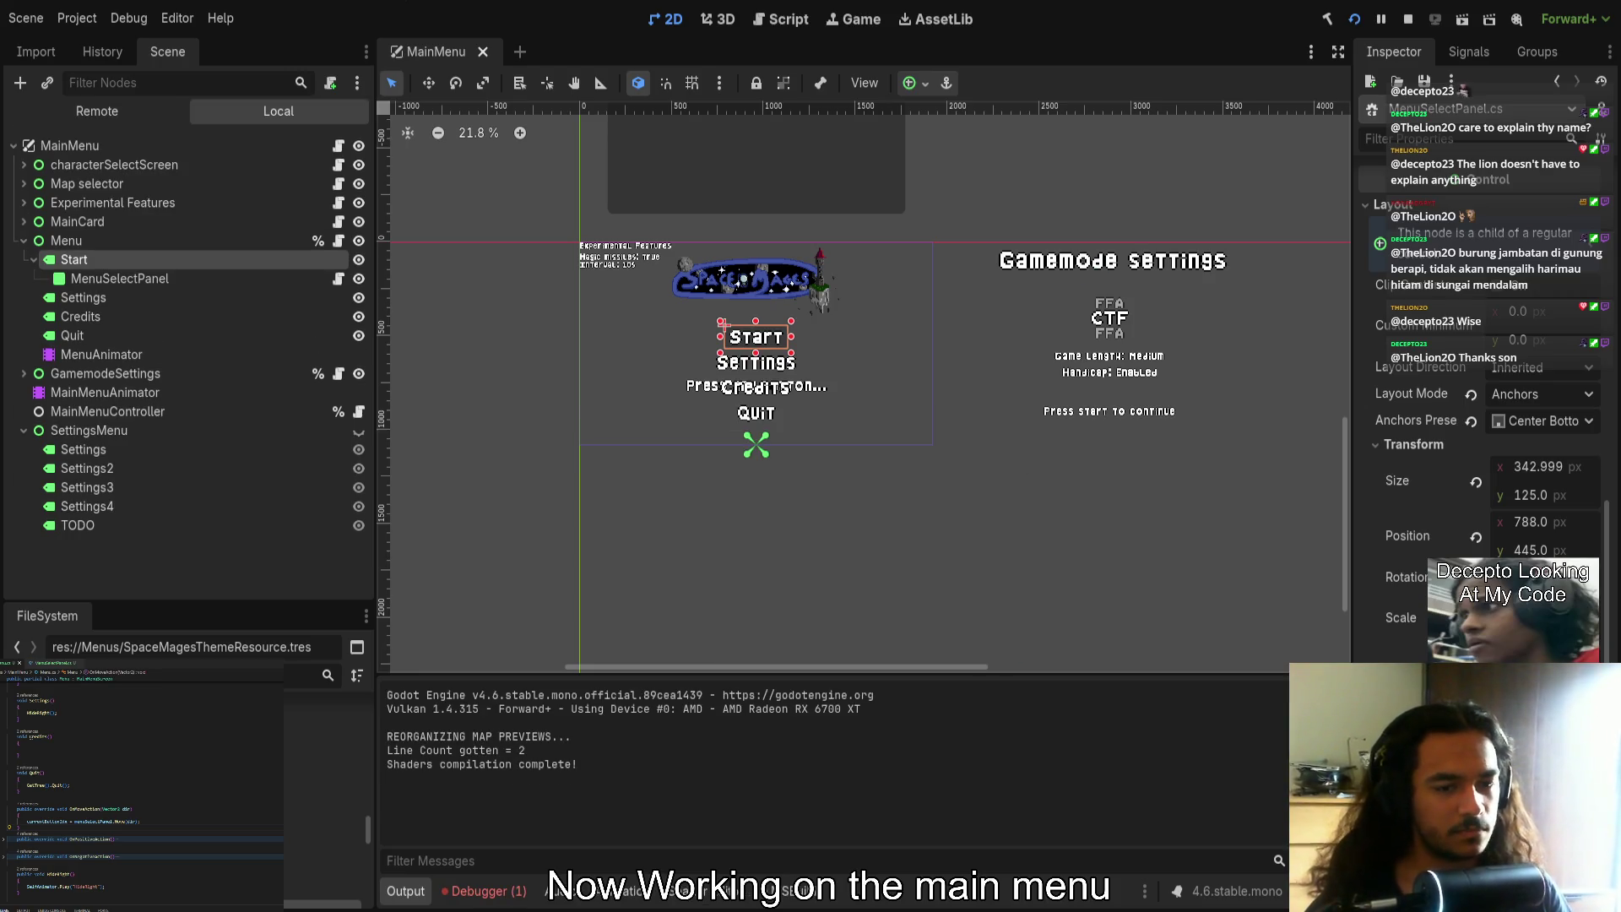
{"action": "key", "text": "Down"}
{"action": "key", "text": "Down"}
{"action": "key", "text": "Up"}
{"action": "key", "text": "Up"}
{"action": "key", "text": "Down"}
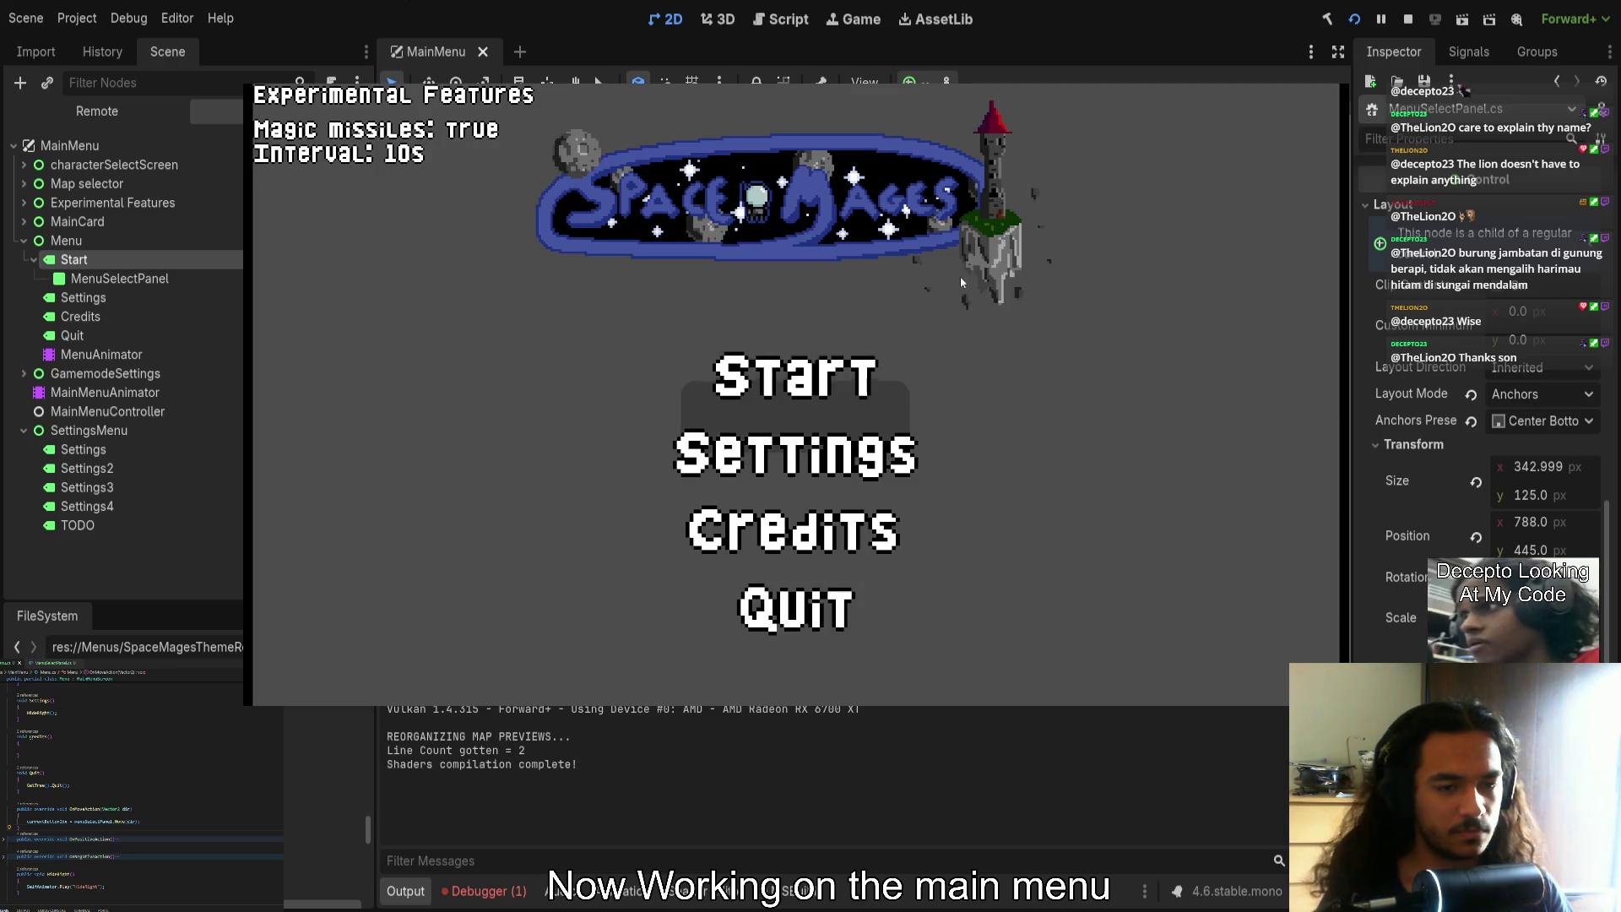
{"action": "key", "text": "Down"}
{"action": "key", "text": "Escape"}
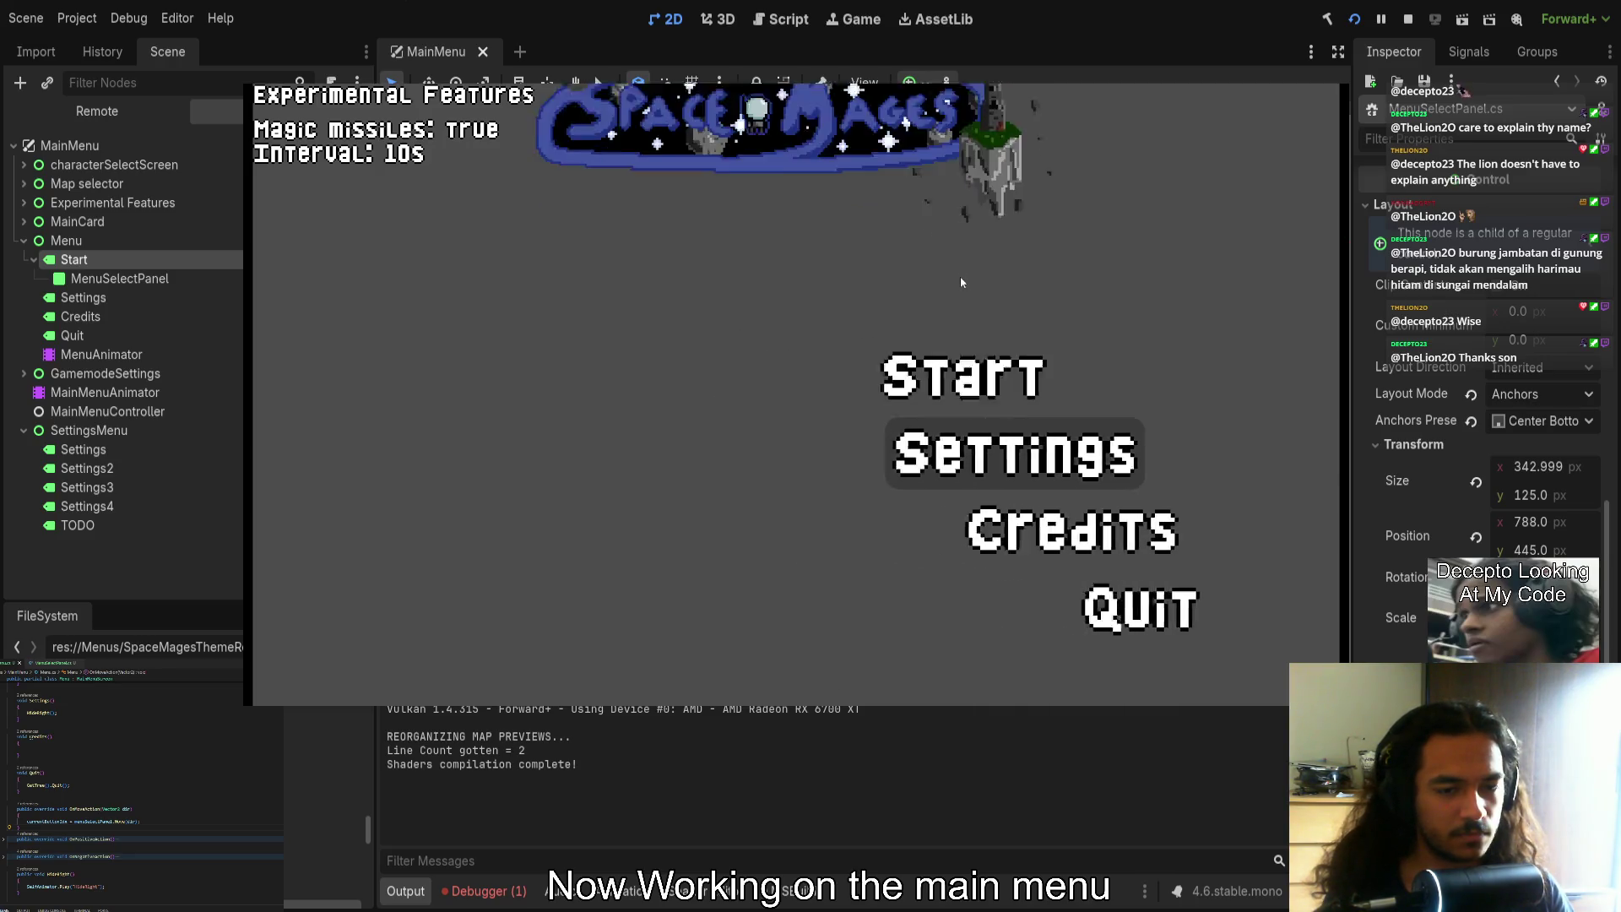
{"action": "key", "text": "Return"}
{"action": "key", "text": "Escape"}
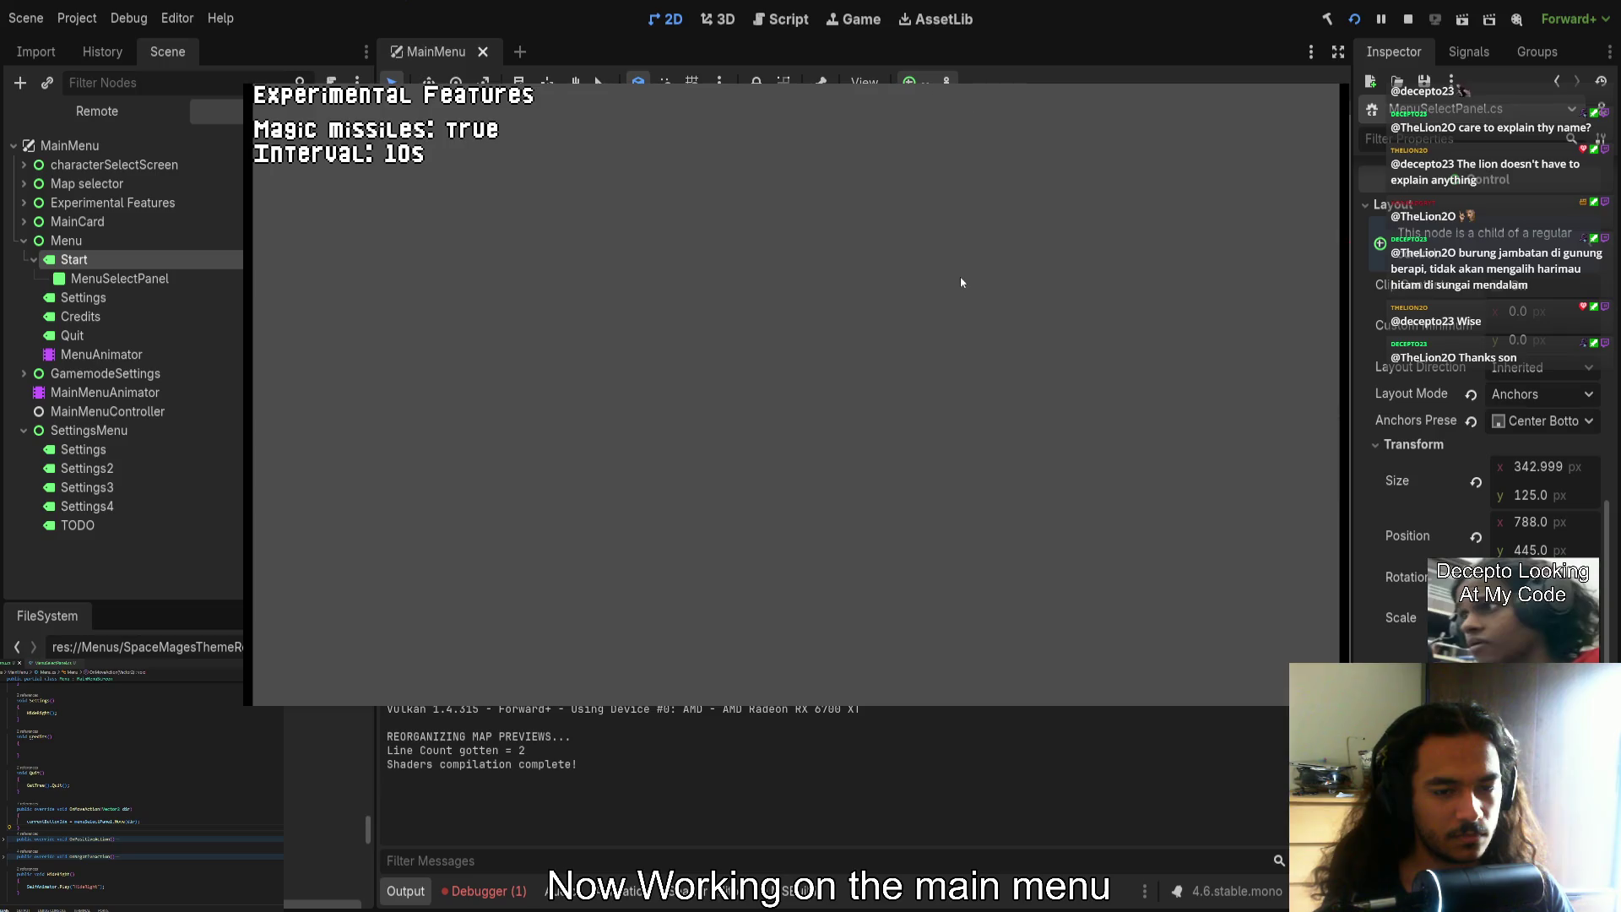
{"action": "key", "text": "Return"}
Open and leave the Gamemode Settings screen from Start twice, then close the game
{"action": "key", "text": "Up"}
{"action": "key", "text": "Return"}
{"action": "key", "text": "Escape"}
{"action": "key", "text": "Return"}
{"action": "key", "text": "Escape"}
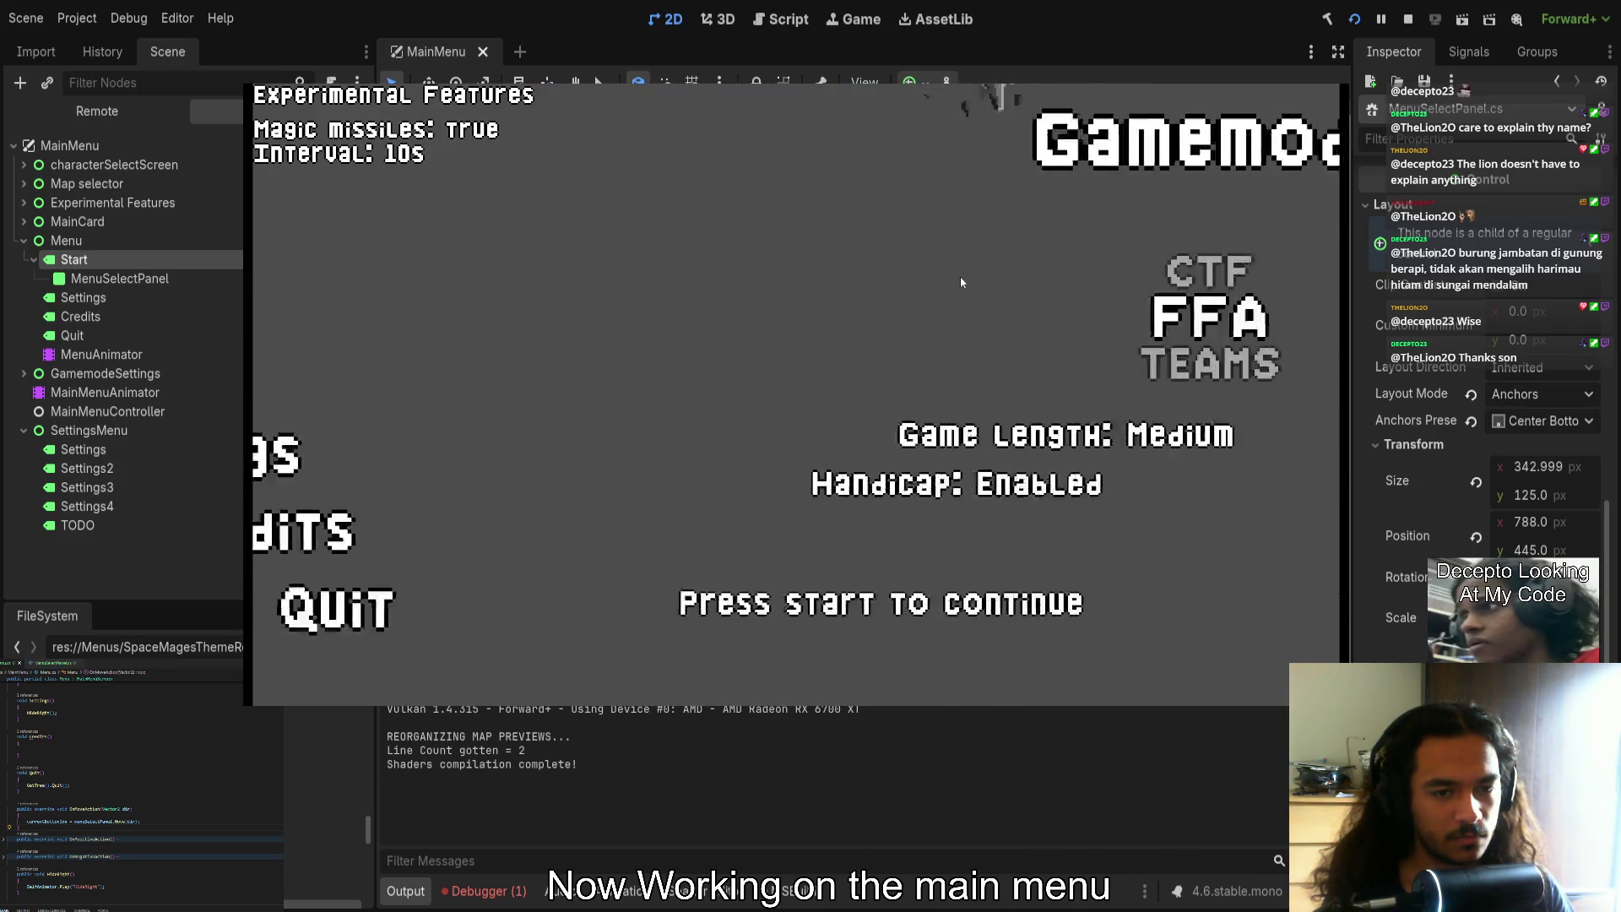
{"action": "key", "text": "F8"}
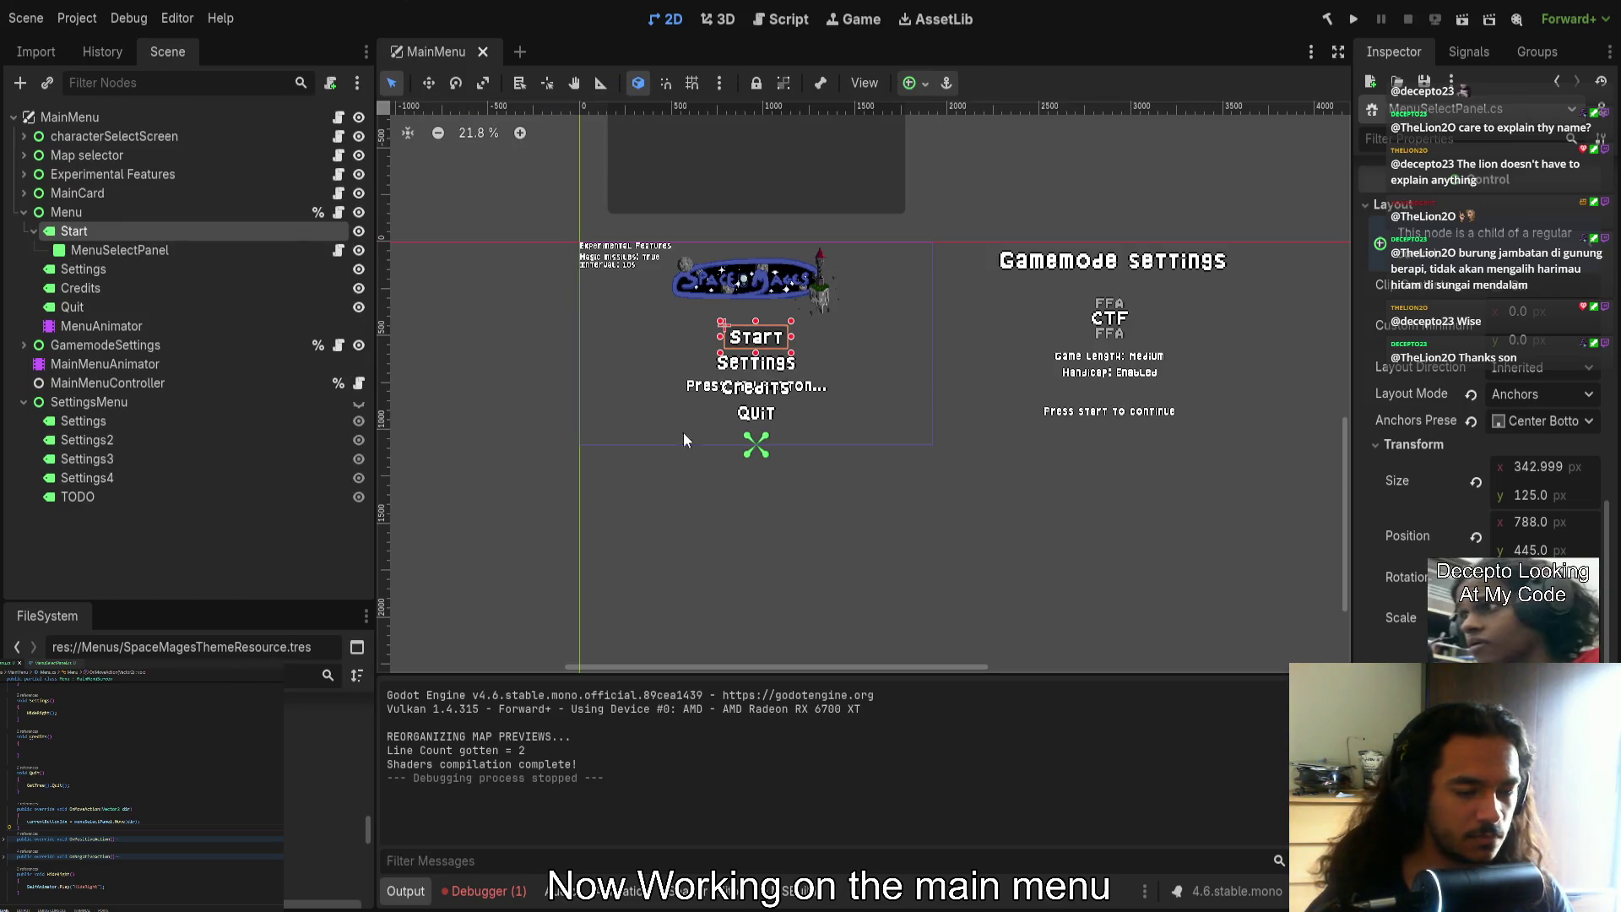
Jump from the debugger to the NullReferenceException code and fold the override methods
{"action": "left_click", "coordinate": [484, 891]}
{"action": "double_click", "coordinate": [665, 738]}
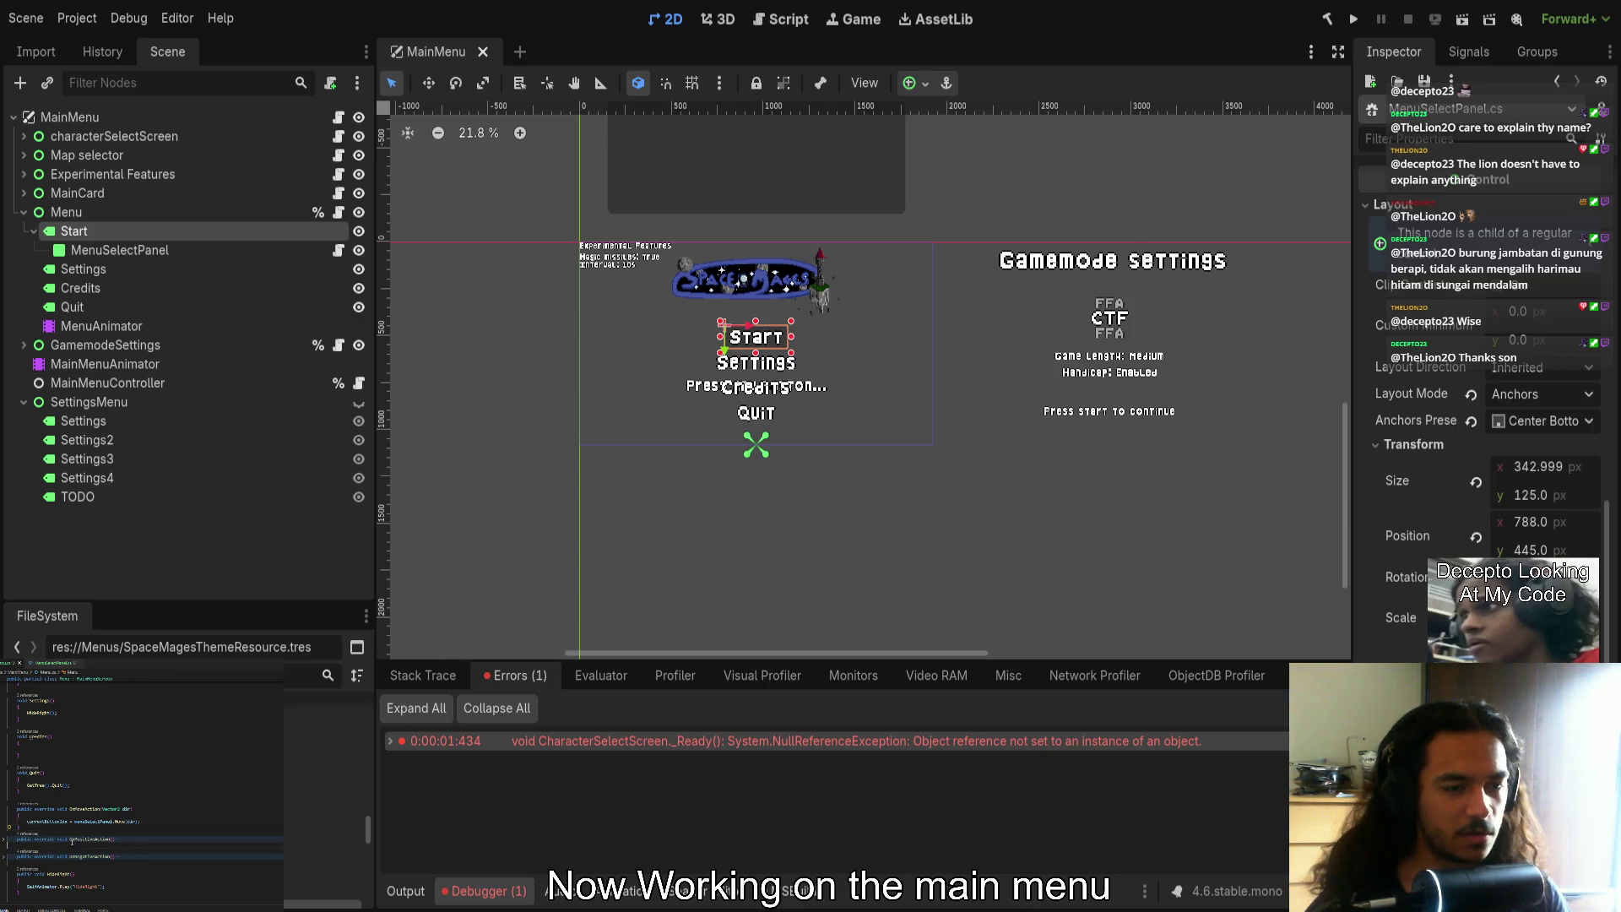
{"action": "left_click", "coordinate": [4, 810]}
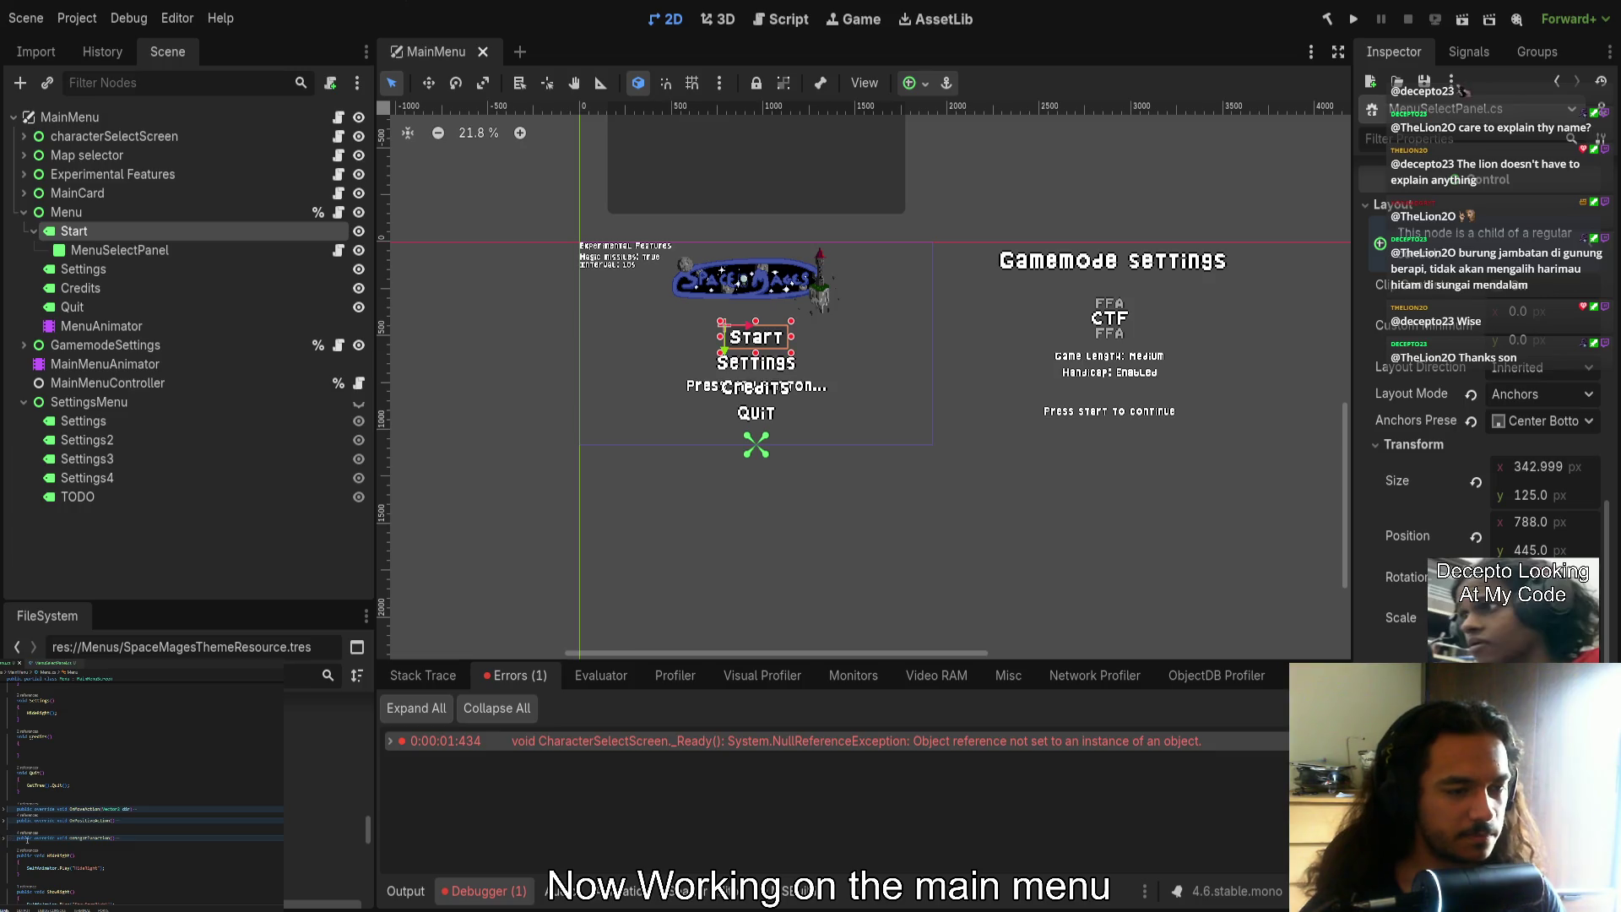
{"action": "key", "text": "ctrl+m"}
{"action": "key", "text": "ctrl+m"}
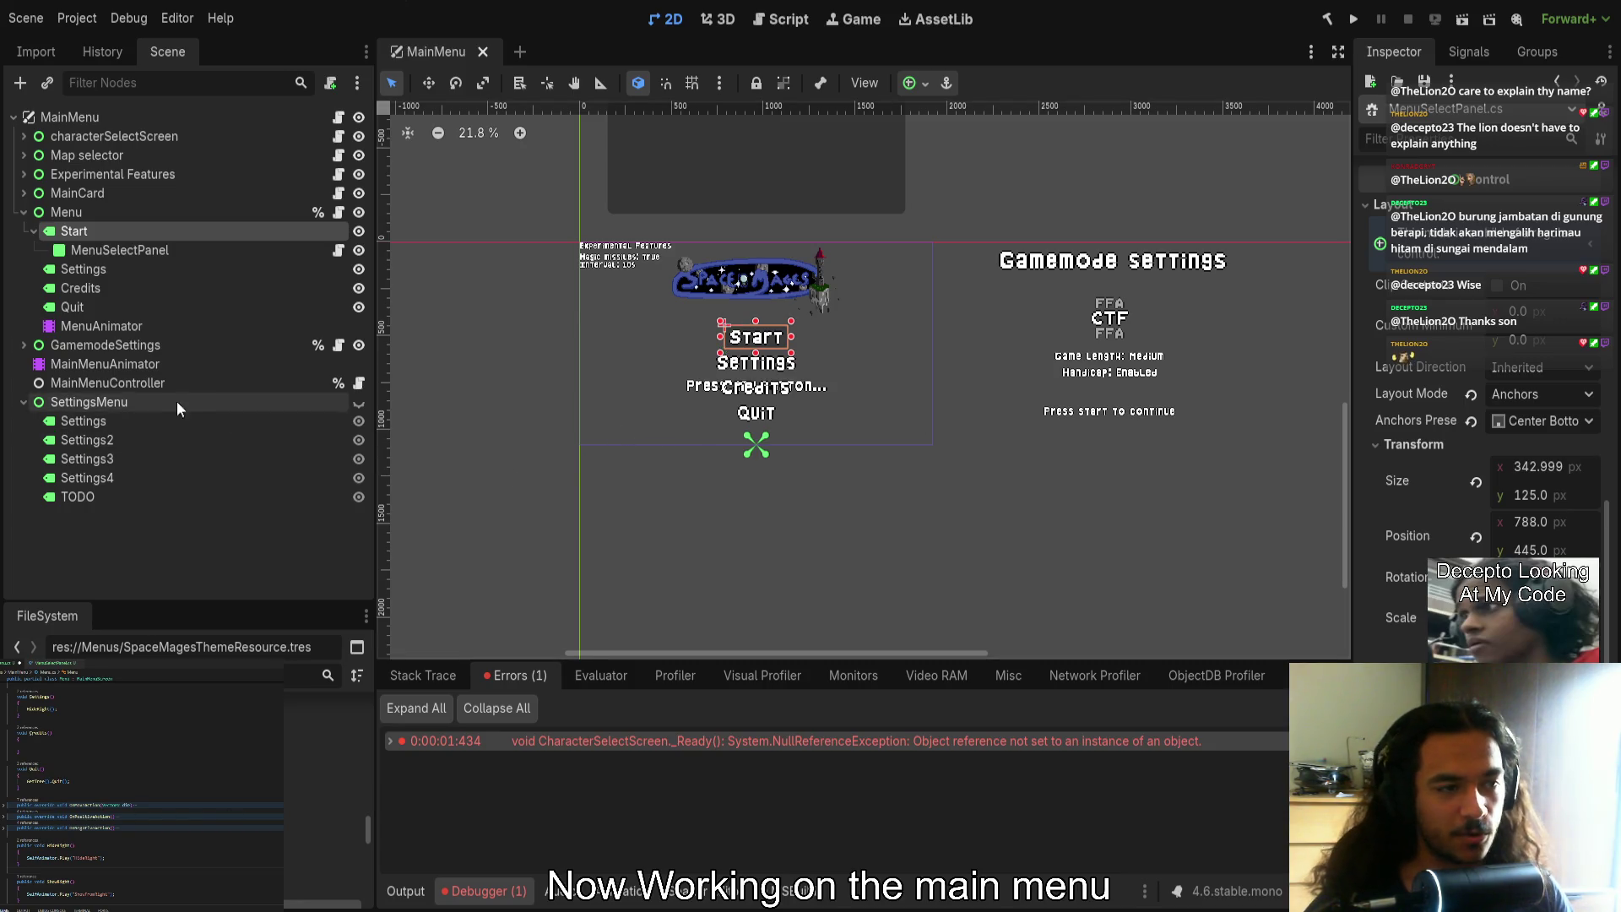
Move MenuSelectPanel into SettingsMenu and rebuild its Options list with three slots
{"action": "left_click", "coordinate": [139, 252]}
{"action": "left_click_drag", "start_coordinate": [118, 400], "coordinate": [108, 424]}
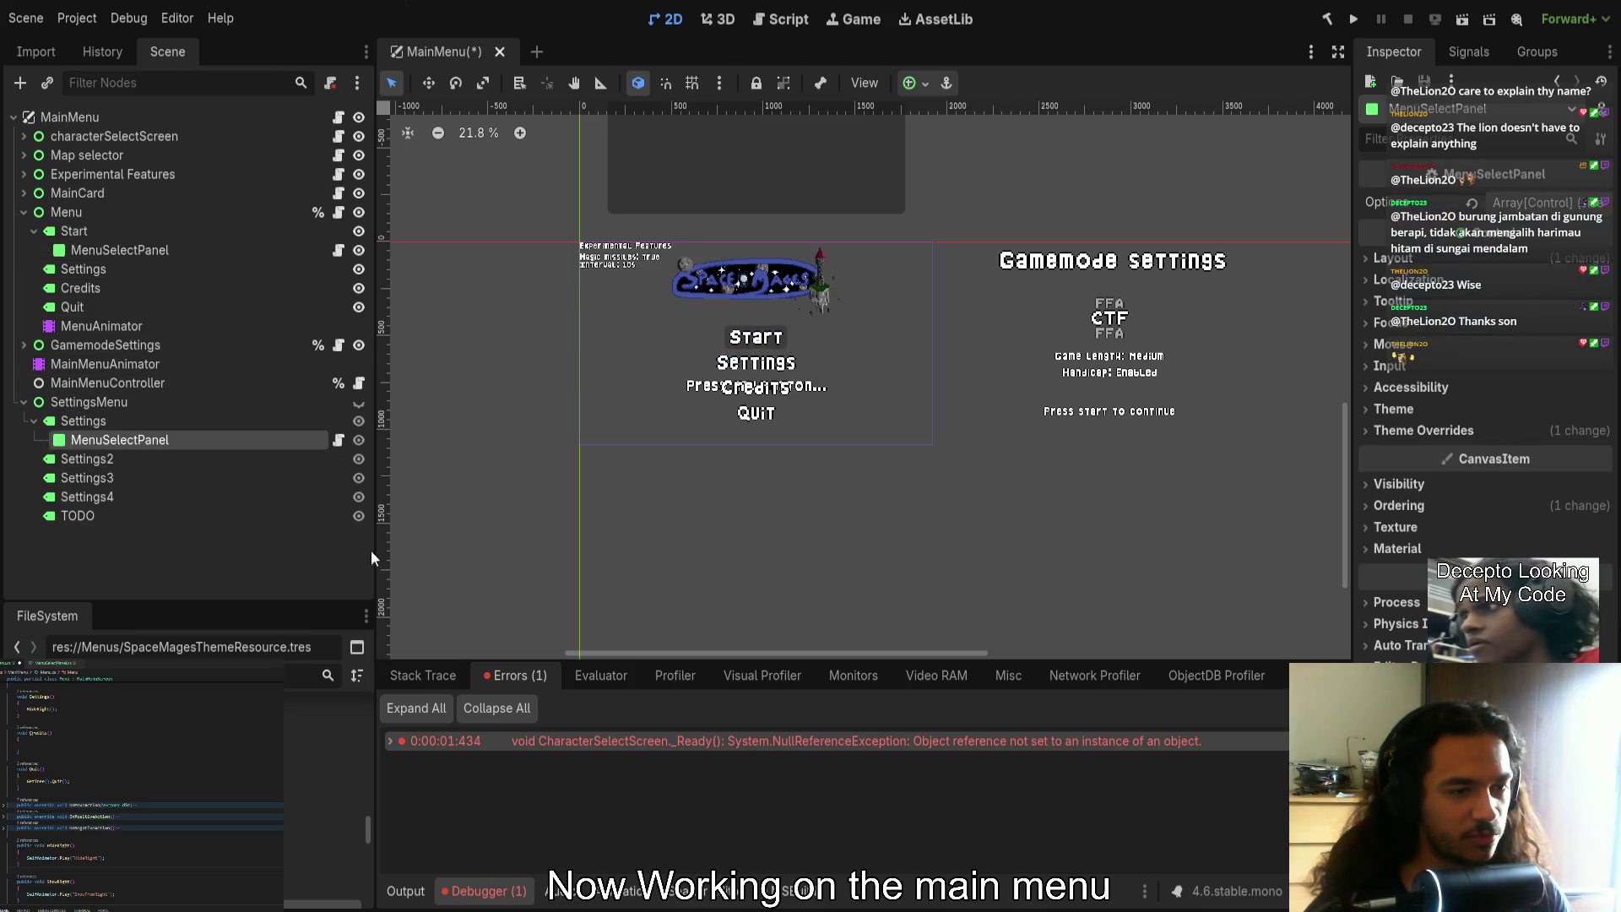
{"action": "left_click", "coordinate": [1472, 203]}
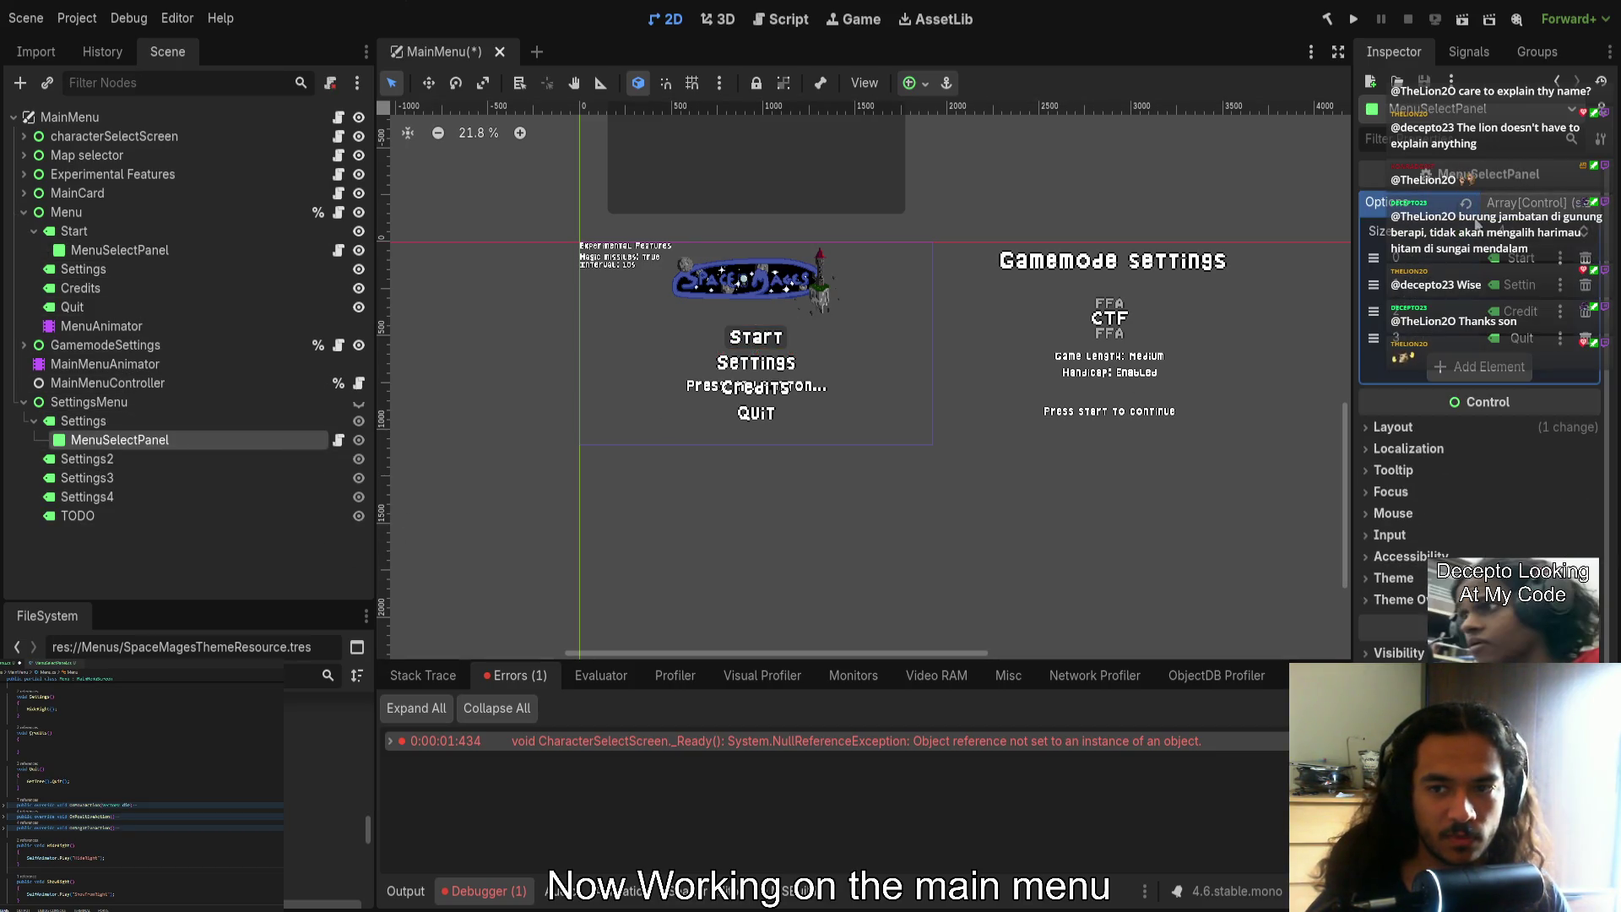
{"action": "left_click", "coordinate": [1520, 202]}
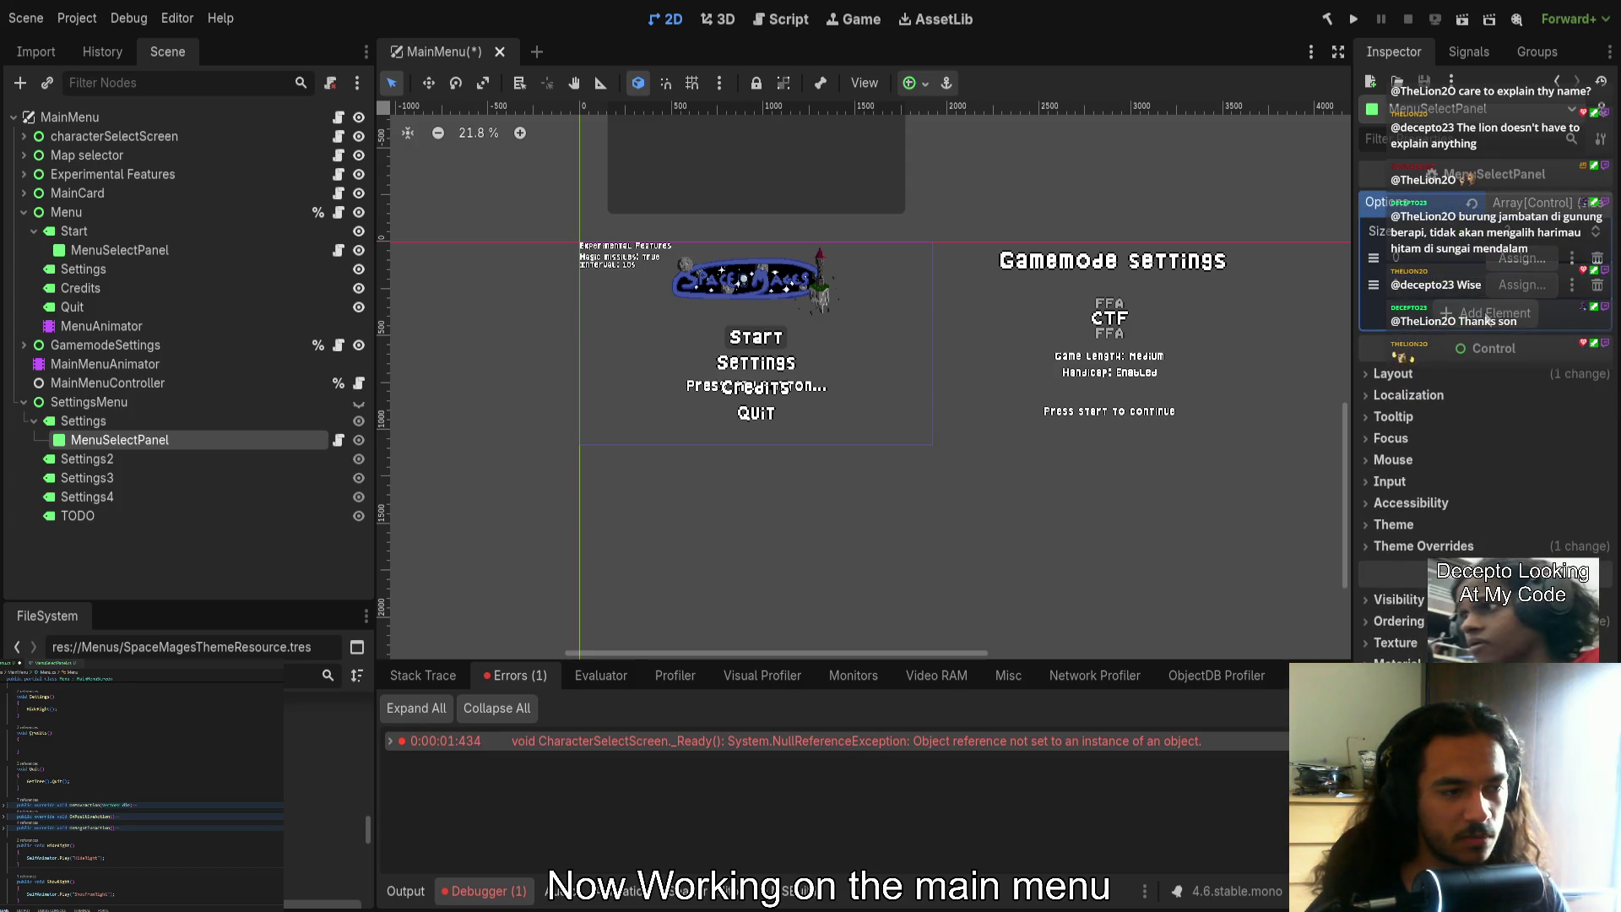
{"action": "left_click", "coordinate": [1486, 319]}
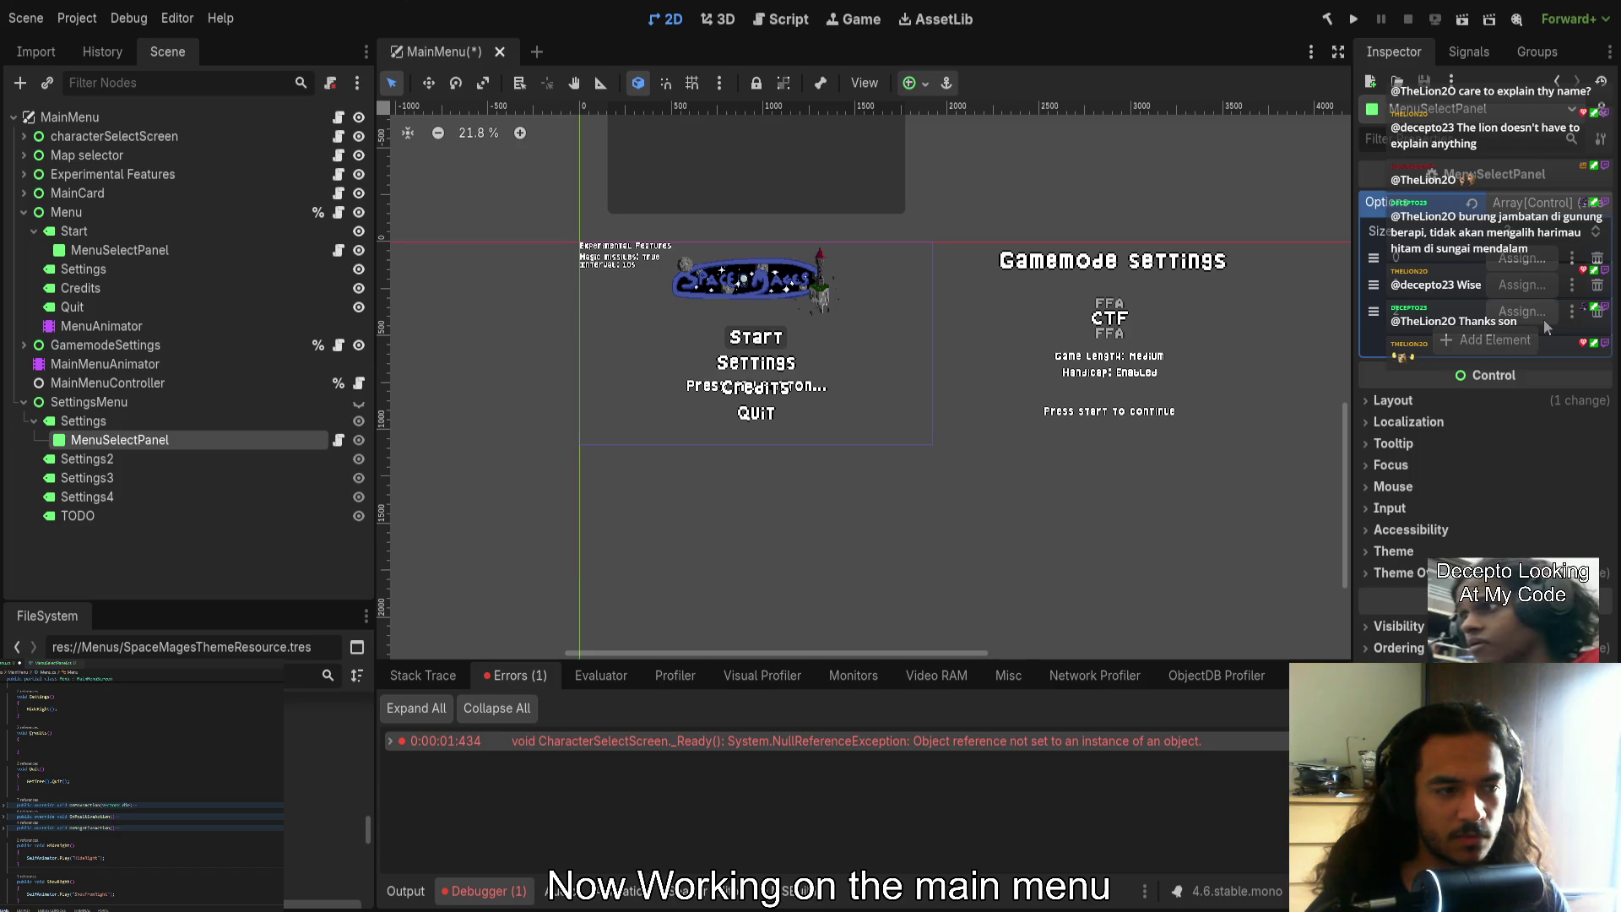
Reparent MenuSelectPanel under Settings2, make SettingsMenu visible and save MainMenu
{"action": "left_click_drag", "start_coordinate": [175, 440], "coordinate": [164, 458]}
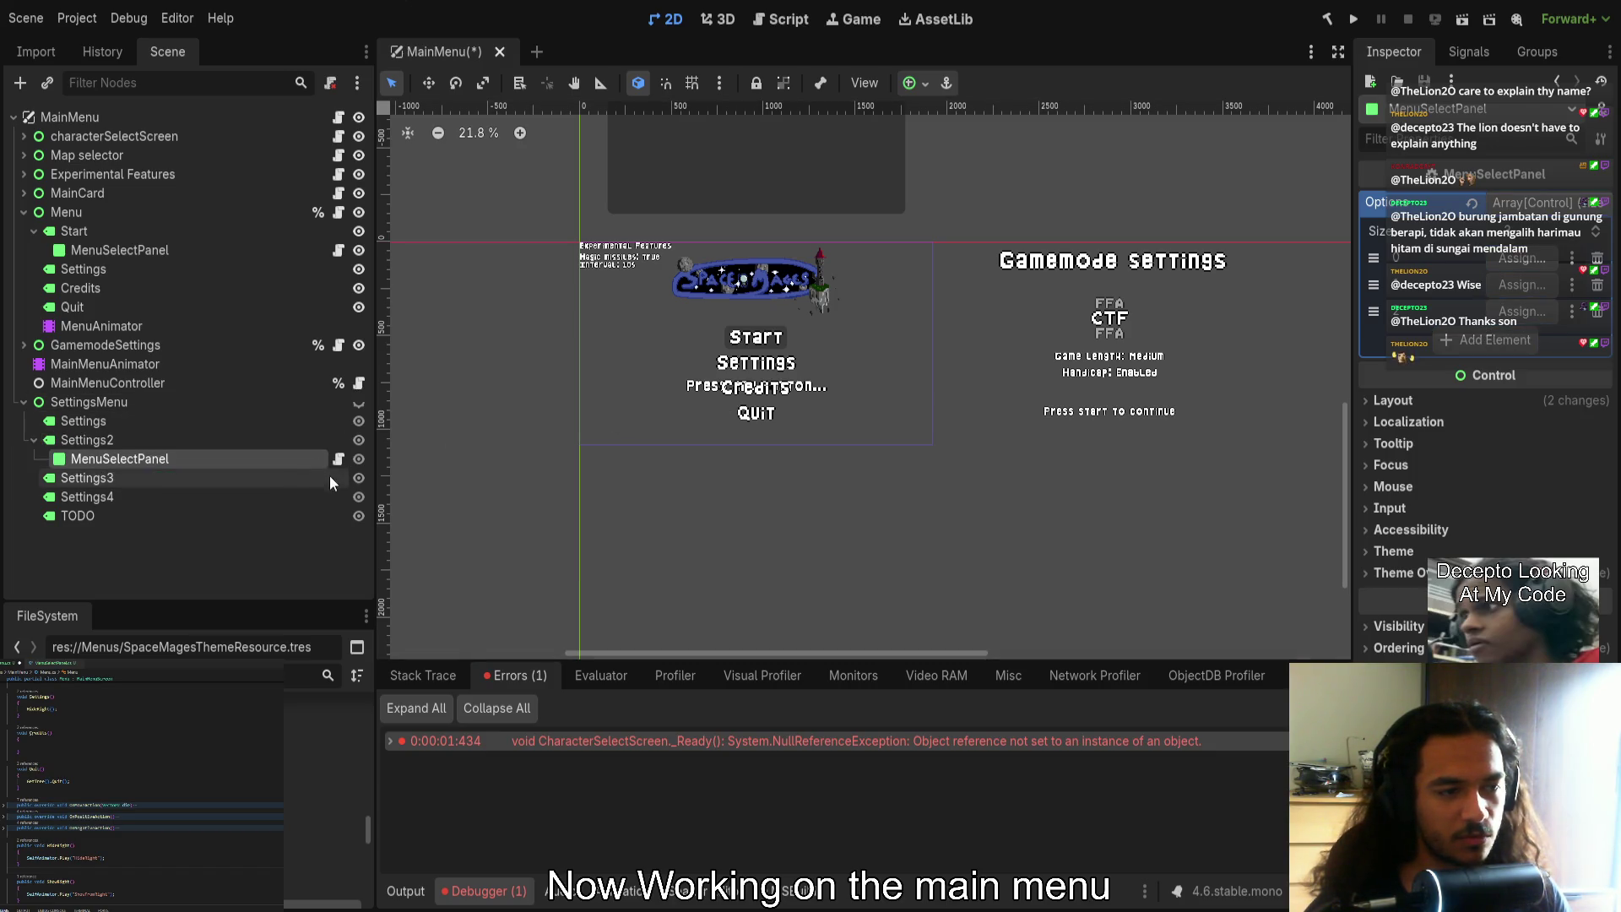
{"action": "left_click", "coordinate": [358, 402]}
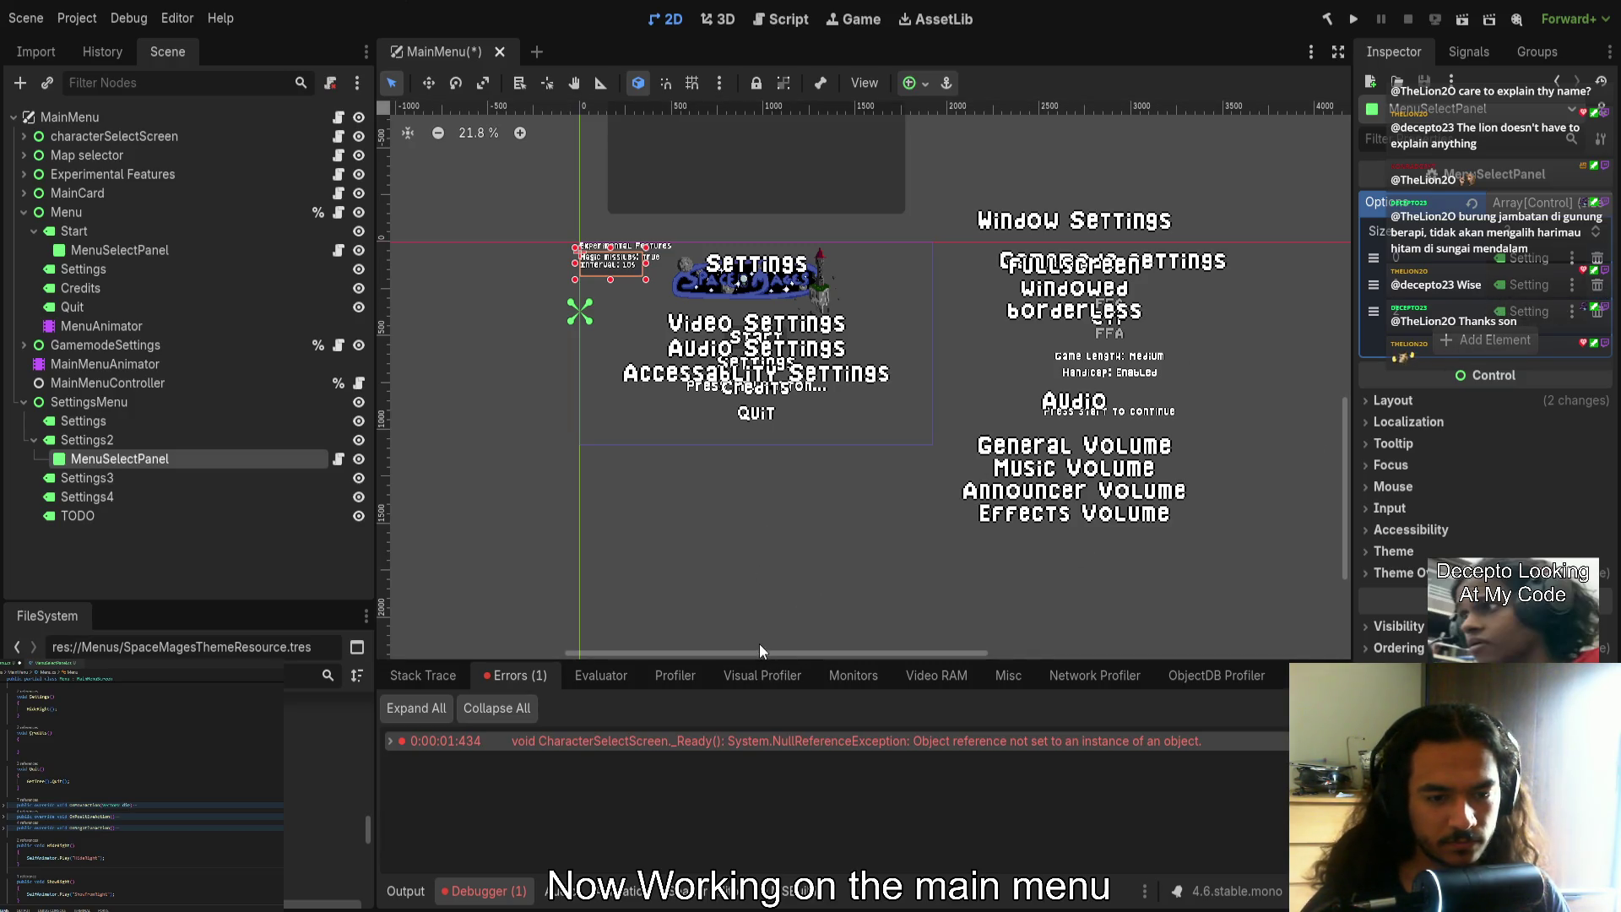
{"action": "key", "text": "ctrl+s"}
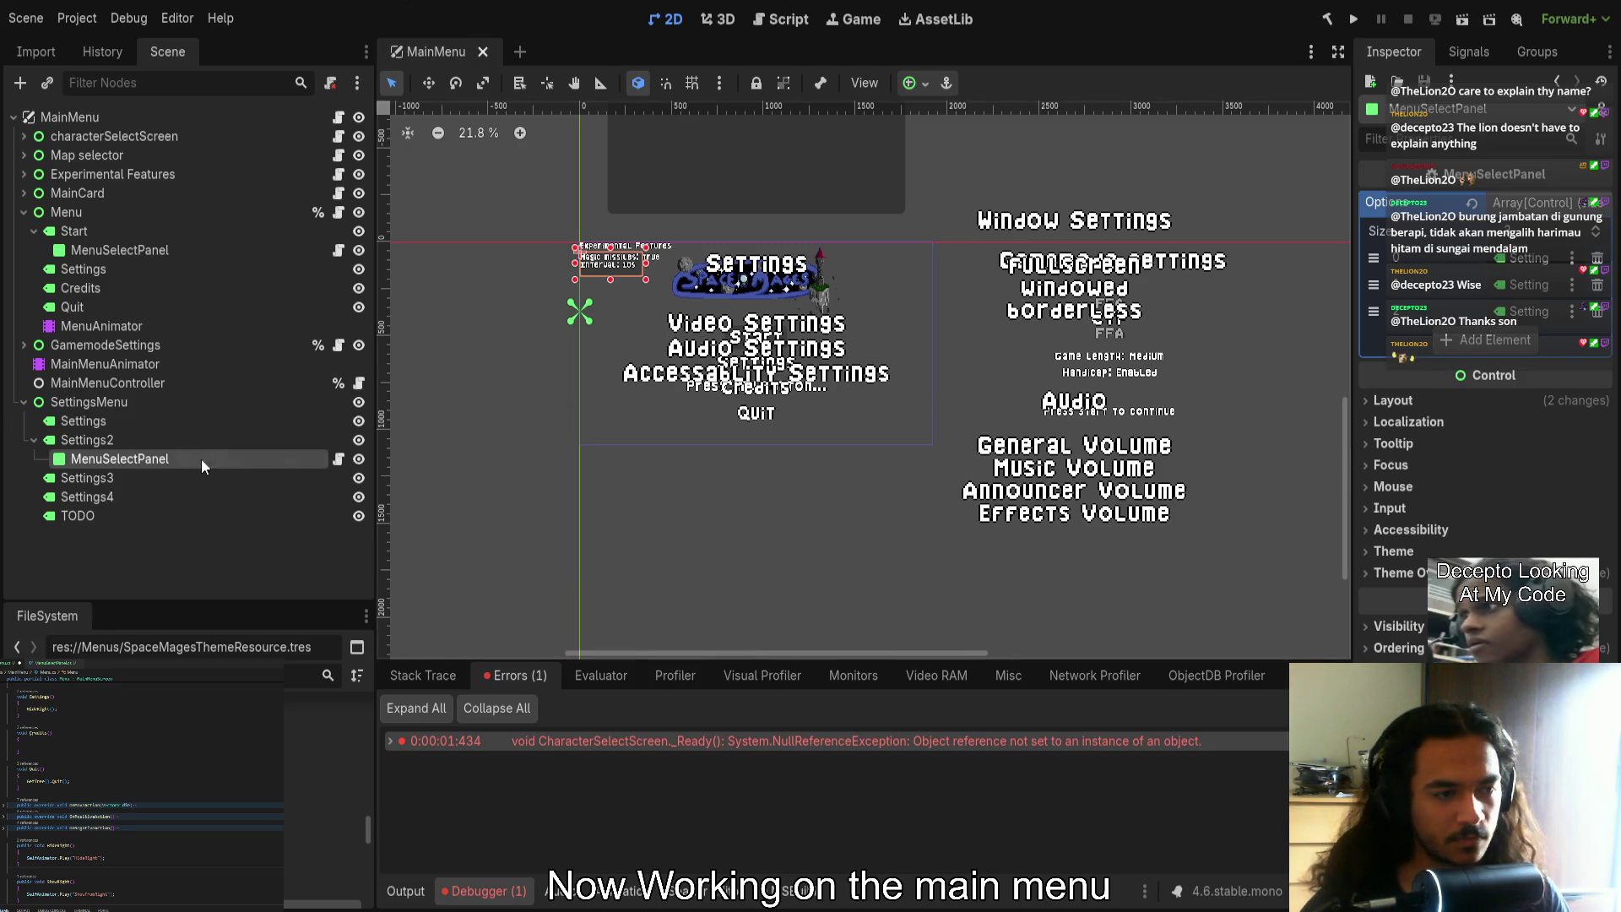
Rename Settings2, Settings3 and Settings4 to VideoSettings, AudioSettings and AccessabilitySettings
{"action": "left_click", "coordinate": [179, 438]}
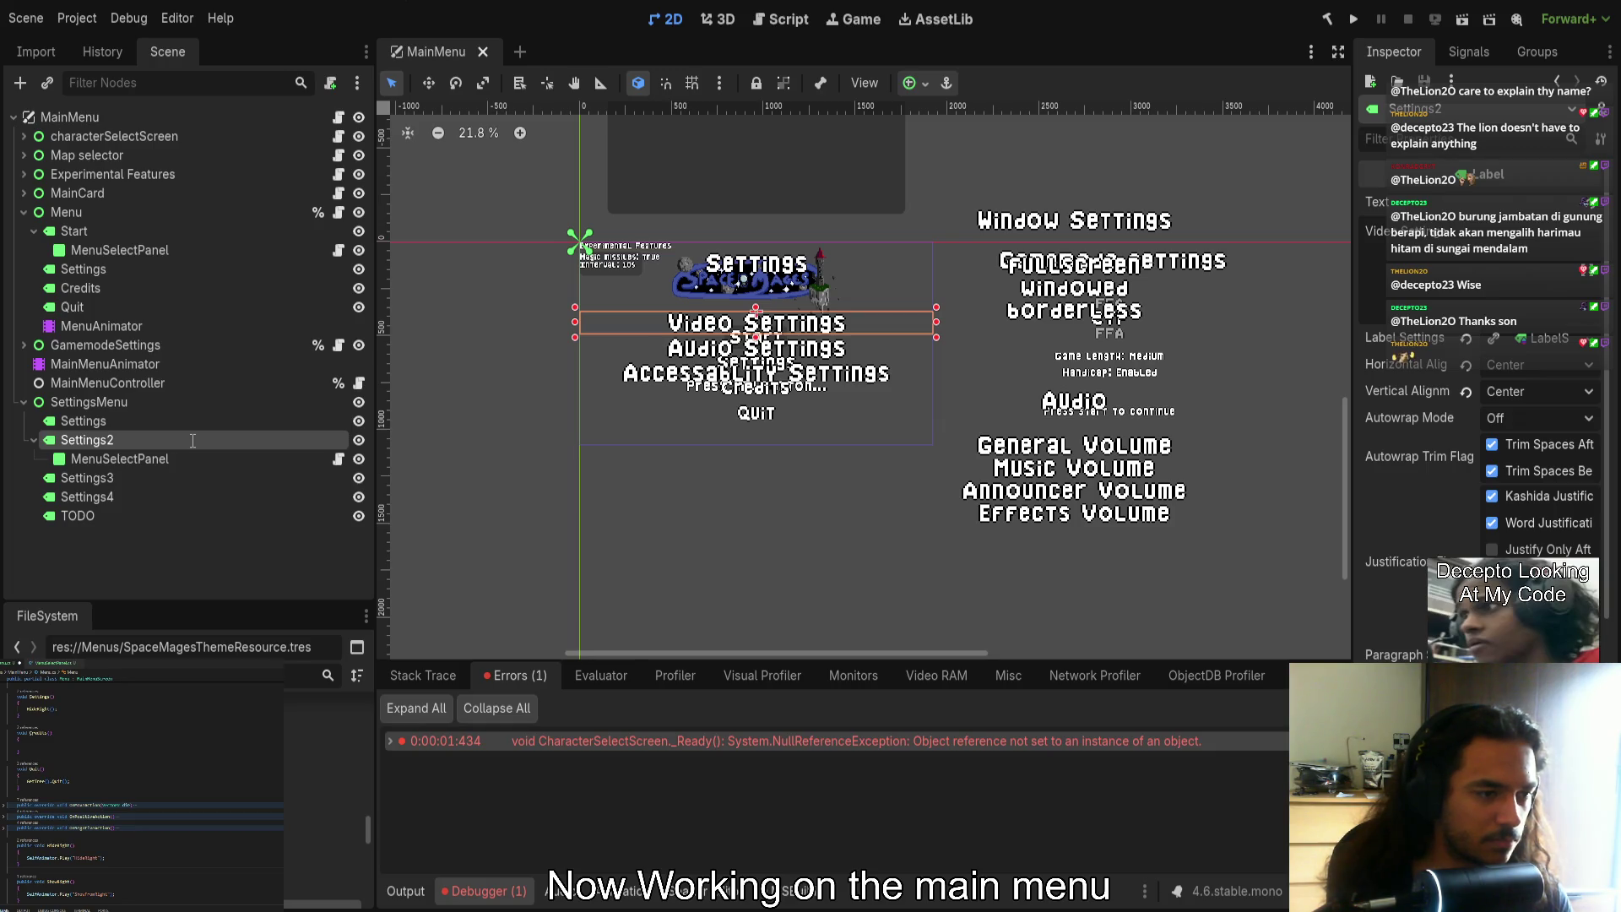
{"action": "type", "text": "VideoSettings"}
{"action": "key", "text": "Return"}
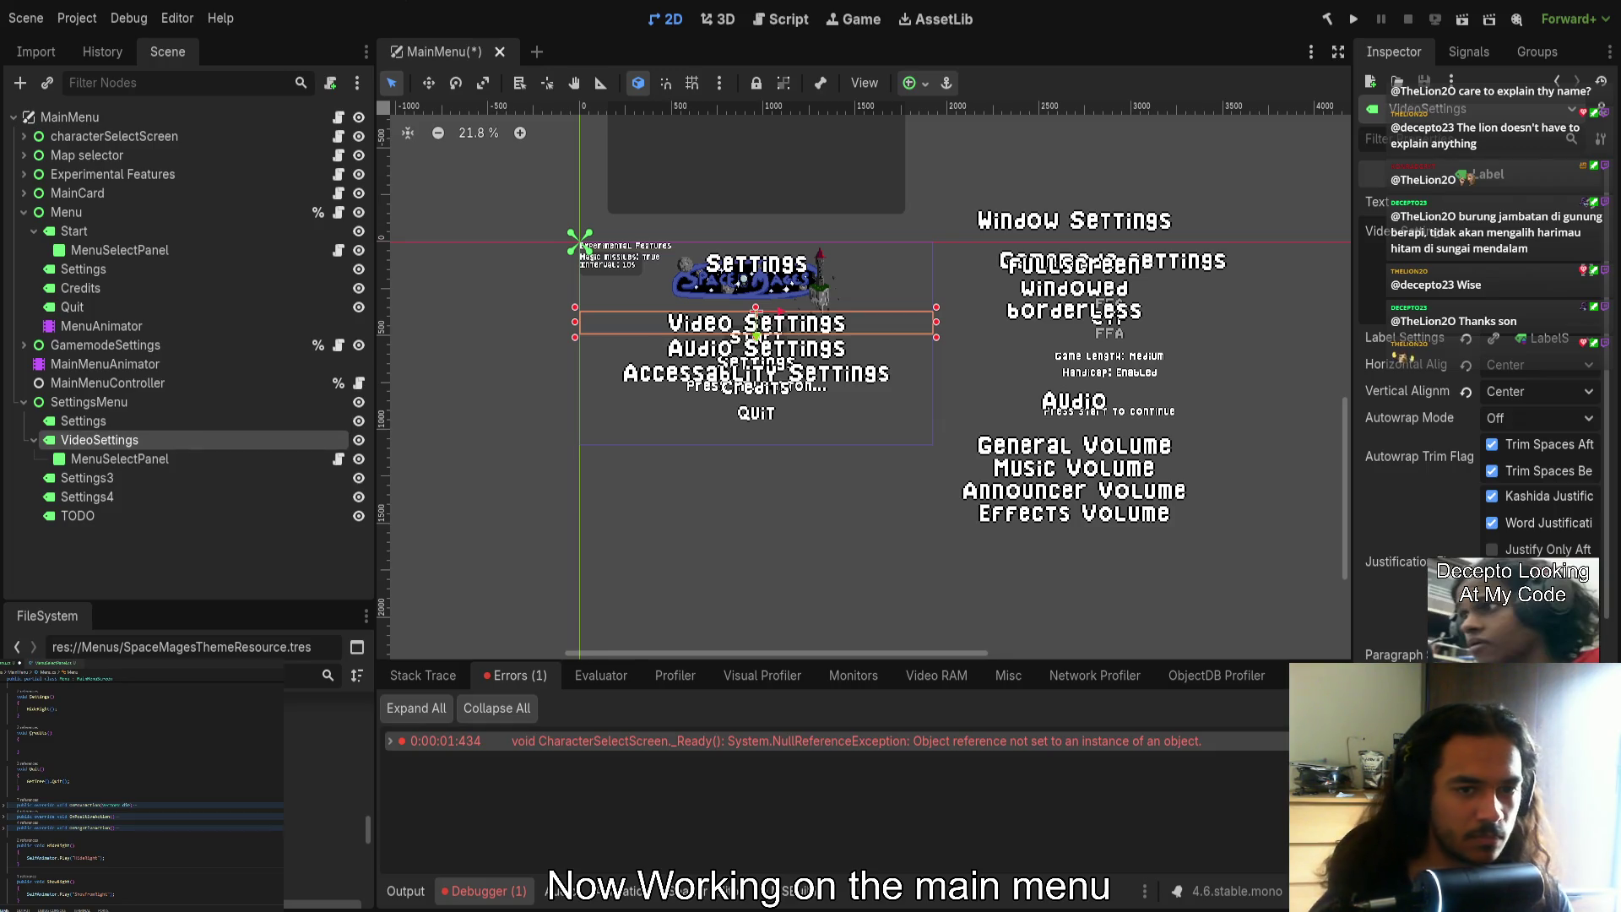
{"action": "left_click", "coordinate": [126, 479]}
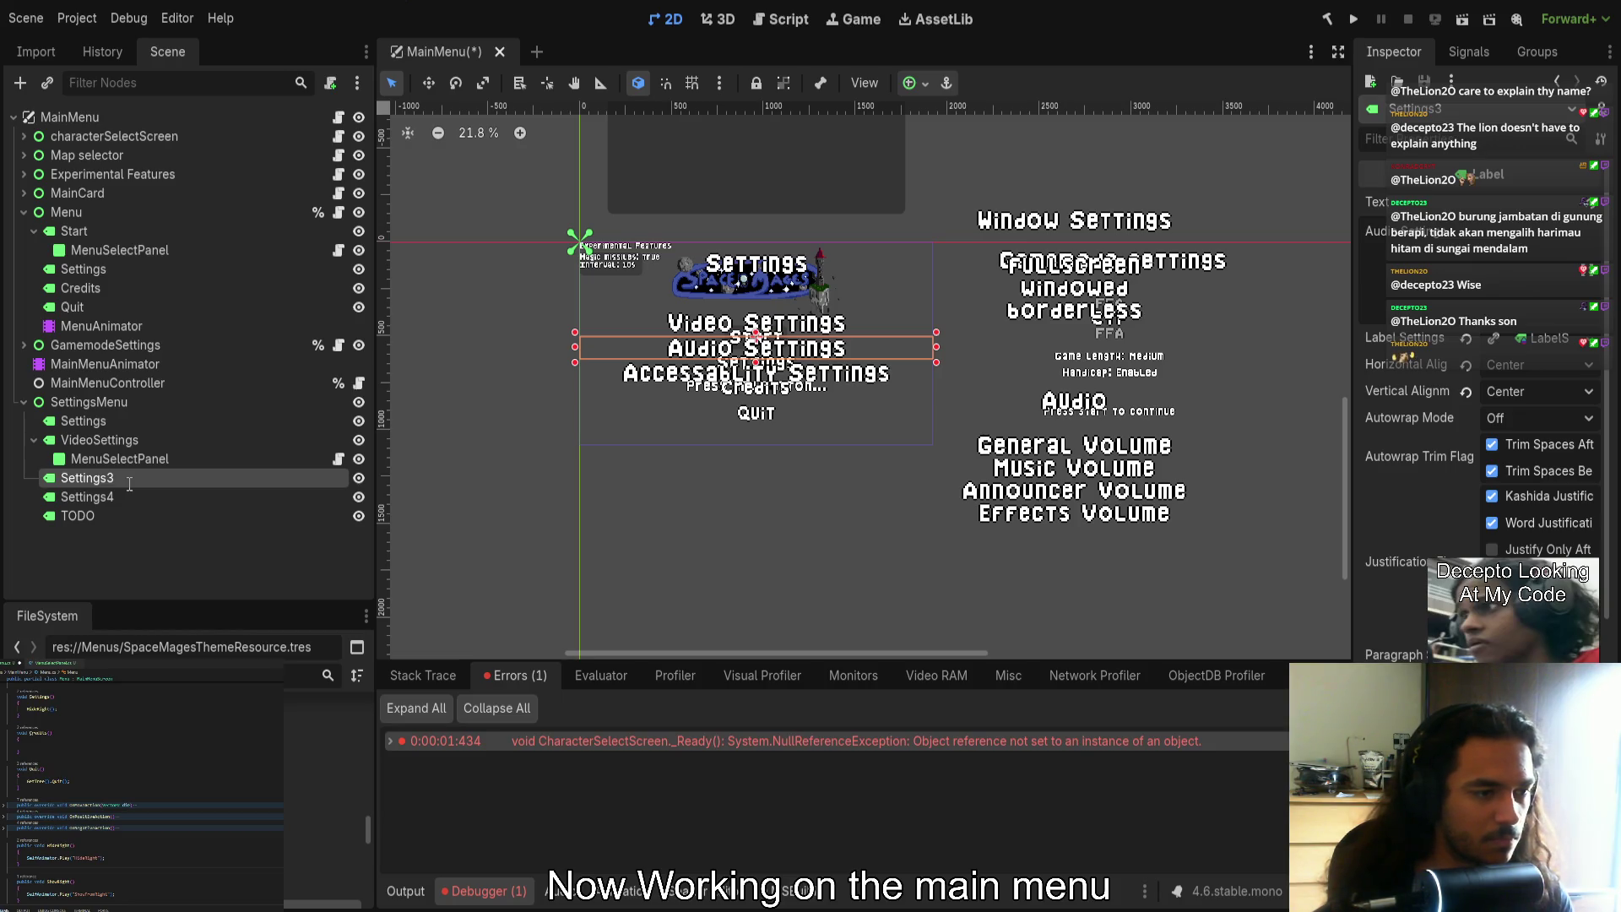
{"action": "type", "text": "AudioSettings"}
{"action": "key", "text": "Return"}
{"action": "left_click", "coordinate": [130, 491]}
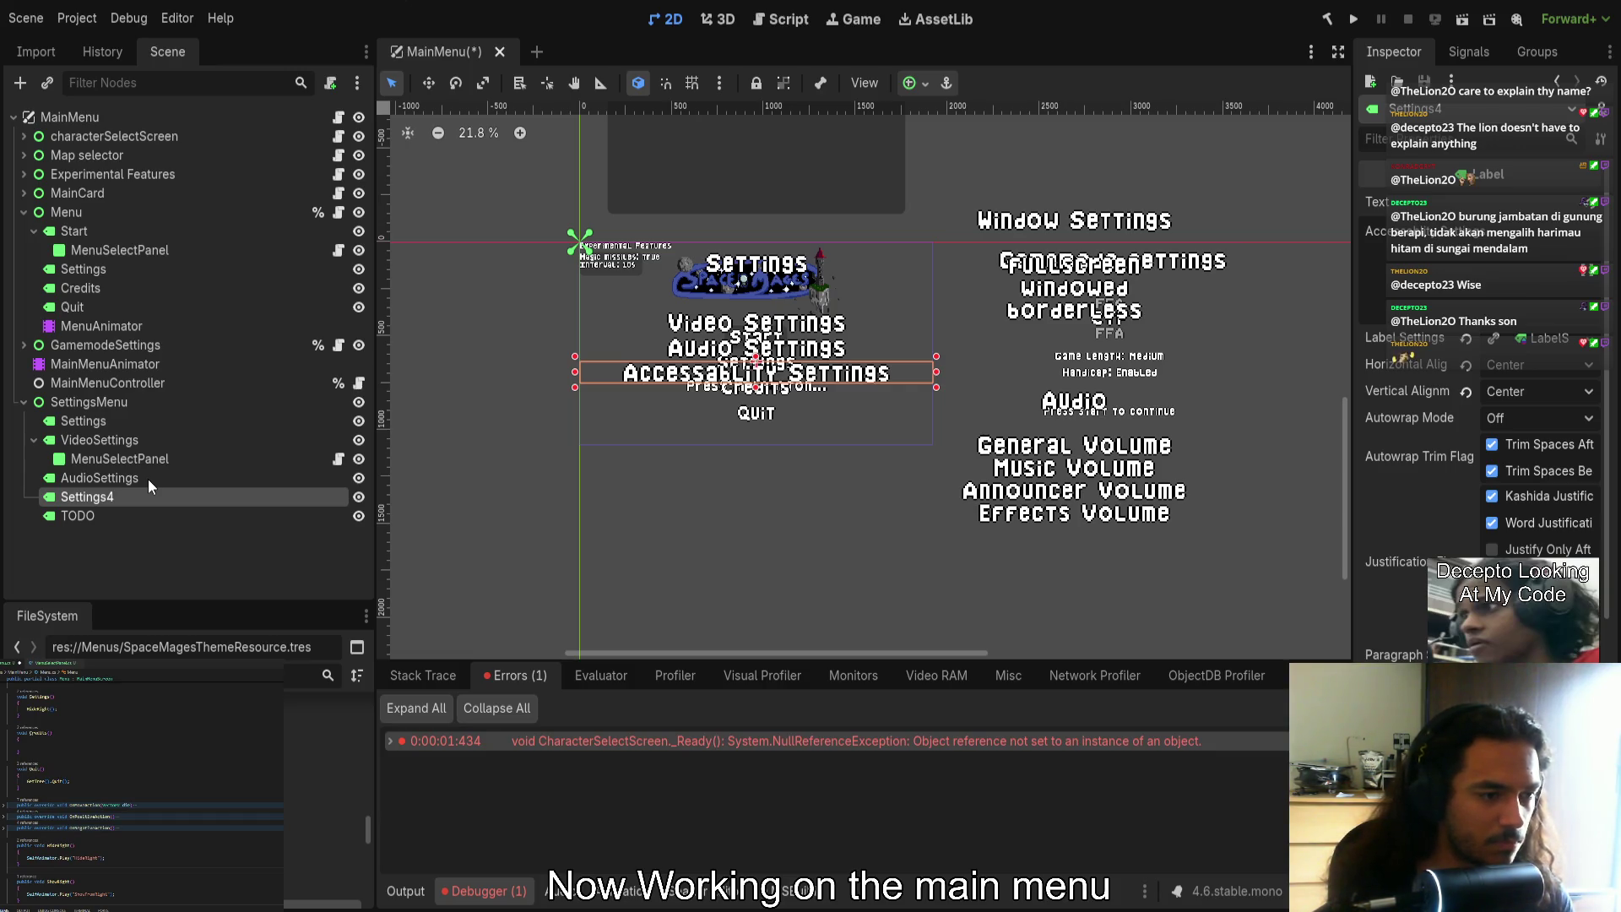
{"action": "key", "text": "F2"}
{"action": "type", "text": "AccessabilitySettings"}
{"action": "key", "text": "Return"}
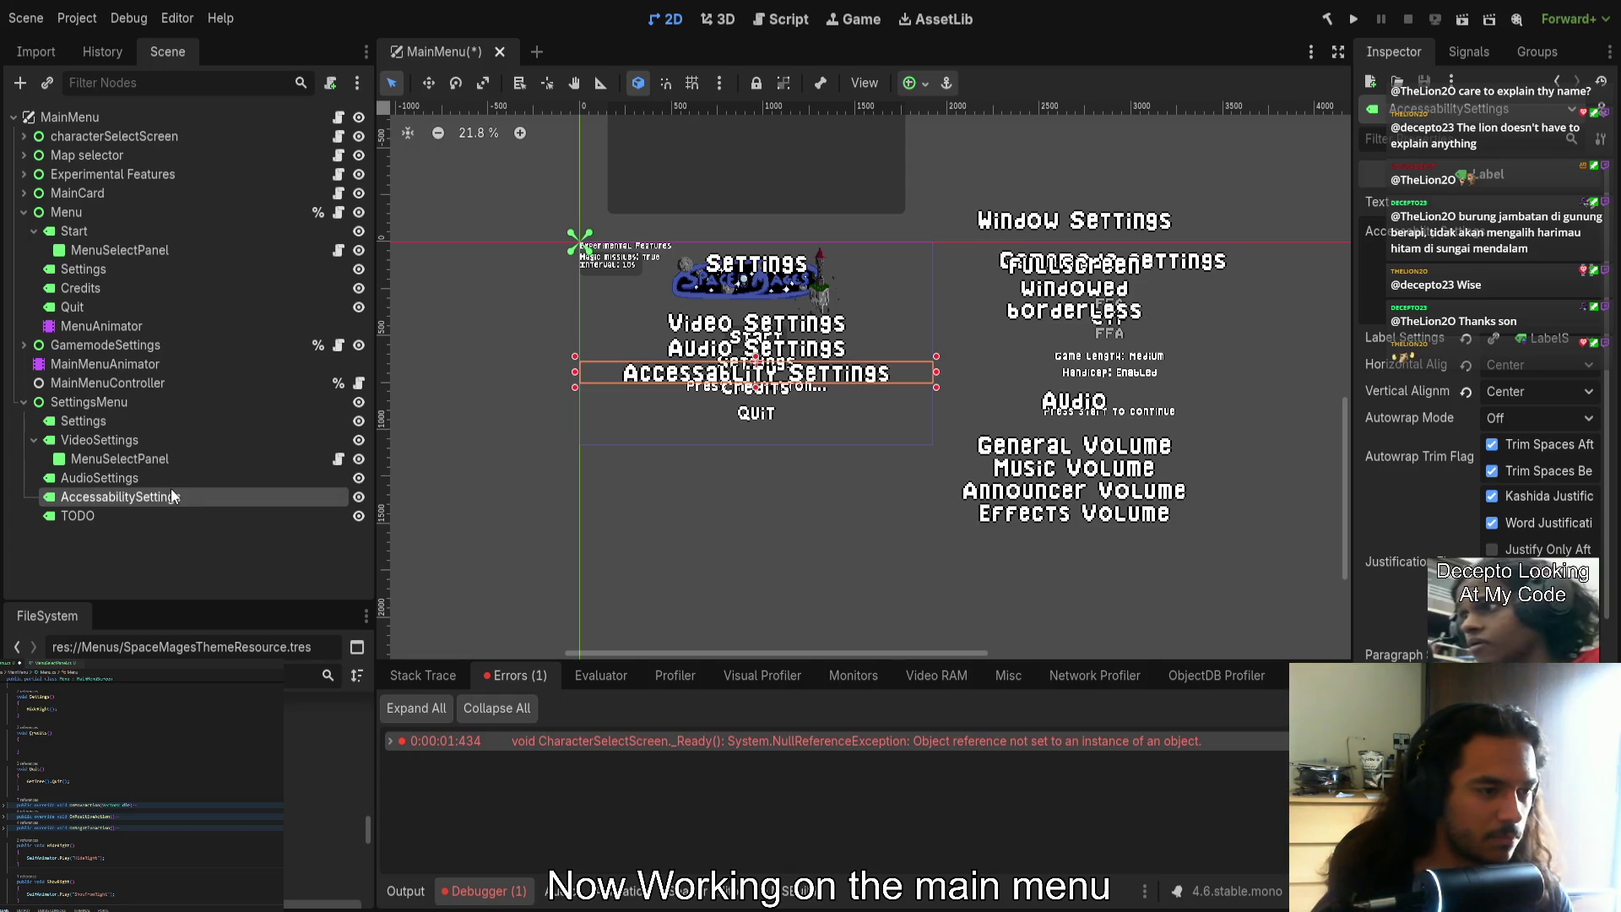
Delete the TODO settings panel from the scene
{"action": "left_click", "coordinate": [160, 517]}
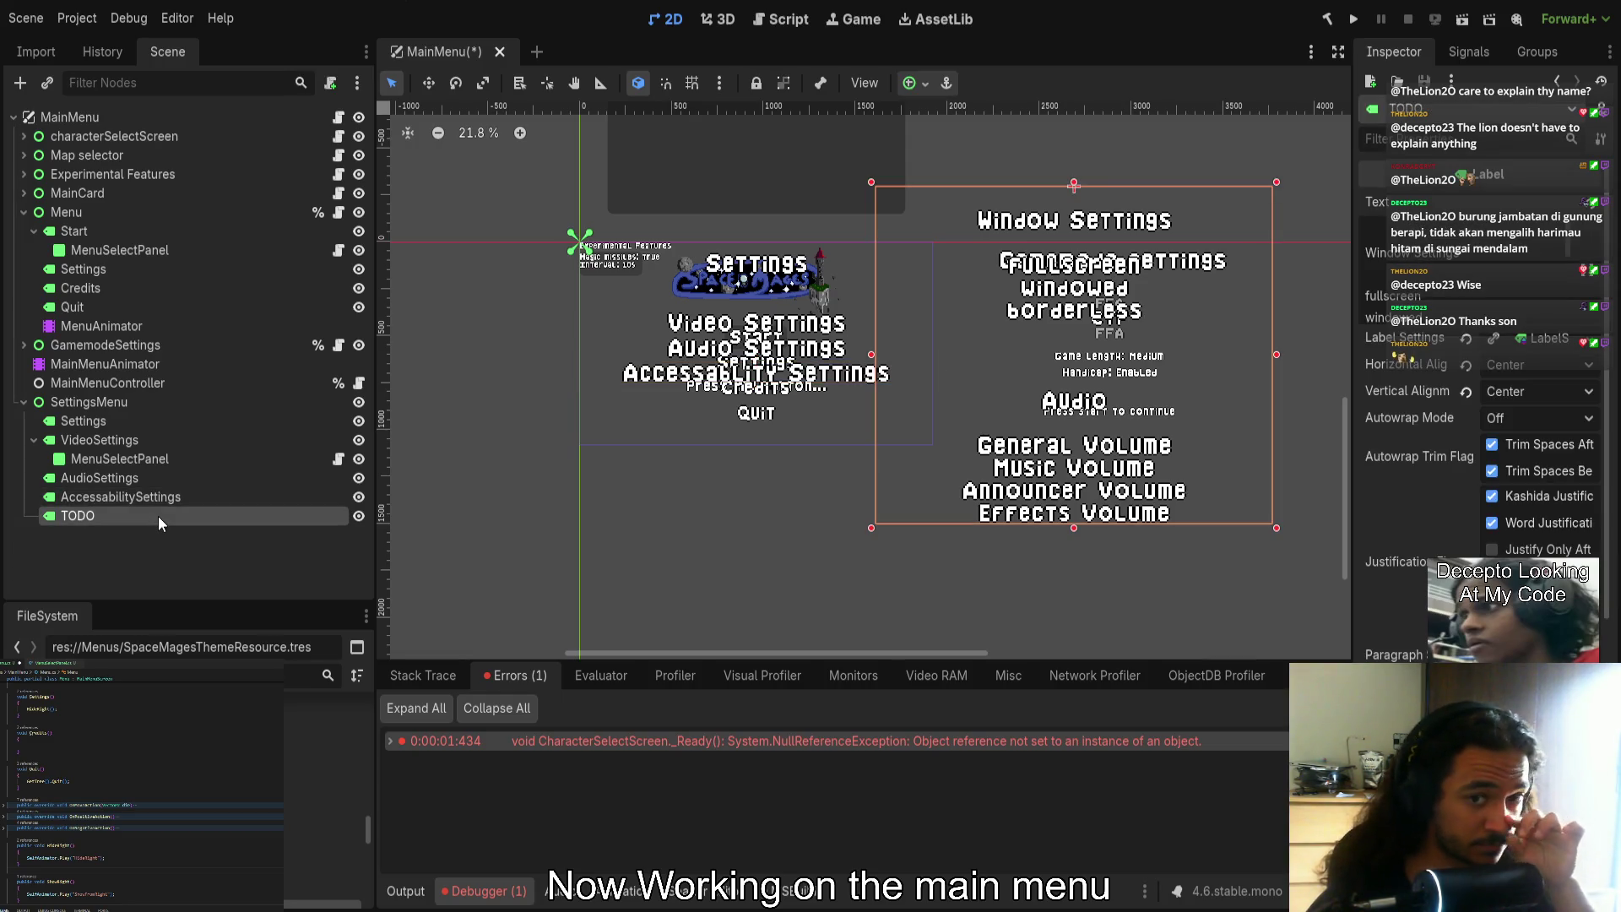
{"action": "mouse_move", "coordinate": [1172, 512]}
{"action": "left_mouse_down"}
{"action": "mouse_move", "coordinate": [823, 528]}
{"action": "mouse_move", "coordinate": [612, 450]}
{"action": "left_mouse_up"}
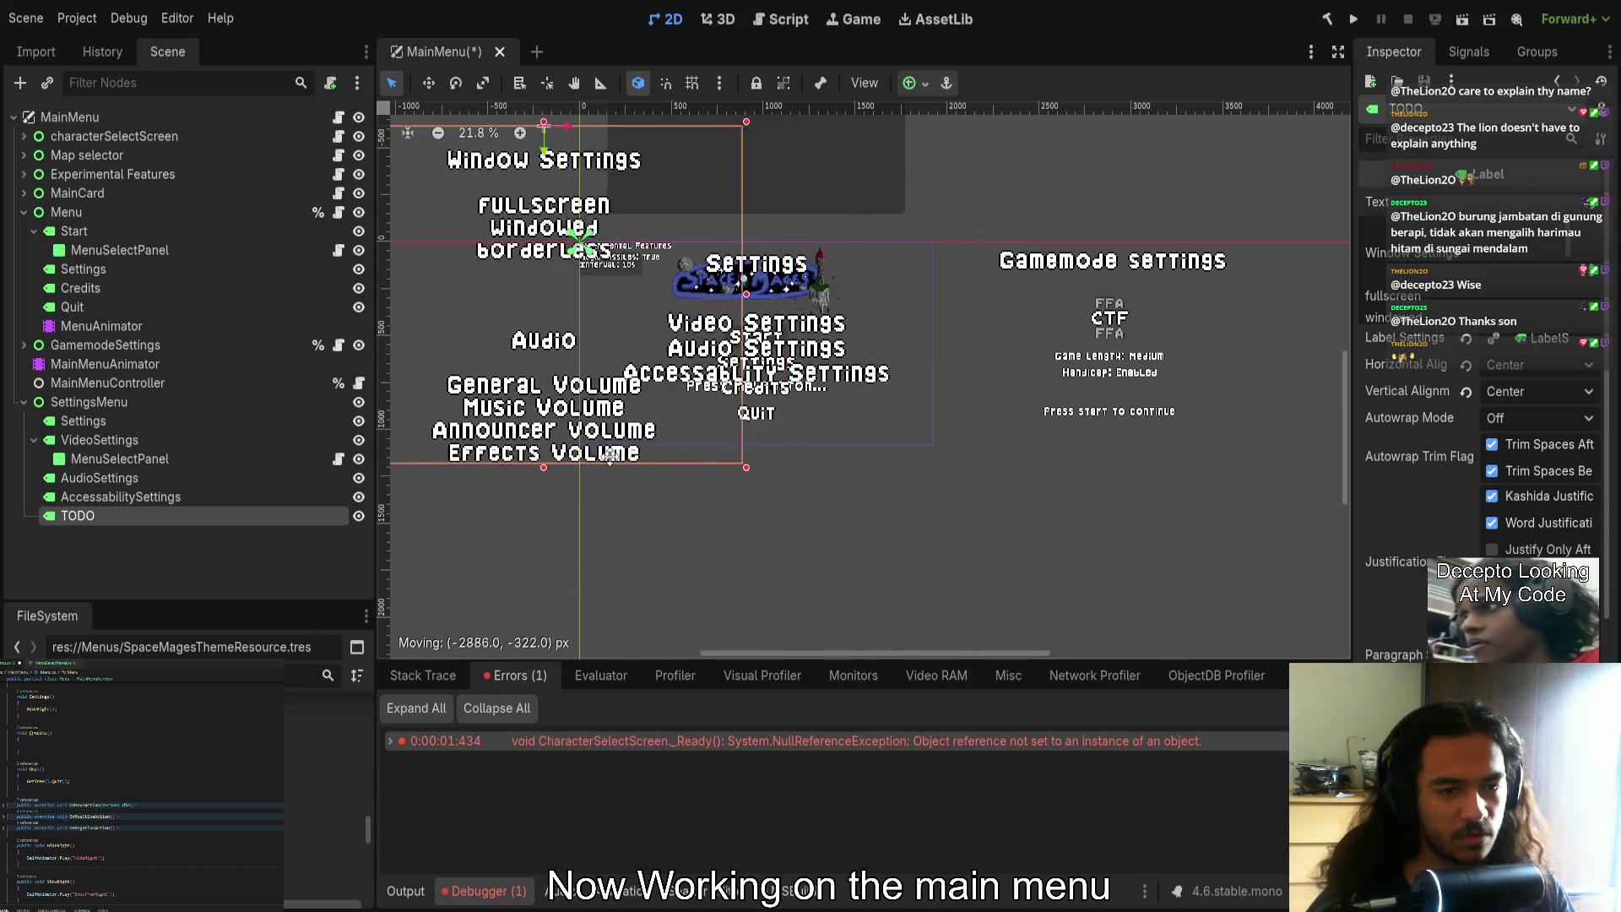
{"action": "left_click", "coordinate": [216, 500]}
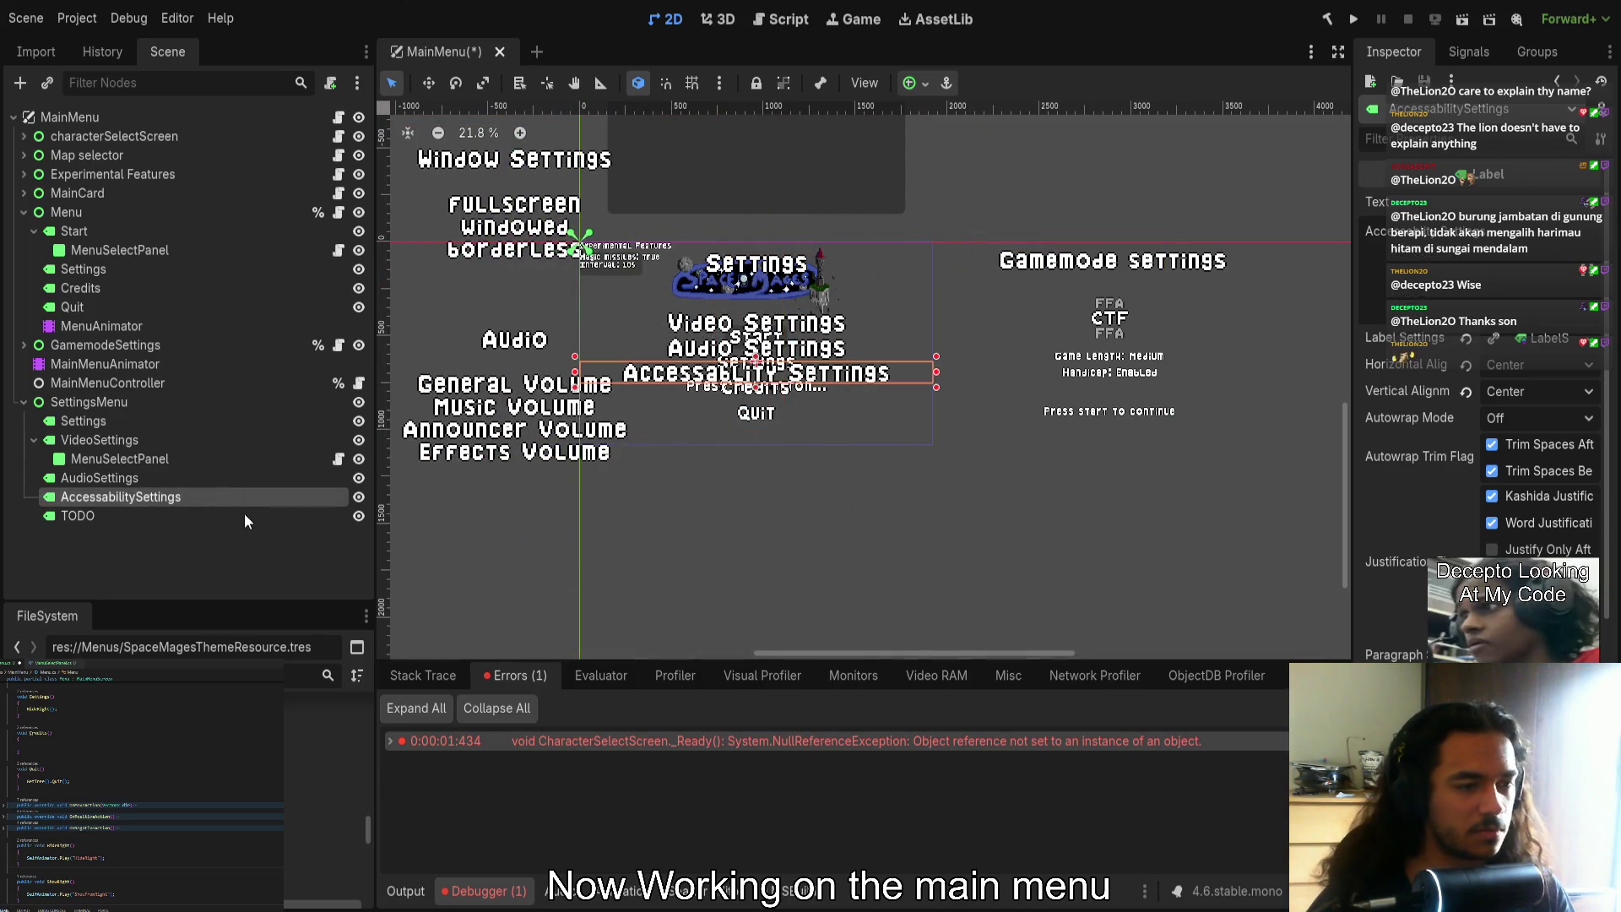
{"action": "left_click", "coordinate": [244, 516]}
{"action": "key", "text": "Delete"}
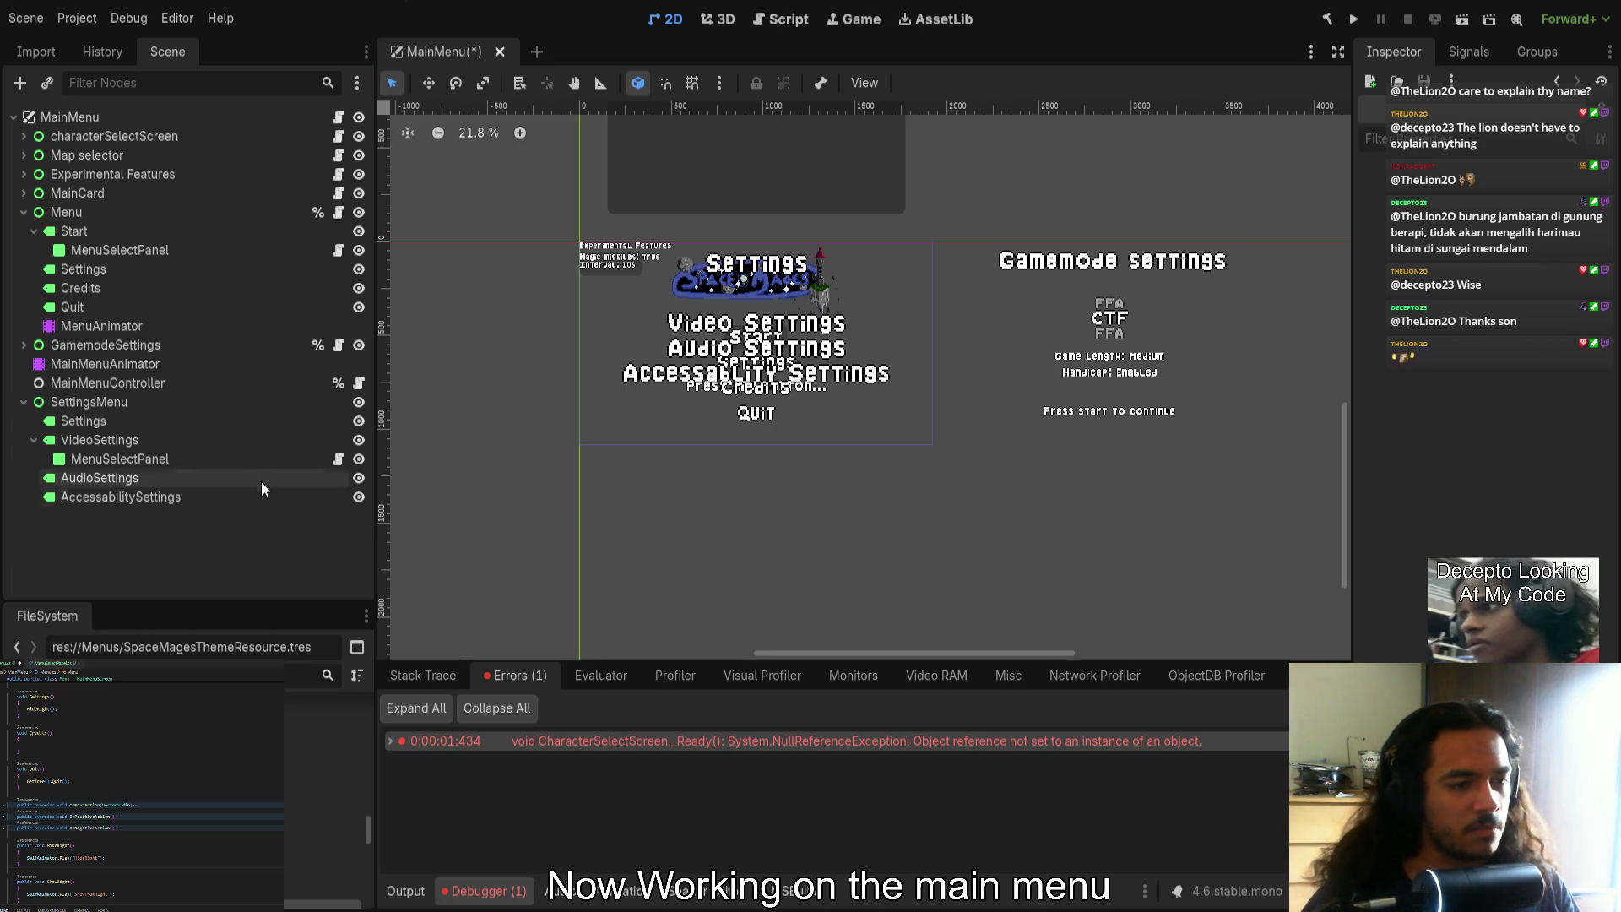
{"action": "left_click", "coordinate": [148, 439]}
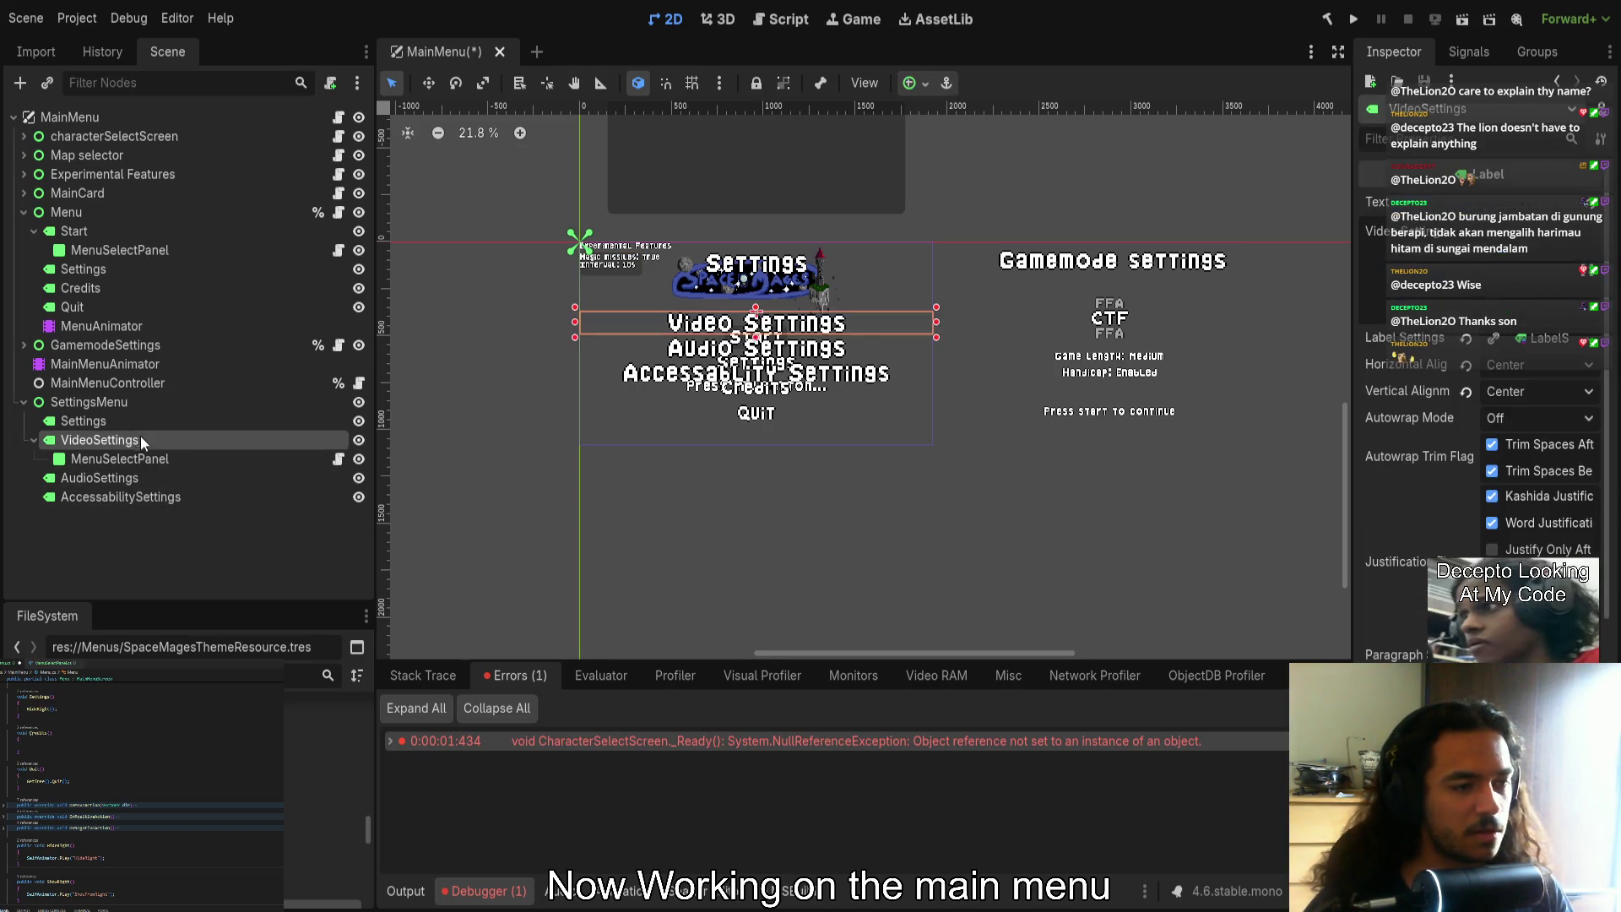
Select the Settings, Video, Audio and Accessability labels and slide them left
{"action": "left_click", "coordinate": [135, 420]}
{"action": "scroll", "coordinate": [637, 367], "scroll_direction": "up", "scroll_amount": 5}
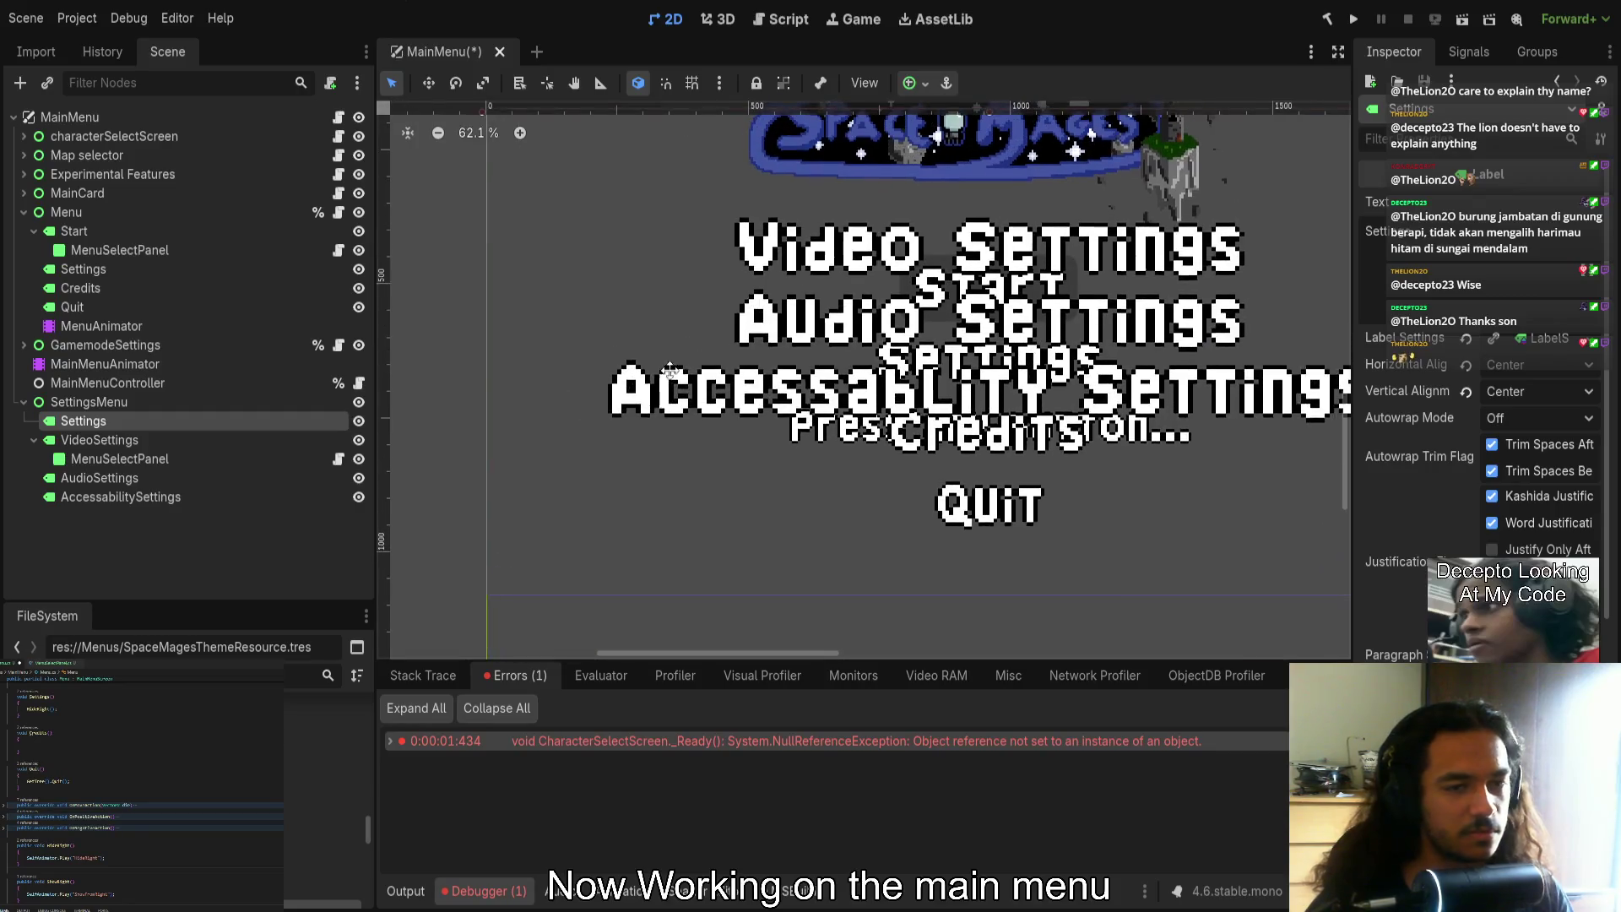
{"action": "scroll", "coordinate": [414, 405], "scroll_direction": "down", "scroll_amount": 2}
{"action": "left_click", "coordinate": [124, 440]}
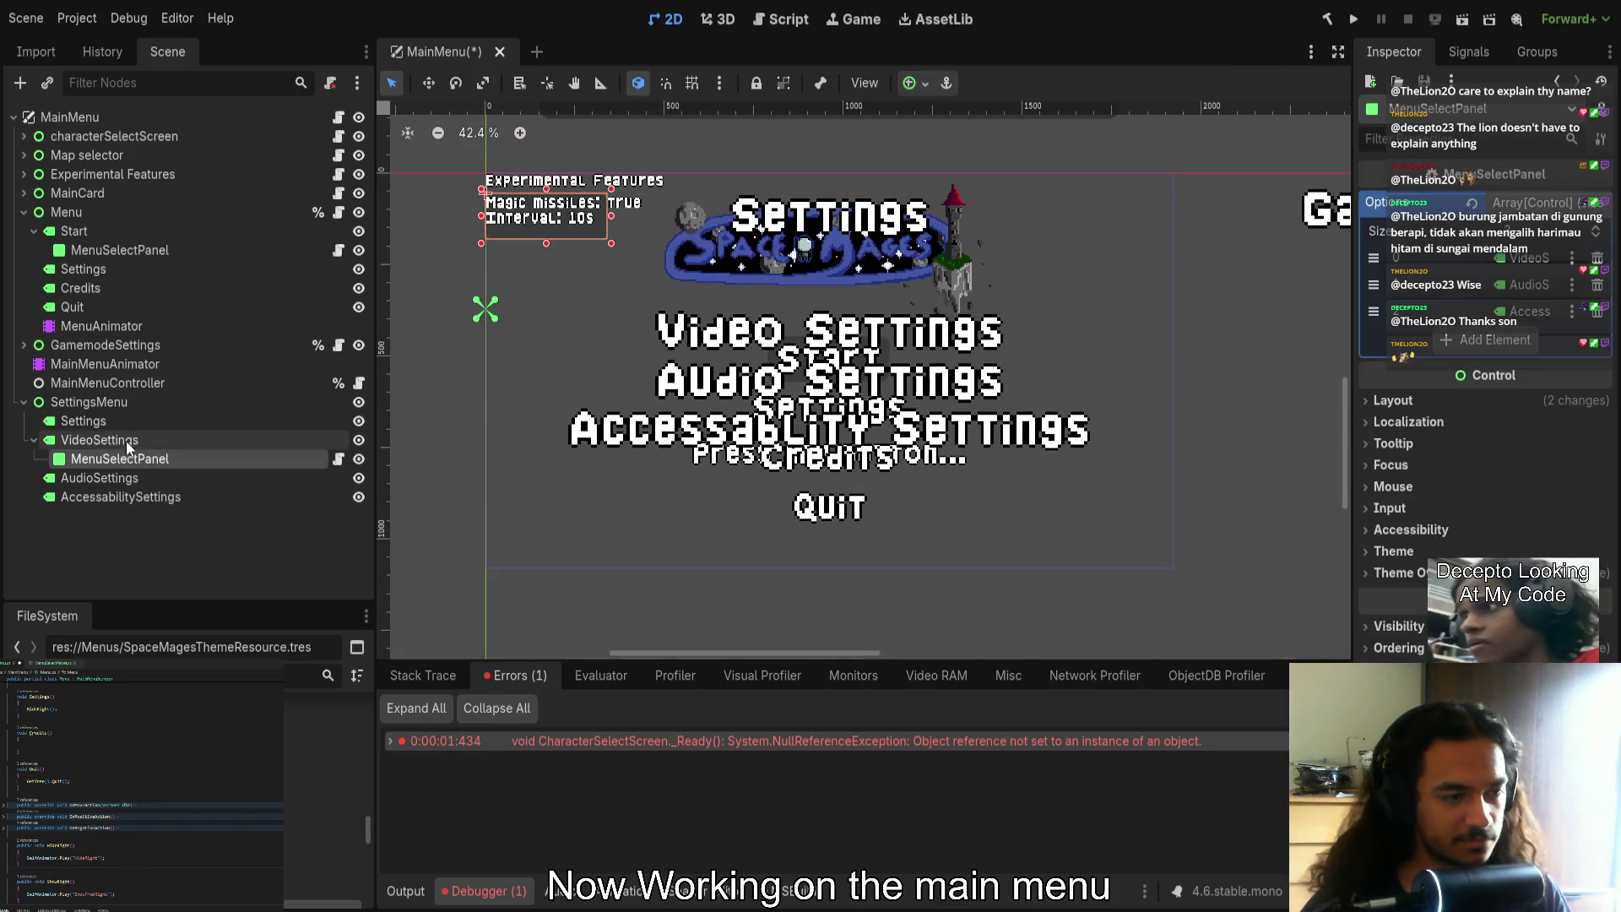
{"action": "left_click", "coordinate": [114, 408]}
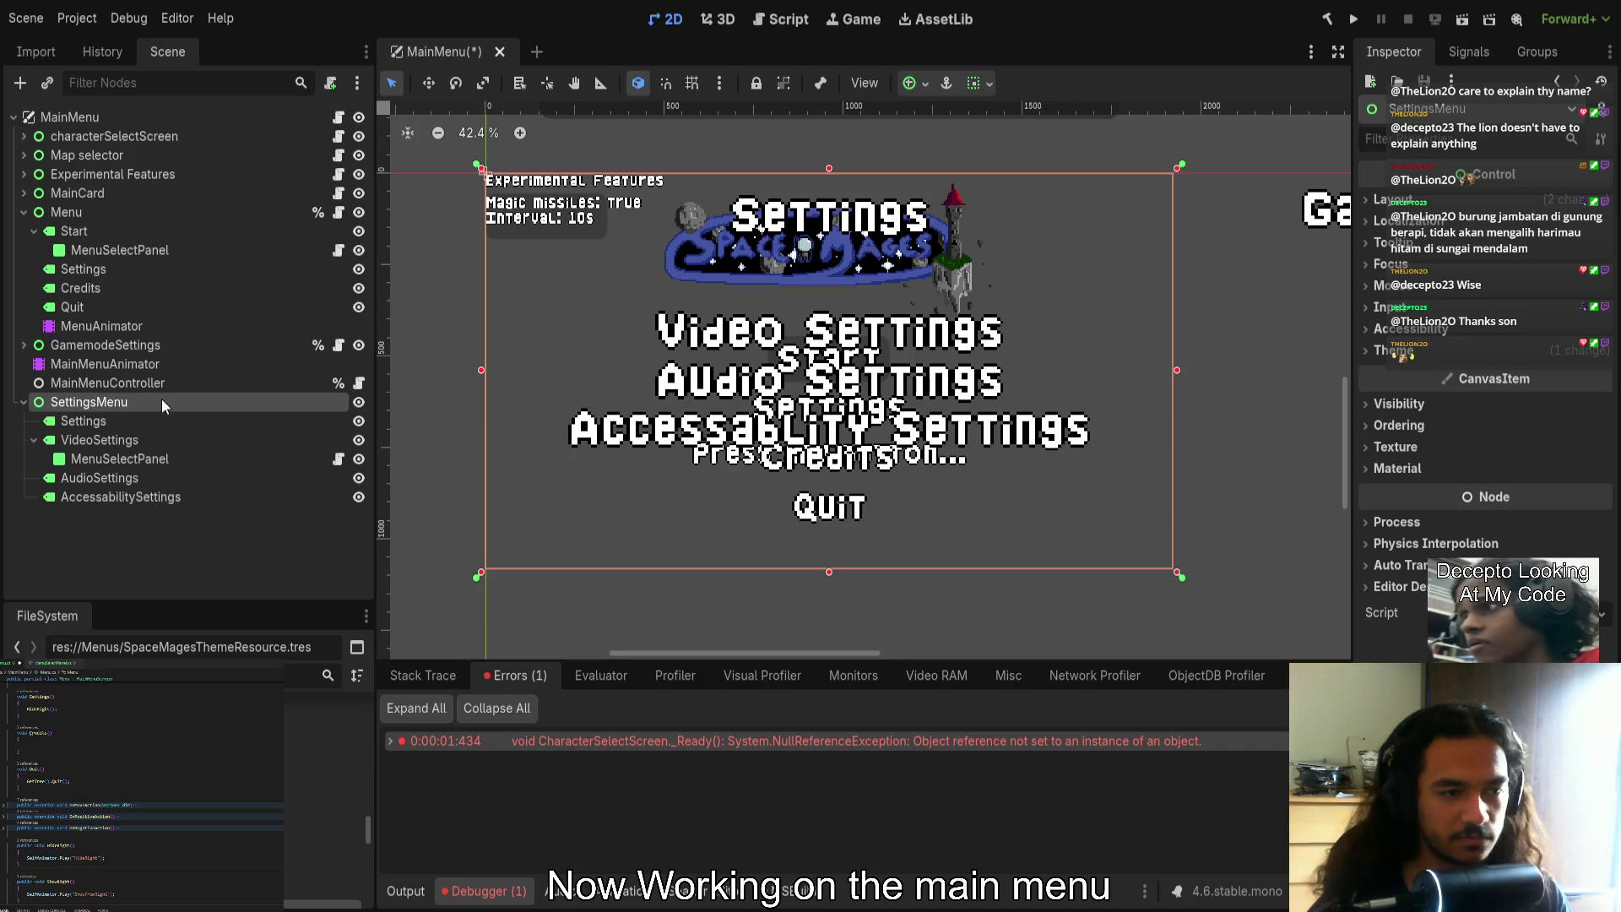
{"action": "left_click", "coordinate": [217, 423]}
{"action": "left_click", "coordinate": [34, 439]}
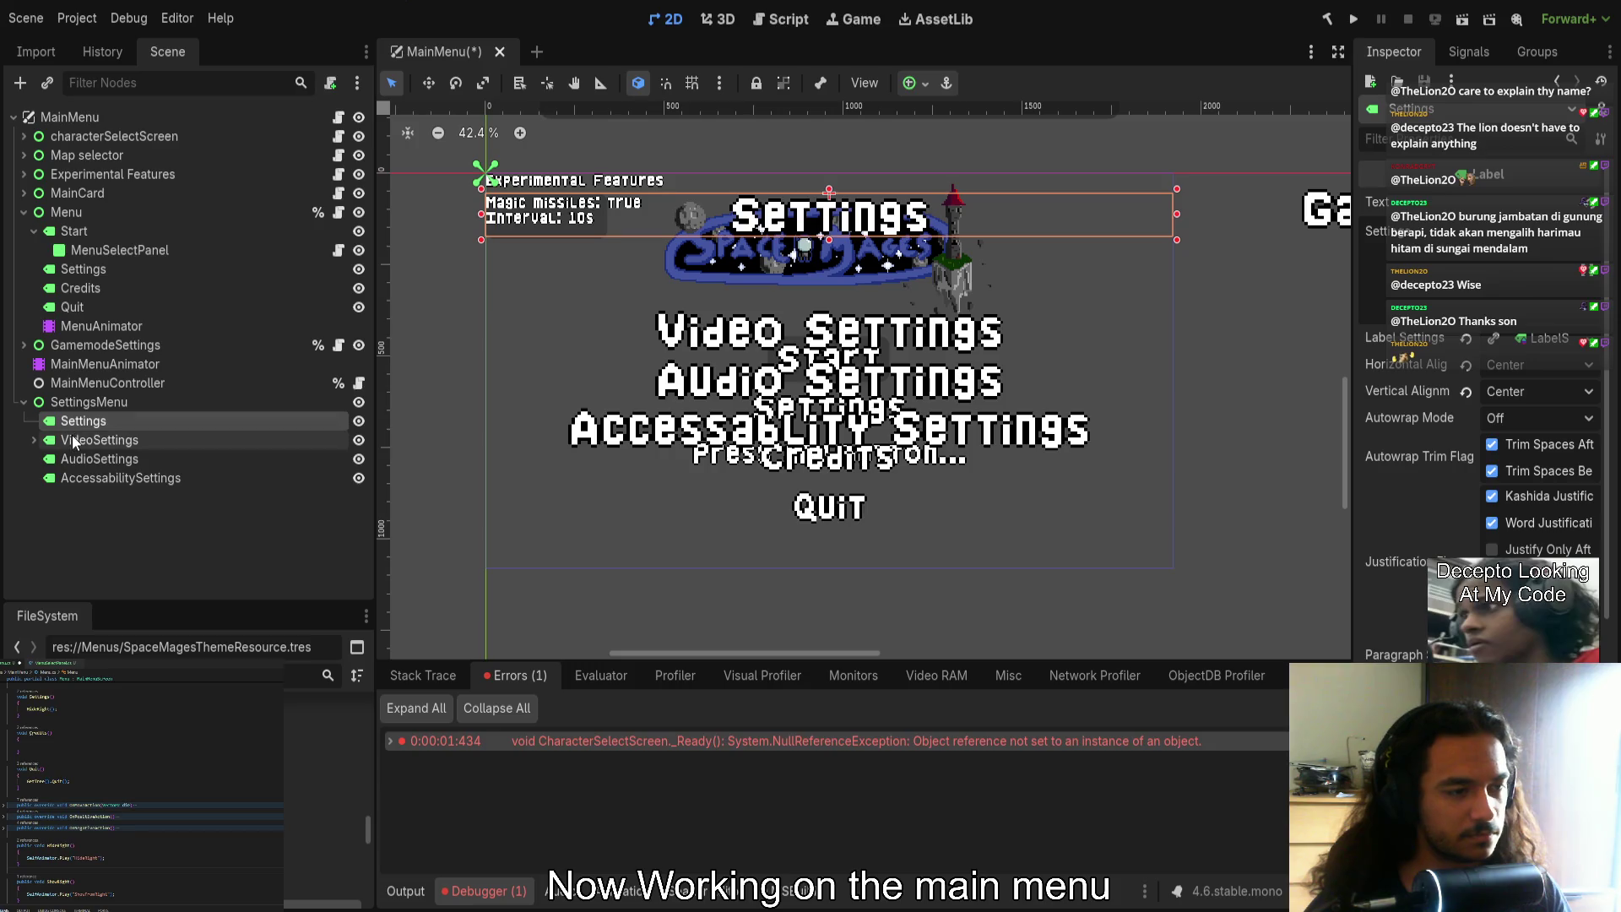
{"action": "left_click", "coordinate": [72, 440], "text": "ctrl"}
{"action": "left_click", "coordinate": [73, 458], "text": "ctrl"}
{"action": "left_click", "coordinate": [69, 476], "text": "ctrl"}
{"action": "scroll", "coordinate": [801, 386], "scroll_direction": "down", "scroll_amount": 5}
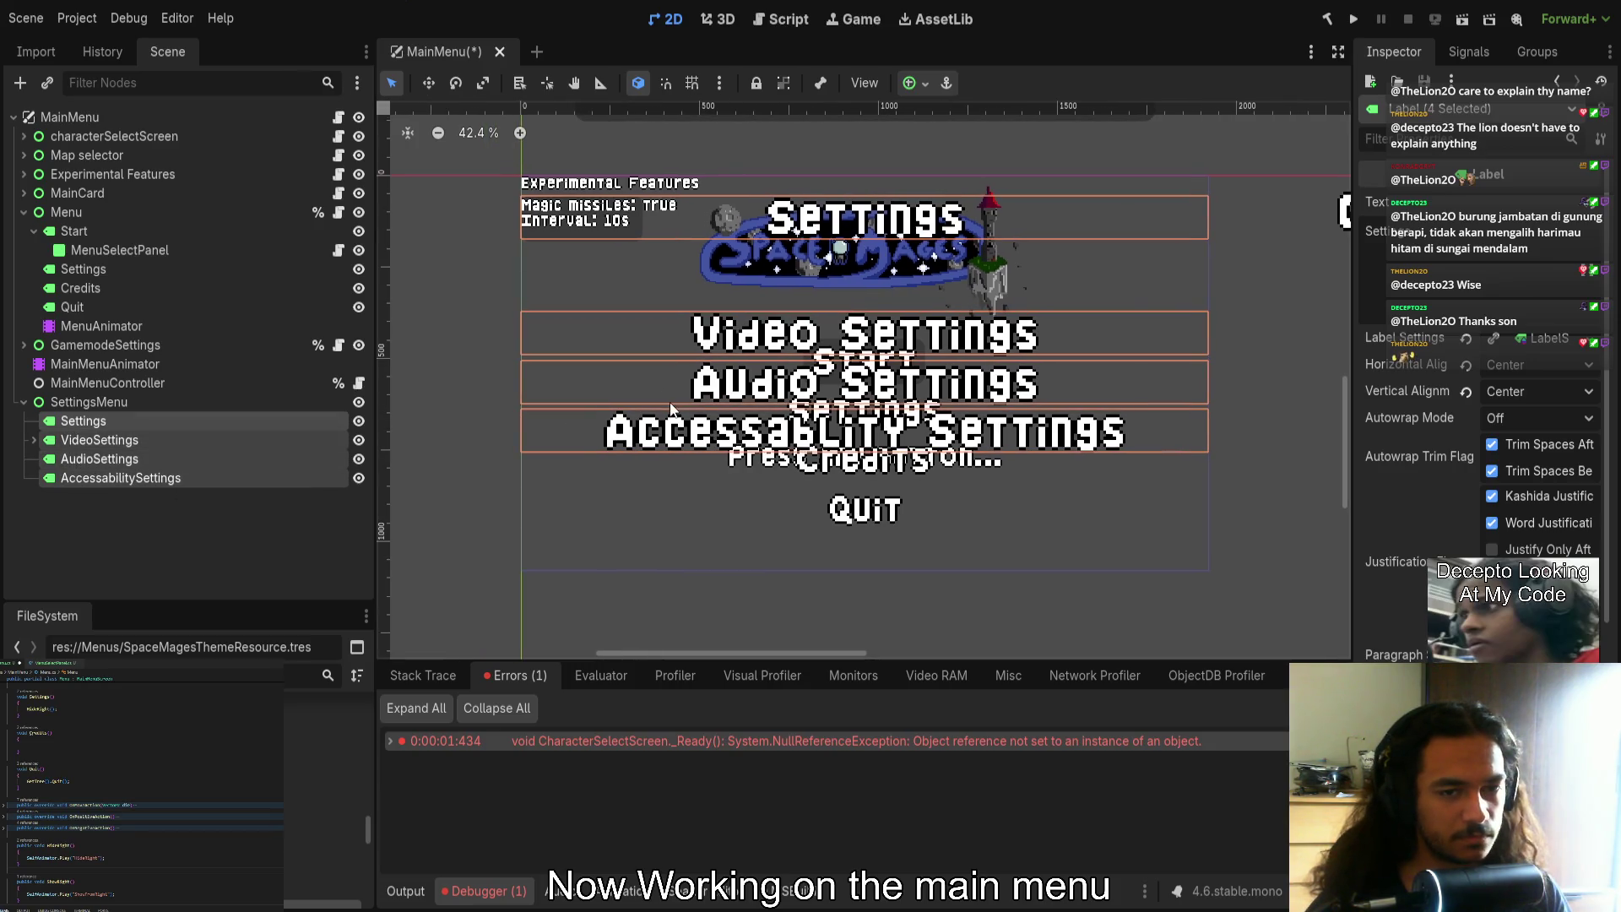
{"action": "left_click_drag", "start_coordinate": [852, 300], "coordinate": [524, 297]}
{"action": "scroll", "coordinate": [524, 297], "scroll_direction": "left", "scroll_amount": 5}
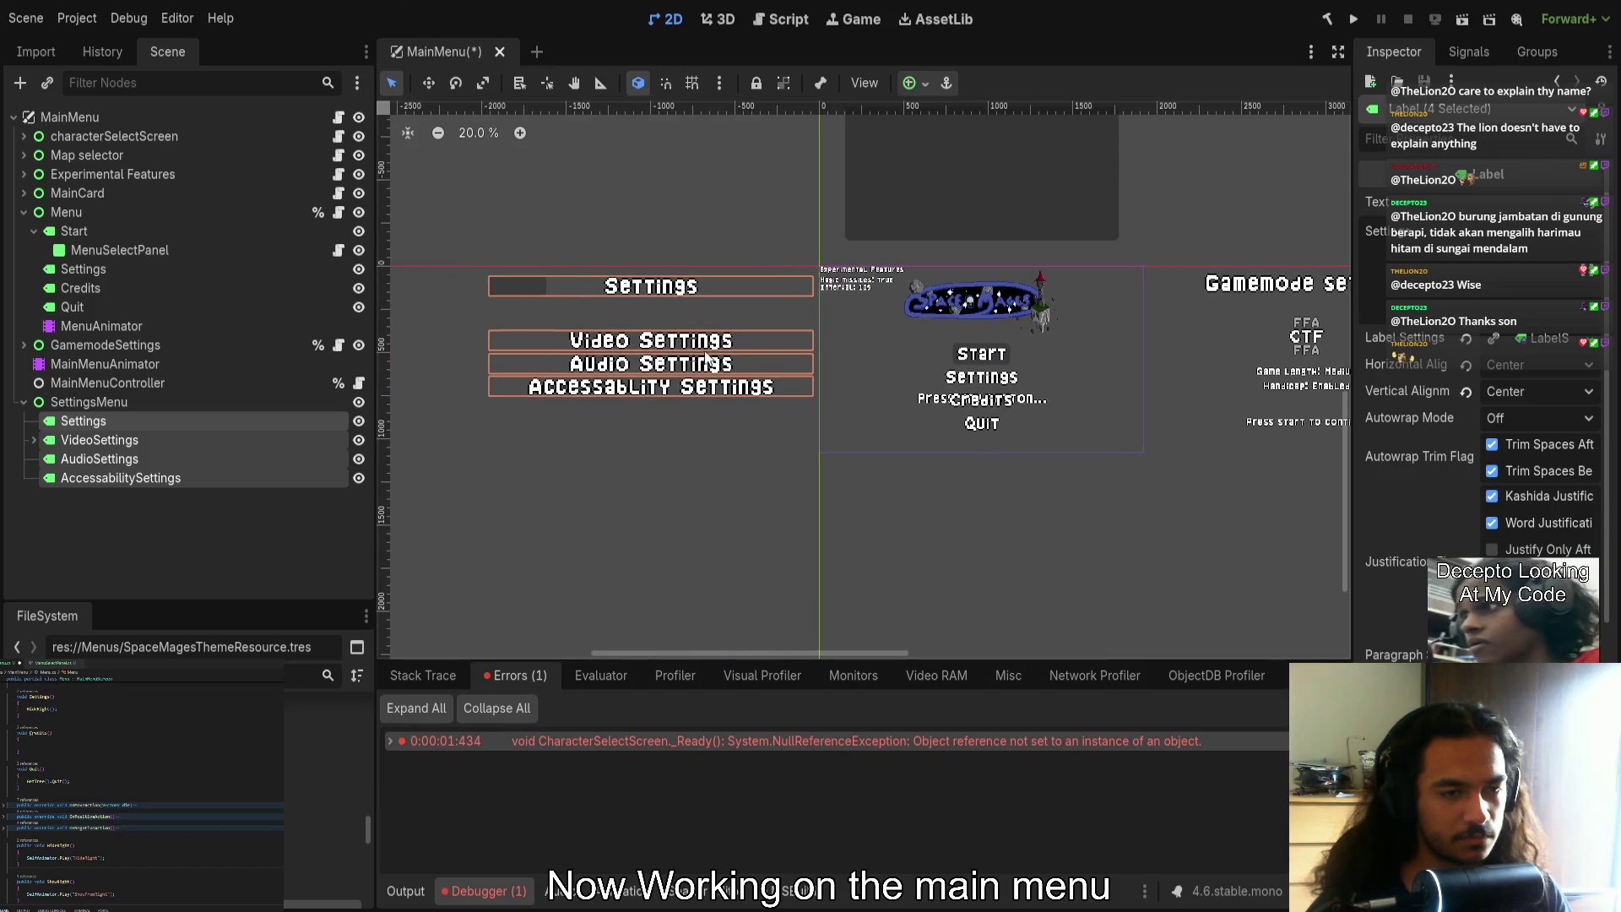
Undo the label move so the four labels return over the main menu
{"action": "left_click", "coordinate": [145, 423]}
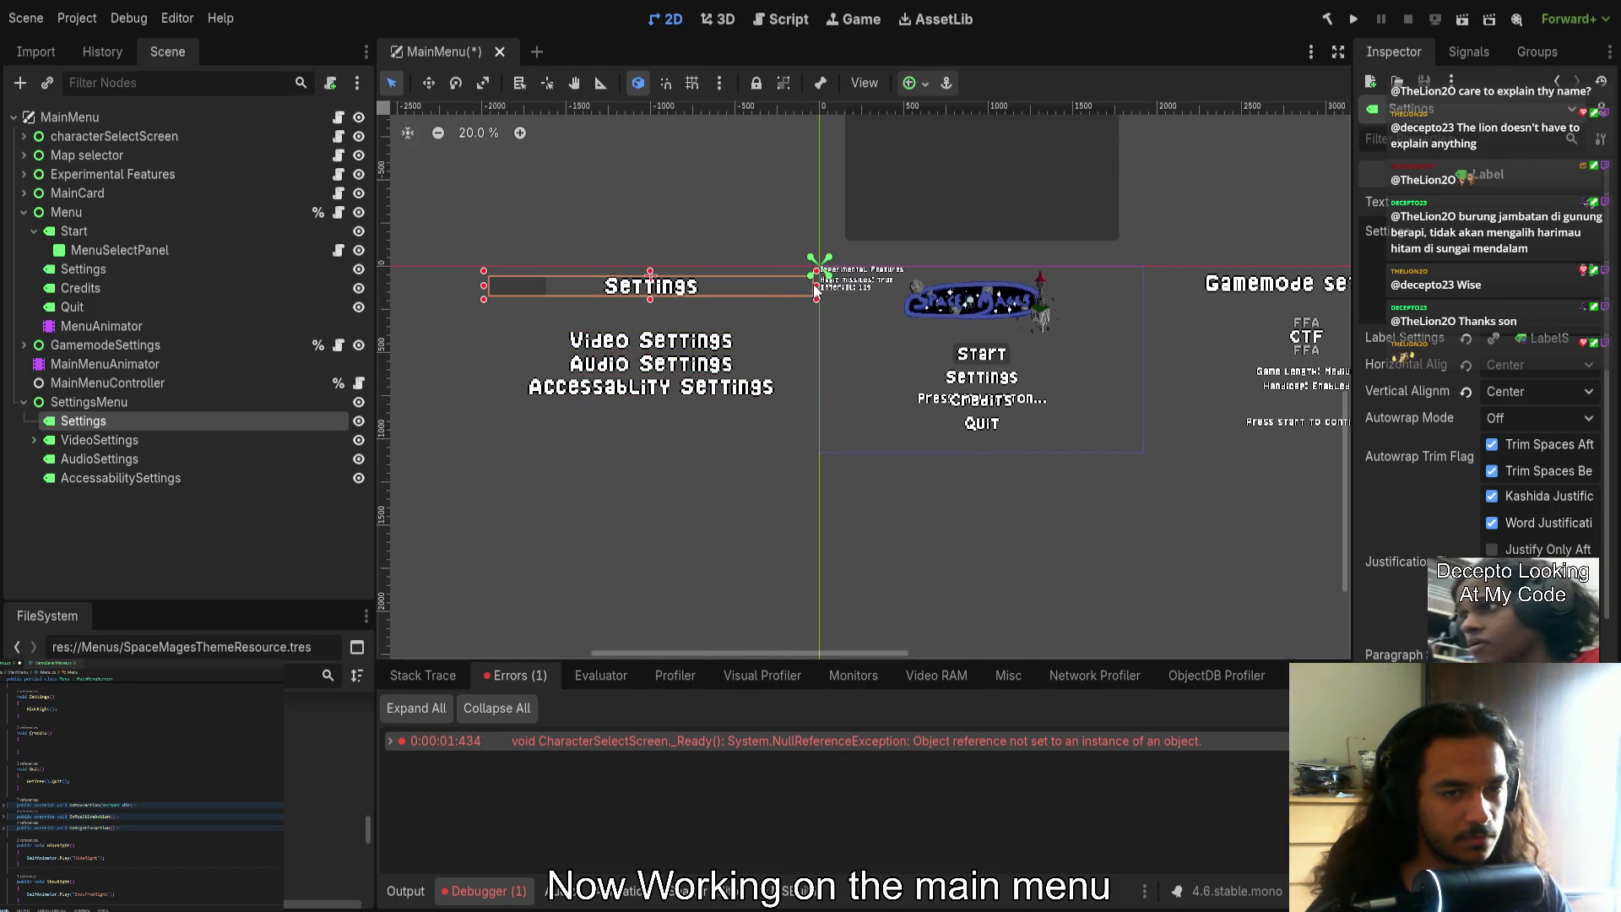
{"action": "key", "text": "ctrl+z"}
{"action": "scroll", "coordinate": [833, 392], "scroll_direction": "up", "scroll_amount": 5}
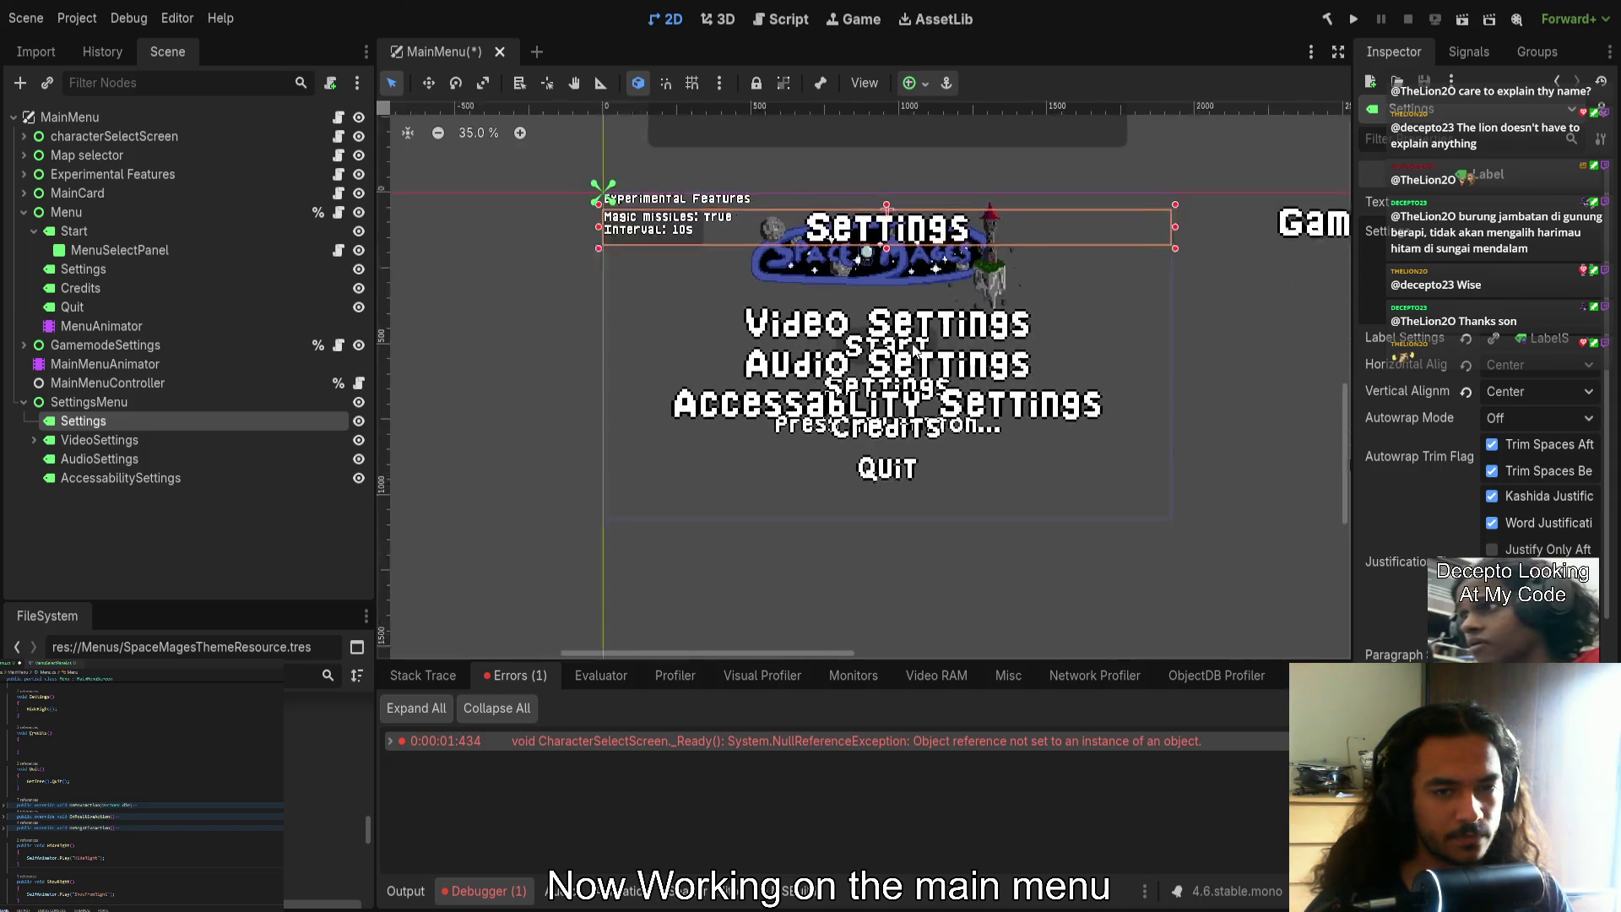
{"action": "scroll", "coordinate": [914, 353], "scroll_direction": "up", "scroll_amount": 3}
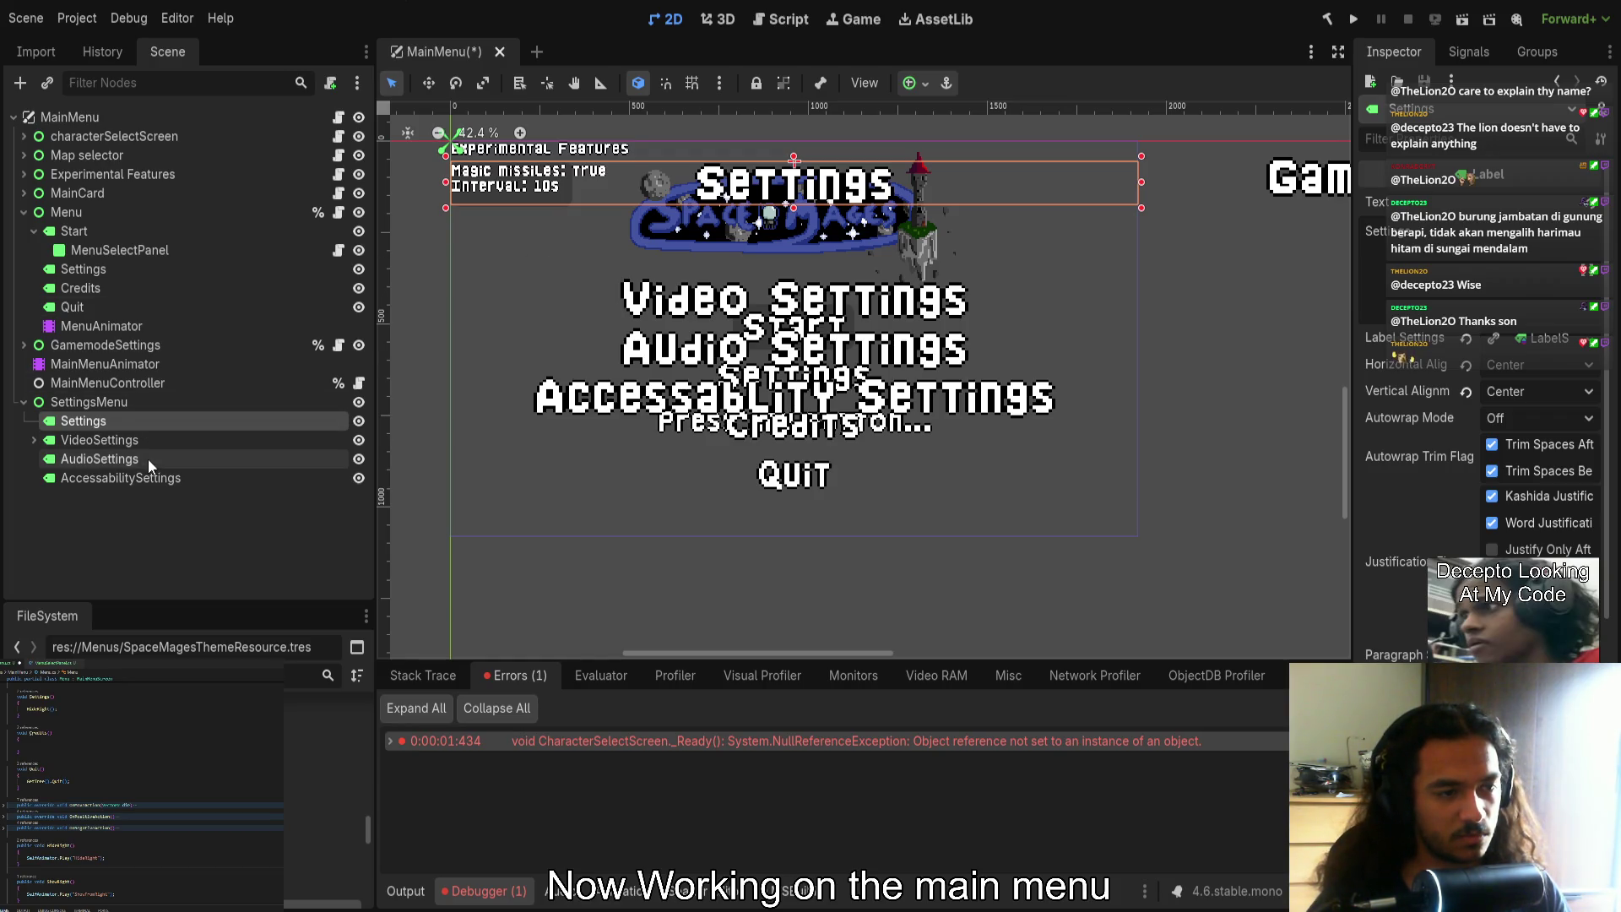
Expand VideoSettings, keep MenuSelectPanel under it, then collapse it again
{"action": "left_click", "coordinate": [34, 440]}
{"action": "mouse_move", "coordinate": [87, 458]}
{"action": "left_mouse_down"}
{"action": "mouse_move", "coordinate": [94, 435]}
{"action": "mouse_move", "coordinate": [95, 477]}
{"action": "mouse_move", "coordinate": [97, 460]}
{"action": "left_mouse_up"}
{"action": "left_click", "coordinate": [100, 441]}
{"action": "left_click", "coordinate": [95, 473]}
{"action": "left_click", "coordinate": [91, 494]}
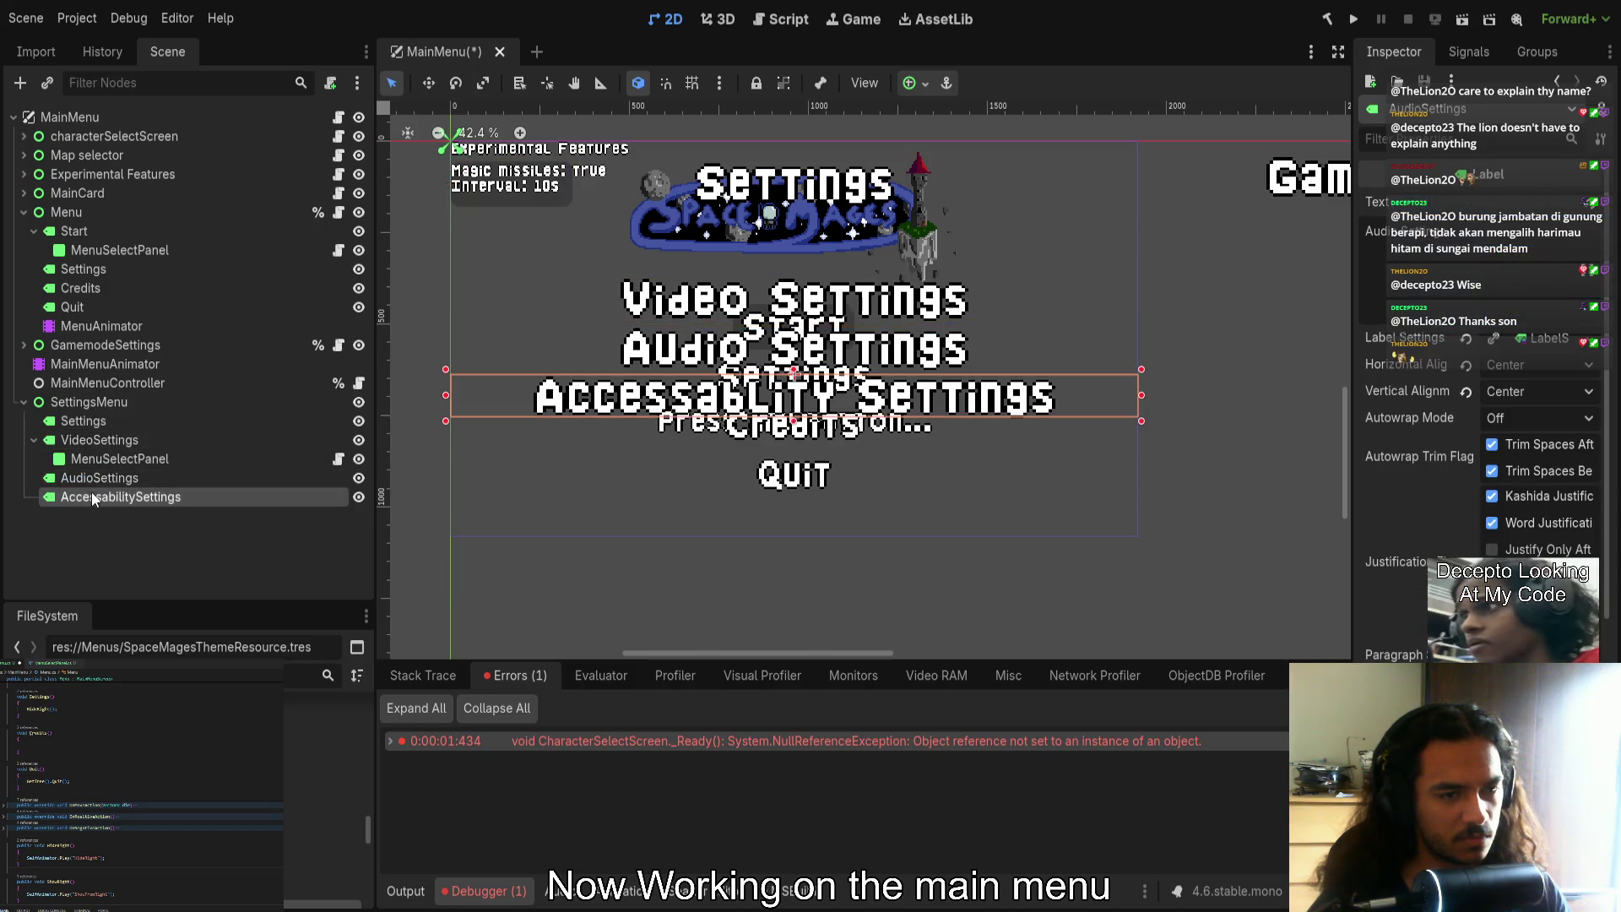
{"action": "left_click", "coordinate": [96, 422]}
{"action": "left_click", "coordinate": [94, 441]}
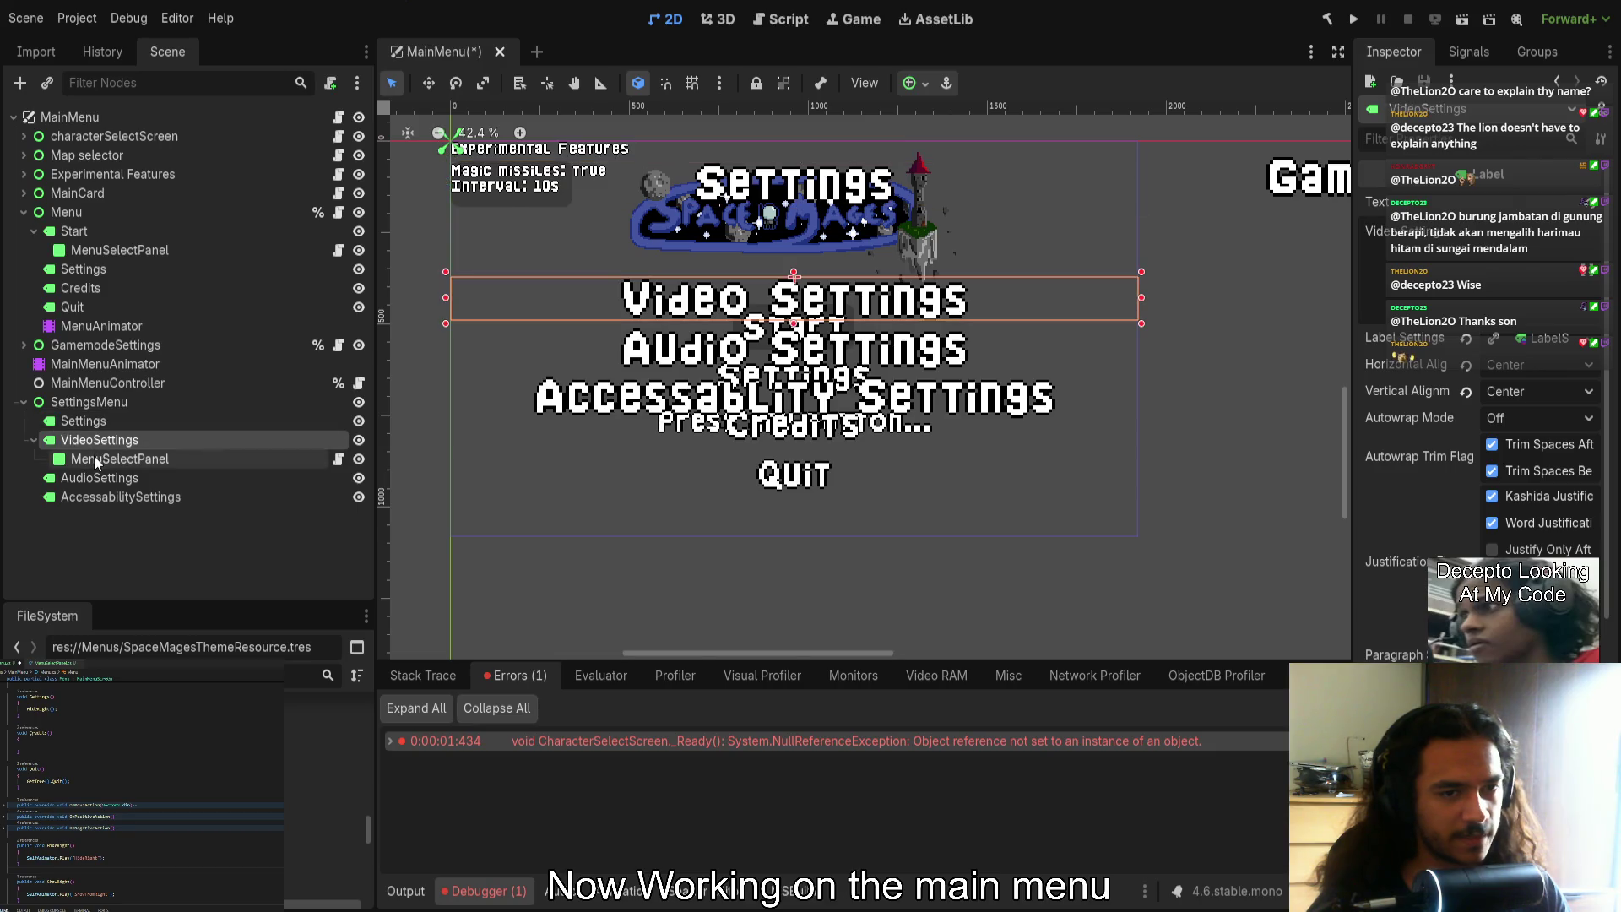
{"action": "left_click", "coordinate": [94, 454]}
{"action": "left_click", "coordinate": [110, 512]}
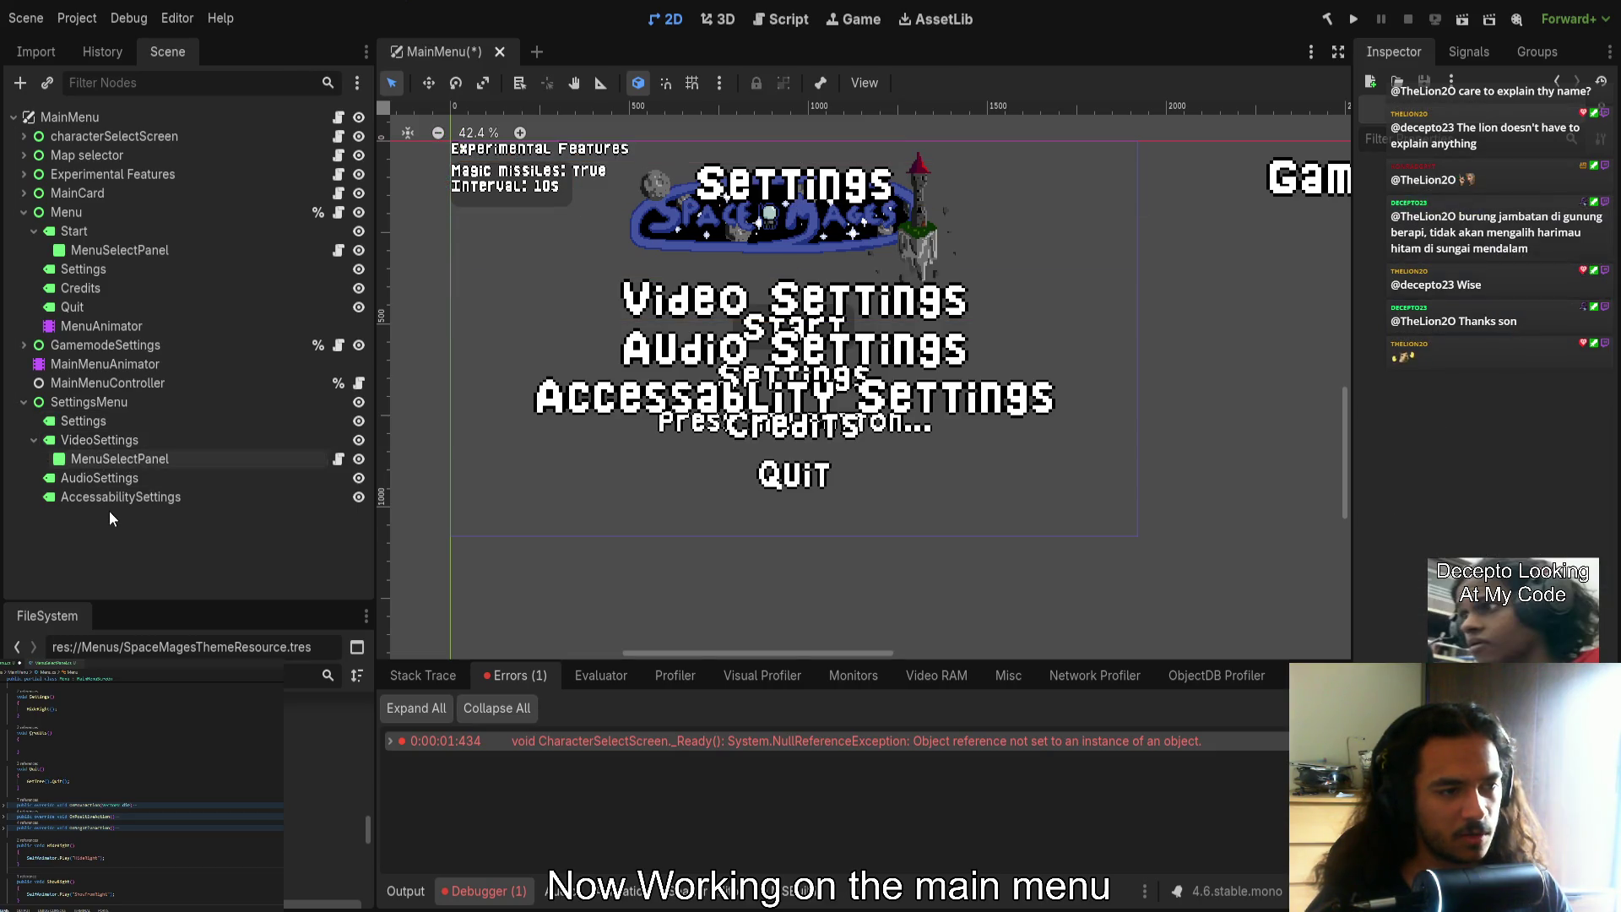
{"action": "left_click", "coordinate": [33, 440]}
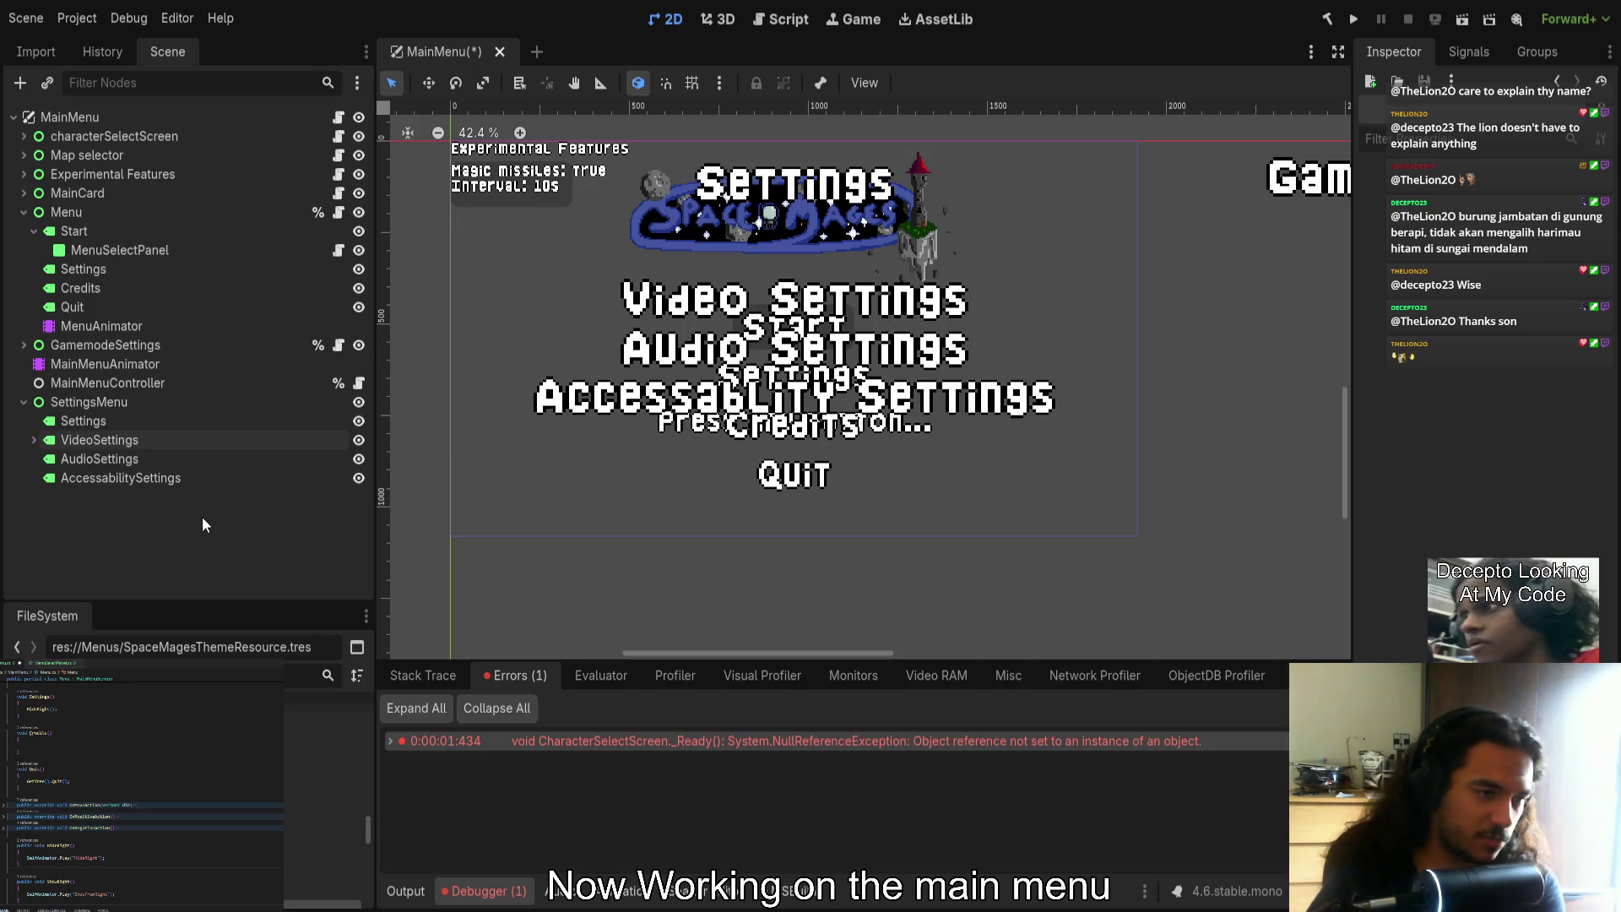
{"action": "left_click", "coordinate": [99, 326]}
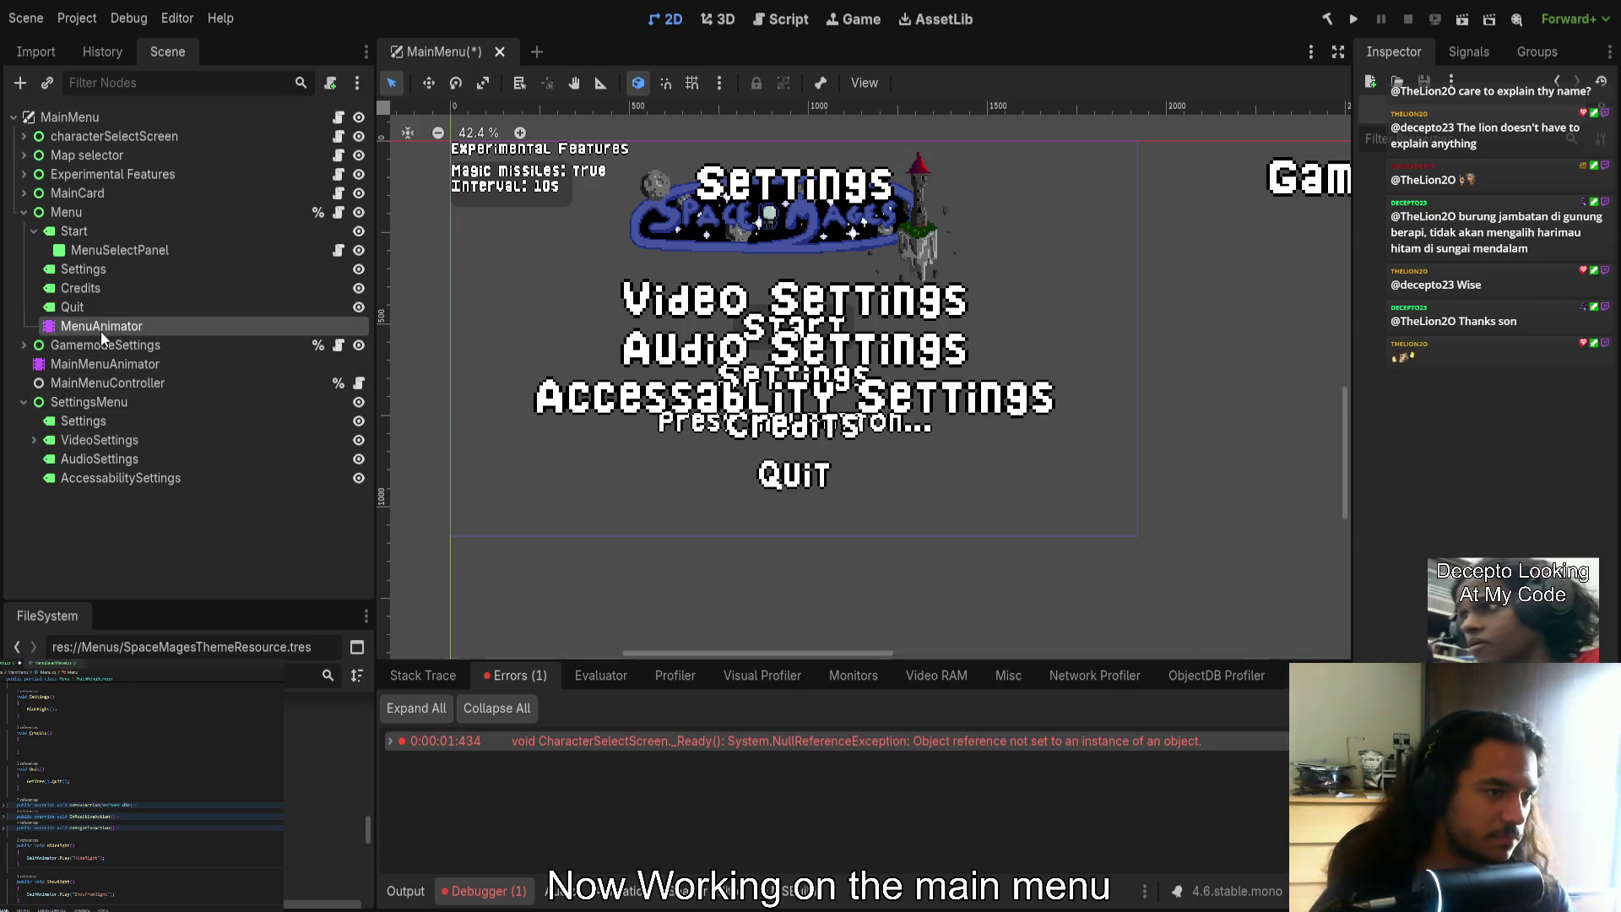
Copy MenuAnimator and paste it under SettingsMenu as SettingsMenuAnimator
{"action": "key", "text": "ctrl+c"}
{"action": "left_click", "coordinate": [77, 401]}
{"action": "key", "text": "ctrl+v"}
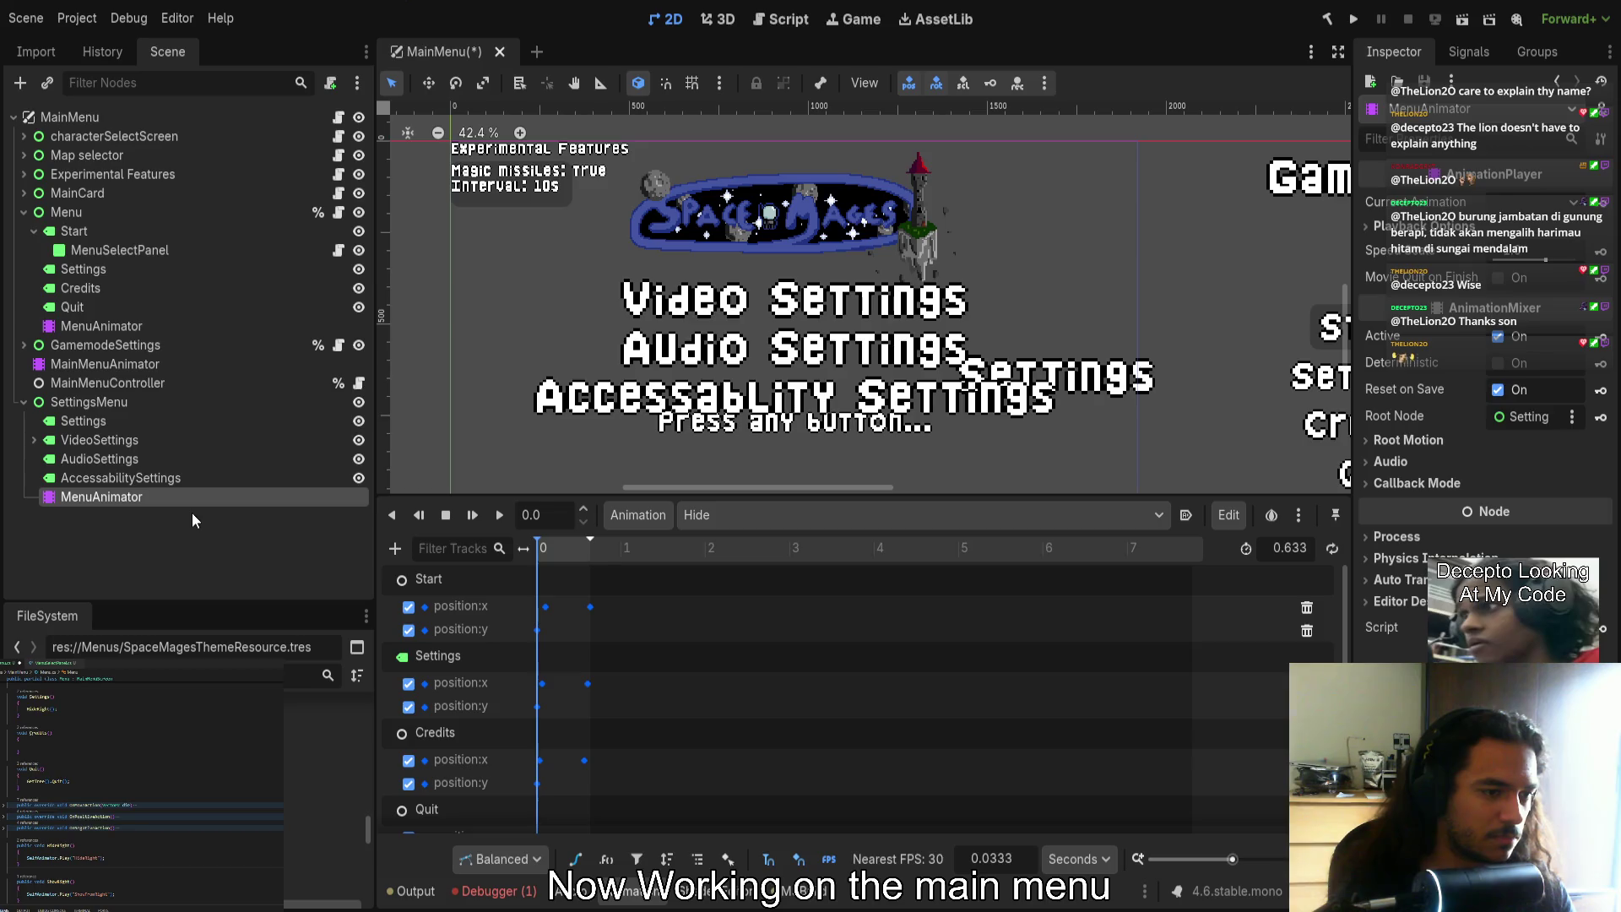
{"action": "type", "text": "Settings"}
{"action": "key", "text": "Return"}
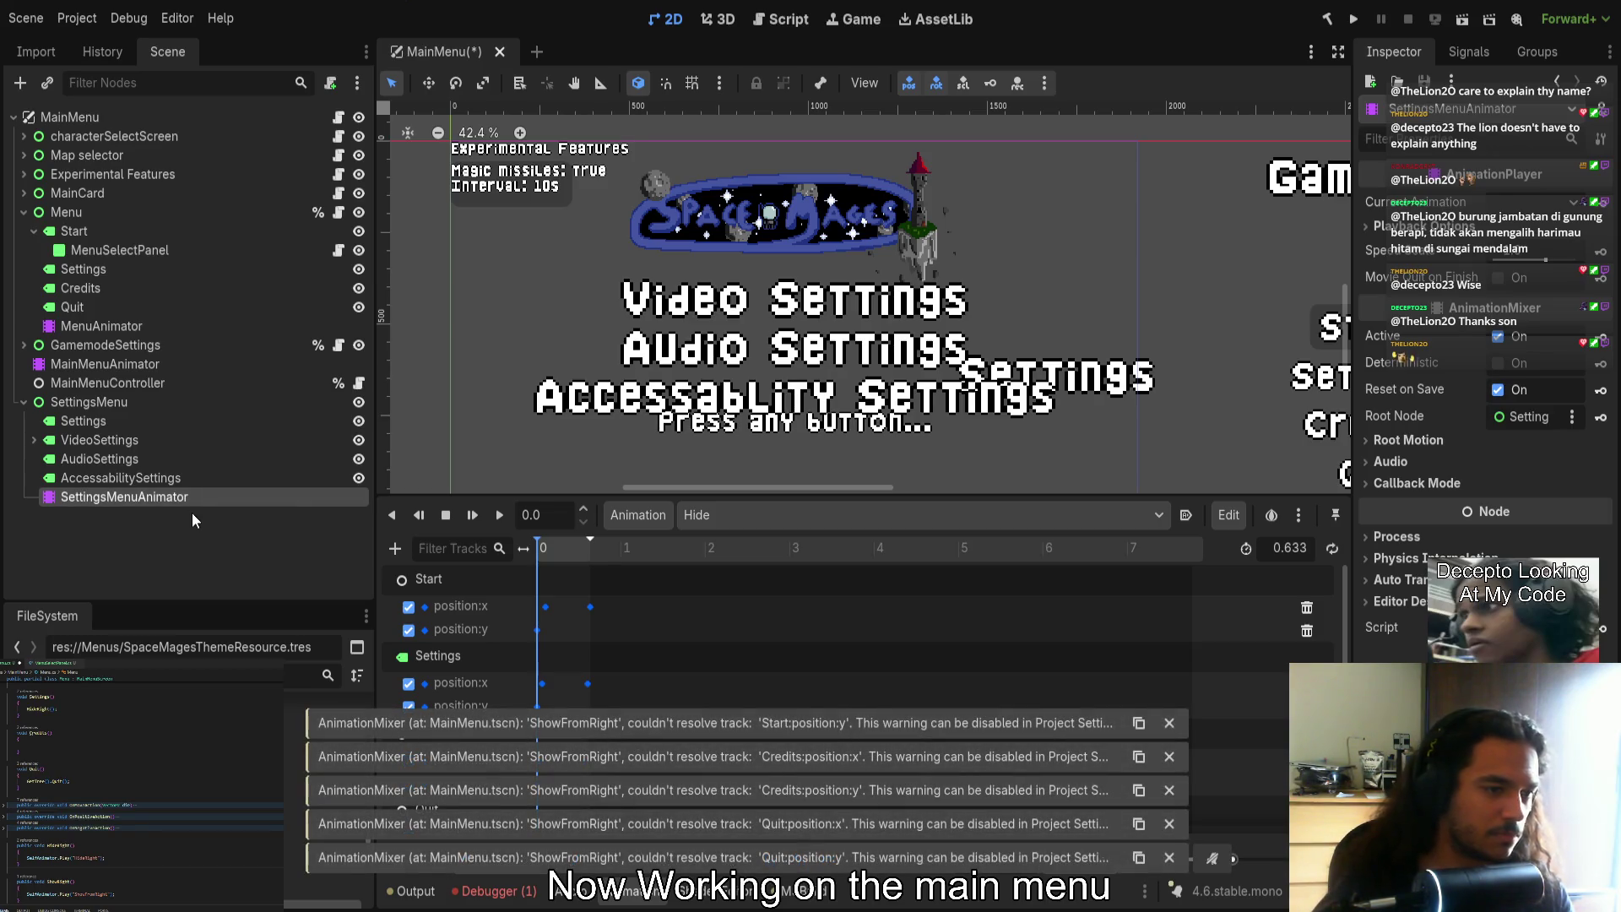
Reset the copy to a plain AnimationPlayer with an empty 1-second Show animation
{"action": "left_click_drag", "start_coordinate": [741, 496], "coordinate": [741, 141]}
{"action": "scroll", "coordinate": [1321, 252], "scroll_direction": "down", "scroll_amount": 10}
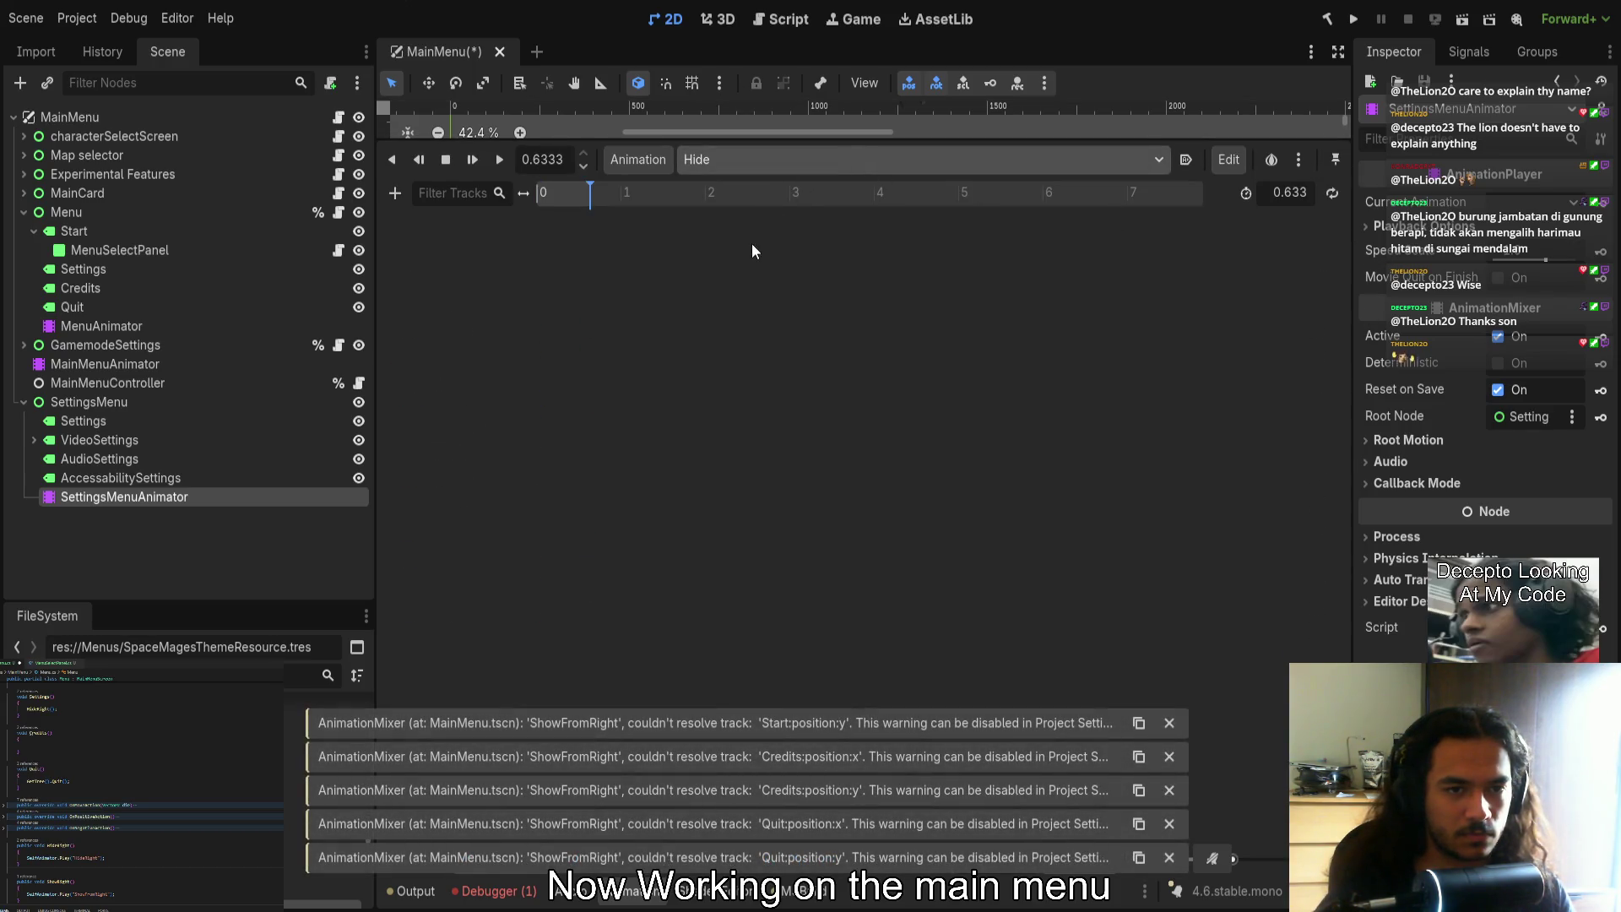
{"action": "scroll", "coordinate": [724, 253], "scroll_direction": "up", "scroll_amount": 10}
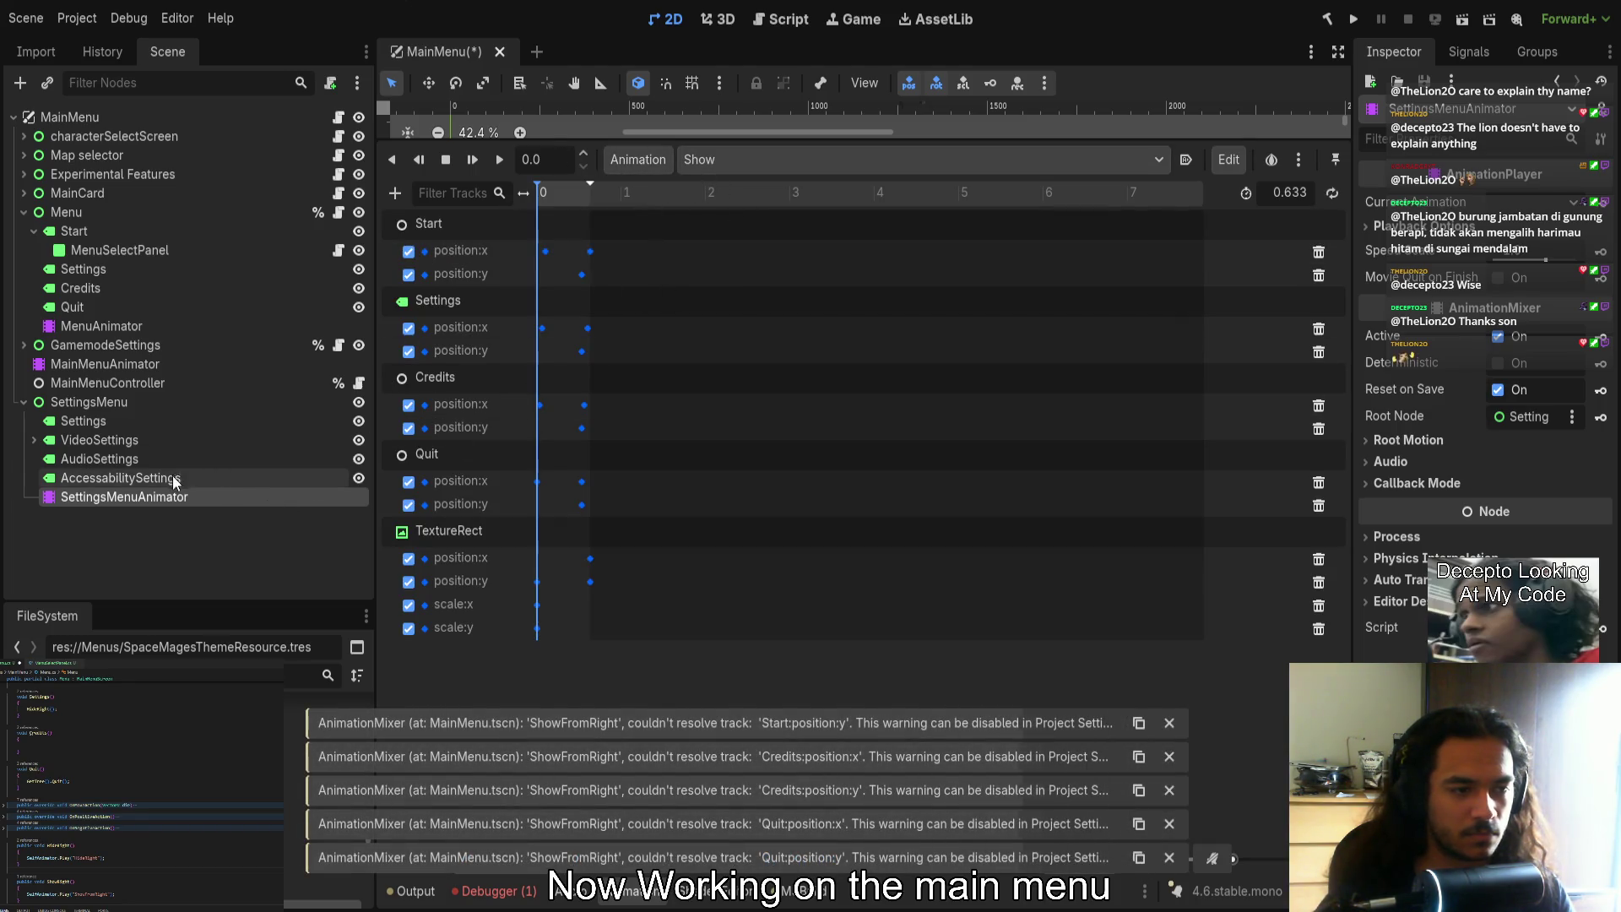
{"action": "key", "text": "ctrl+z"}
{"action": "mouse_move", "coordinate": [608, 145]}
{"action": "left_mouse_down"}
{"action": "mouse_move", "coordinate": [621, 271]}
{"action": "mouse_move", "coordinate": [604, 522]}
{"action": "mouse_move", "coordinate": [635, 586]}
{"action": "left_mouse_up"}
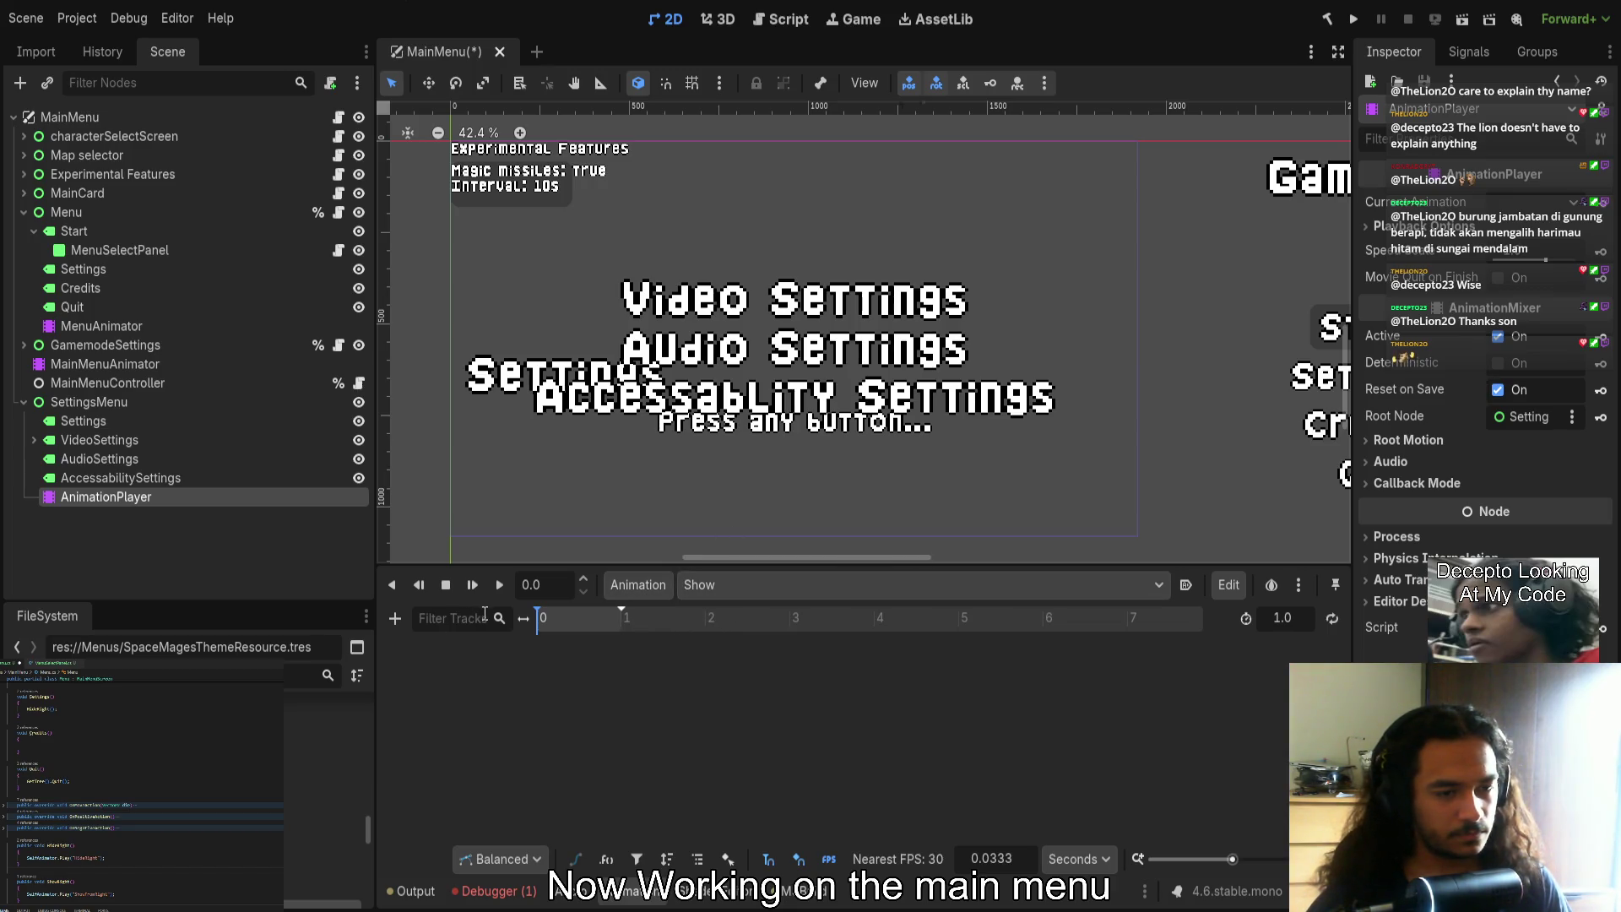
{"action": "left_click", "coordinate": [130, 478]}
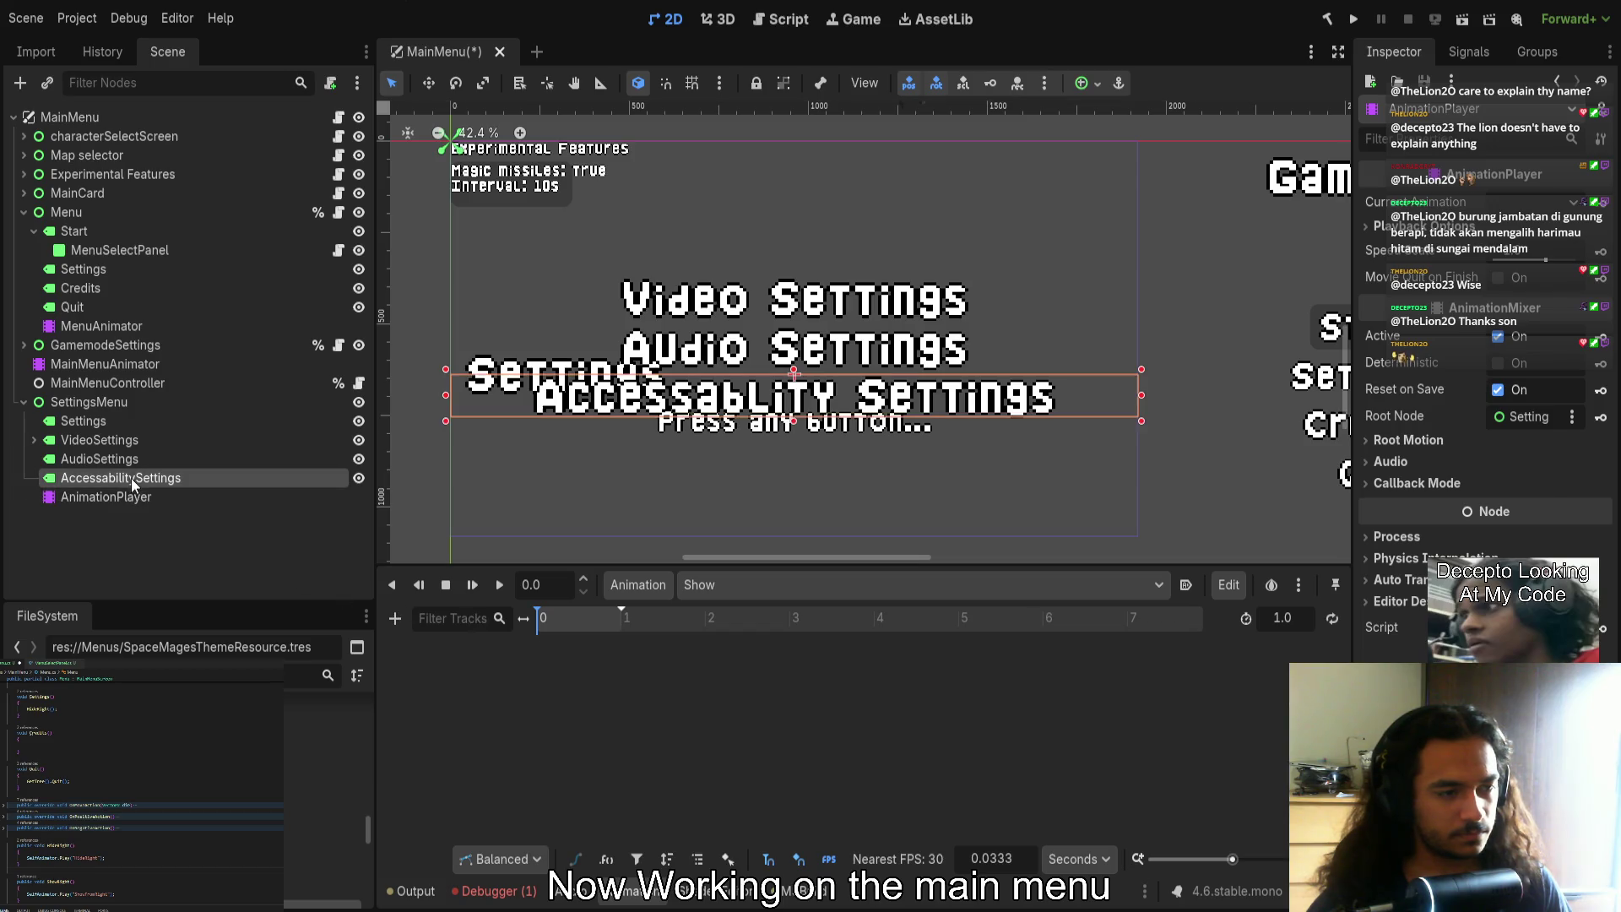
Select the Settings label, undoing an accidental move of AccessabilitySettings
{"action": "left_click", "coordinate": [95, 422]}
{"action": "left_click", "coordinate": [78, 477], "text": "shift"}
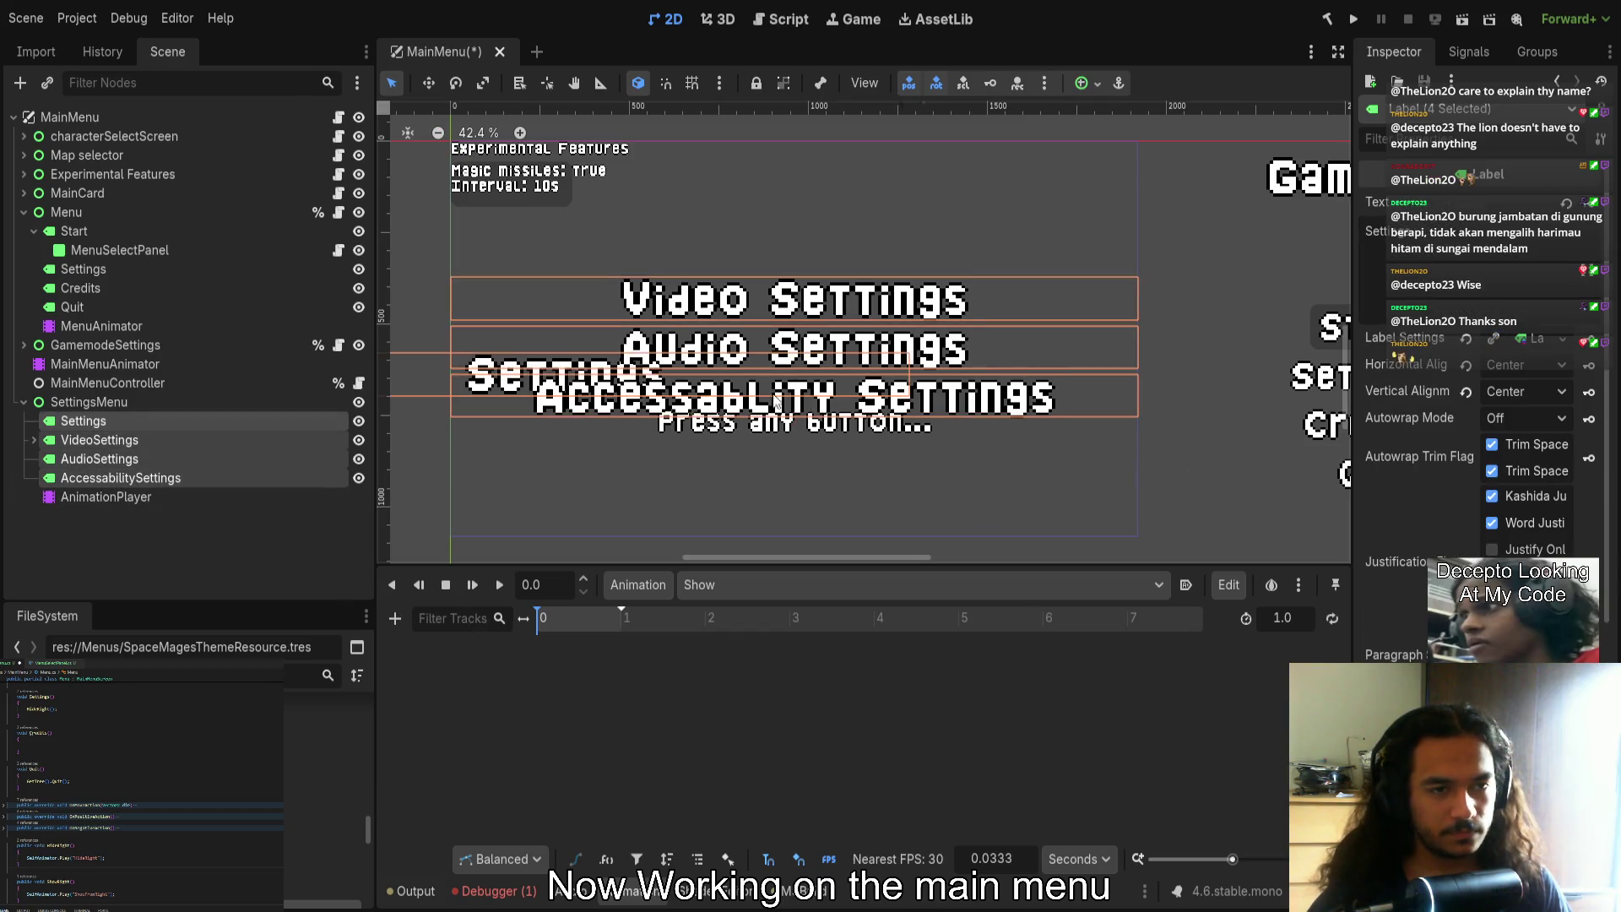
{"action": "left_click", "coordinate": [105, 419]}
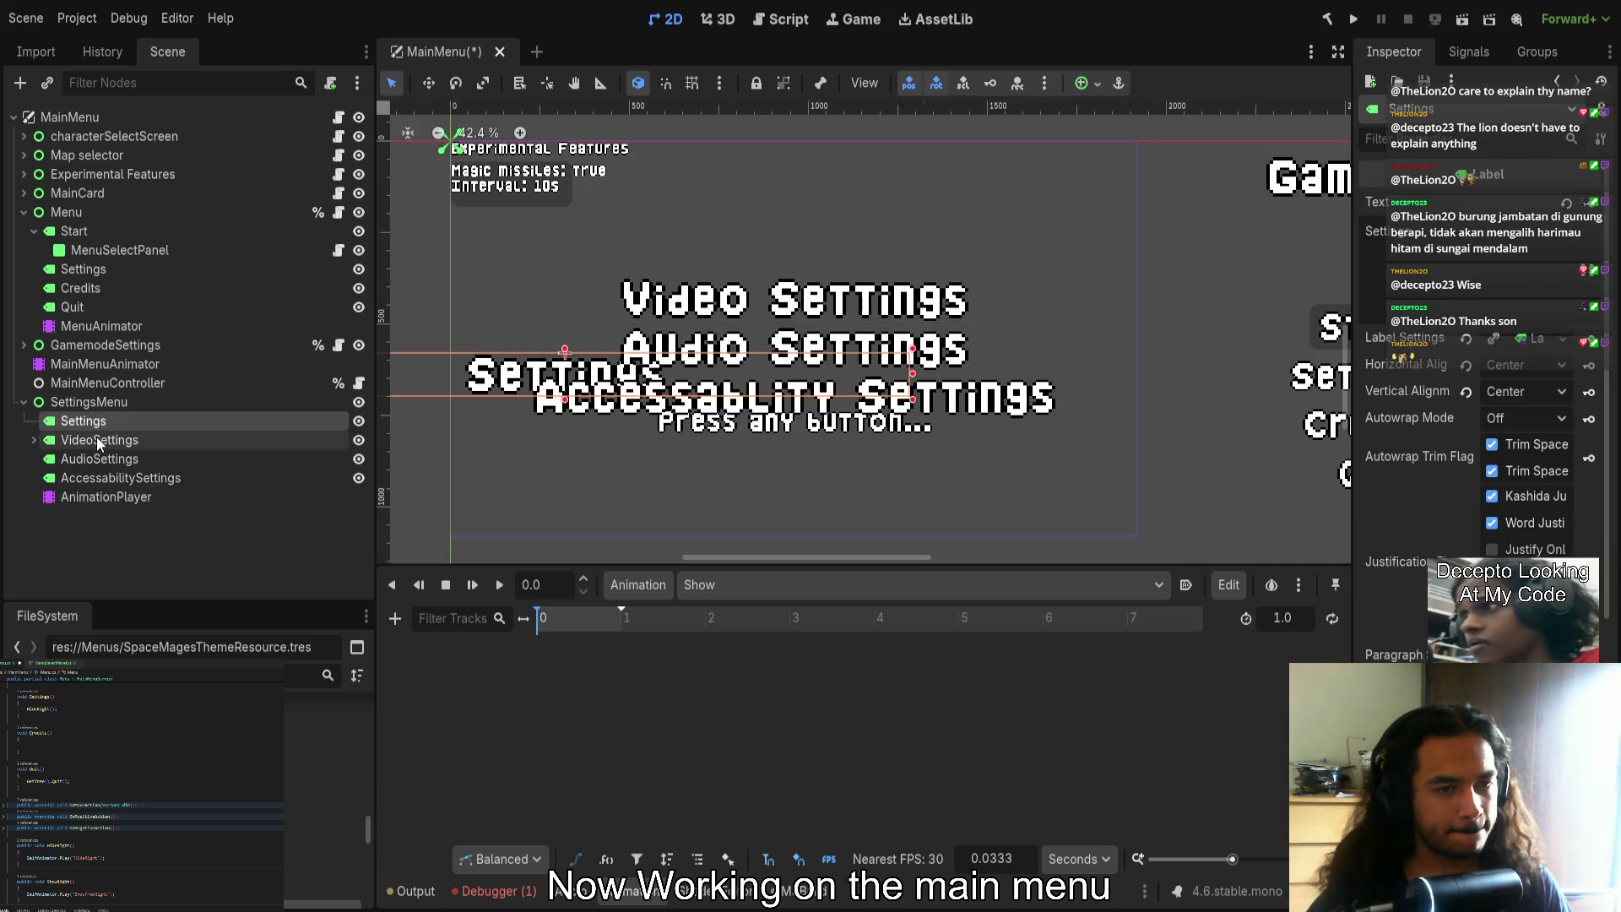
{"action": "left_click", "coordinate": [578, 401]}
{"action": "left_click_drag", "start_coordinate": [579, 401], "coordinate": [579, 352]}
{"action": "key", "text": "ctrl+z"}
{"action": "left_click", "coordinate": [511, 372]}
{"action": "left_click", "coordinate": [83, 421]}
Drag the Settings title to the top of the menu and trim its right edge slightly
{"action": "mouse_move", "coordinate": [557, 514]}
{"action": "left_mouse_down"}
{"action": "mouse_move", "coordinate": [642, 481]}
{"action": "mouse_move", "coordinate": [822, 330]}
{"action": "mouse_move", "coordinate": [784, 324]}
{"action": "mouse_move", "coordinate": [788, 304]}
{"action": "mouse_move", "coordinate": [794, 363]}
{"action": "left_mouse_up"}
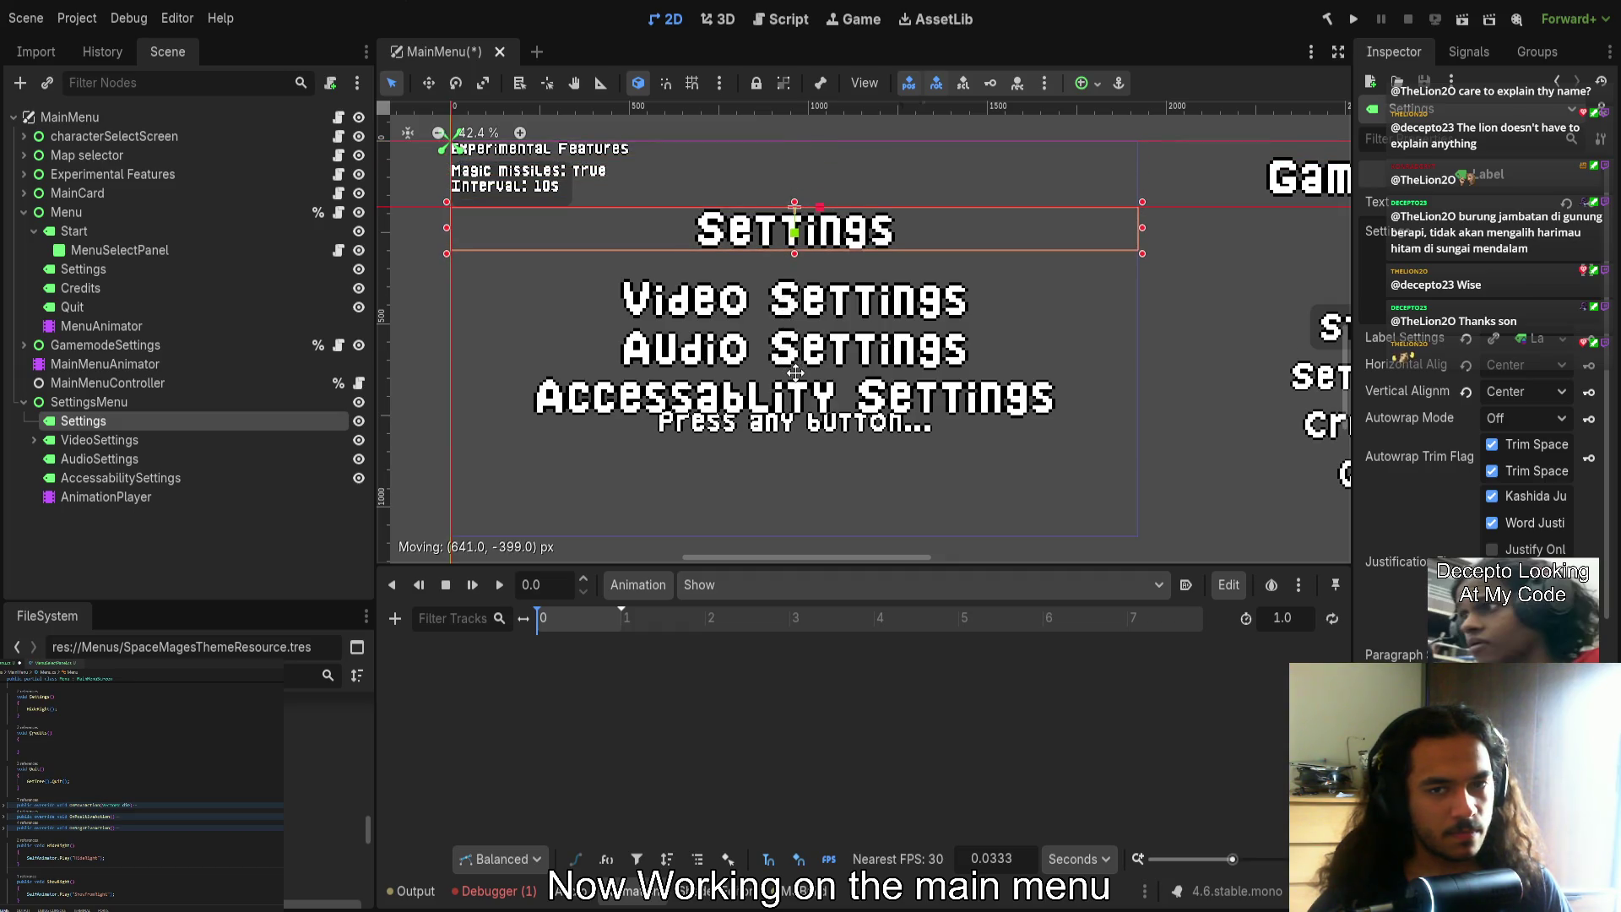
{"action": "scroll", "coordinate": [929, 219], "scroll_direction": "up", "scroll_amount": 6}
{"action": "scroll", "coordinate": [1080, 338], "scroll_direction": "up", "scroll_amount": 5}
{"action": "left_click_drag", "start_coordinate": [1076, 273], "coordinate": [1072, 276]}
{"action": "scroll", "coordinate": [1138, 348], "scroll_direction": "down", "scroll_amount": 8}
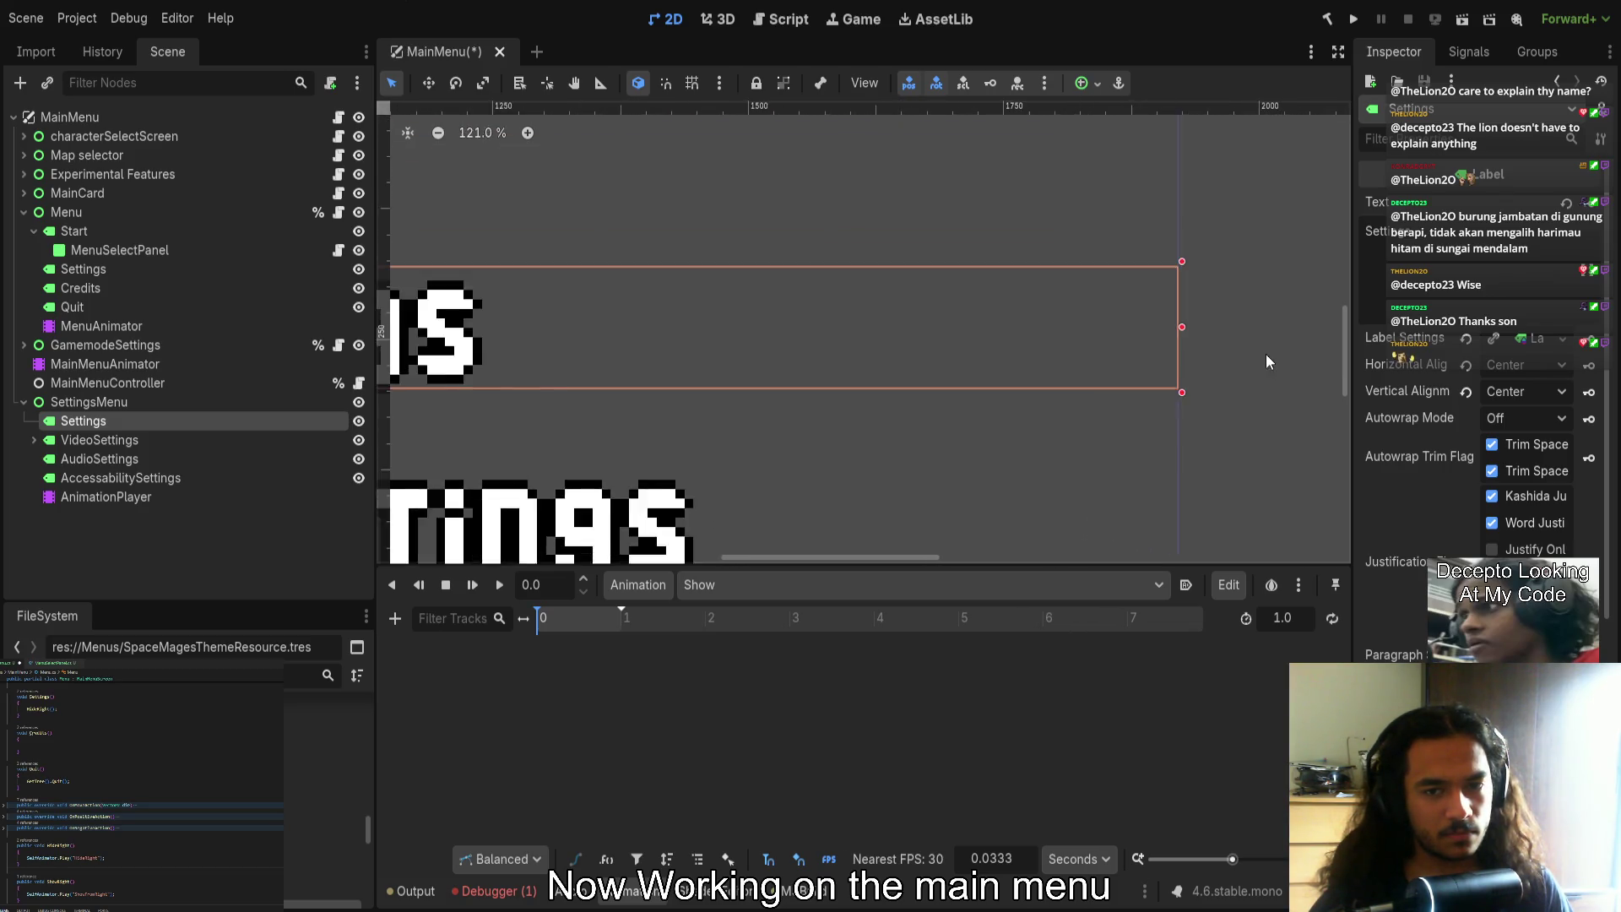
{"action": "scroll", "coordinate": [646, 319], "scroll_direction": "up", "scroll_amount": 10}
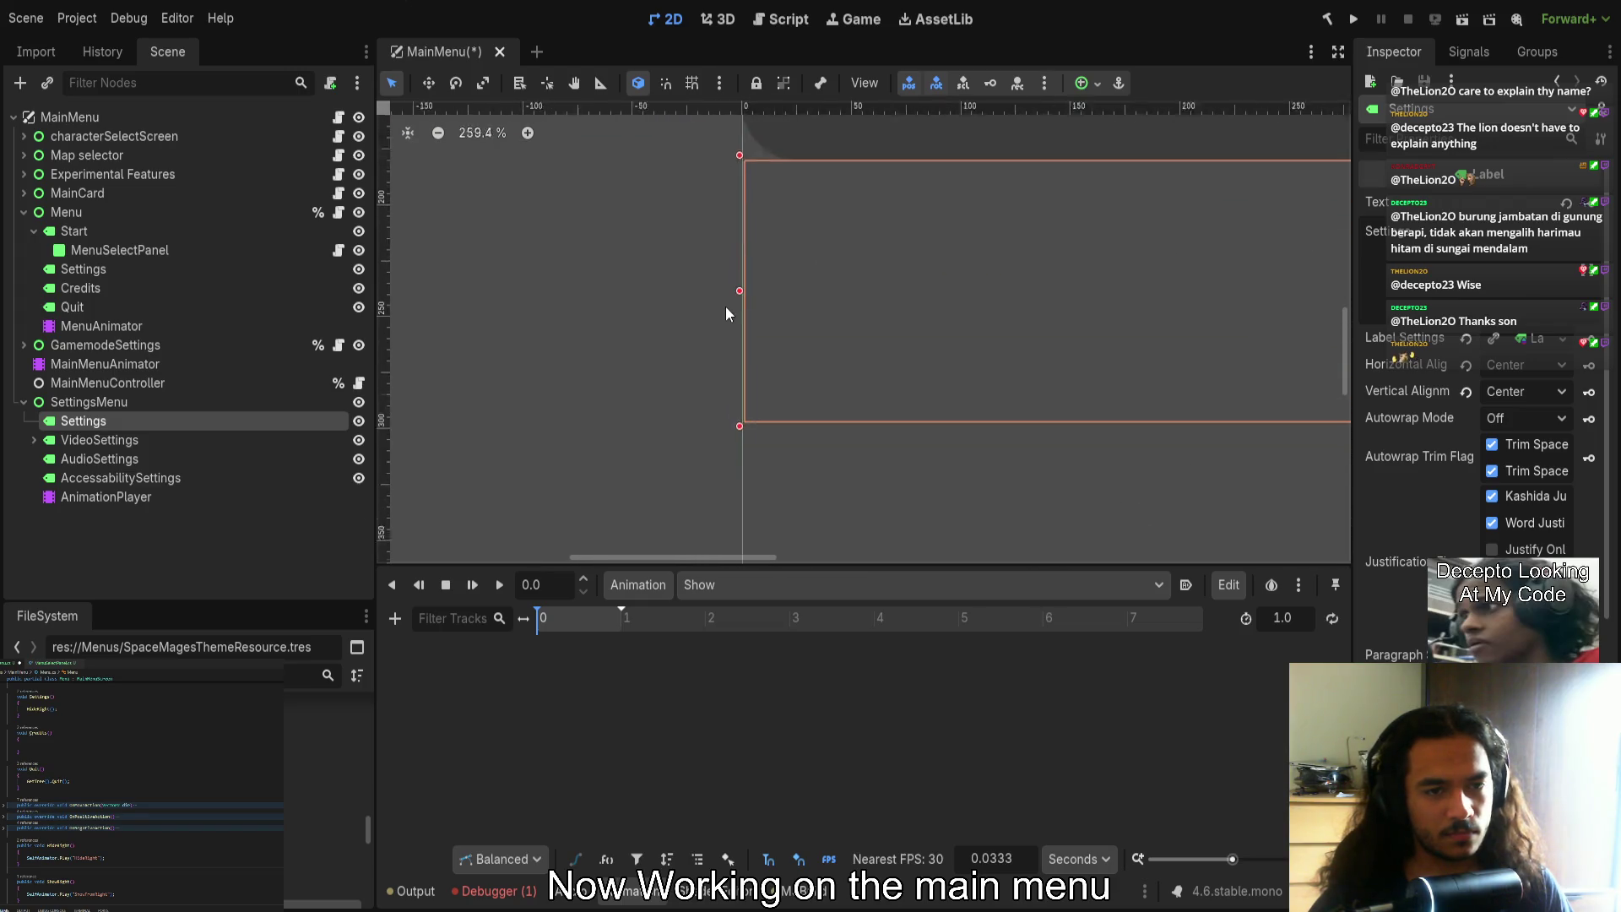
{"action": "scroll", "coordinate": [581, 291], "scroll_direction": "down", "scroll_amount": 13}
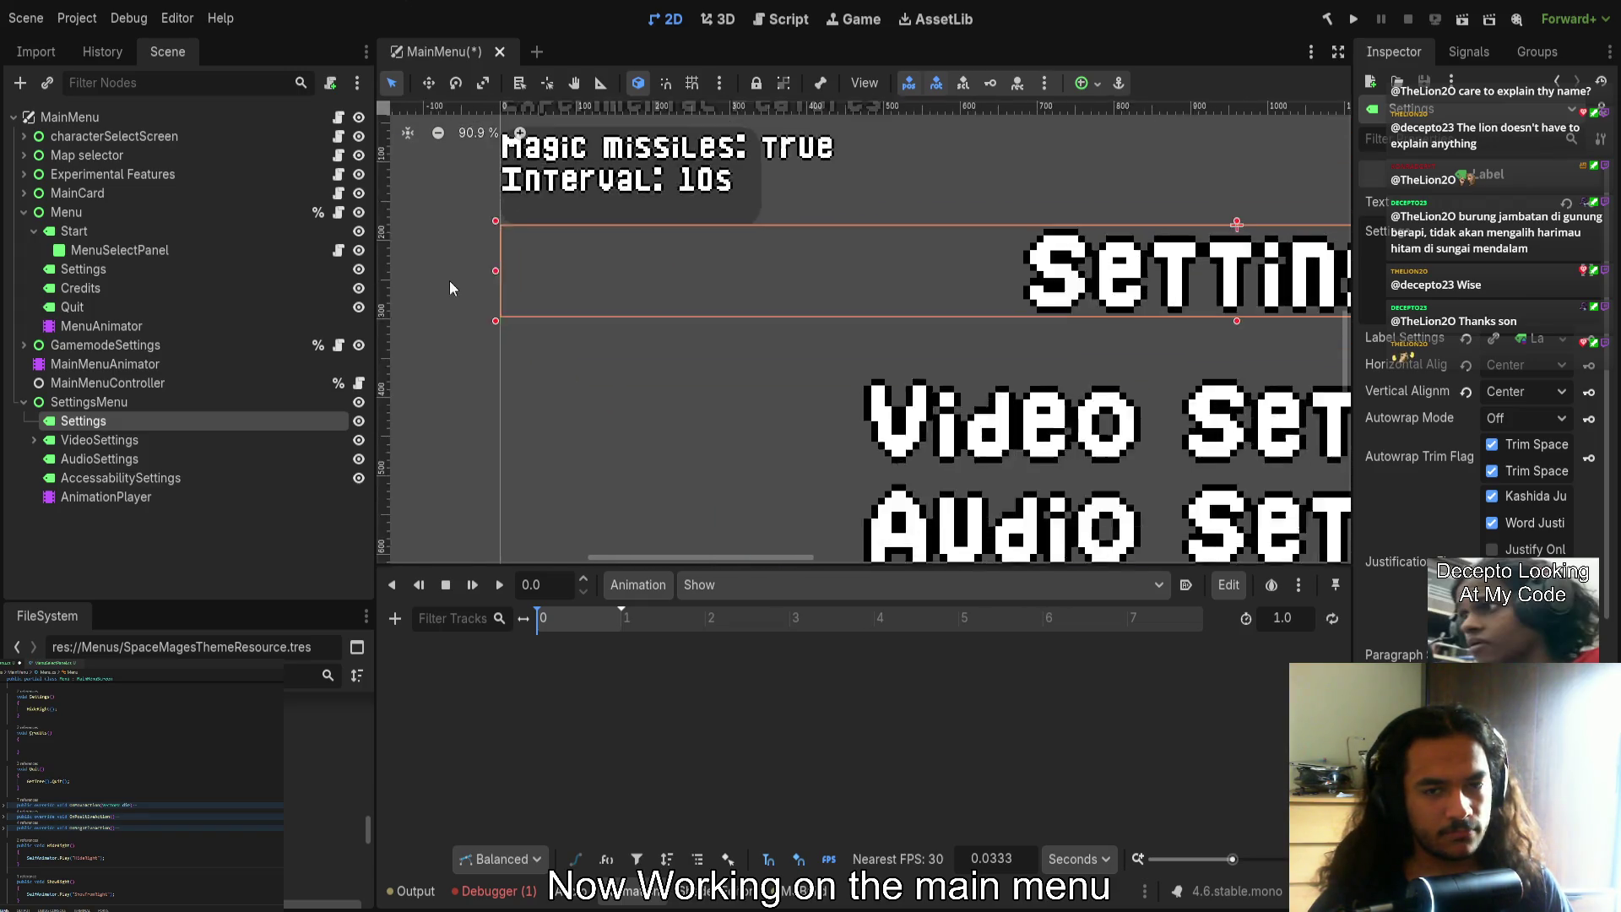
{"action": "scroll", "coordinate": [741, 288], "scroll_direction": "up", "scroll_amount": 5}
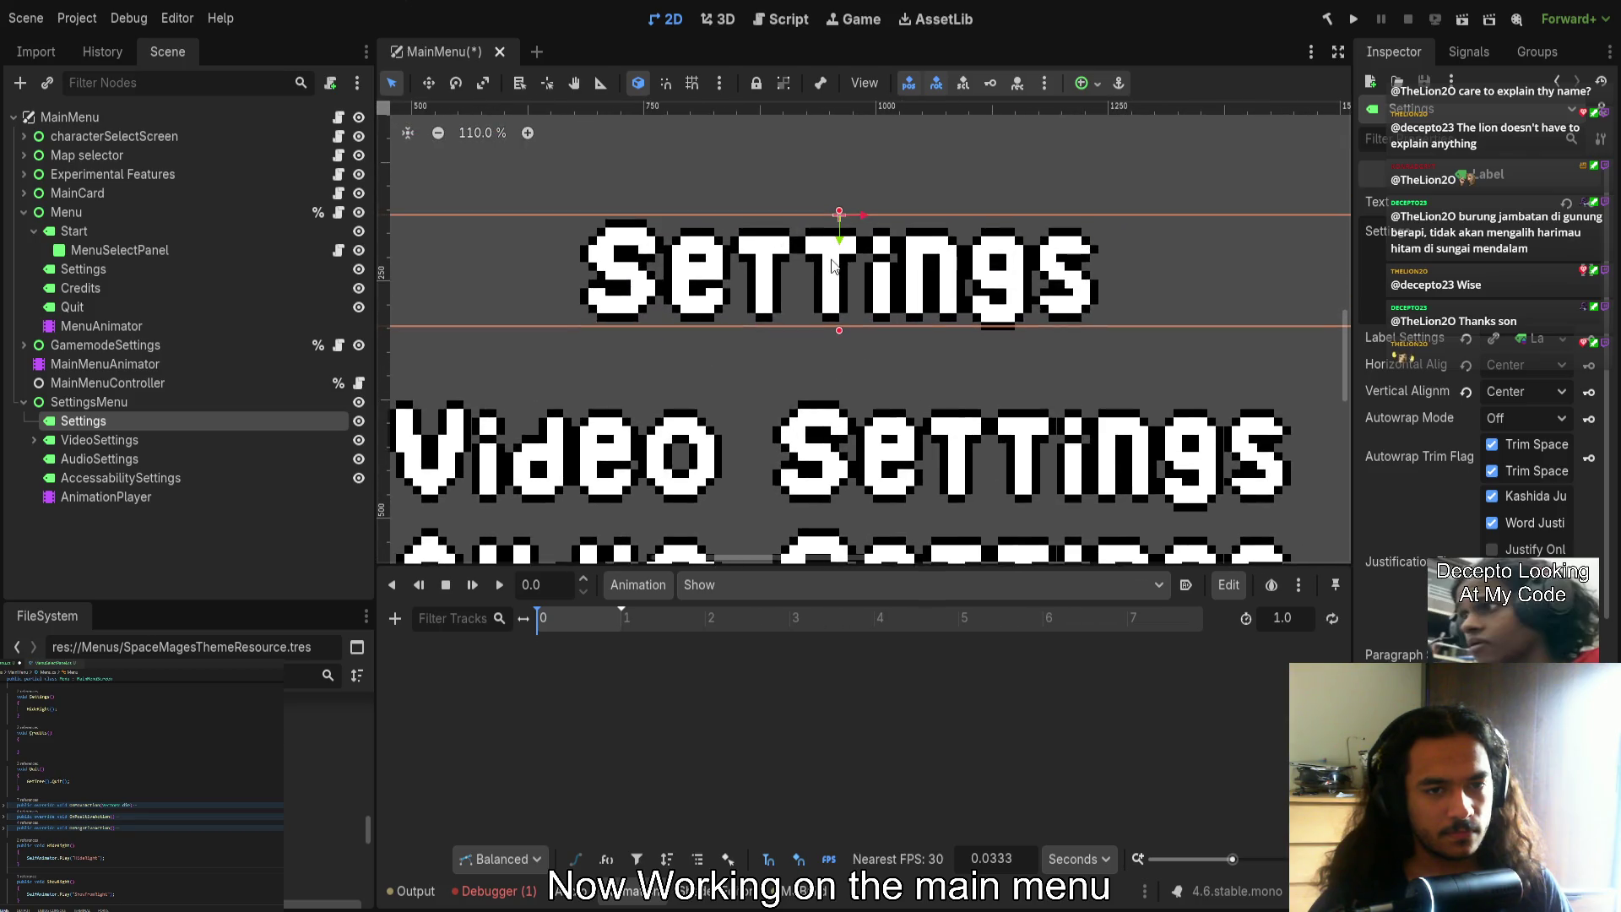
{"action": "scroll", "coordinate": [842, 250], "scroll_direction": "down", "scroll_amount": 4}
{"action": "scroll", "coordinate": [812, 251], "scroll_direction": "up", "scroll_amount": 1}
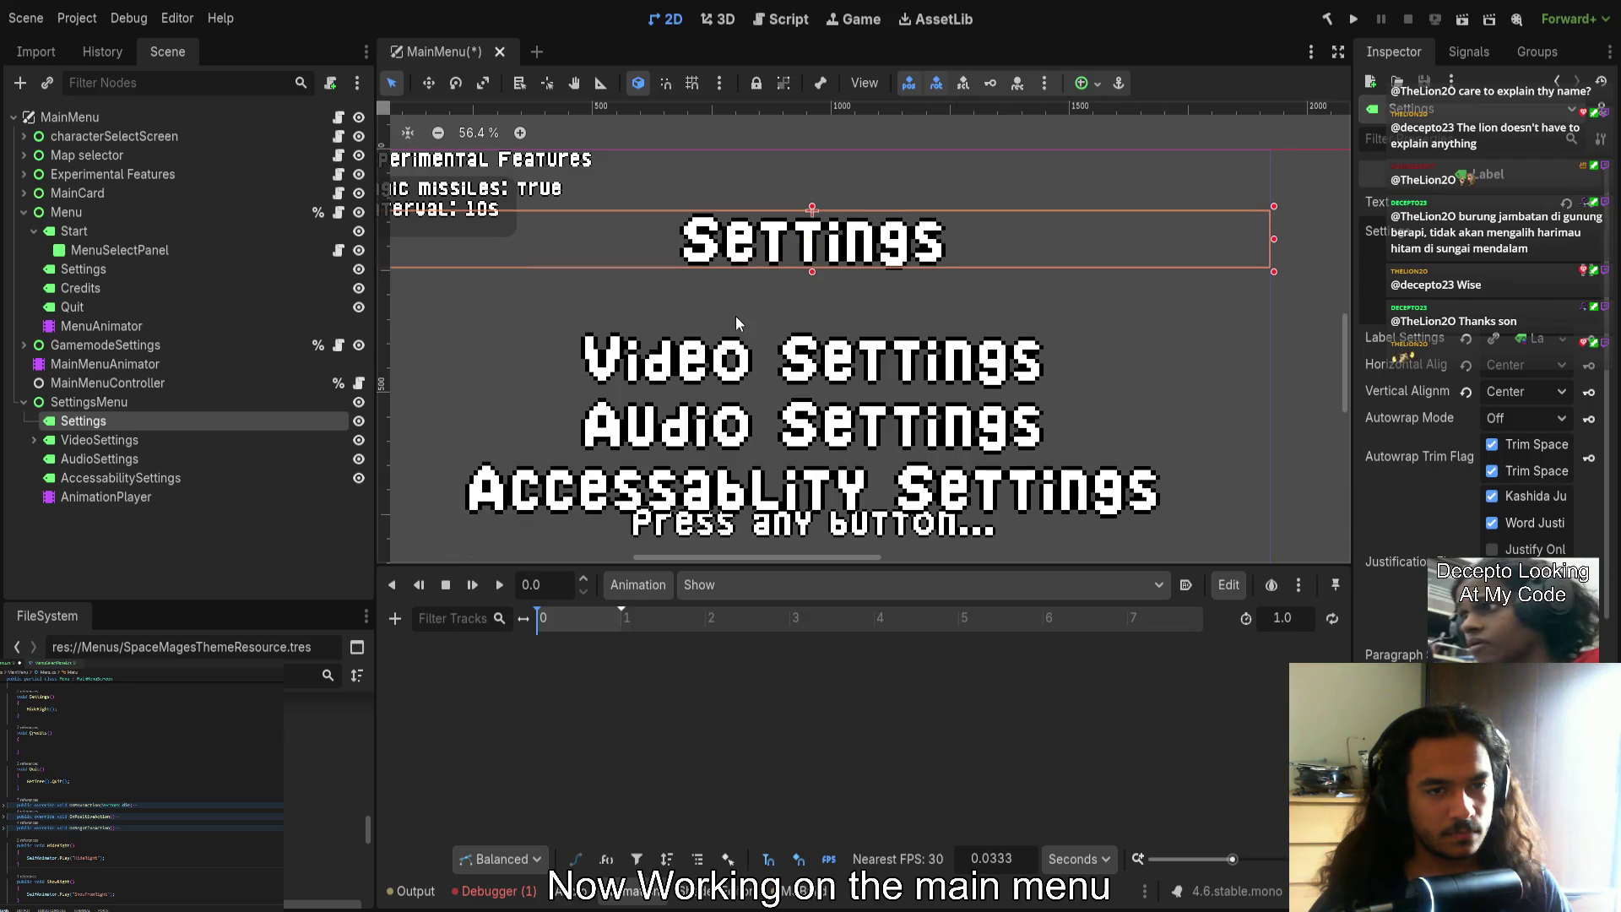
{"action": "scroll", "coordinate": [736, 316], "scroll_direction": "down", "scroll_amount": 5}
{"action": "scroll", "coordinate": [777, 427], "scroll_direction": "up", "scroll_amount": 2}
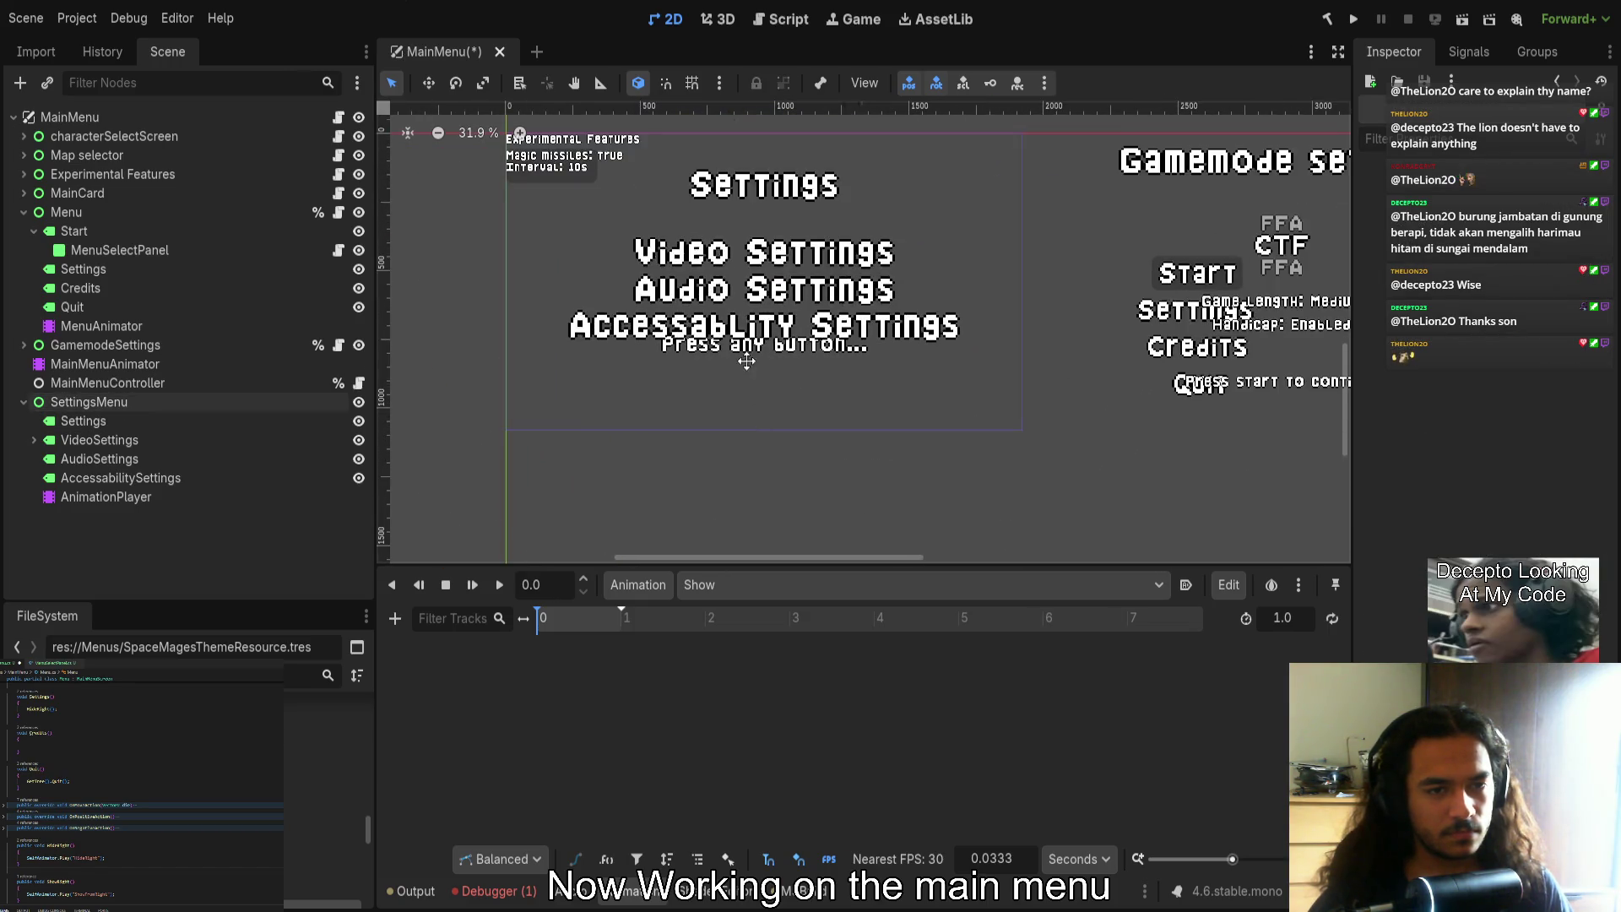
Shift the Video, Audio and Accessability labels slightly and align their positions
{"action": "left_click", "coordinate": [671, 334]}
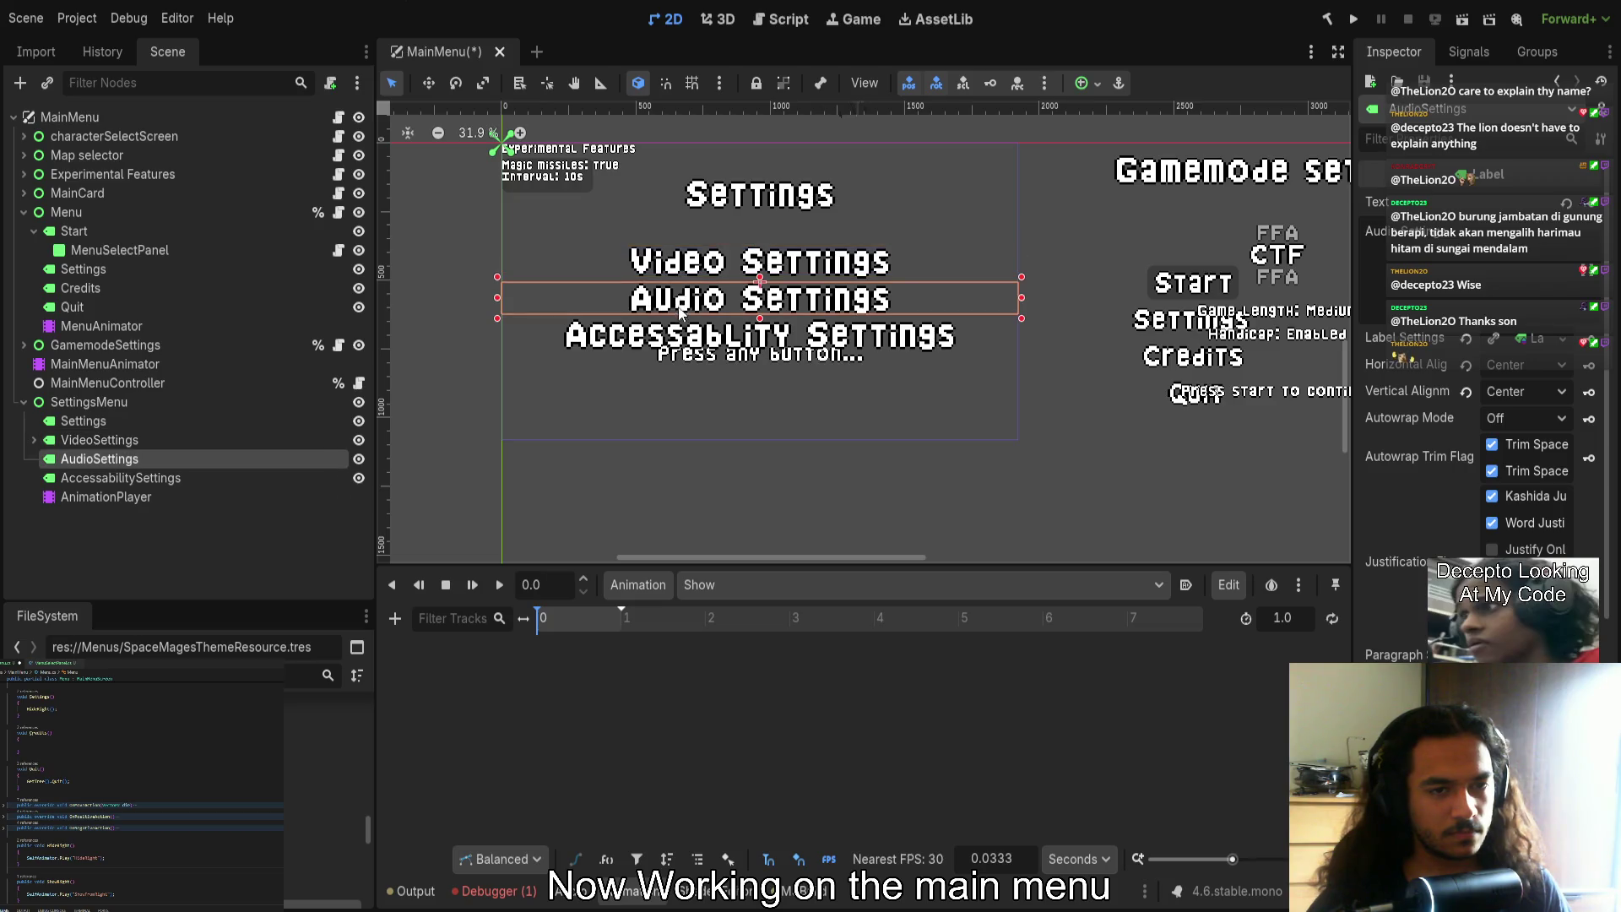
{"action": "left_click", "coordinate": [121, 478]}
{"action": "left_click", "coordinate": [221, 442], "text": "shift"}
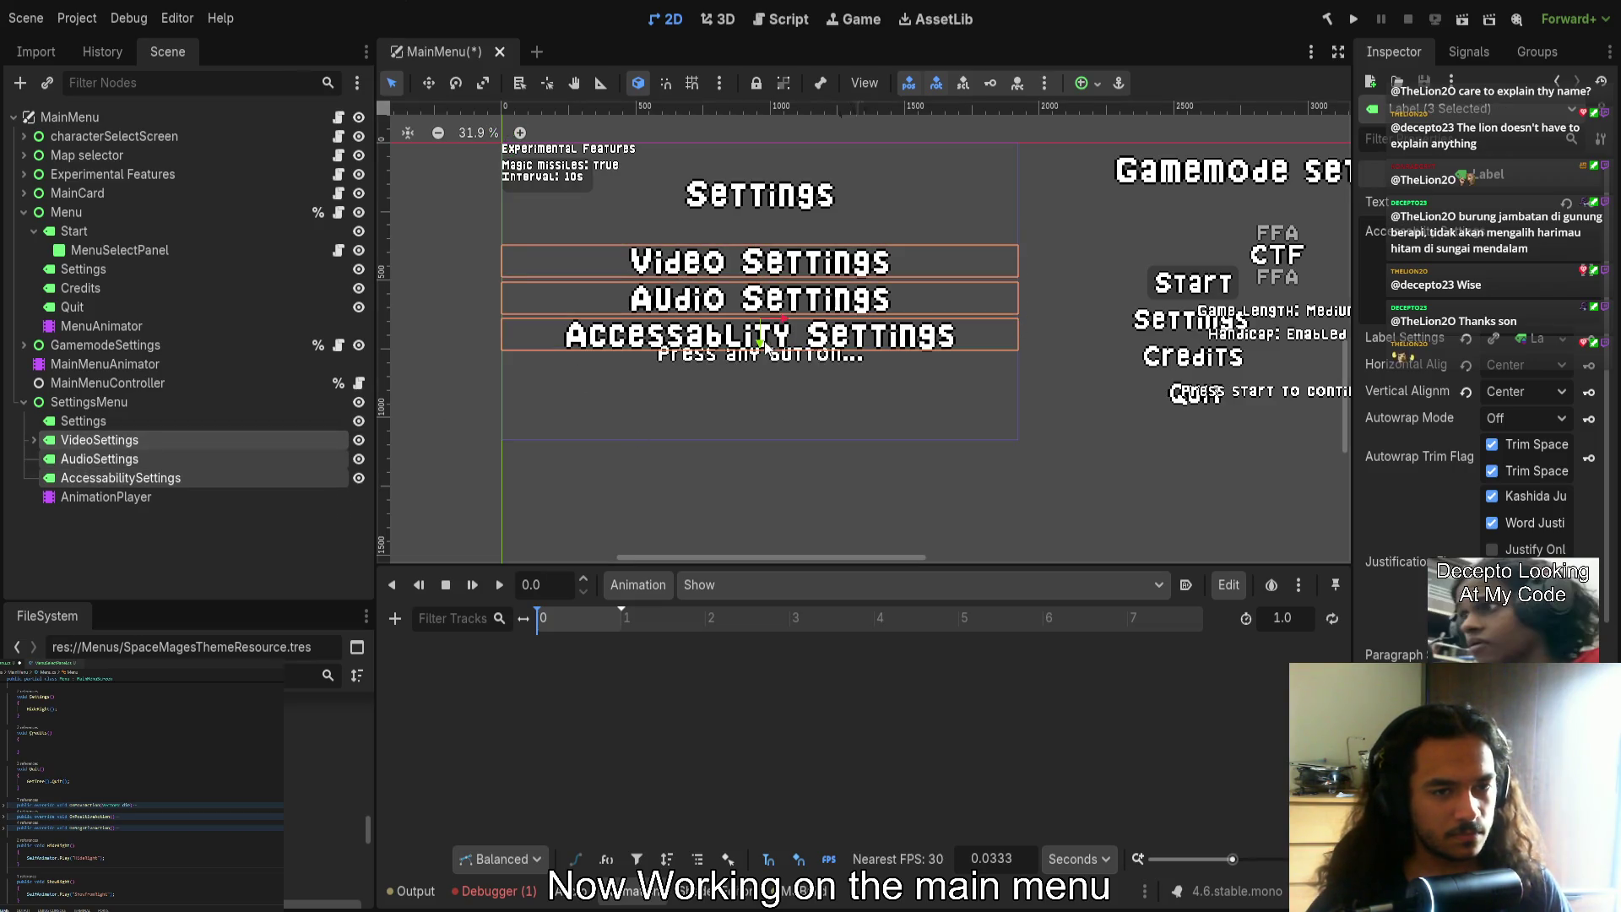
{"action": "mouse_move", "coordinate": [760, 347]}
{"action": "left_mouse_down"}
{"action": "mouse_move", "coordinate": [758, 363]}
{"action": "mouse_move", "coordinate": [758, 348]}
{"action": "left_mouse_up"}
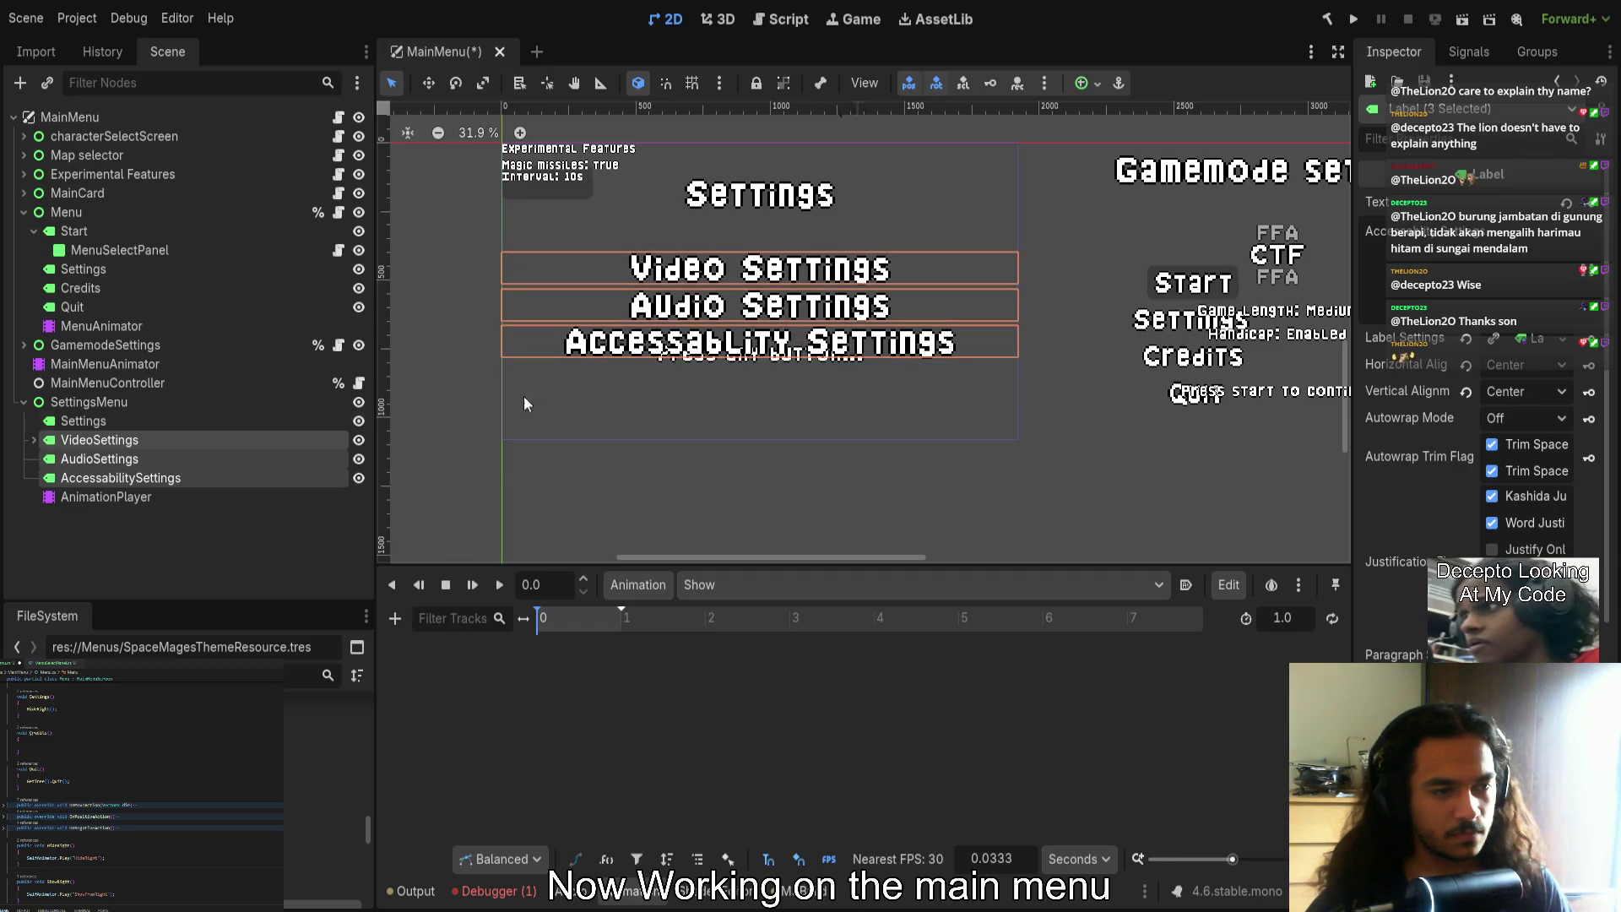
{"action": "left_click", "coordinate": [107, 444]}
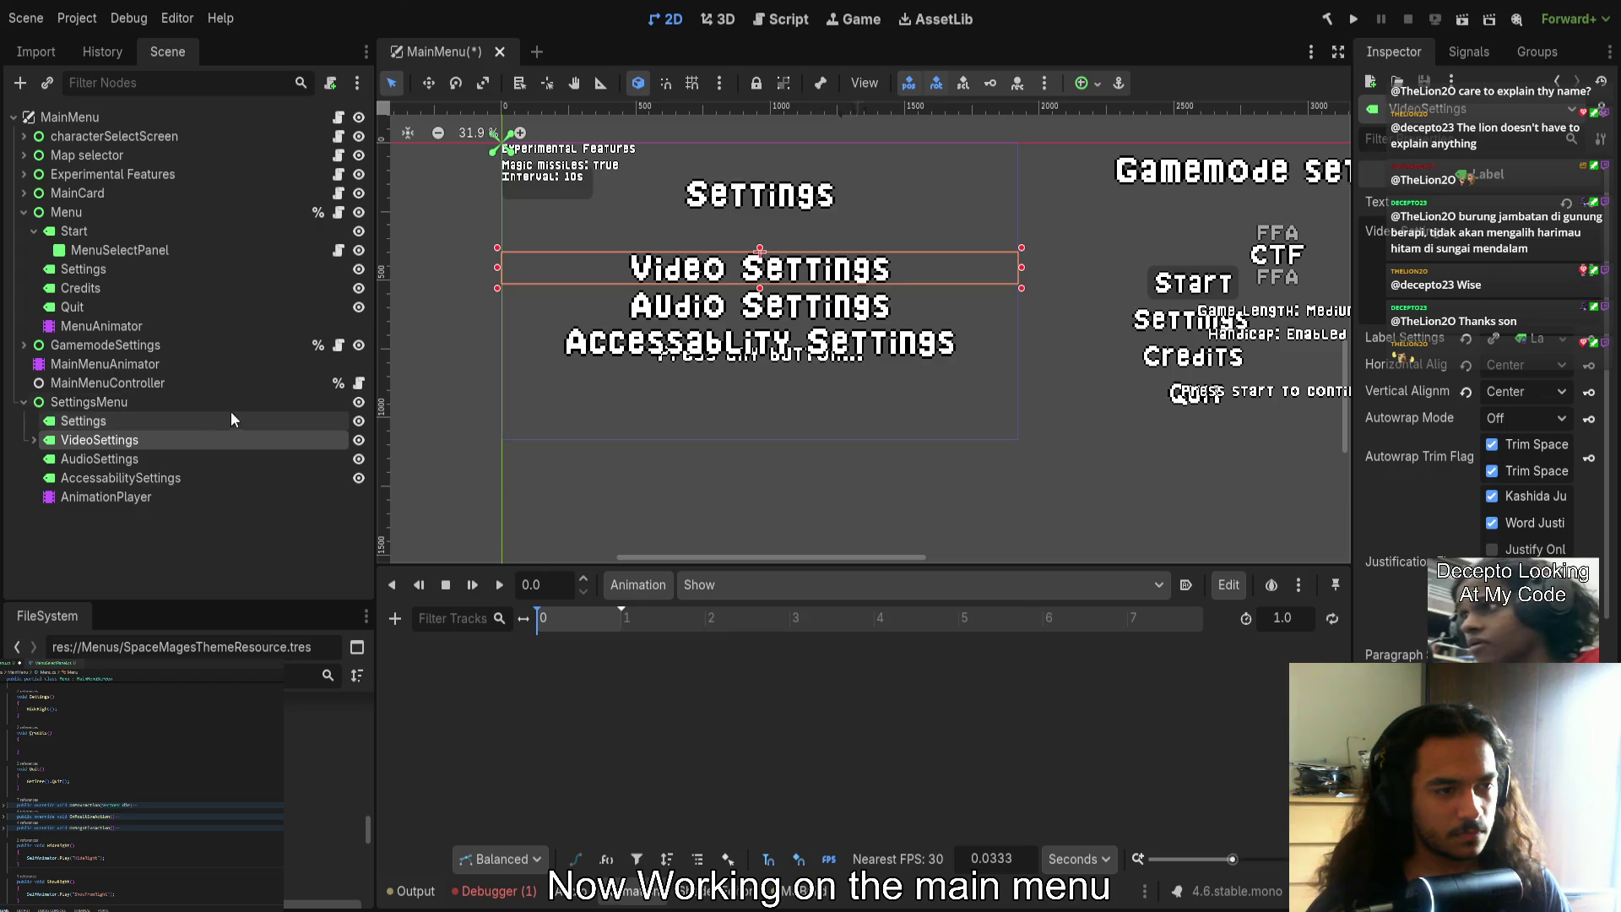
{"action": "left_click", "coordinate": [112, 454]}
{"action": "left_click", "coordinate": [114, 446]}
{"action": "left_click", "coordinate": [105, 474], "text": "shift"}
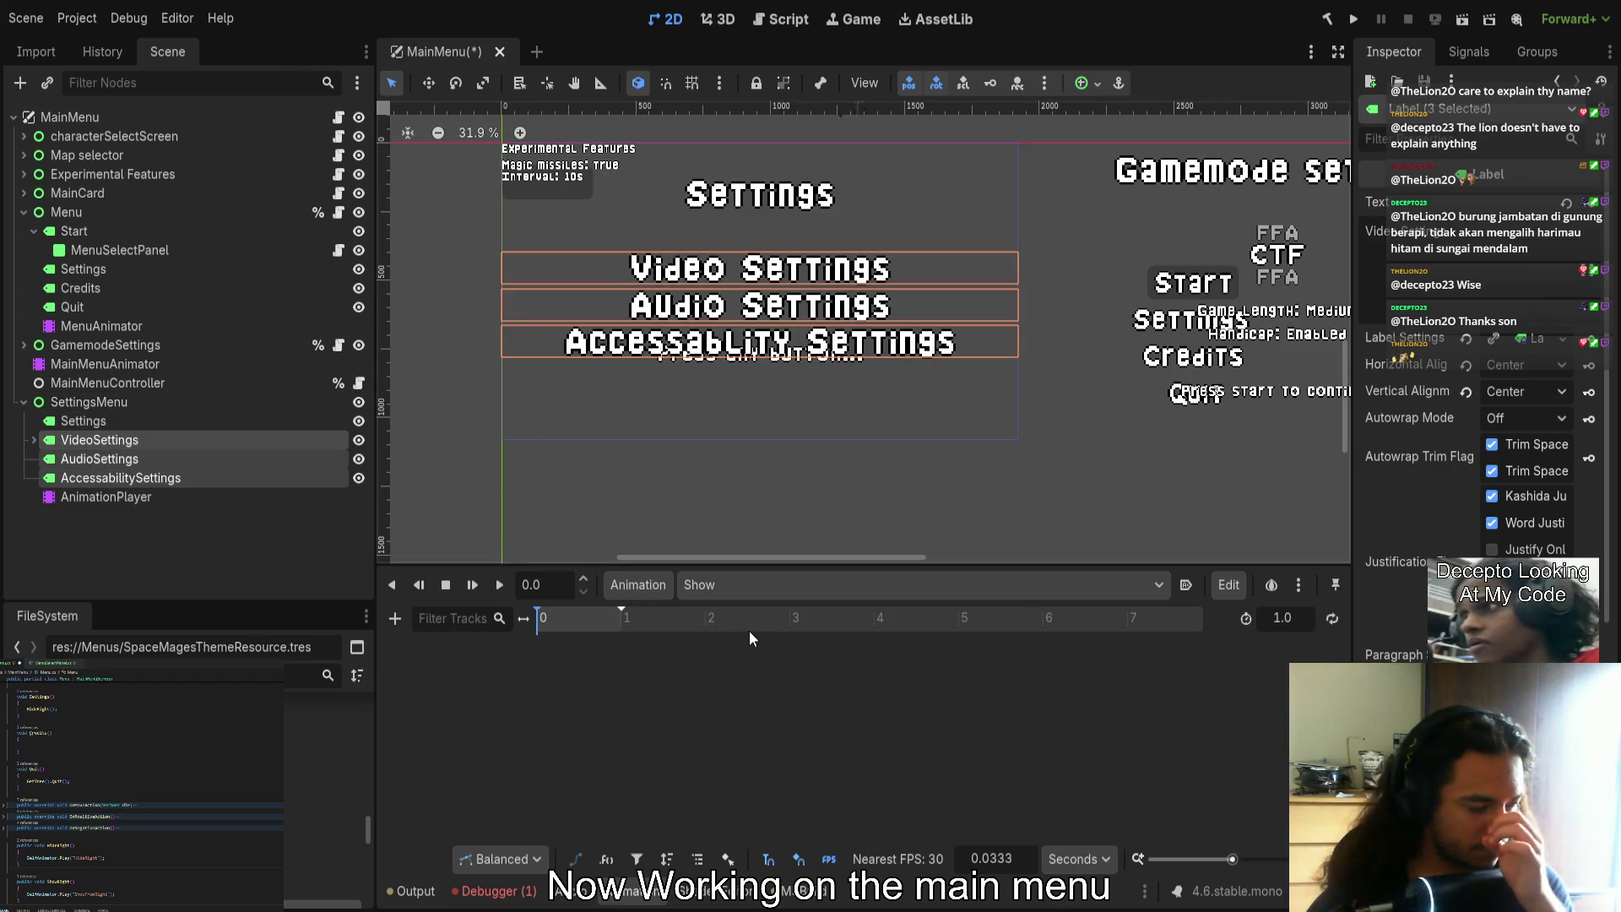
{"action": "scroll", "coordinate": [1486, 464], "scroll_direction": "down", "scroll_amount": 5}
{"action": "left_click", "coordinate": [1393, 425]}
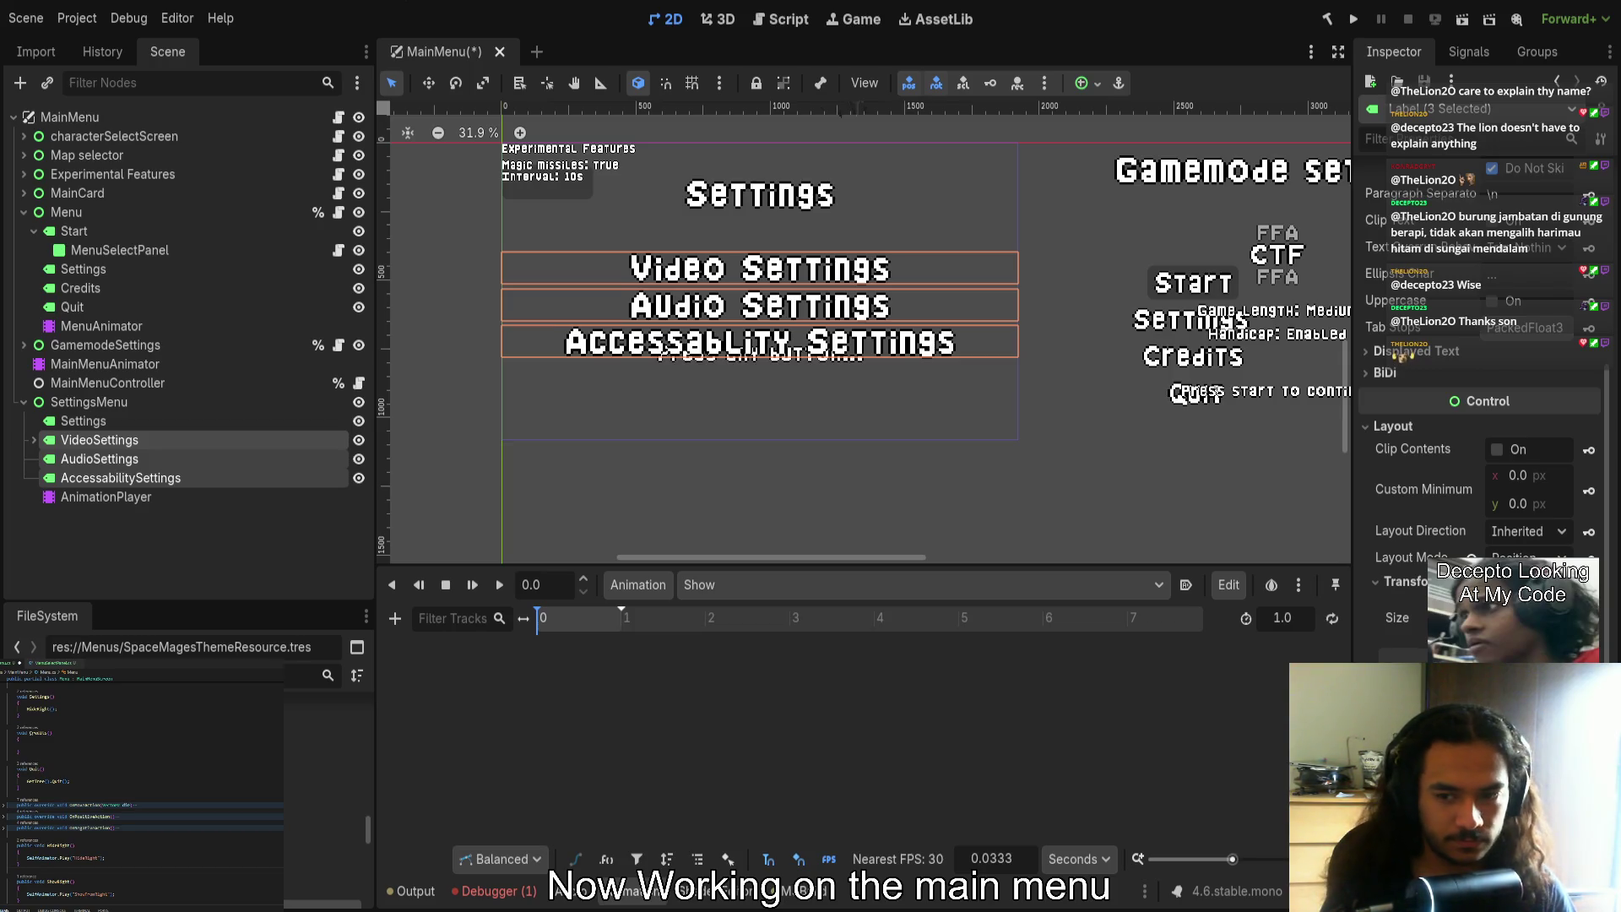
{"action": "key", "text": "ctrl+z"}
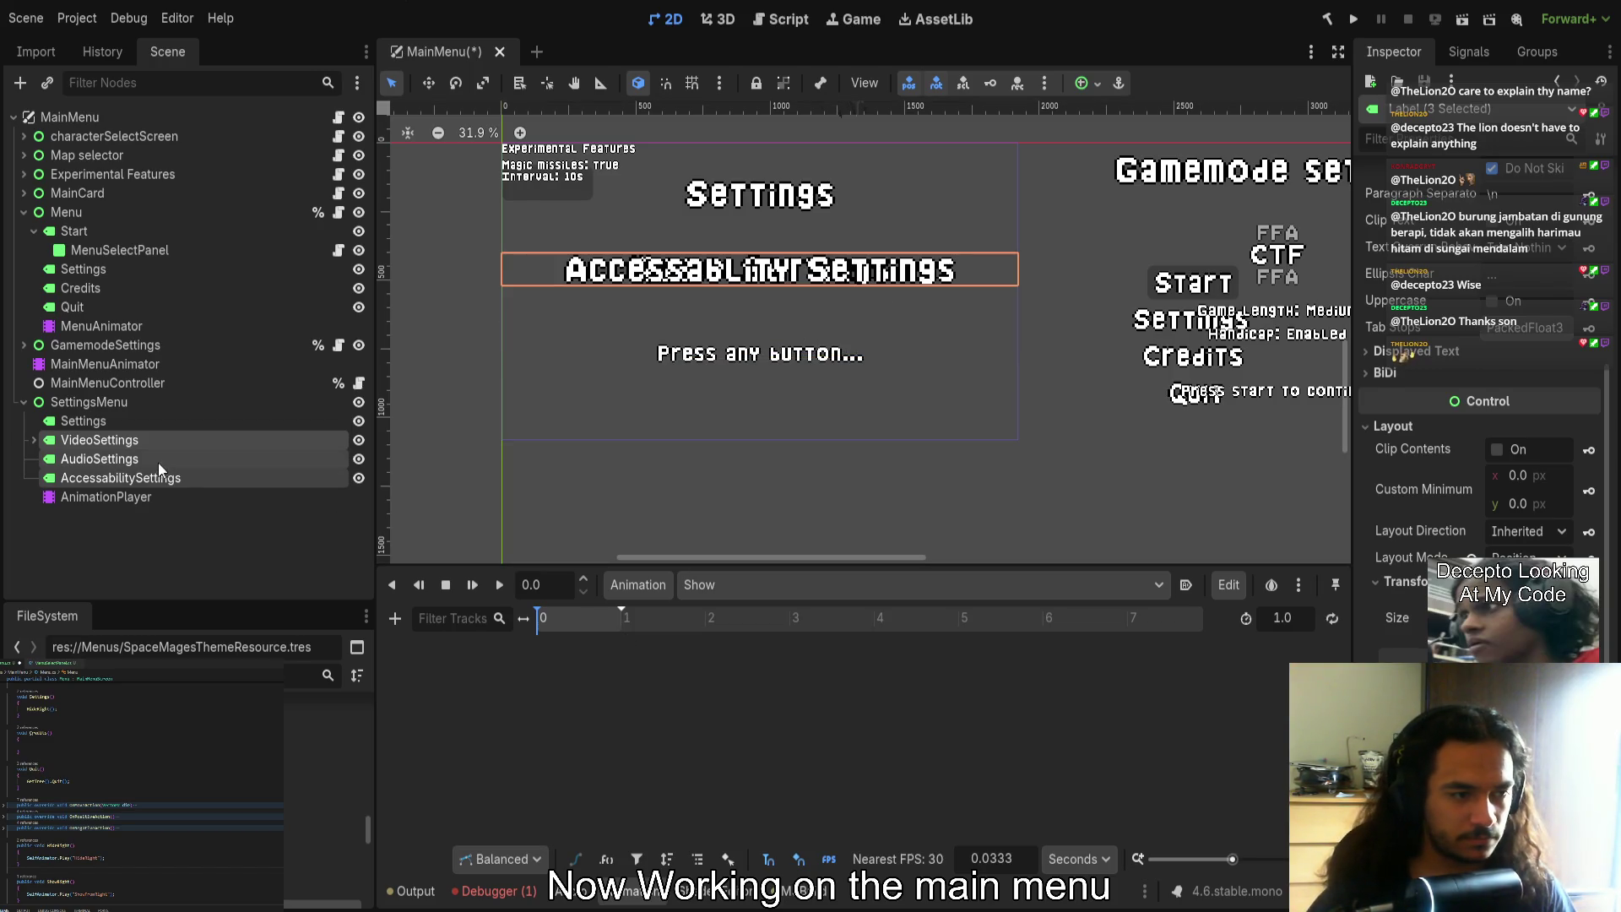
Nudge the Audio and Accessability labels down
{"action": "left_click", "coordinate": [128, 478]}
{"action": "left_click", "coordinate": [100, 459], "text": "ctrl"}
{"action": "scroll", "coordinate": [1419, 615], "scroll_direction": "down", "scroll_amount": 5}
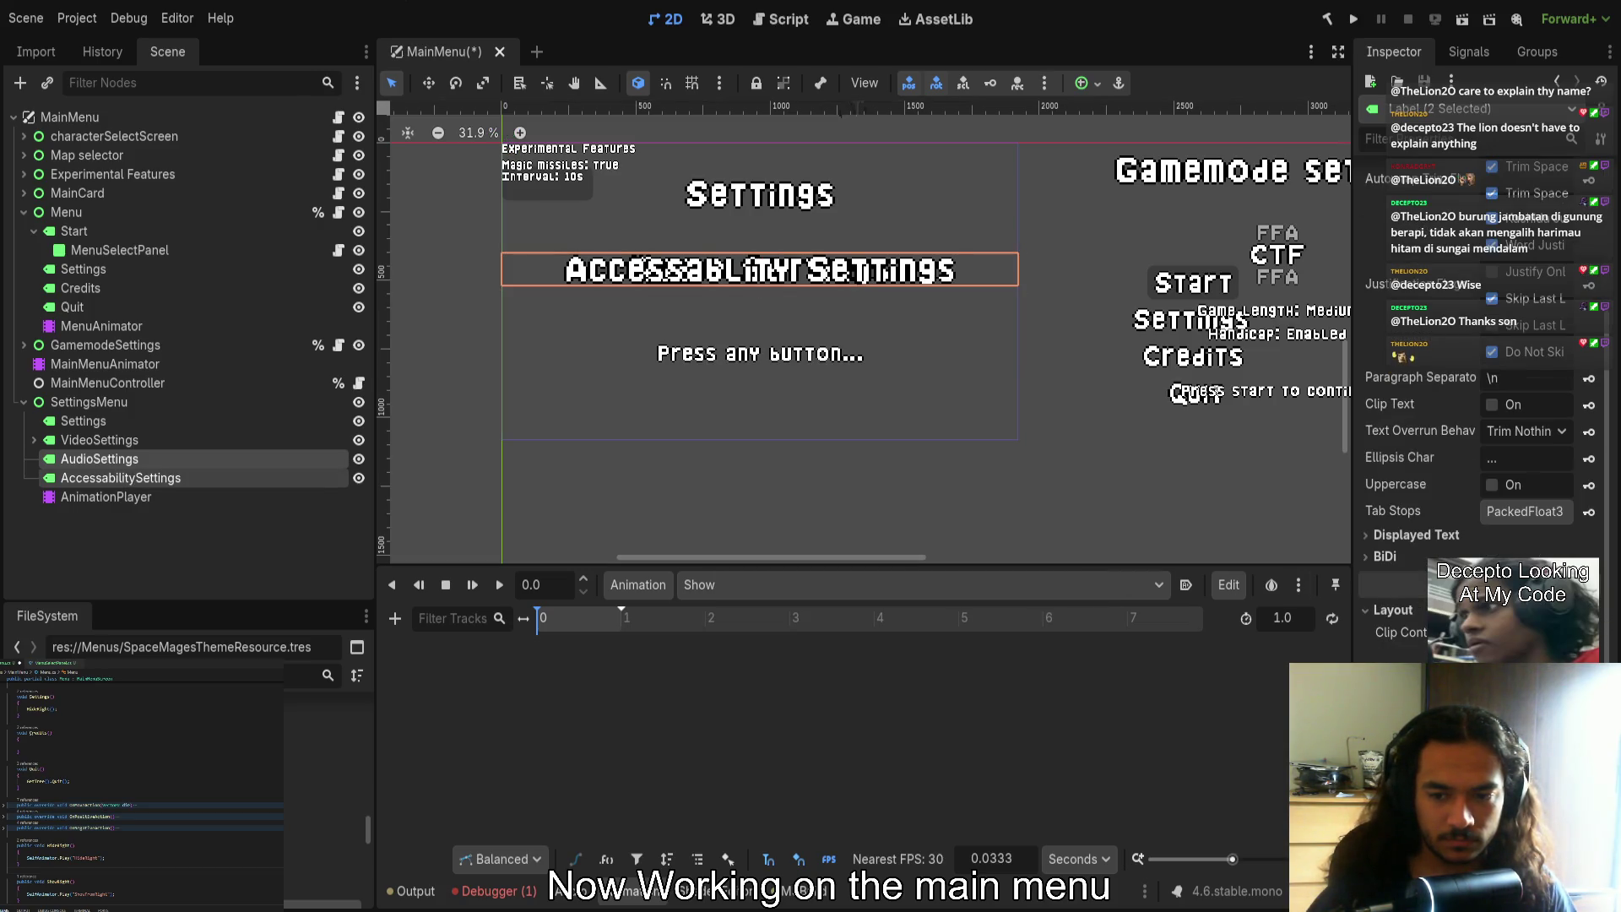
{"action": "scroll", "coordinate": [1477, 380], "scroll_direction": "down", "scroll_amount": 3}
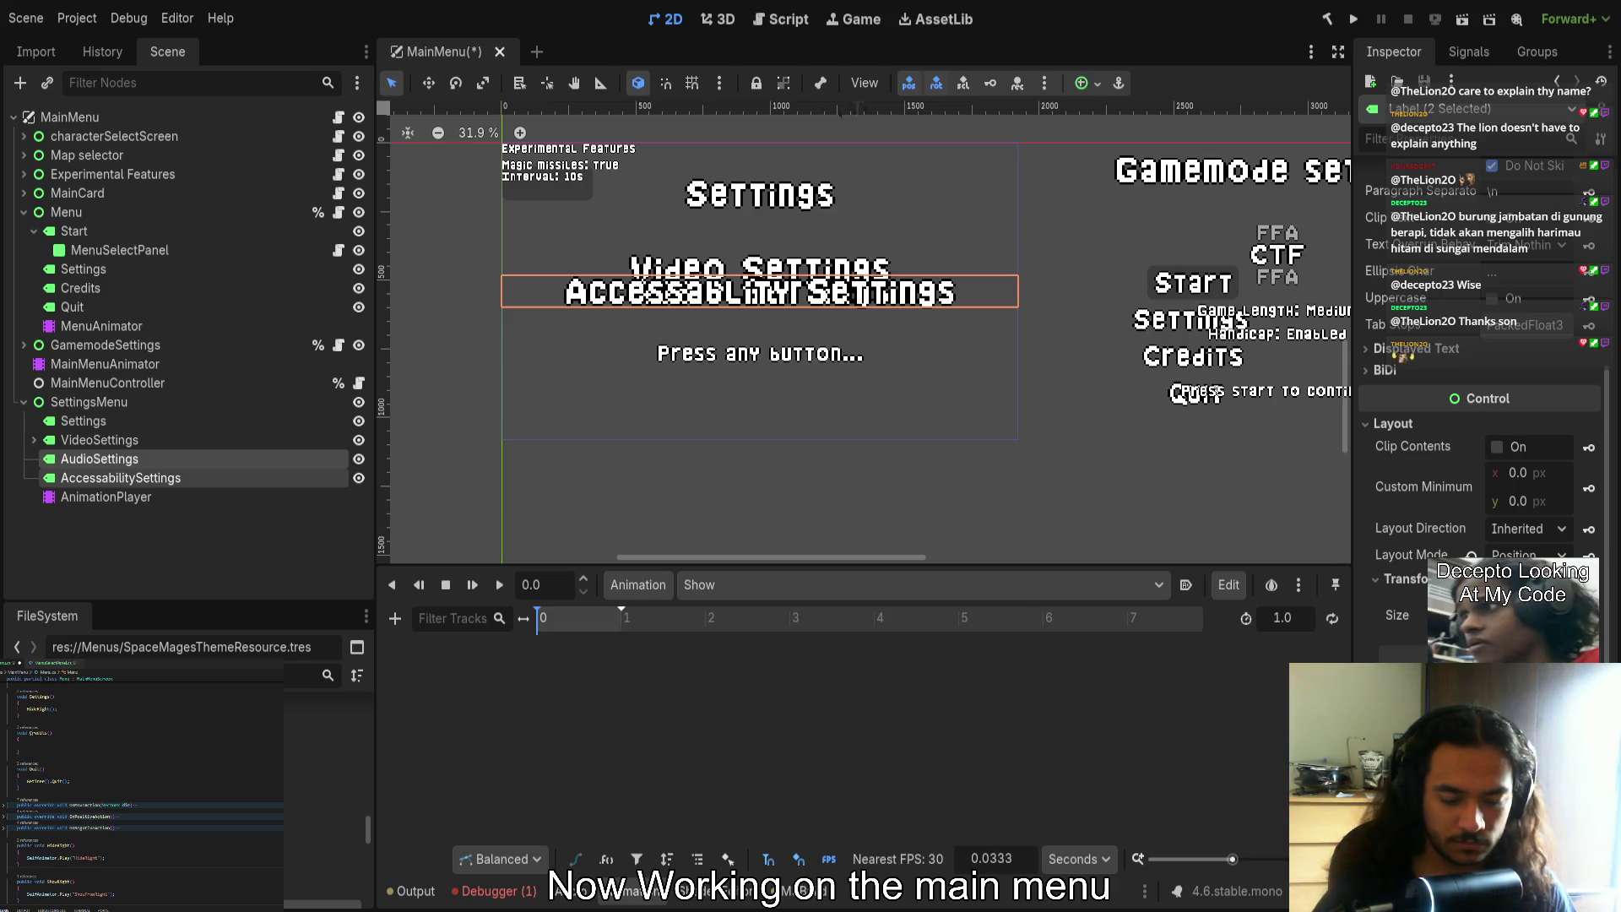
{"action": "key", "text": "ctrl+z"}
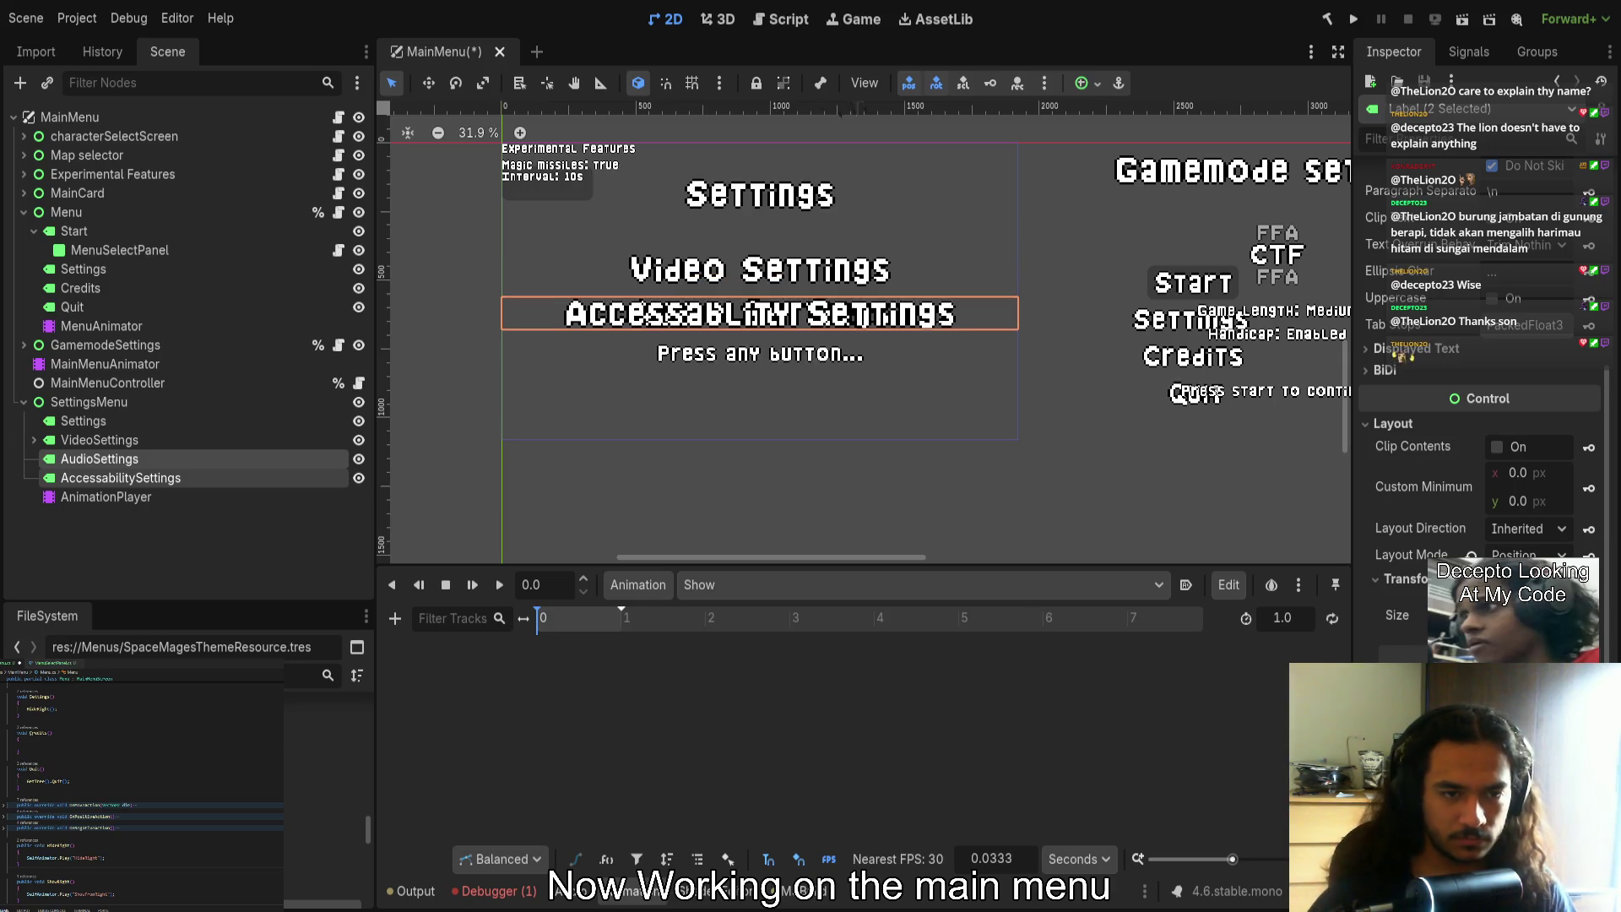
Drag Accessability Settings below Audio Settings in the 2D viewport
{"action": "left_click", "coordinate": [155, 478]}
{"action": "scroll", "coordinate": [1482, 380], "scroll_direction": "down", "scroll_amount": 5}
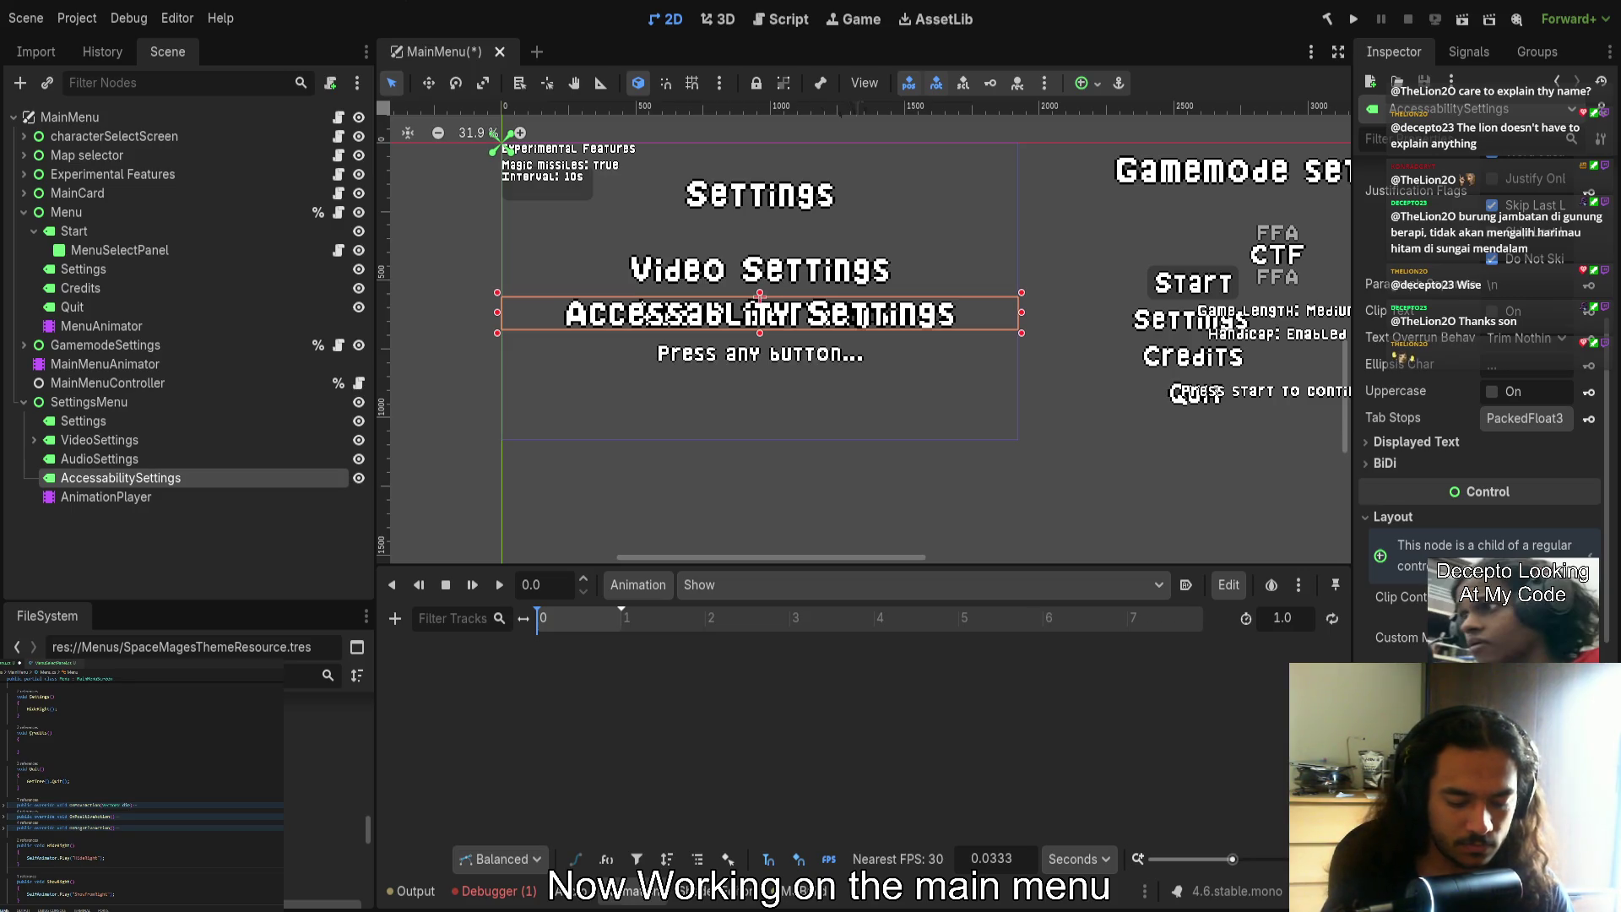
{"action": "left_click_drag", "start_coordinate": [760, 297], "coordinate": [760, 341]}
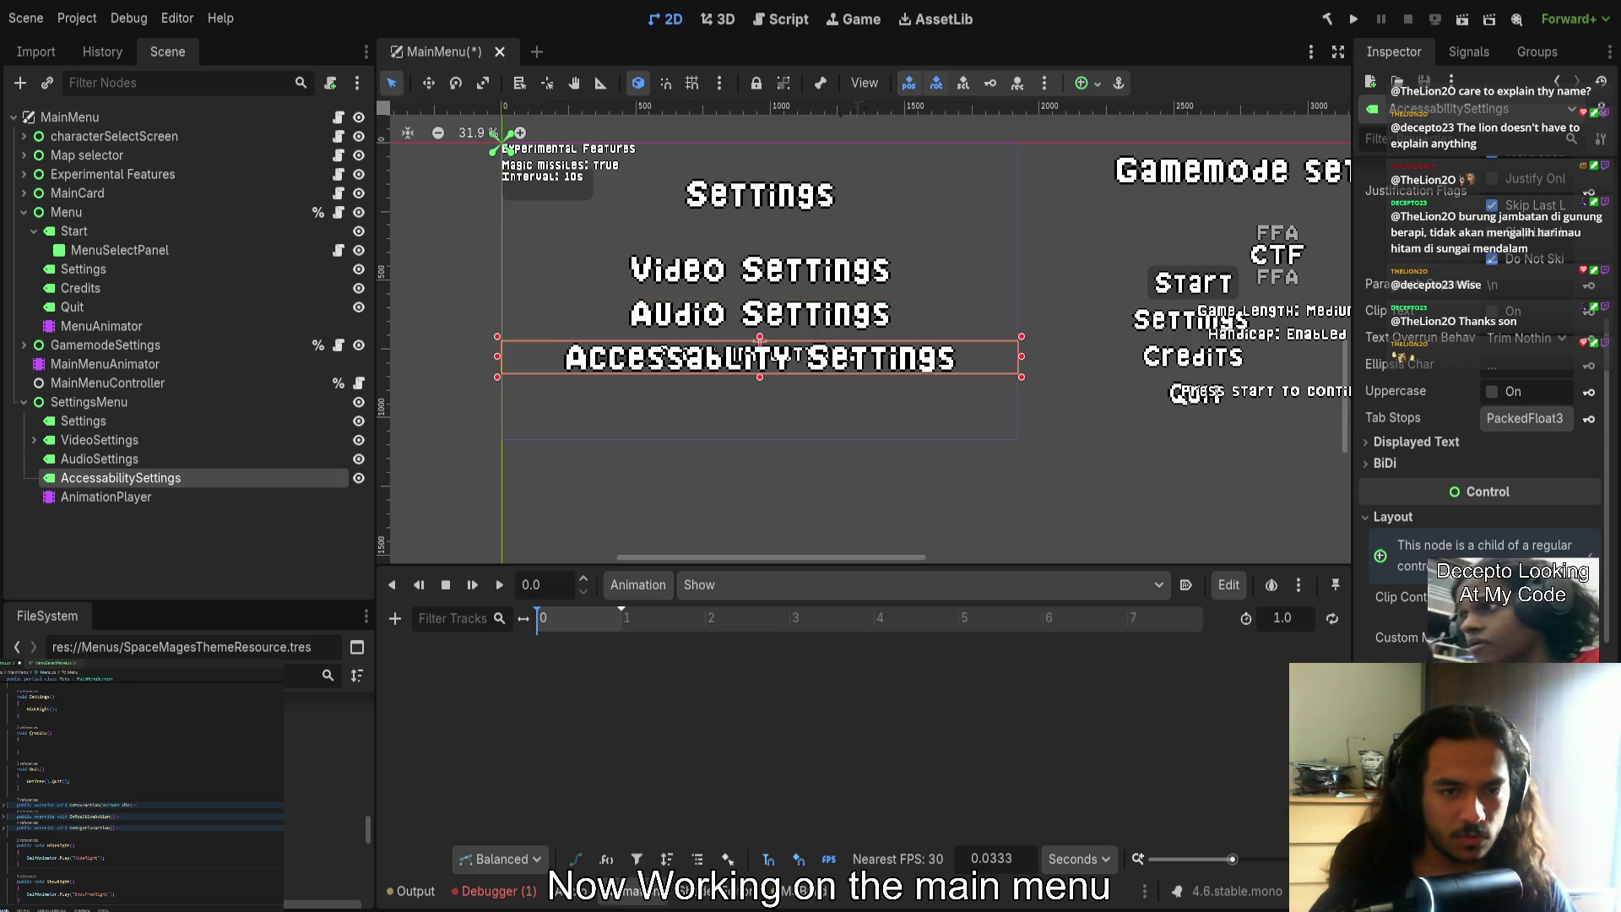
{"action": "scroll", "coordinate": [802, 420], "scroll_direction": "up", "scroll_amount": 2}
{"action": "left_click", "coordinate": [801, 447]}
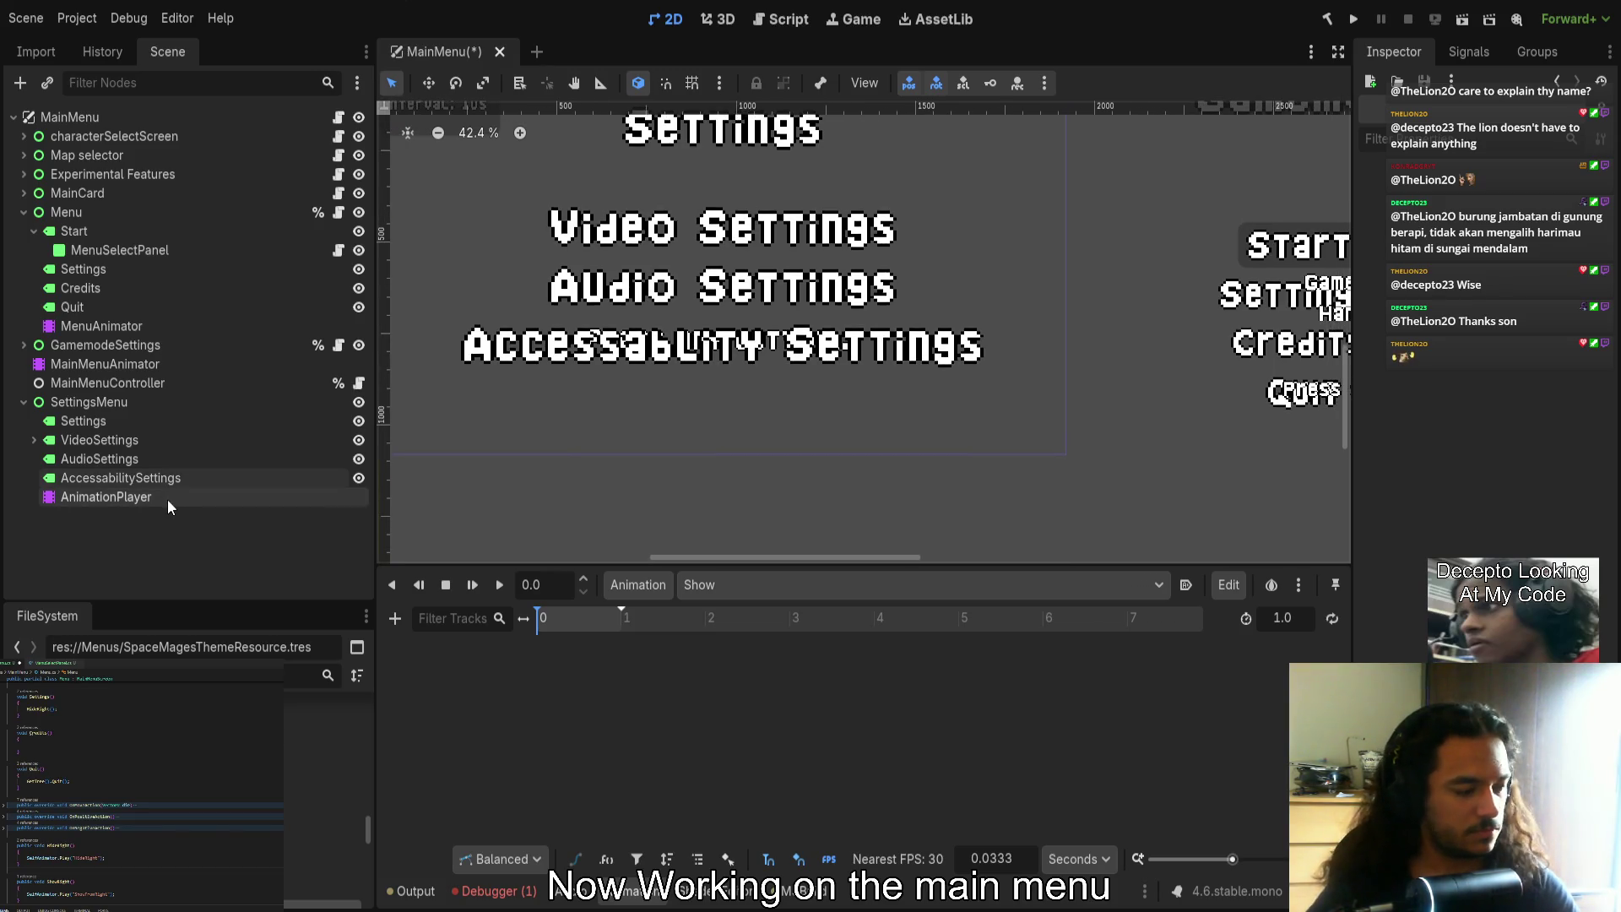
Drag each label's right edge inward so the Settings, Video, Audio and Accessability boxes fit their text
{"action": "left_click", "coordinate": [118, 421]}
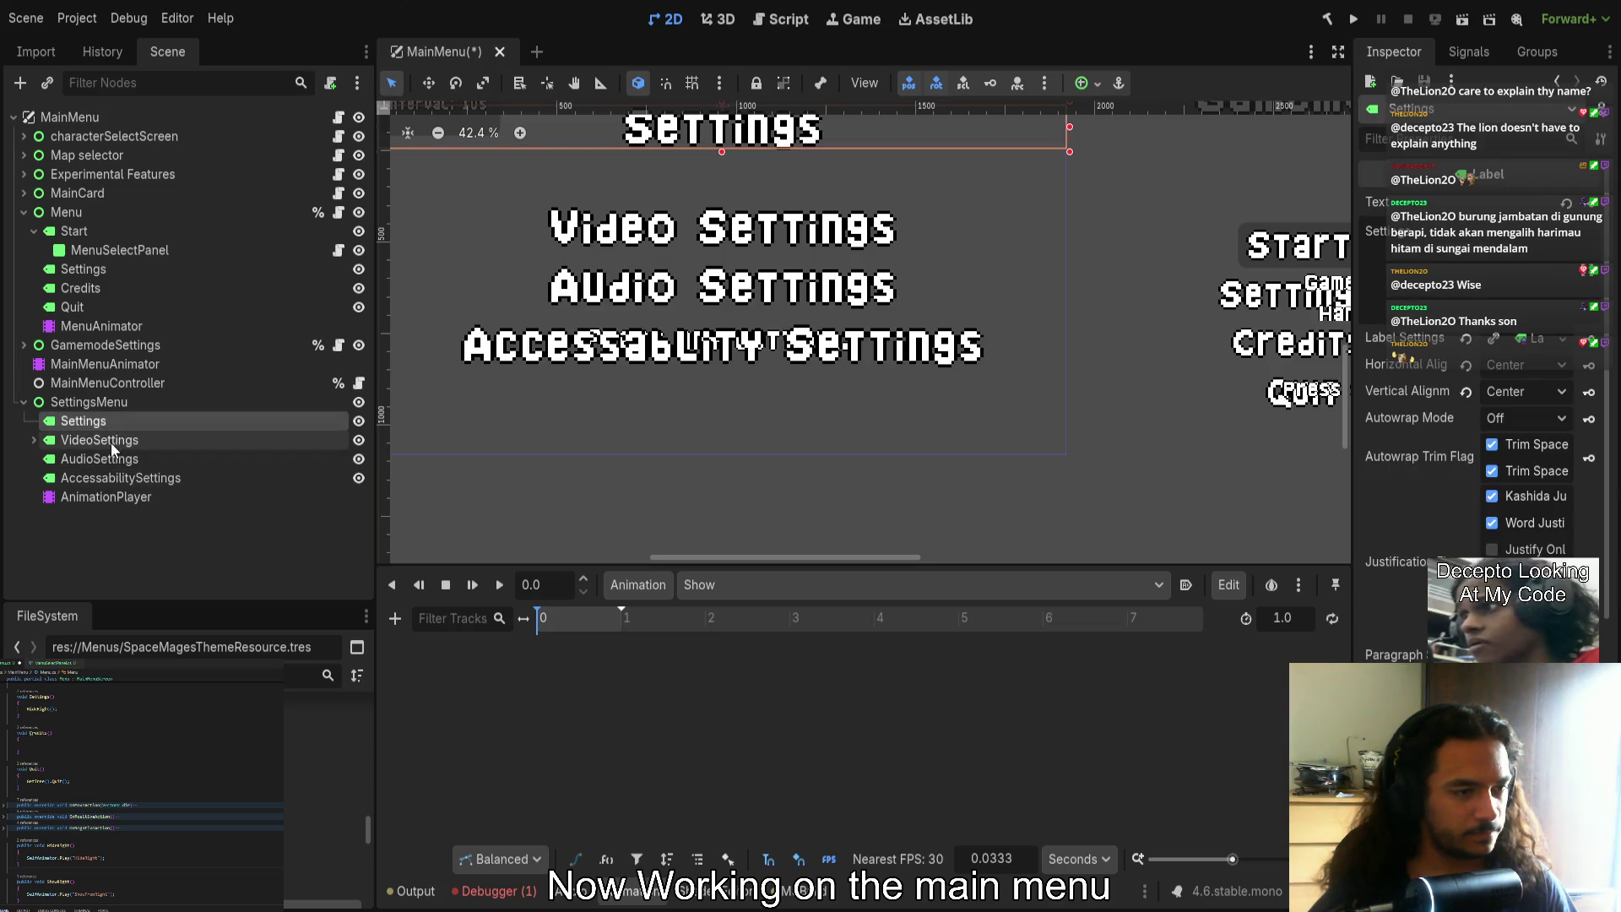
{"action": "scroll", "coordinate": [1108, 279], "scroll_direction": "up", "scroll_amount": 2}
{"action": "left_click_drag", "start_coordinate": [1161, 267], "coordinate": [903, 267]}
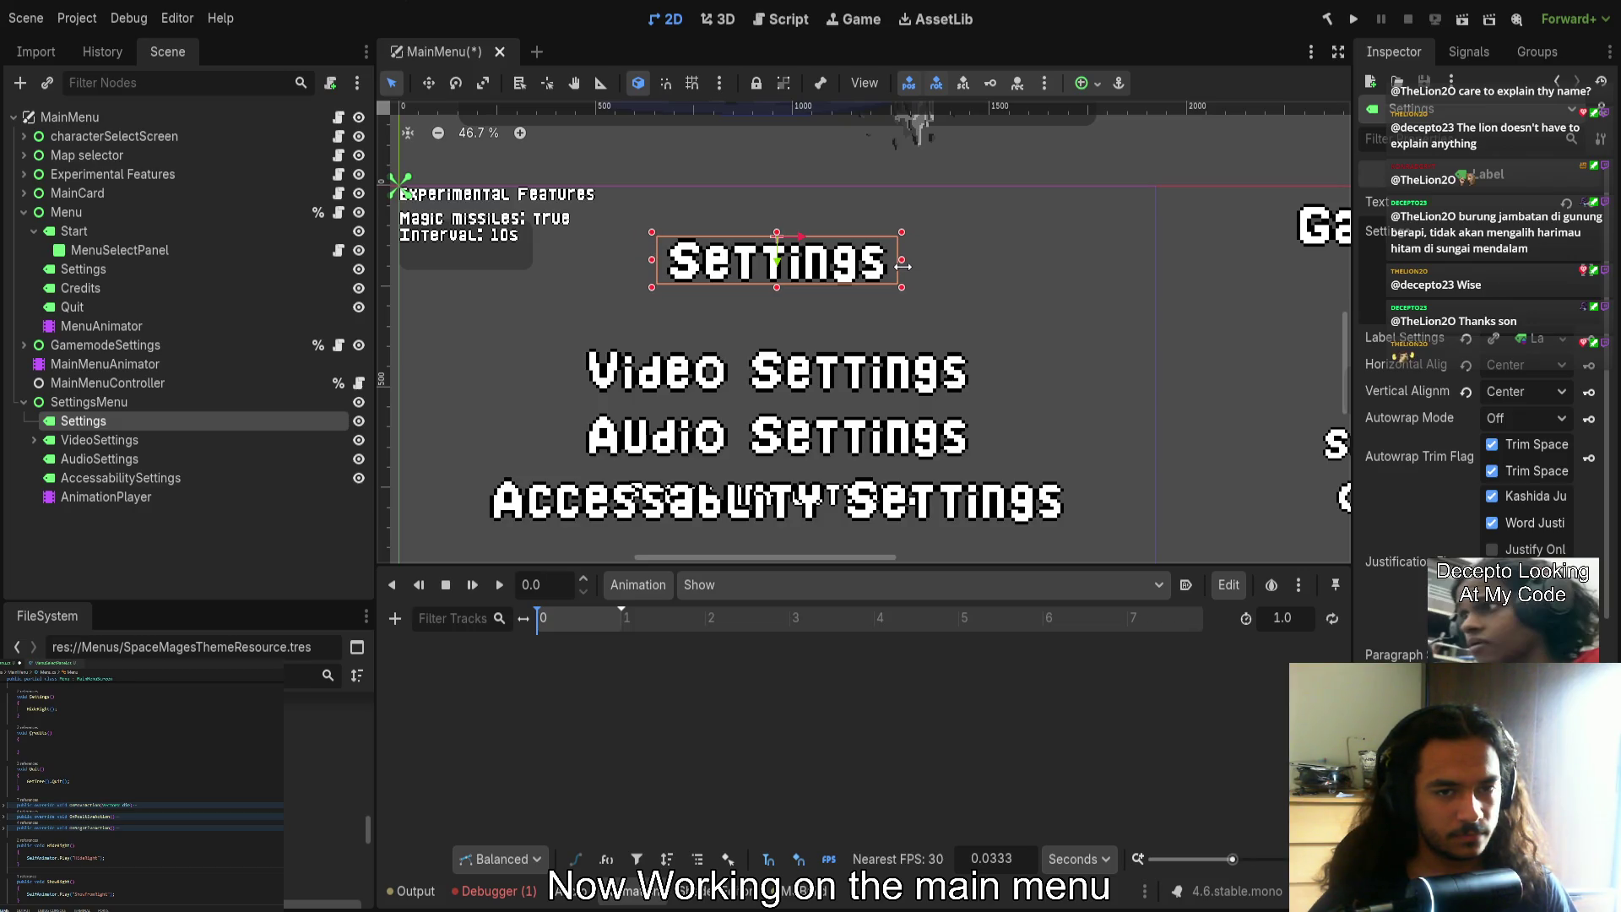
{"action": "left_click", "coordinate": [195, 442]}
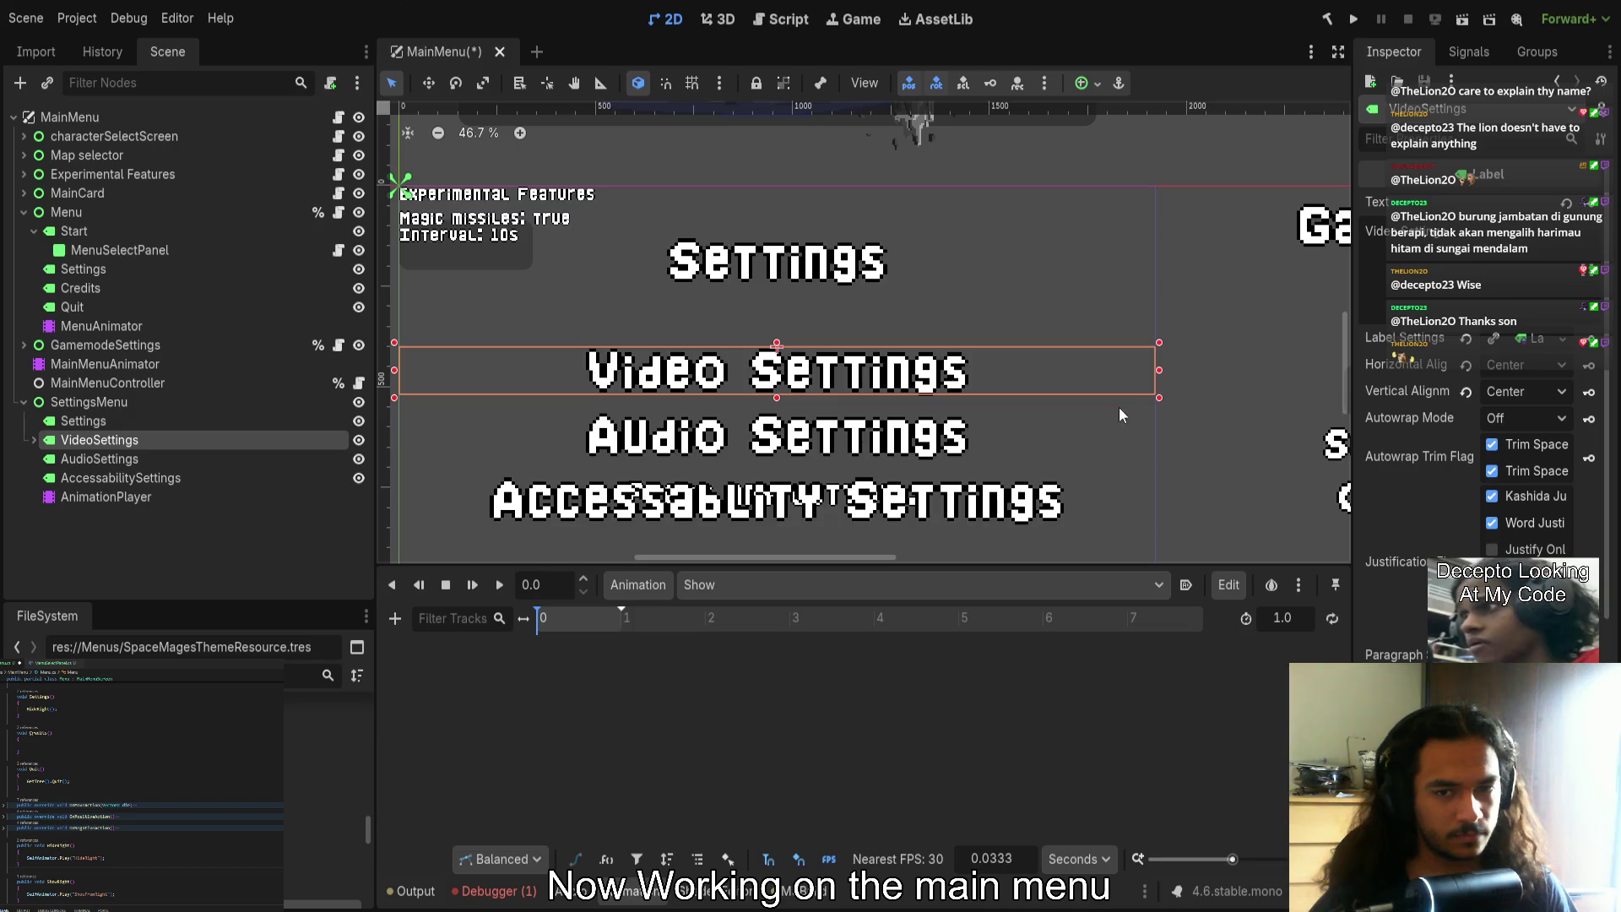
{"action": "left_click_drag", "start_coordinate": [1161, 379], "coordinate": [979, 377]}
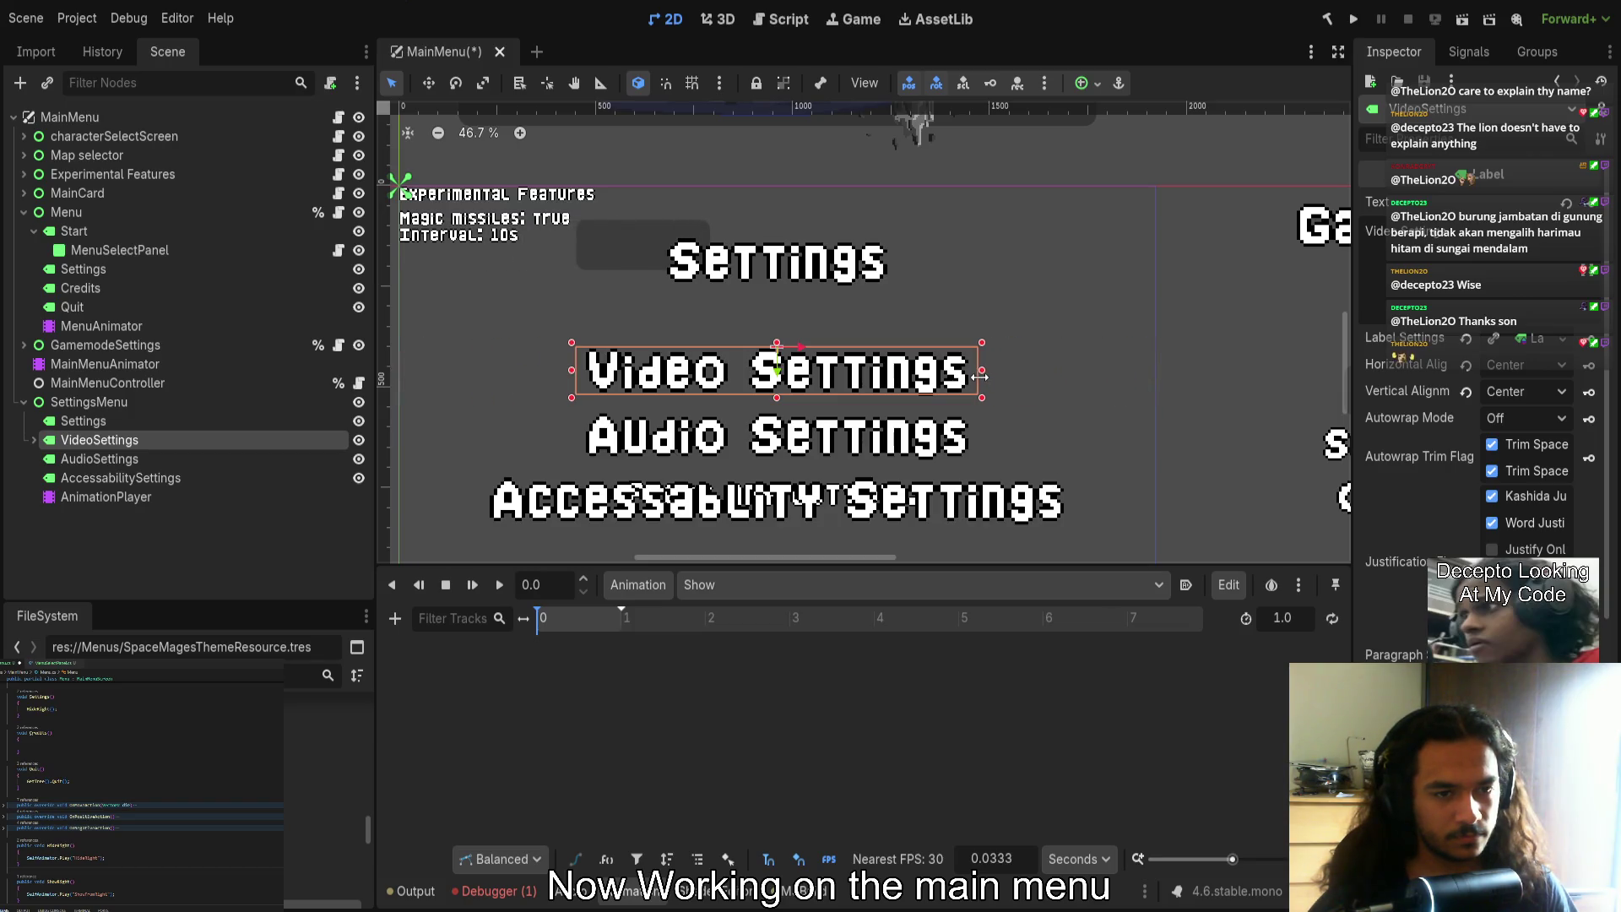
{"action": "left_click", "coordinate": [1066, 454]}
{"action": "left_click_drag", "start_coordinate": [1162, 434], "coordinate": [1007, 431]}
{"action": "left_click", "coordinate": [1131, 499]}
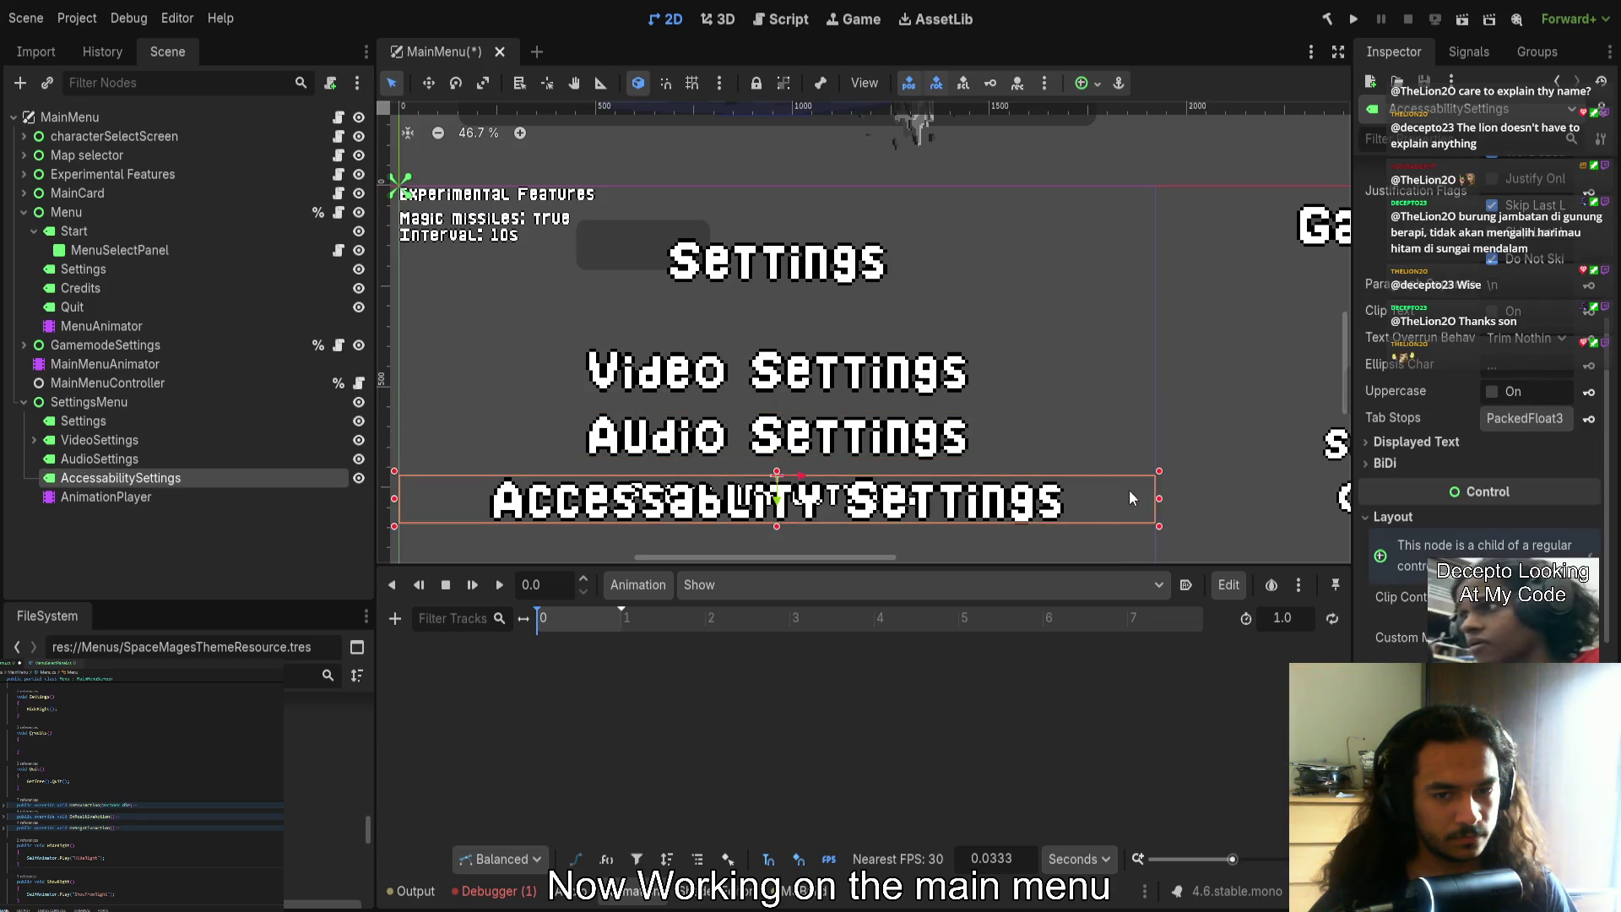
{"action": "left_click_drag", "start_coordinate": [1163, 504], "coordinate": [1081, 499]}
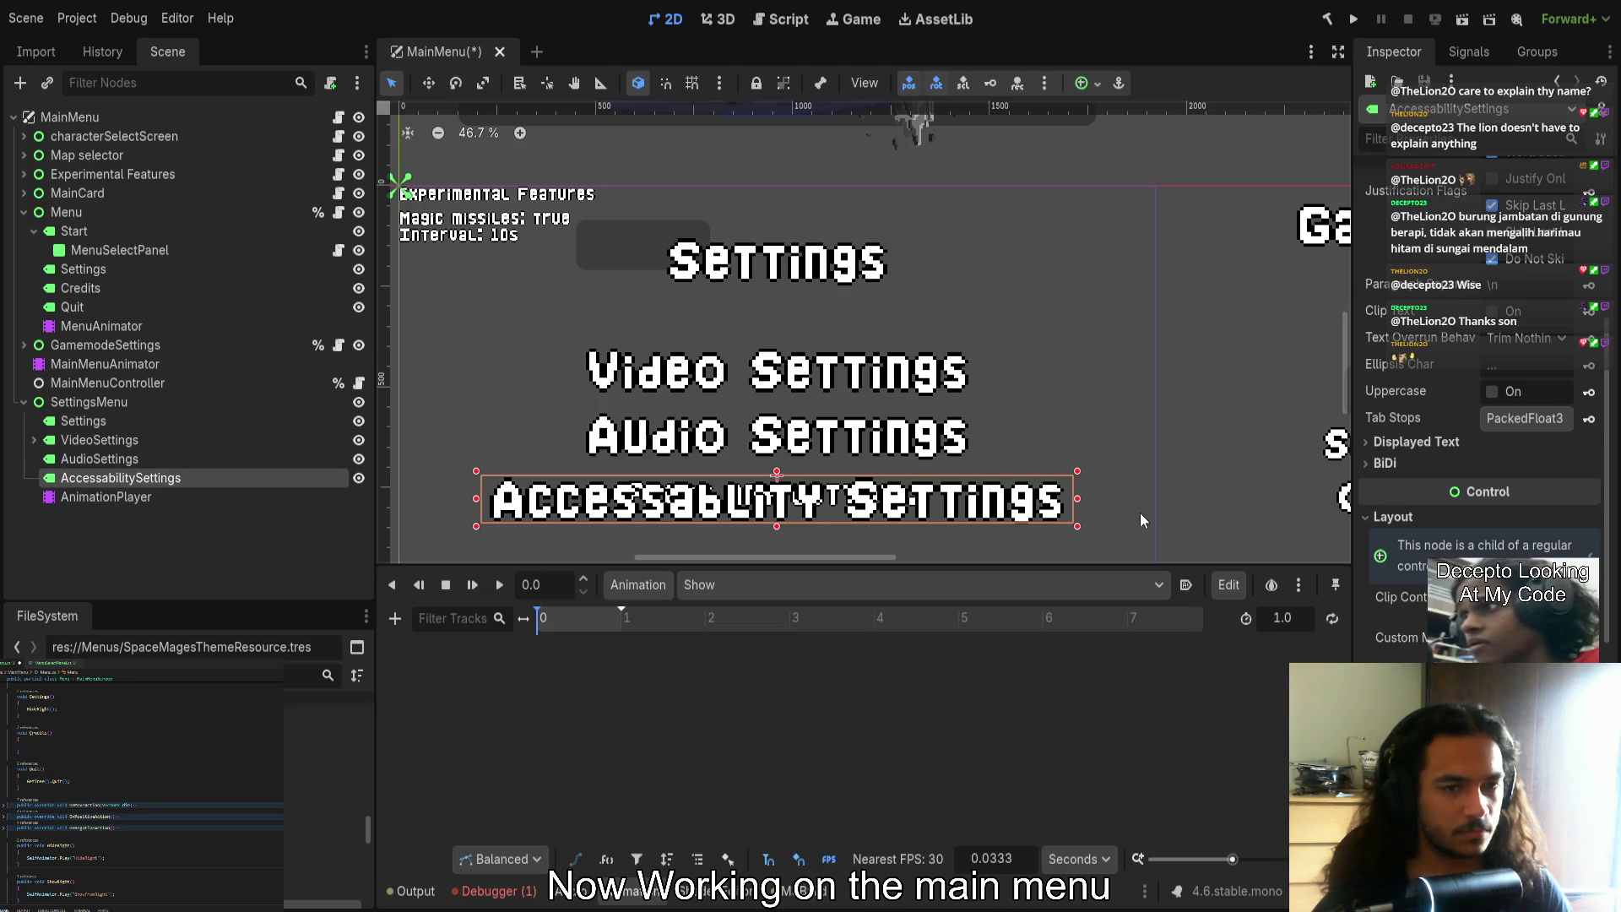
Reselect the settings labels and widen the Accessability Settings box slightly
{"action": "scroll", "coordinate": [839, 411], "scroll_direction": "down", "scroll_amount": 1}
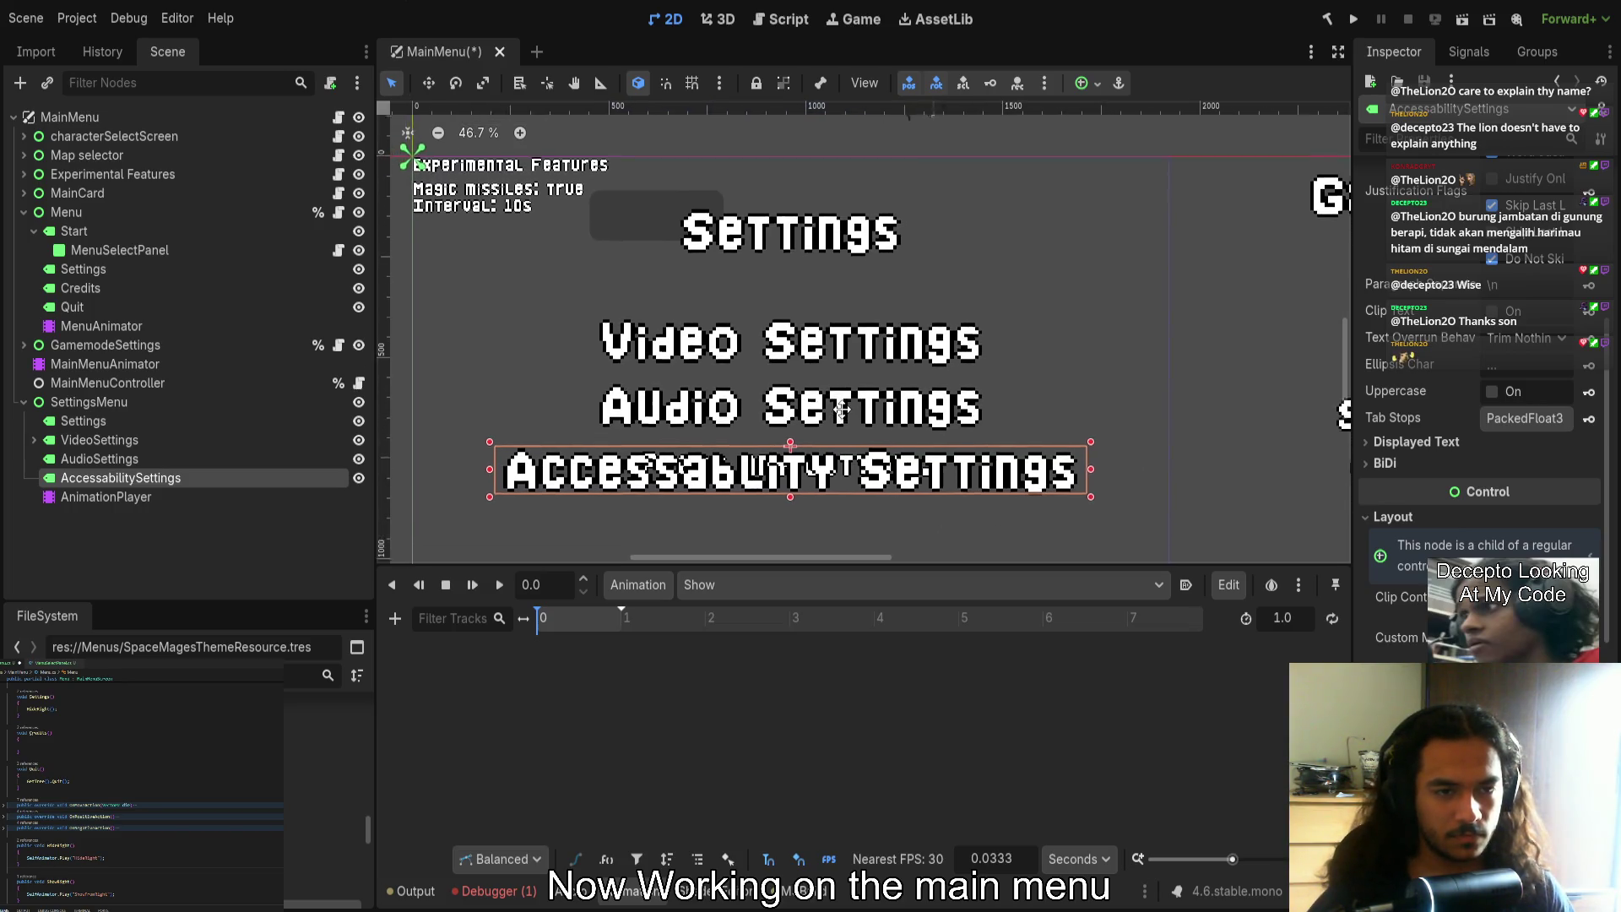
{"action": "scroll", "coordinate": [838, 411], "scroll_direction": "down", "scroll_amount": 3}
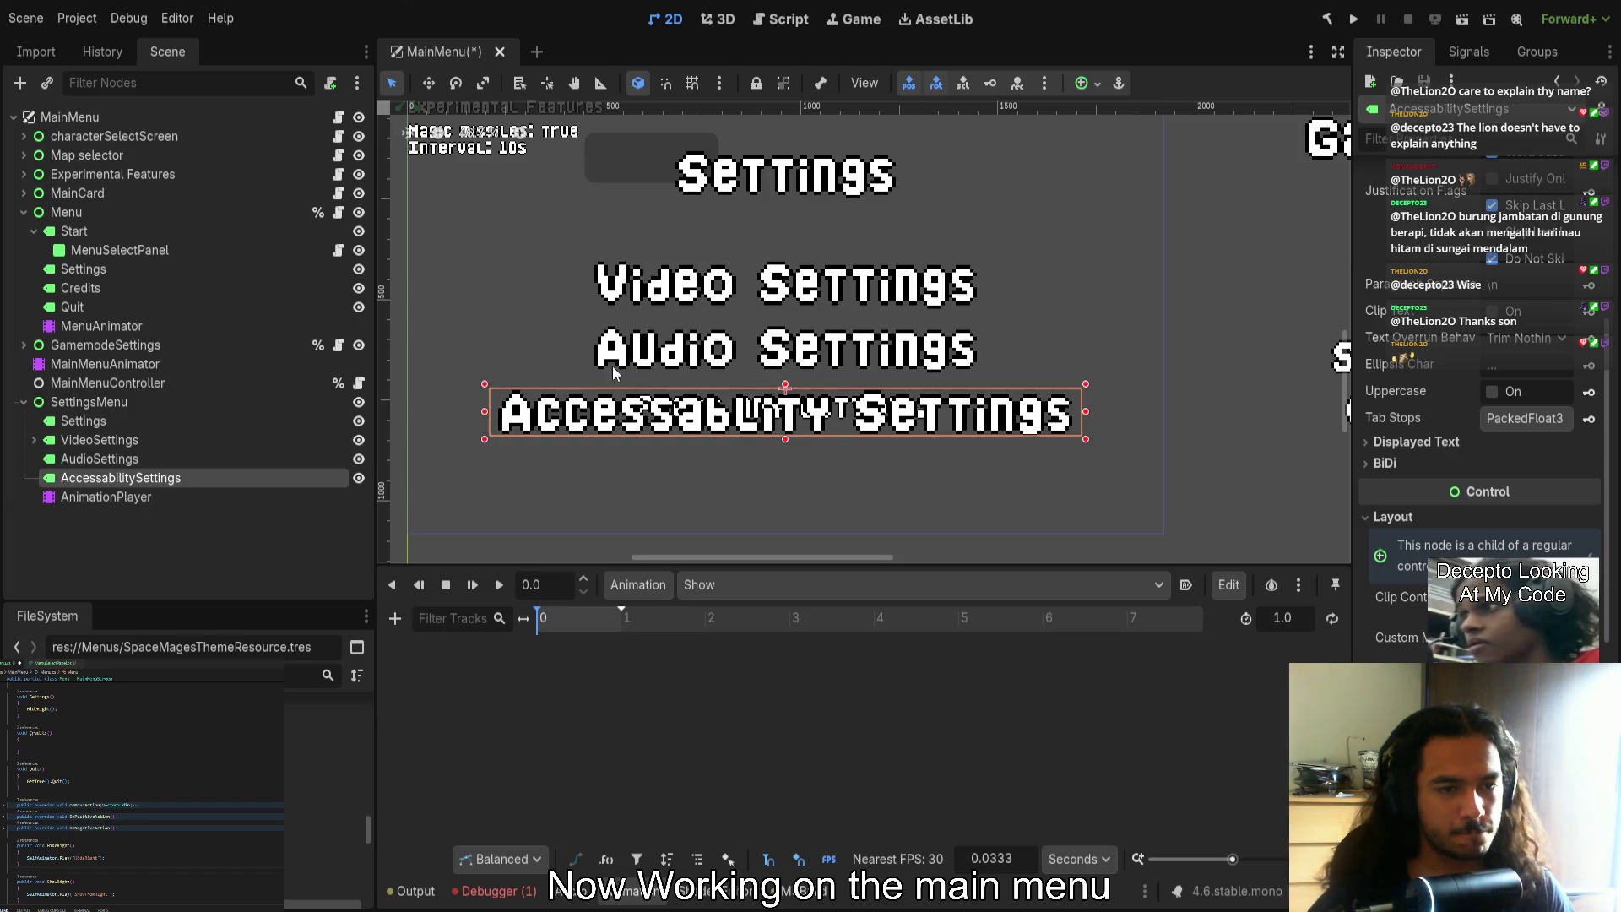
{"action": "left_click", "coordinate": [190, 456]}
{"action": "left_click", "coordinate": [188, 435]}
{"action": "left_click", "coordinate": [184, 422]}
{"action": "left_click", "coordinate": [179, 440]}
{"action": "left_click", "coordinate": [173, 458]}
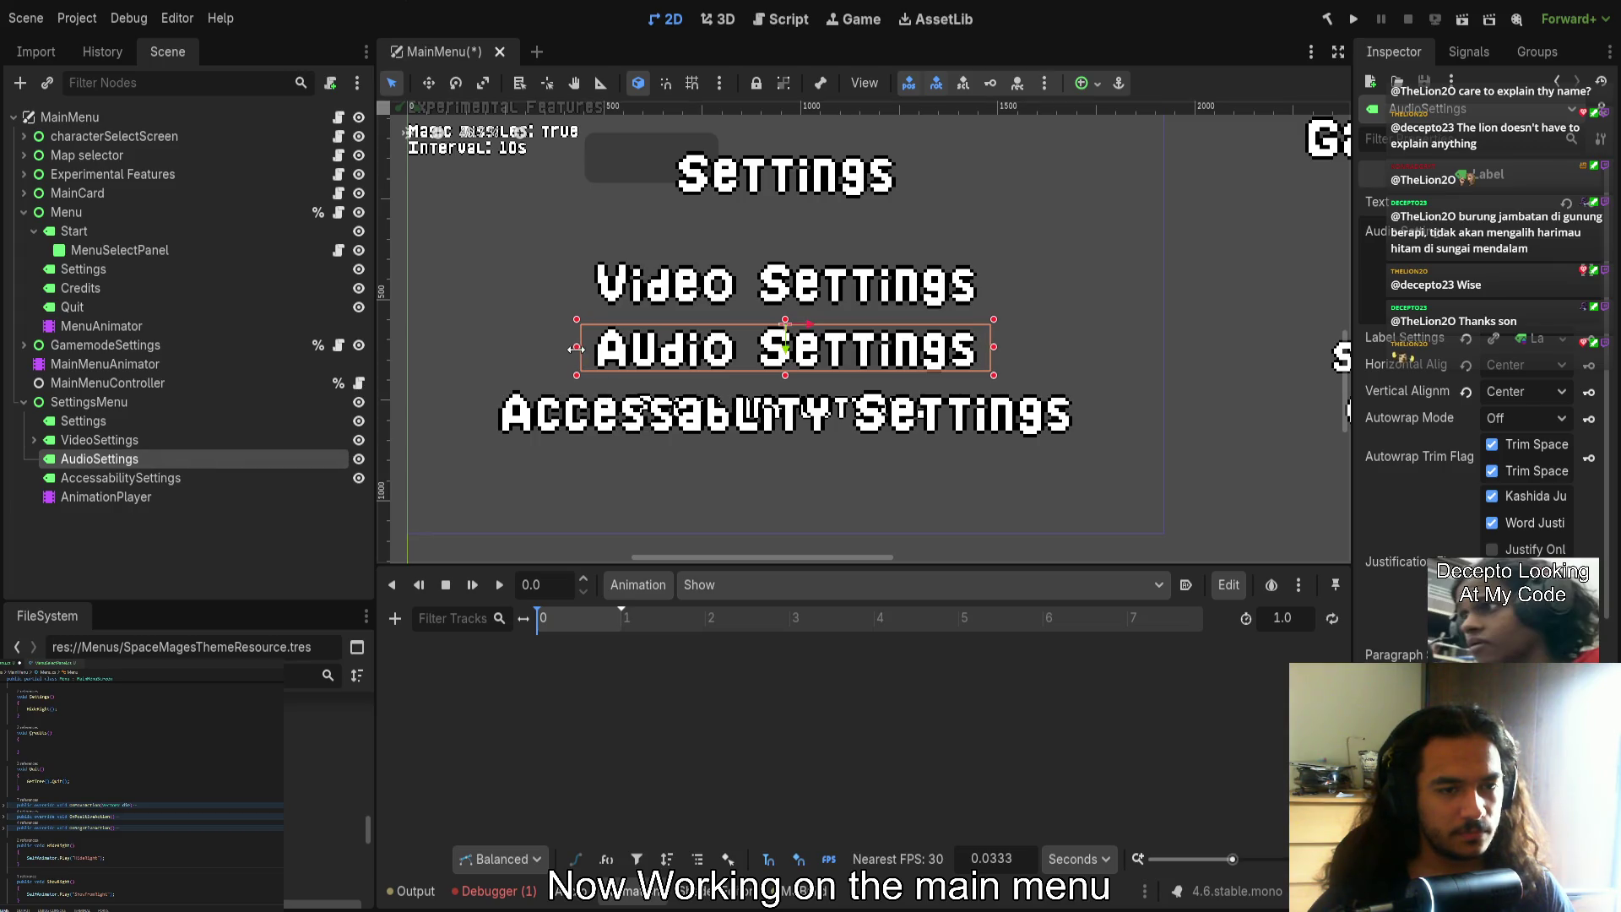
{"action": "left_click", "coordinate": [153, 477]}
{"action": "left_click_drag", "start_coordinate": [484, 412], "coordinate": [482, 412]}
Select all four settings labels and expand Layout > Transform in the Inspector
{"action": "left_click", "coordinate": [167, 422], "text": "shift"}
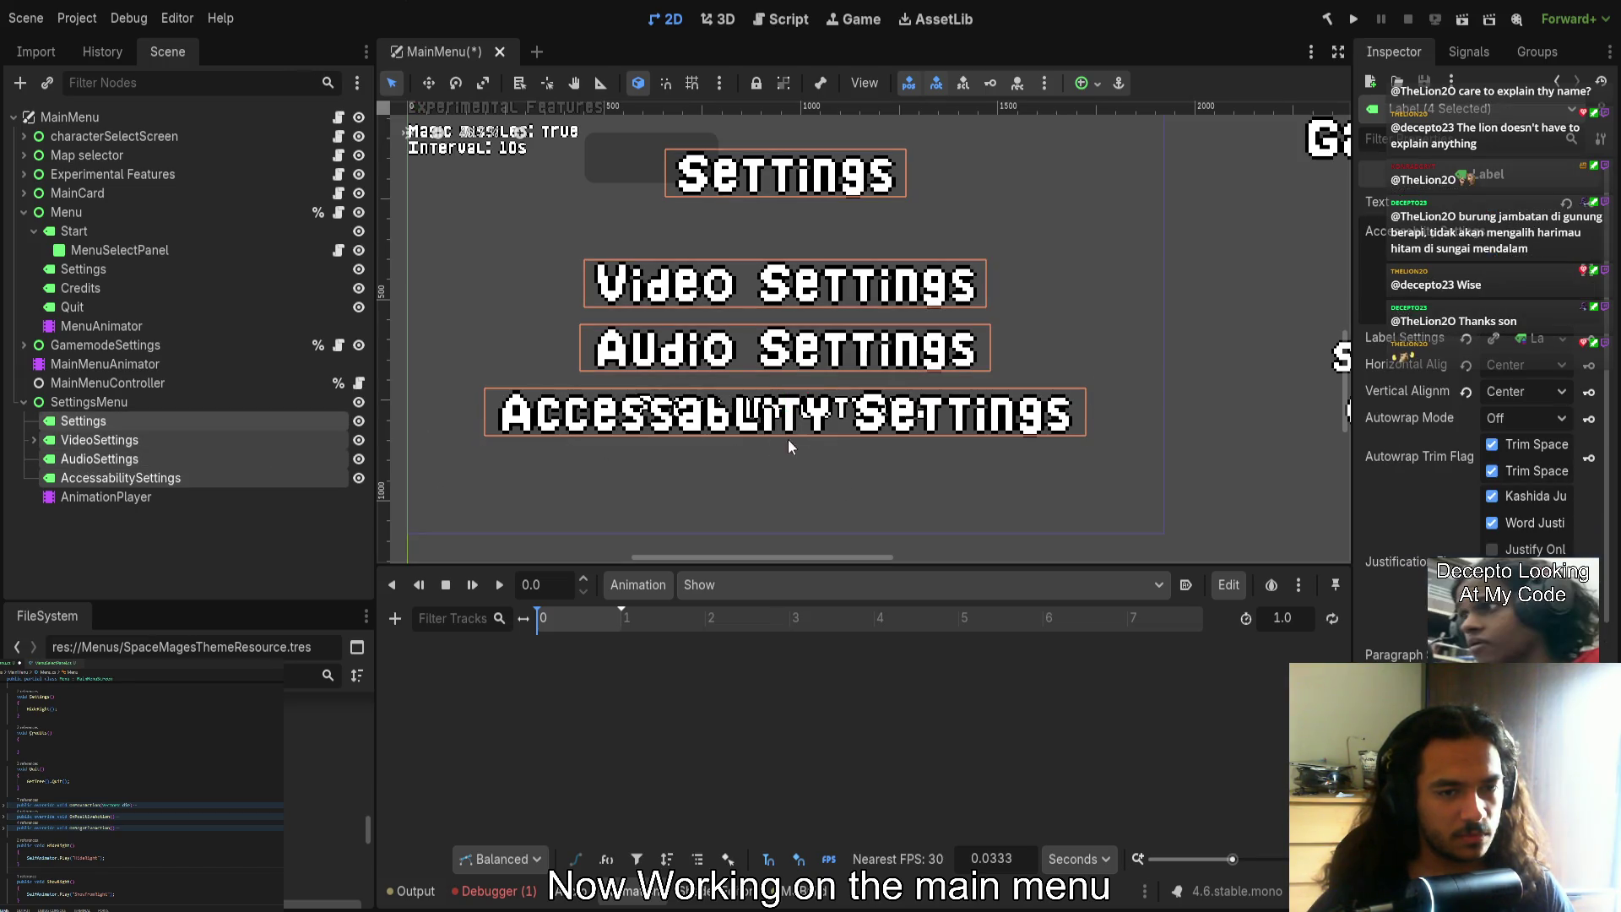
{"action": "scroll", "coordinate": [1482, 422], "scroll_direction": "down", "scroll_amount": 5}
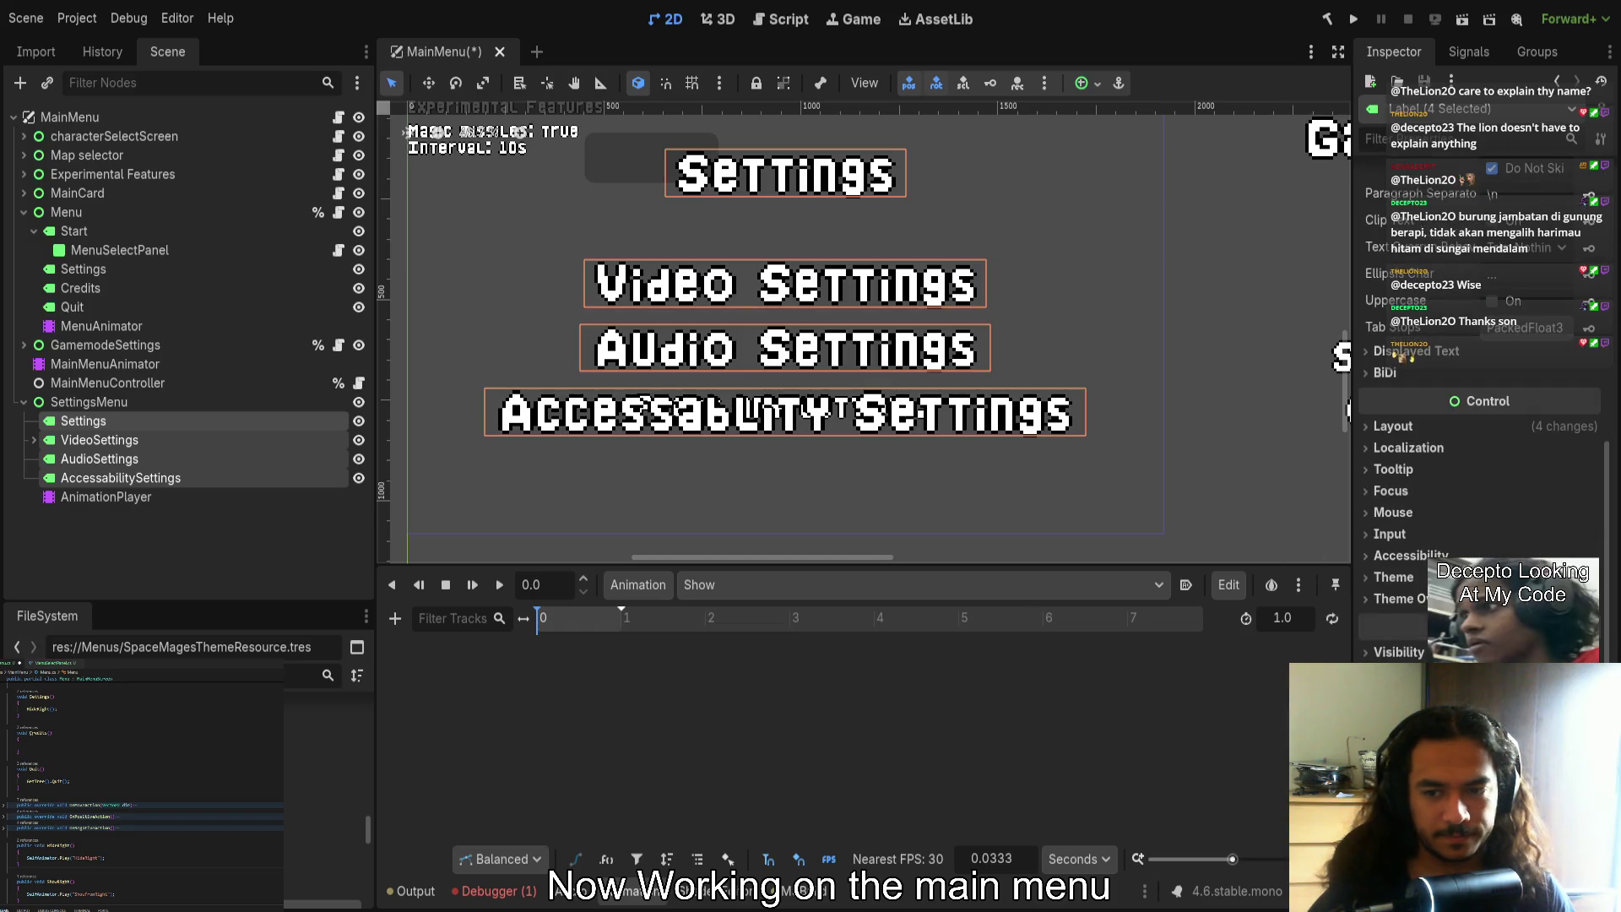
{"action": "left_click", "coordinate": [1405, 427]}
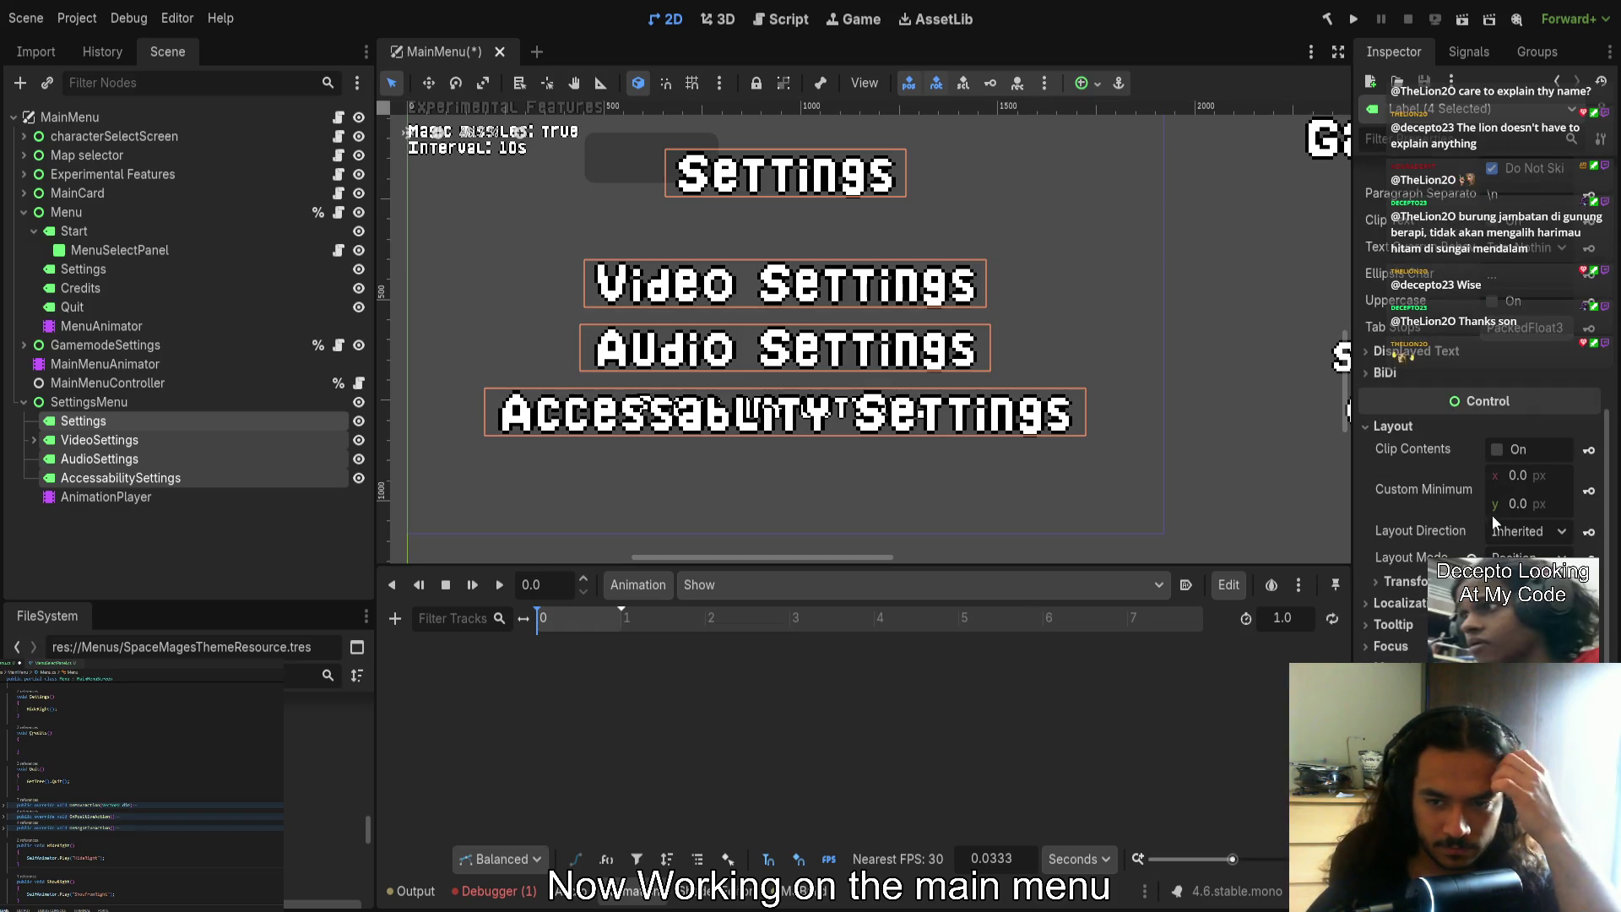
{"action": "left_click", "coordinate": [1404, 581]}
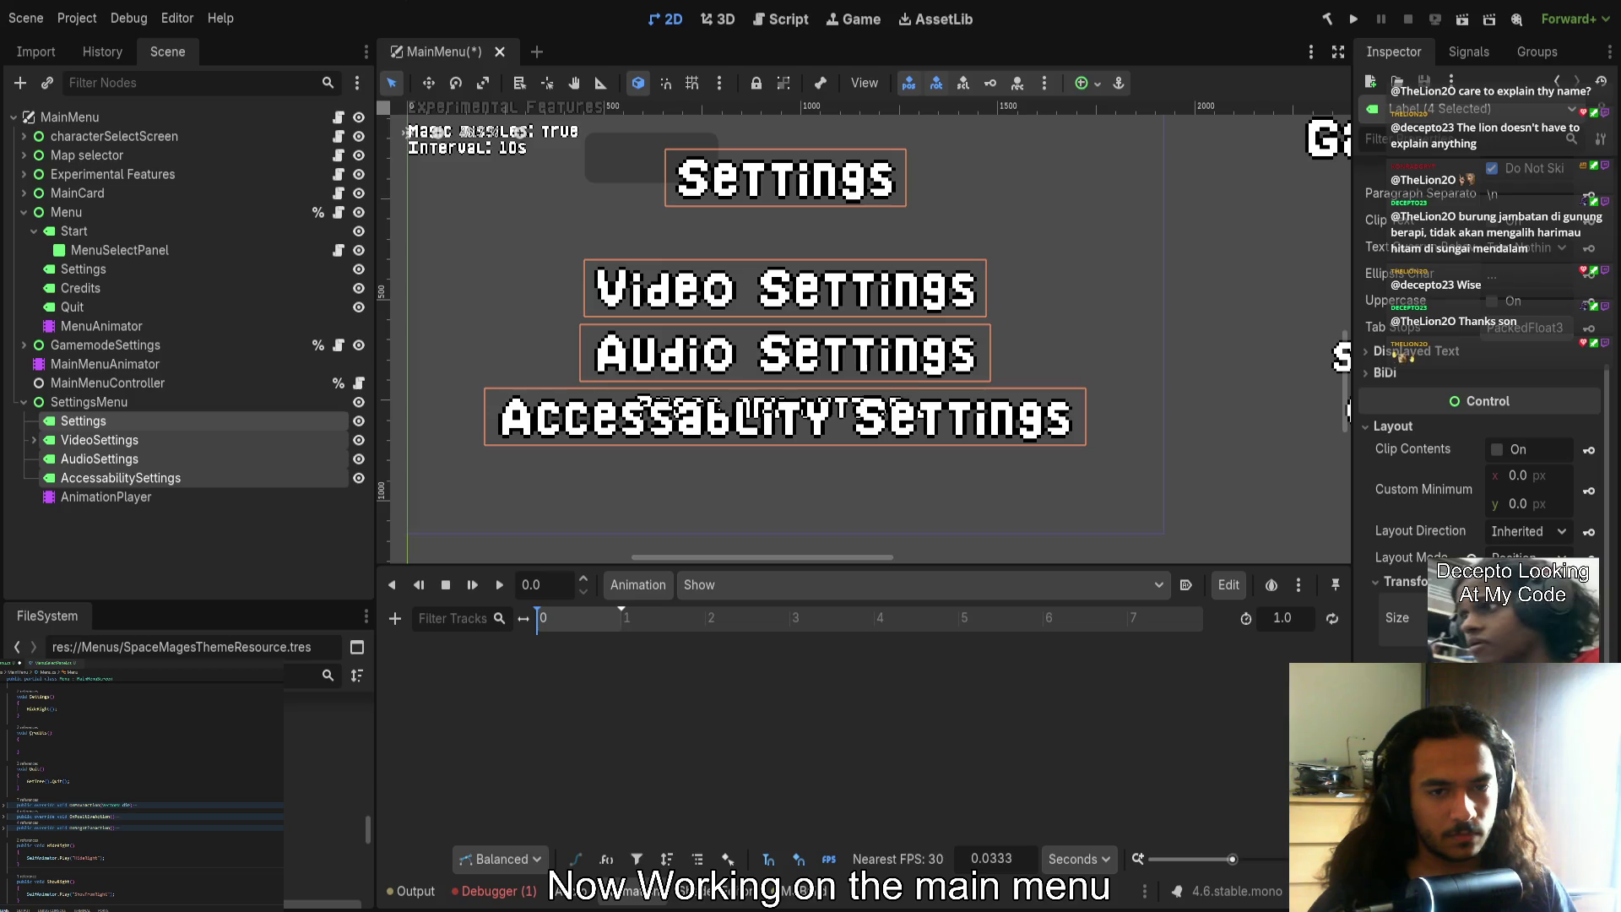
{"action": "left_click", "coordinate": [1134, 418]}
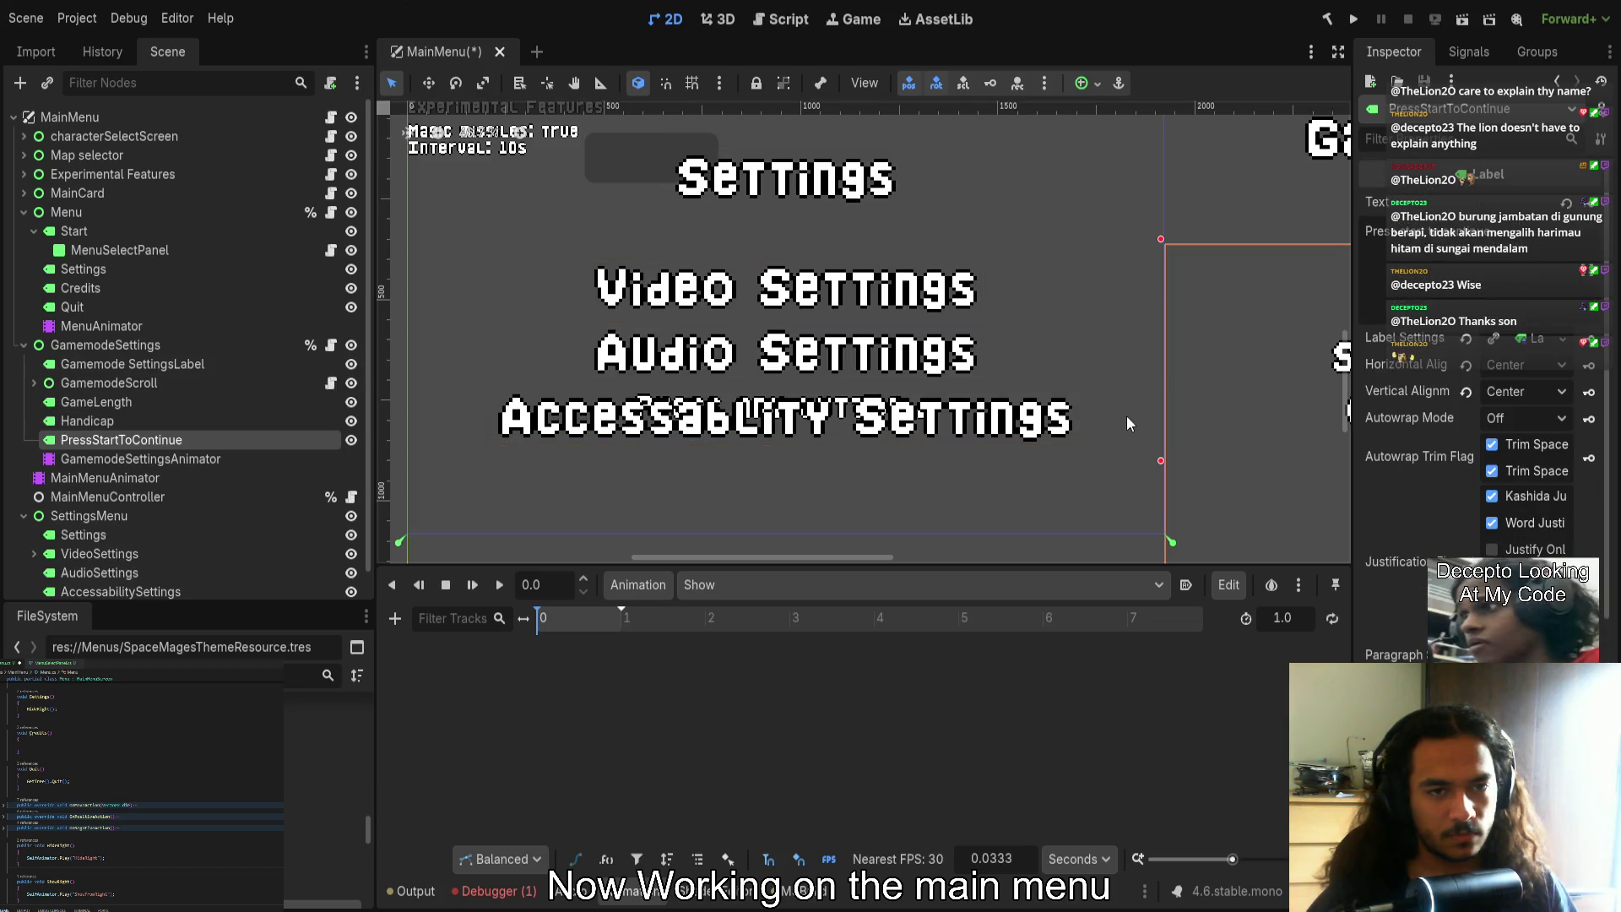
Rename the SettingsMenu's AnimationPlayer node to SettingsMenuAnimator
{"action": "scroll", "coordinate": [884, 532], "scroll_direction": "down", "scroll_amount": 2}
{"action": "left_click", "coordinate": [878, 515]}
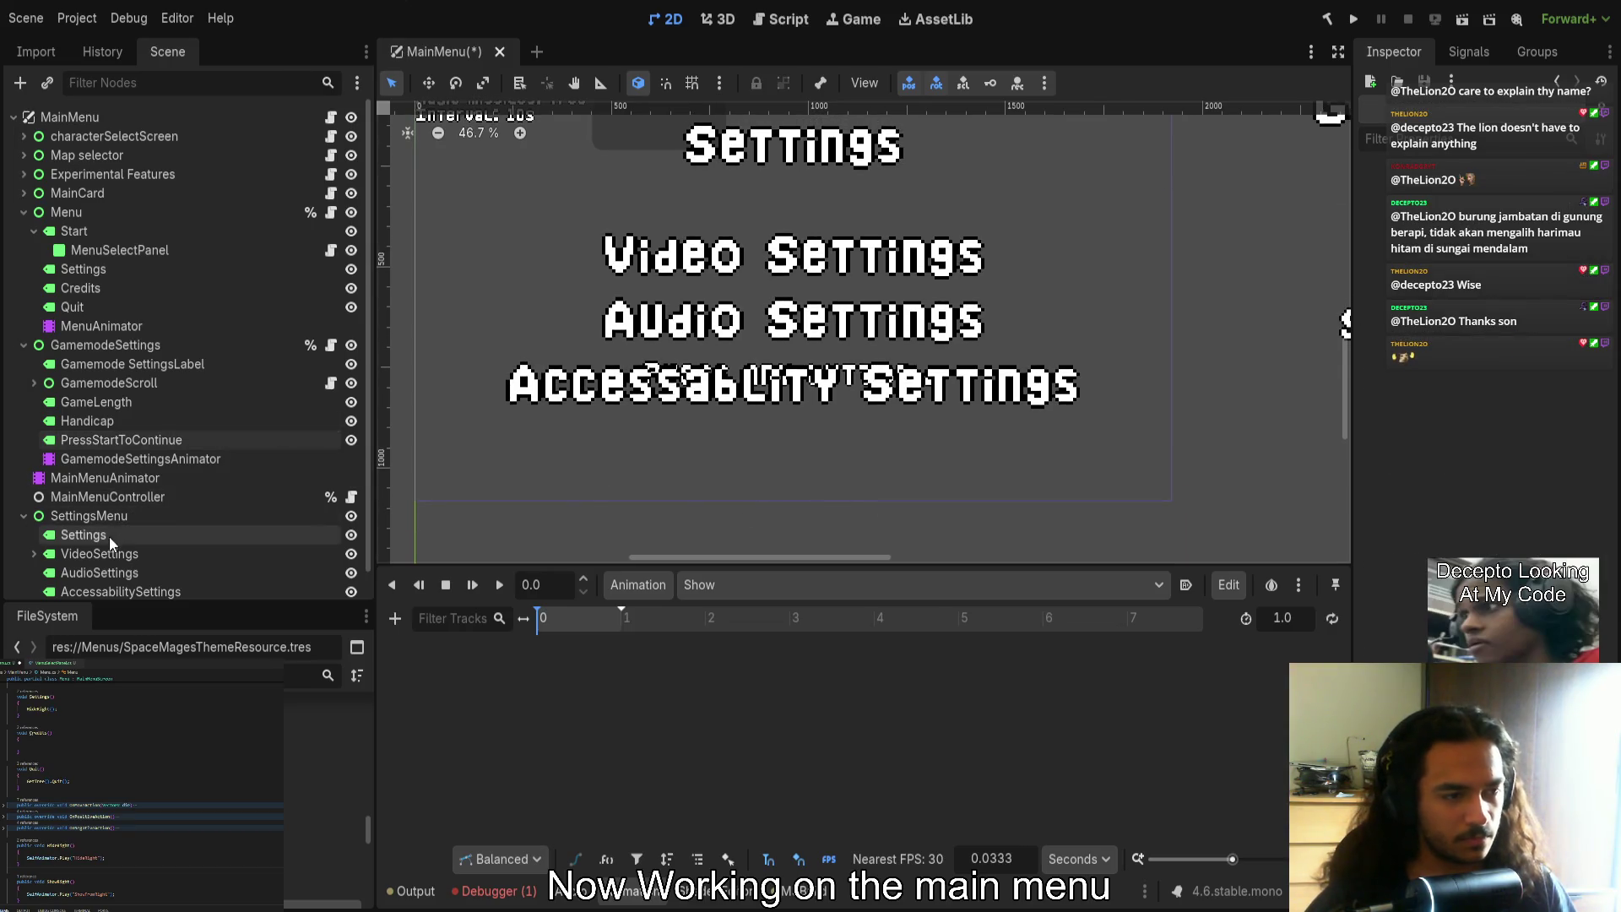
{"action": "scroll", "coordinate": [109, 536], "scroll_direction": "down", "scroll_amount": 1}
{"action": "left_click", "coordinate": [76, 581]}
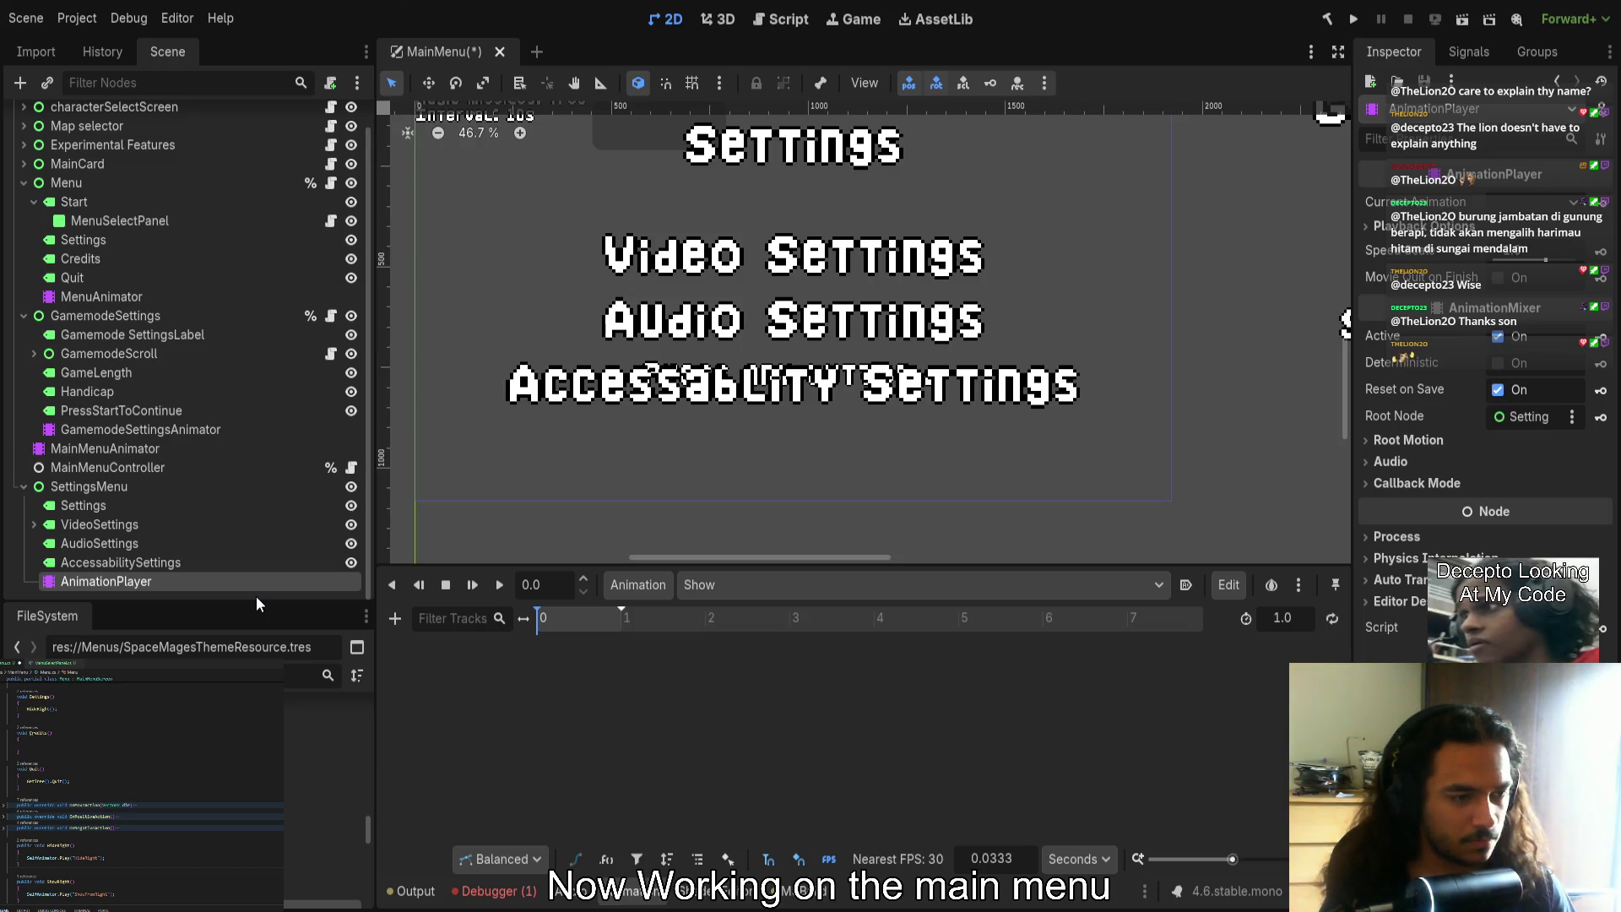
{"action": "key", "text": "F2"}
{"action": "type", "text": "SettingsMenuAnimator"}
{"action": "key", "text": "Return"}
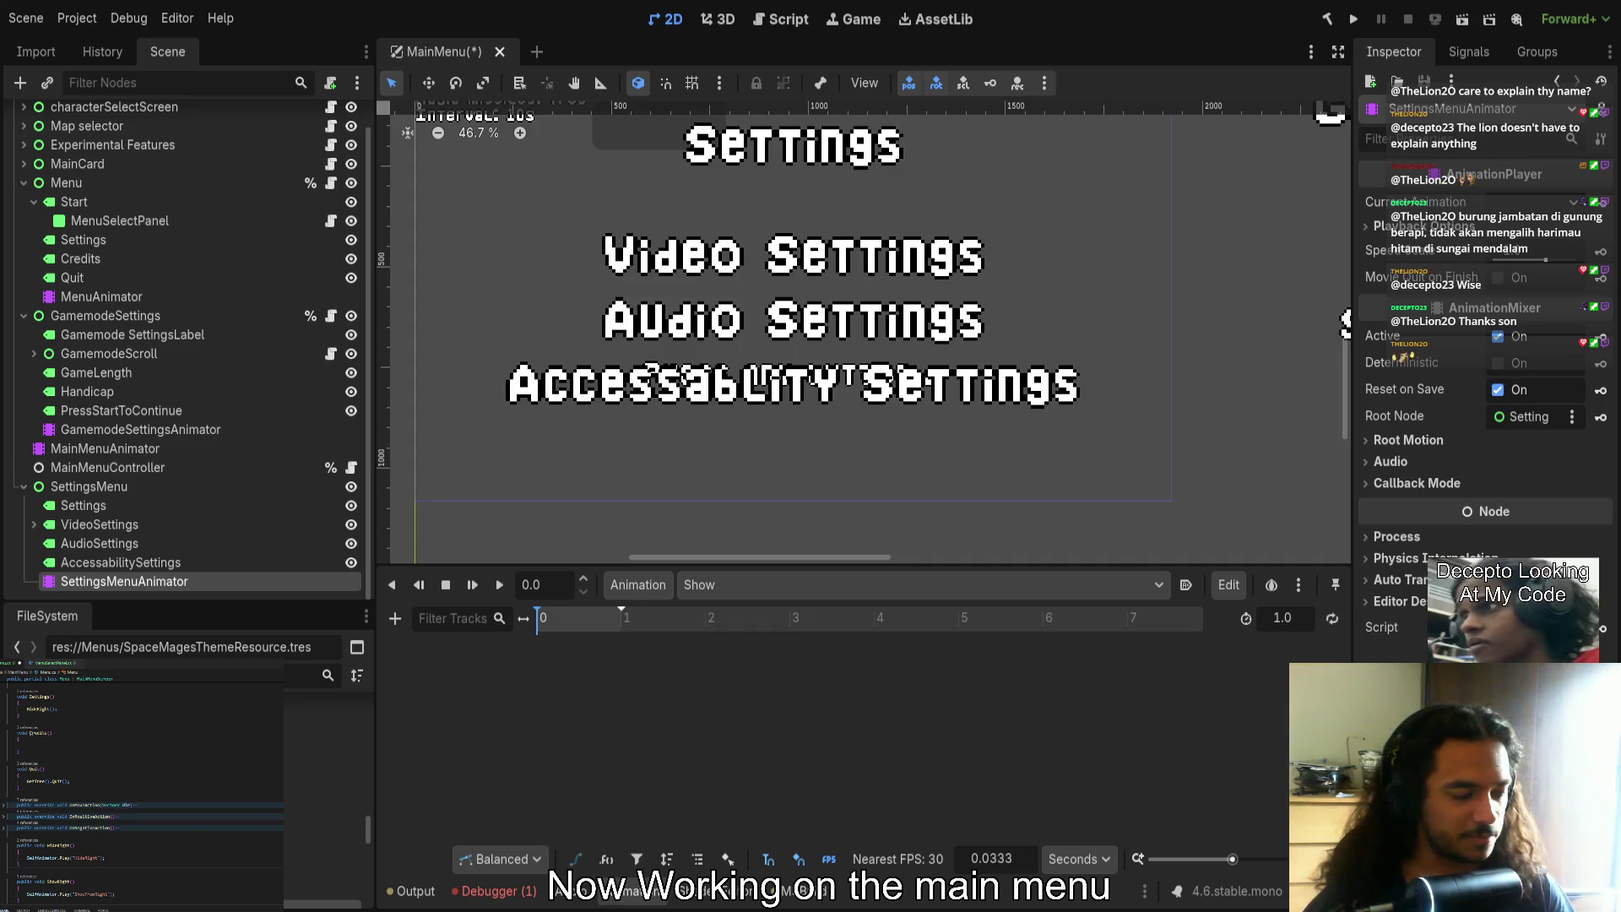
Select the Audio Settings label, then move the selection up to Video Settings
{"action": "scroll", "coordinate": [829, 480], "scroll_direction": "up", "scroll_amount": 3}
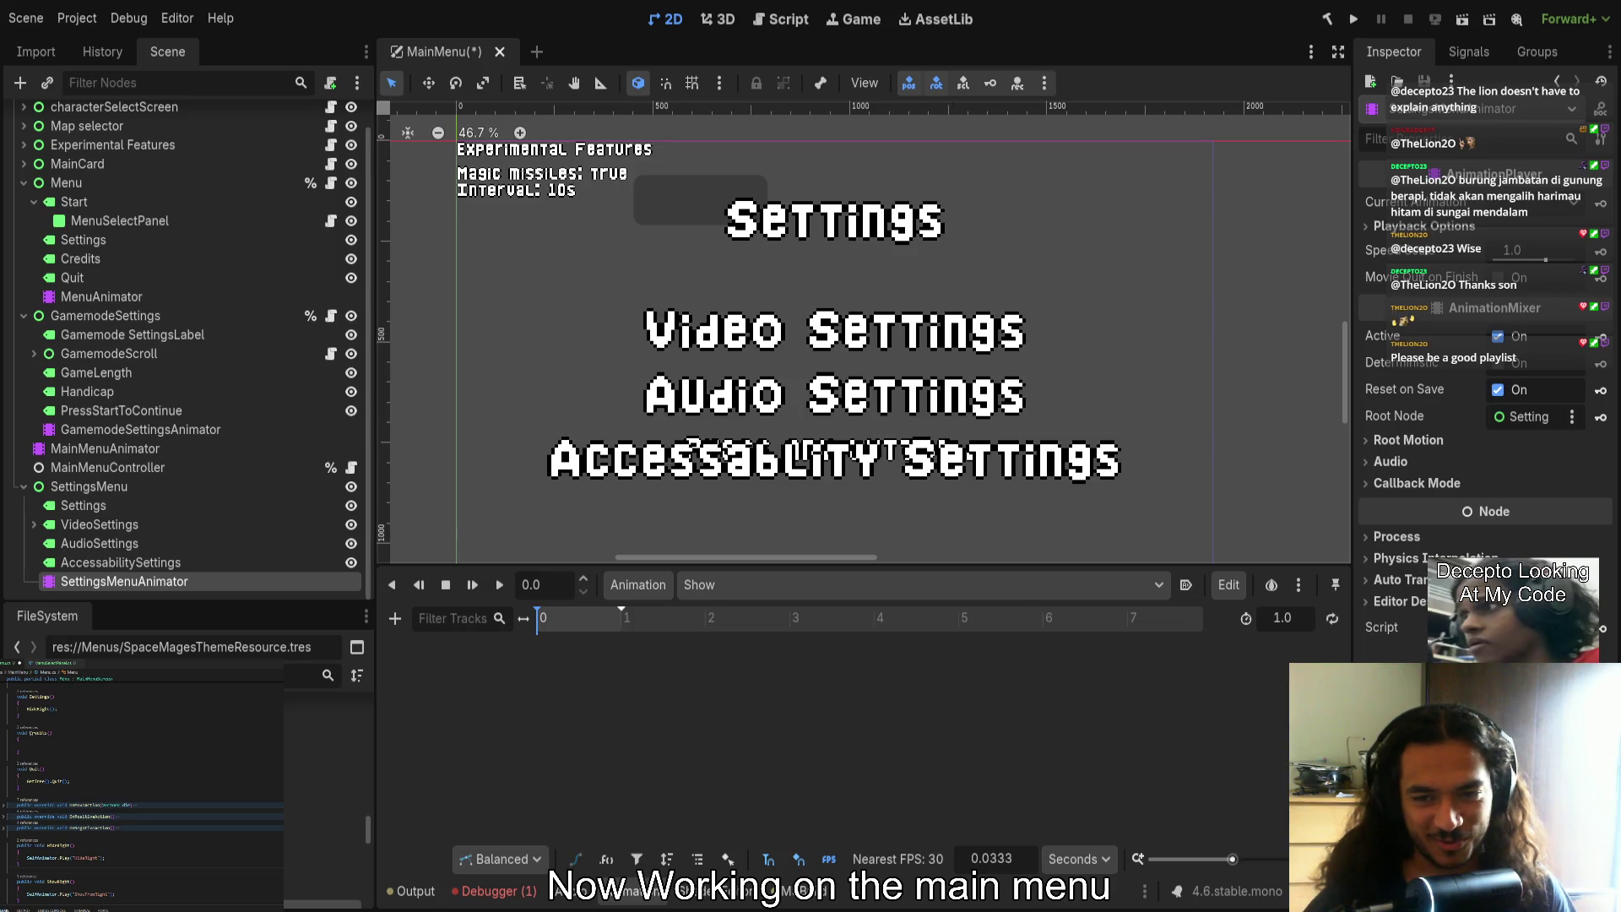
{"action": "scroll", "coordinate": [716, 481], "scroll_direction": "down", "scroll_amount": 1}
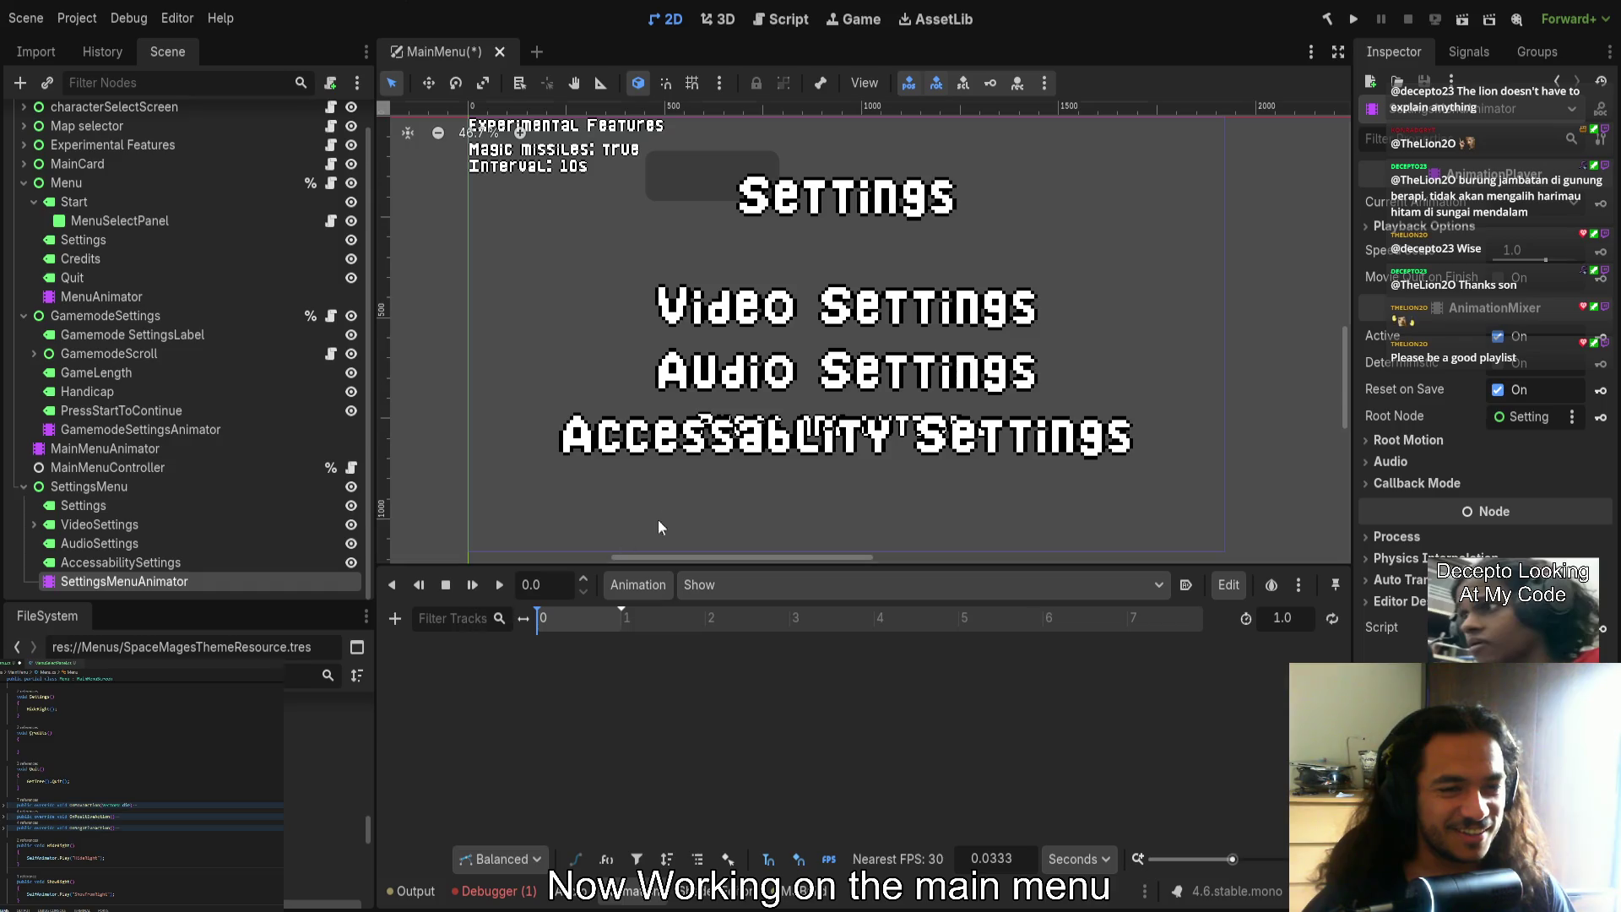
{"action": "left_click", "coordinate": [114, 543]}
{"action": "key", "text": "Up"}
{"action": "key", "text": "Up"}
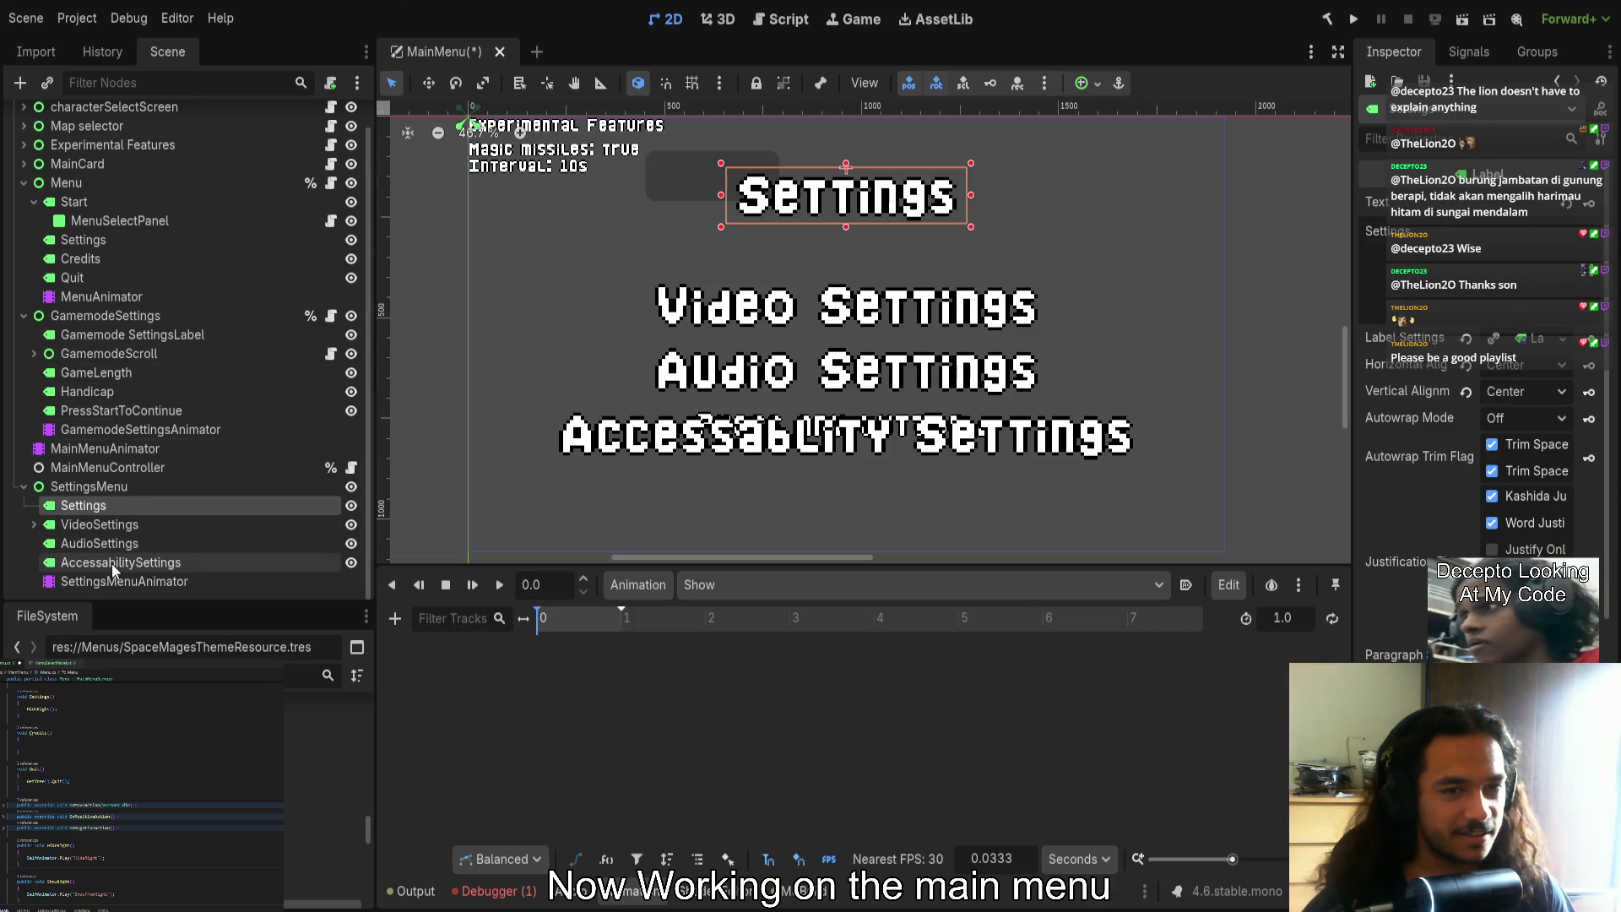
Select the Video, Audio and Accessability Settings labels and insert their position keys with K
{"action": "left_click", "coordinate": [119, 525]}
{"action": "left_click", "coordinate": [105, 562], "text": "shift"}
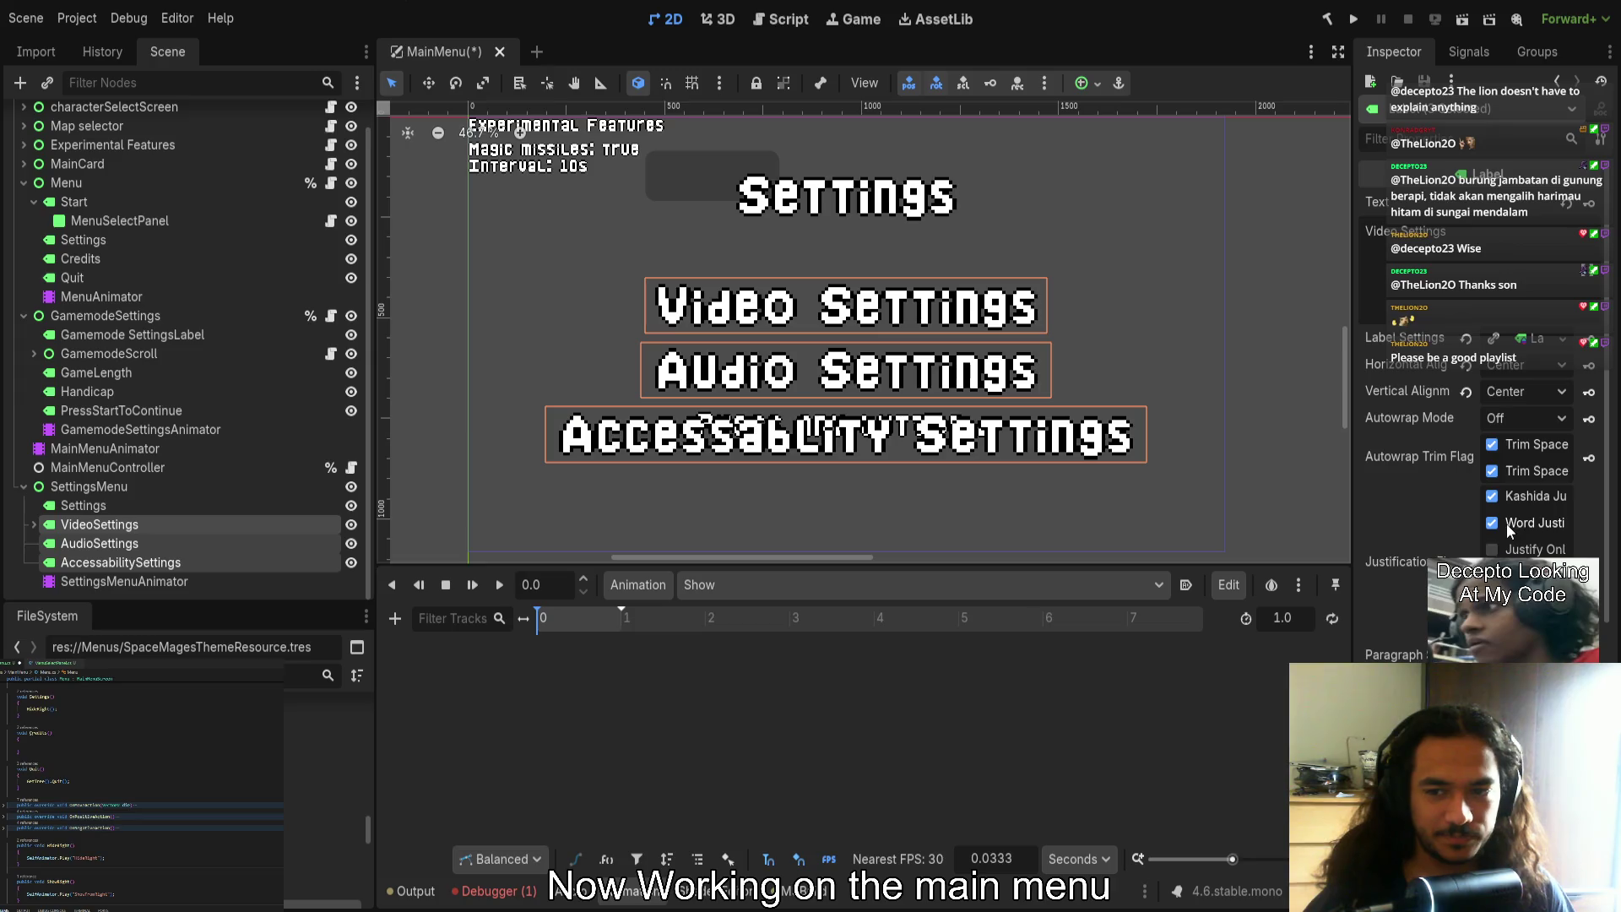
{"action": "scroll", "coordinate": [1506, 524], "scroll_direction": "down", "scroll_amount": 4}
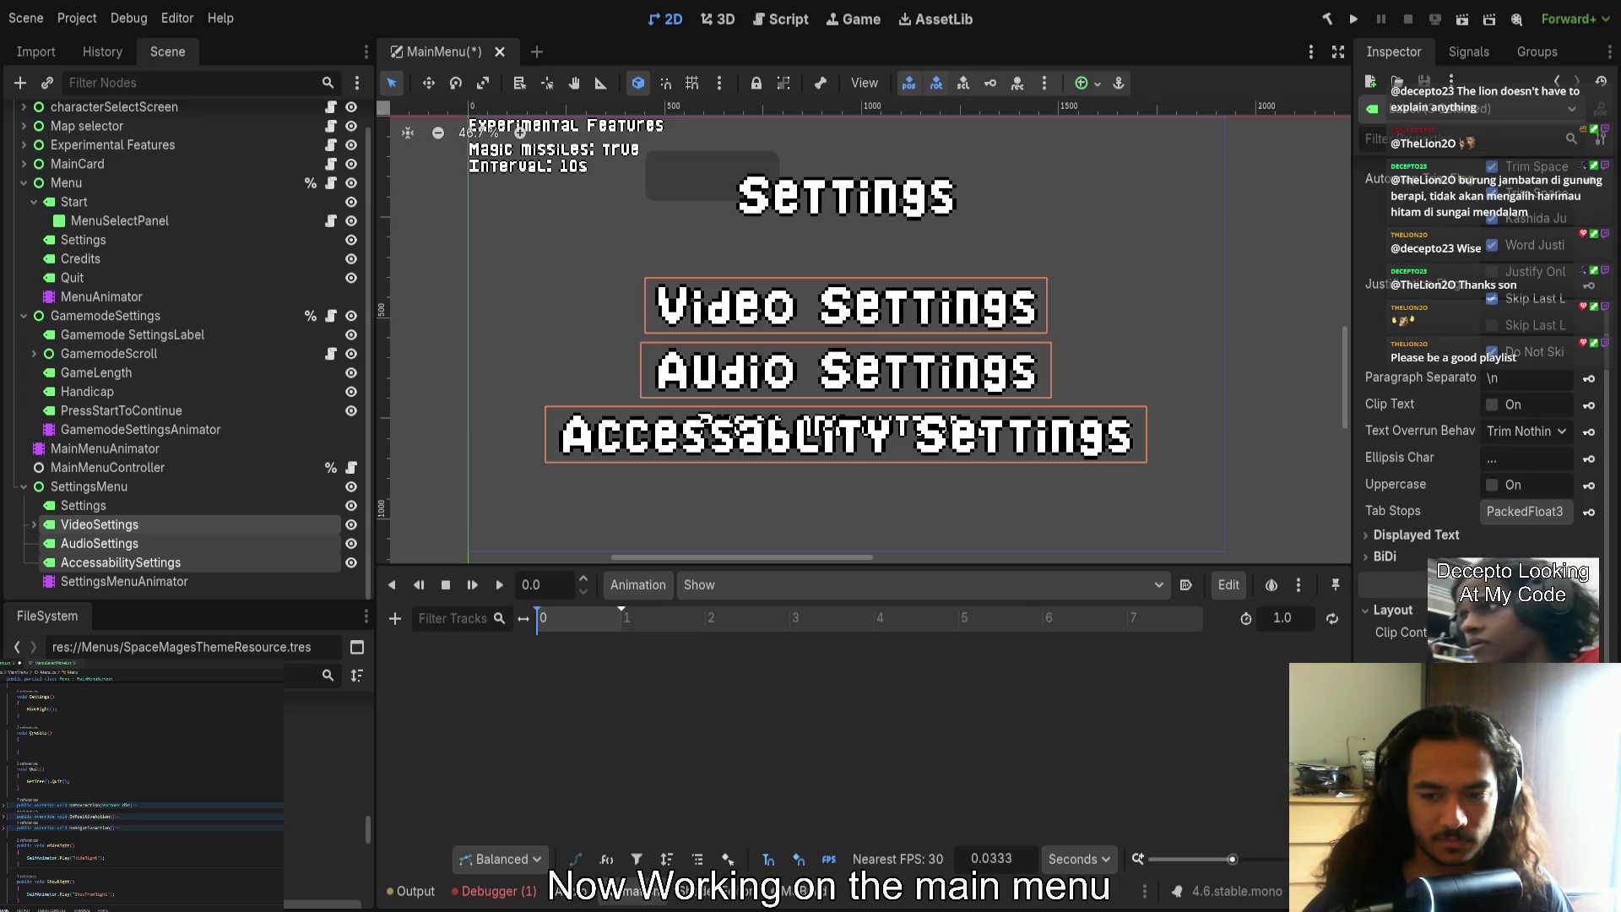
{"action": "scroll", "coordinate": [1486, 422], "scroll_direction": "down", "scroll_amount": 5}
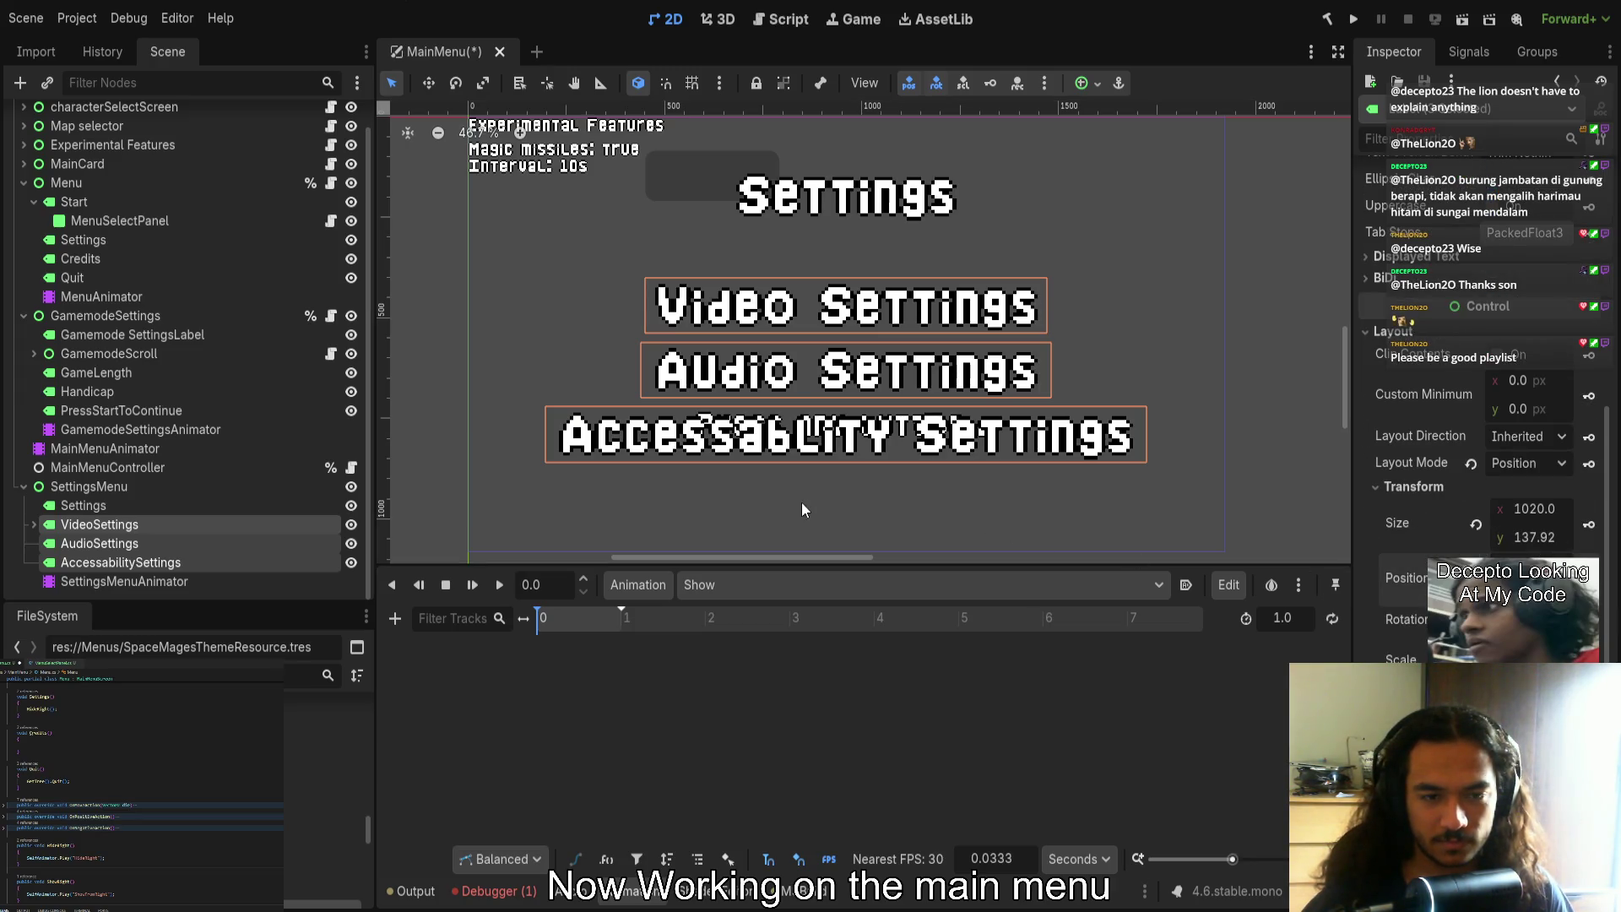
{"action": "key", "text": "k"}
Enlarge the timeline, box-select the time-0 position keys and shift them slightly later
{"action": "mouse_move", "coordinate": [659, 573]}
{"action": "left_mouse_down"}
{"action": "mouse_move", "coordinate": [645, 465]}
{"action": "mouse_move", "coordinate": [629, 519]}
{"action": "left_mouse_up"}
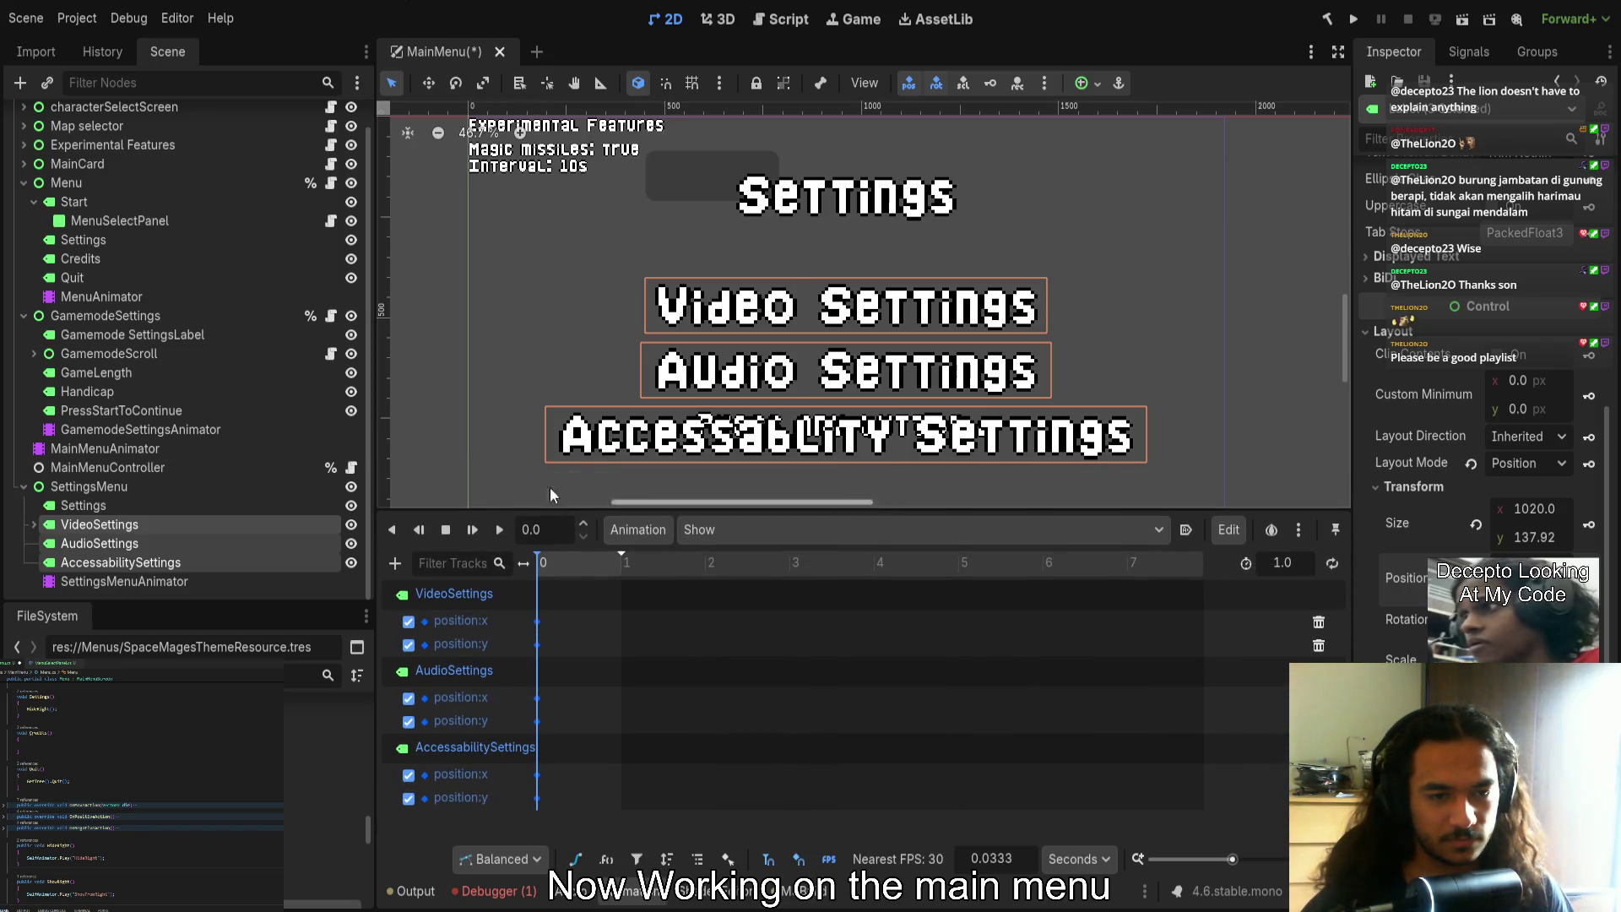
{"action": "scroll", "coordinate": [544, 419], "scroll_direction": "down", "scroll_amount": 5}
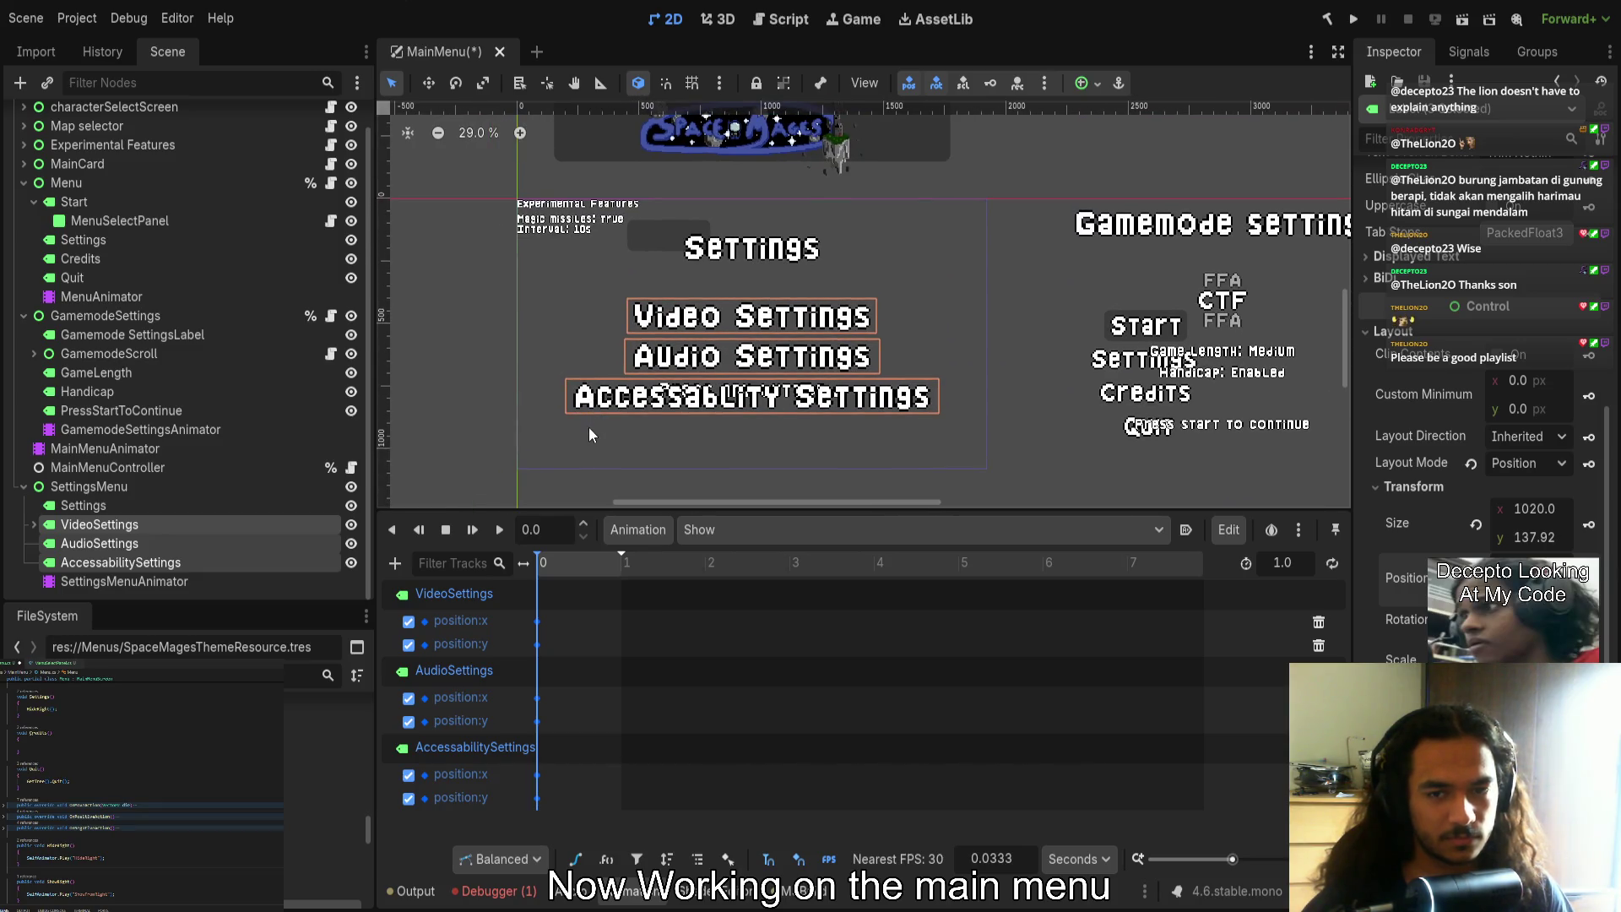
{"action": "scroll", "coordinate": [585, 437], "scroll_direction": "right", "scroll_amount": 1}
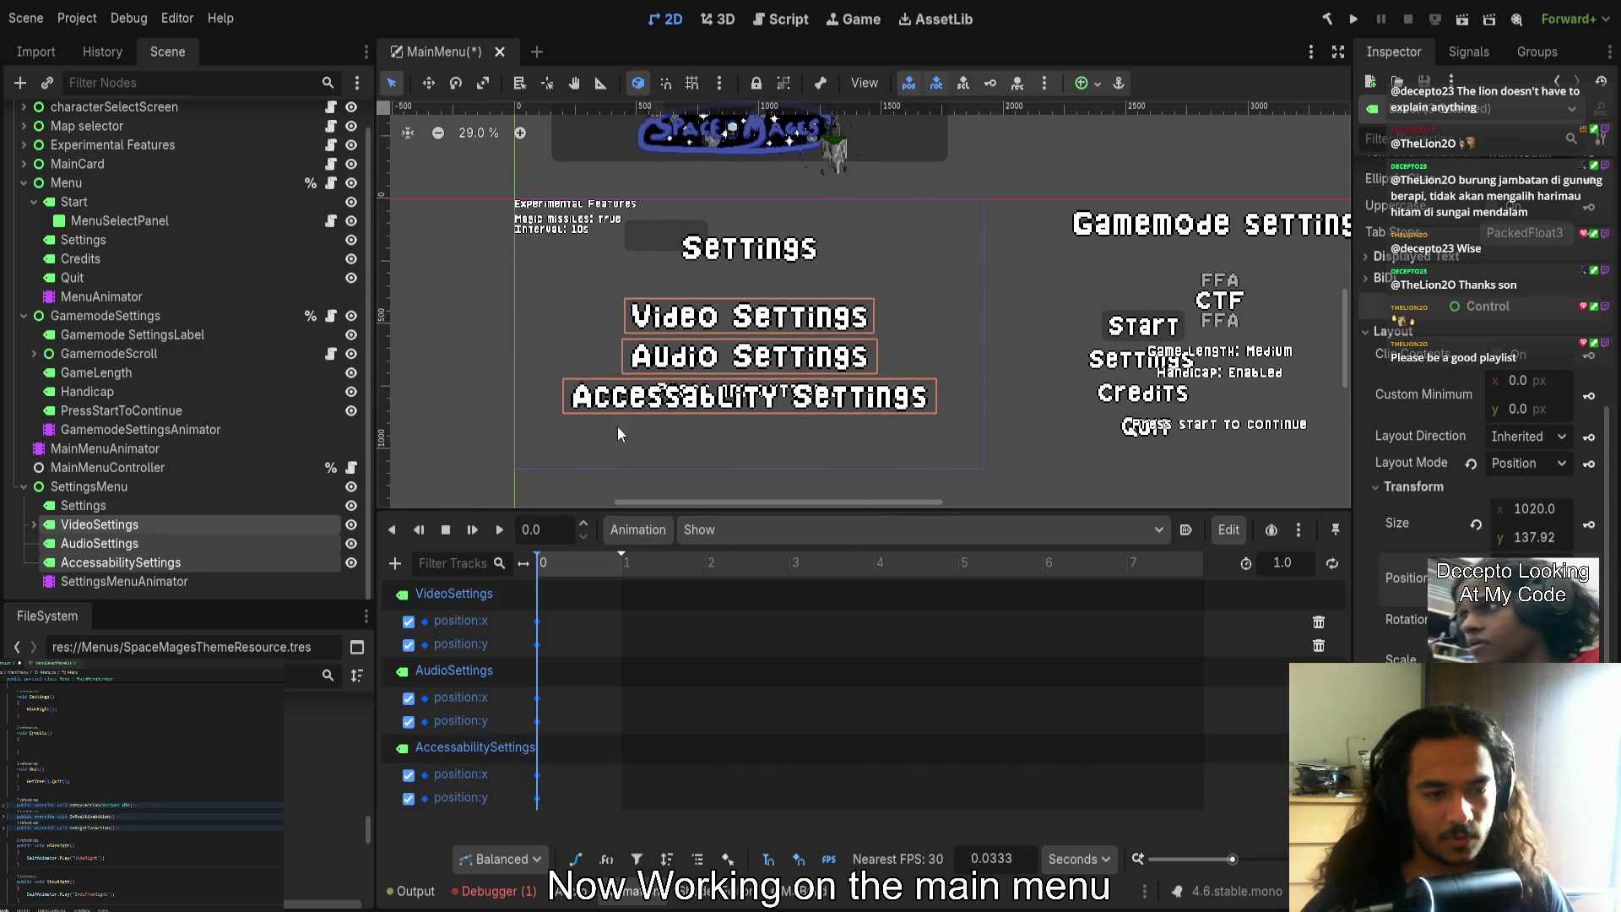
{"action": "mouse_move", "coordinate": [561, 611]}
{"action": "left_mouse_down"}
{"action": "mouse_move", "coordinate": [536, 802]}
{"action": "mouse_move", "coordinate": [621, 793]}
{"action": "mouse_move", "coordinate": [574, 798]}
{"action": "left_mouse_up"}
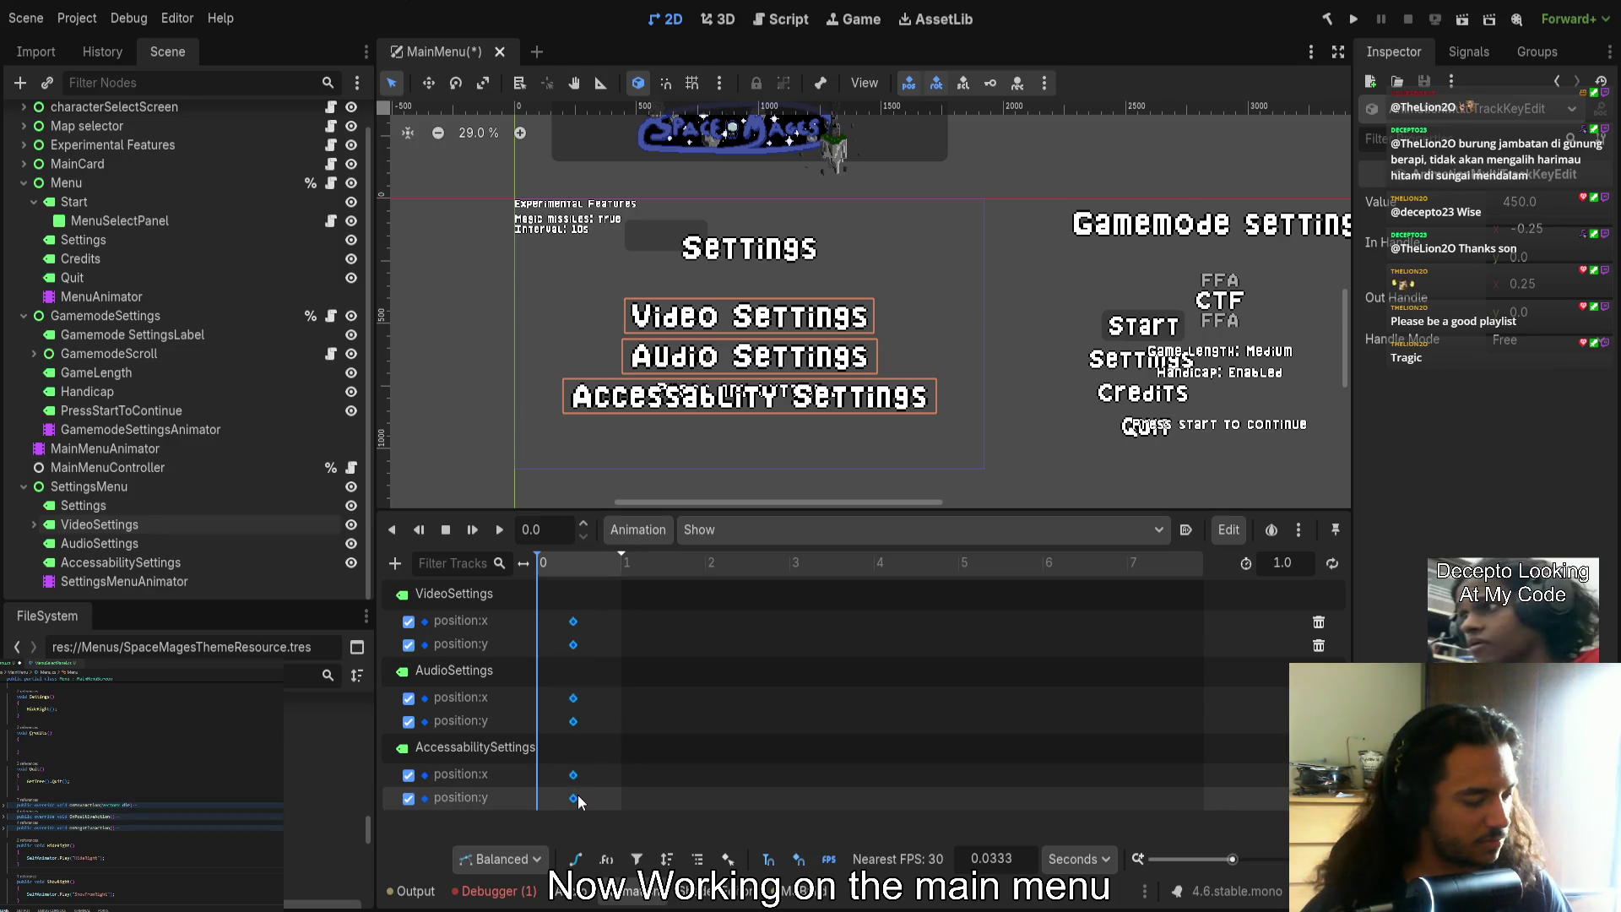
{"action": "left_click", "coordinate": [573, 622]}
Shorten the Show animation to 0.6 seconds
{"action": "scroll", "coordinate": [573, 625], "scroll_direction": "up", "scroll_amount": 5}
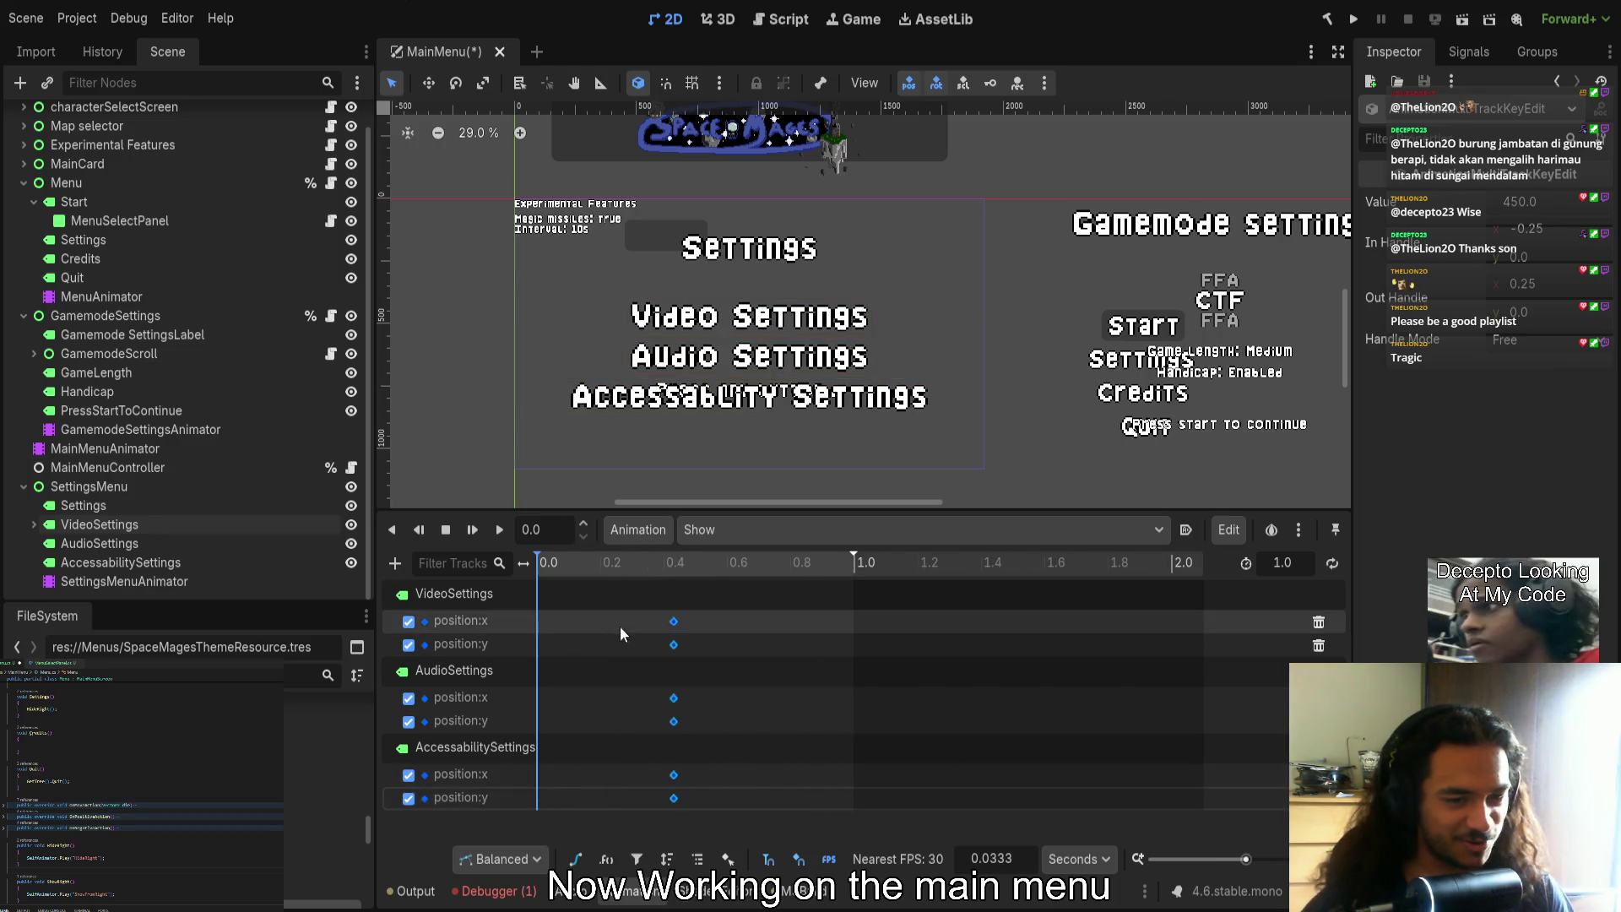
{"action": "left_click_drag", "start_coordinate": [942, 565], "coordinate": [785, 559]}
{"action": "left_click_drag", "start_coordinate": [718, 622], "coordinate": [796, 631]}
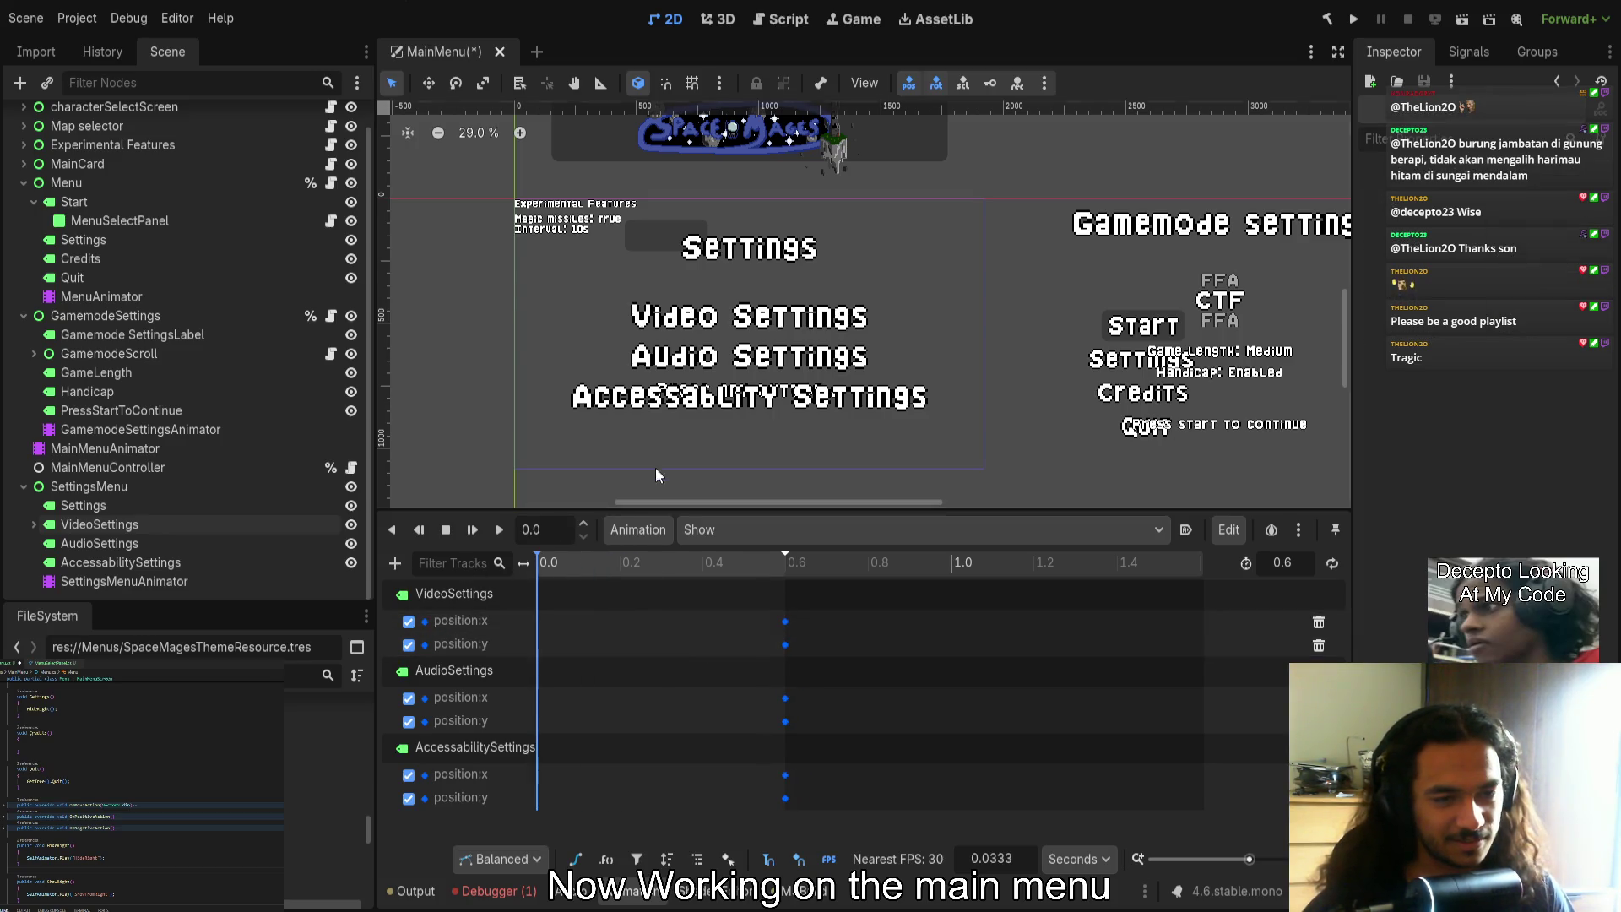
Select the three setting labels and drag them far to the right of the menu
{"action": "left_click", "coordinate": [174, 510]}
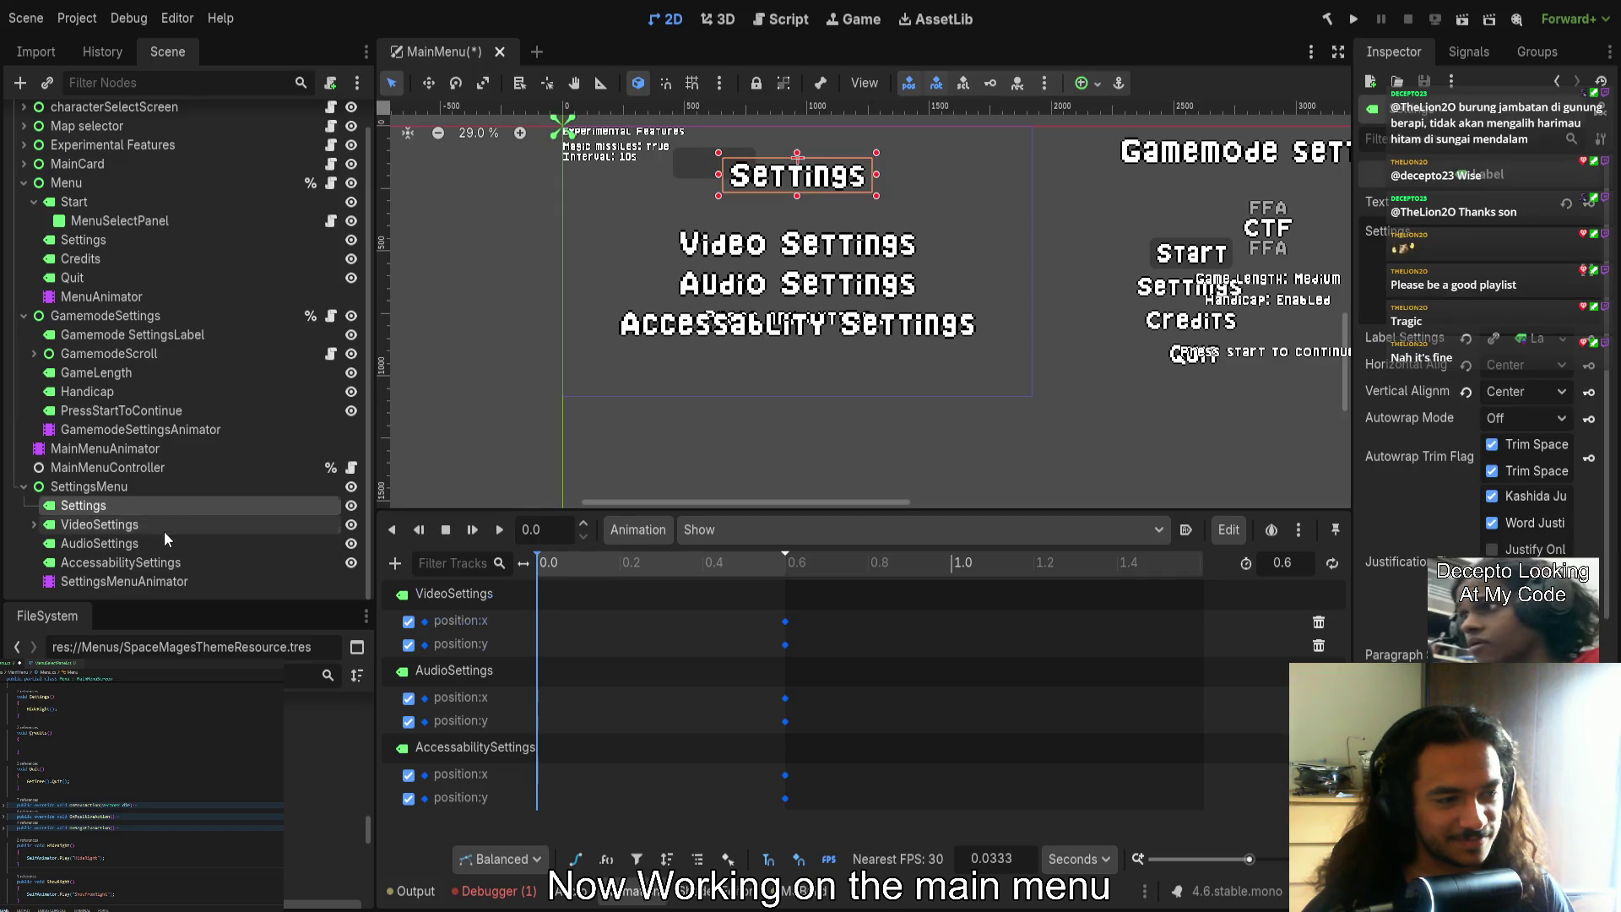
{"action": "left_click", "coordinate": [162, 525]}
{"action": "left_click", "coordinate": [148, 560], "text": "shift"}
{"action": "left_click_drag", "start_coordinate": [818, 229], "coordinate": [1317, 240]}
{"action": "mouse_move", "coordinate": [1073, 427]}
{"action": "left_mouse_down"}
{"action": "mouse_move", "coordinate": [915, 427]}
{"action": "mouse_move", "coordinate": [915, 355]}
{"action": "left_mouse_up"}
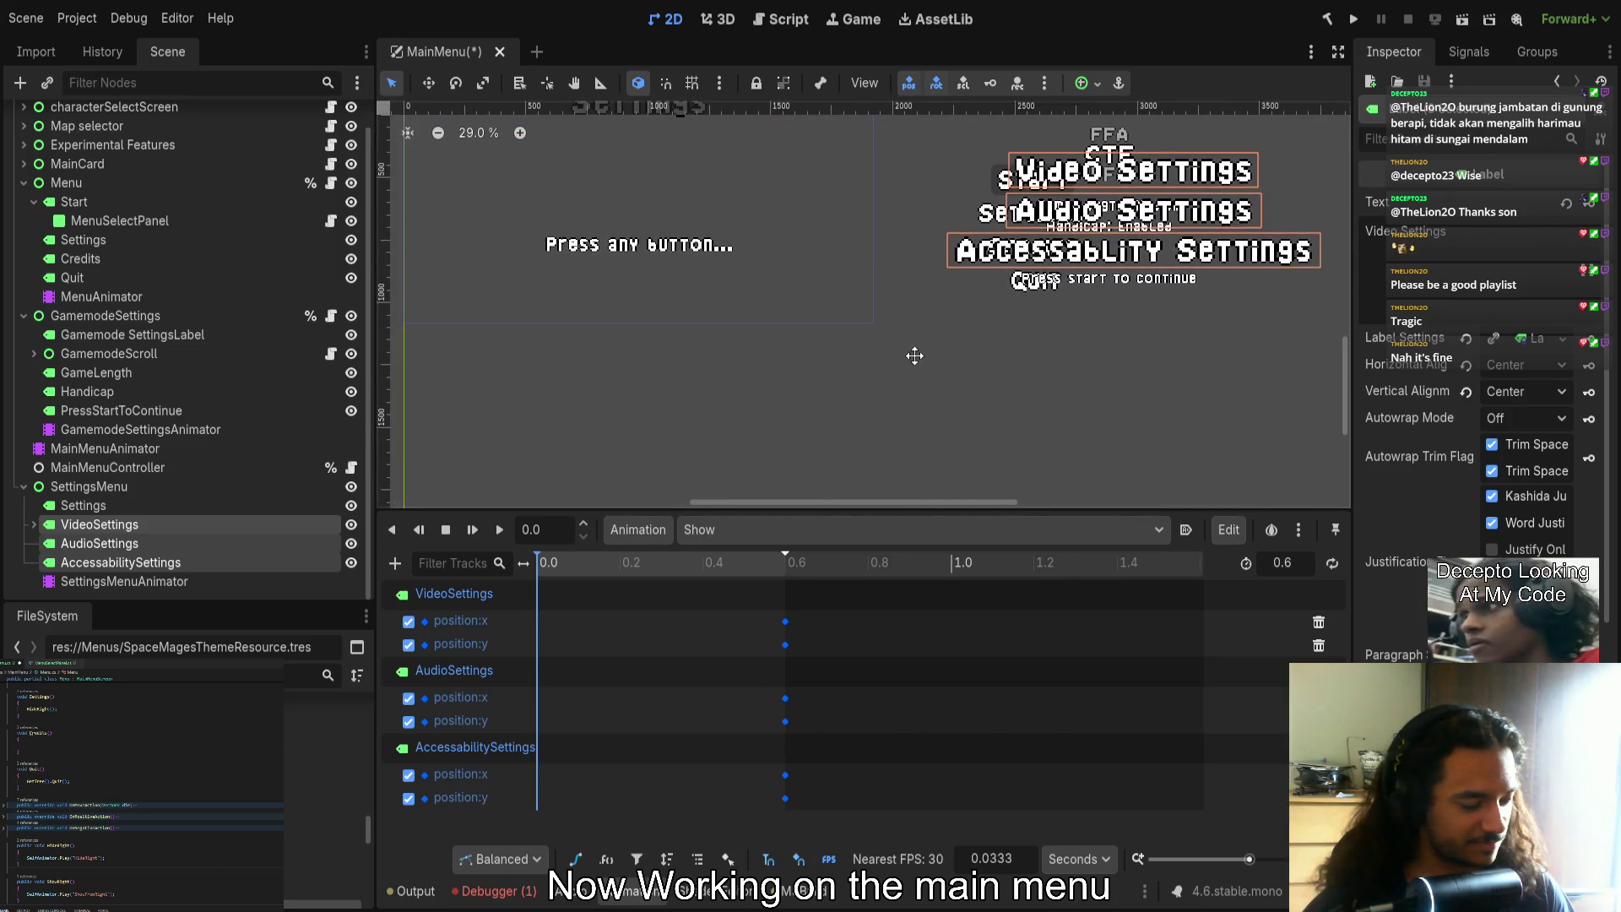
{"action": "left_click_drag", "start_coordinate": [724, 515], "coordinate": [724, 444]}
{"action": "left_click_drag", "start_coordinate": [599, 344], "coordinate": [824, 372]}
Reselect the title and setting labels and delete their old position tracks from Show
{"action": "left_click", "coordinate": [108, 579]}
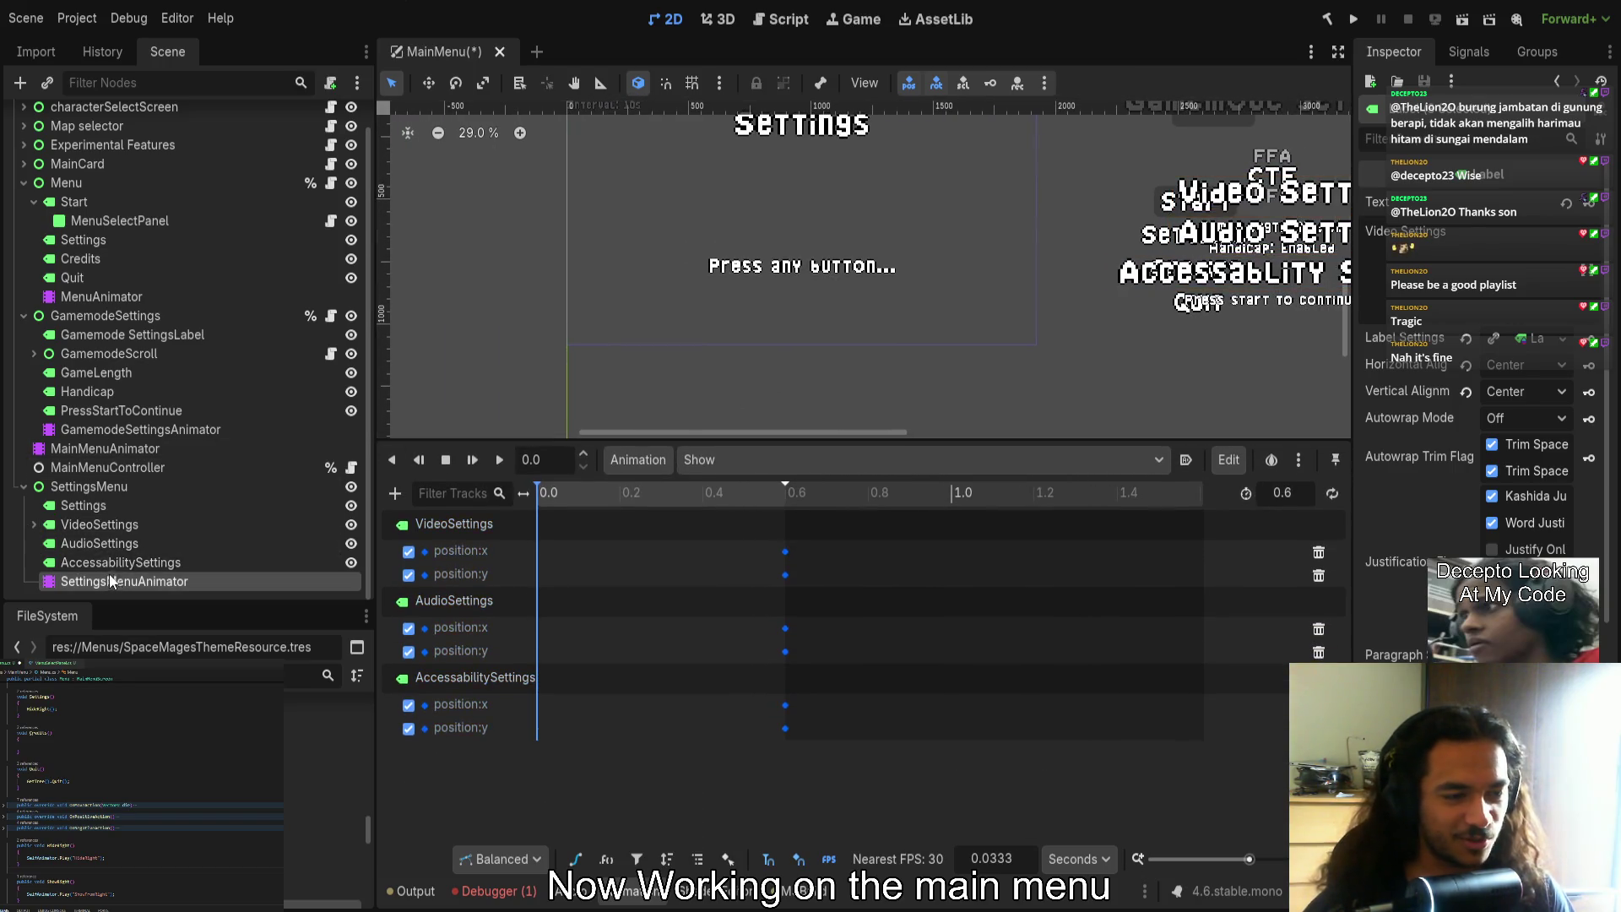
{"action": "scroll", "coordinate": [1013, 409], "scroll_direction": "right", "scroll_amount": 1}
{"action": "scroll", "coordinate": [929, 398], "scroll_direction": "up", "scroll_amount": 2}
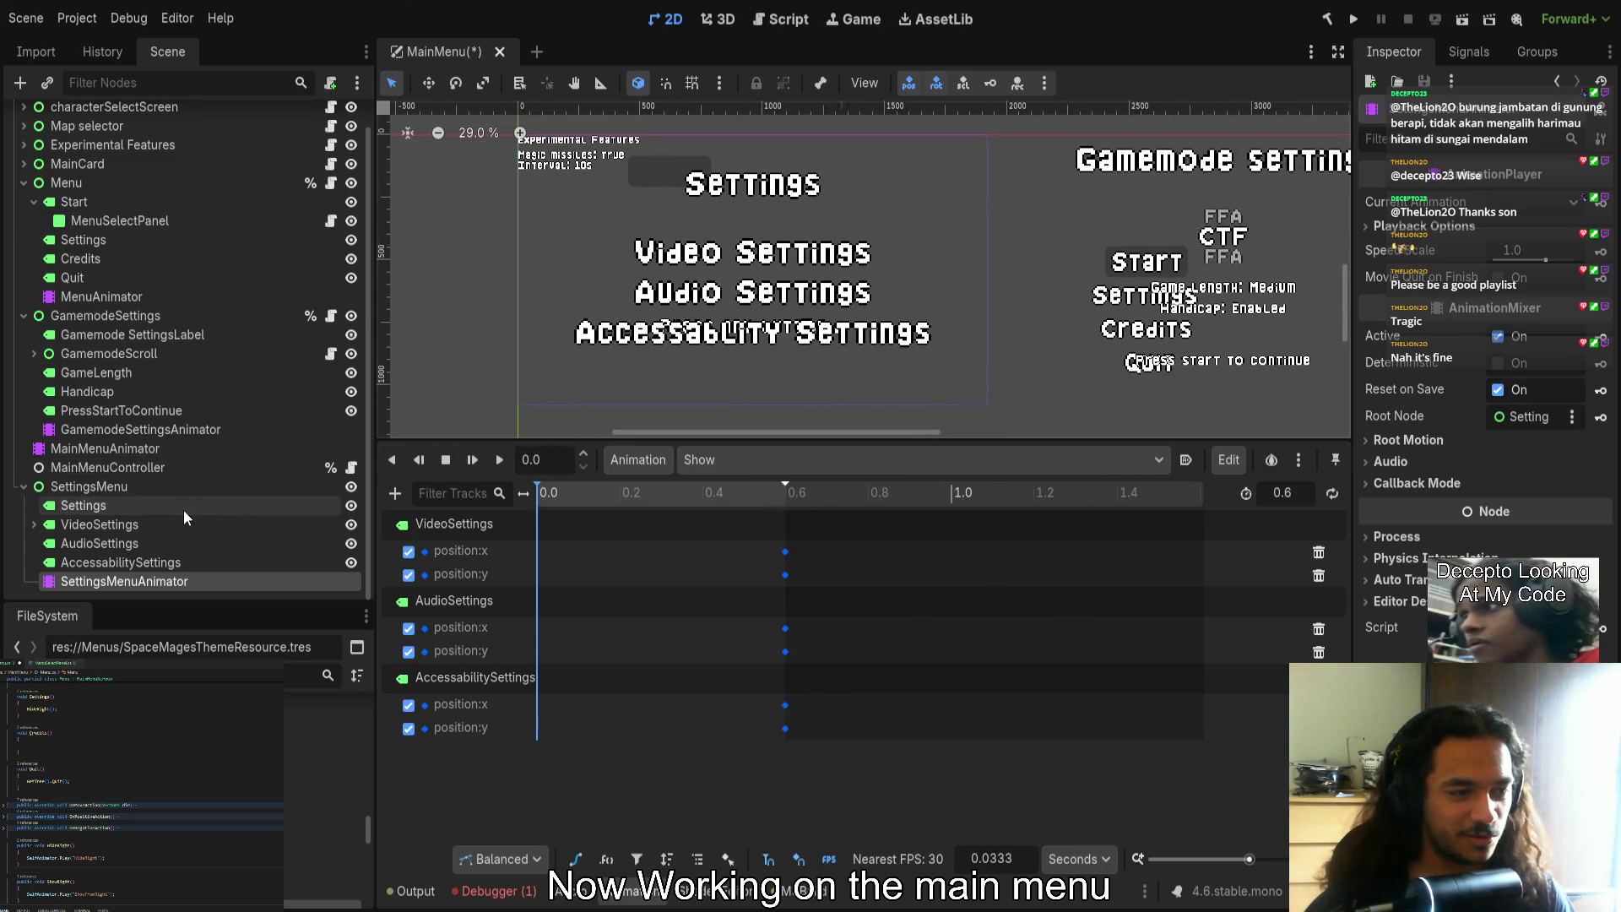
{"action": "left_click", "coordinate": [147, 524]}
{"action": "left_click", "coordinate": [138, 563], "text": "shift"}
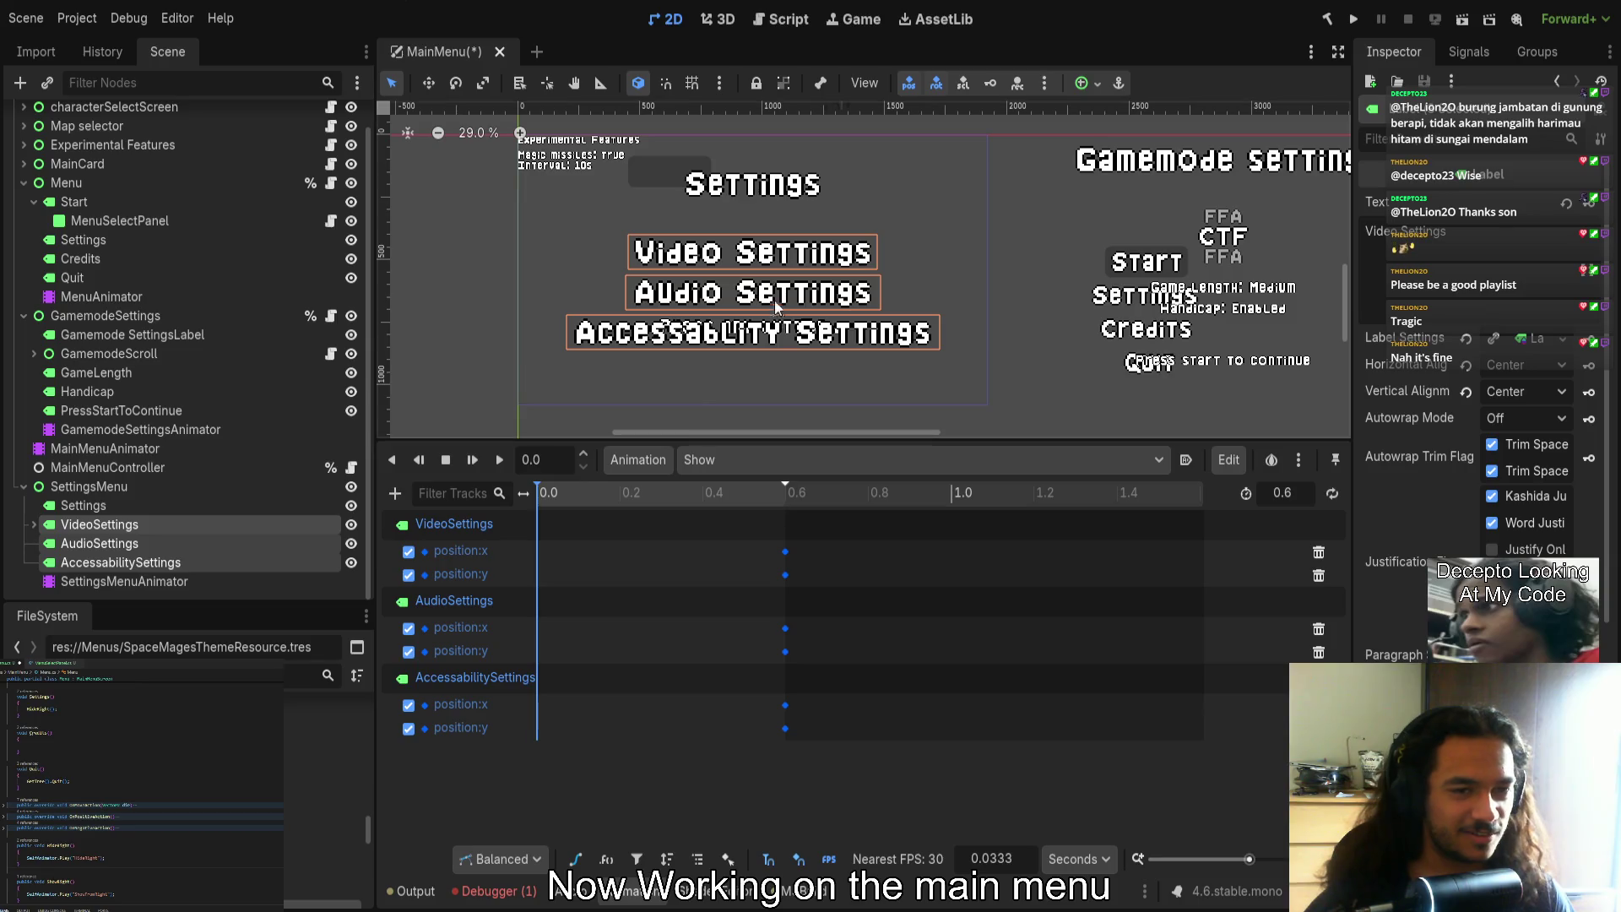
{"action": "left_click", "coordinate": [183, 505]}
{"action": "left_click", "coordinate": [200, 566], "text": "shift"}
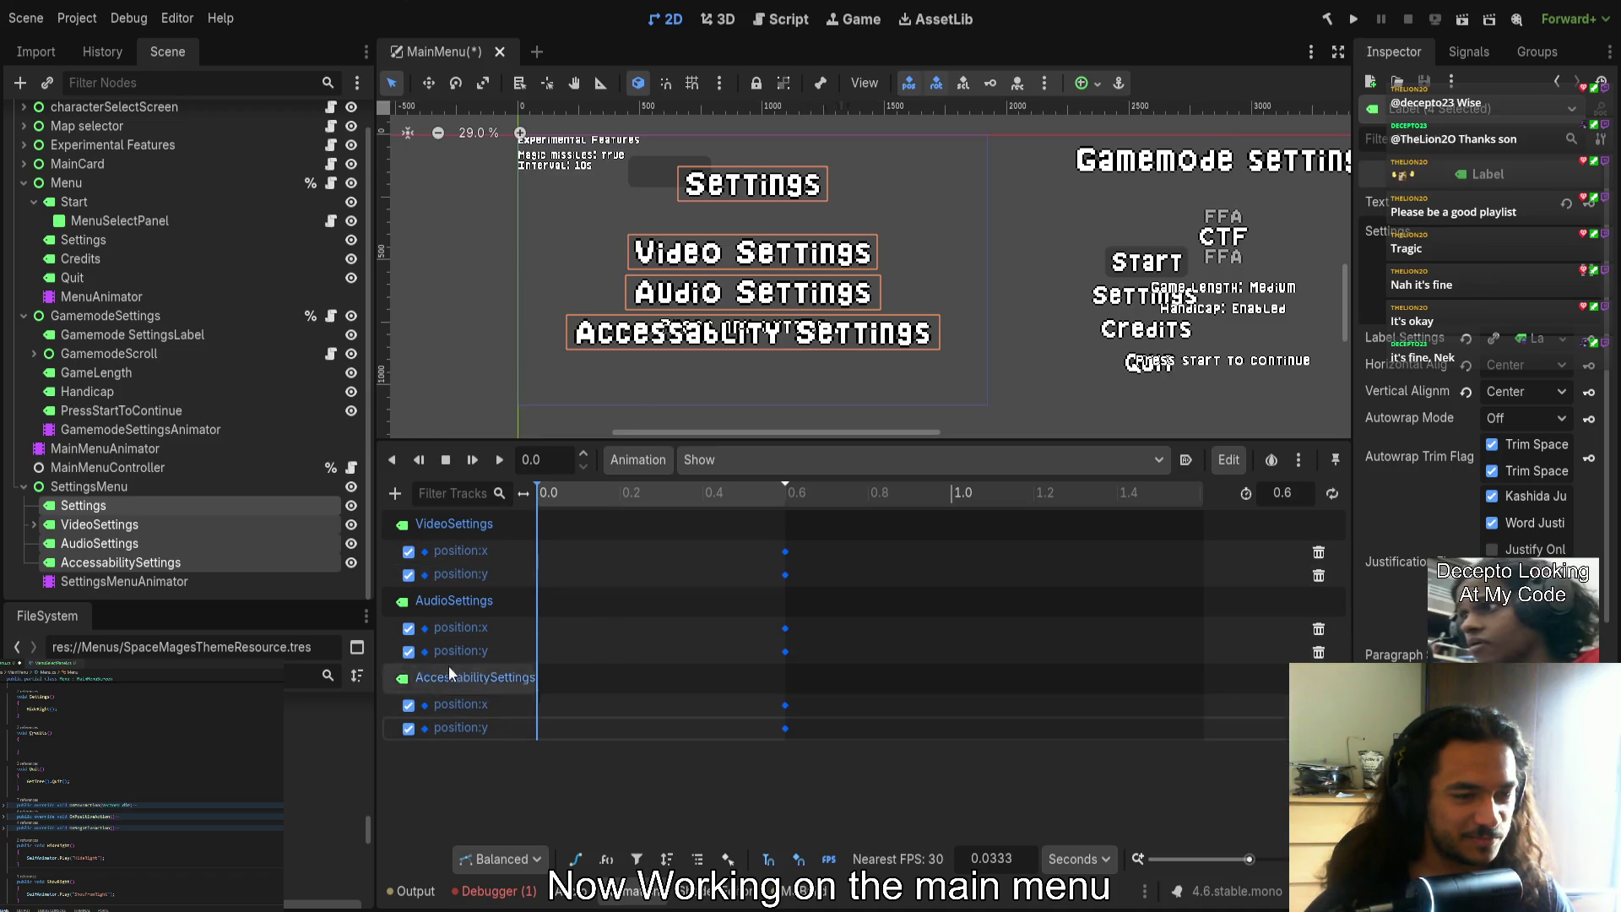
{"action": "left_click", "coordinate": [1318, 553]}
{"action": "left_click", "coordinate": [1319, 553]}
{"action": "left_click", "coordinate": [1319, 553]}
{"action": "left_click", "coordinate": [1319, 553]}
{"action": "left_click", "coordinate": [1318, 553]}
{"action": "left_click", "coordinate": [1319, 553]}
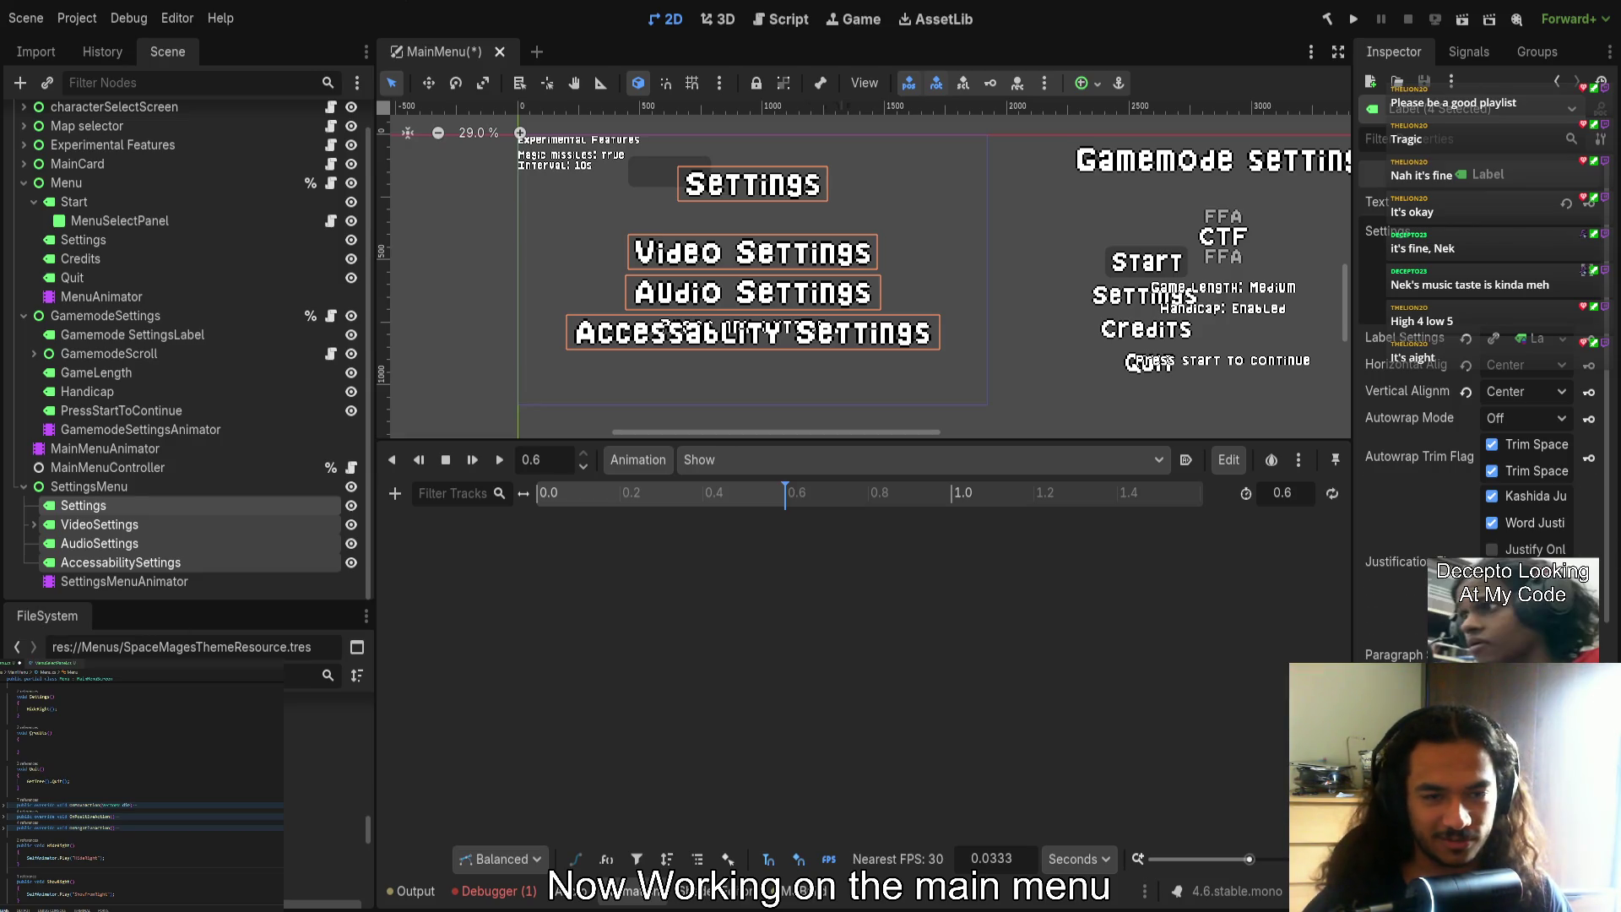
Expand Layout > Transform, enlarge the timeline, rewind to 0.0 and select the labels' position:y keys
{"action": "scroll", "coordinate": [1478, 380], "scroll_direction": "down", "scroll_amount": 5}
{"action": "left_click", "coordinate": [1423, 430]}
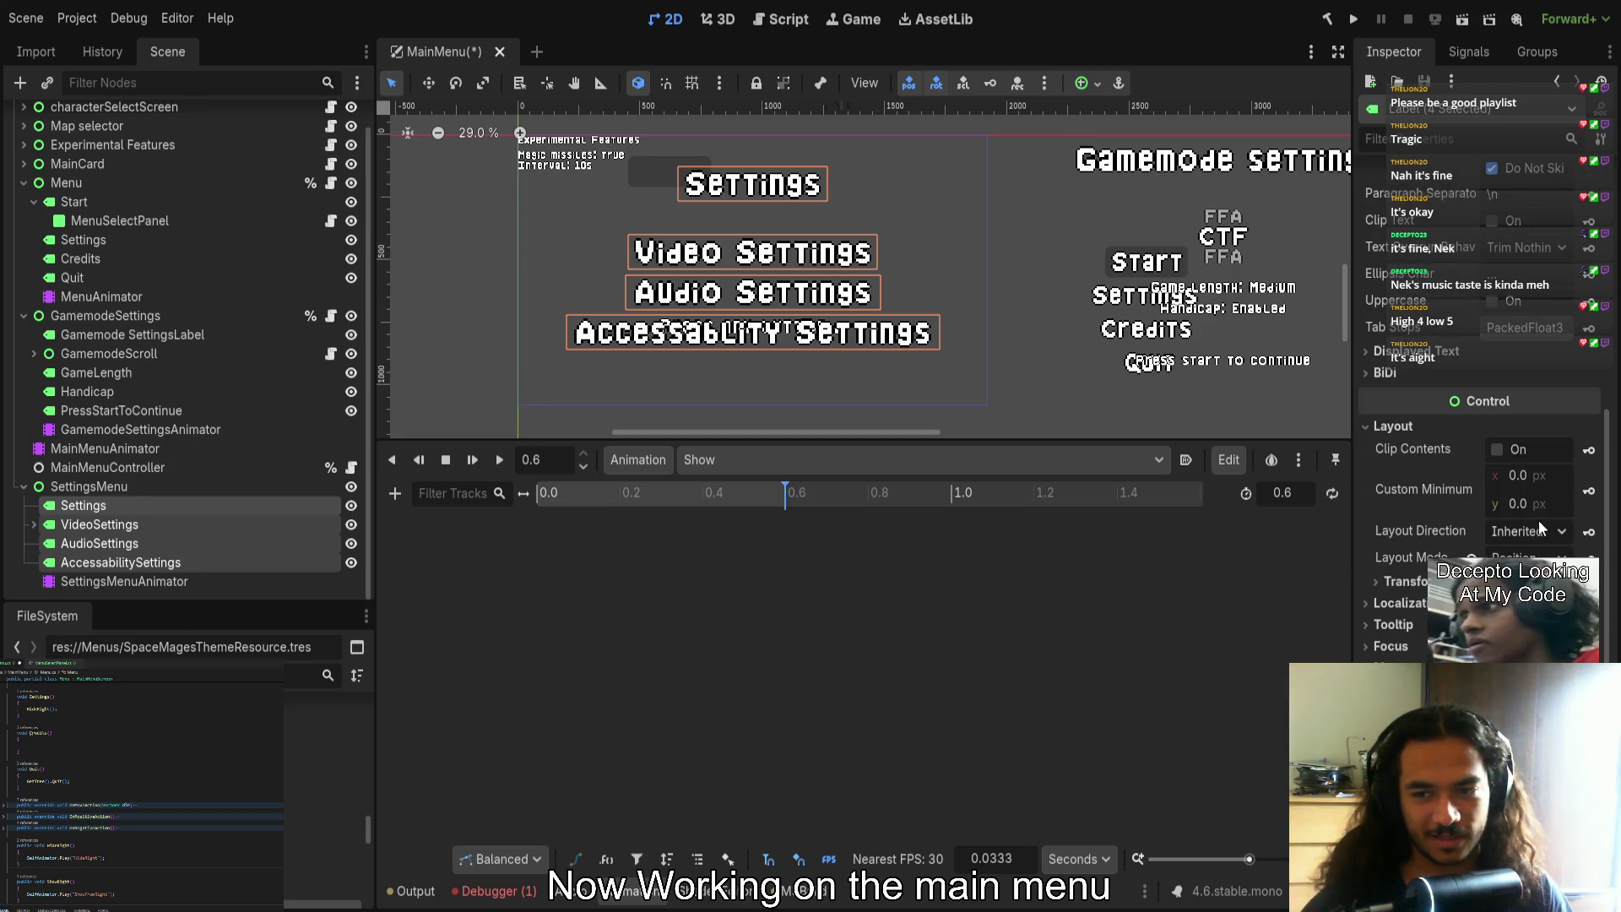
{"action": "left_click", "coordinate": [1403, 580]}
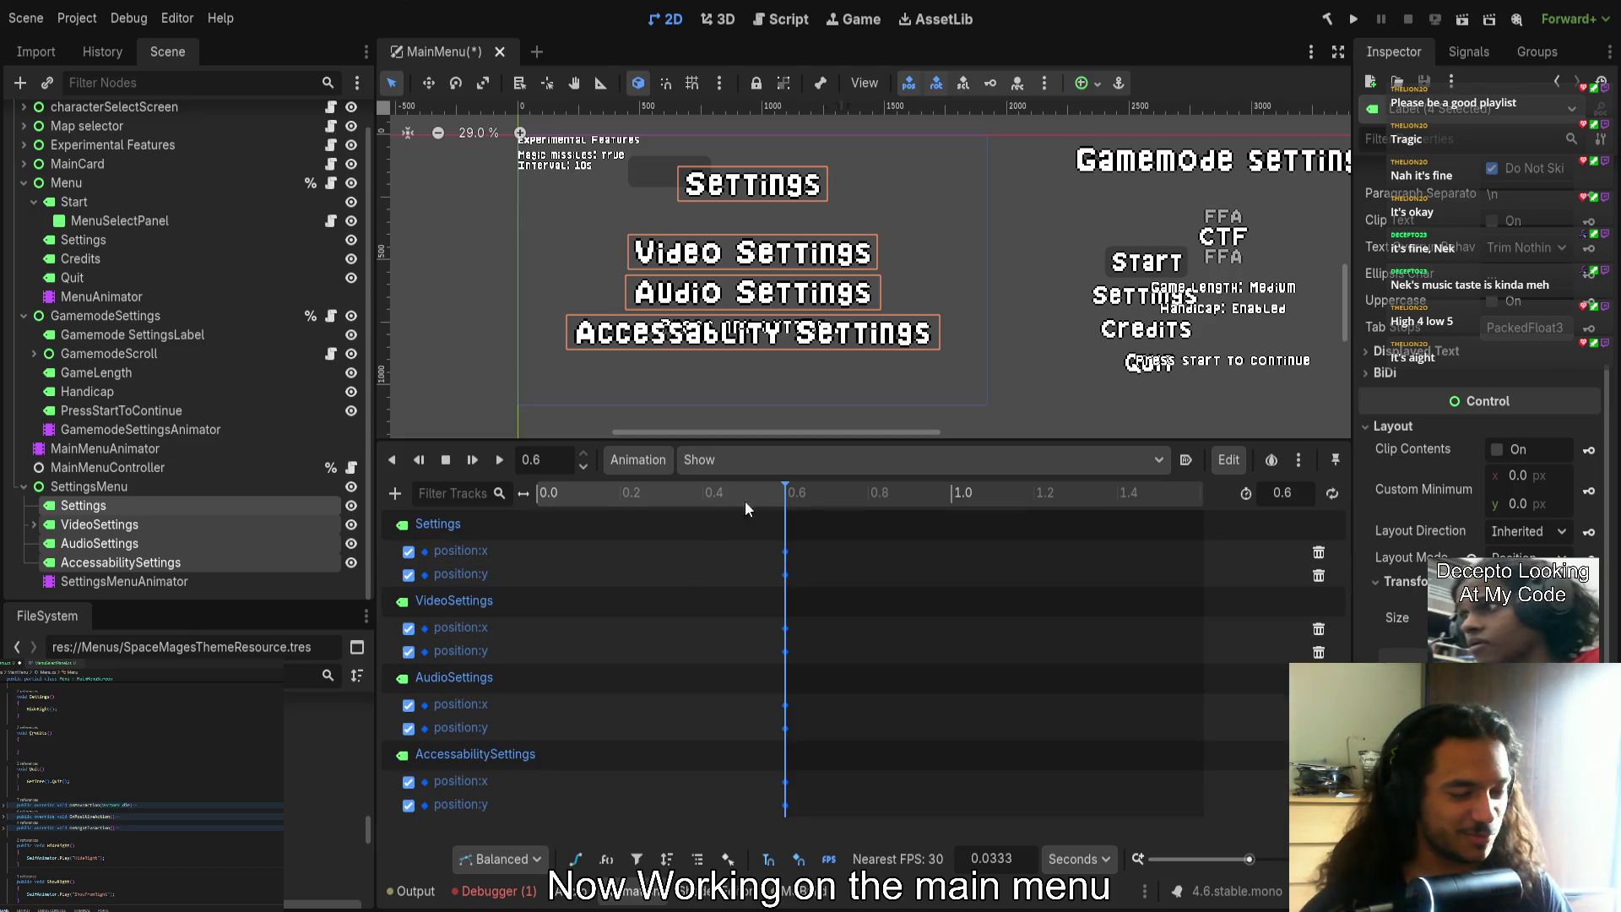
{"action": "mouse_move", "coordinate": [712, 440]}
{"action": "left_mouse_down"}
{"action": "mouse_move", "coordinate": [700, 380]}
{"action": "mouse_move", "coordinate": [696, 416]}
{"action": "left_mouse_up"}
{"action": "mouse_move", "coordinate": [650, 474]}
{"action": "left_mouse_down"}
{"action": "mouse_move", "coordinate": [676, 480]}
{"action": "mouse_move", "coordinate": [486, 486]}
{"action": "left_mouse_up"}
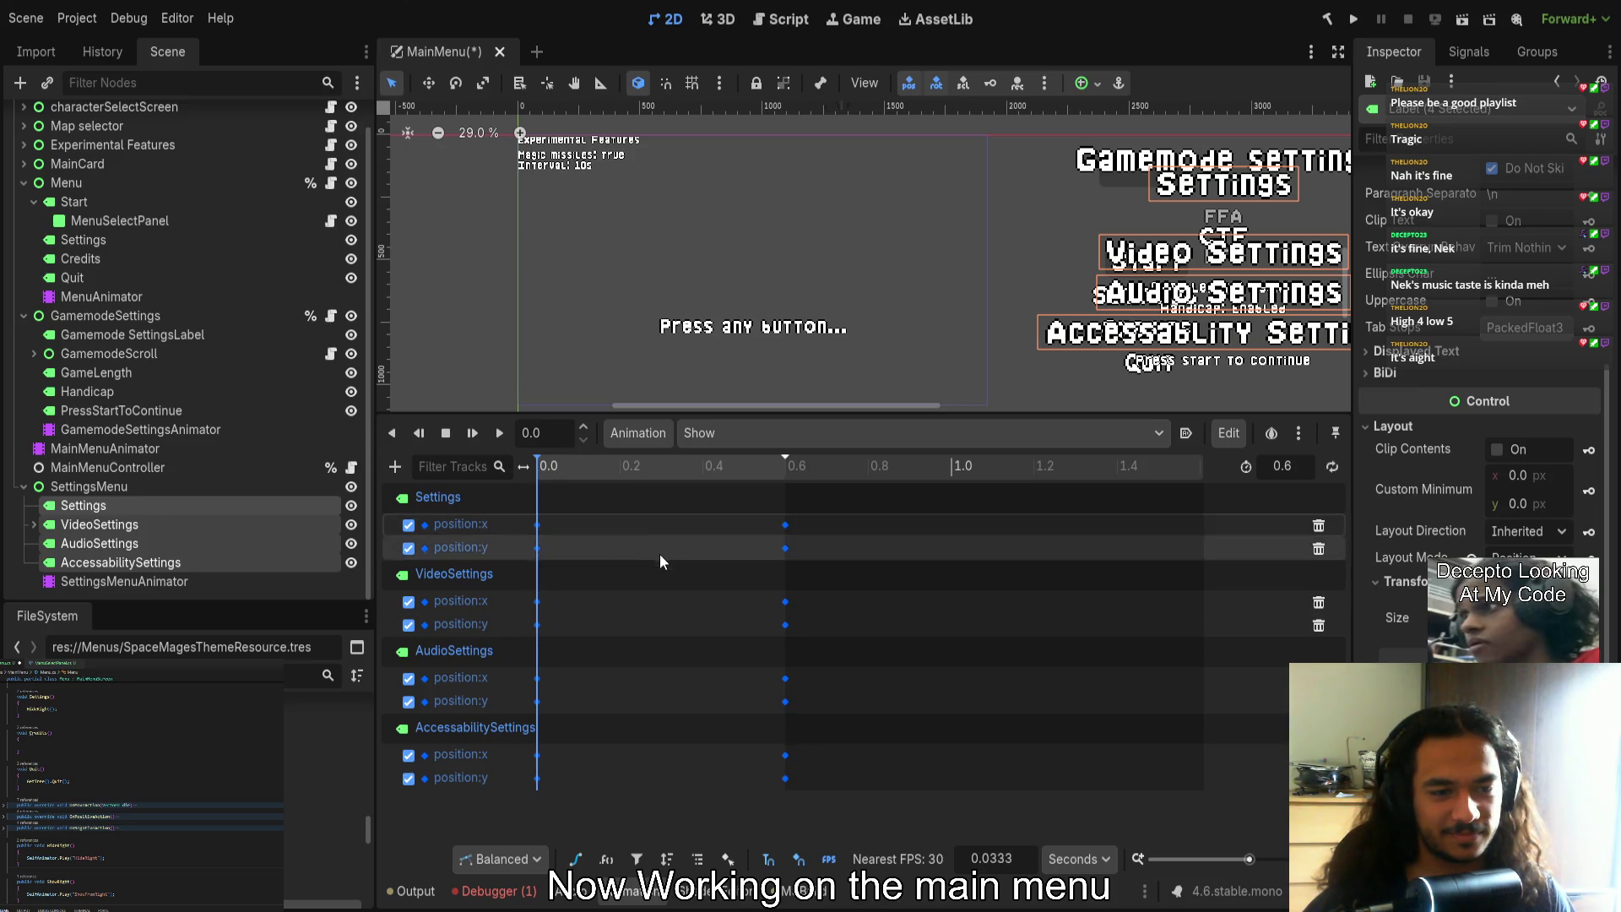
{"action": "left_click", "coordinate": [537, 548]}
{"action": "left_click", "coordinate": [537, 625], "text": "shift"}
{"action": "left_click", "coordinate": [537, 702], "text": "shift"}
{"action": "left_click", "coordinate": [537, 778], "text": "shift"}
{"action": "left_click", "coordinate": [650, 803]}
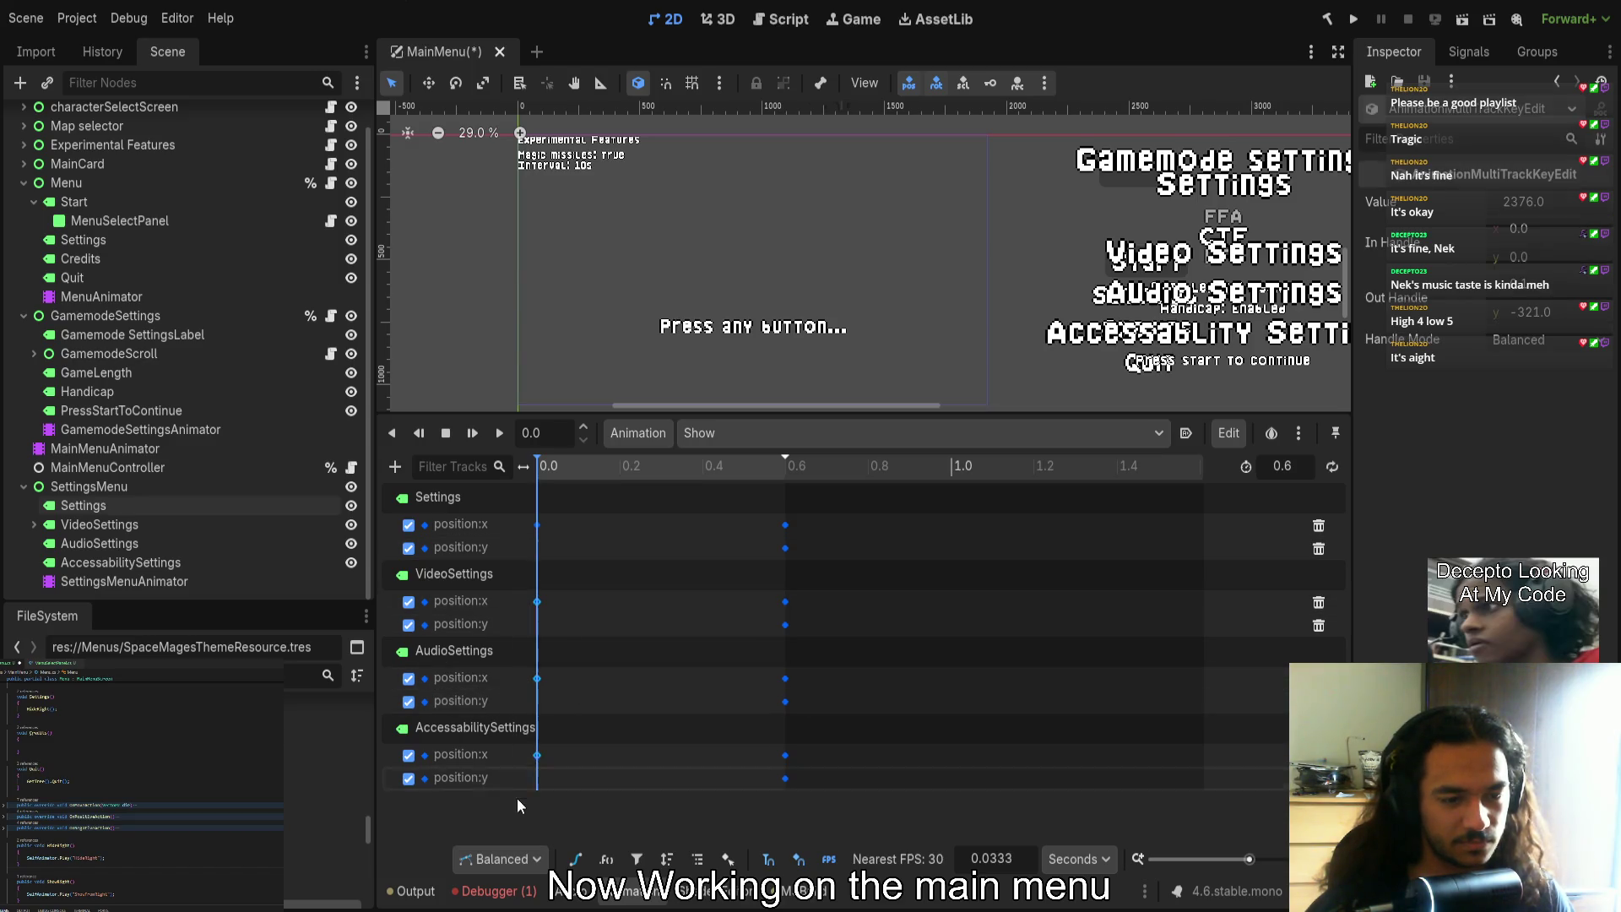
Stagger the labels' position:x start and end keys, ending the Settings title at 0.5, then play
{"action": "mouse_move", "coordinate": [541, 753]}
{"action": "left_mouse_down"}
{"action": "mouse_move", "coordinate": [540, 674]}
{"action": "mouse_move", "coordinate": [594, 756]}
{"action": "mouse_move", "coordinate": [566, 756]}
{"action": "mouse_move", "coordinate": [580, 758]}
{"action": "left_mouse_up"}
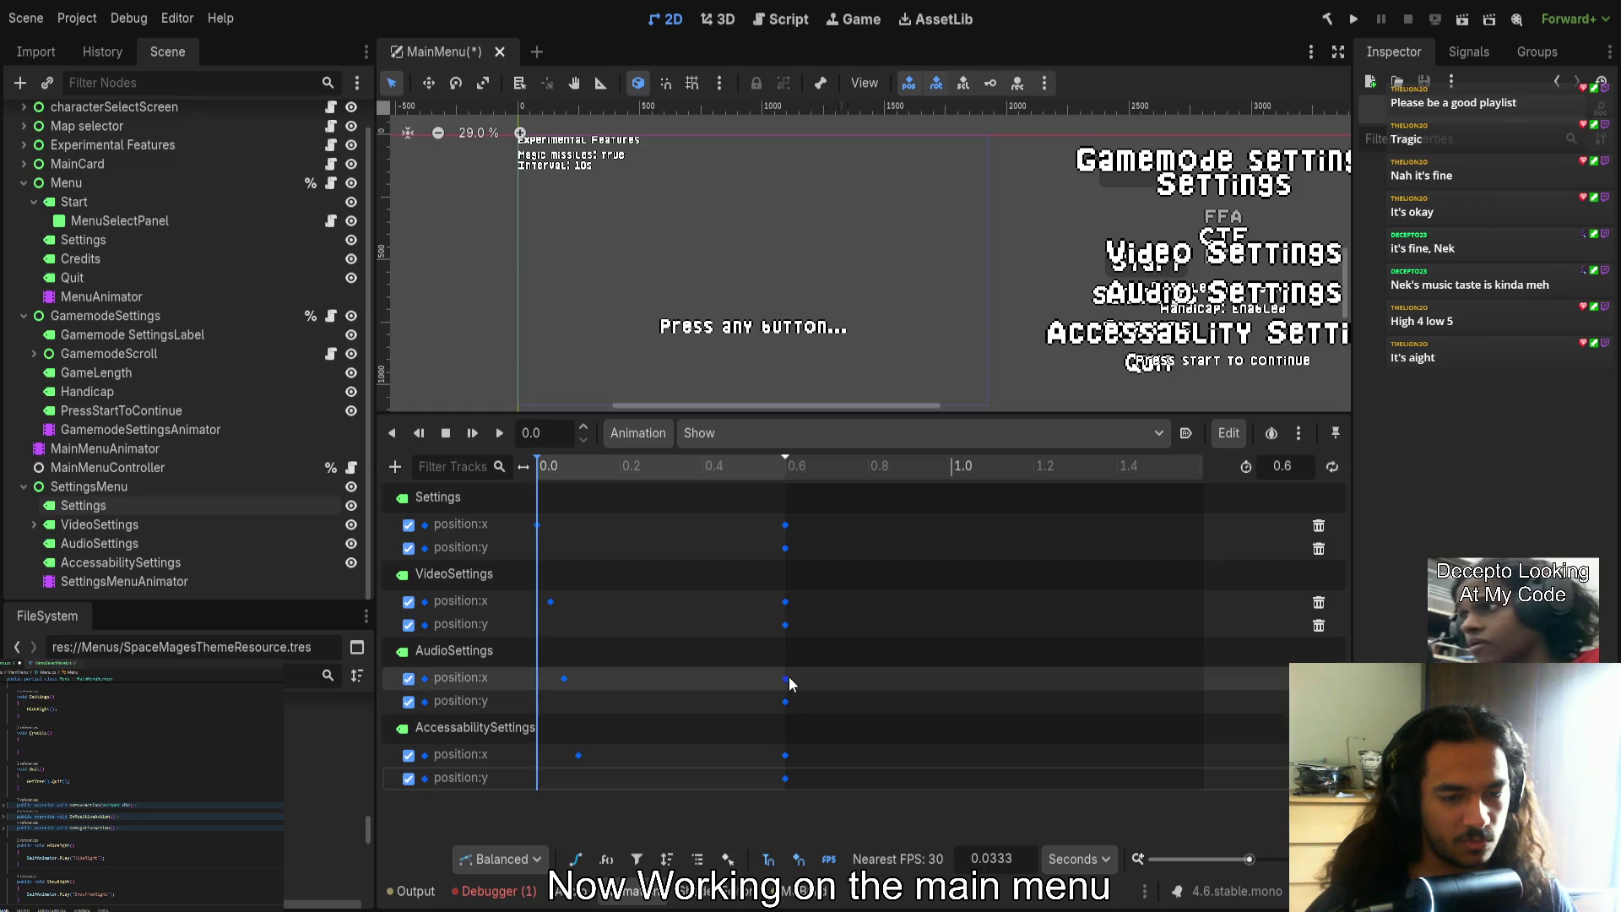
{"action": "left_click_drag", "start_coordinate": [786, 677], "coordinate": [773, 677]}
{"action": "left_click_drag", "start_coordinate": [785, 602], "coordinate": [758, 603]}
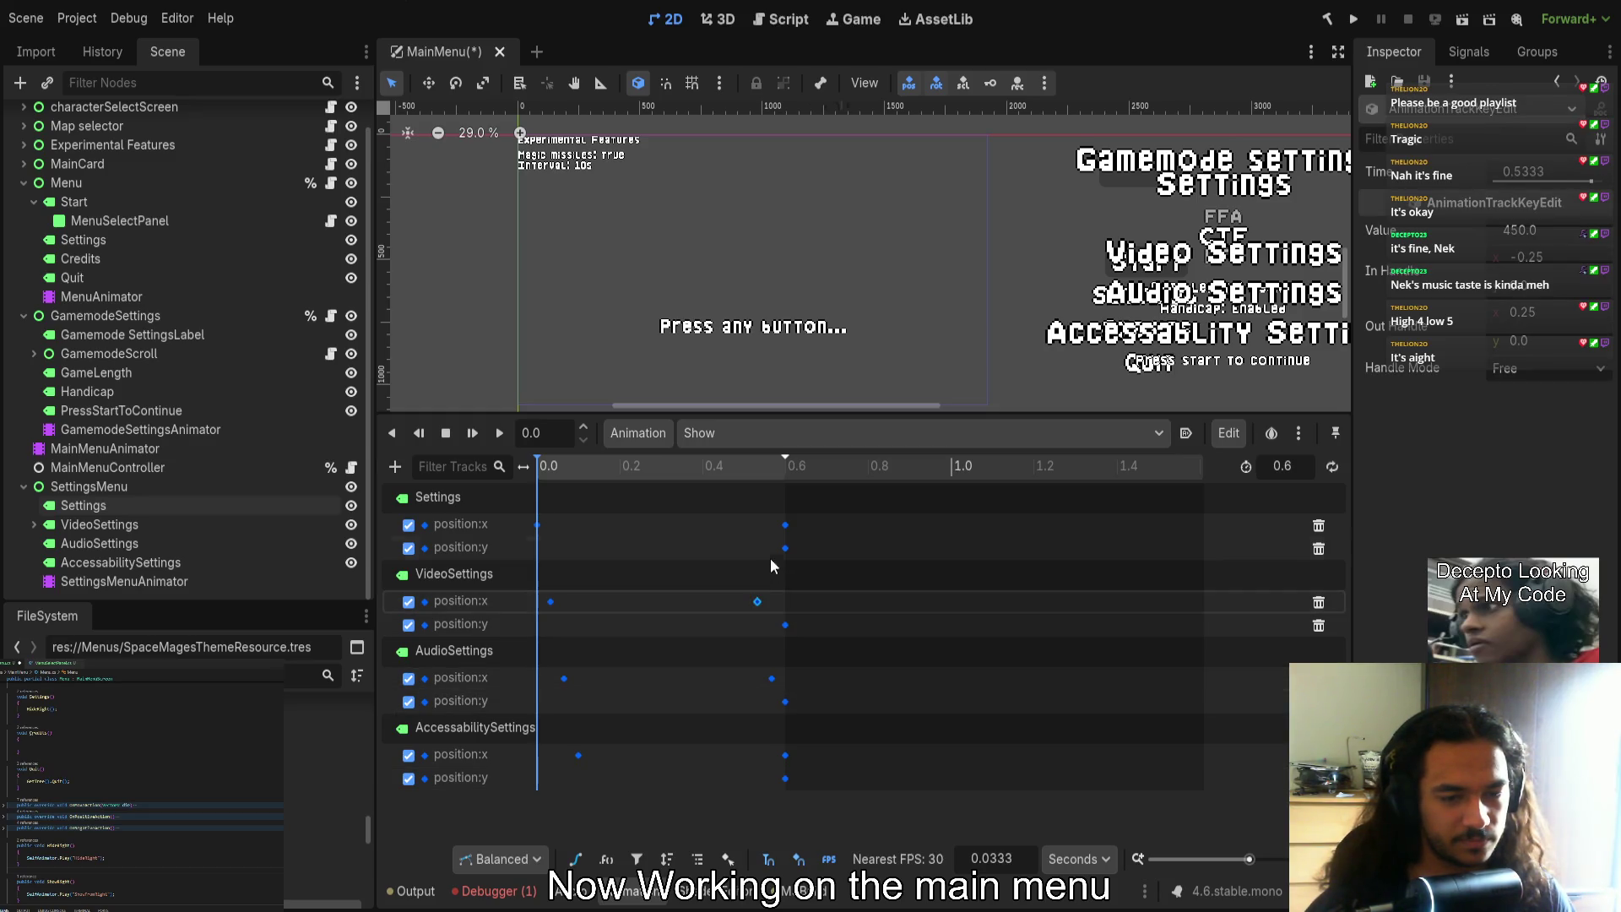
{"action": "left_click", "coordinate": [785, 524]}
{"action": "left_click_drag", "start_coordinate": [726, 525], "coordinate": [742, 524]}
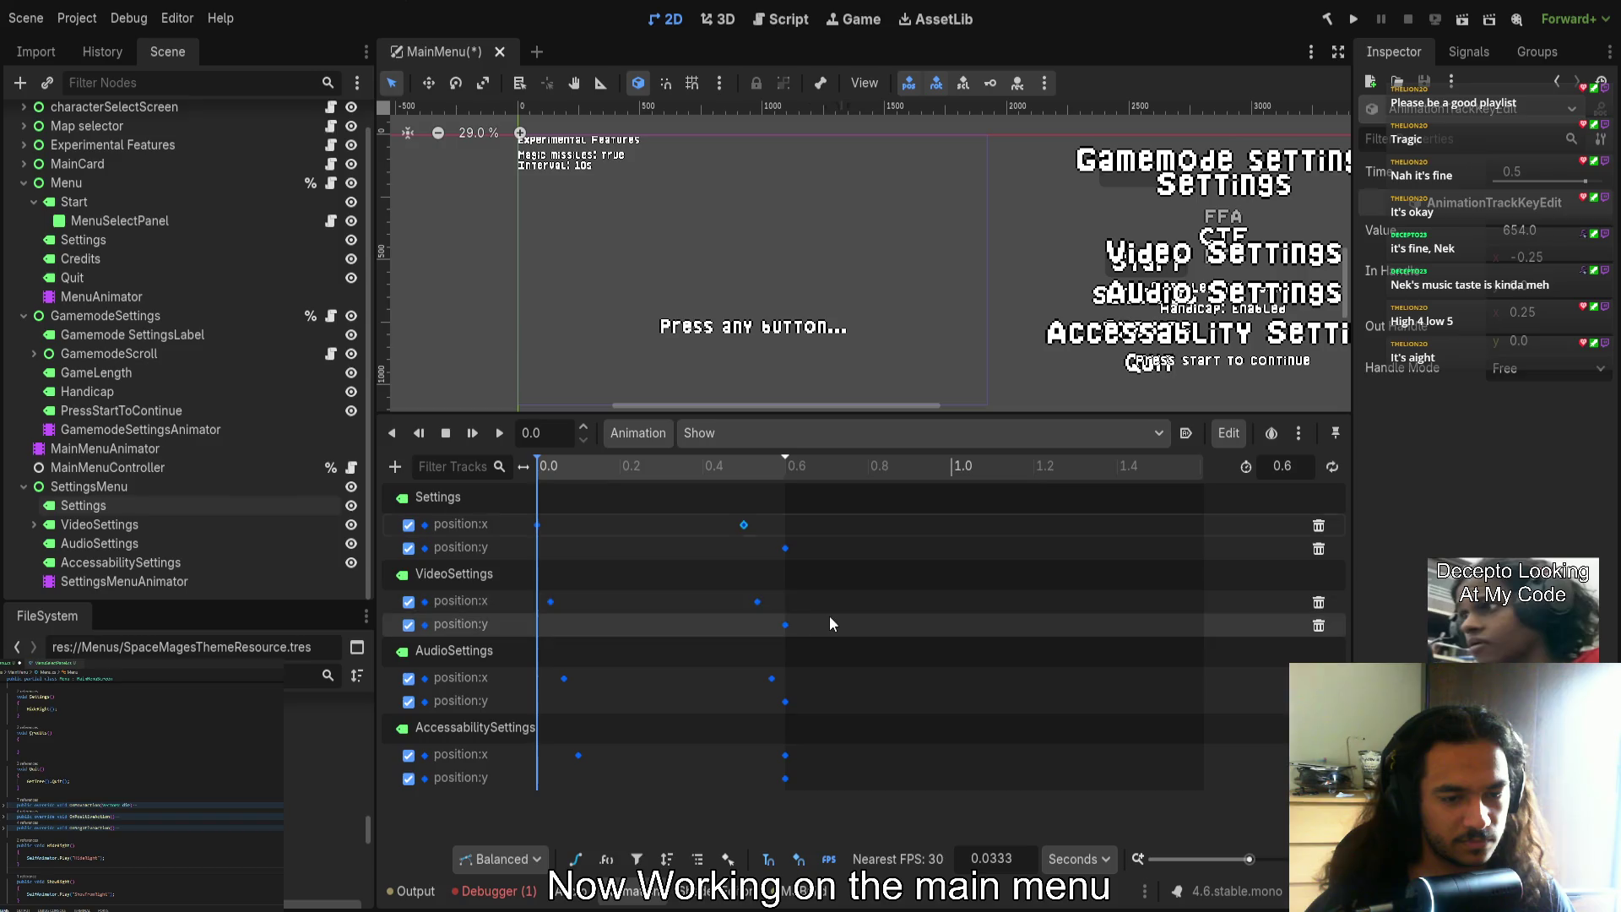
{"action": "left_click", "coordinate": [646, 466]}
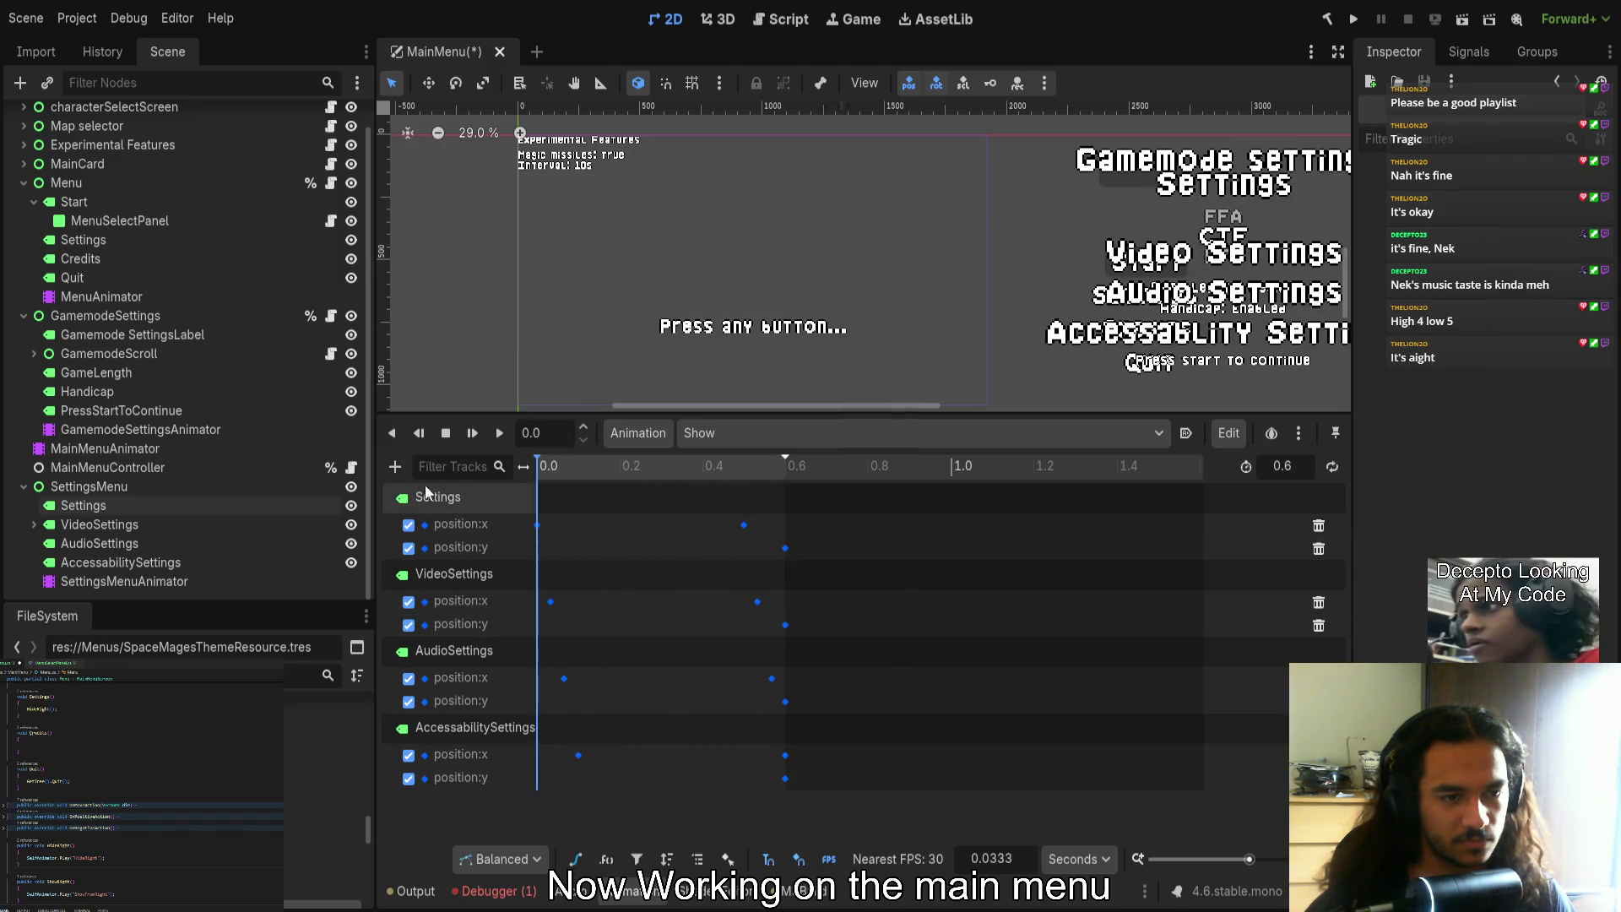
{"action": "left_click", "coordinate": [499, 433]}
{"action": "left_click", "coordinate": [499, 433]}
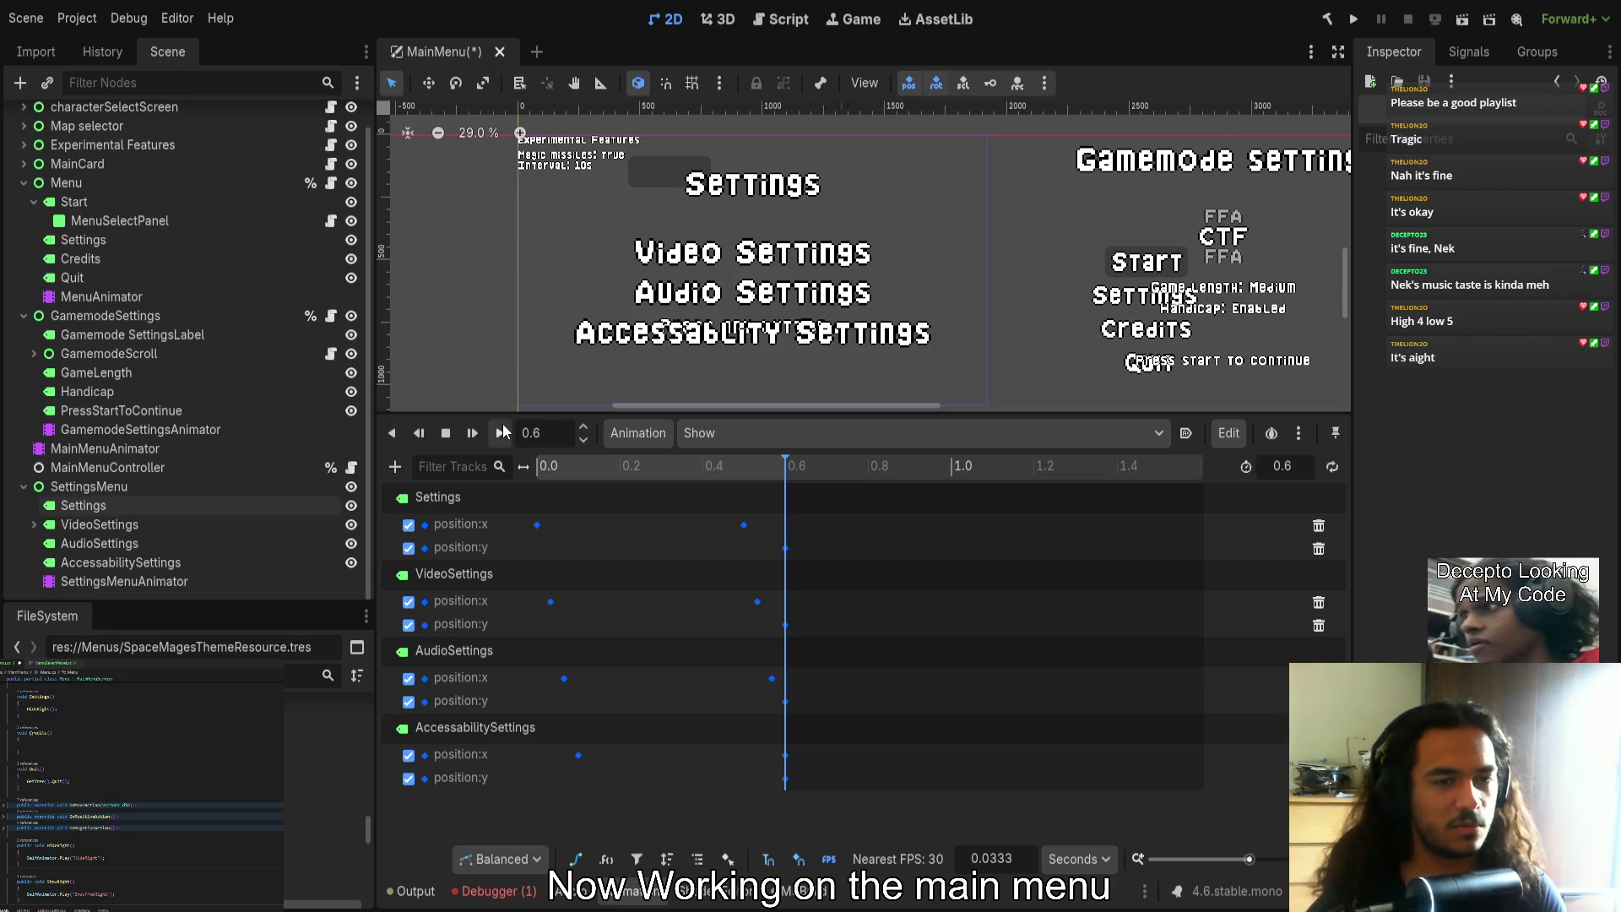
Move all four labels' position:y keys from 0.6 to time 0
{"action": "left_click_drag", "start_coordinate": [774, 404], "coordinate": [773, 387]}
{"action": "scroll", "coordinate": [760, 335], "scroll_direction": "down", "scroll_amount": 3}
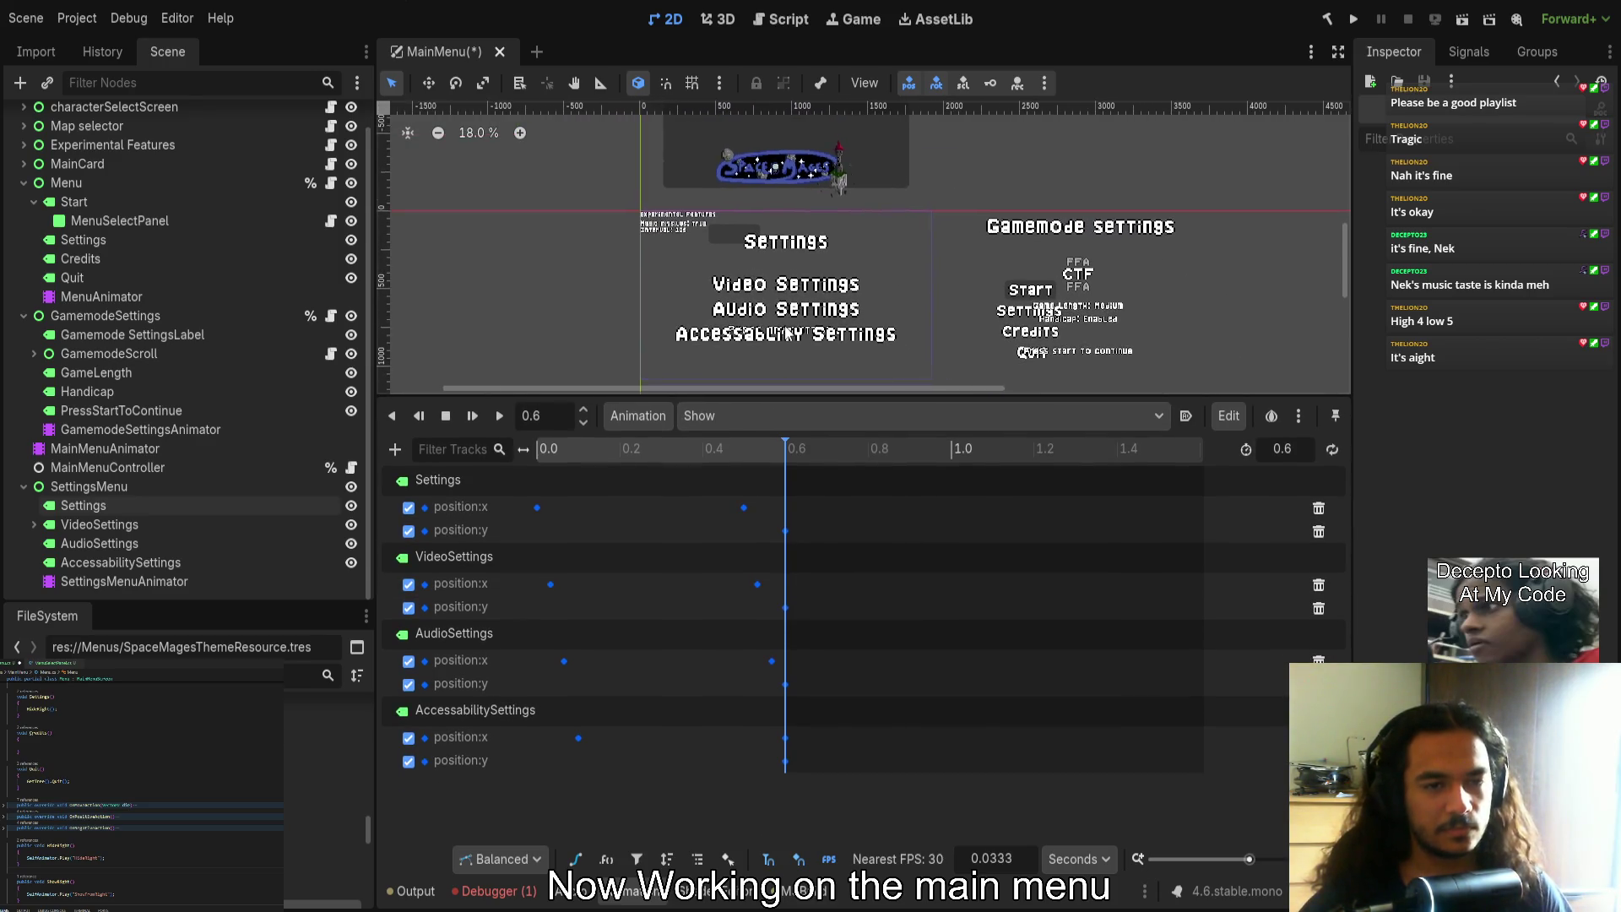
{"action": "scroll", "coordinate": [788, 334], "scroll_direction": "up", "scroll_amount": 2}
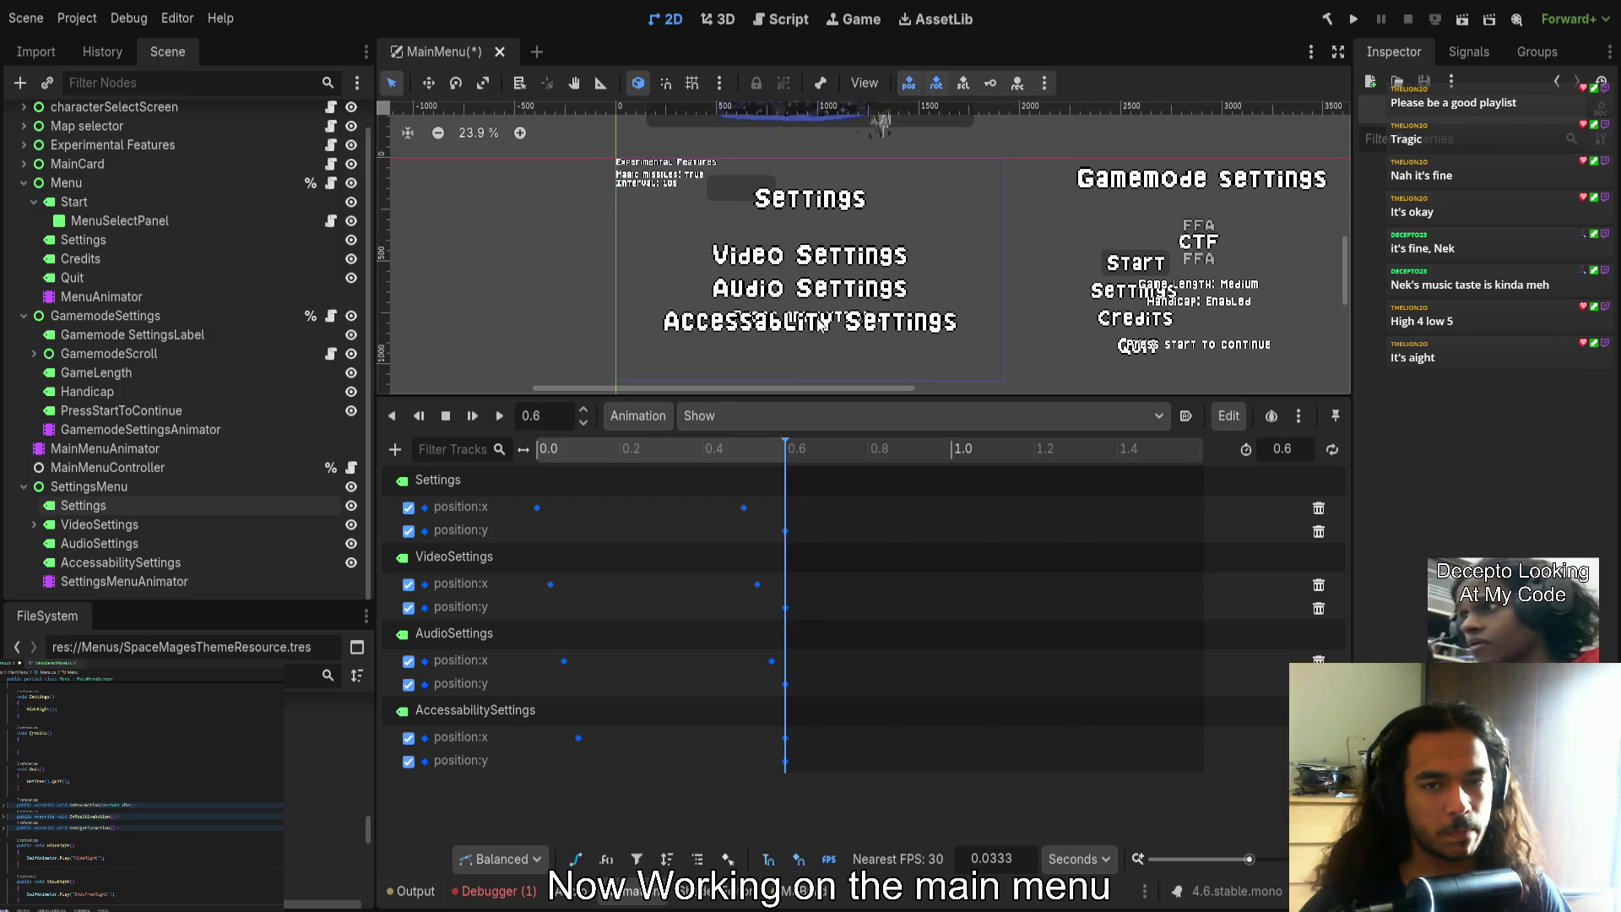
{"action": "scroll", "coordinate": [819, 326], "scroll_direction": "up", "scroll_amount": 2}
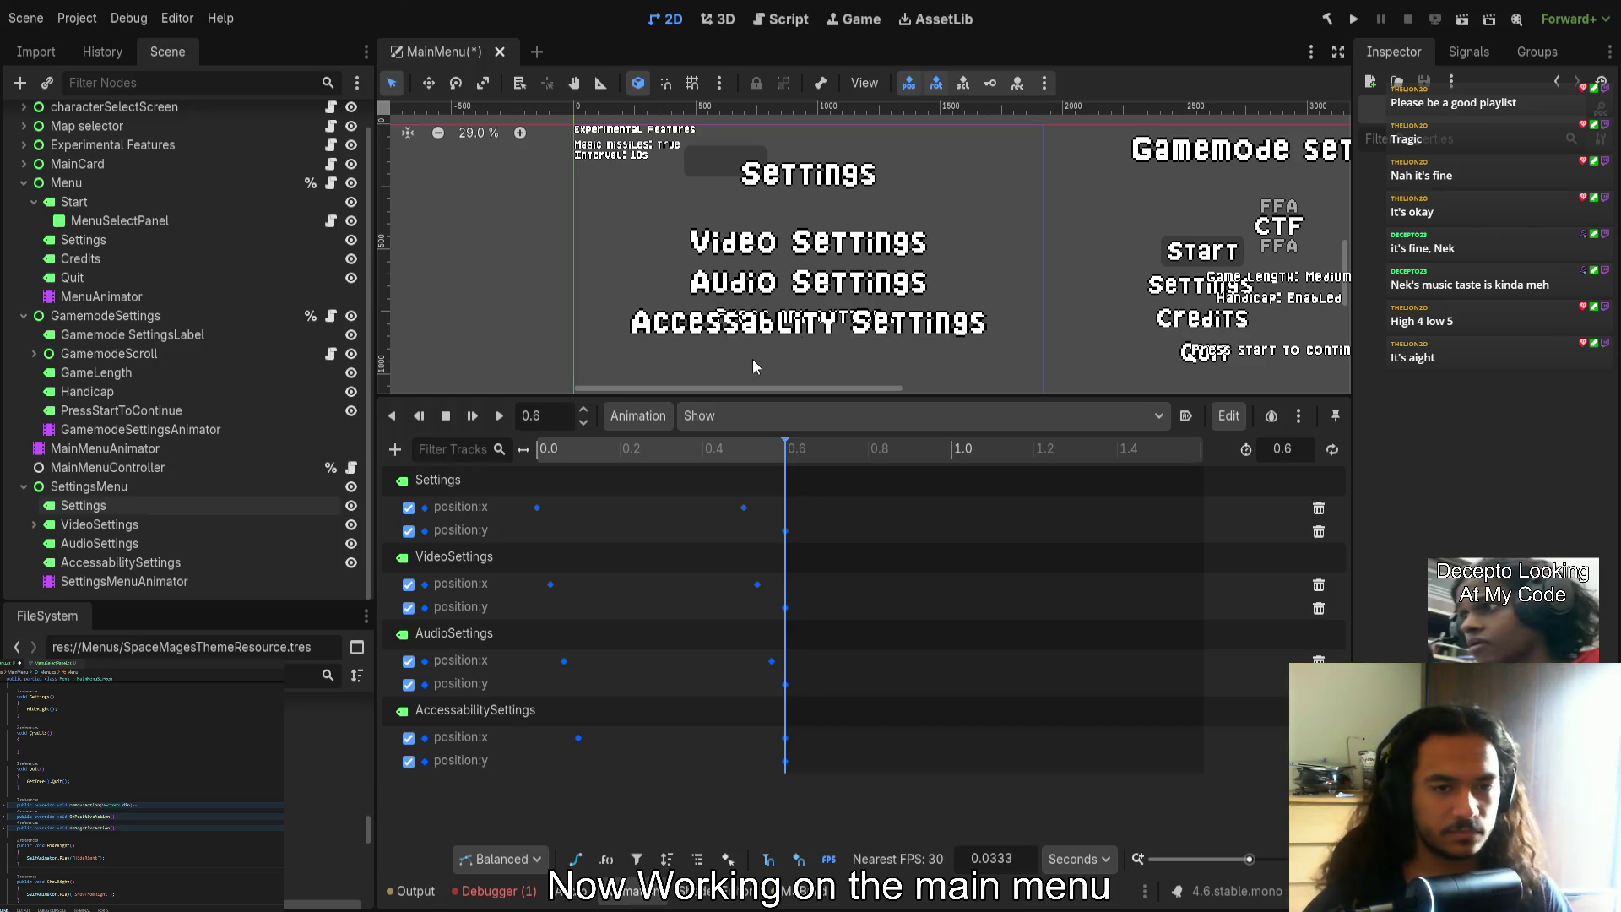
{"action": "scroll", "coordinate": [753, 363], "scroll_direction": "down", "scroll_amount": 1}
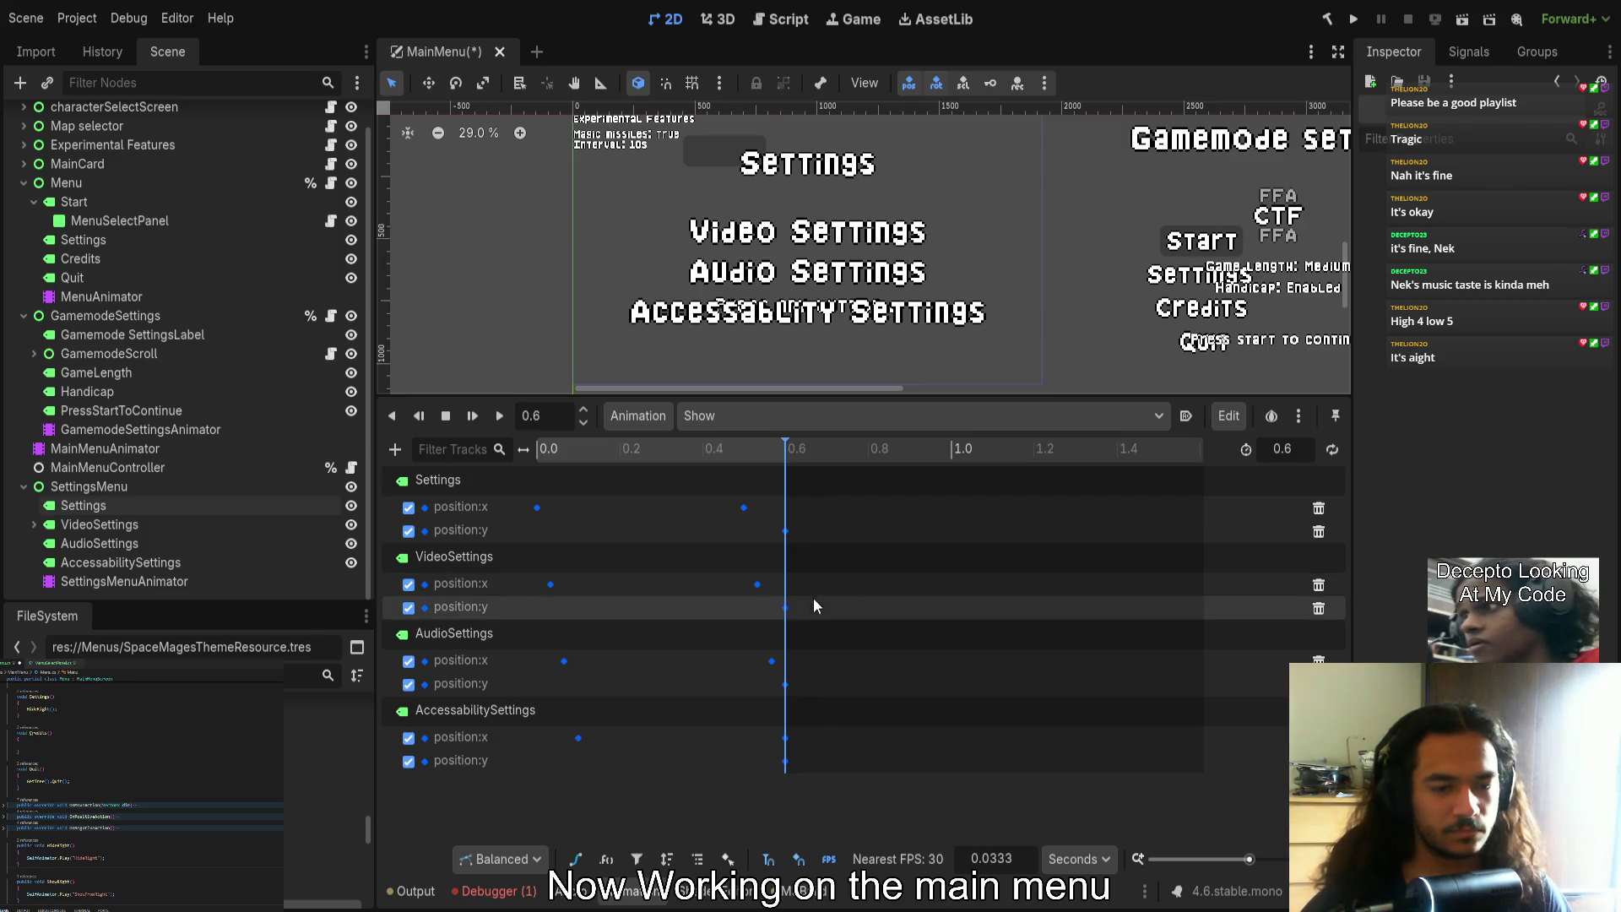
{"action": "left_click", "coordinate": [786, 685]}
{"action": "left_click", "coordinate": [786, 762], "text": "shift"}
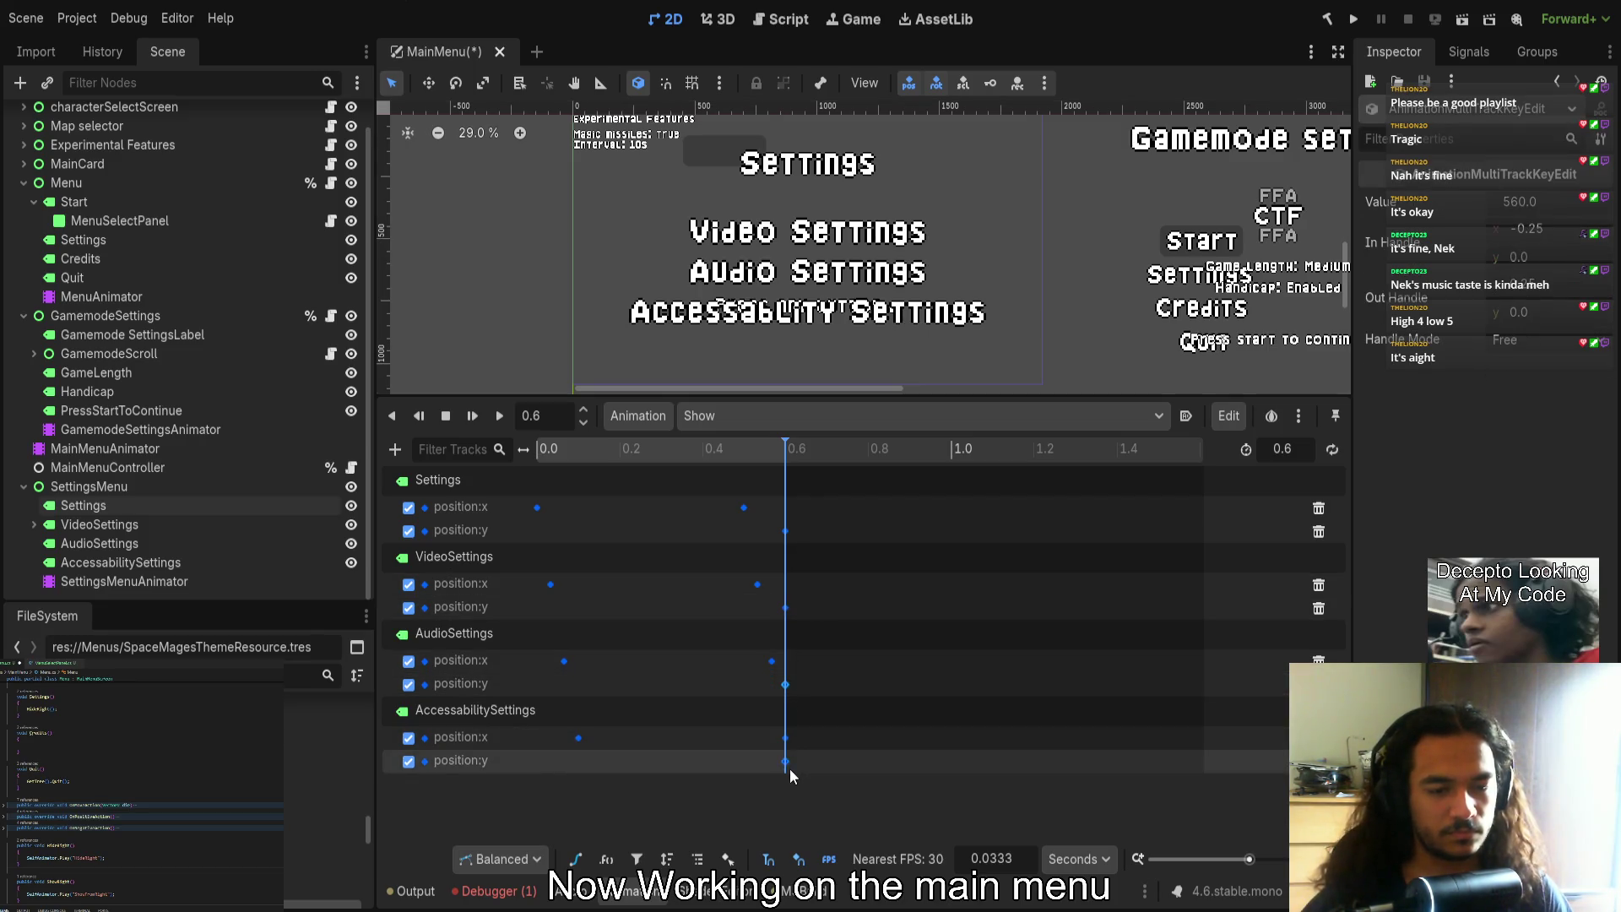
{"action": "left_click", "coordinate": [785, 608], "text": "shift"}
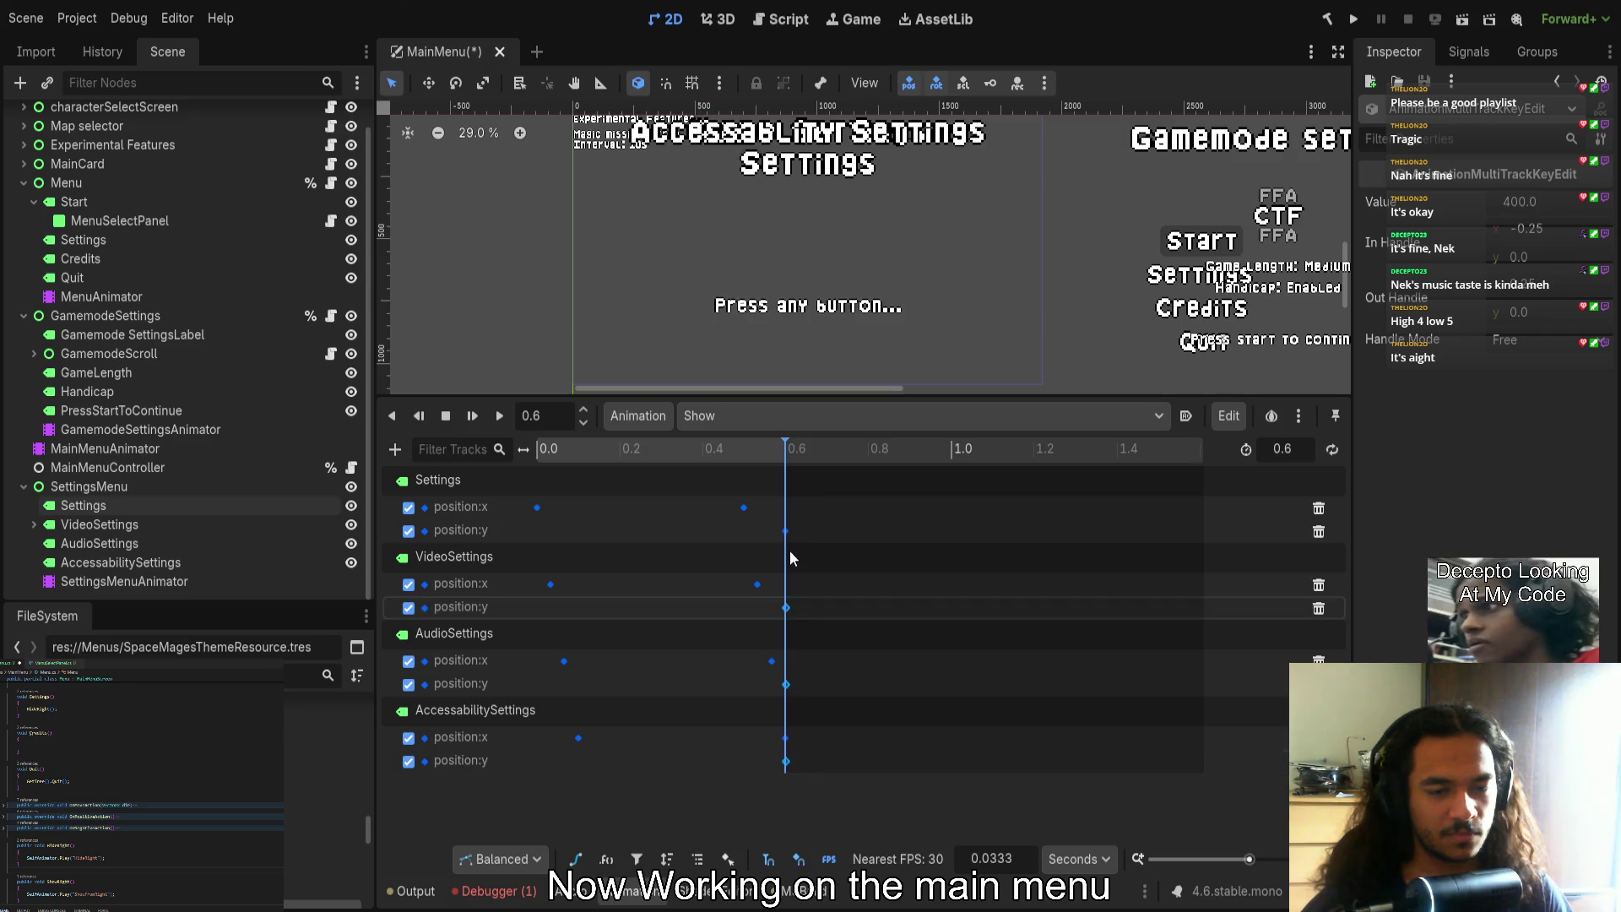
{"action": "left_click", "coordinate": [785, 531], "text": "shift"}
{"action": "left_click_drag", "start_coordinate": [650, 533], "coordinate": [475, 515]}
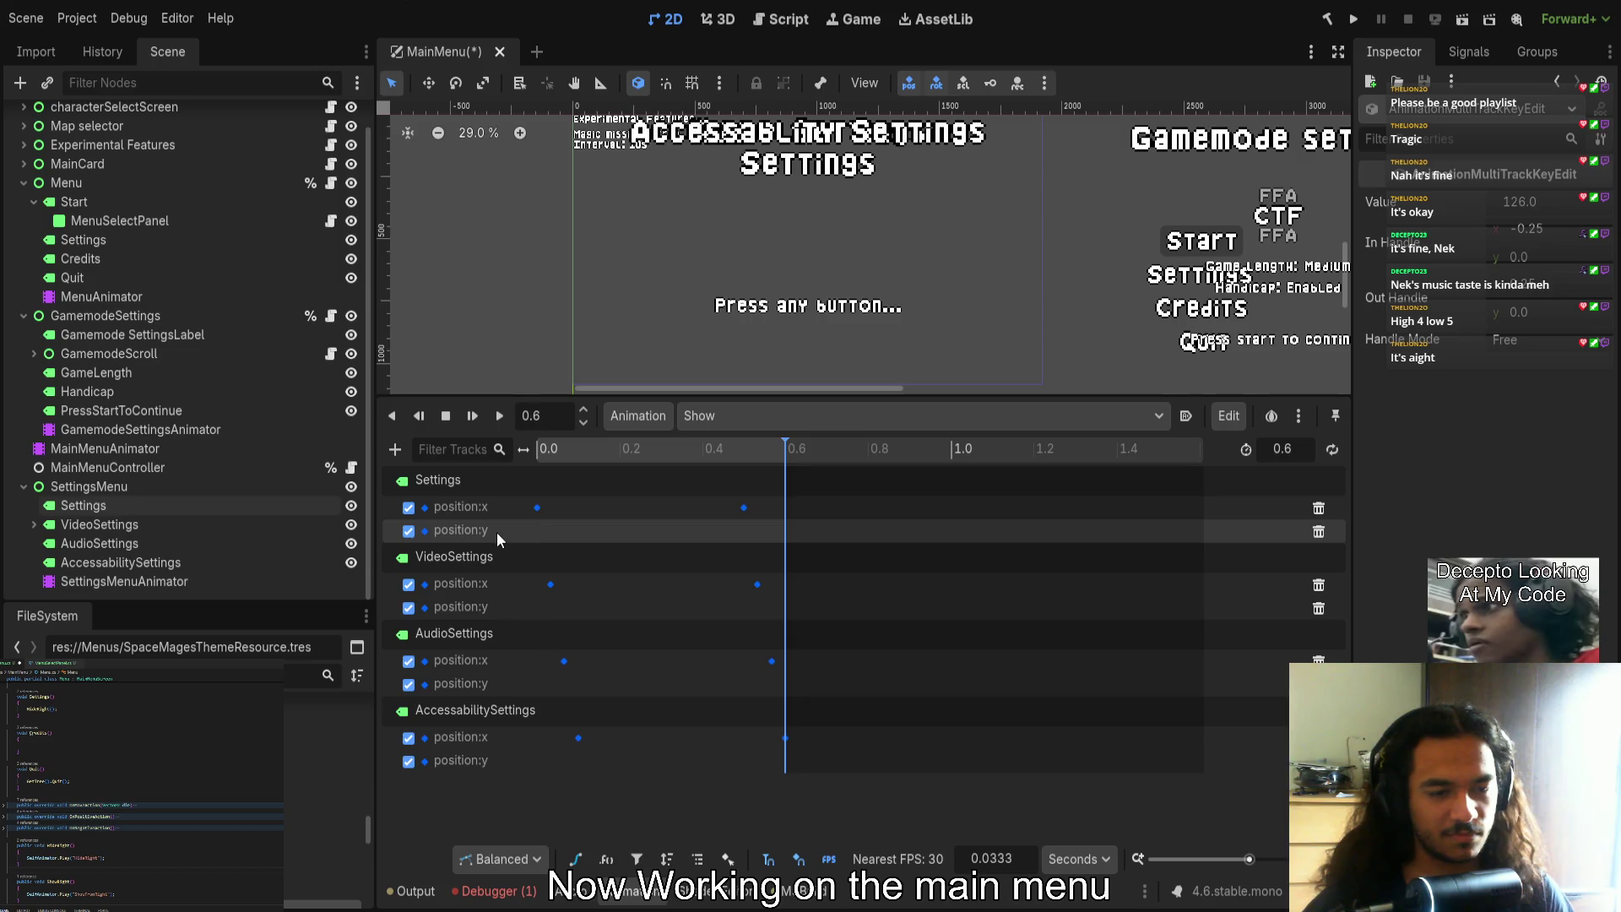
Play the Show animation and scrub through its final frames
{"action": "mouse_move", "coordinate": [564, 449]}
{"action": "left_mouse_down"}
{"action": "mouse_move", "coordinate": [540, 449]}
{"action": "mouse_move", "coordinate": [793, 459]}
{"action": "mouse_move", "coordinate": [487, 461]}
{"action": "left_mouse_up"}
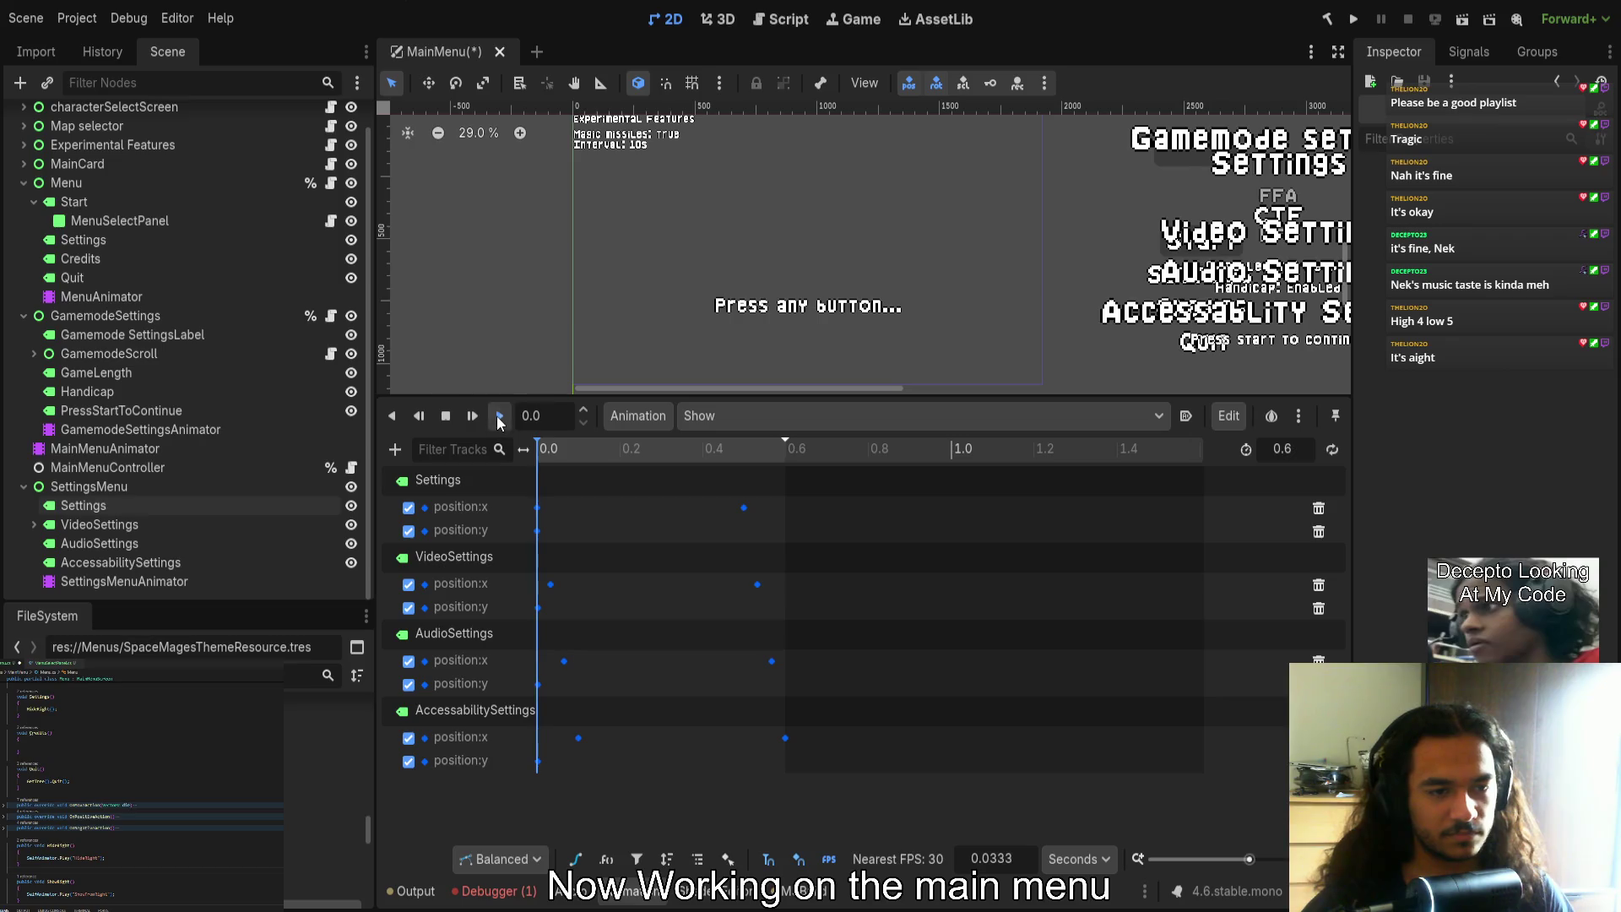
{"action": "left_click", "coordinate": [499, 417]}
{"action": "scroll", "coordinate": [724, 269], "scroll_direction": "down", "scroll_amount": 2}
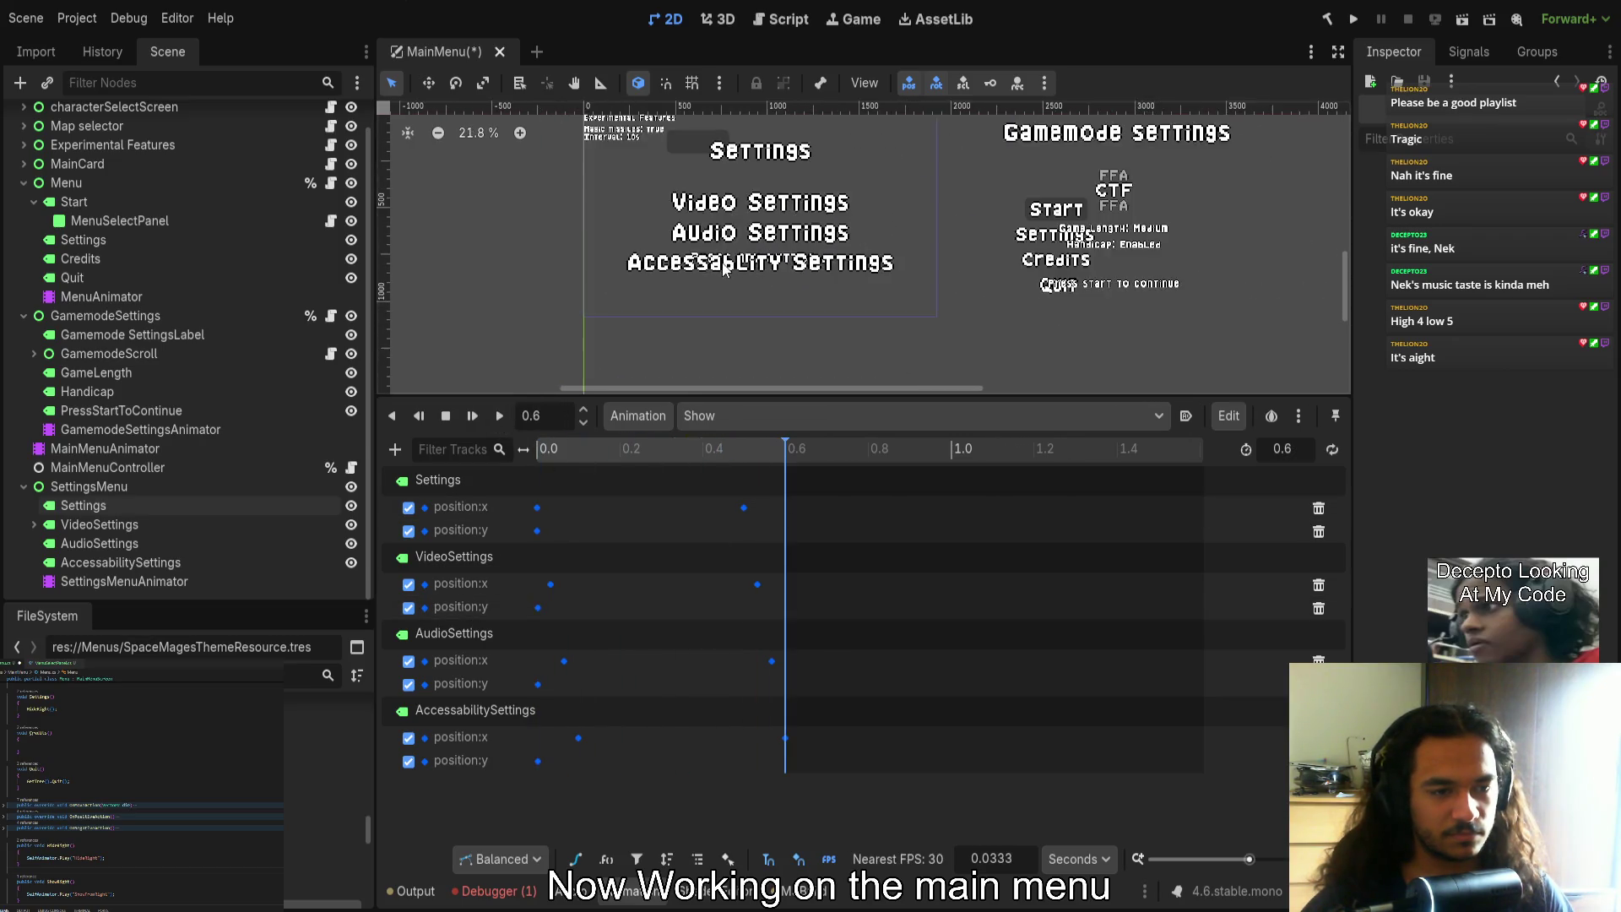
{"action": "scroll", "coordinate": [760, 321], "scroll_direction": "down", "scroll_amount": 1}
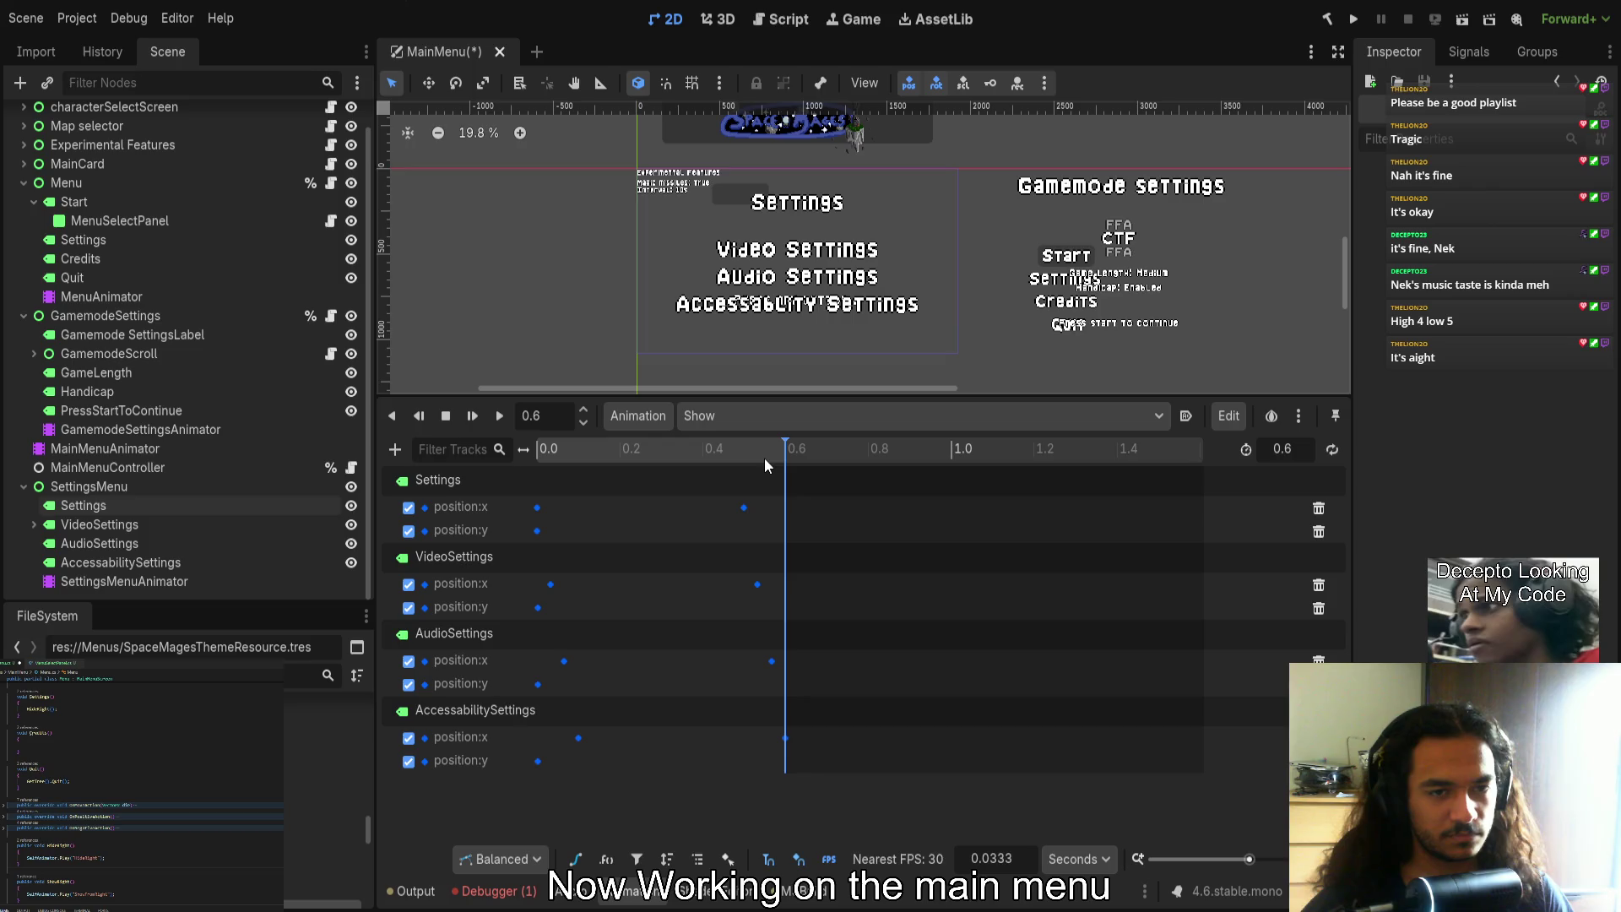
{"action": "left_click_drag", "start_coordinate": [762, 461], "coordinate": [783, 458]}
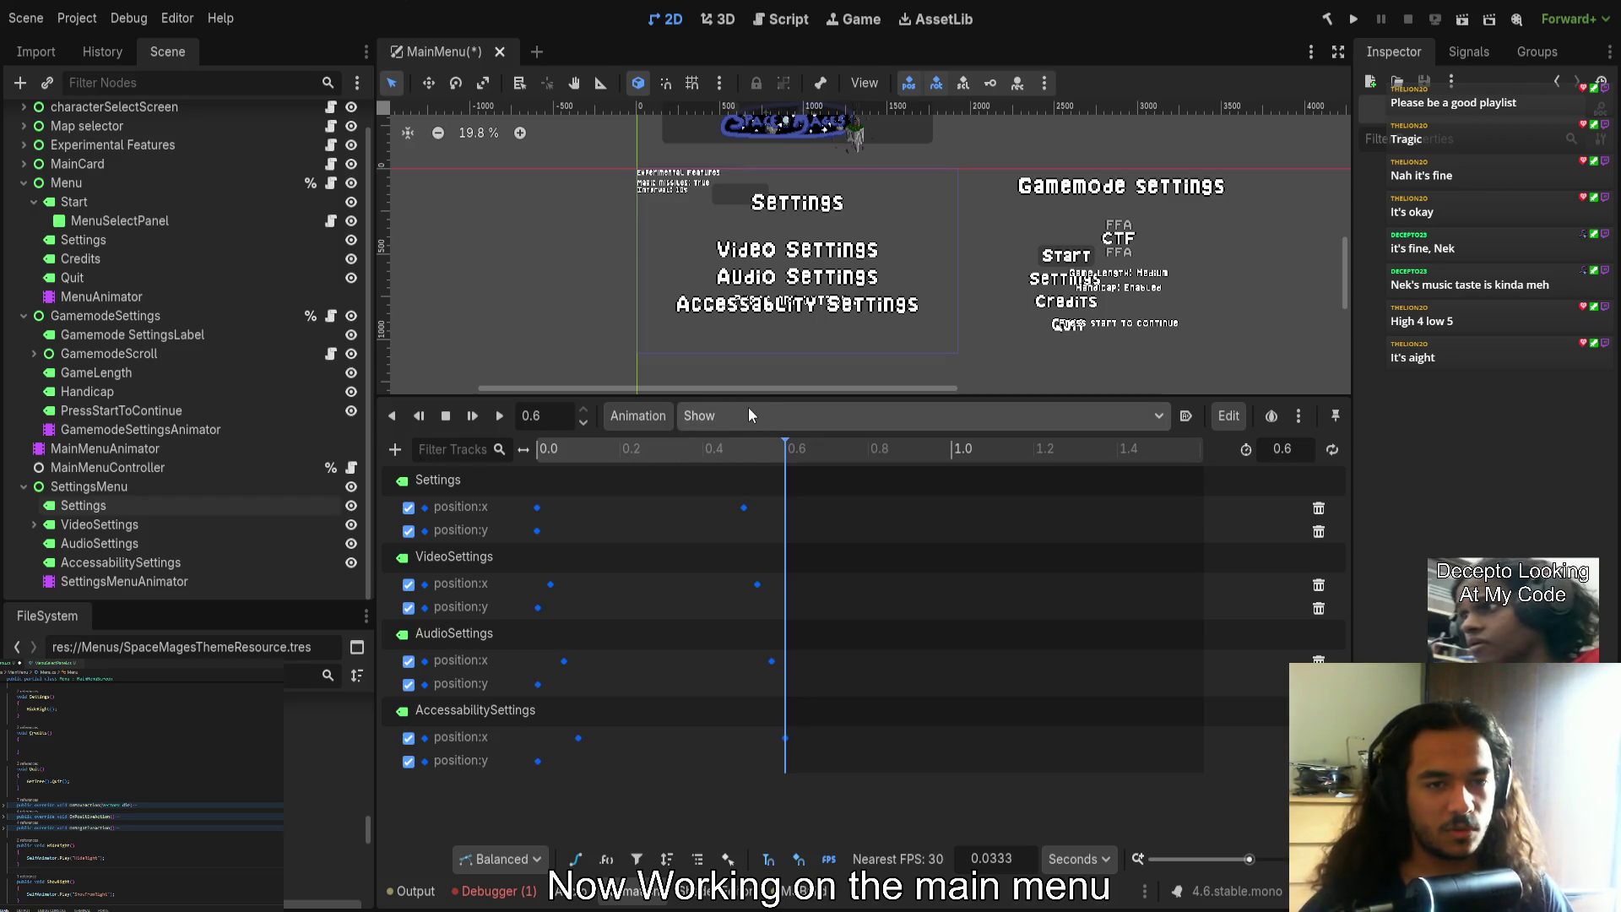
Rewind and move the AudioSettings and AccessabilitySettings position:x start keys back toward time 0
{"action": "left_click", "coordinate": [741, 452]}
{"action": "left_click_drag", "start_coordinate": [742, 452], "coordinate": [484, 451]}
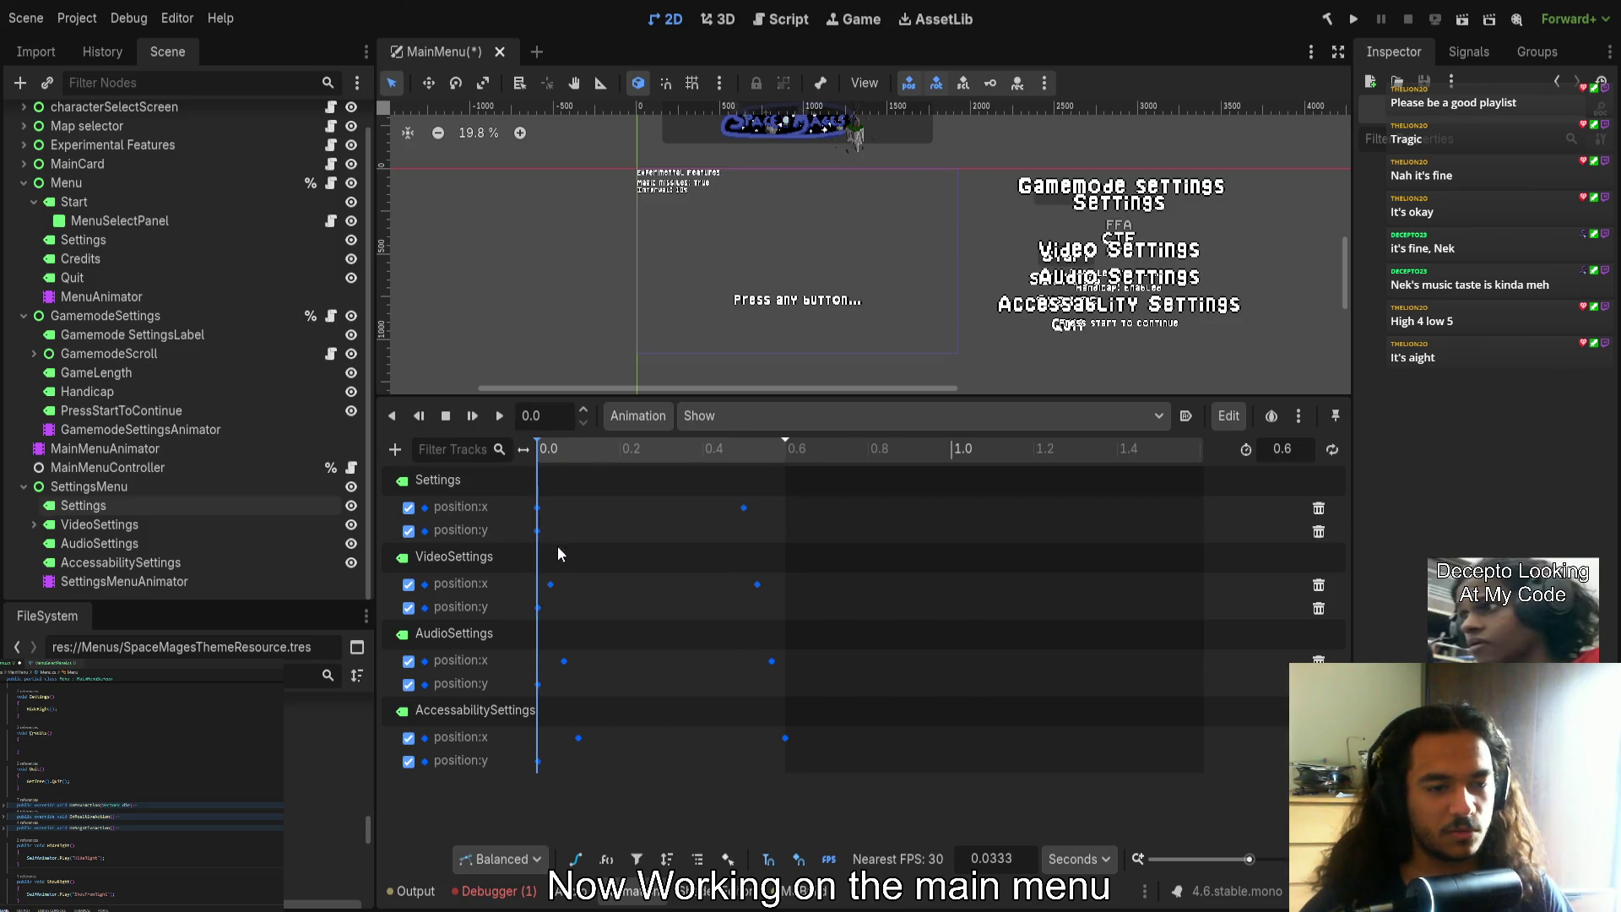
{"action": "left_click", "coordinate": [538, 508]}
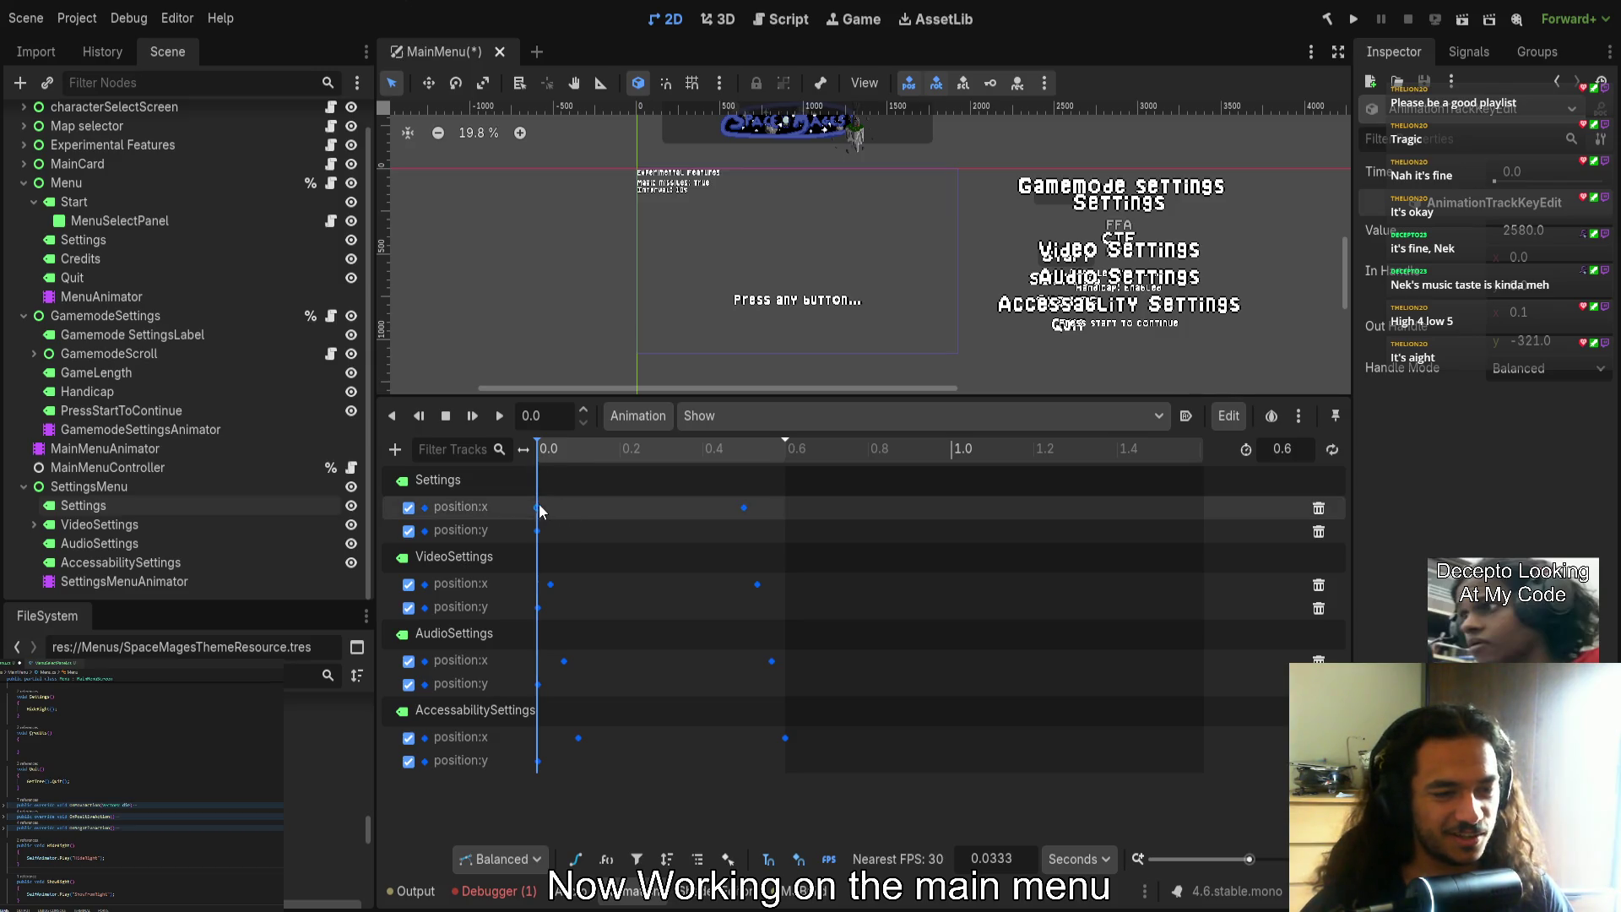
{"action": "left_click_drag", "start_coordinate": [564, 660], "coordinate": [550, 660]}
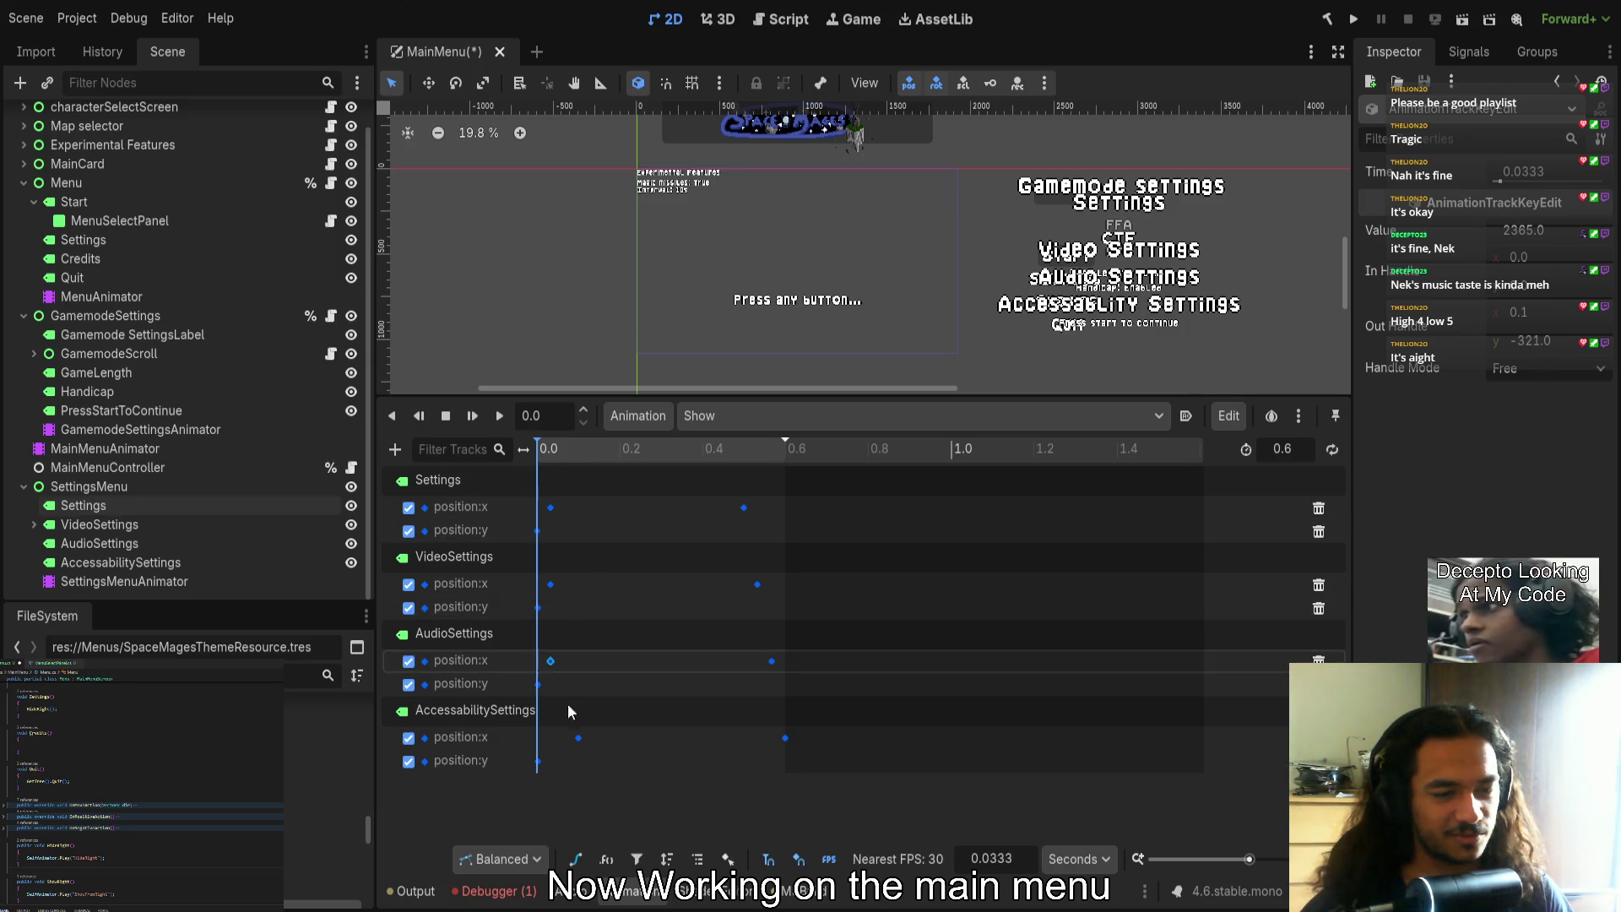
{"action": "left_click_drag", "start_coordinate": [579, 738], "coordinate": [539, 737]}
{"action": "left_click_drag", "start_coordinate": [552, 660], "coordinate": [549, 507]}
{"action": "left_click", "coordinate": [553, 519]}
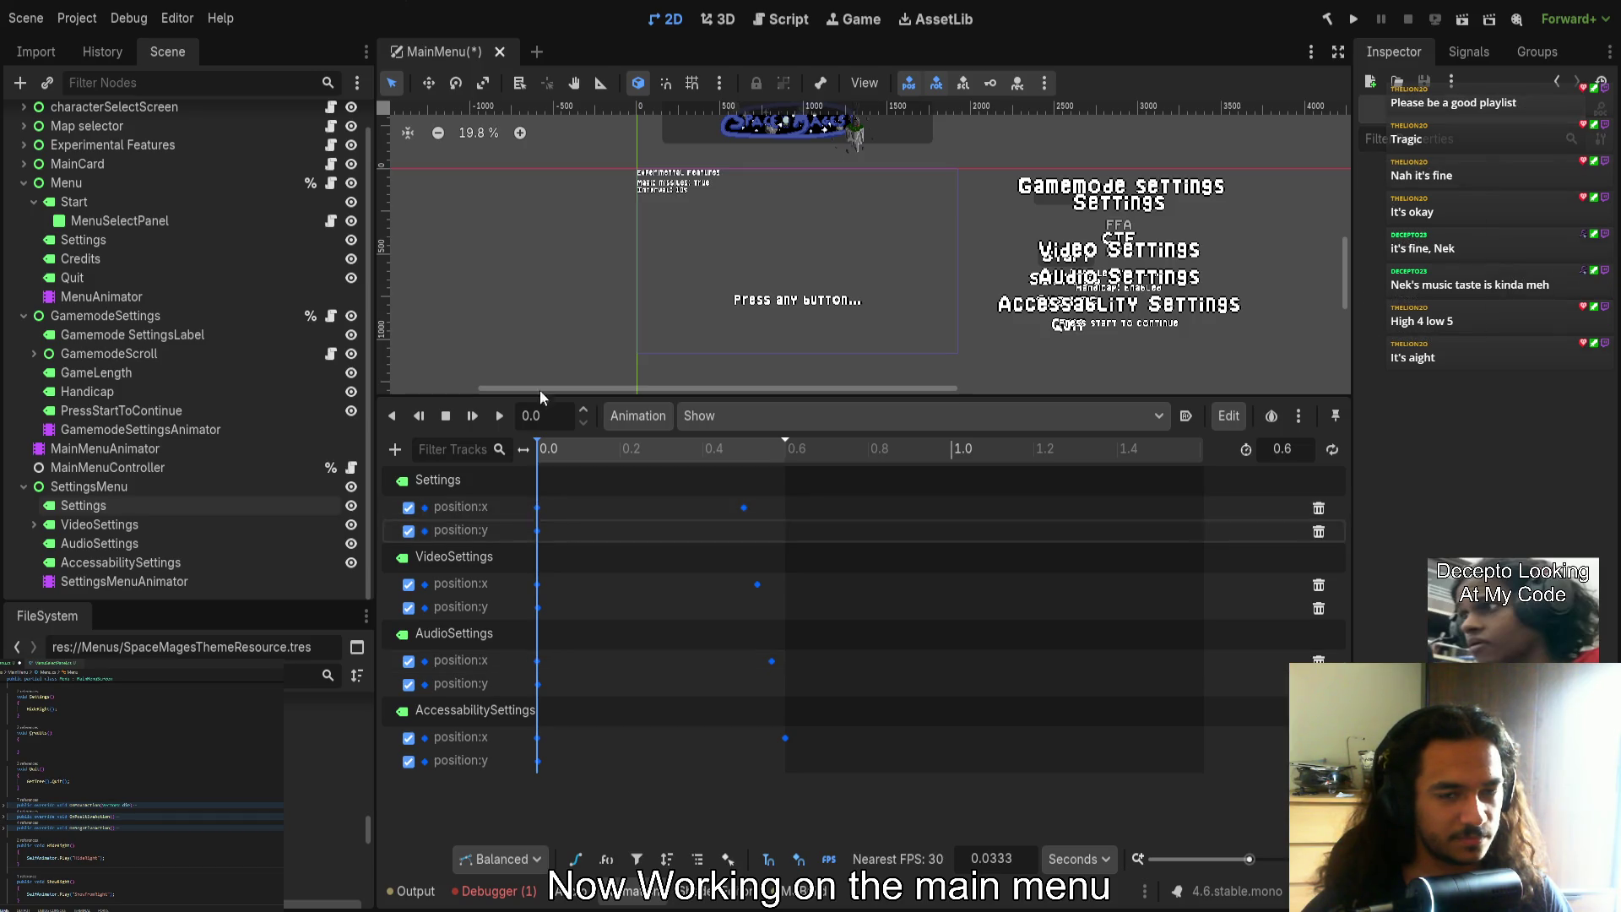
Select all four settings labels and drag them far left off screen
{"action": "left_click", "coordinate": [1119, 203]}
{"action": "left_click", "coordinate": [1119, 249], "text": "shift"}
{"action": "left_click", "coordinate": [1119, 304], "text": "shift"}
{"action": "left_click", "coordinate": [1135, 277], "text": "shift"}
{"action": "left_click_drag", "start_coordinate": [1148, 203], "coordinate": [596, 225]}
{"action": "key", "text": "Escape"}
{"action": "left_click_drag", "start_coordinate": [1141, 200], "coordinate": [490, 194]}
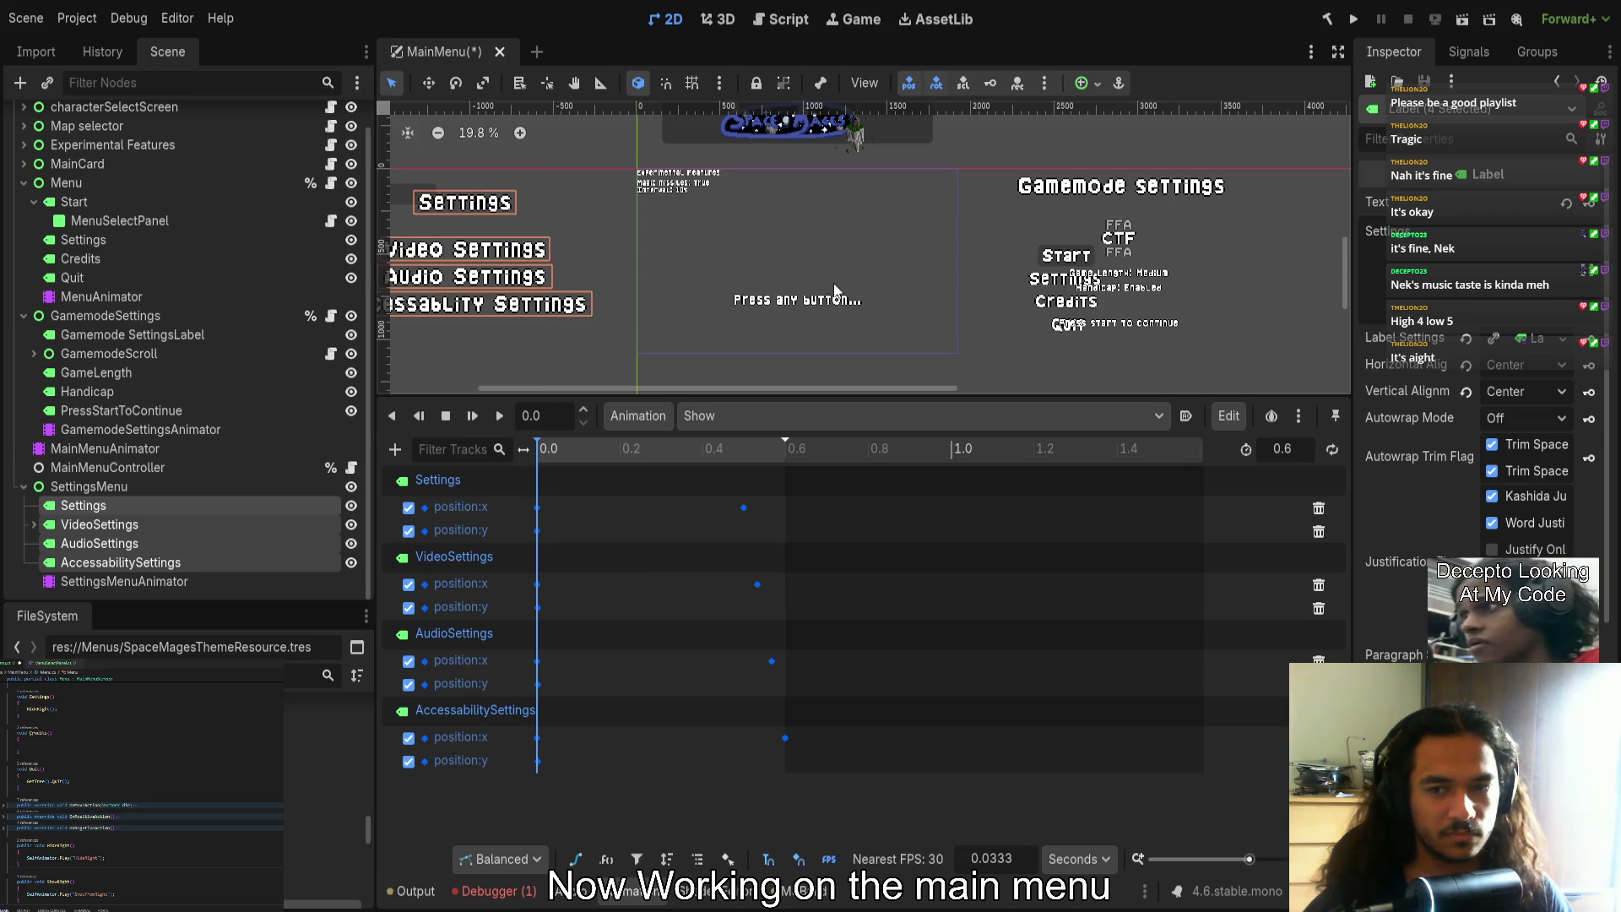
{"action": "scroll", "coordinate": [1478, 379], "scroll_direction": "down", "scroll_amount": 5}
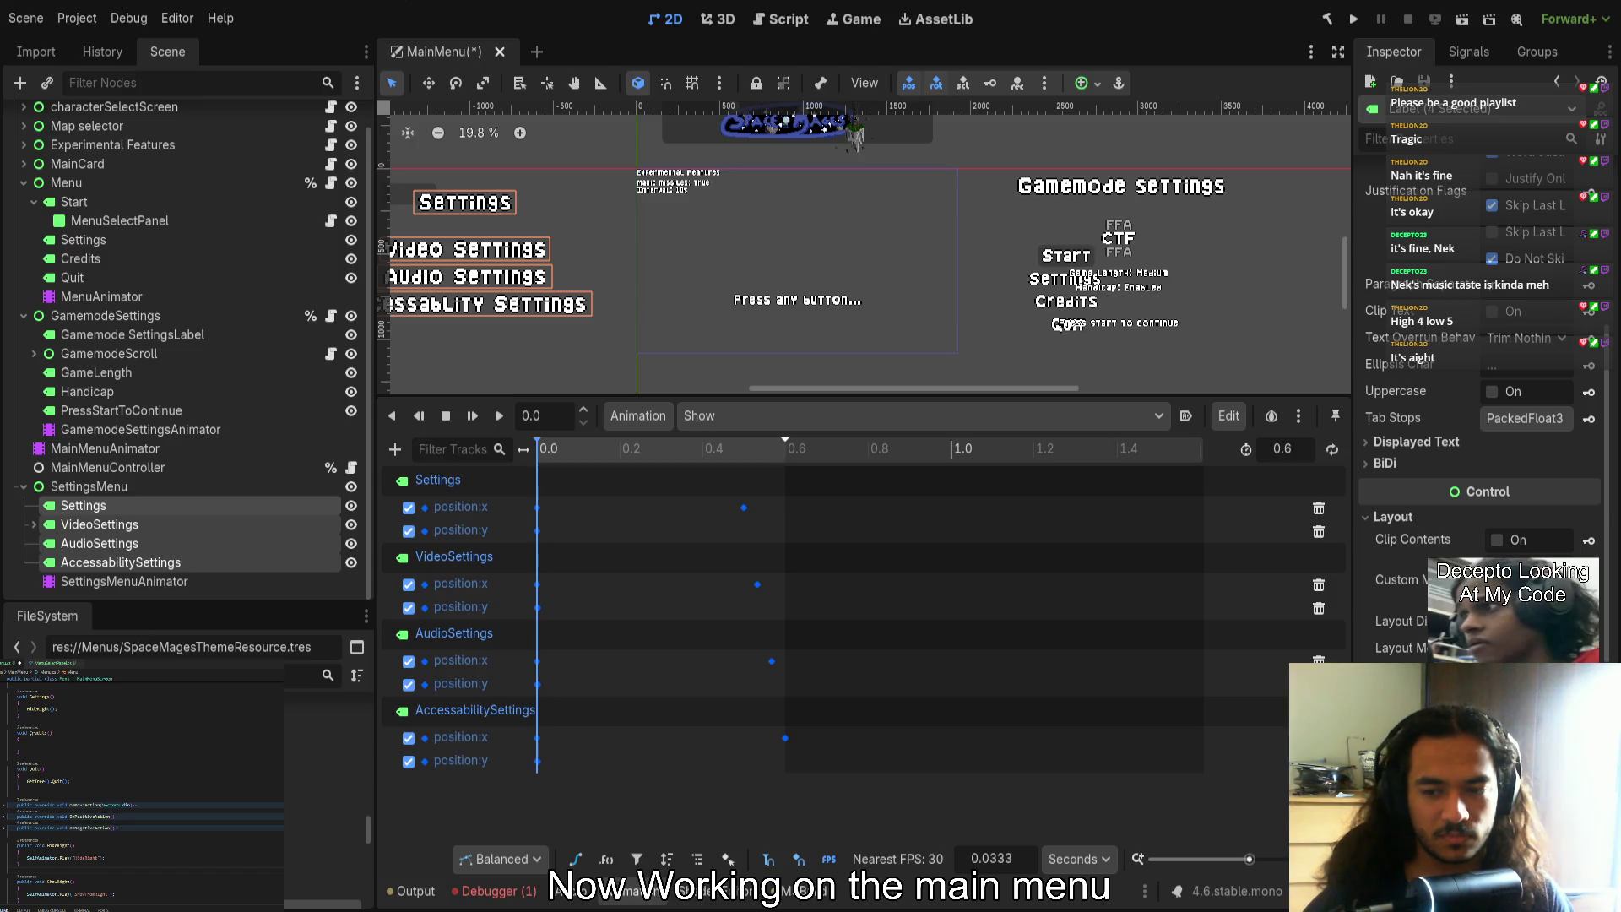
{"action": "mouse_move", "coordinate": [578, 454]}
{"action": "left_mouse_down"}
{"action": "mouse_move", "coordinate": [755, 450]}
{"action": "mouse_move", "coordinate": [478, 464]}
{"action": "left_mouse_up"}
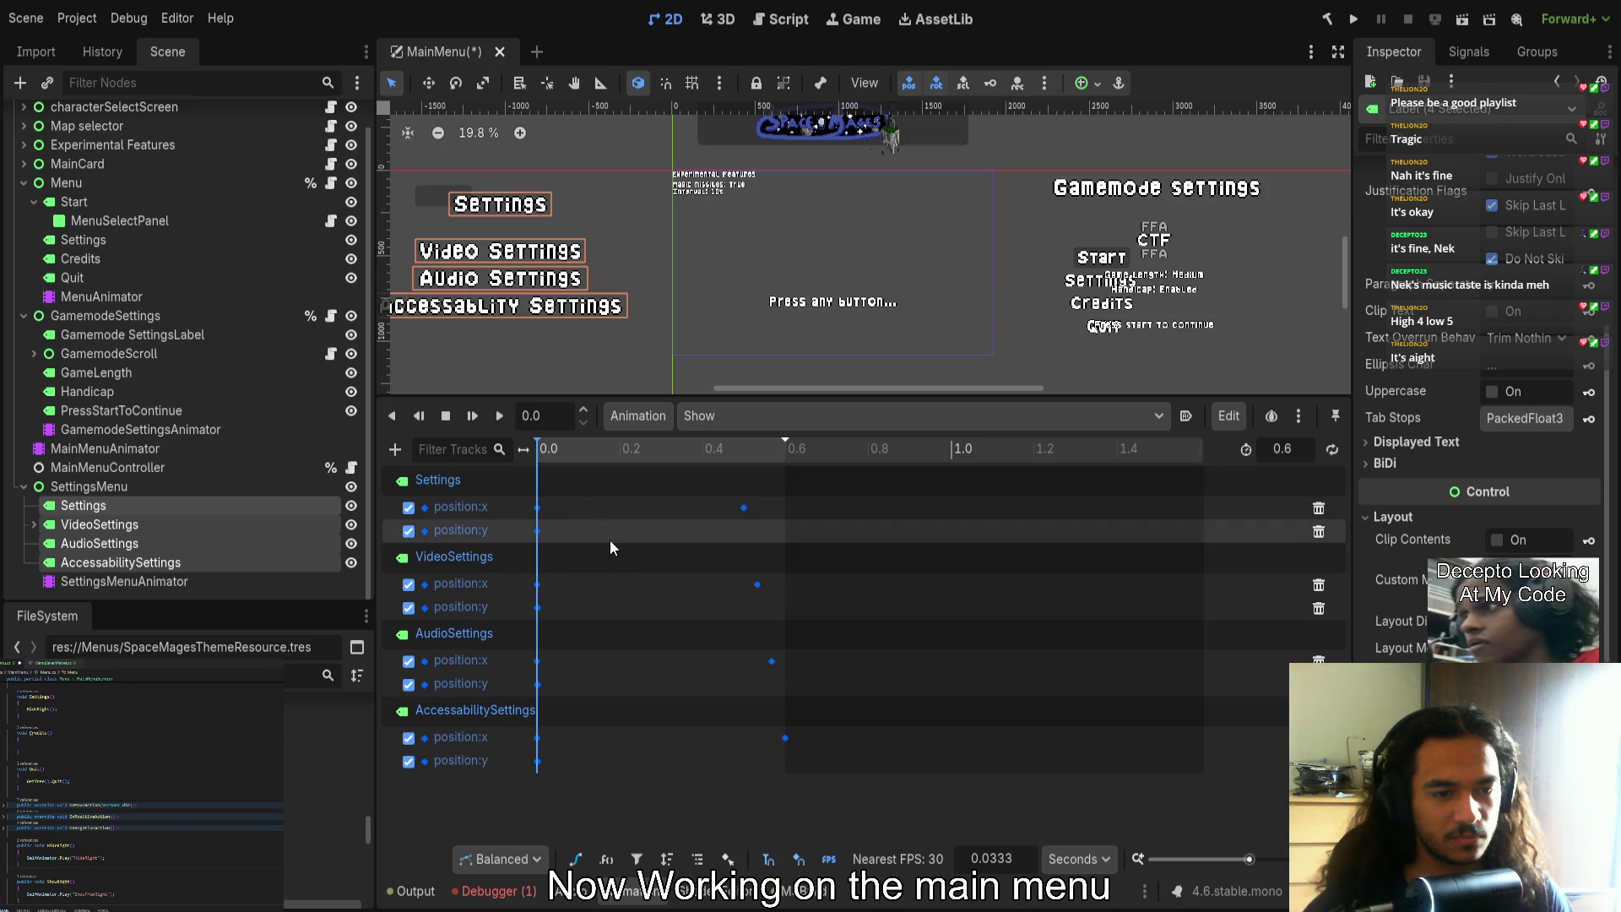
Delay the VideoSettings and AudioSettings position:x start keys and replay the Show animation
{"action": "left_click", "coordinate": [539, 586]}
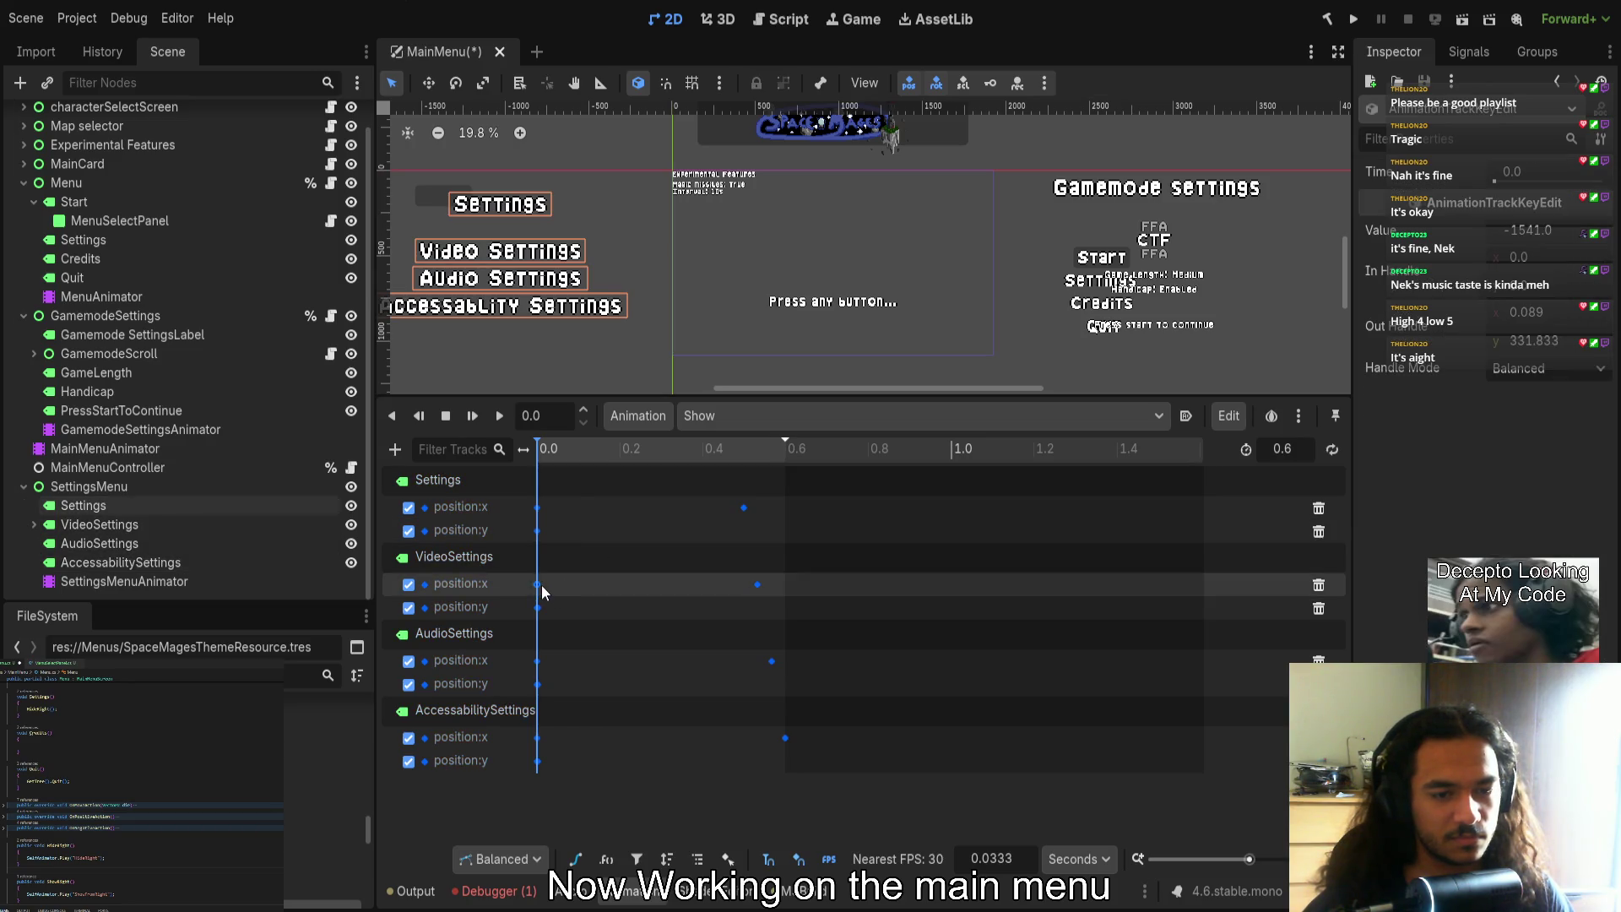
{"action": "left_click_drag", "start_coordinate": [541, 589], "coordinate": [554, 589]}
{"action": "left_click_drag", "start_coordinate": [538, 664], "coordinate": [580, 664]}
{"action": "left_click", "coordinate": [537, 739]}
{"action": "left_click", "coordinate": [577, 662]}
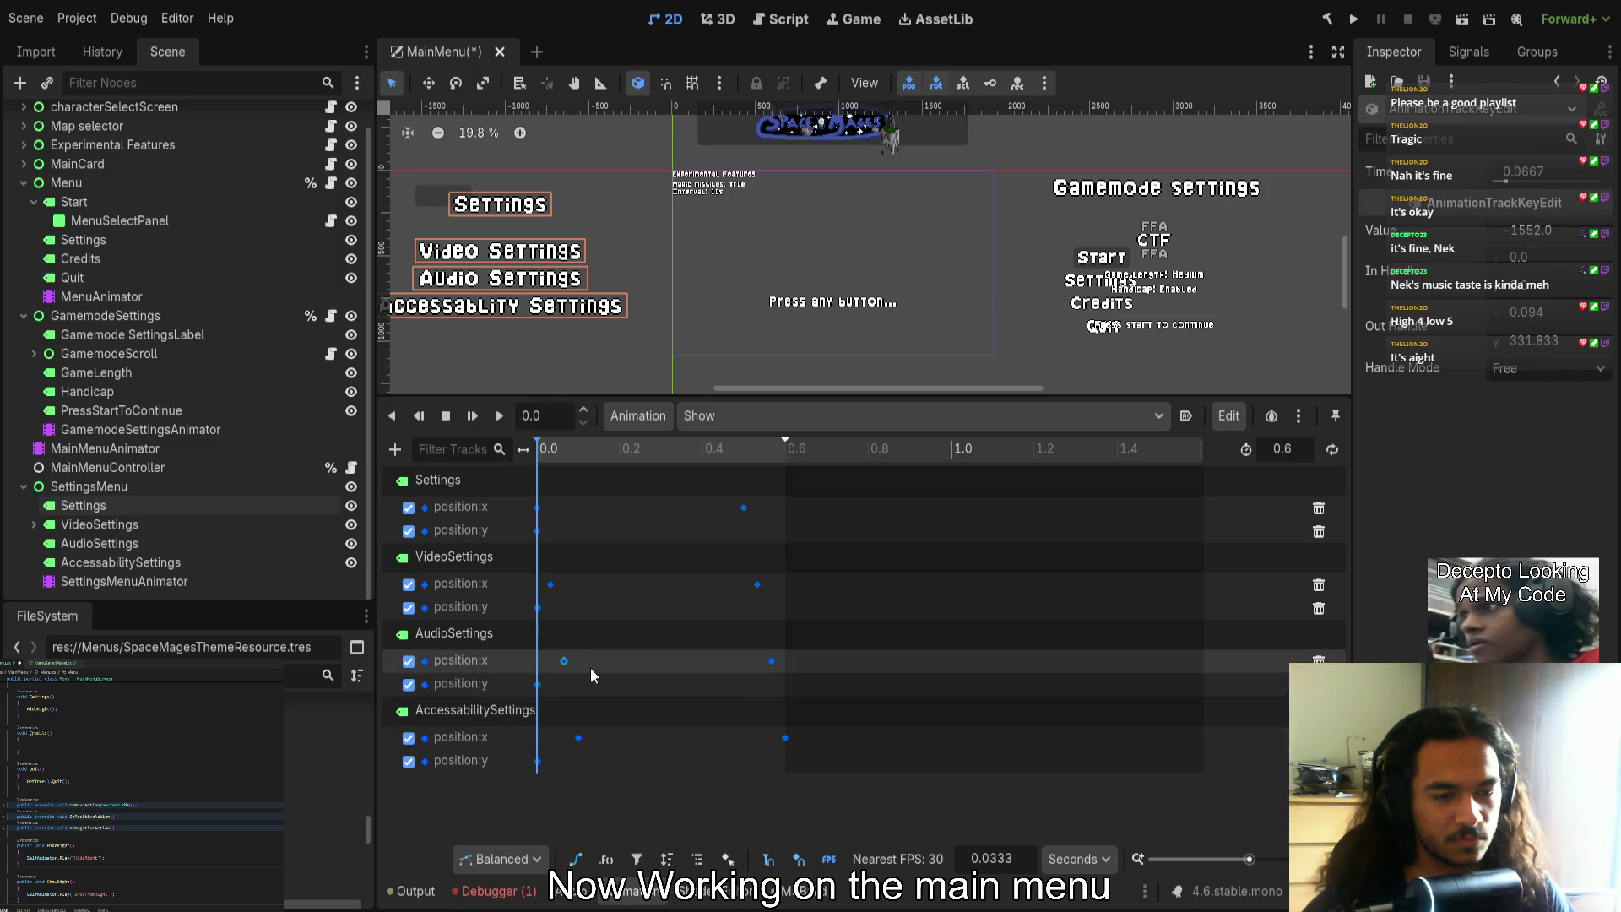
{"action": "left_click", "coordinate": [501, 416]}
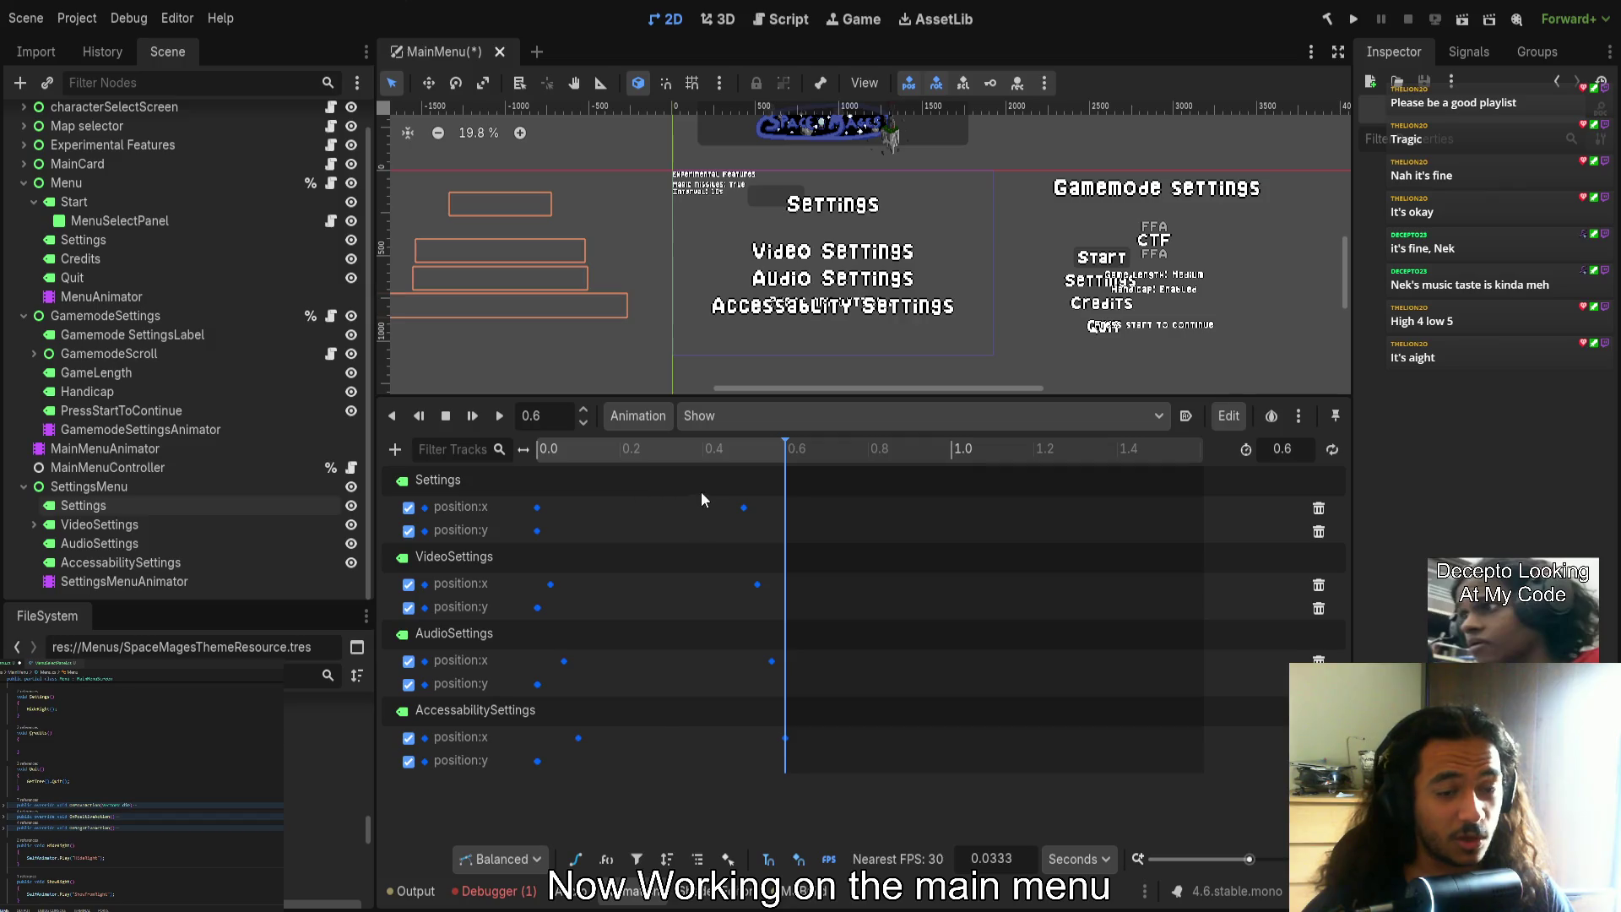
{"action": "left_click", "coordinate": [538, 445]}
{"action": "left_click", "coordinate": [499, 415]}
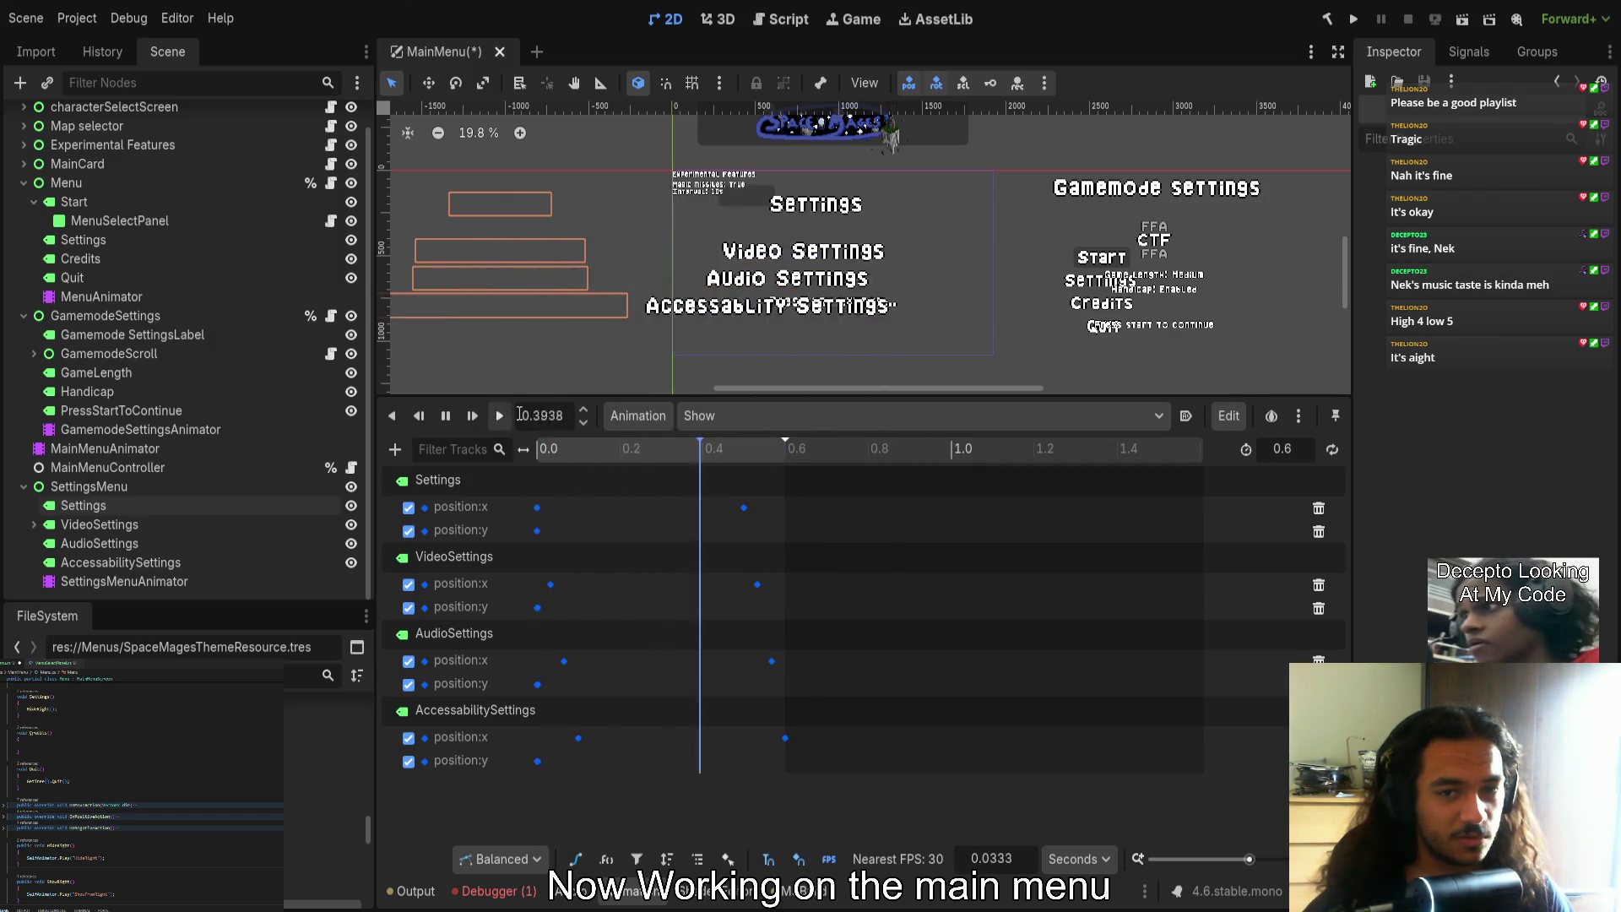
{"action": "left_click", "coordinate": [633, 448]}
{"action": "left_click", "coordinate": [499, 416]}
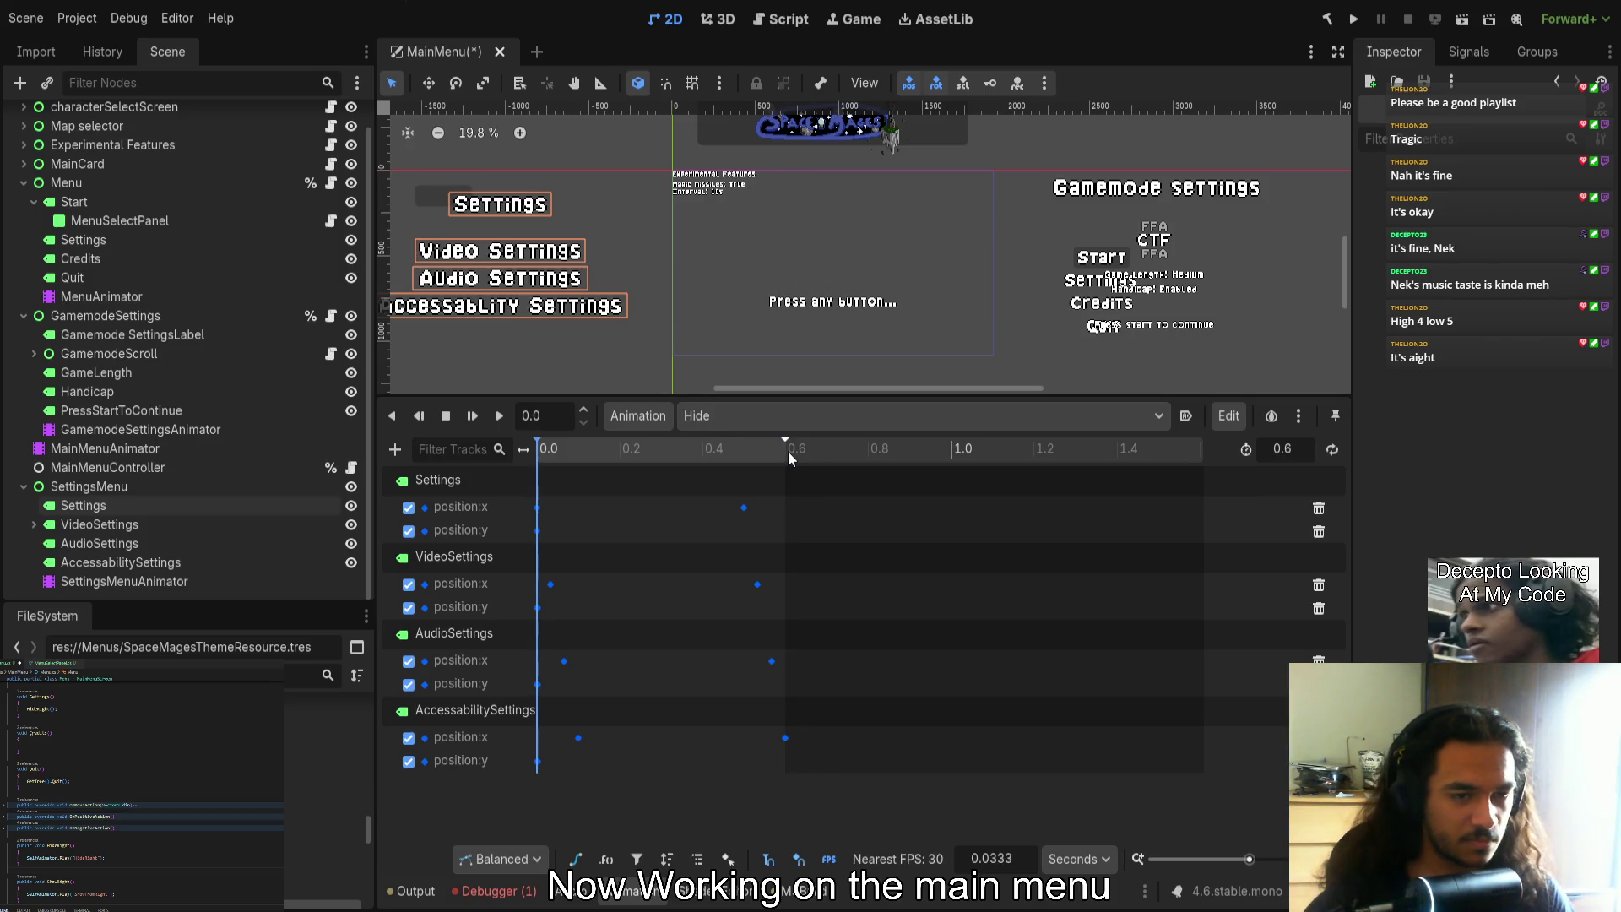
In the Hide animation, move the end keys earlier and the start keys later to stagger them
{"action": "left_click", "coordinate": [711, 418]}
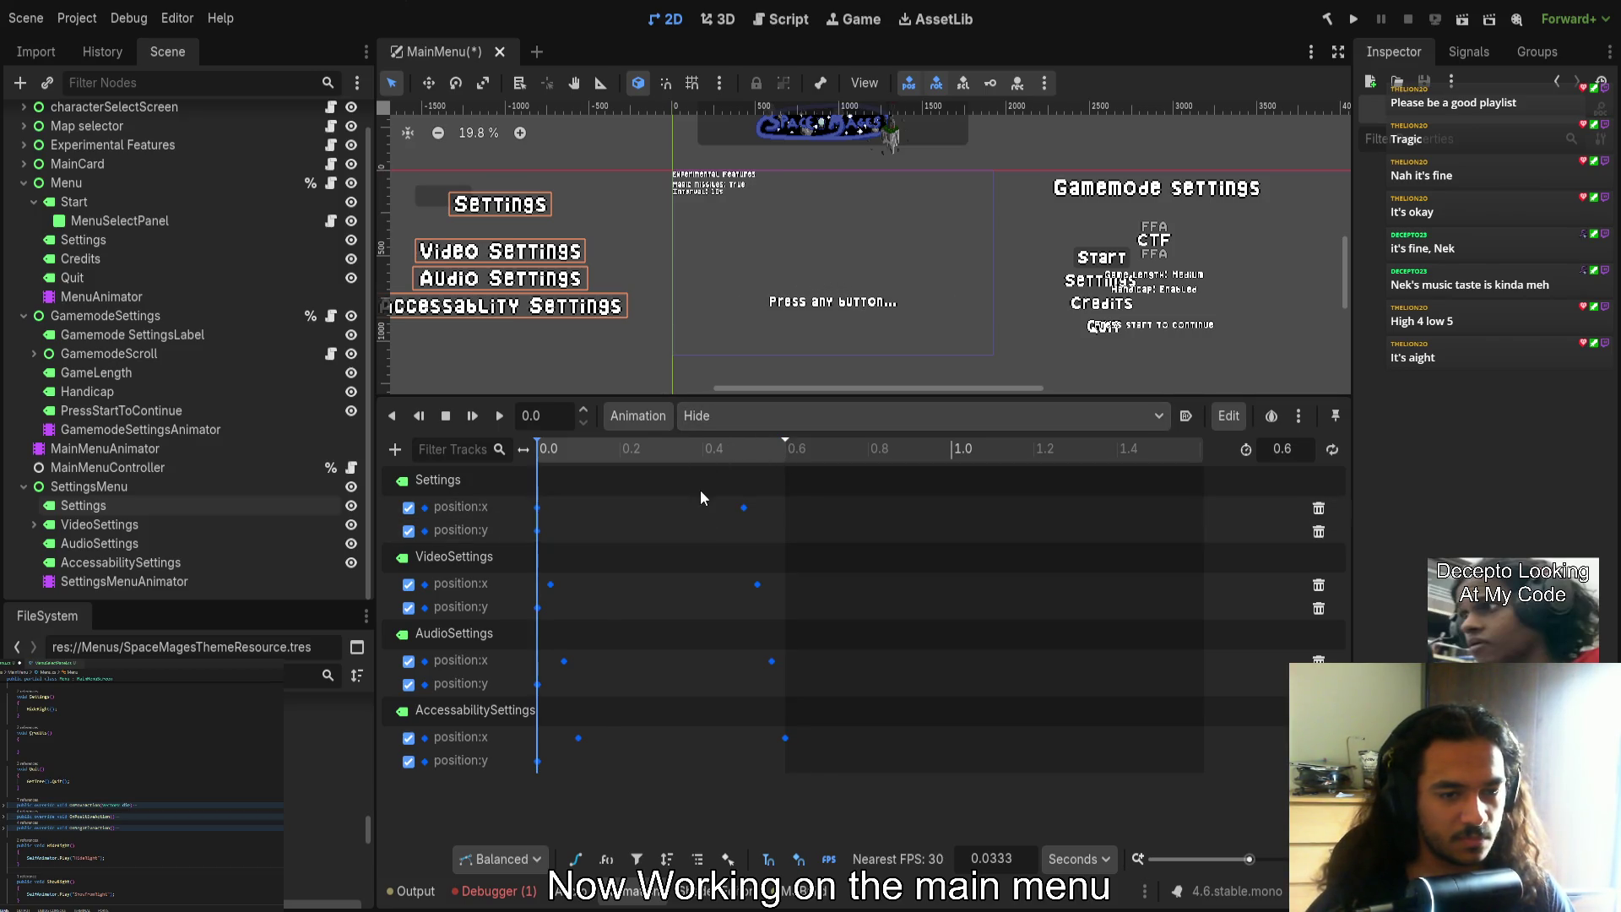
{"action": "left_click_drag", "start_coordinate": [728, 449], "coordinate": [814, 468]}
{"action": "mouse_move", "coordinate": [807, 764]}
{"action": "left_mouse_down"}
{"action": "mouse_move", "coordinate": [730, 549]}
{"action": "mouse_move", "coordinate": [736, 499]}
{"action": "mouse_move", "coordinate": [633, 506]}
{"action": "left_mouse_up"}
{"action": "left_click_drag", "start_coordinate": [584, 746], "coordinate": [526, 494]}
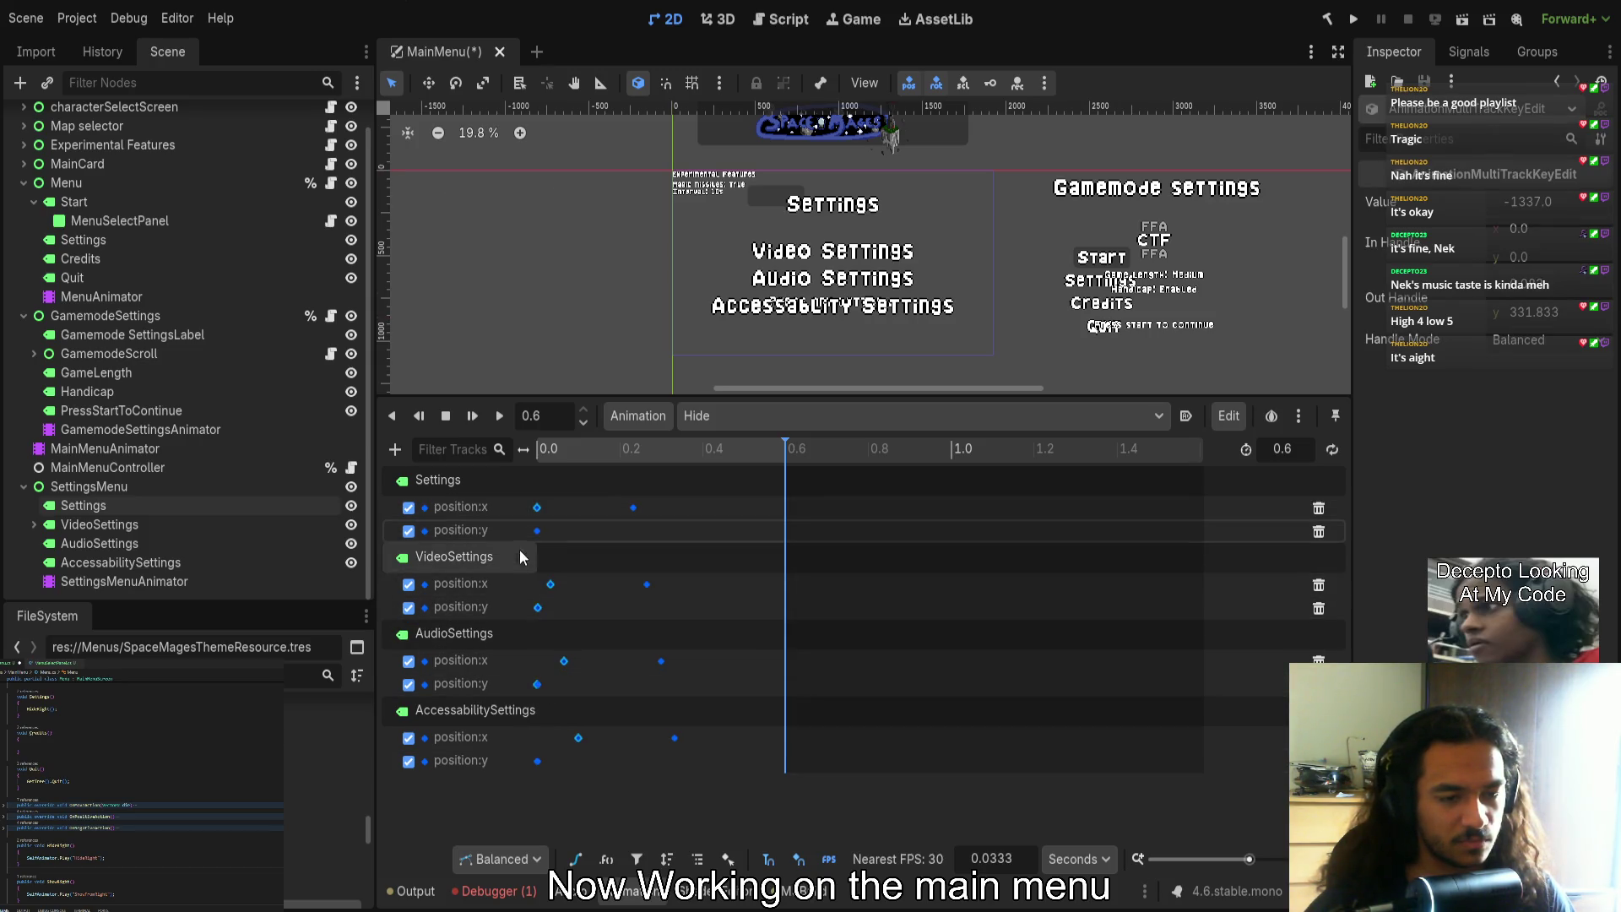
{"action": "left_click_drag", "start_coordinate": [538, 509], "coordinate": [650, 511]}
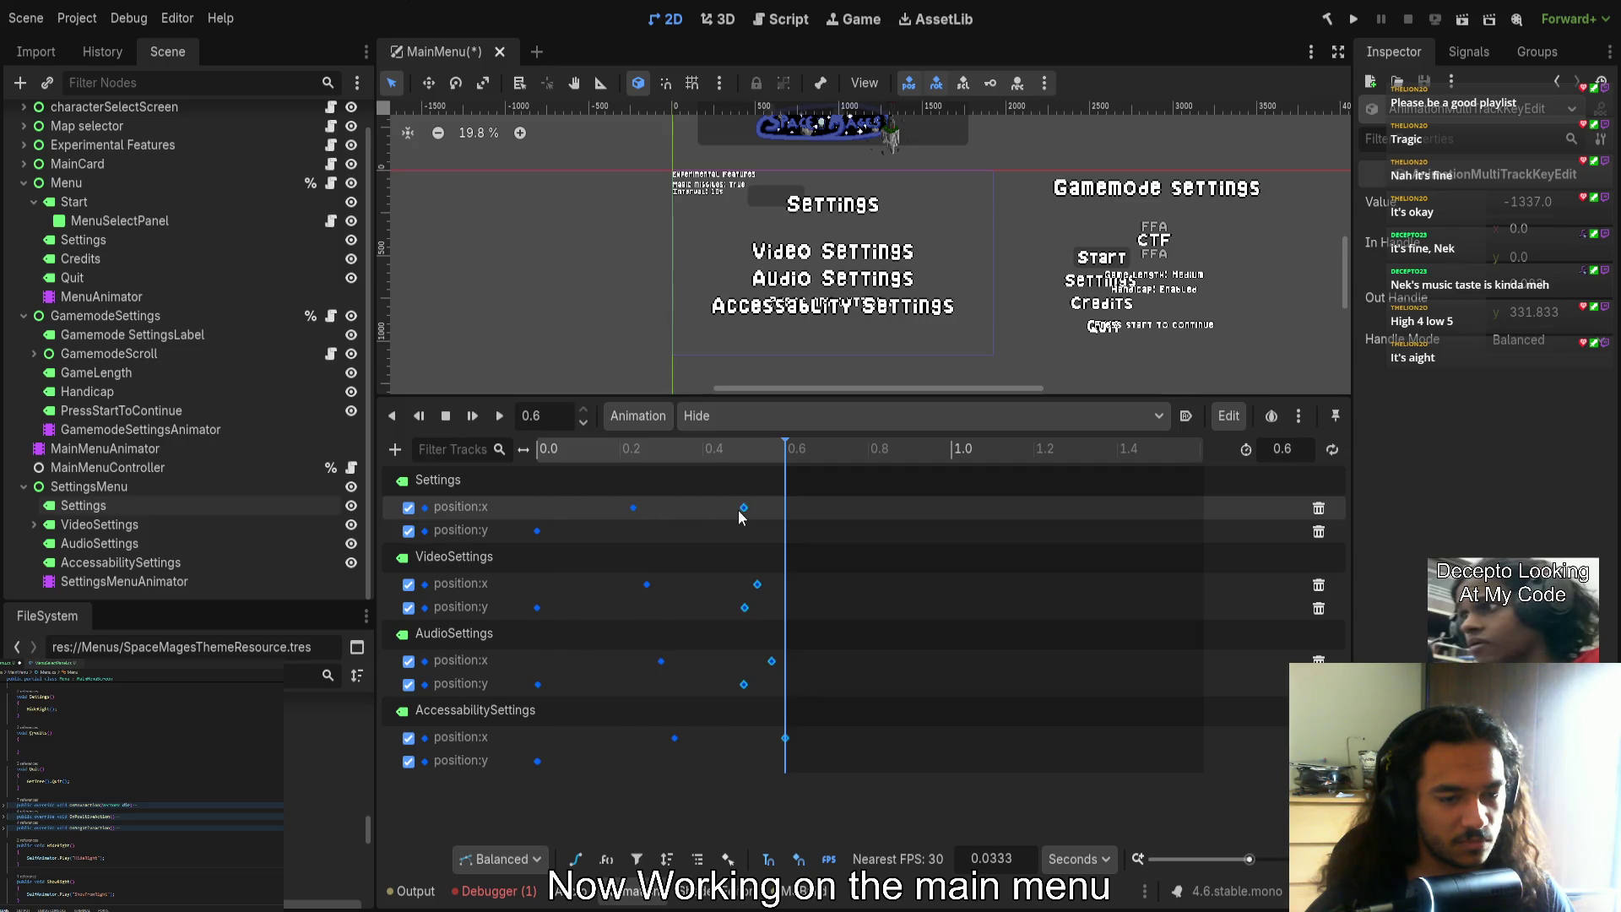
Delete the unneeded VideoSettings position:y end key from Hide
{"action": "left_click", "coordinate": [744, 607]}
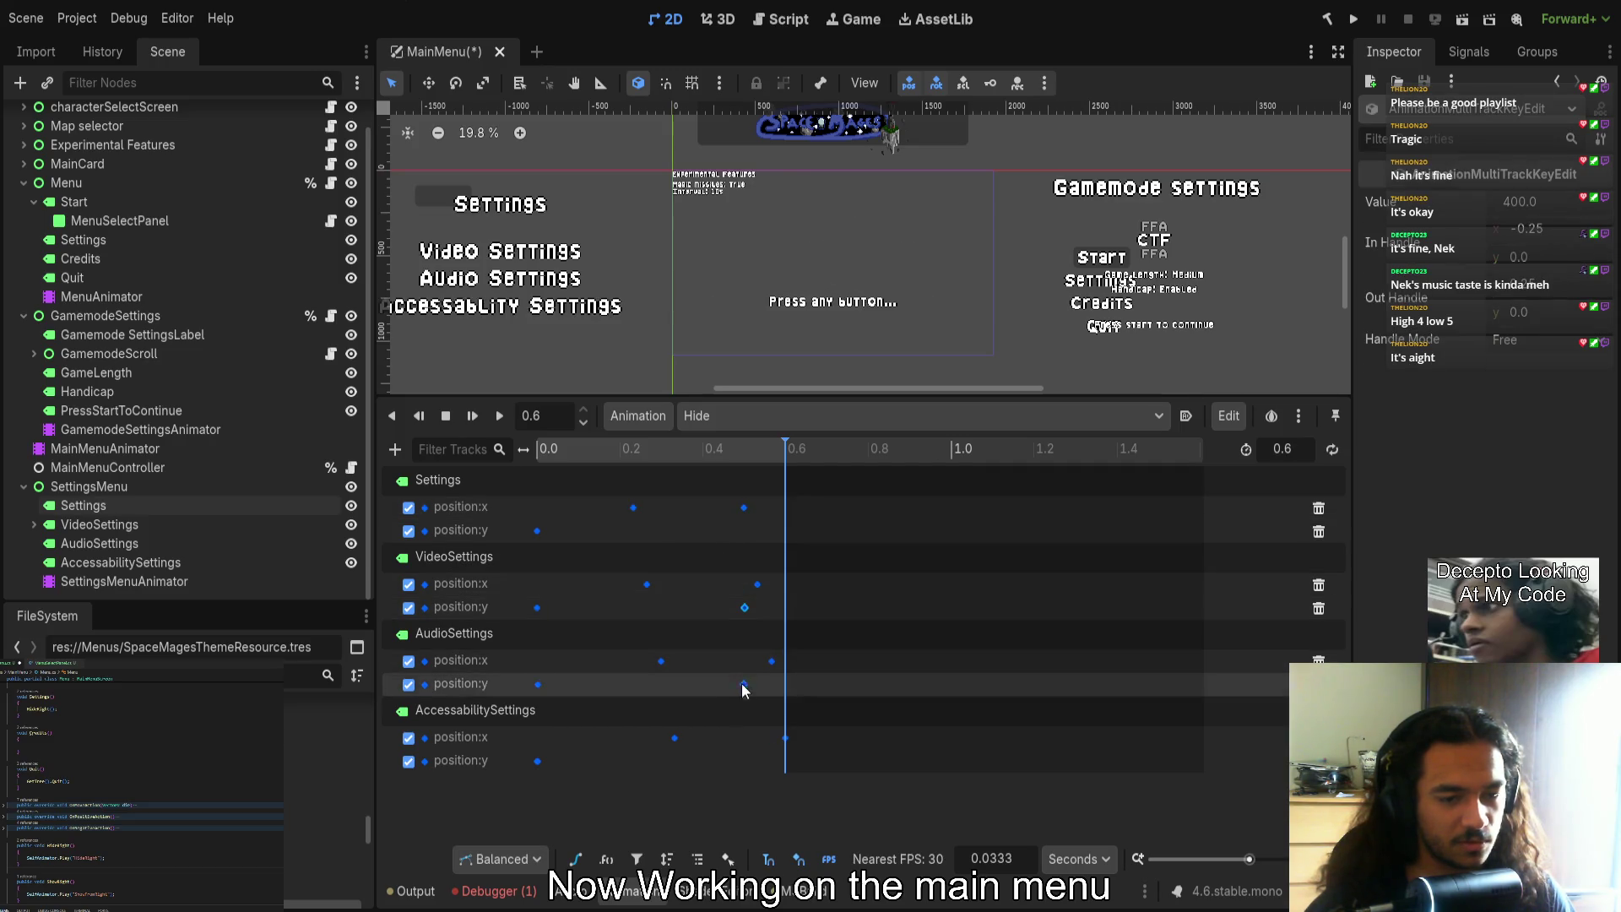
{"action": "key", "text": "Delete"}
{"action": "scroll", "coordinate": [523, 646], "scroll_direction": "up", "scroll_amount": 3}
{"action": "left_click", "coordinate": [544, 448]}
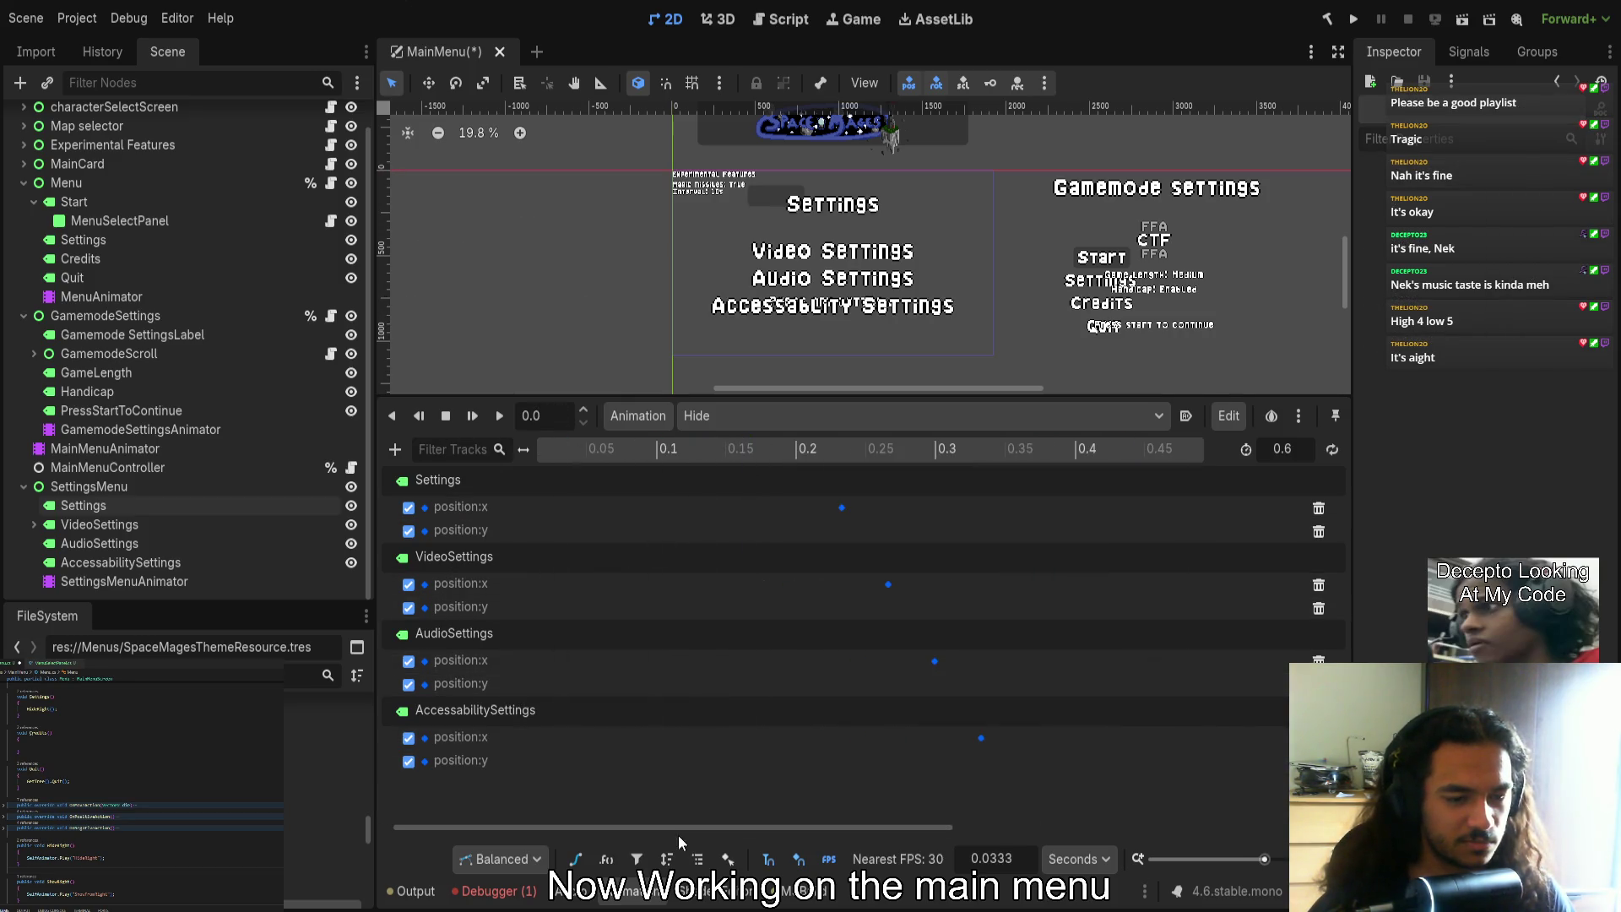
{"action": "left_click_drag", "start_coordinate": [679, 829], "coordinate": [576, 819]}
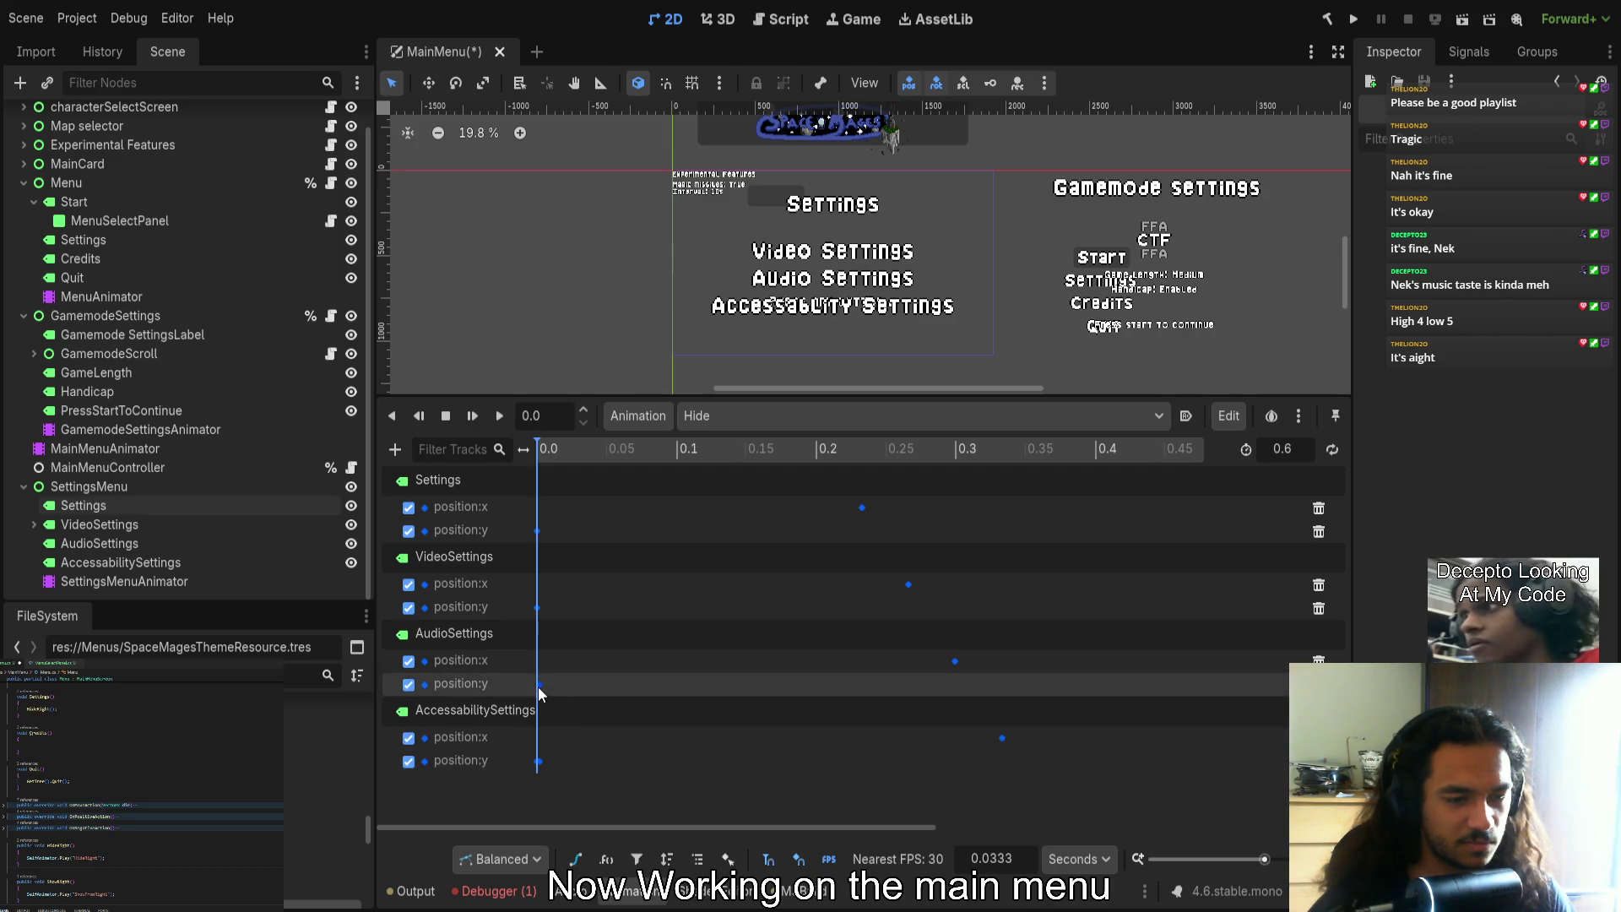
{"action": "left_click", "coordinate": [538, 760]}
{"action": "left_click", "coordinate": [653, 803]}
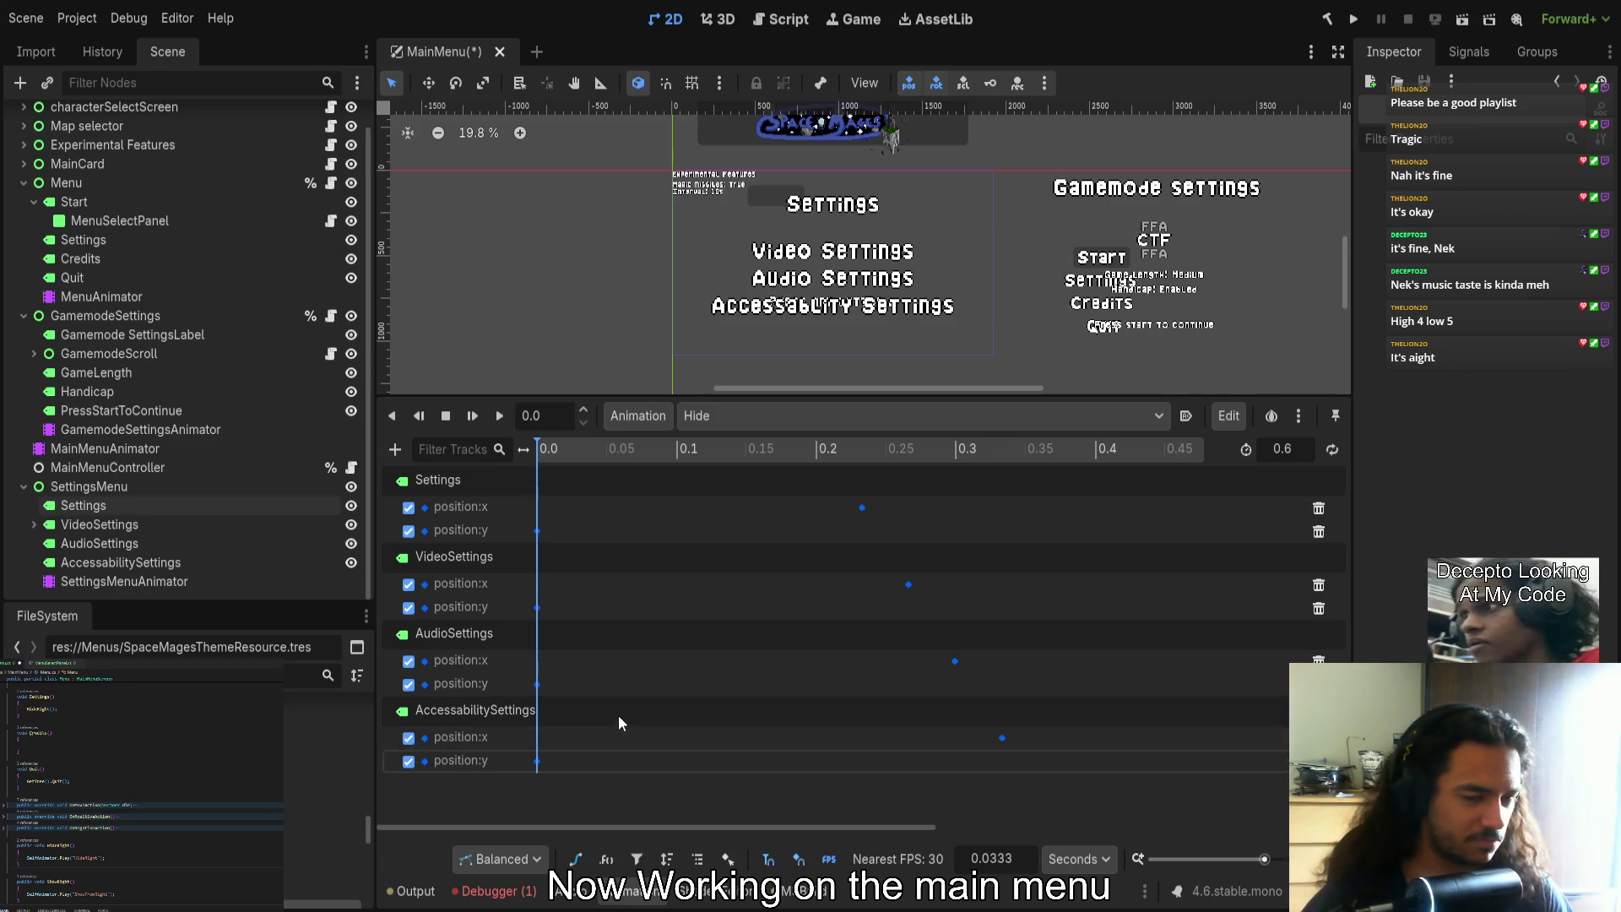
Move the four position:x start keys about 0.07 s earlier and play Hide to check timing
{"action": "scroll", "coordinate": [613, 646], "scroll_direction": "down", "scroll_amount": 3}
{"action": "scroll", "coordinate": [596, 646], "scroll_direction": "down", "scroll_amount": 2}
{"action": "mouse_move", "coordinate": [554, 453]}
{"action": "left_mouse_down"}
{"action": "mouse_move", "coordinate": [854, 474]}
{"action": "mouse_move", "coordinate": [713, 457]}
{"action": "mouse_move", "coordinate": [807, 451]}
{"action": "mouse_move", "coordinate": [538, 447]}
{"action": "left_mouse_up"}
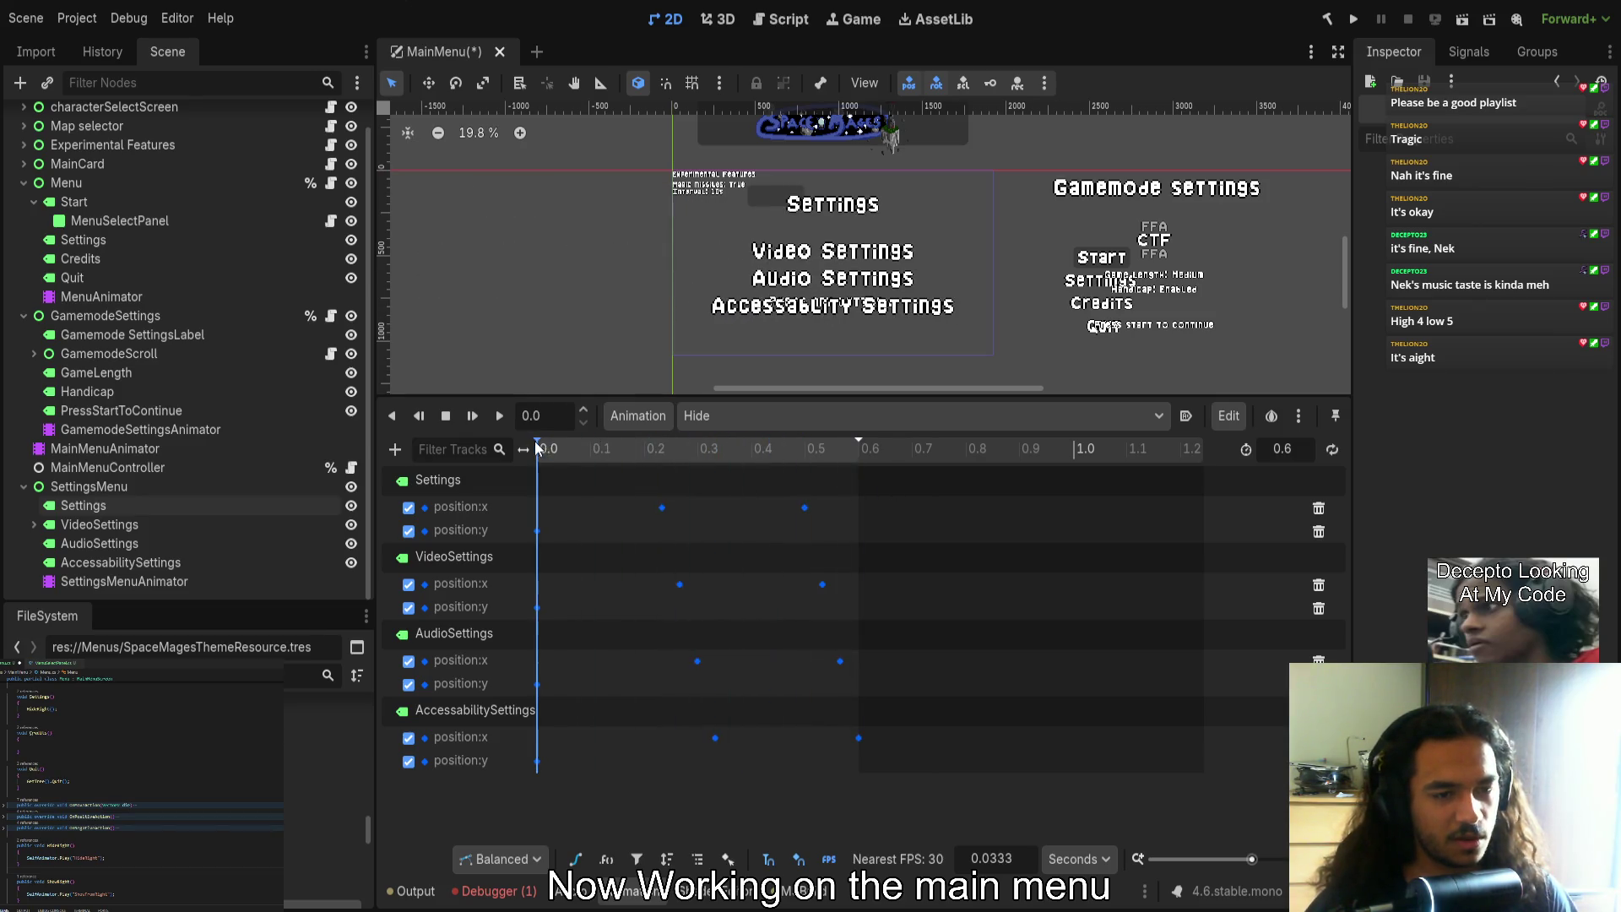
{"action": "left_click_drag", "start_coordinate": [724, 748], "coordinate": [623, 502]}
{"action": "left_click_drag", "start_coordinate": [662, 507], "coordinate": [541, 507]}
{"action": "left_click", "coordinate": [600, 530]}
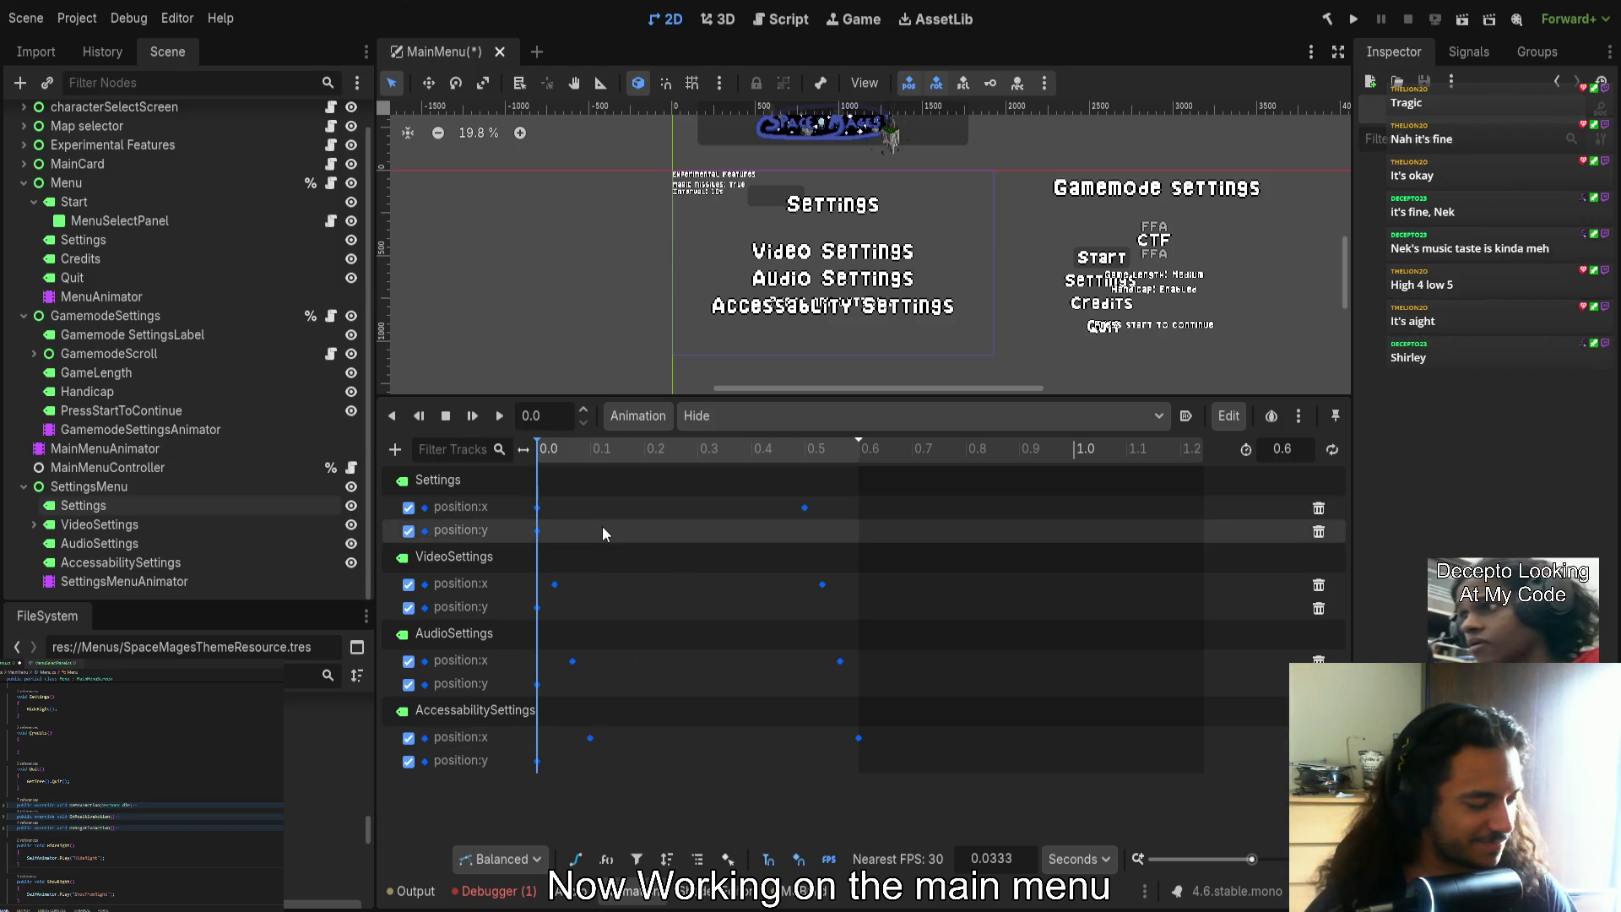
{"action": "left_click", "coordinate": [499, 416]}
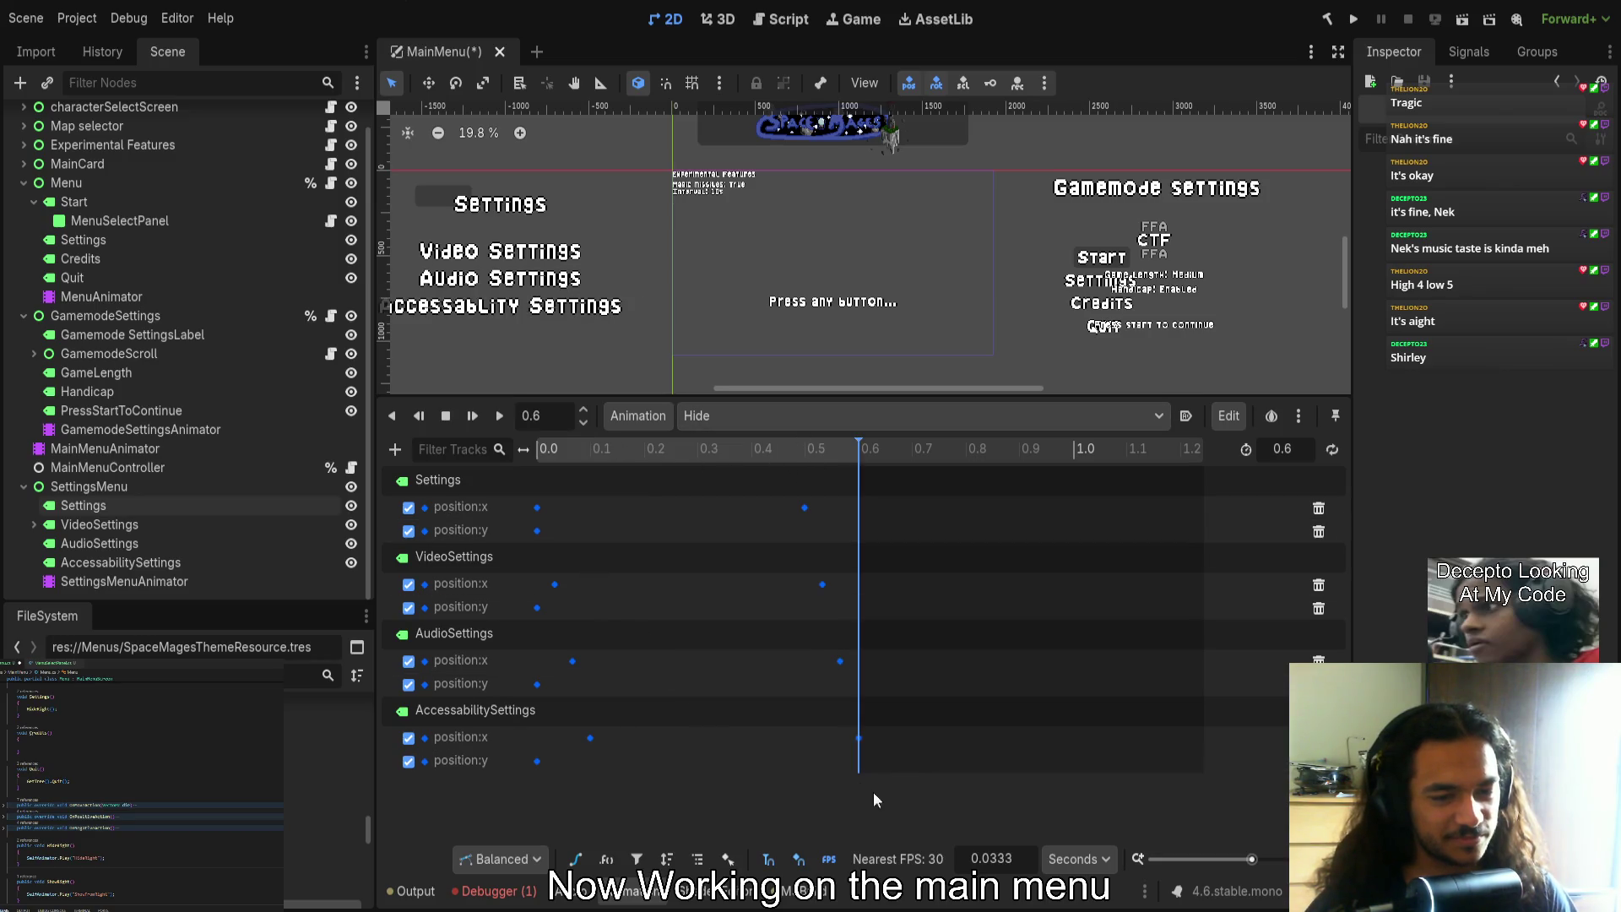
Select the Hide keyframes and adjust their In and Out Handle values in the Inspector
{"action": "left_click_drag", "start_coordinate": [905, 754], "coordinate": [512, 496]}
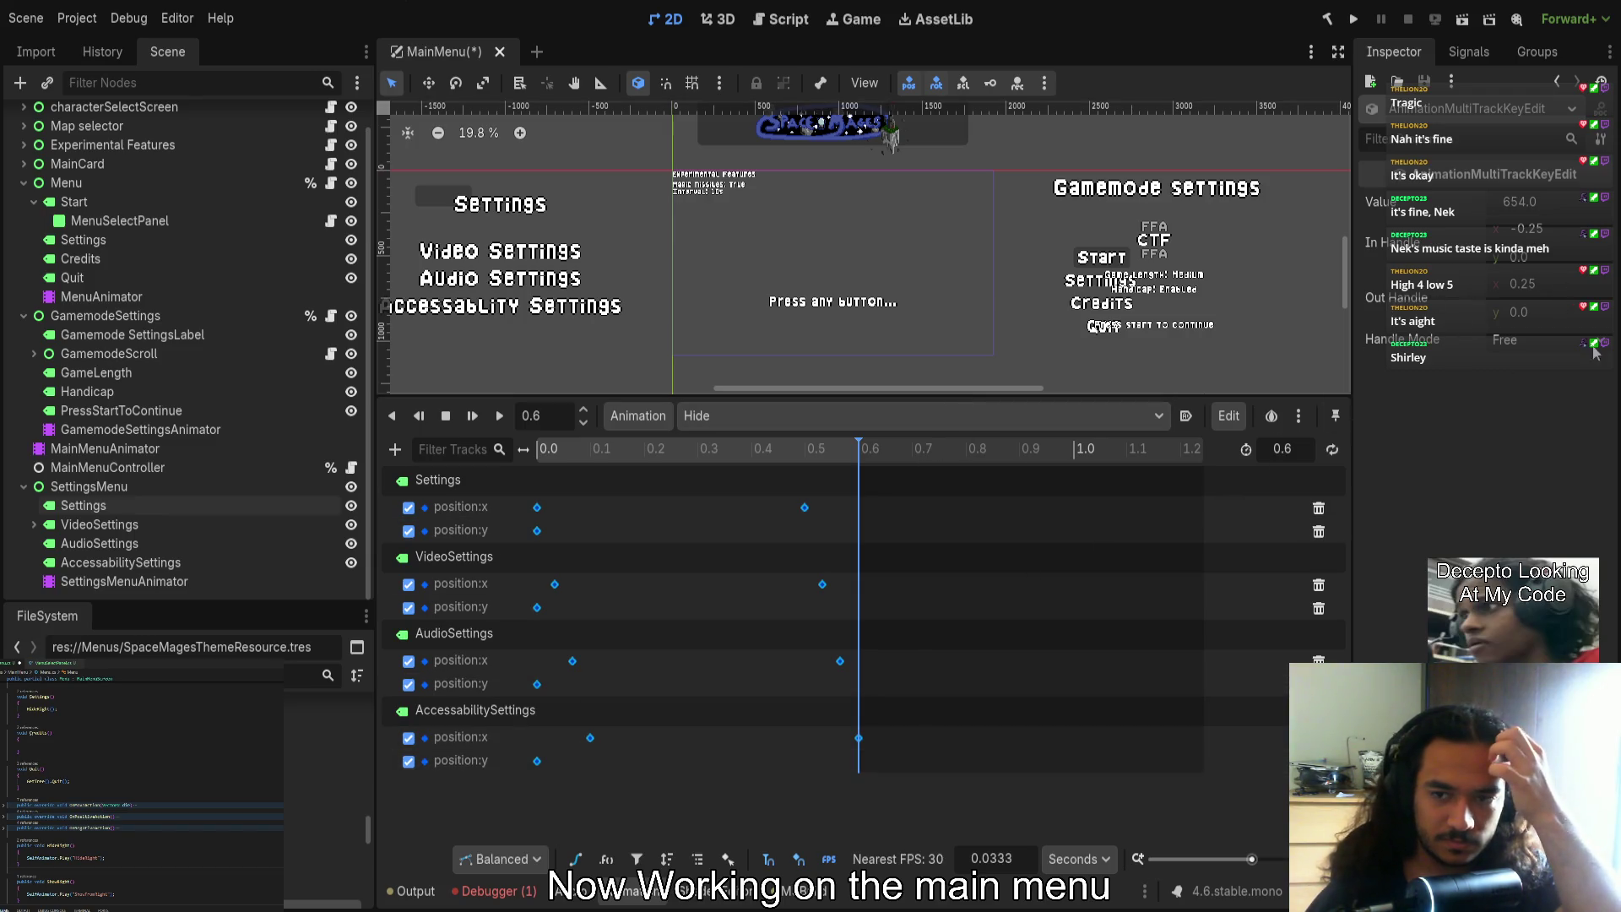
{"action": "left_click", "coordinate": [1554, 281]}
{"action": "left_click", "coordinate": [1554, 281]}
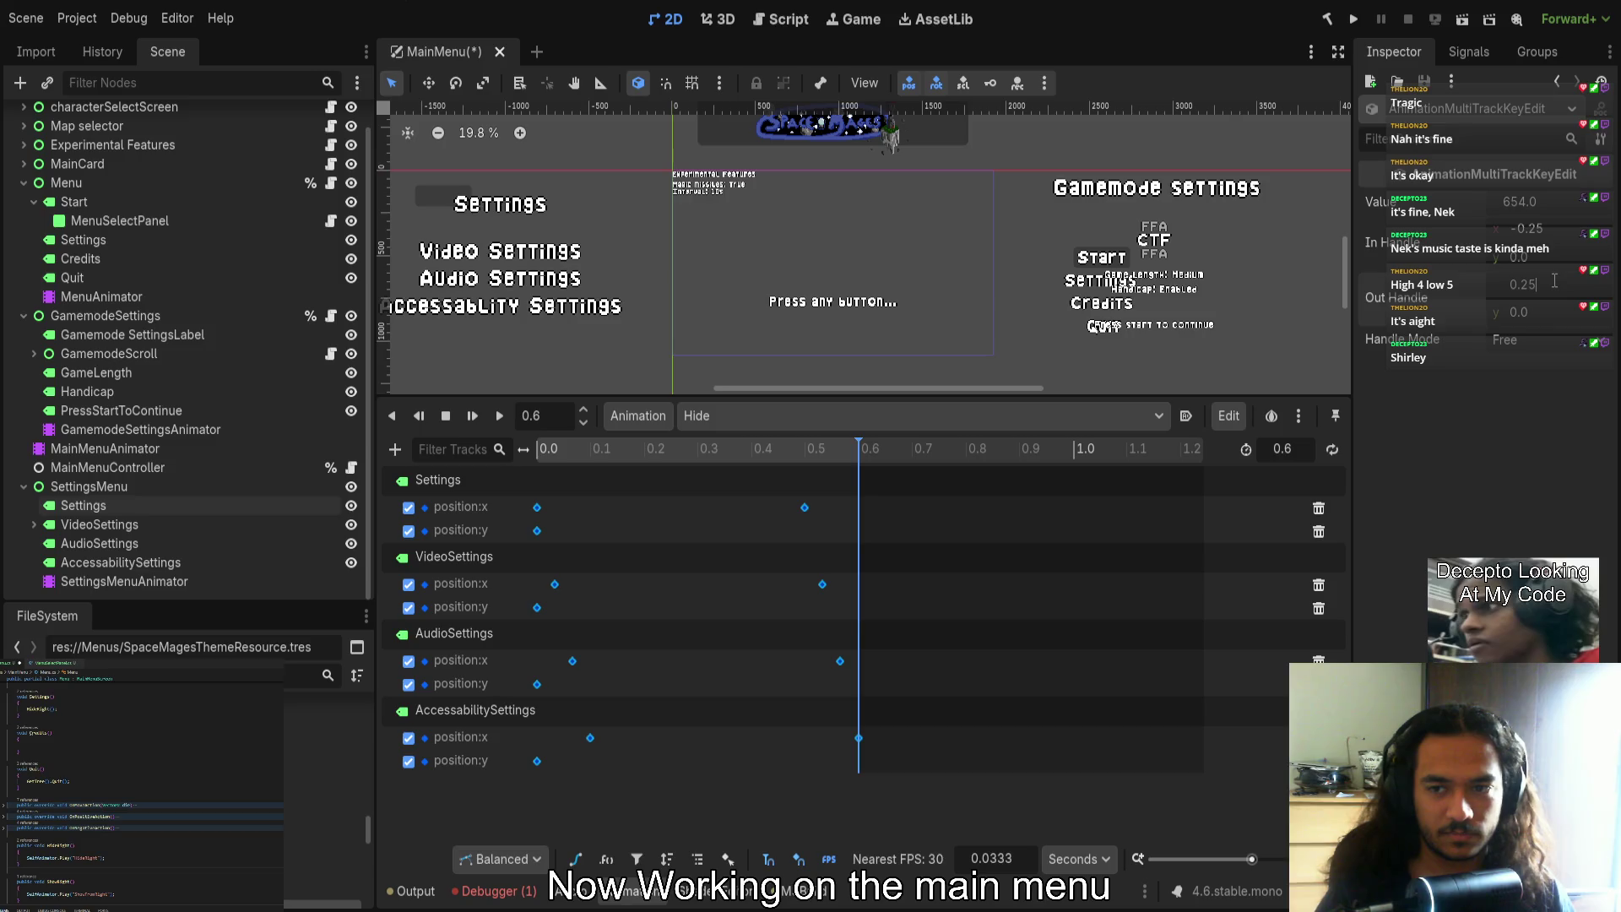
{"action": "left_click", "coordinate": [1563, 234]}
{"action": "type", "text": "4"}
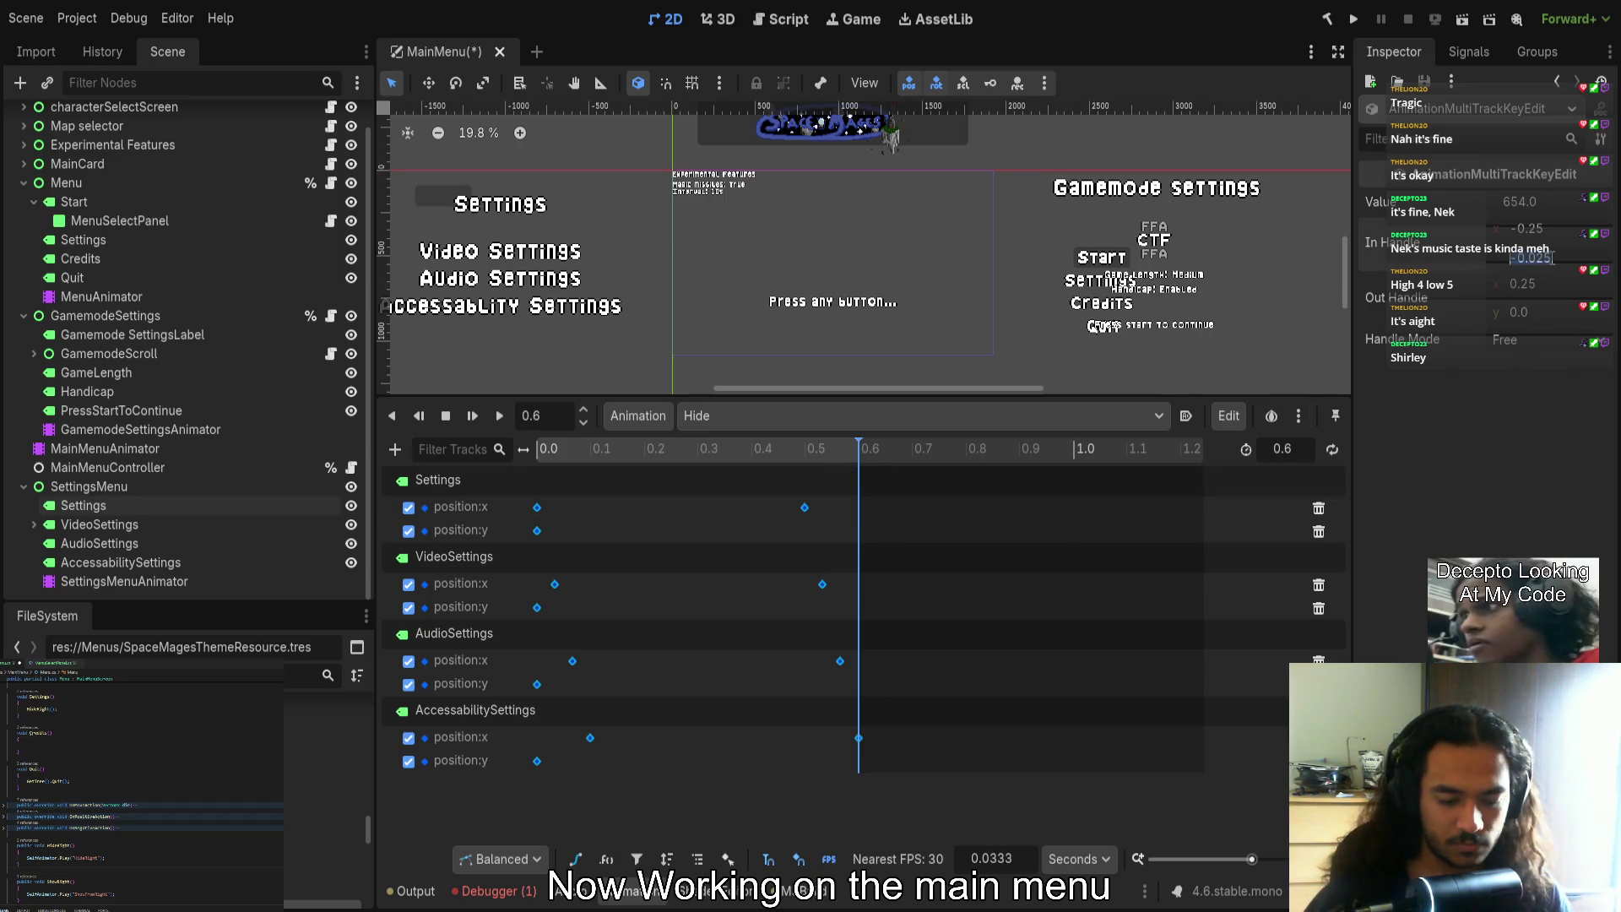
{"action": "left_click", "coordinate": [1536, 320]}
{"action": "key", "text": "Return"}
{"action": "left_click", "coordinate": [748, 478]}
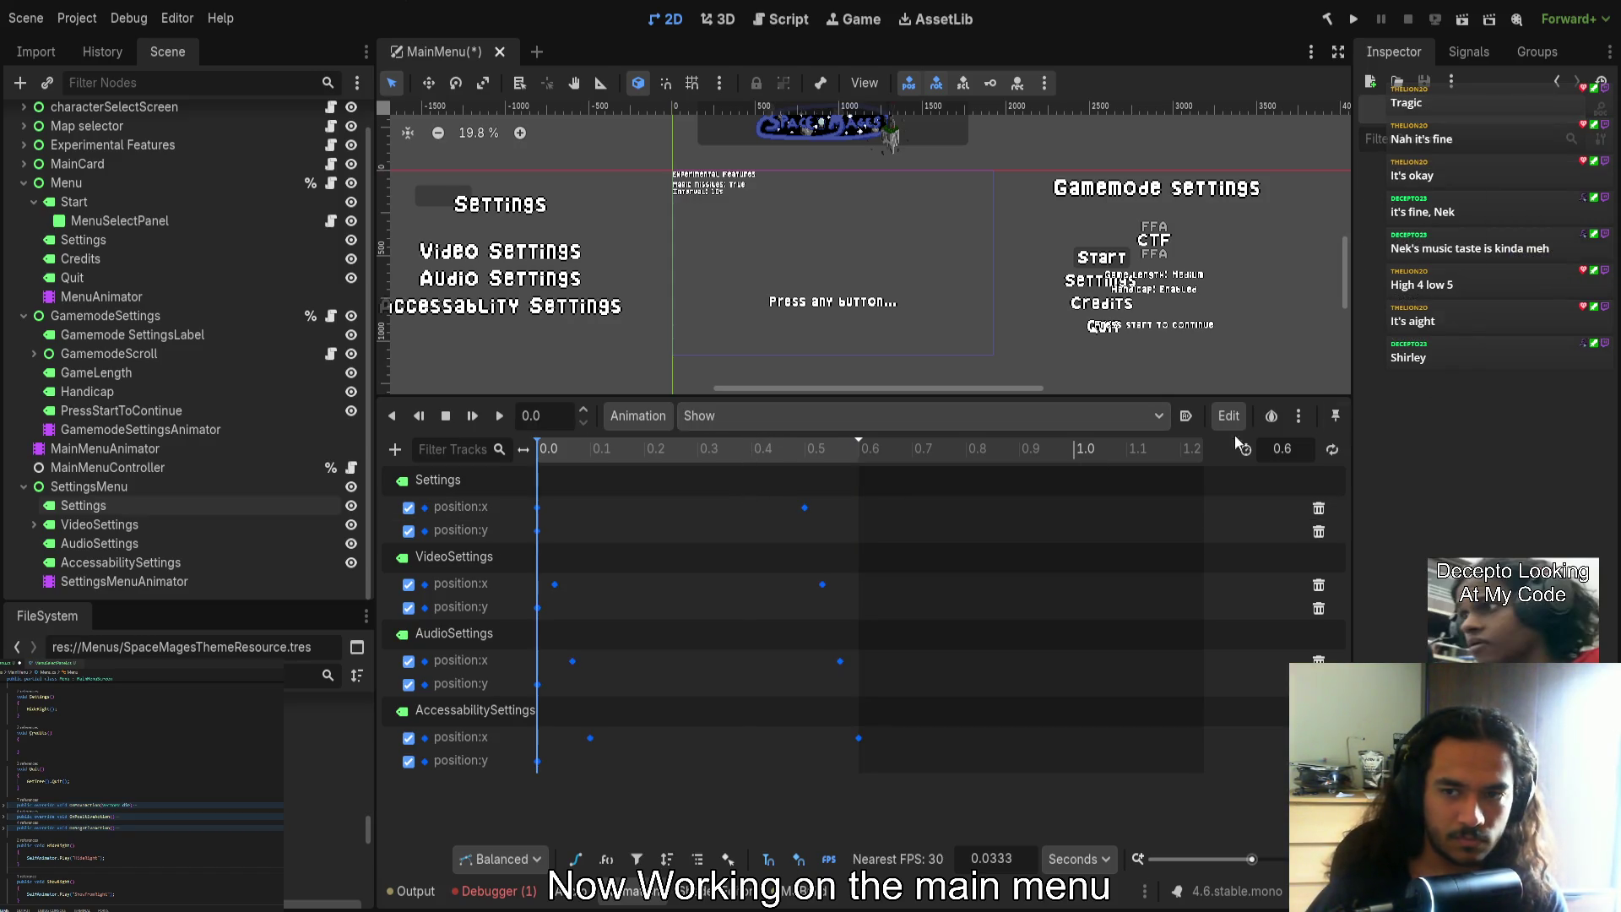
Give every Show keyframe In Handle x -0.25 and Out Handle x 0.25
{"action": "mouse_move", "coordinate": [899, 768]}
{"action": "left_mouse_down"}
{"action": "mouse_move", "coordinate": [697, 675]}
{"action": "mouse_move", "coordinate": [477, 502]}
{"action": "mouse_move", "coordinate": [486, 491]}
{"action": "left_mouse_up"}
{"action": "left_click", "coordinate": [1528, 233]}
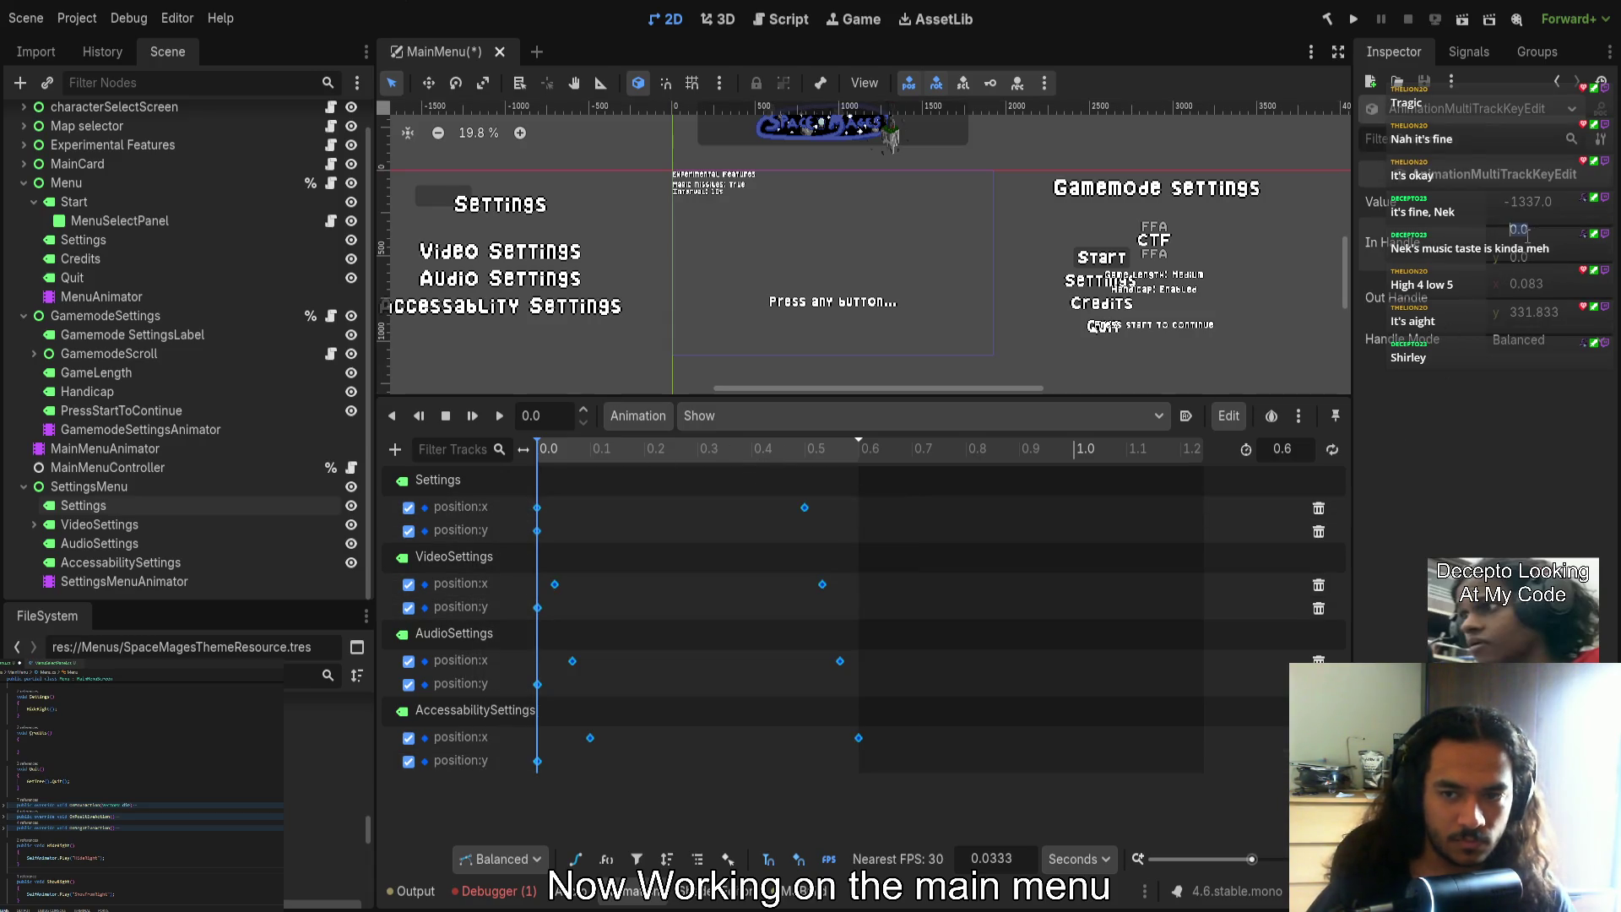
{"action": "type", "text": "0"}
{"action": "key", "text": "Return"}
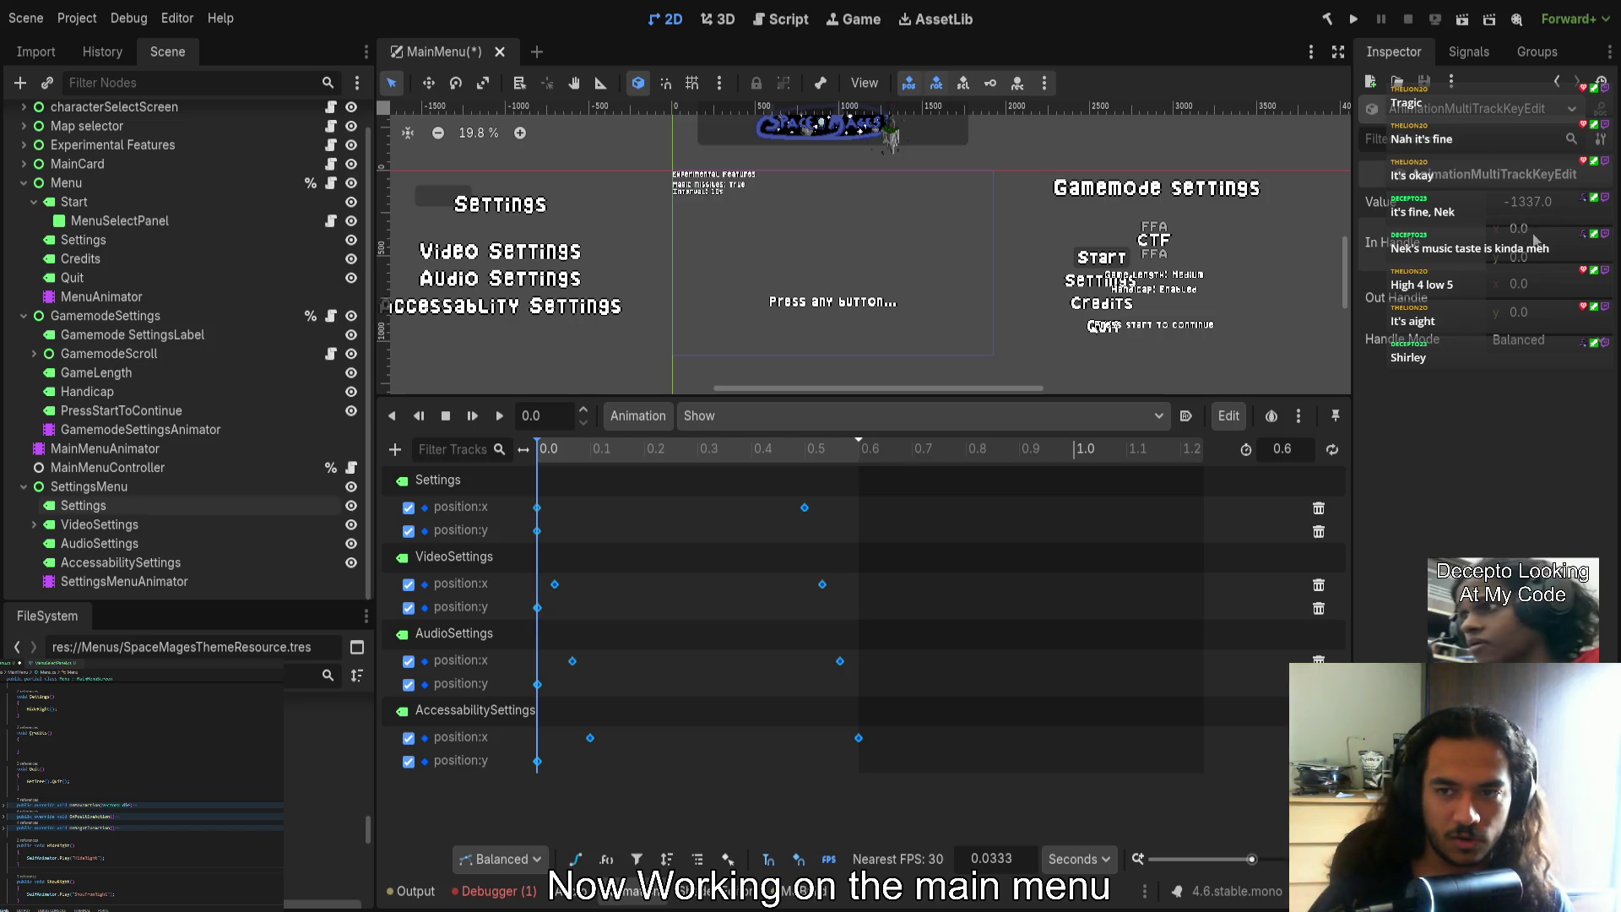
{"action": "type", "text": "-0.25"}
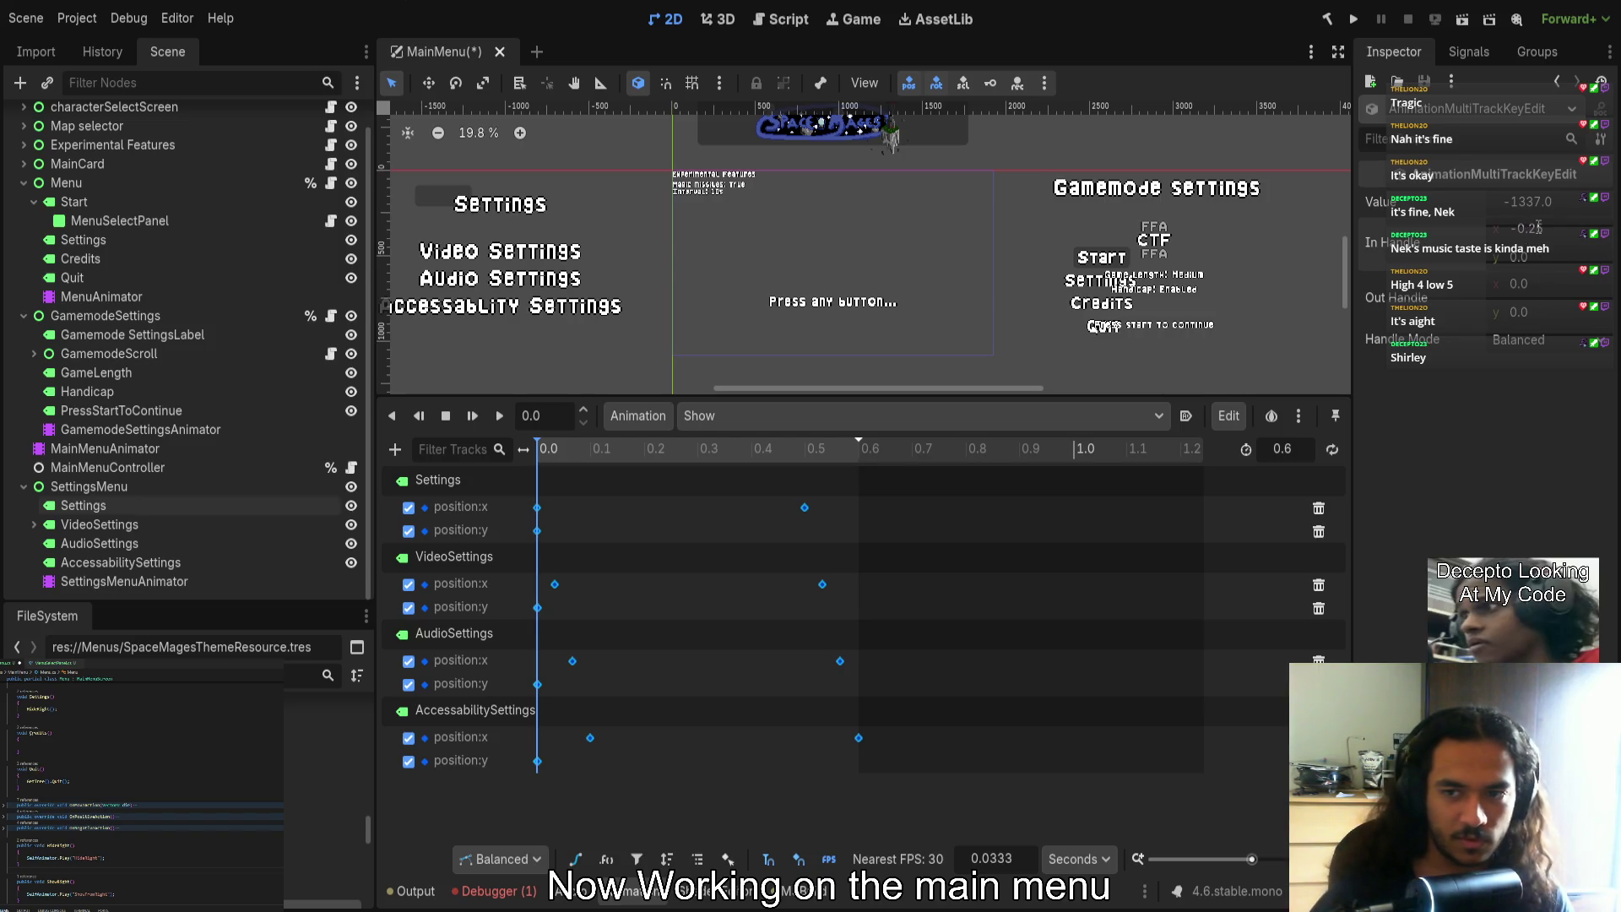
{"action": "left_click", "coordinate": [1555, 280]}
{"action": "type", "text": "0.25"}
{"action": "left_click", "coordinate": [1554, 256]}
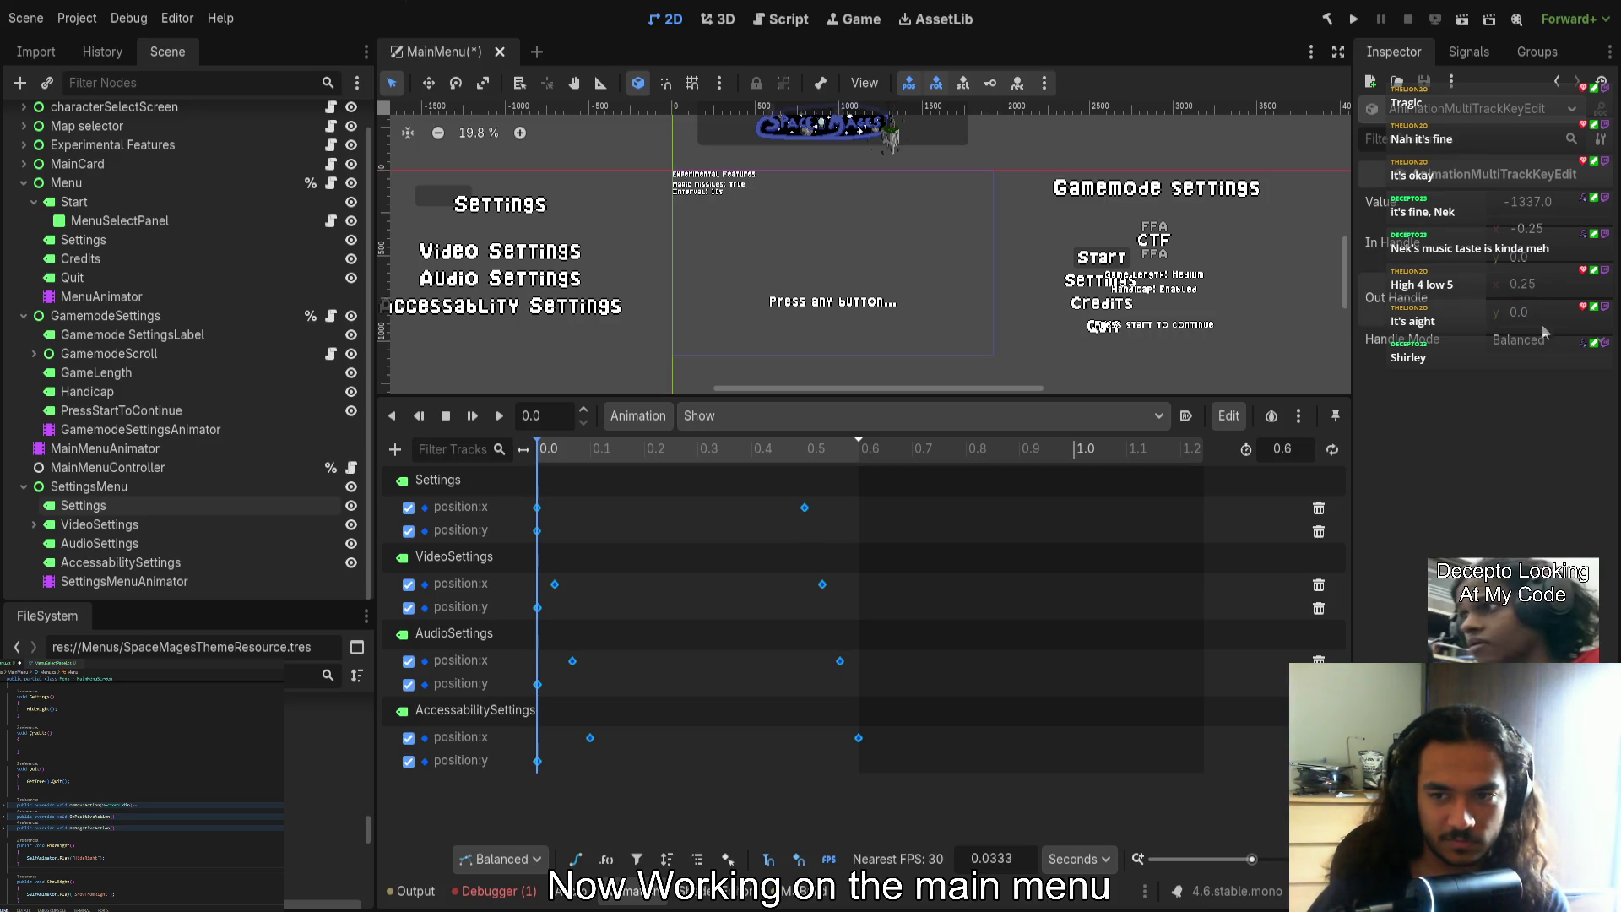
Play Show, then play Hide to check the eased label slides
{"action": "left_click", "coordinate": [499, 417]}
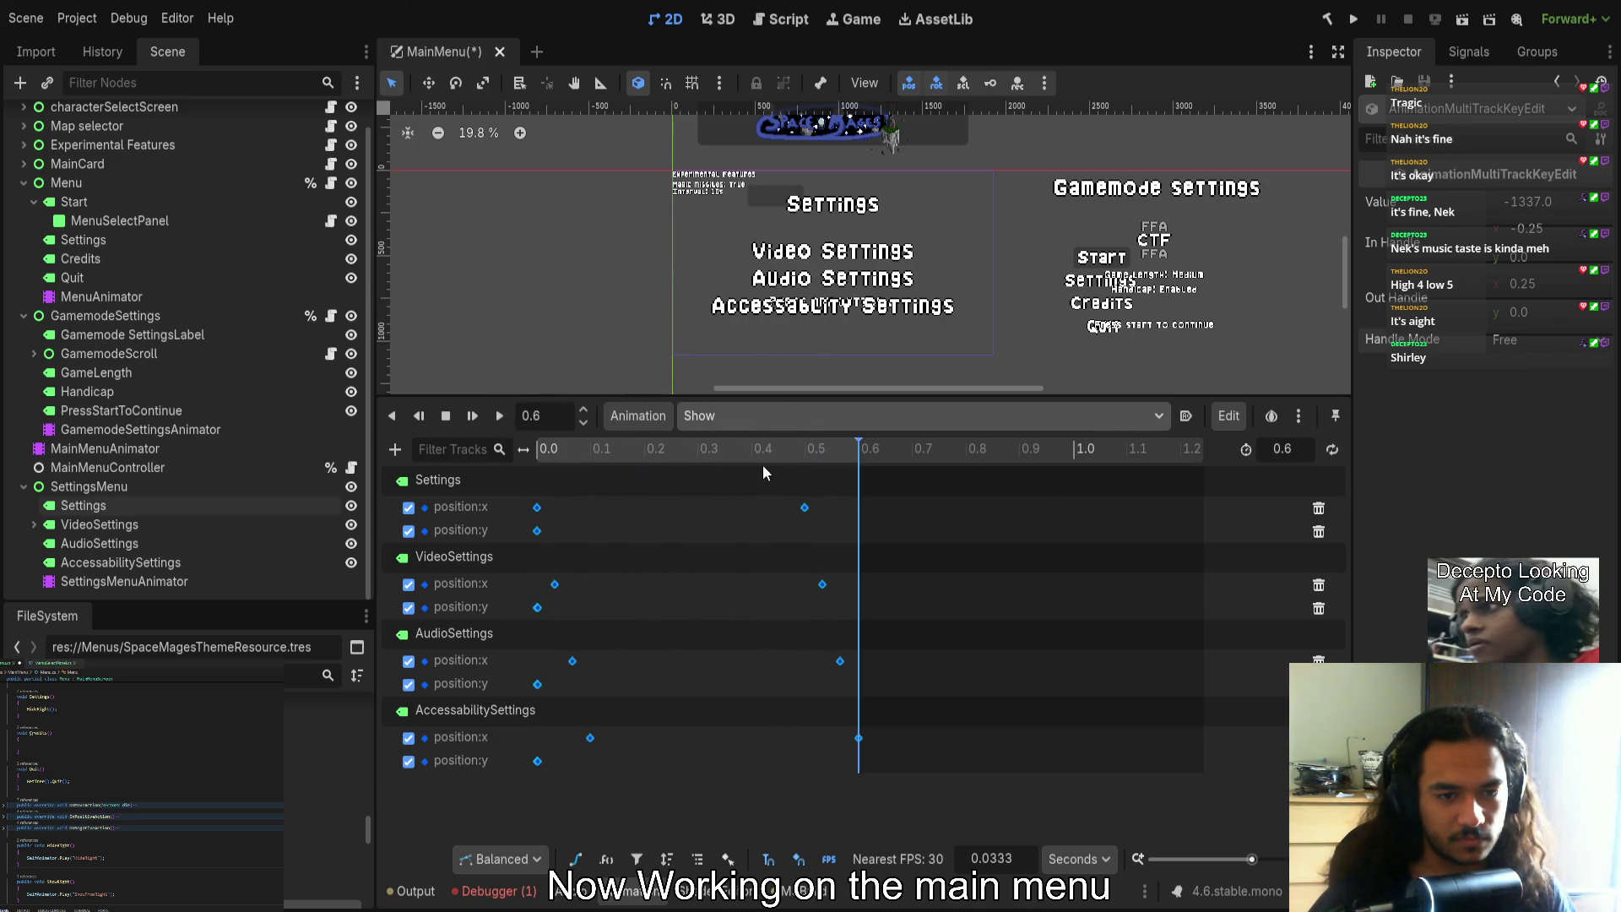
{"action": "left_click", "coordinate": [718, 415]}
{"action": "left_click", "coordinate": [666, 456]}
{"action": "left_click", "coordinate": [503, 419]}
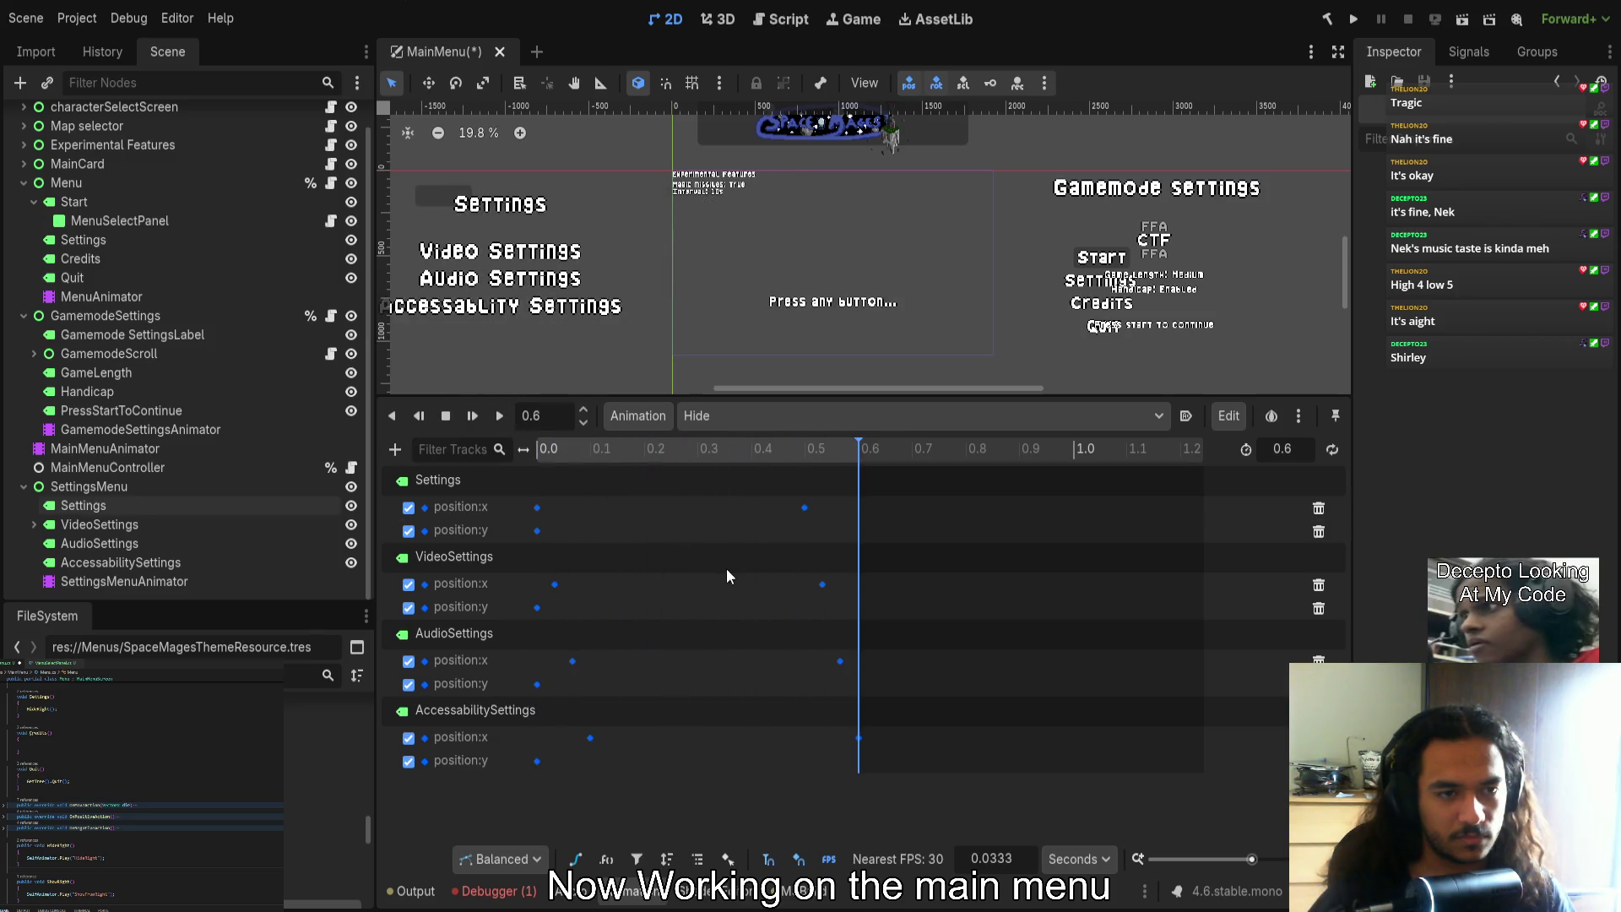
{"action": "scroll", "coordinate": [652, 321], "scroll_direction": "down", "scroll_amount": 1}
{"action": "scroll", "coordinate": [652, 328], "scroll_direction": "down", "scroll_amount": 1}
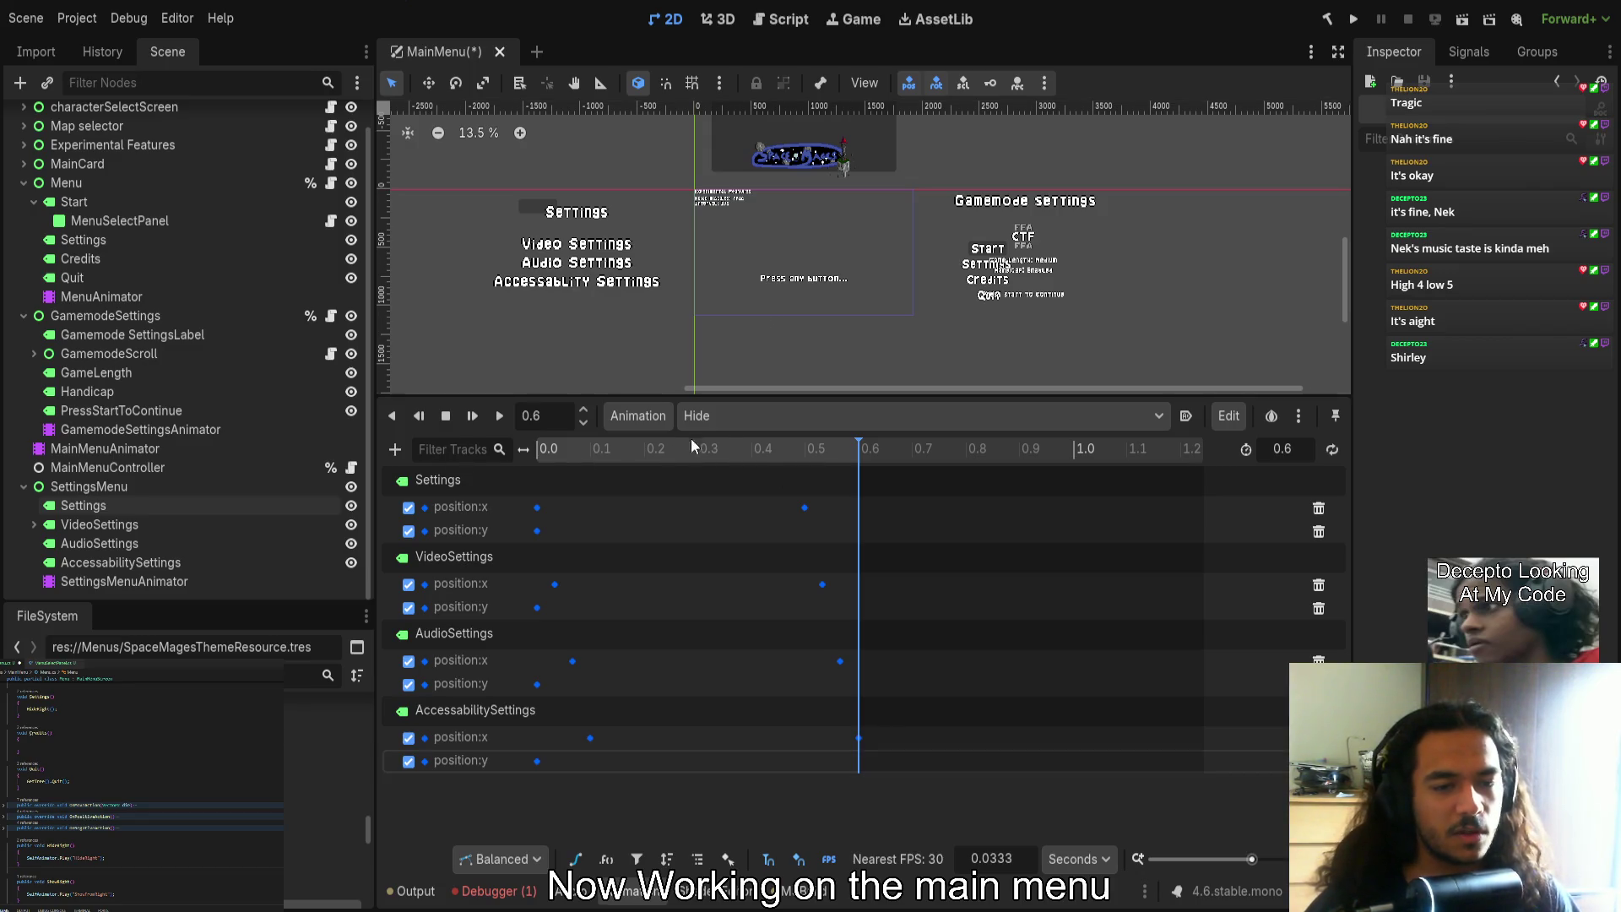
Preview the OptionChosen pose at 0.2333 s, then box-select the four position keys near 0.5 s
{"action": "left_click", "coordinate": [446, 415]}
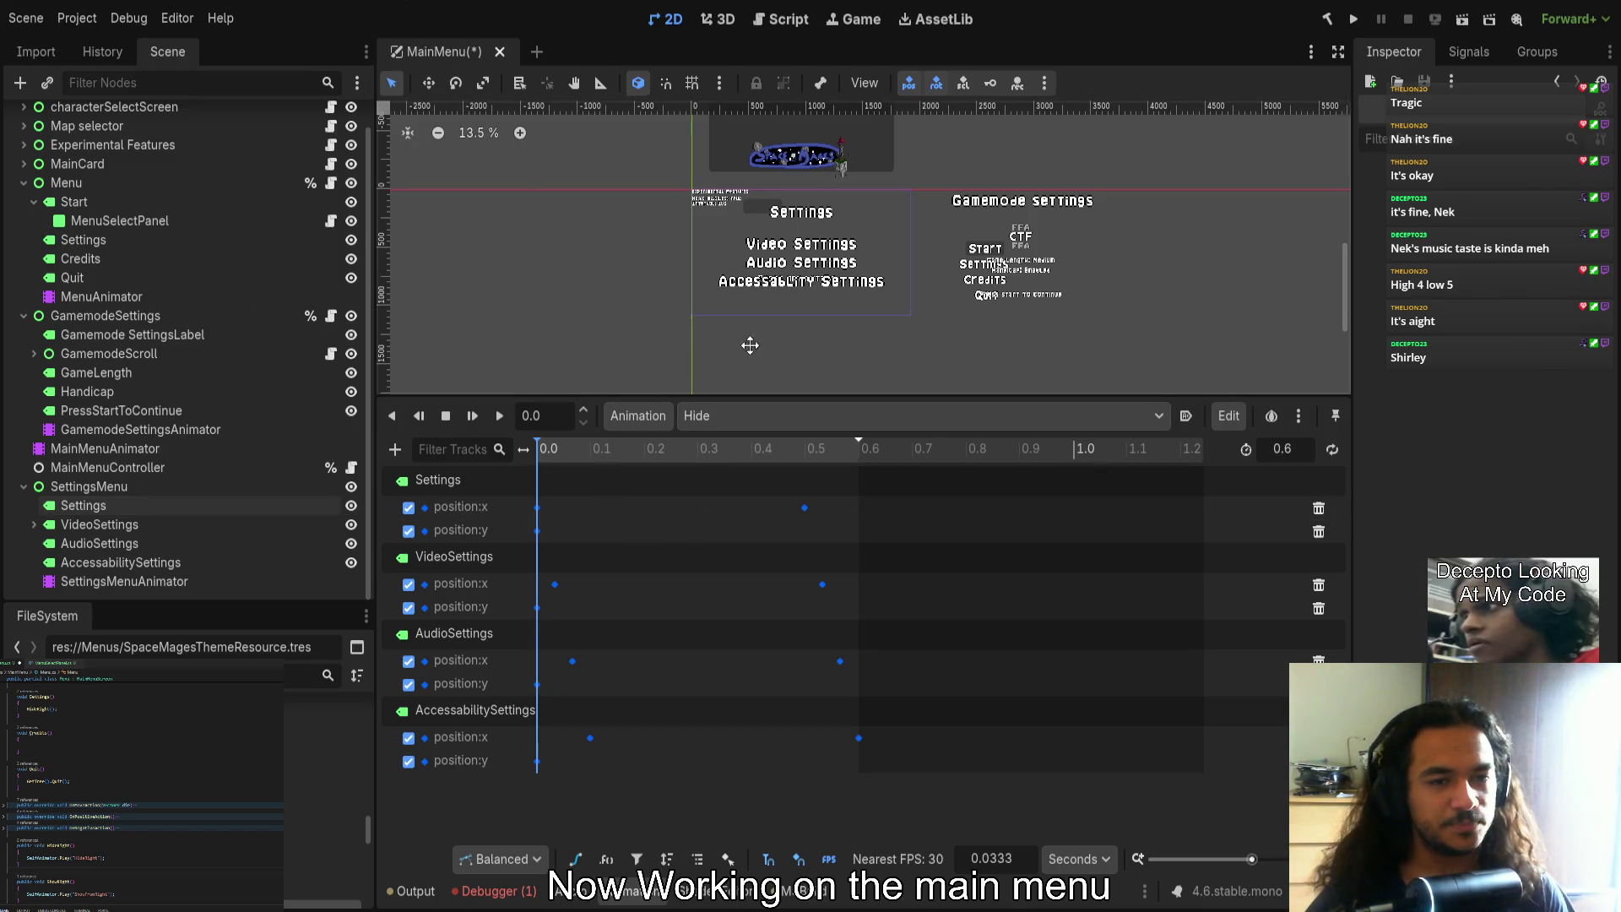
{"action": "scroll", "coordinate": [747, 329], "scroll_direction": "up", "scroll_amount": 3}
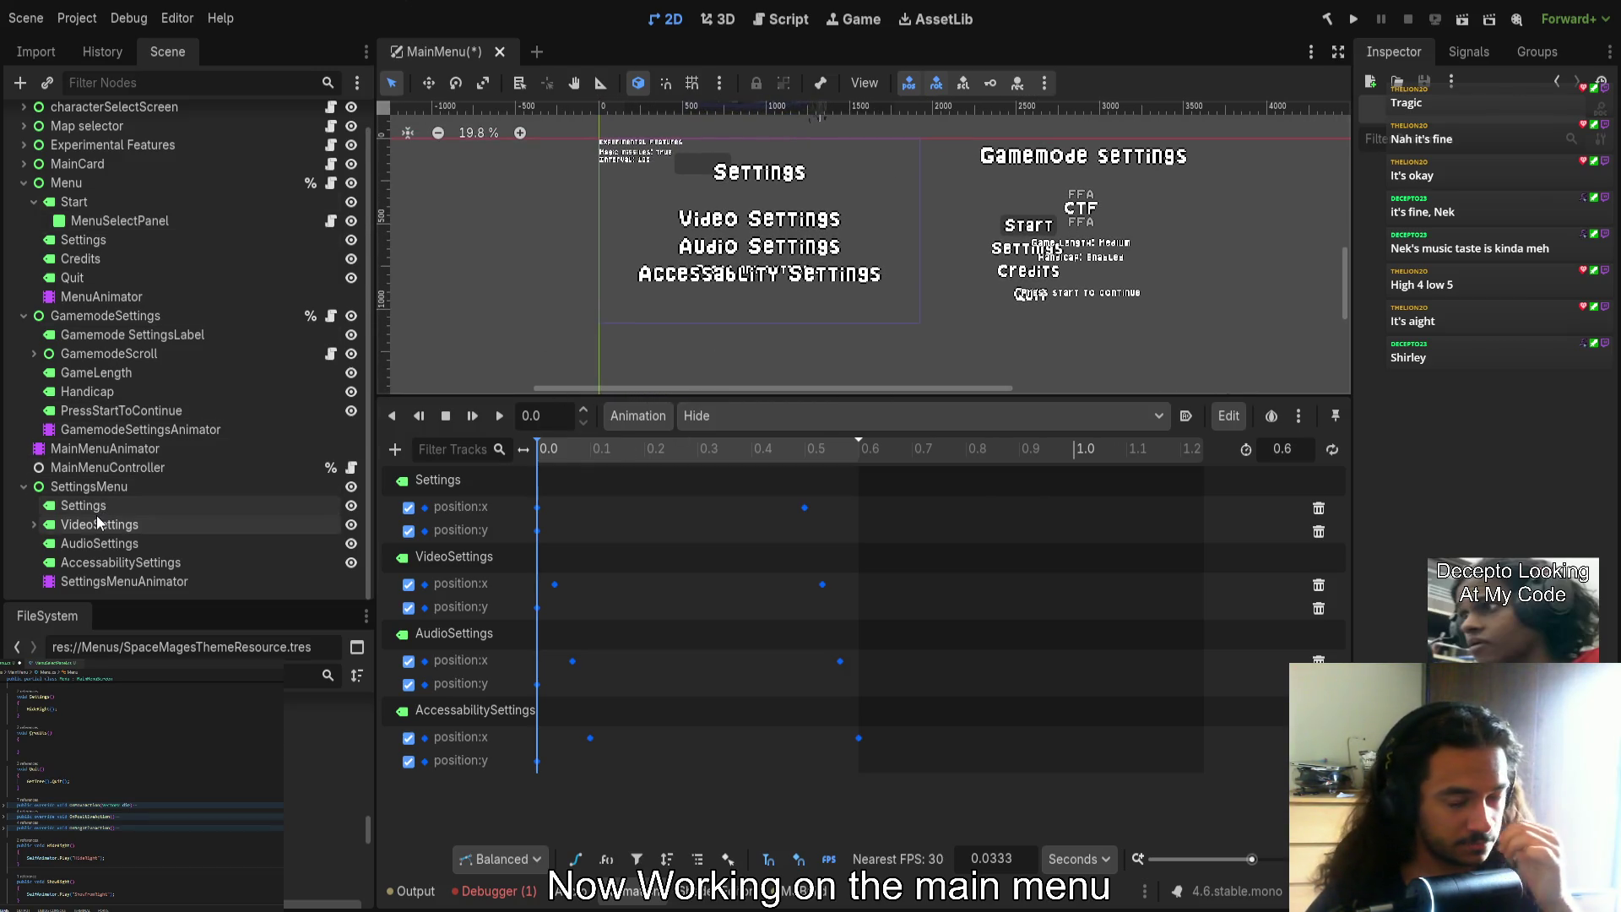
{"action": "scroll", "coordinate": [634, 318], "scroll_direction": "down", "scroll_amount": 1}
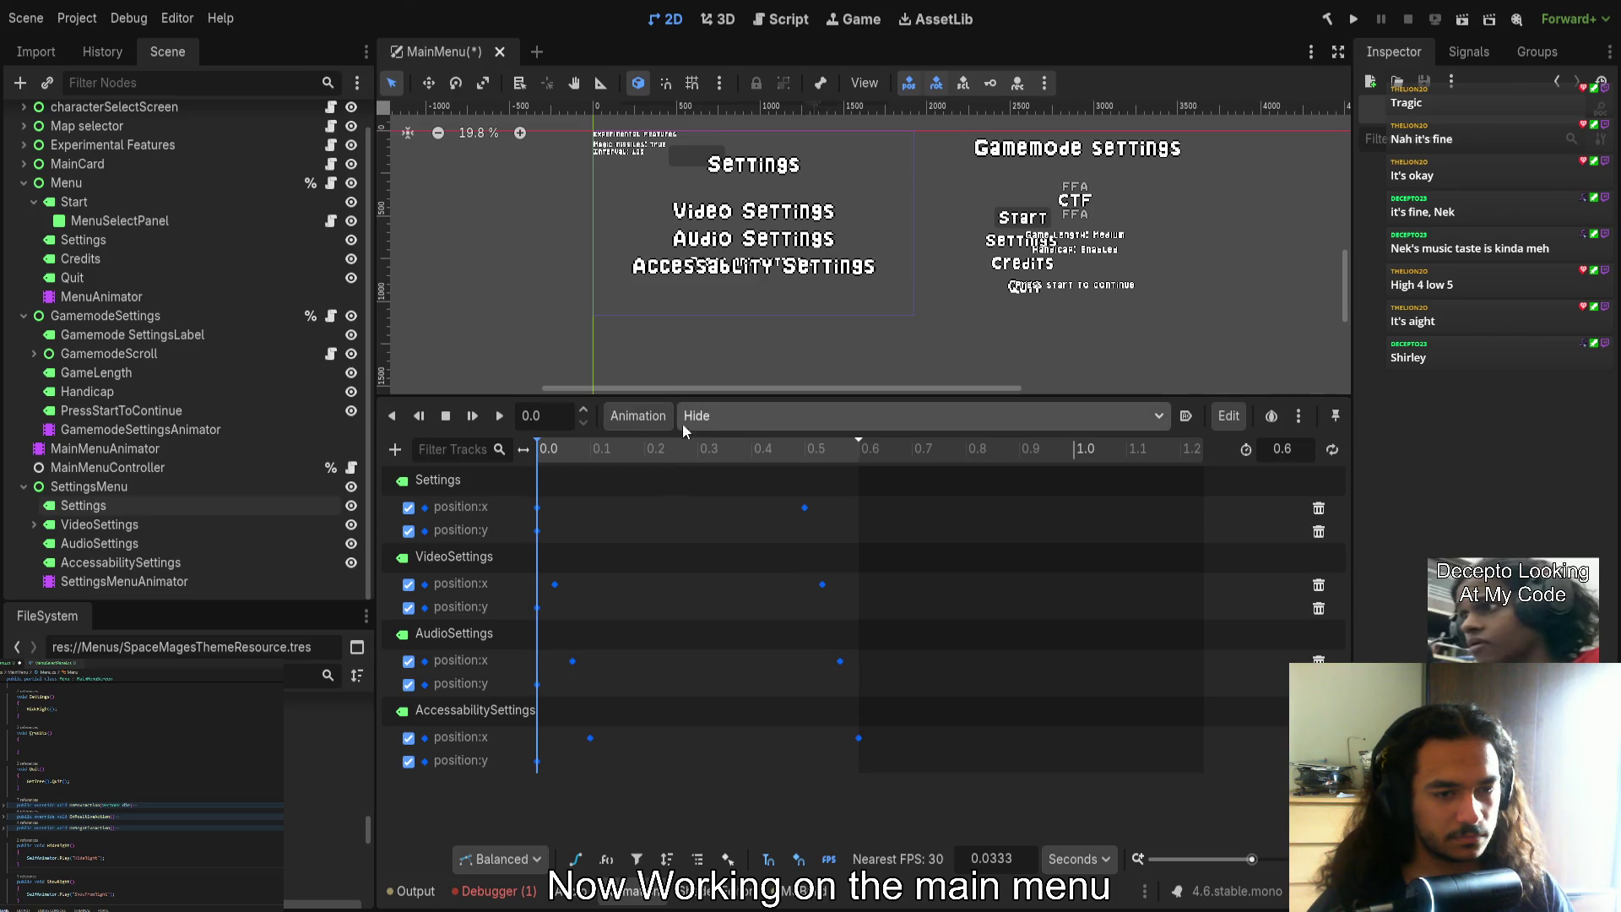
{"action": "left_click", "coordinate": [667, 452]}
{"action": "left_click", "coordinate": [547, 450]}
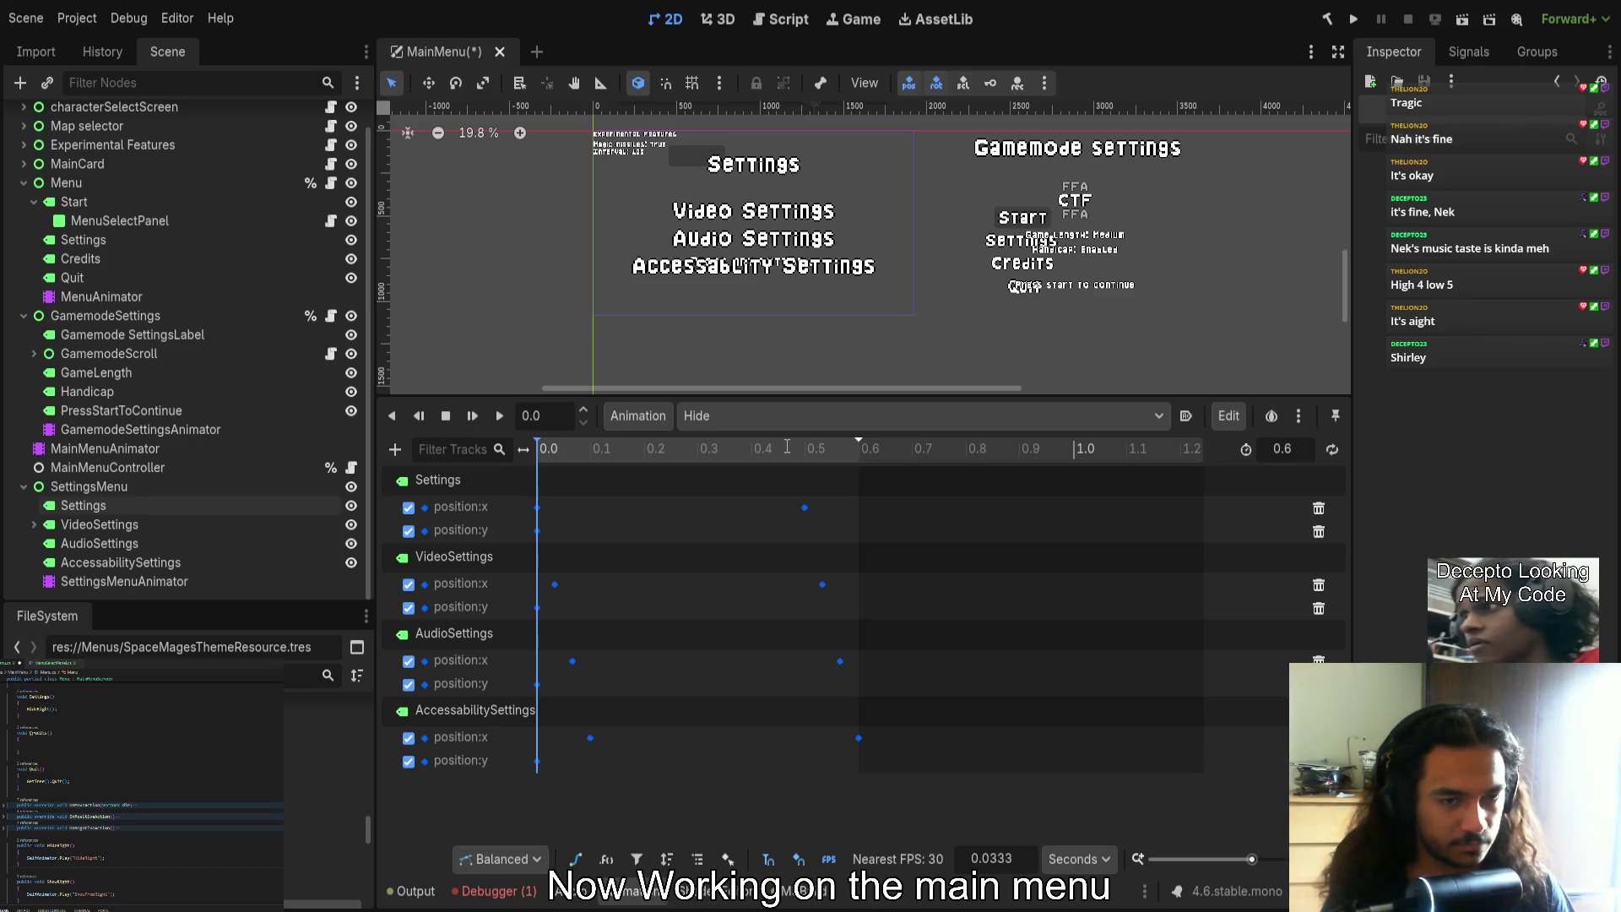
{"action": "mouse_move", "coordinate": [929, 770]}
{"action": "left_mouse_down"}
{"action": "mouse_move", "coordinate": [775, 515]}
{"action": "mouse_move", "coordinate": [790, 457]}
{"action": "left_mouse_up"}
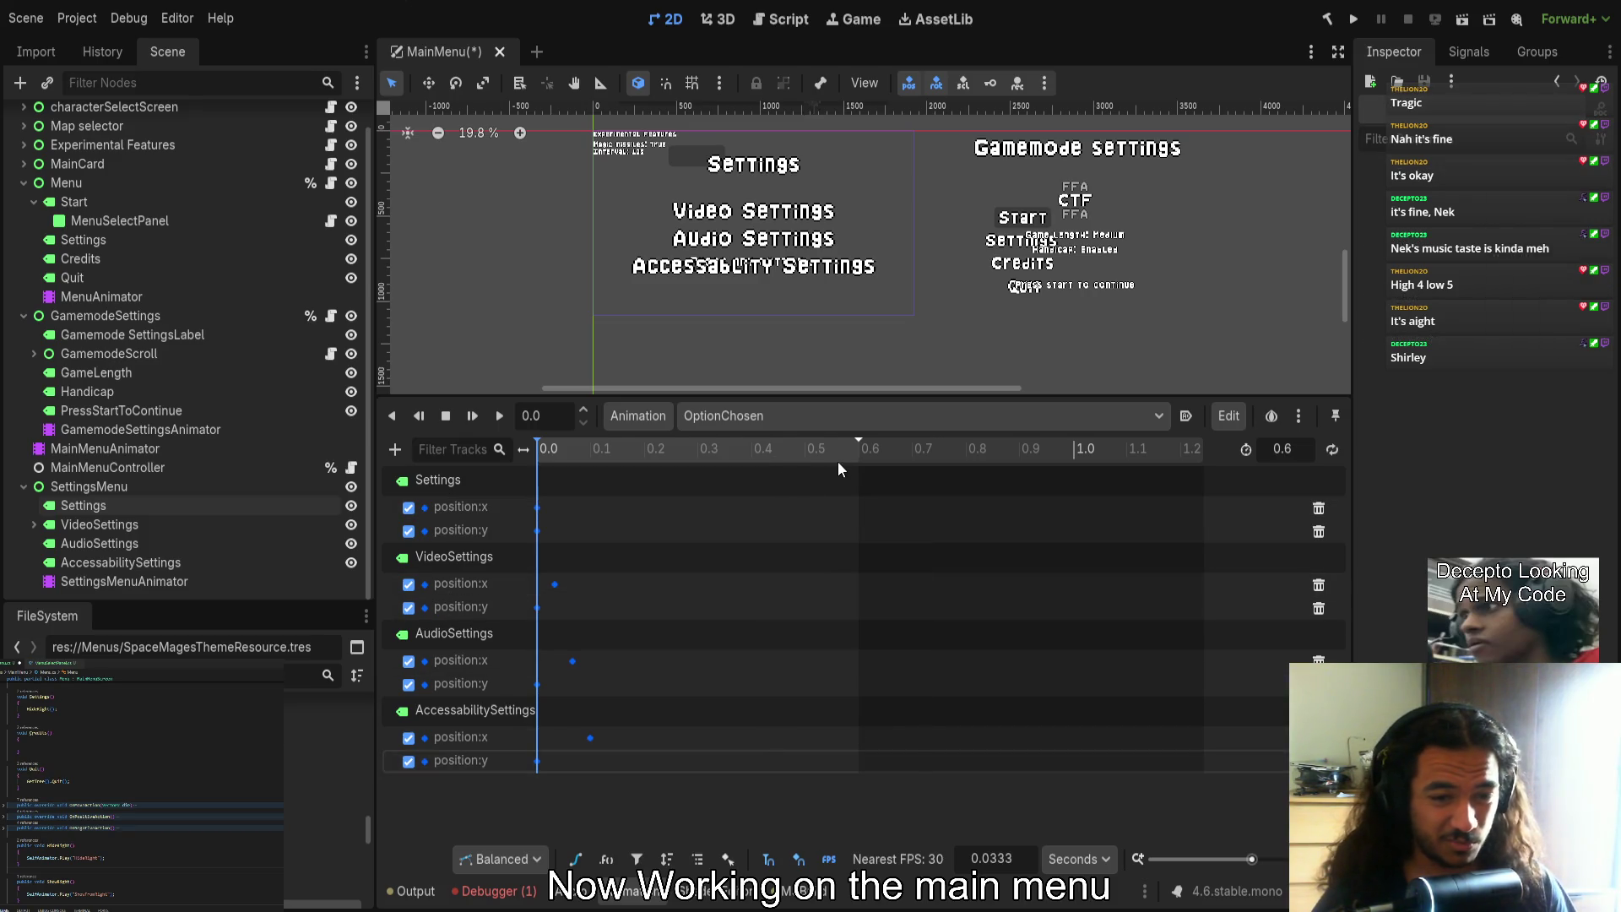
Delete the selected 0.5 s position:x keys, set the playhead to 0.6 s, and select the Settings label
{"action": "key", "text": "Delete"}
{"action": "left_click", "coordinate": [910, 453]}
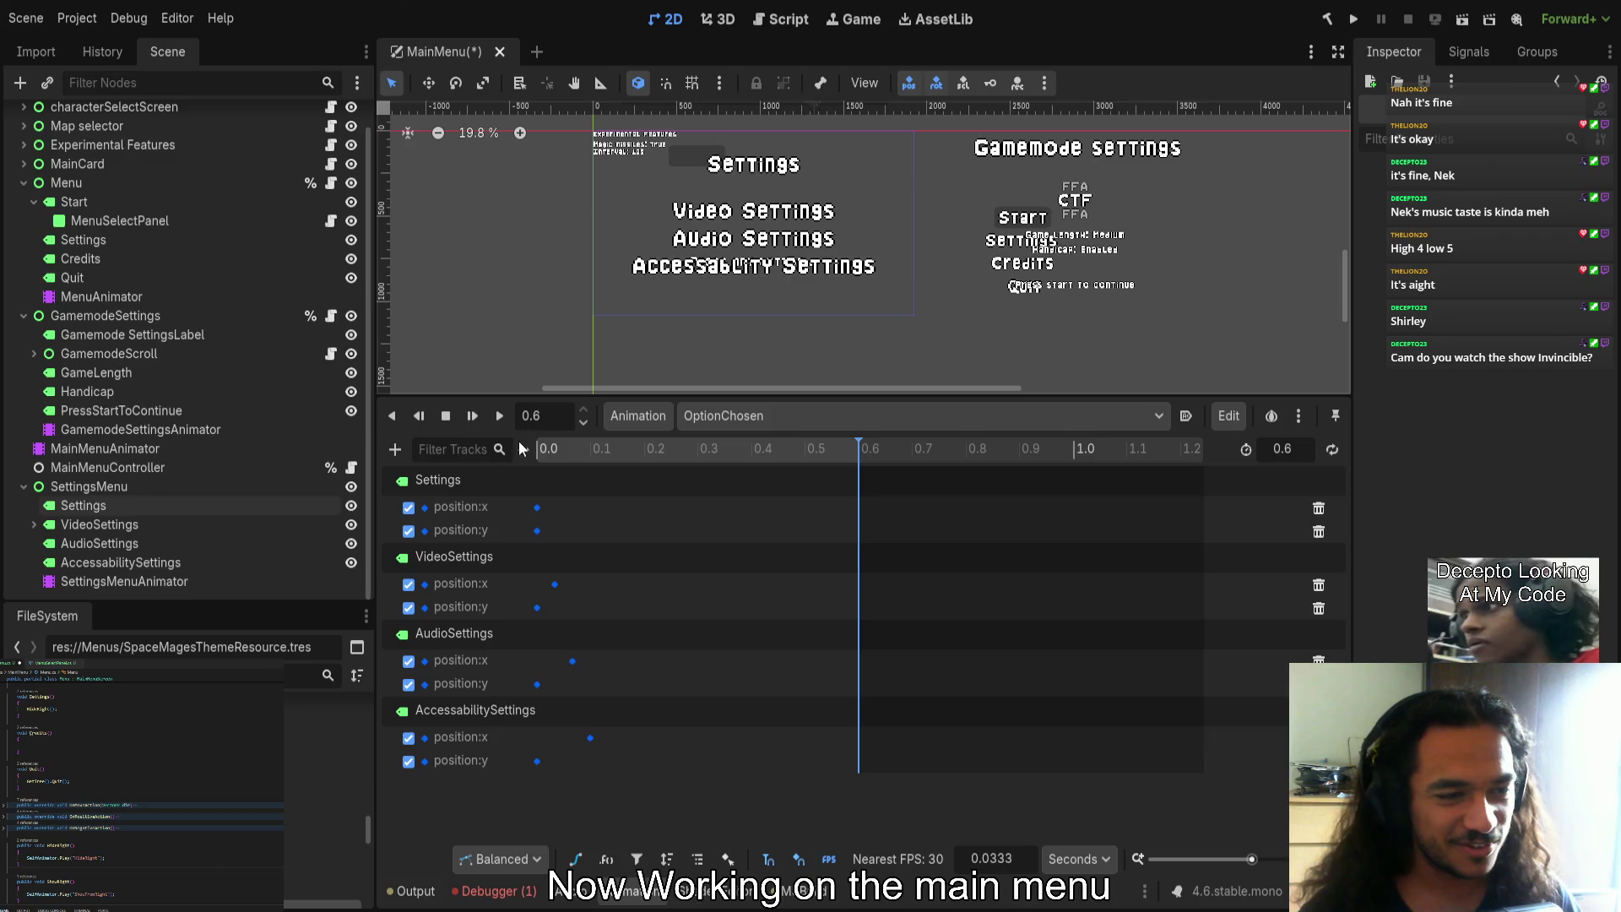
{"action": "left_click", "coordinate": [125, 505]}
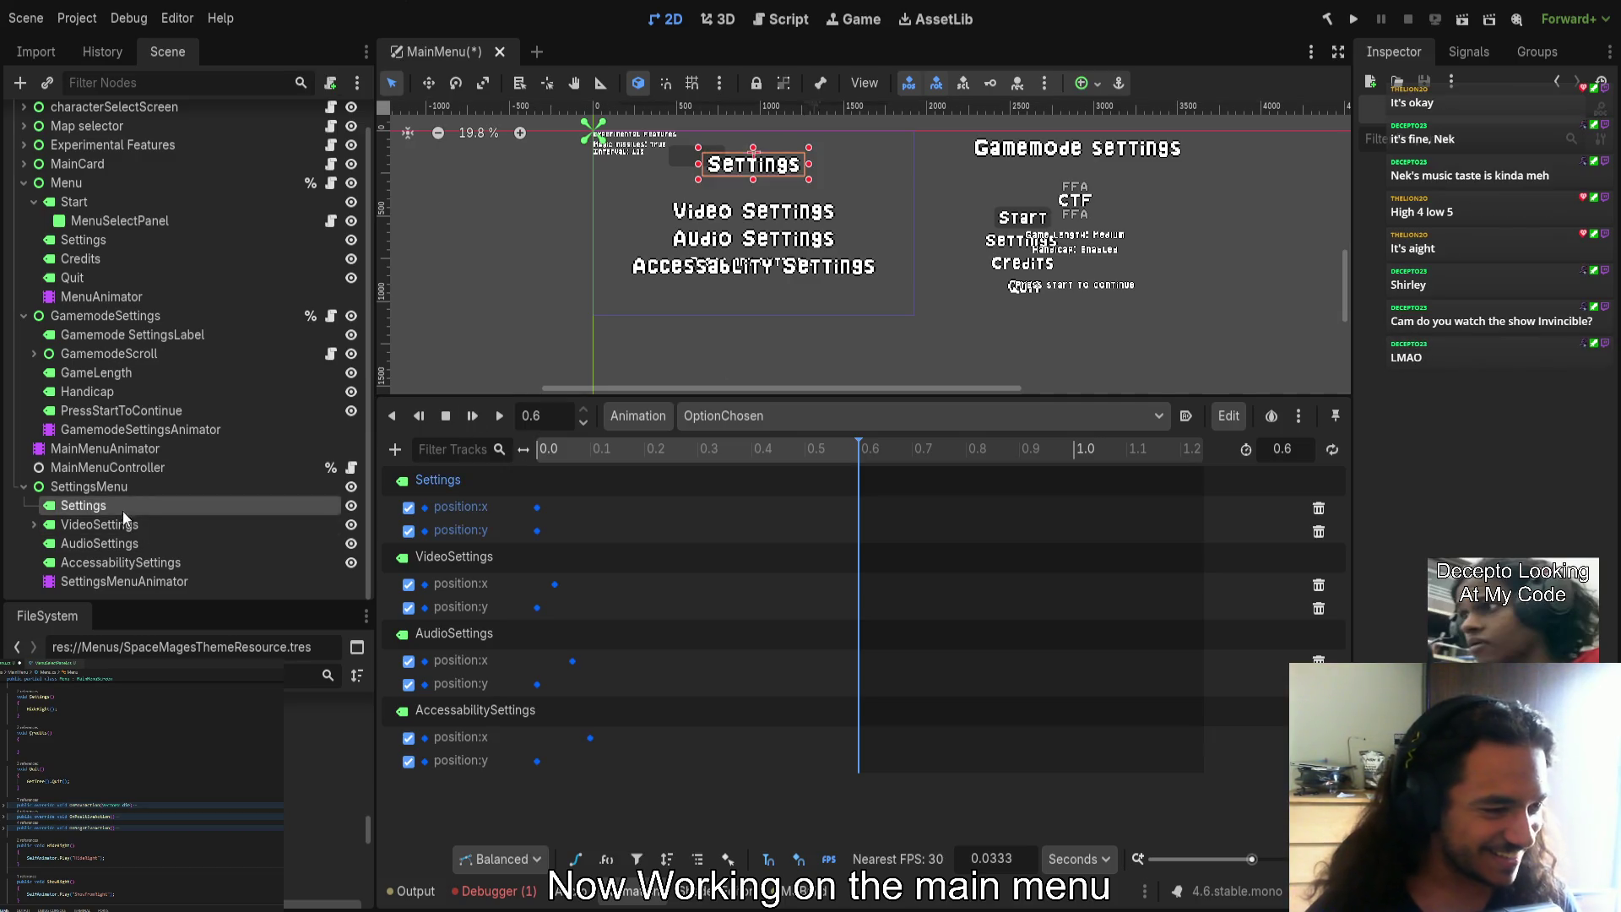
Select the four settings labels and raise them above the screen in the 2D view
{"action": "left_click", "coordinate": [114, 564], "text": "shift"}
{"action": "scroll", "coordinate": [1477, 464], "scroll_direction": "down", "scroll_amount": 5}
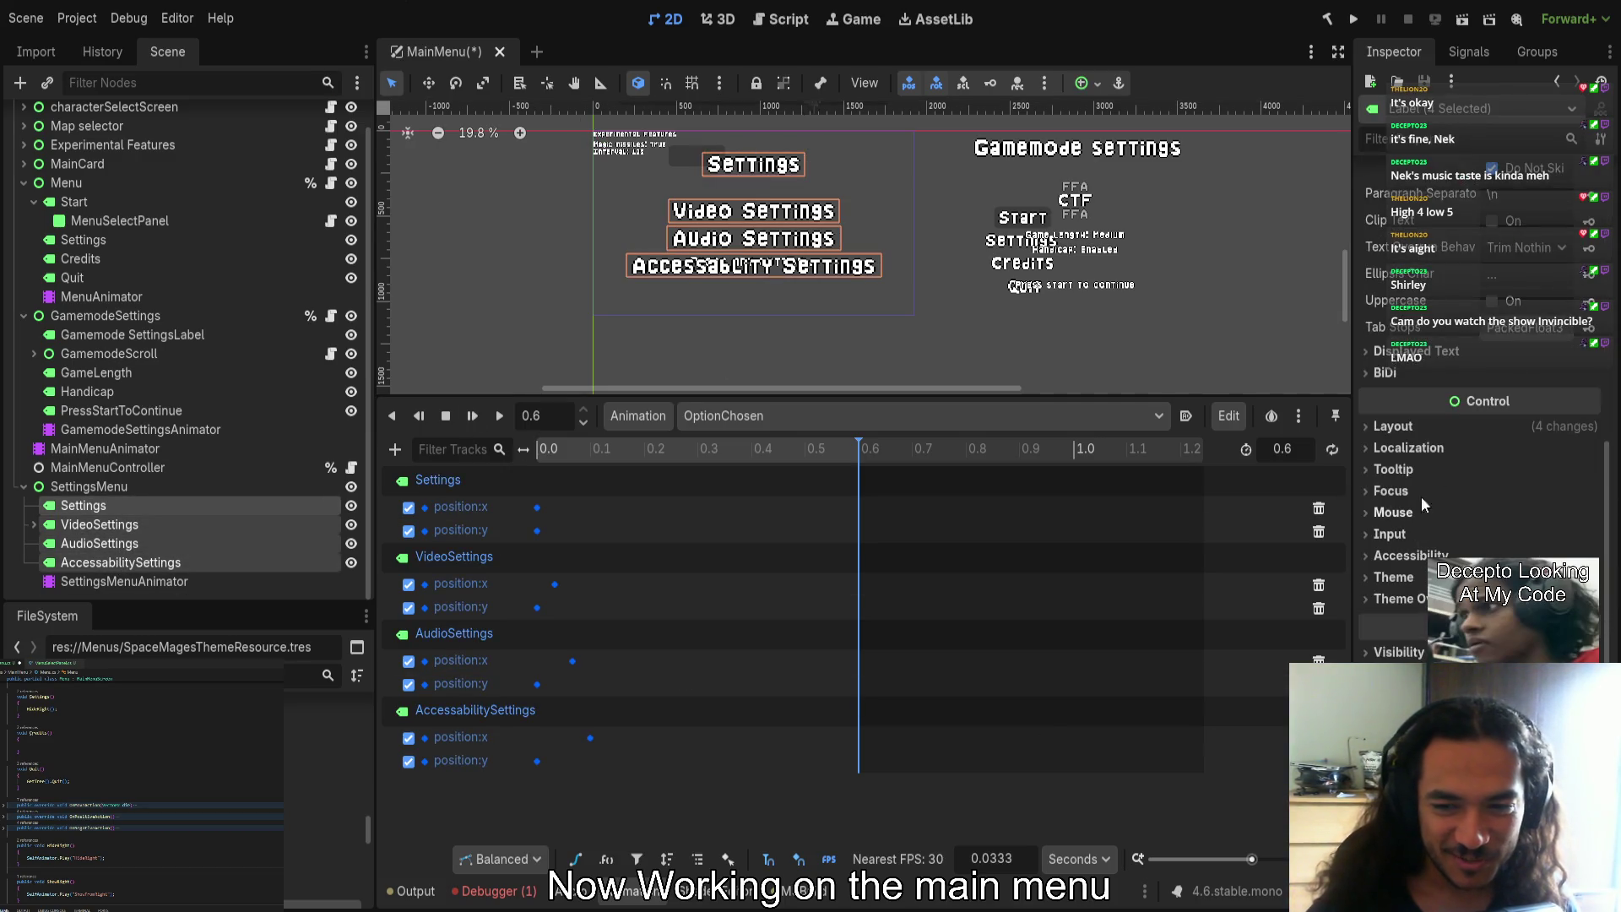
{"action": "left_click", "coordinate": [1418, 426]}
{"action": "left_click", "coordinate": [1403, 581]}
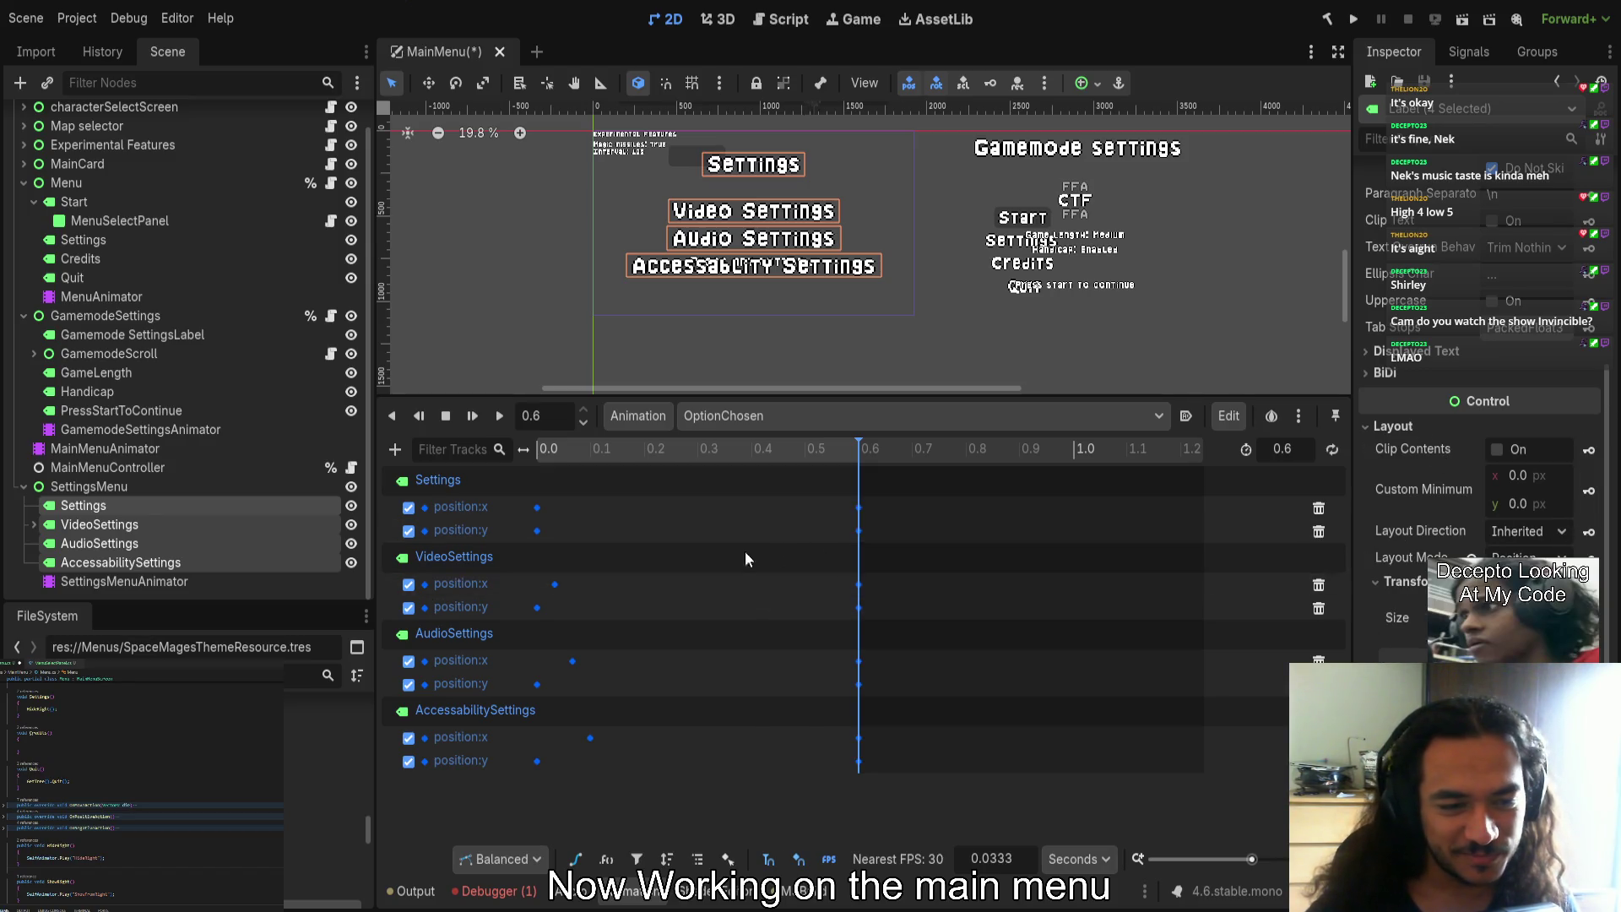
{"action": "scroll", "coordinate": [753, 317], "scroll_direction": "up", "scroll_amount": 3}
{"action": "scroll", "coordinate": [753, 317], "scroll_direction": "left", "scroll_amount": 1}
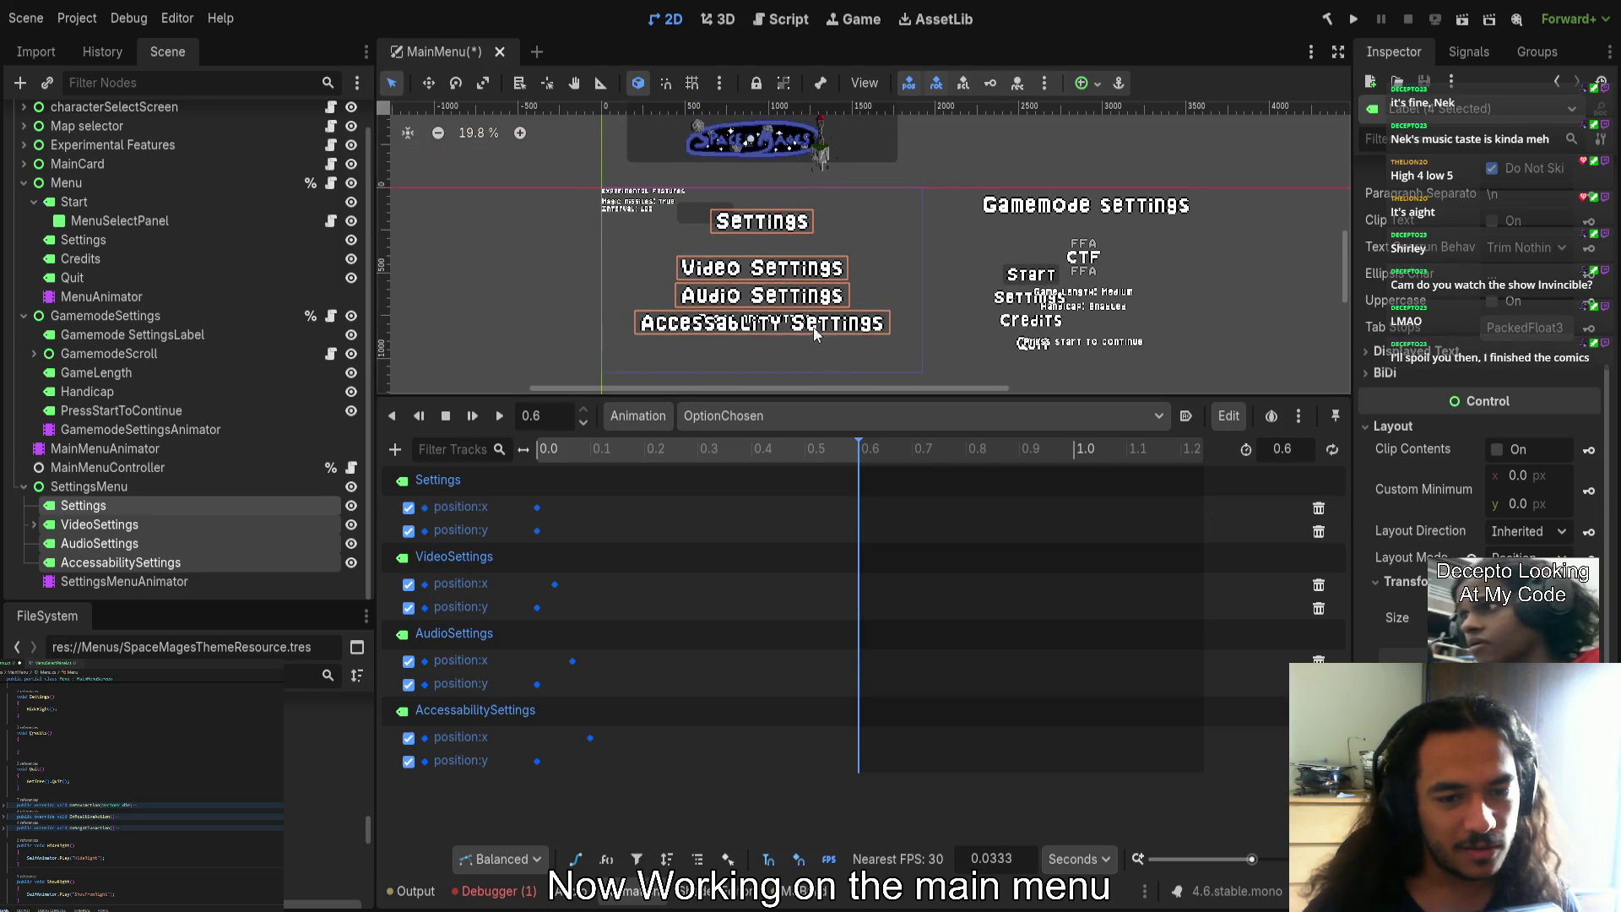
{"action": "scroll", "coordinate": [814, 334], "scroll_direction": "up", "scroll_amount": 1}
{"action": "left_click_drag", "start_coordinate": [763, 250], "coordinate": [764, 83]}
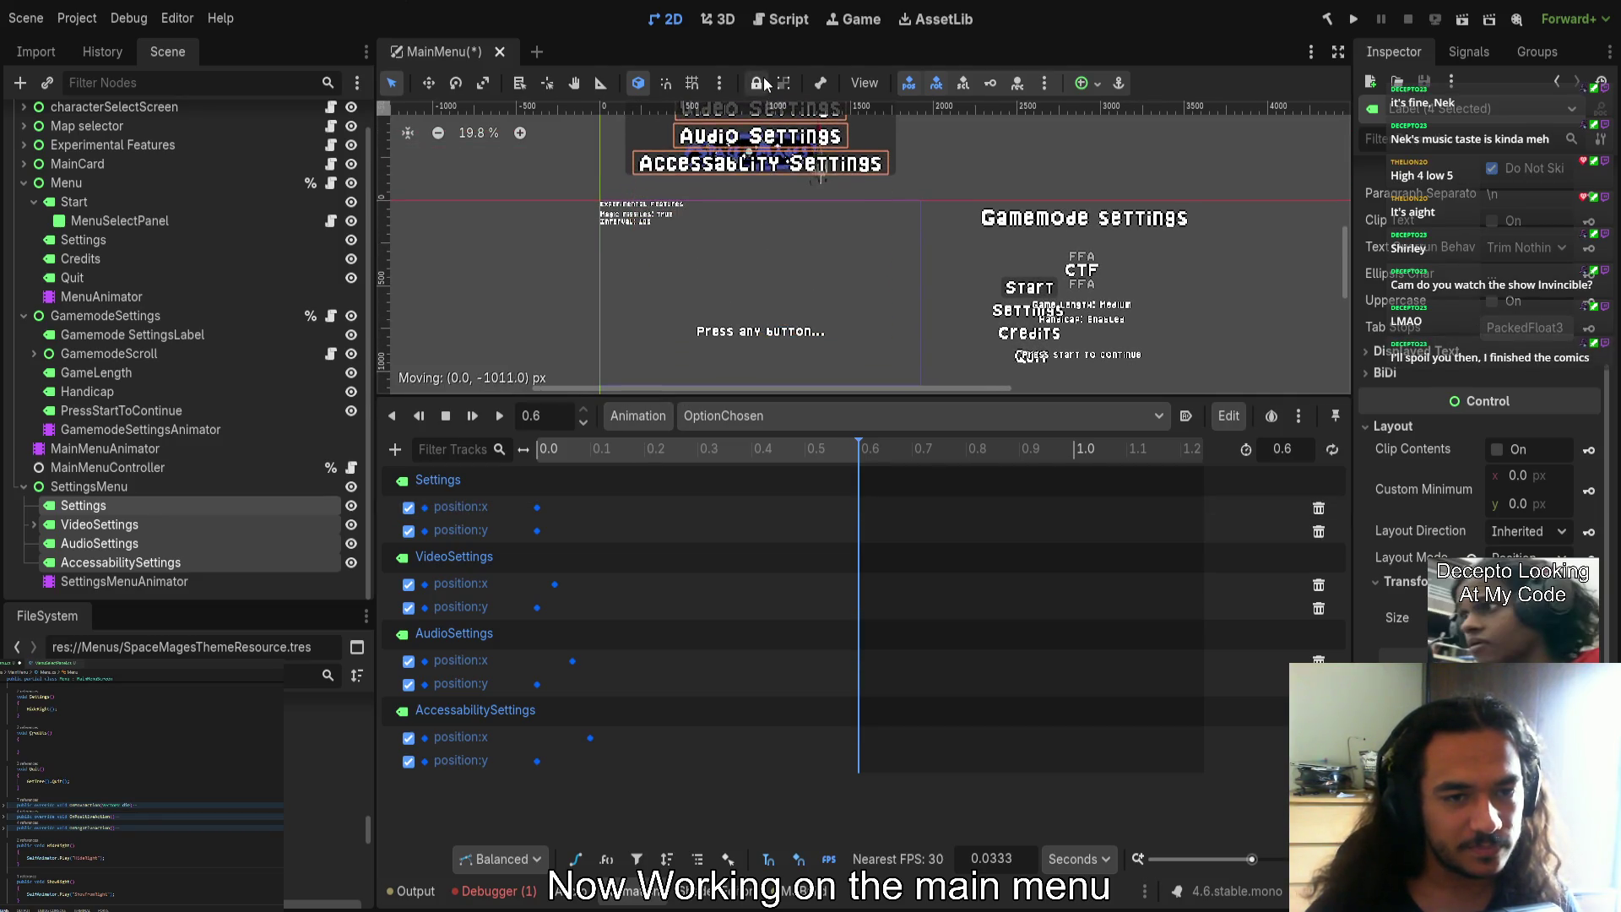
{"action": "mouse_move", "coordinate": [803, 271]}
{"action": "left_mouse_down"}
{"action": "mouse_move", "coordinate": [819, 385]}
{"action": "mouse_move", "coordinate": [818, 371]}
{"action": "left_mouse_up"}
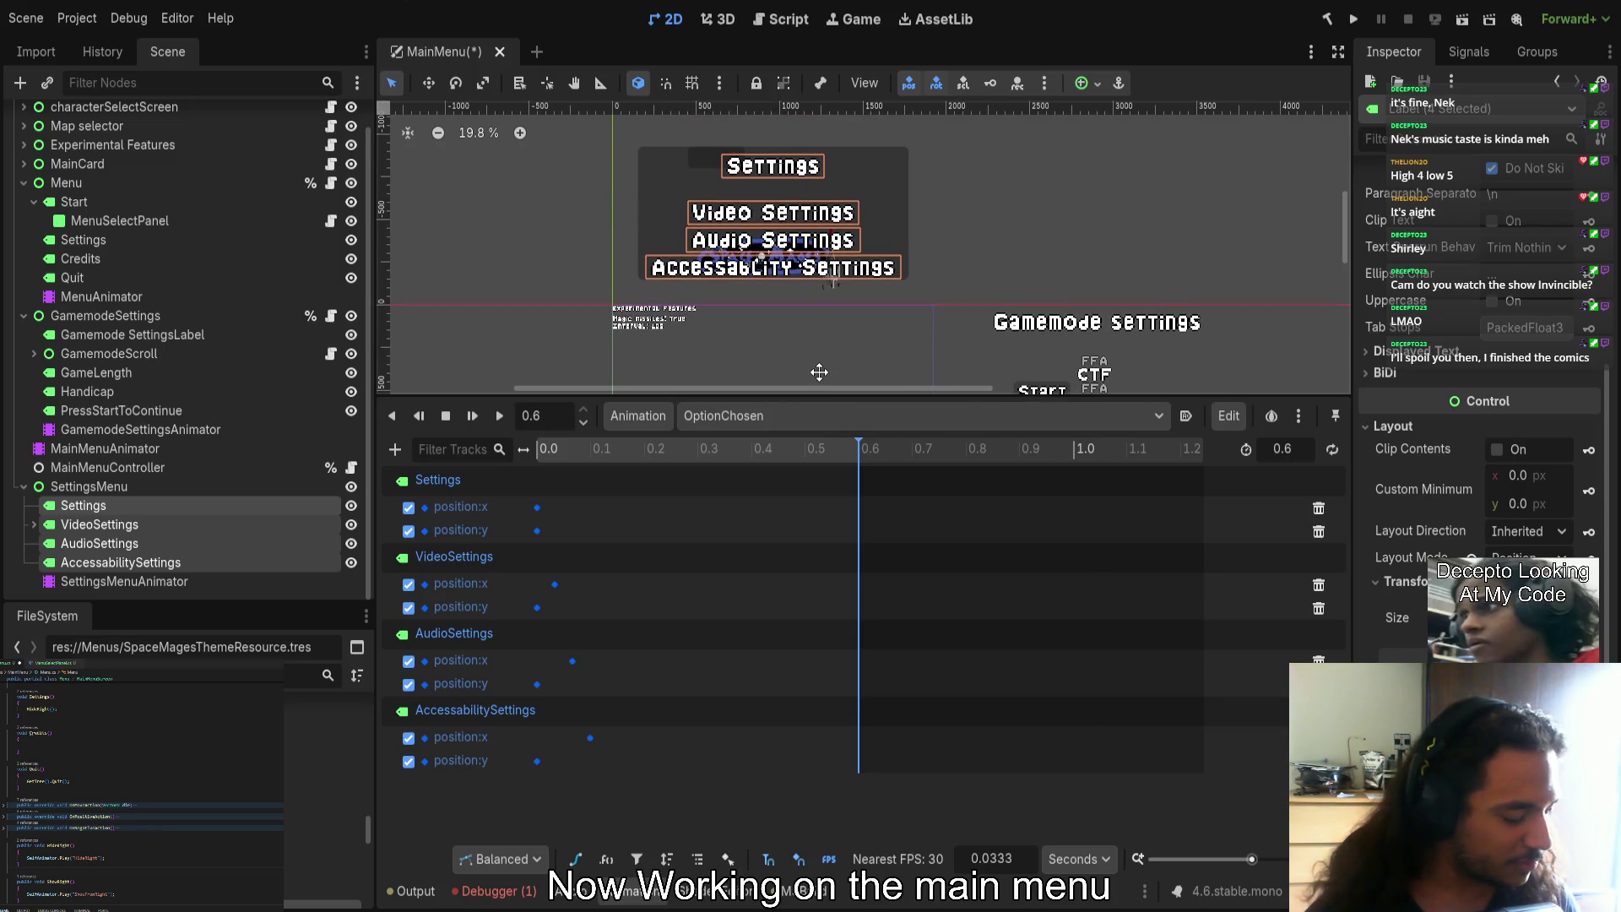
{"action": "left_click_drag", "start_coordinate": [818, 371], "coordinate": [826, 400]}
{"action": "left_click_drag", "start_coordinate": [779, 208], "coordinate": [778, 195]}
{"action": "scroll", "coordinate": [808, 302], "scroll_direction": "down", "scroll_amount": 3}
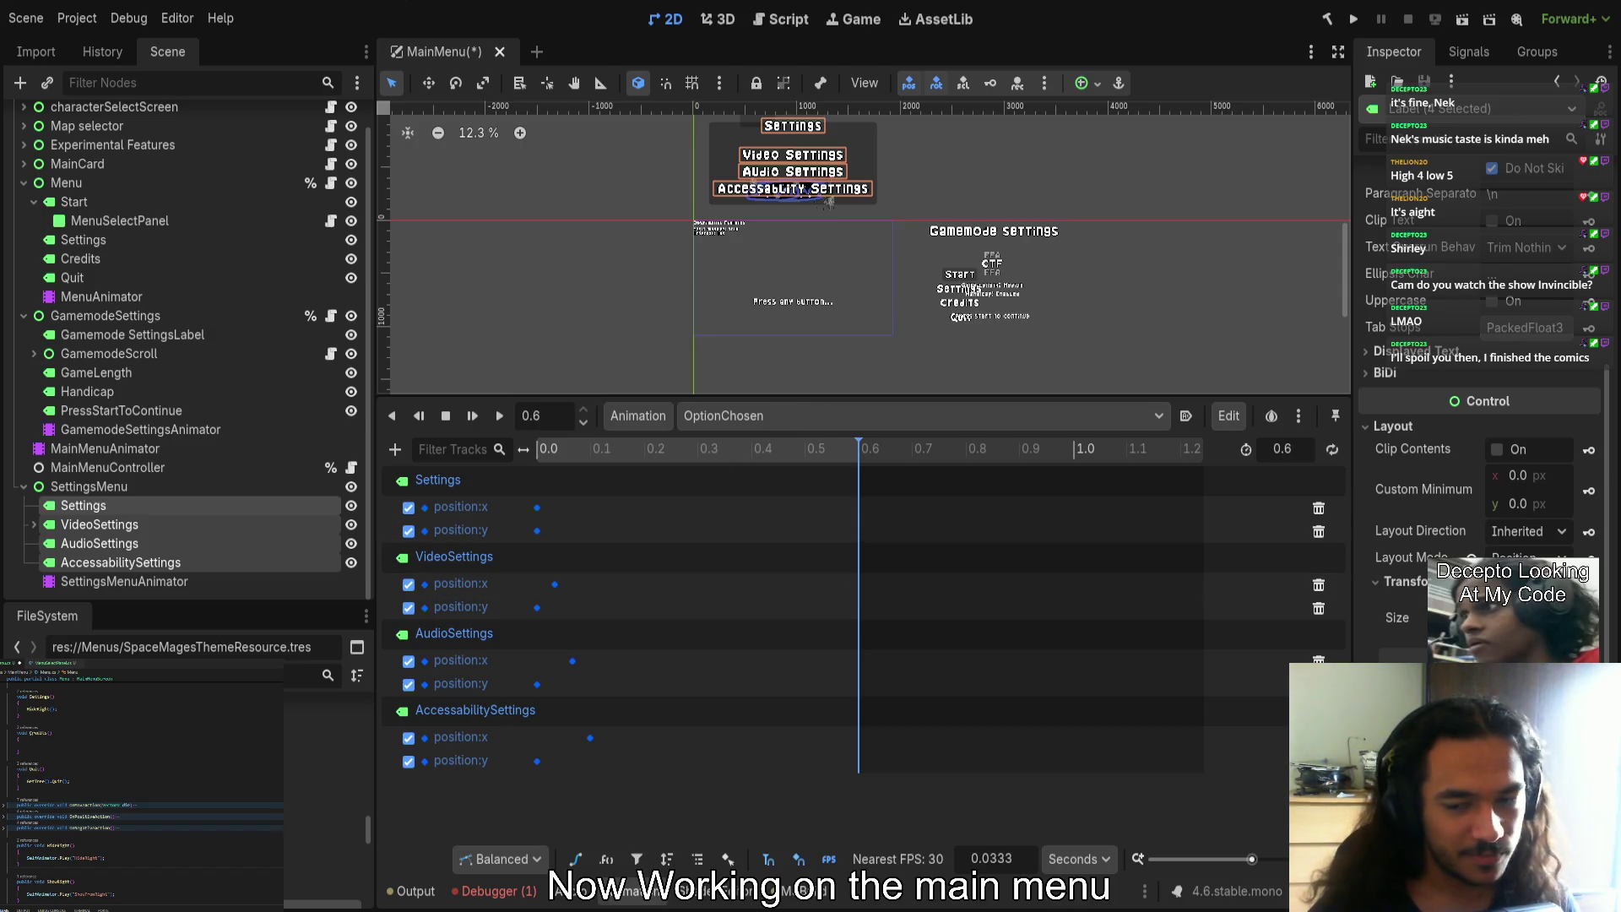
Insert position keys at 0.6 s, then delete the four horizontal end keys
{"action": "key", "text": "Insert"}
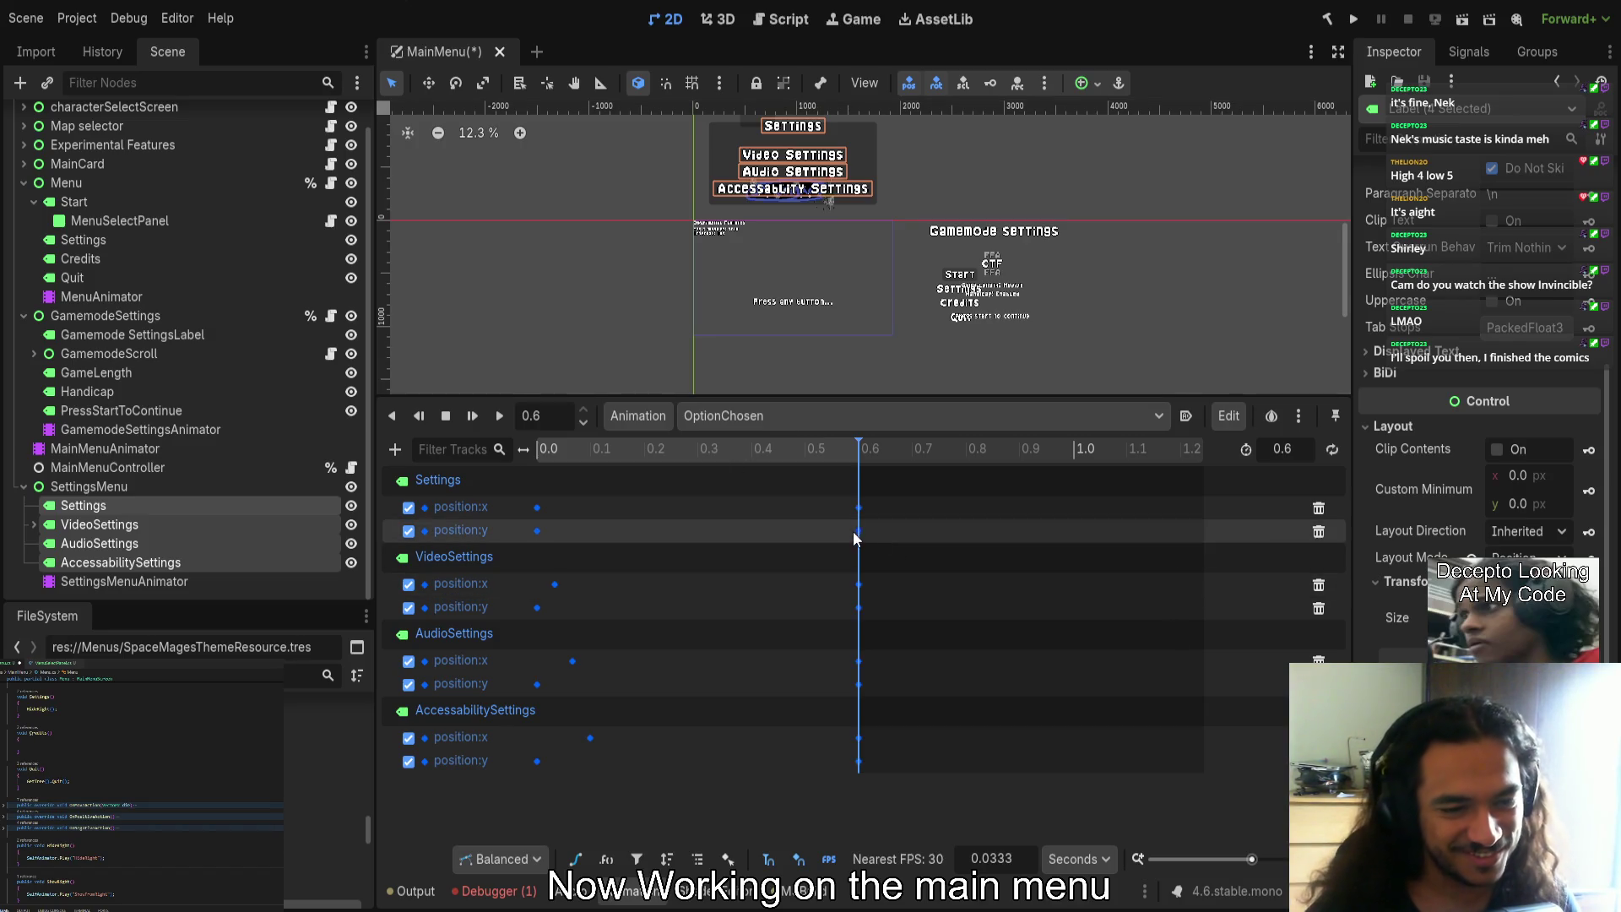
{"action": "left_click", "coordinate": [858, 530]}
{"action": "left_click", "coordinate": [859, 507]}
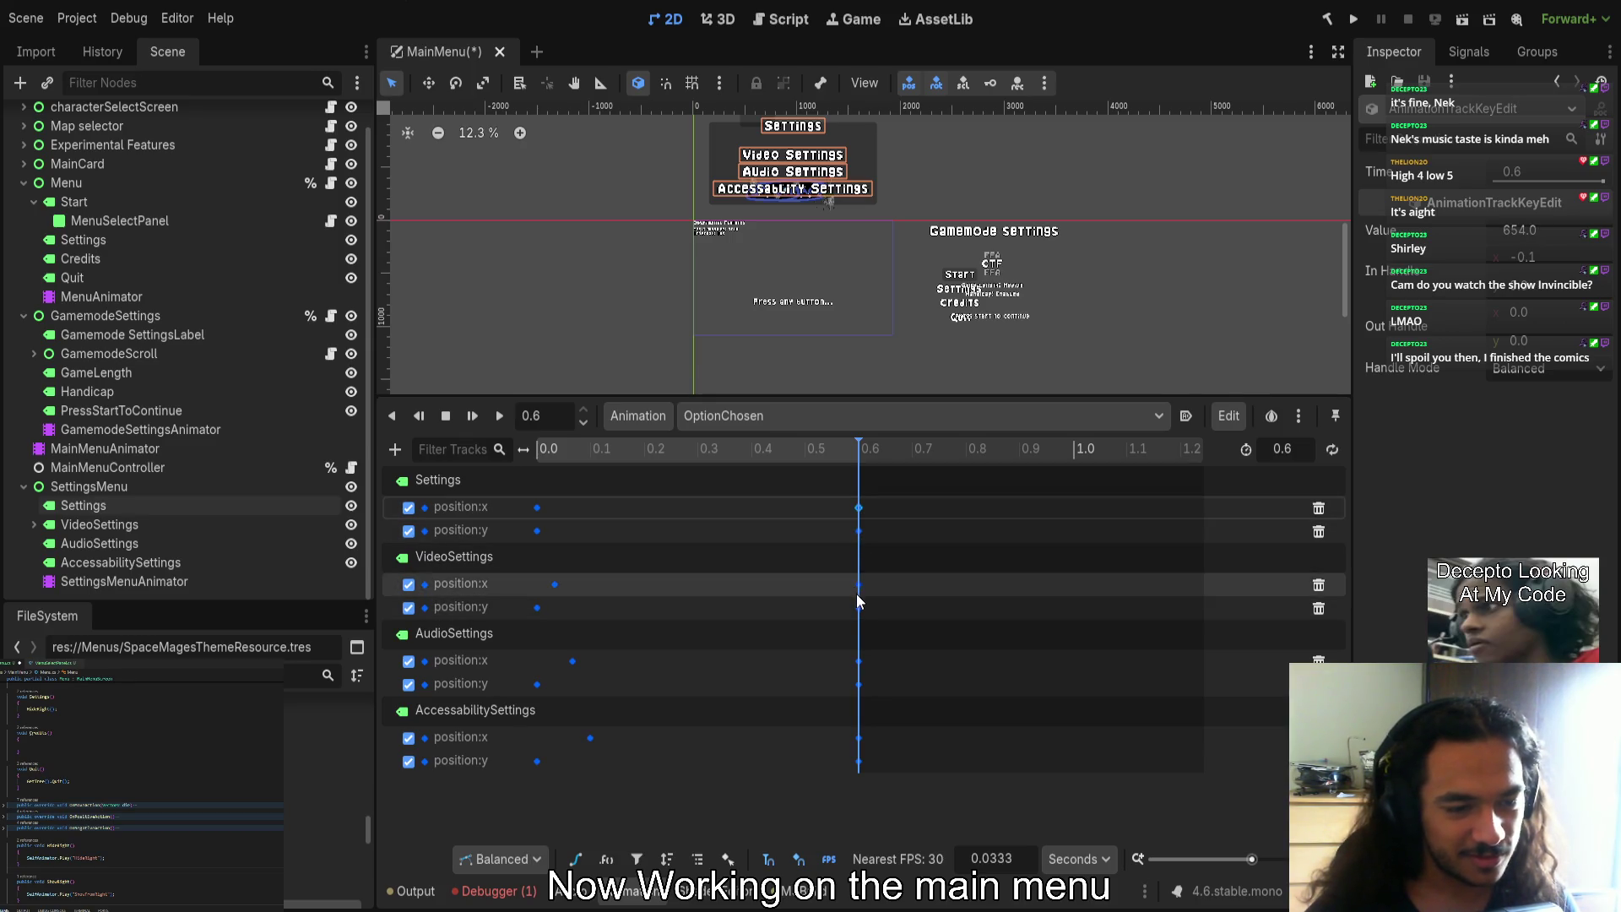
{"action": "left_click", "coordinate": [858, 584], "text": "shift"}
{"action": "left_click", "coordinate": [859, 660], "text": "shift"}
{"action": "left_click", "coordinate": [858, 737], "text": "shift"}
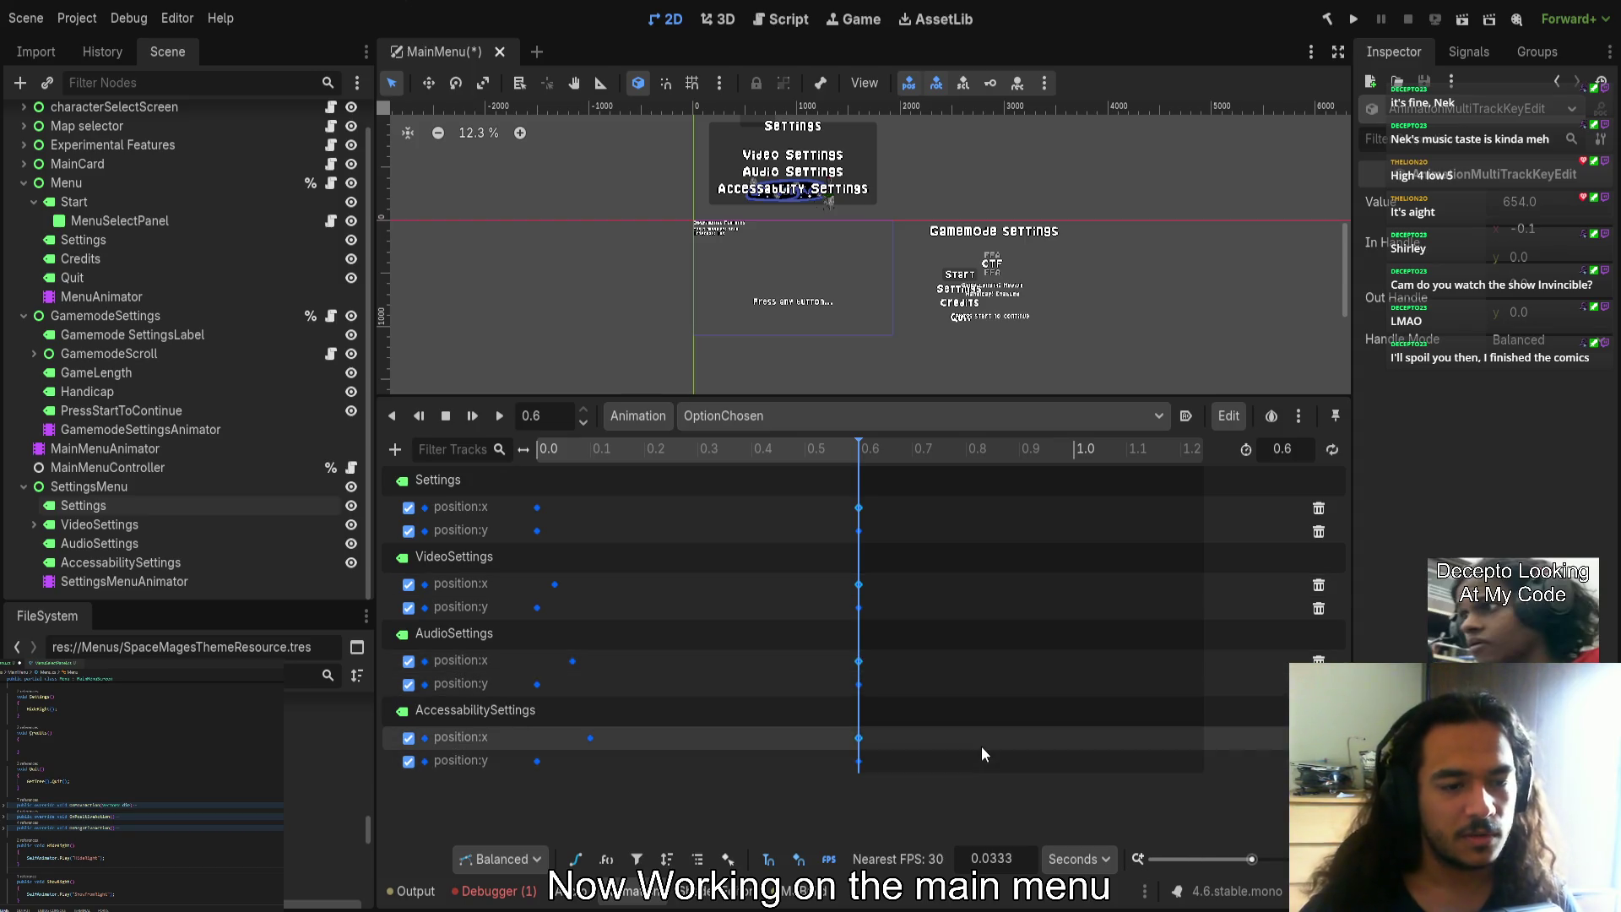
{"action": "key", "text": "Delete"}
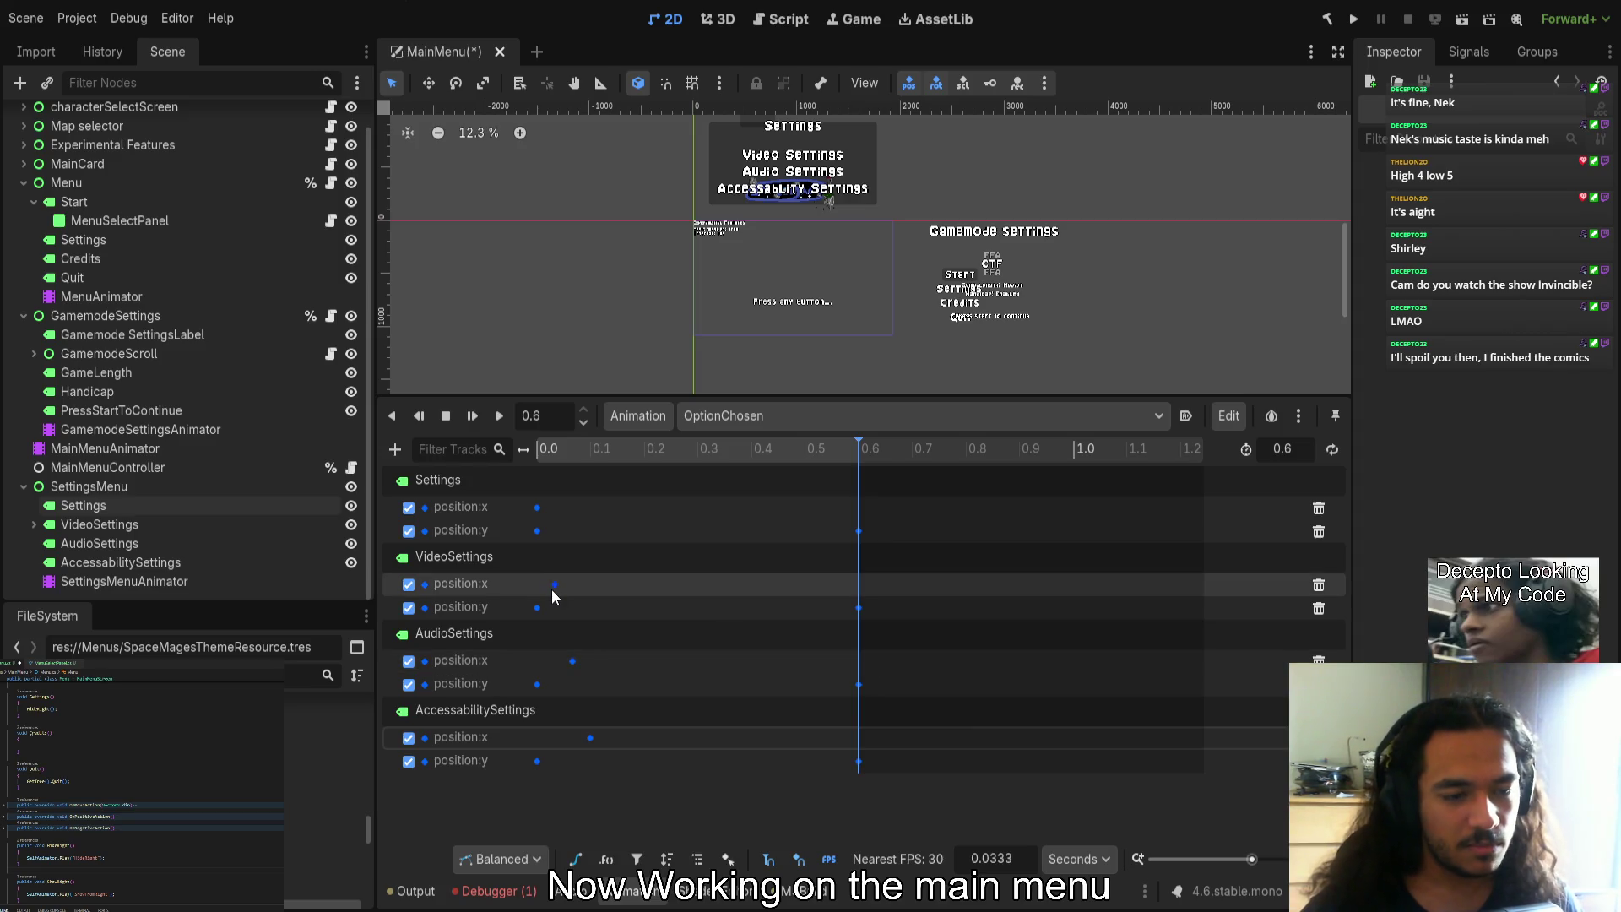
Stagger the position:y start keys, delaying AudioSettings to 0.0667 s and AccessabilitySettings further
{"action": "left_click_drag", "start_coordinate": [555, 583], "coordinate": [537, 583]}
{"action": "key", "text": "ctrl+z"}
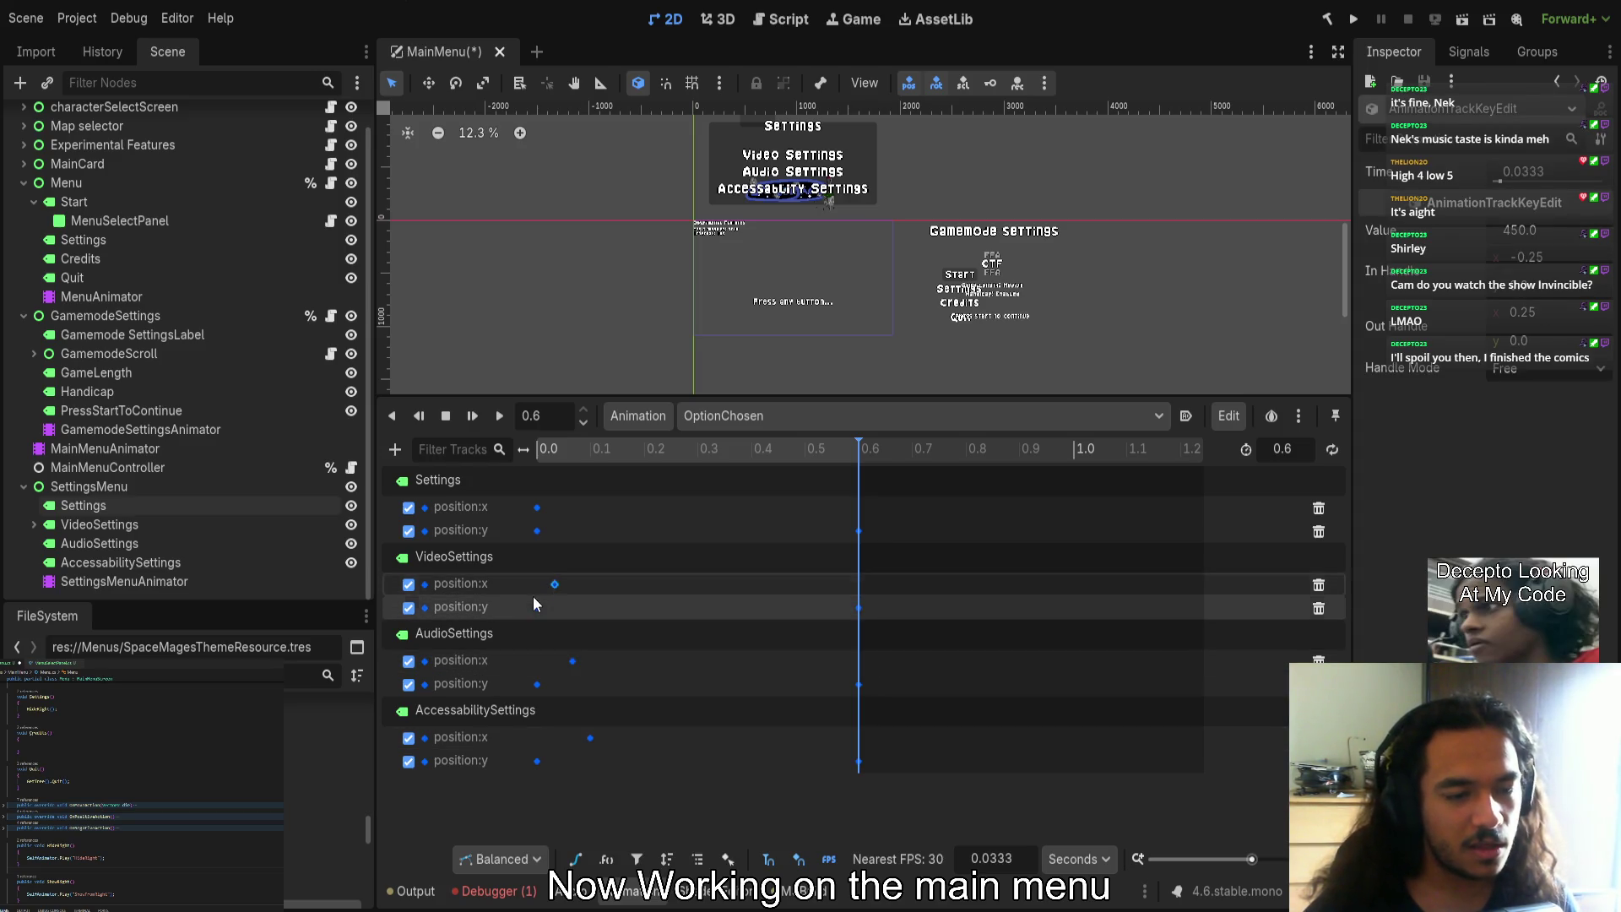
{"action": "left_click_drag", "start_coordinate": [538, 684], "coordinate": [572, 684]}
{"action": "left_click_drag", "start_coordinate": [537, 761], "coordinate": [590, 761]}
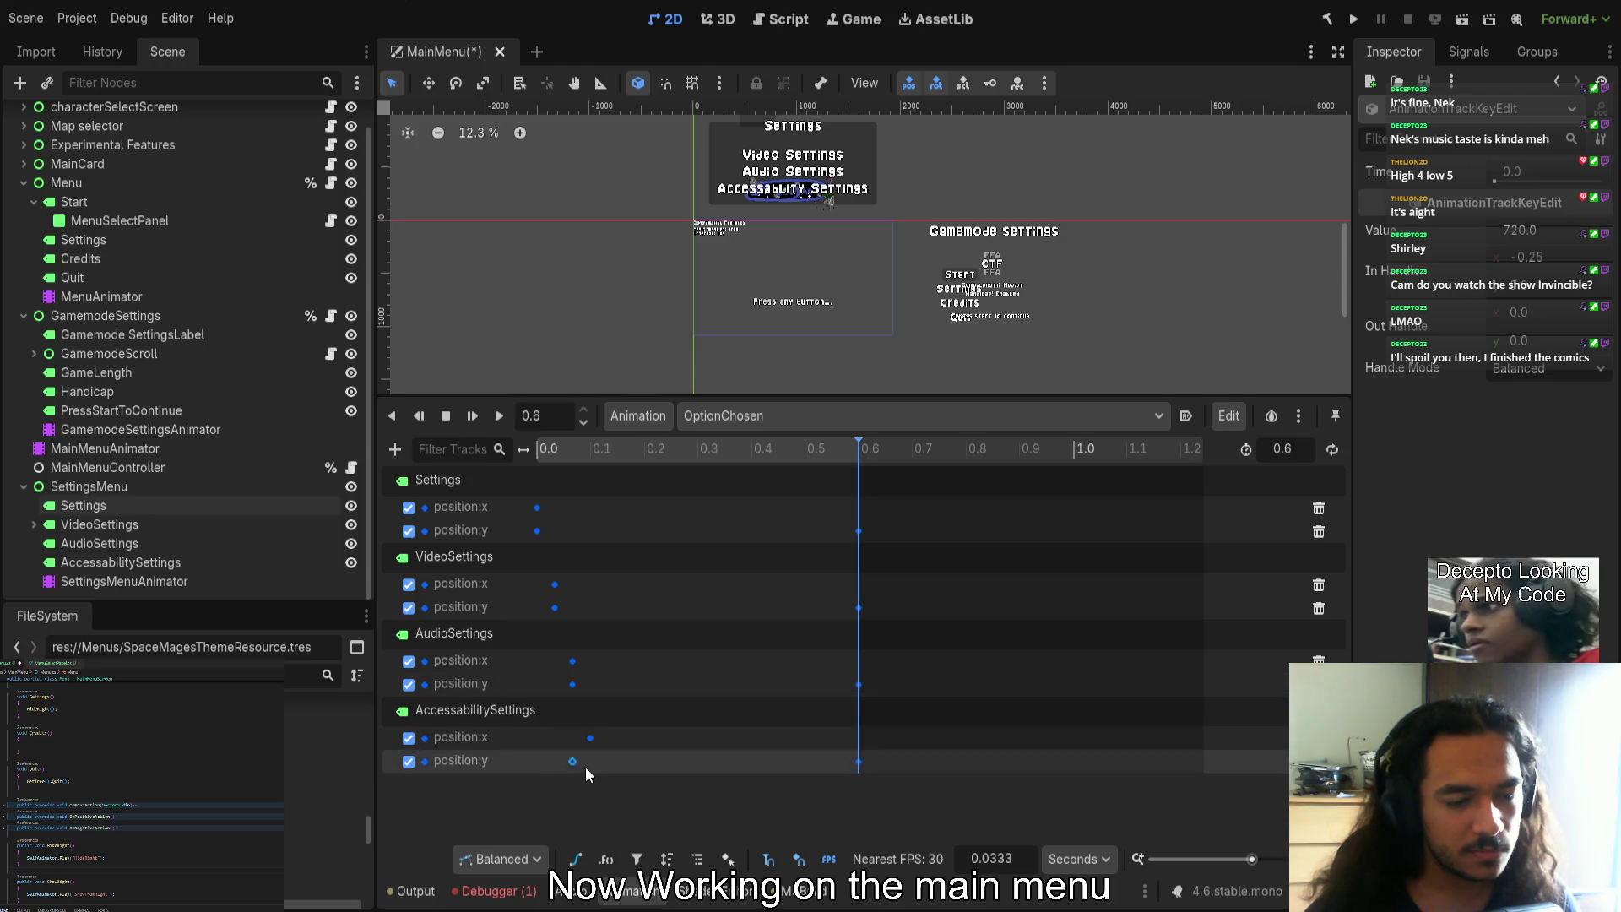
Select the vertical end keys at 0.6 s, then rewind, play and scrub OptionChosen
{"action": "left_click", "coordinate": [660, 778]}
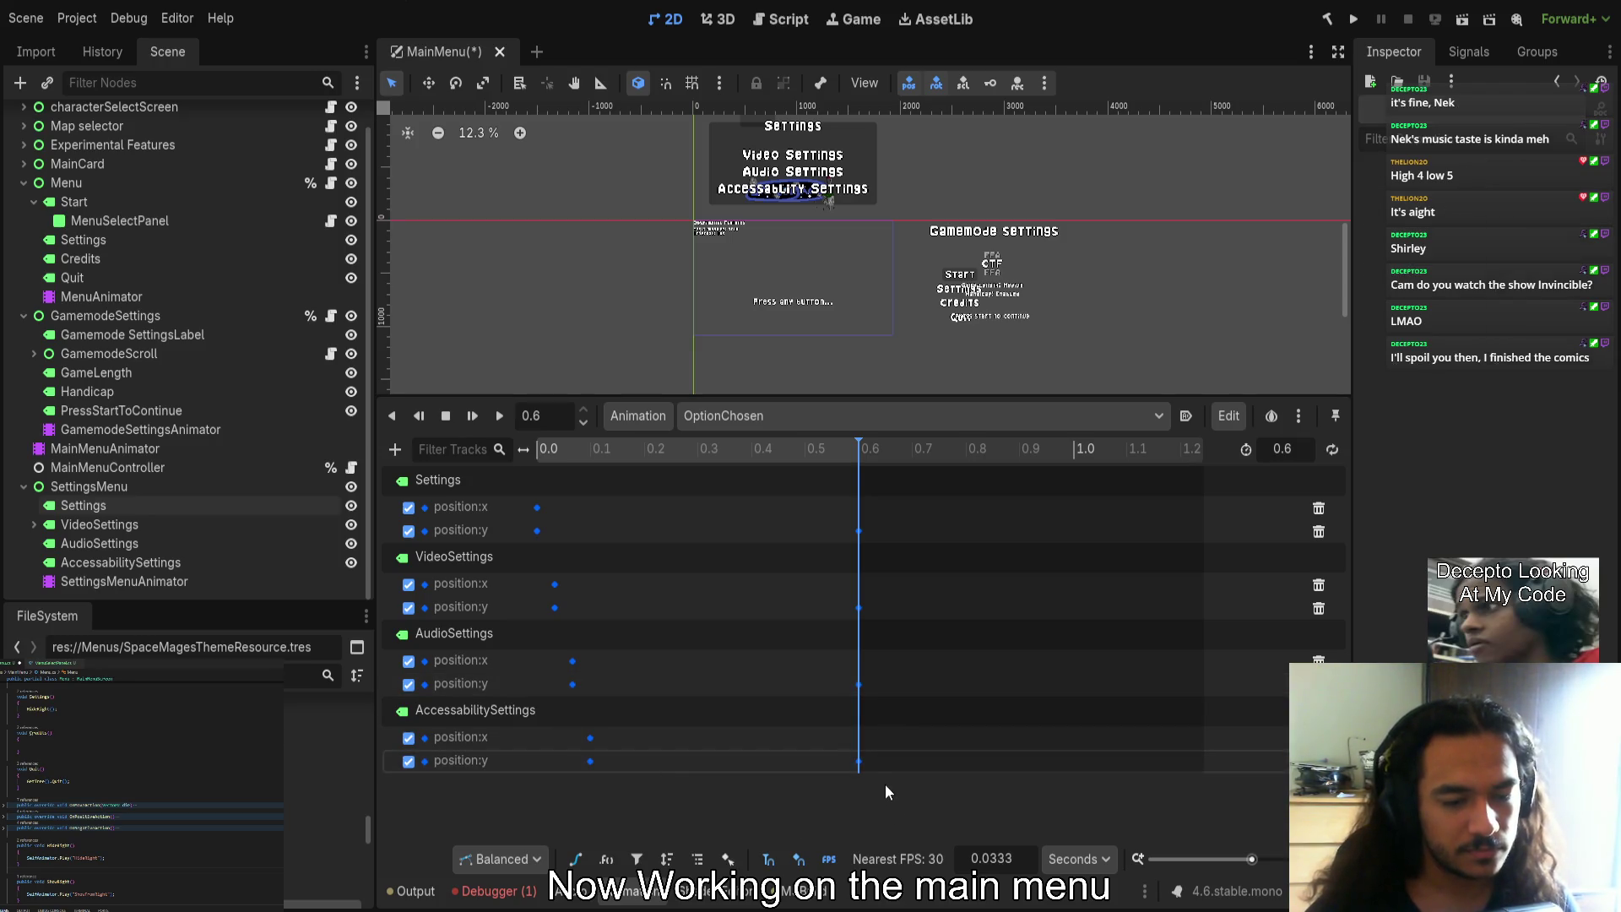
{"action": "mouse_move", "coordinate": [896, 724]}
{"action": "left_mouse_down"}
{"action": "mouse_move", "coordinate": [844, 542]}
{"action": "mouse_move", "coordinate": [859, 529]}
{"action": "mouse_move", "coordinate": [804, 529]}
{"action": "left_mouse_up"}
{"action": "left_click", "coordinate": [538, 449]}
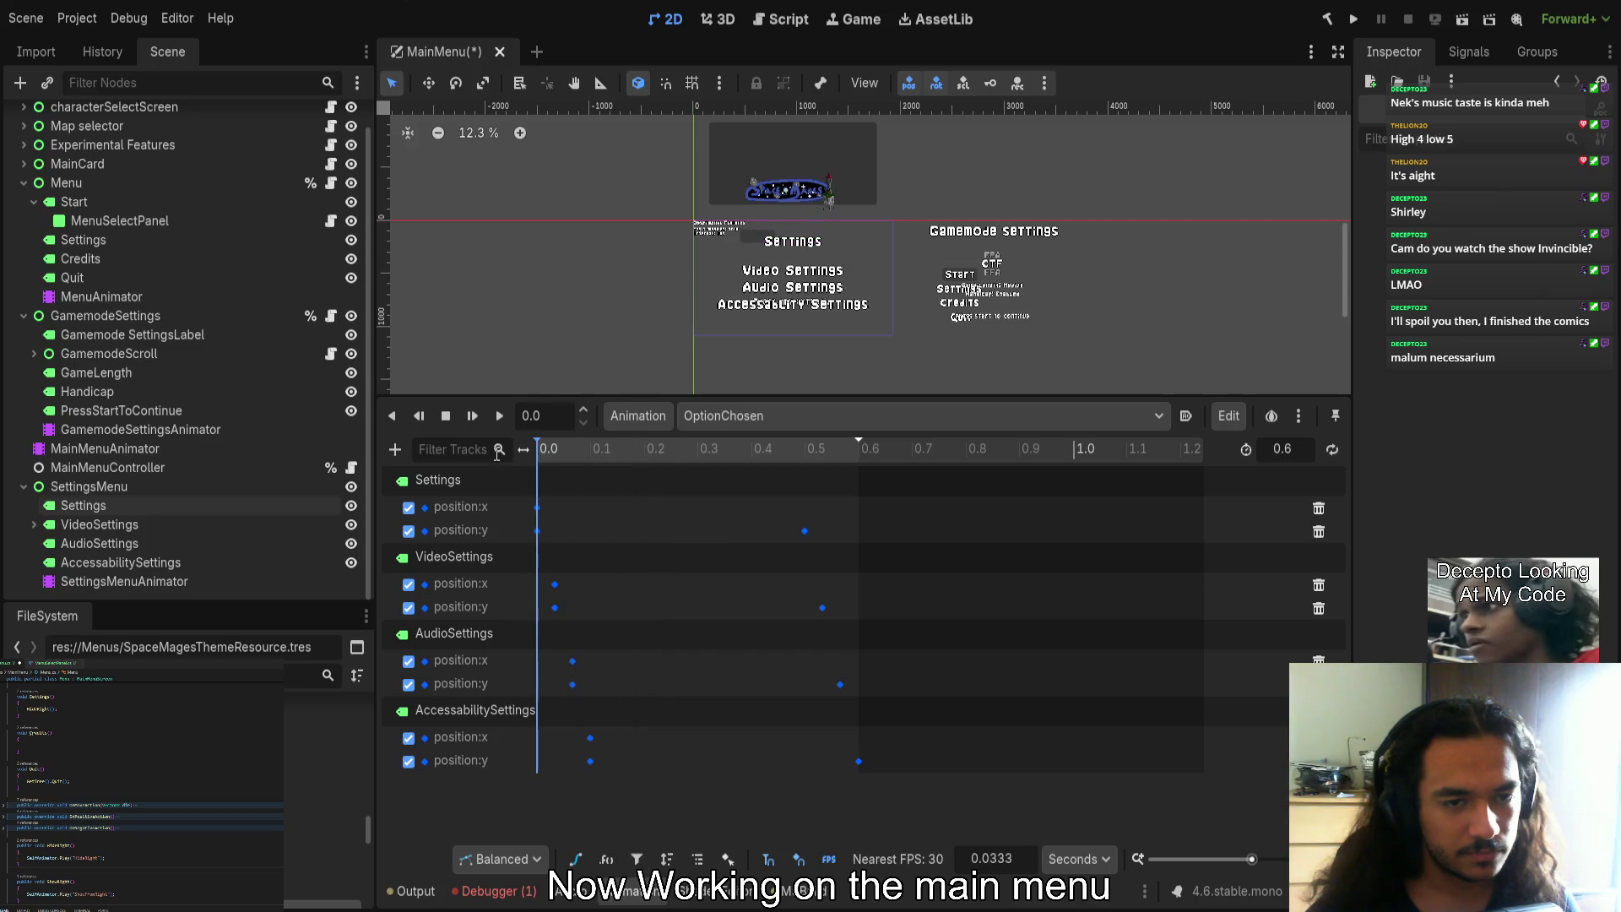
{"action": "left_click", "coordinate": [500, 416]}
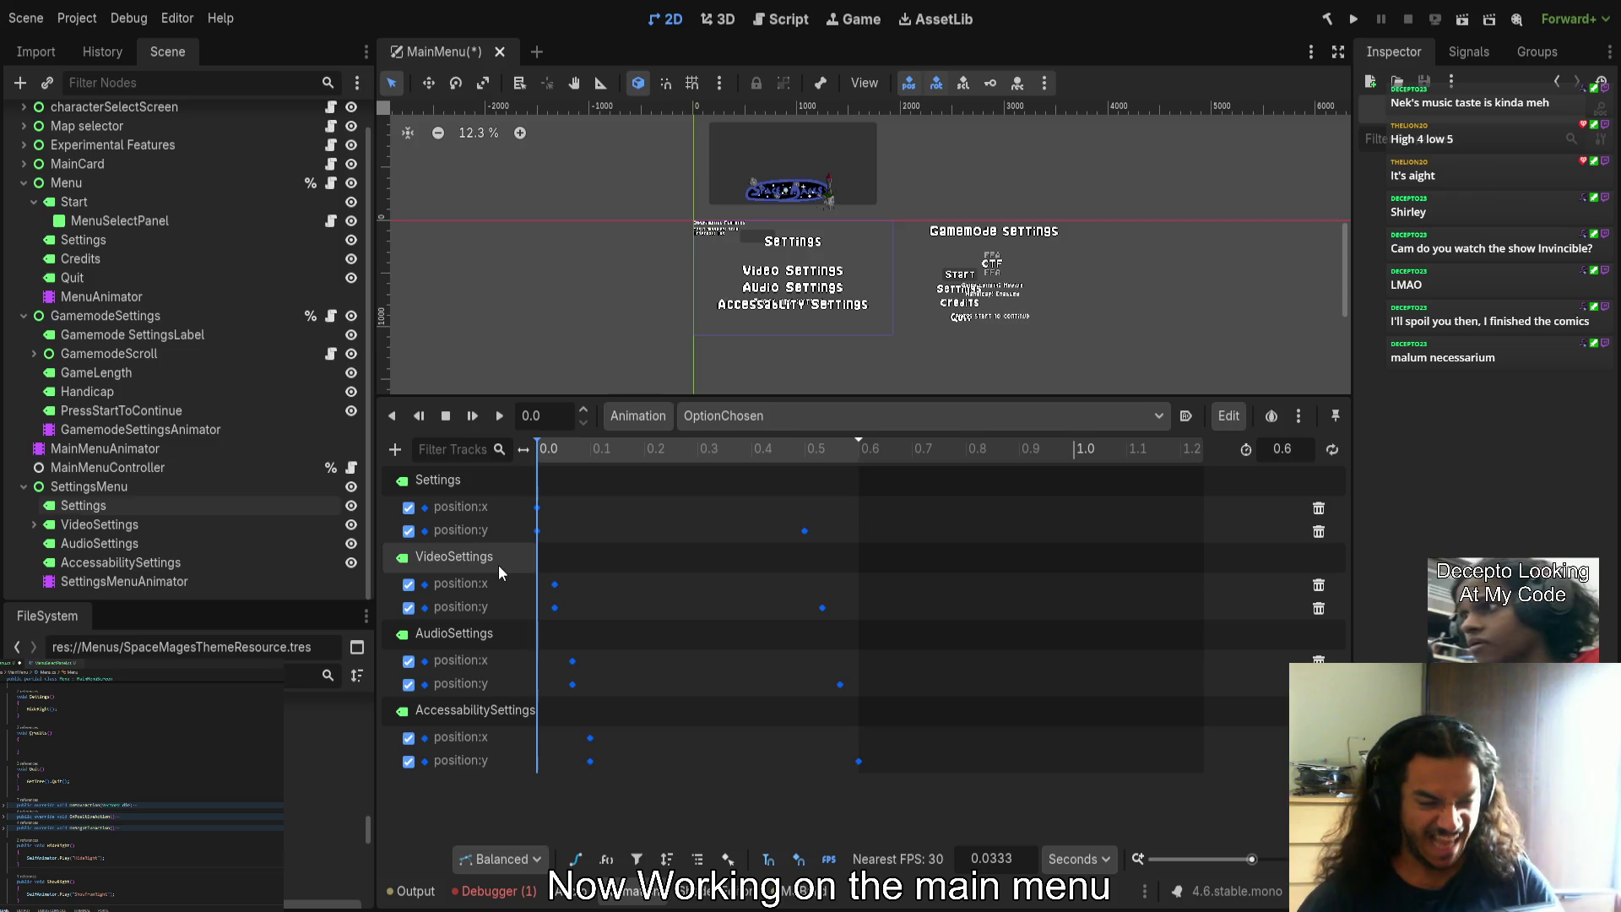
{"action": "mouse_move", "coordinate": [554, 449]}
{"action": "left_mouse_down"}
{"action": "mouse_move", "coordinate": [609, 444]}
{"action": "mouse_move", "coordinate": [498, 434]}
{"action": "left_mouse_up"}
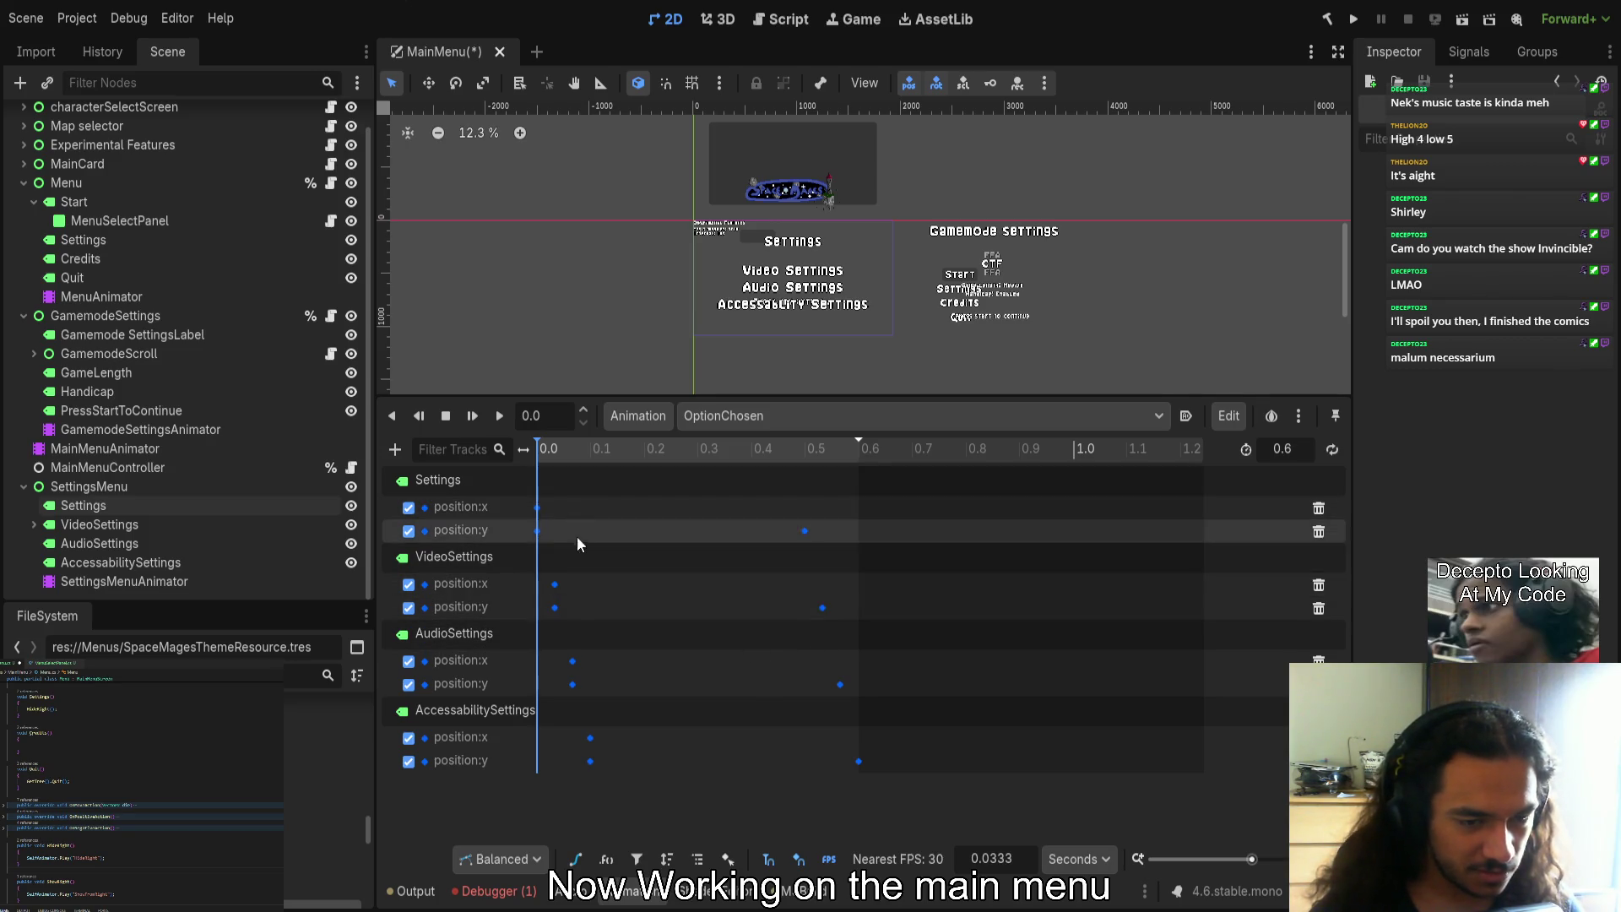
{"action": "mouse_move", "coordinate": [547, 452]}
{"action": "left_mouse_down"}
{"action": "mouse_move", "coordinate": [874, 464]}
{"action": "mouse_move", "coordinate": [832, 450]}
{"action": "mouse_move", "coordinate": [811, 453]}
{"action": "mouse_move", "coordinate": [879, 468]}
{"action": "left_mouse_up"}
Confirm the in-handle easing value on every label key and replay OptionChosen
{"action": "mouse_move", "coordinate": [937, 781]}
{"action": "left_mouse_down"}
{"action": "mouse_move", "coordinate": [565, 499]}
{"action": "mouse_move", "coordinate": [524, 494]}
{"action": "left_mouse_up"}
{"action": "left_click", "coordinate": [1528, 230]}
{"action": "key", "text": "Return"}
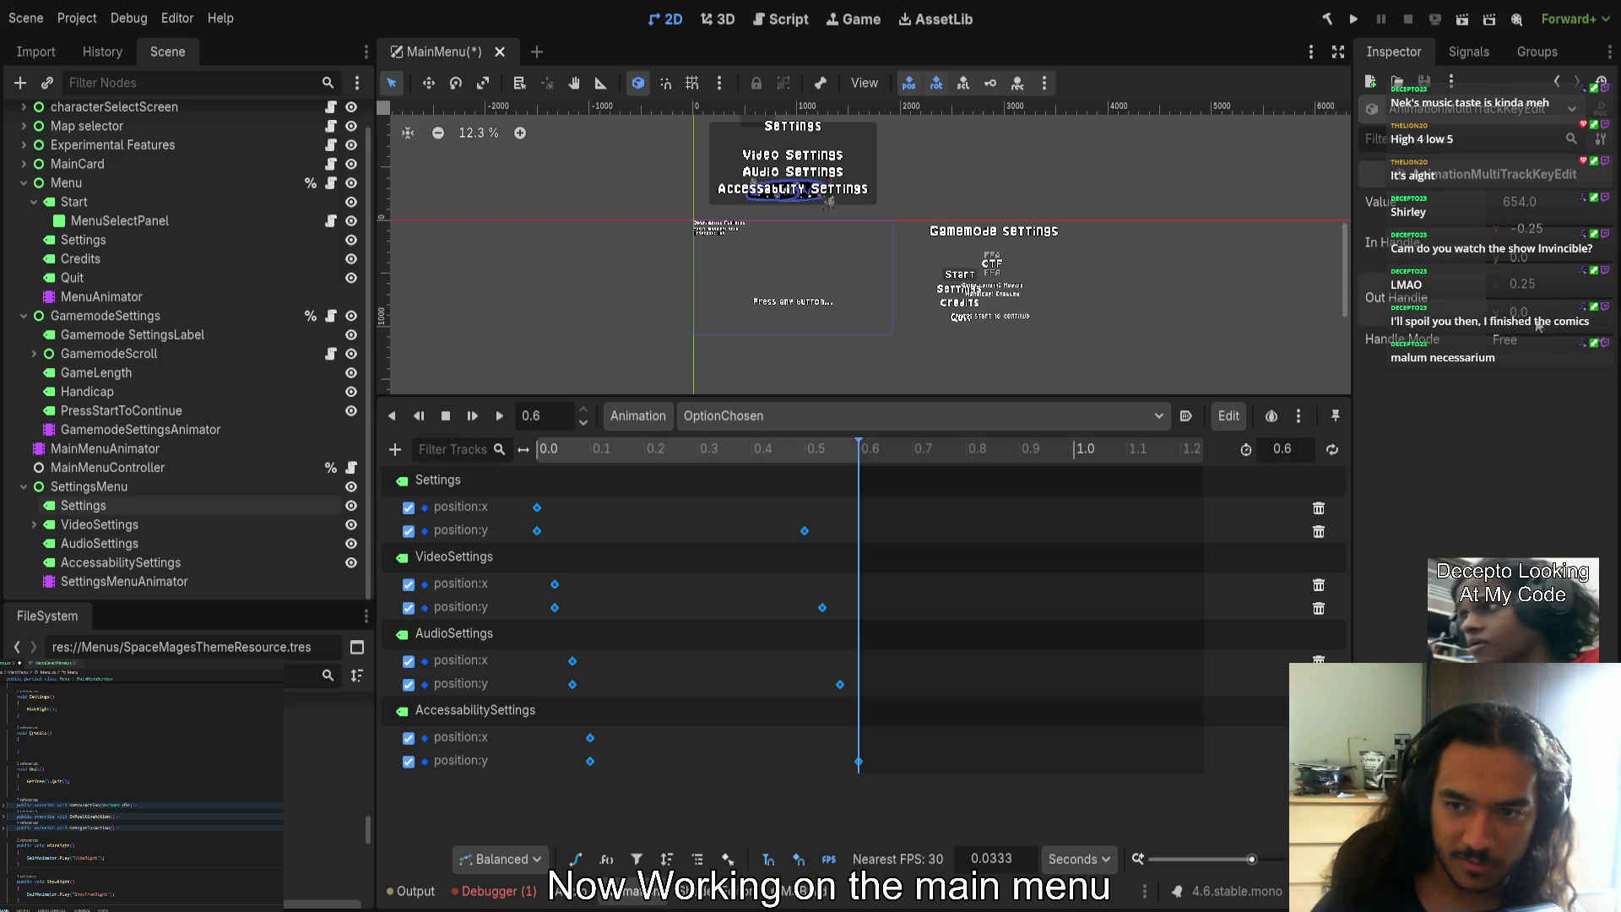
{"action": "left_click", "coordinate": [492, 416]}
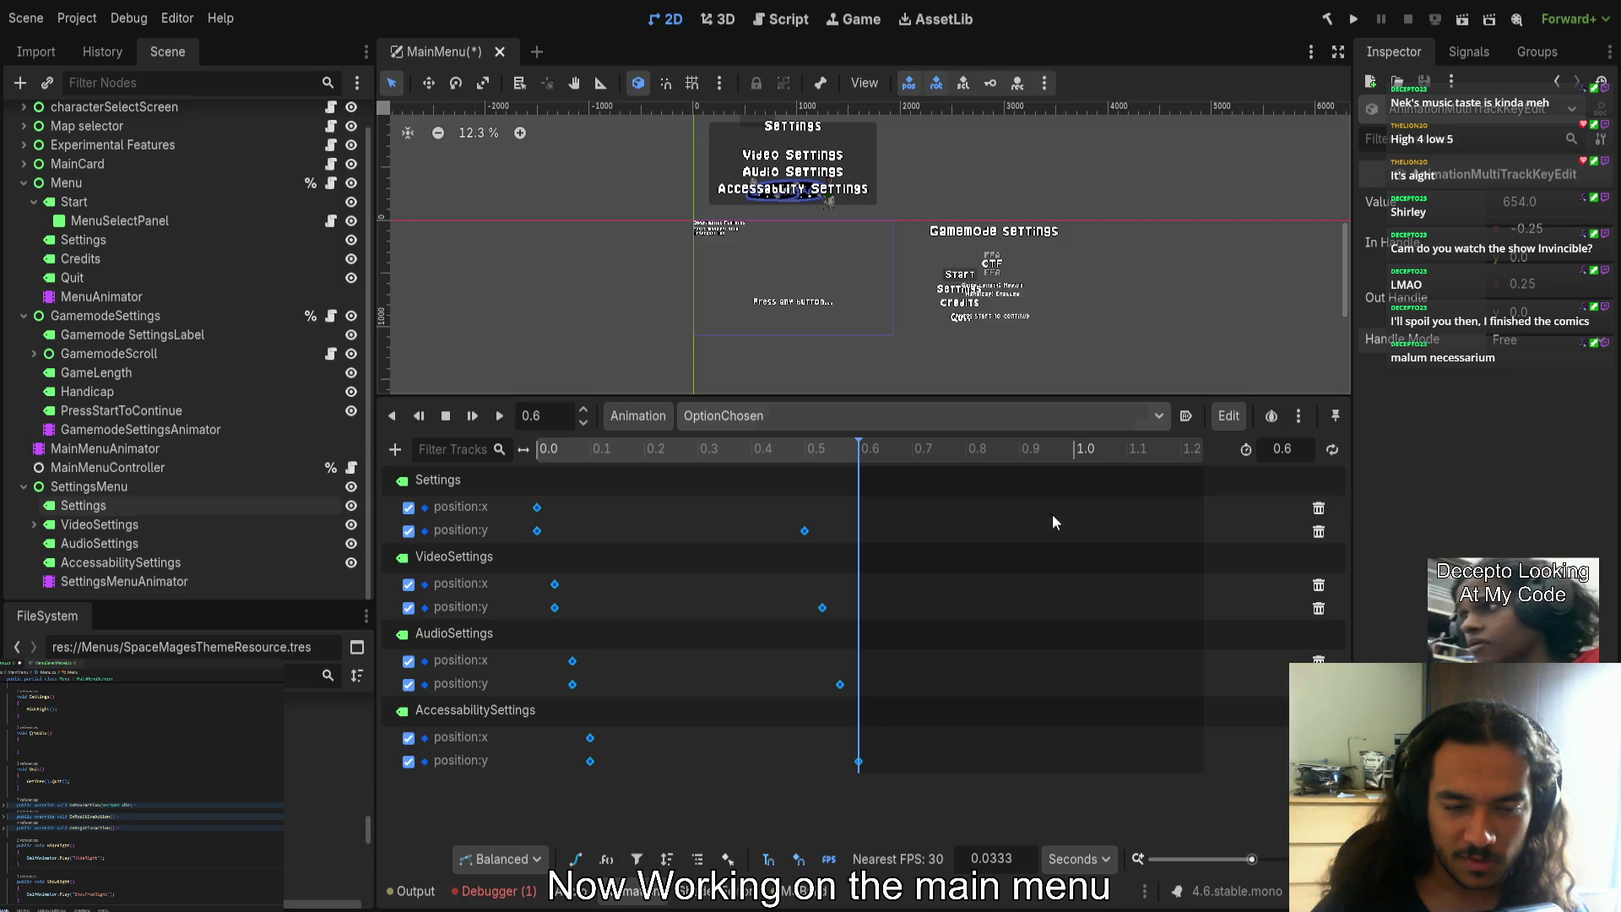
Move all four labels' position:x keys to 0.0 and play the revised OptionChosen
{"action": "mouse_move", "coordinate": [913, 805]}
{"action": "left_mouse_down"}
{"action": "mouse_move", "coordinate": [560, 571]}
{"action": "mouse_move", "coordinate": [521, 471]}
{"action": "left_mouse_up"}
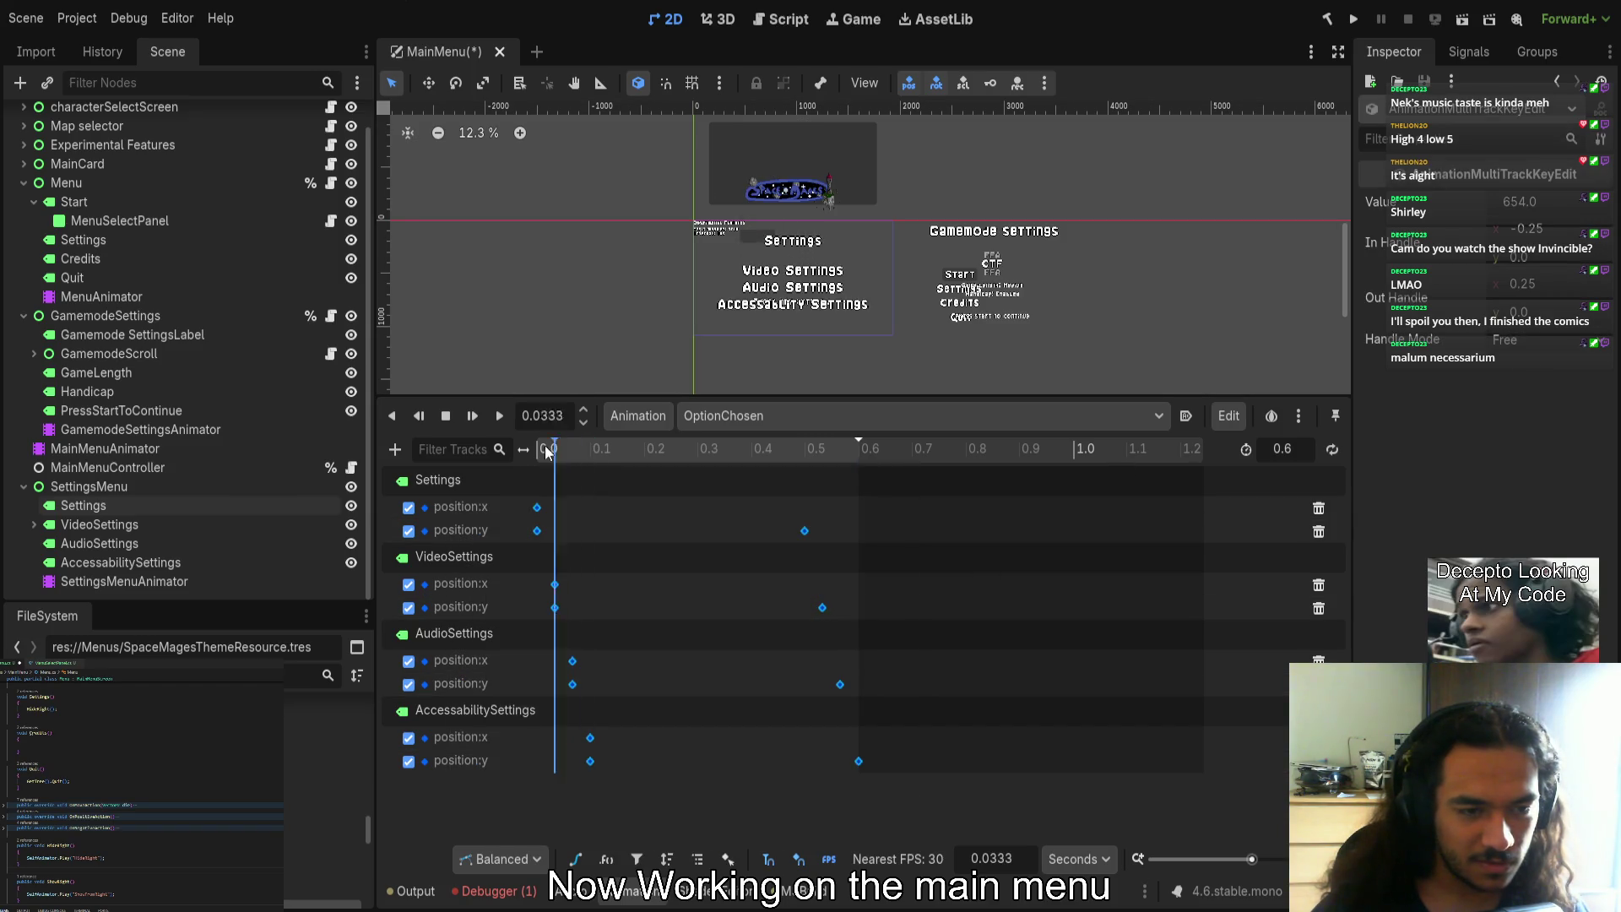
{"action": "left_click_drag", "start_coordinate": [554, 583], "coordinate": [537, 584]}
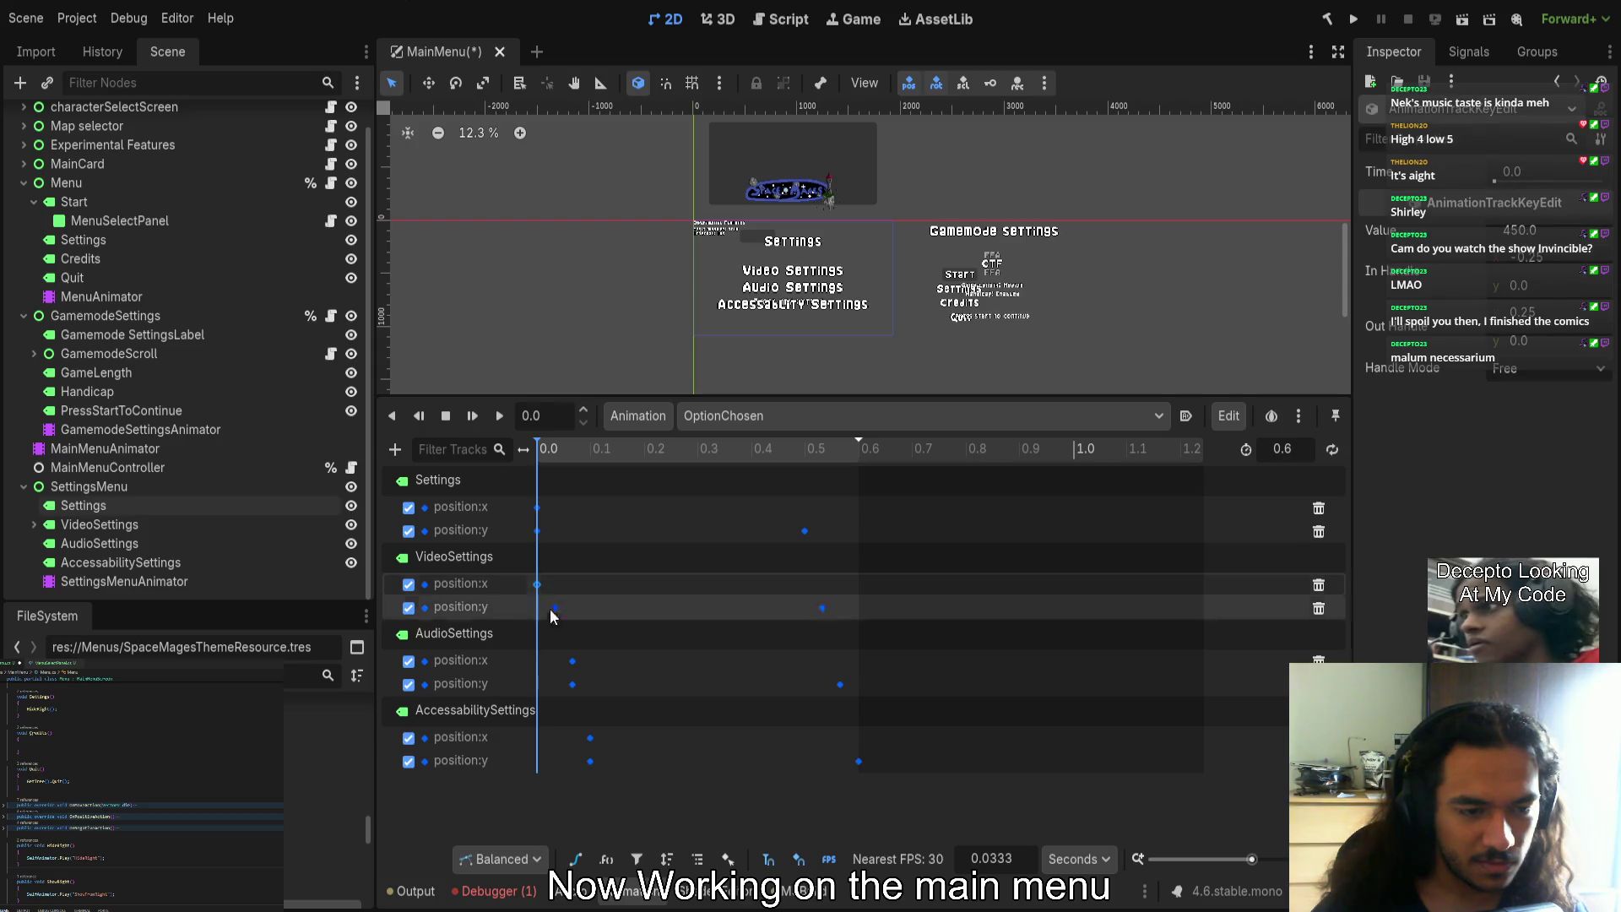
{"action": "left_click_drag", "start_coordinate": [571, 661], "coordinate": [537, 662]}
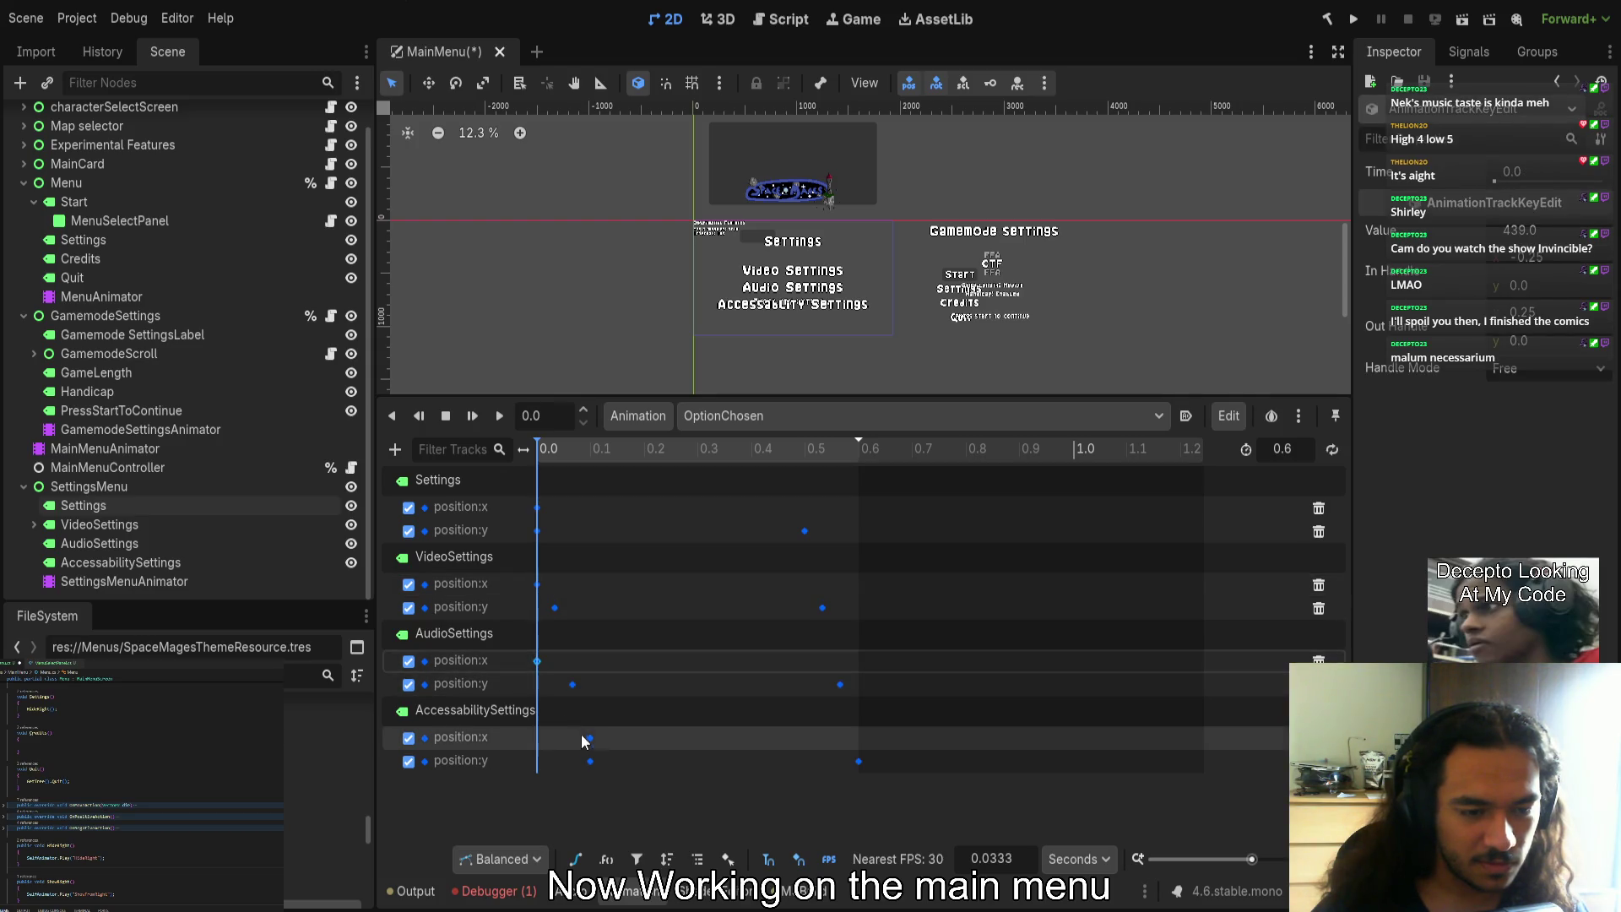
{"action": "left_click_drag", "start_coordinate": [591, 737], "coordinate": [537, 737]}
{"action": "left_click", "coordinate": [498, 415]}
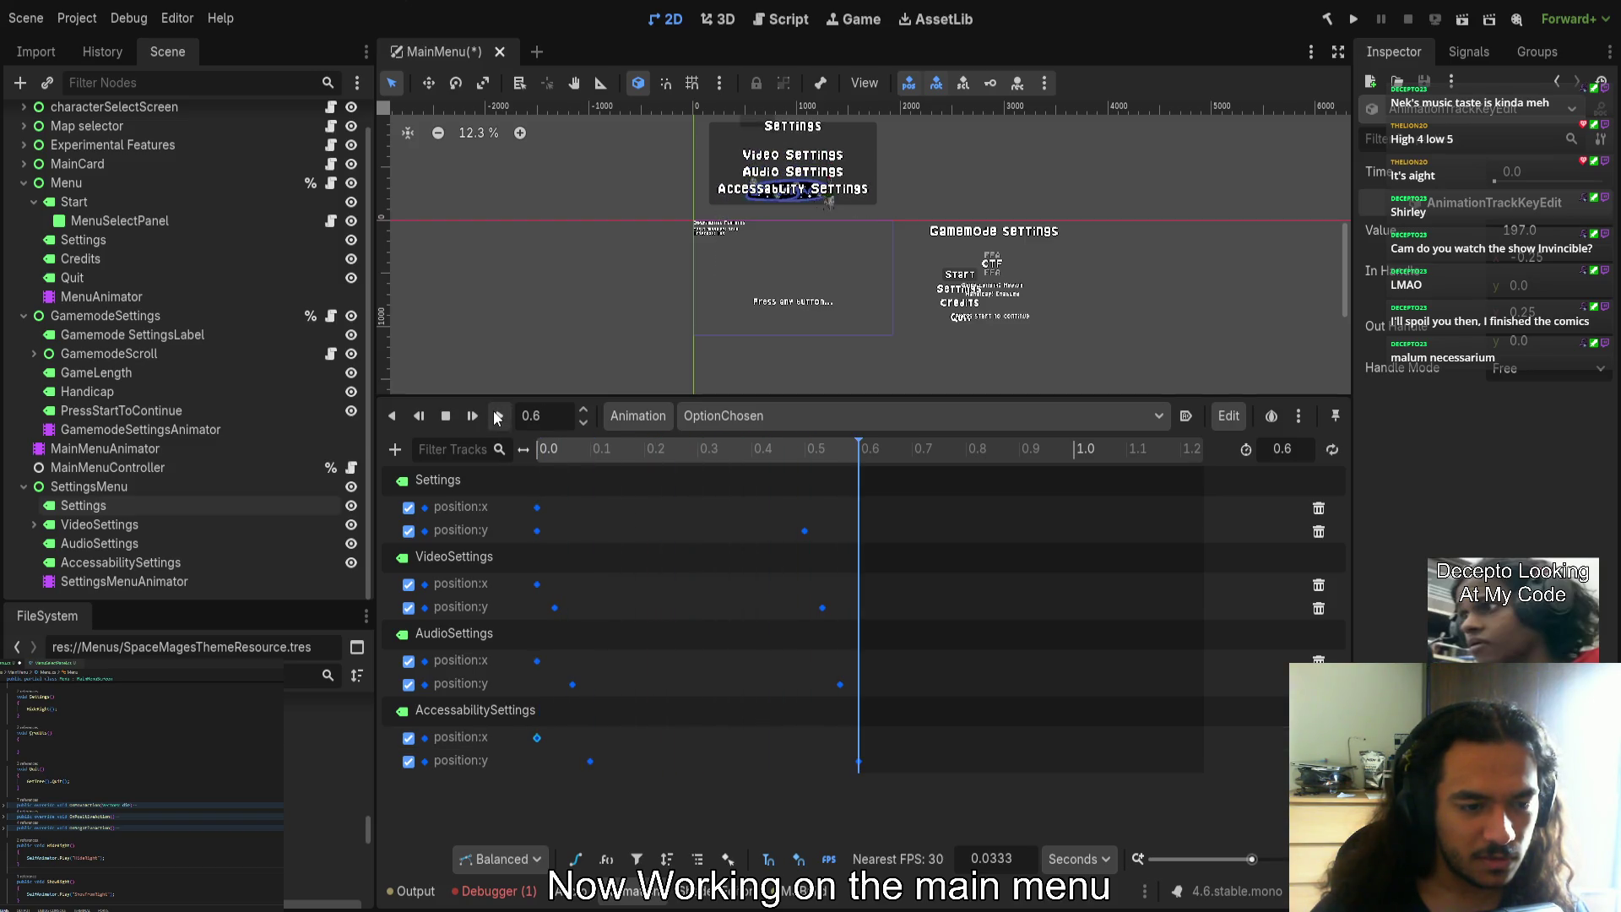
Enlarge the OptionChosen curve editor and inspect the VideoSettings end key at 0.5333 s, value -692
{"action": "scroll", "coordinate": [894, 803], "scroll_direction": "up", "scroll_amount": 10}
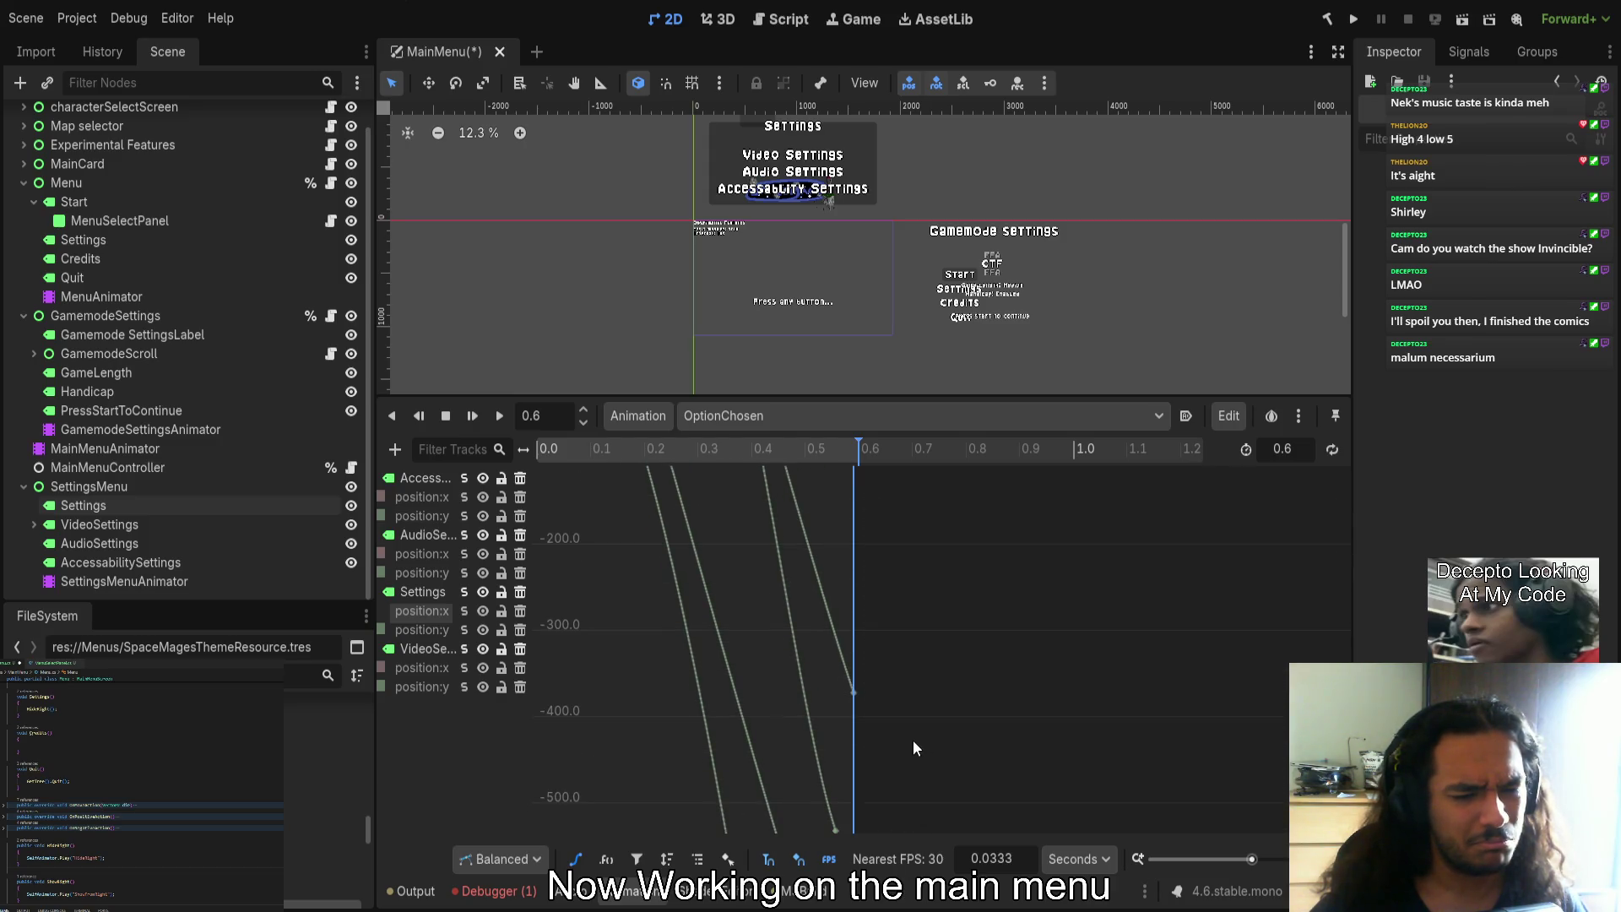
{"action": "left_click_drag", "start_coordinate": [714, 396], "coordinate": [715, 109]}
{"action": "scroll", "coordinate": [697, 498], "scroll_direction": "down", "scroll_amount": 2}
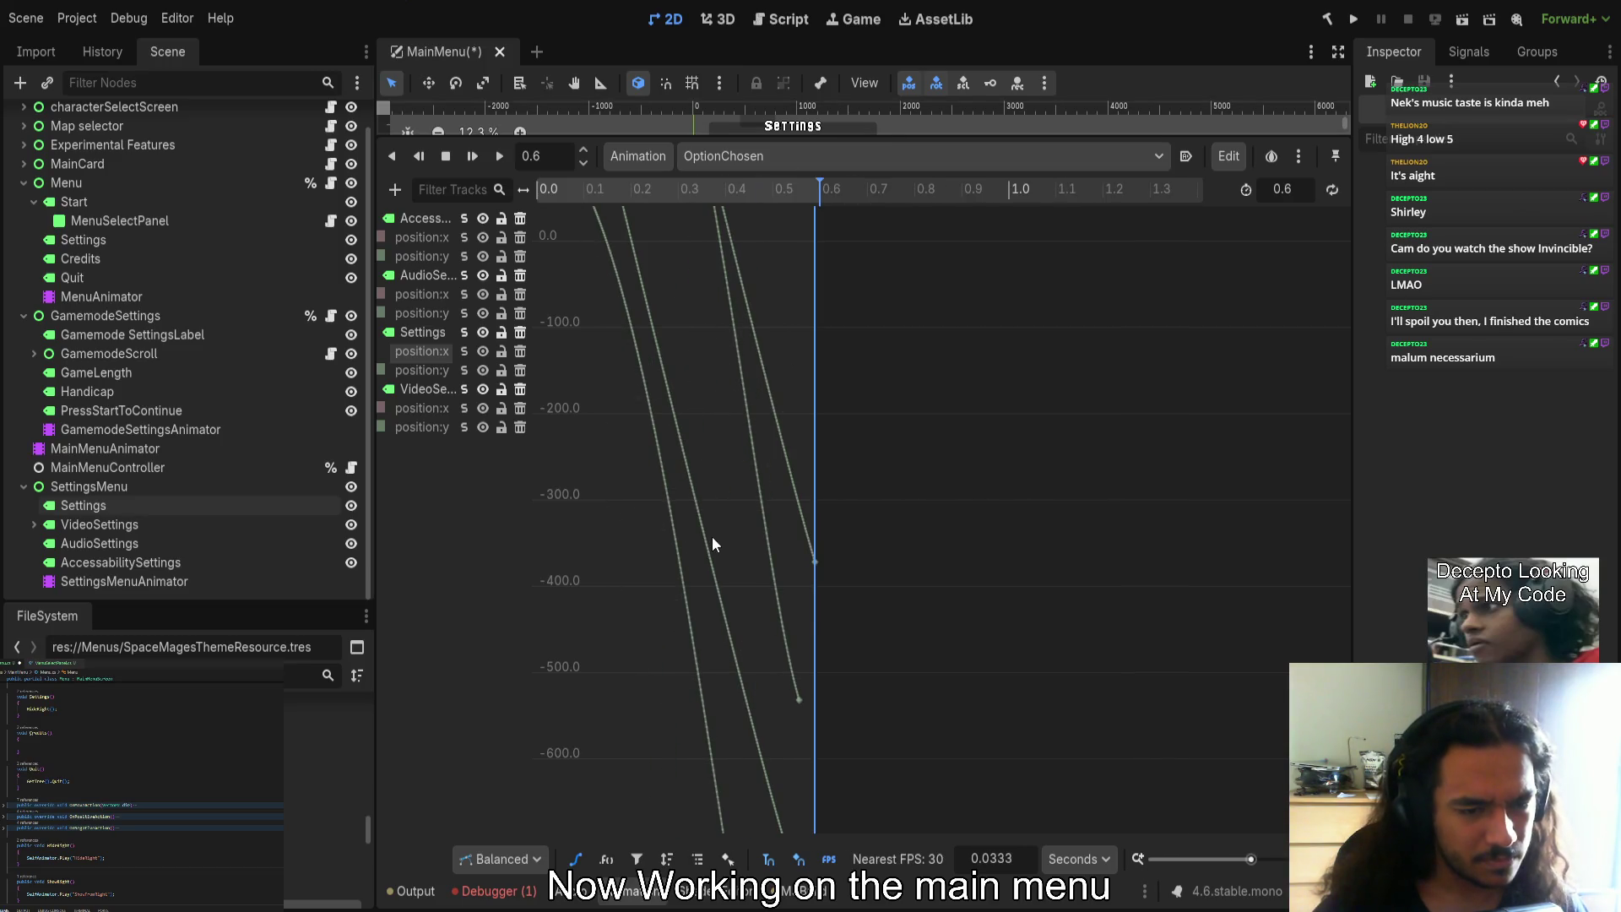
{"action": "scroll", "coordinate": [712, 535], "scroll_direction": "down", "scroll_amount": 5}
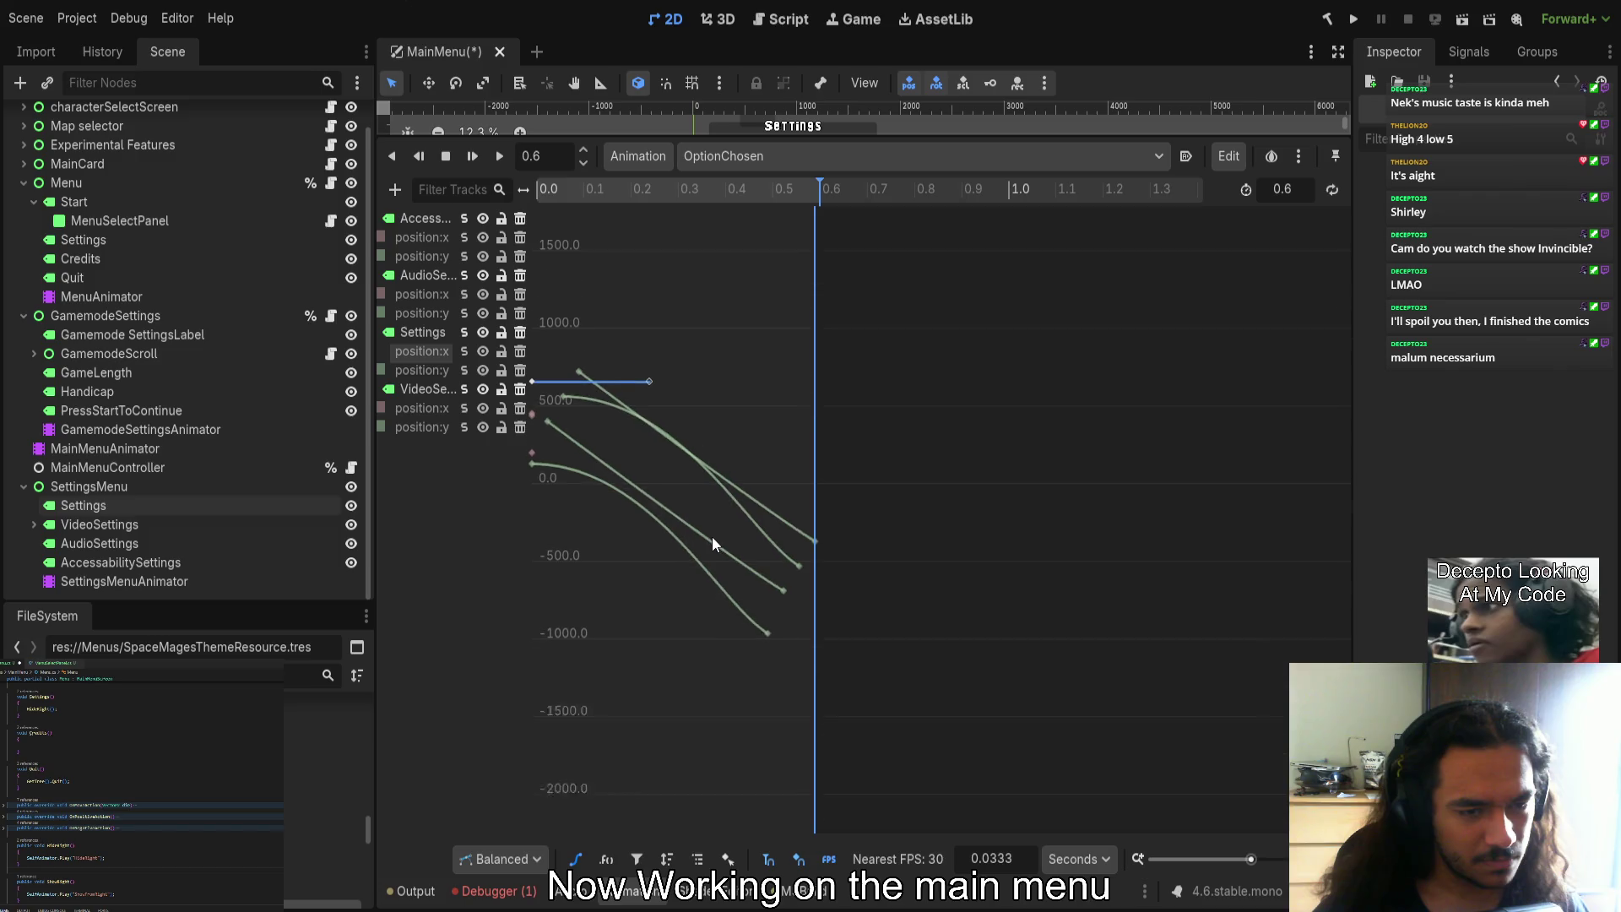
{"action": "scroll", "coordinate": [708, 549], "scroll_direction": "down", "scroll_amount": 2}
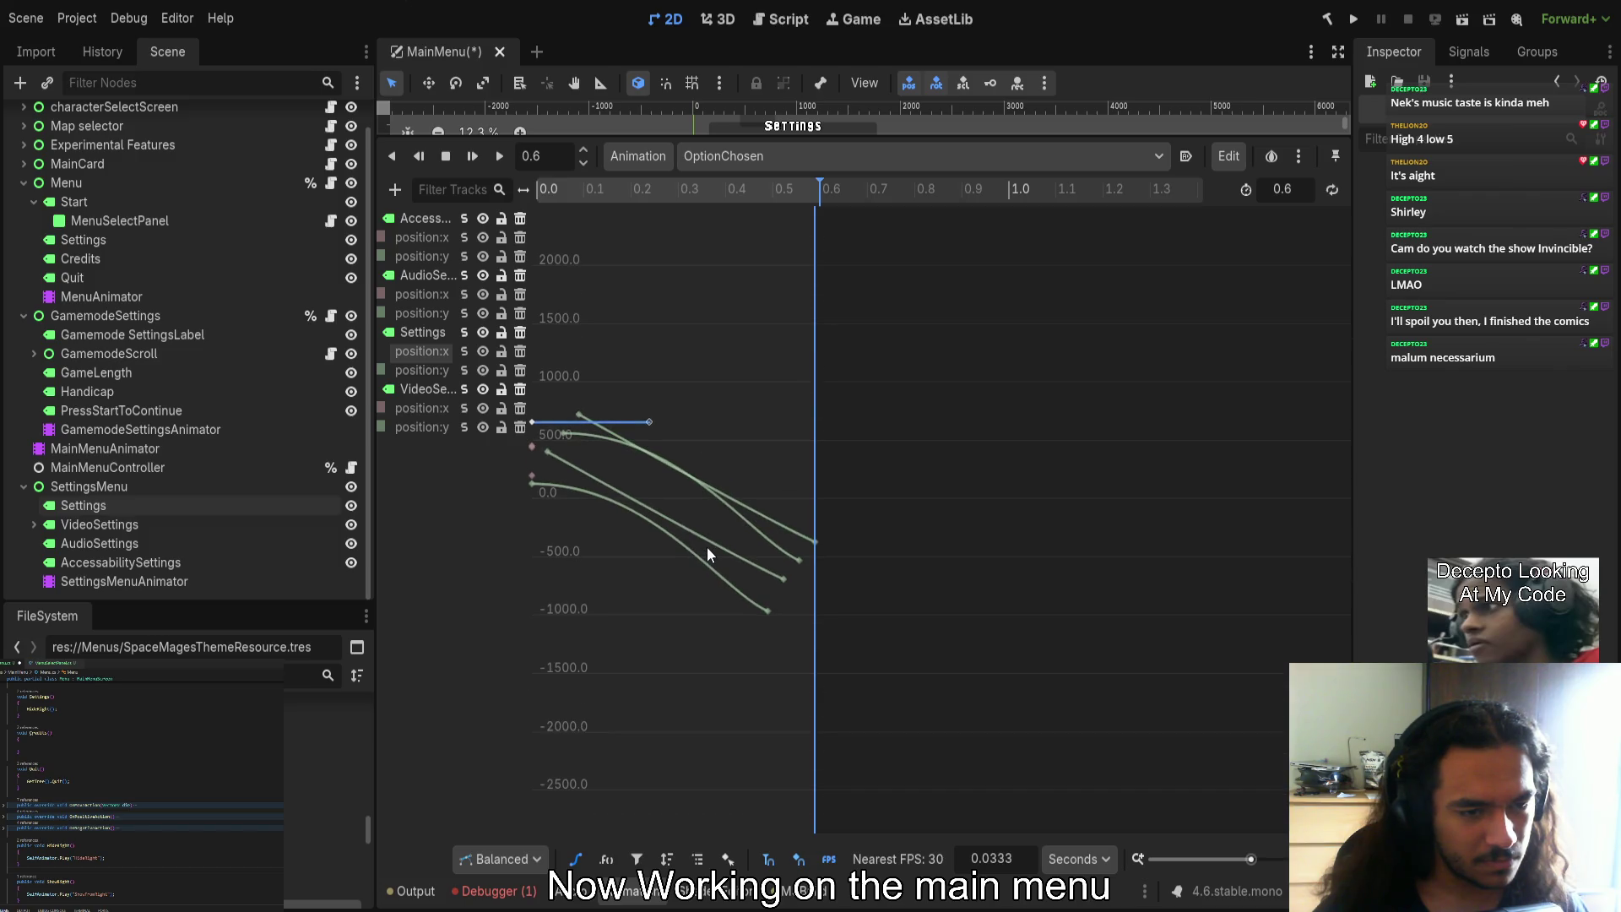
{"action": "left_click", "coordinate": [781, 577]}
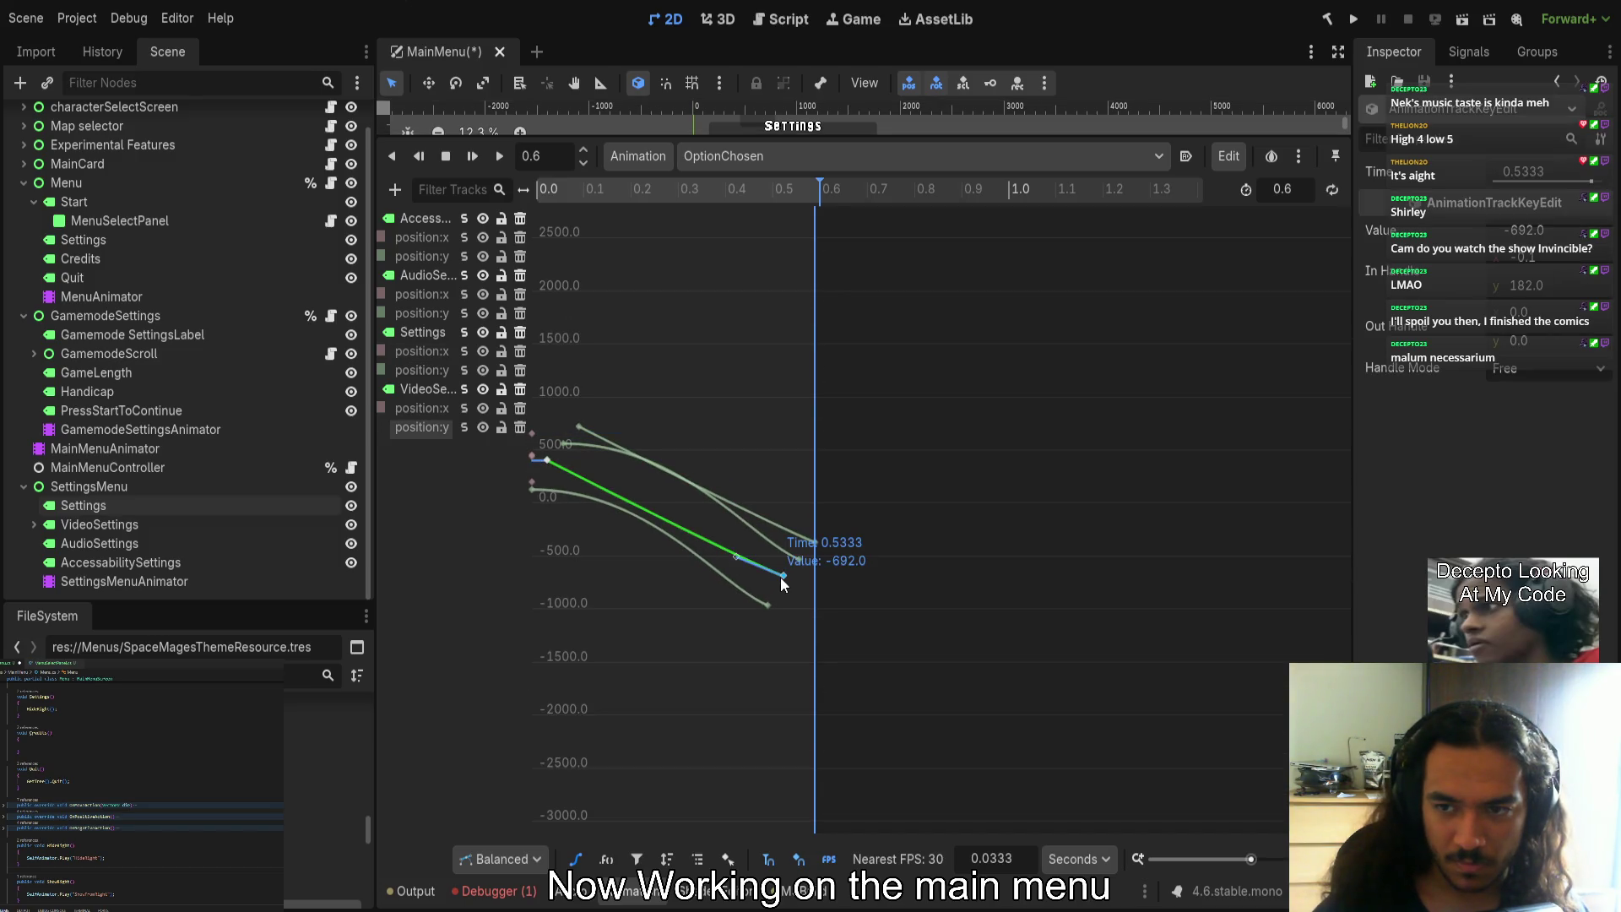
{"action": "left_click_drag", "start_coordinate": [811, 137], "coordinate": [807, 255]}
{"action": "left_click", "coordinate": [578, 858]}
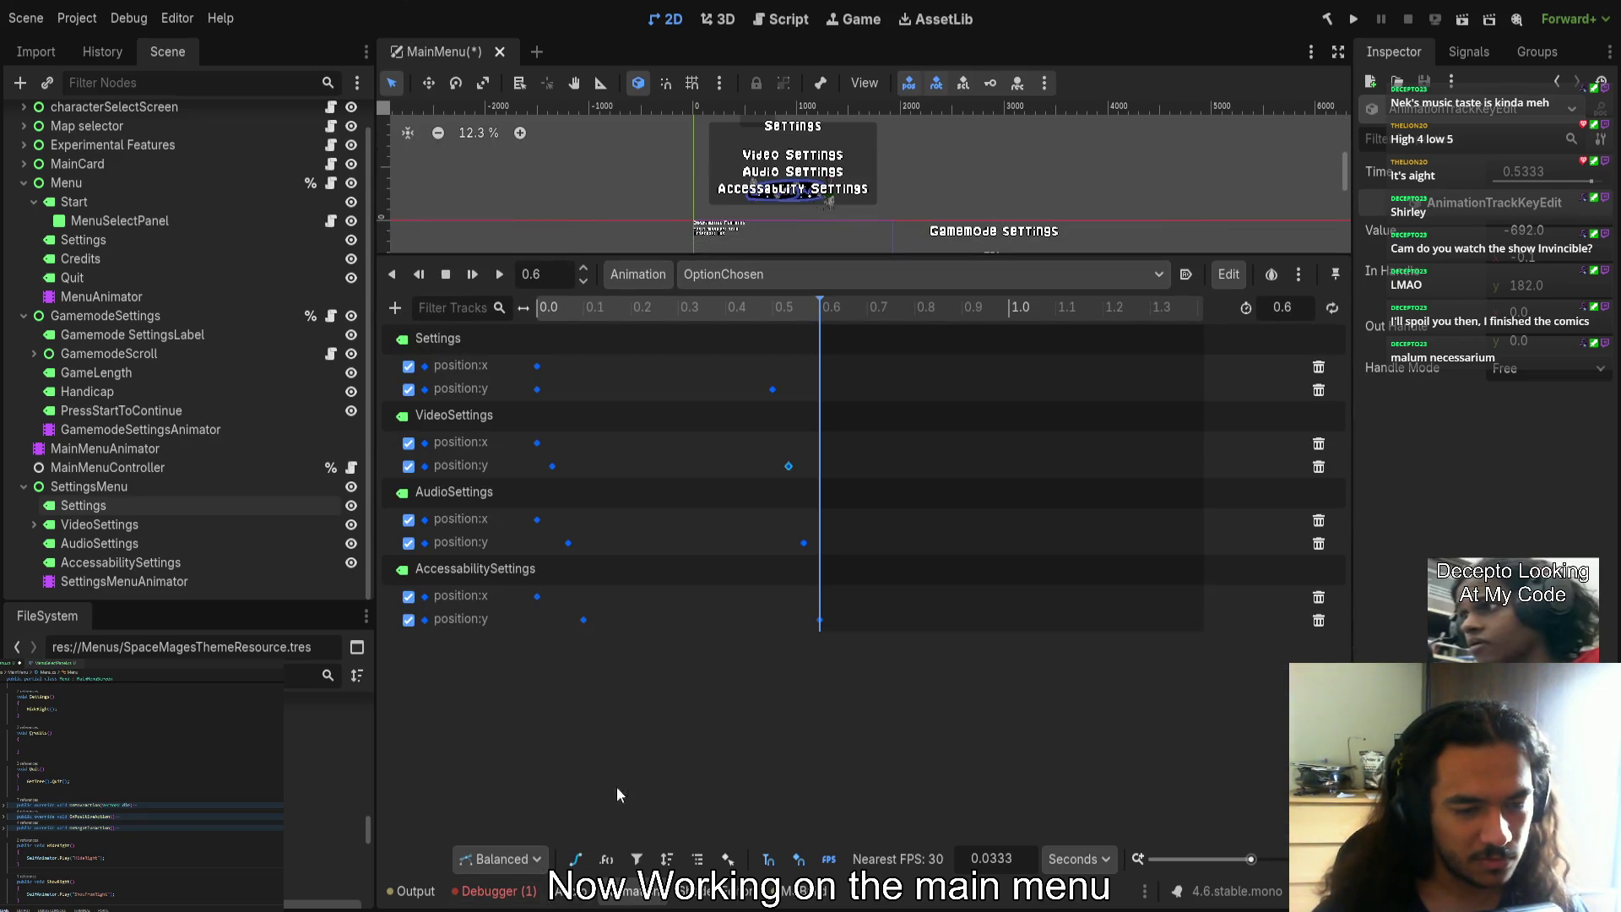
Select the OptionChosen keyframes and review their in and out handle values in the Inspector
{"action": "left_click_drag", "start_coordinate": [914, 712], "coordinate": [505, 357]}
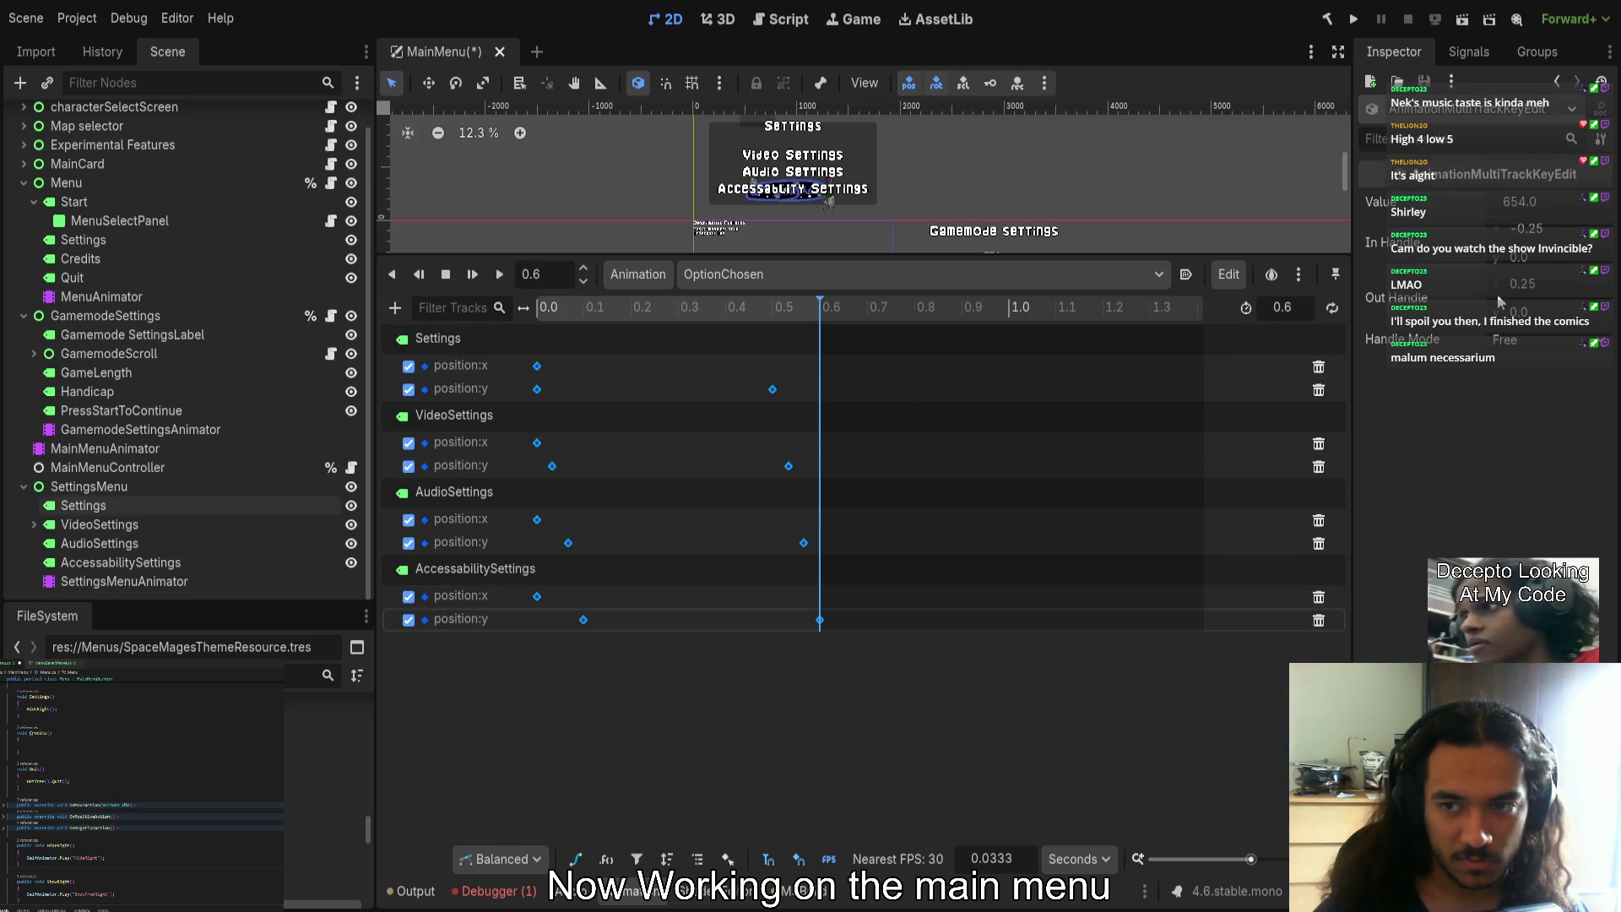
{"action": "left_click", "coordinate": [1523, 299]}
{"action": "key", "text": "Escape"}
{"action": "left_click", "coordinate": [804, 542]}
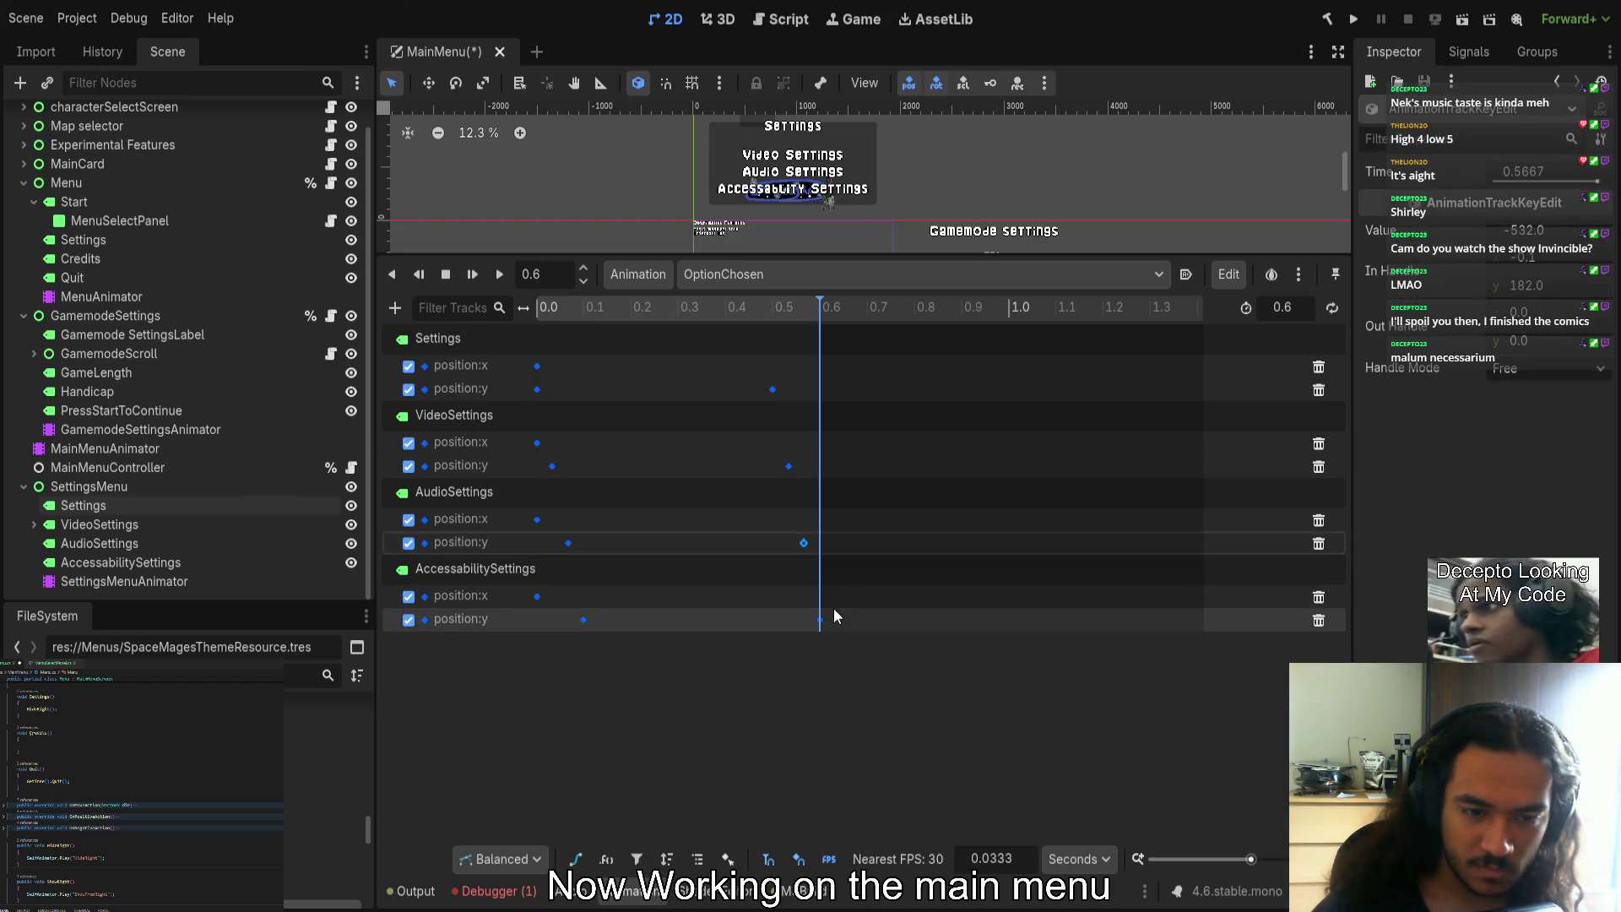
{"action": "left_click", "coordinate": [929, 709]}
{"action": "left_click_drag", "start_coordinate": [827, 701], "coordinate": [532, 354]}
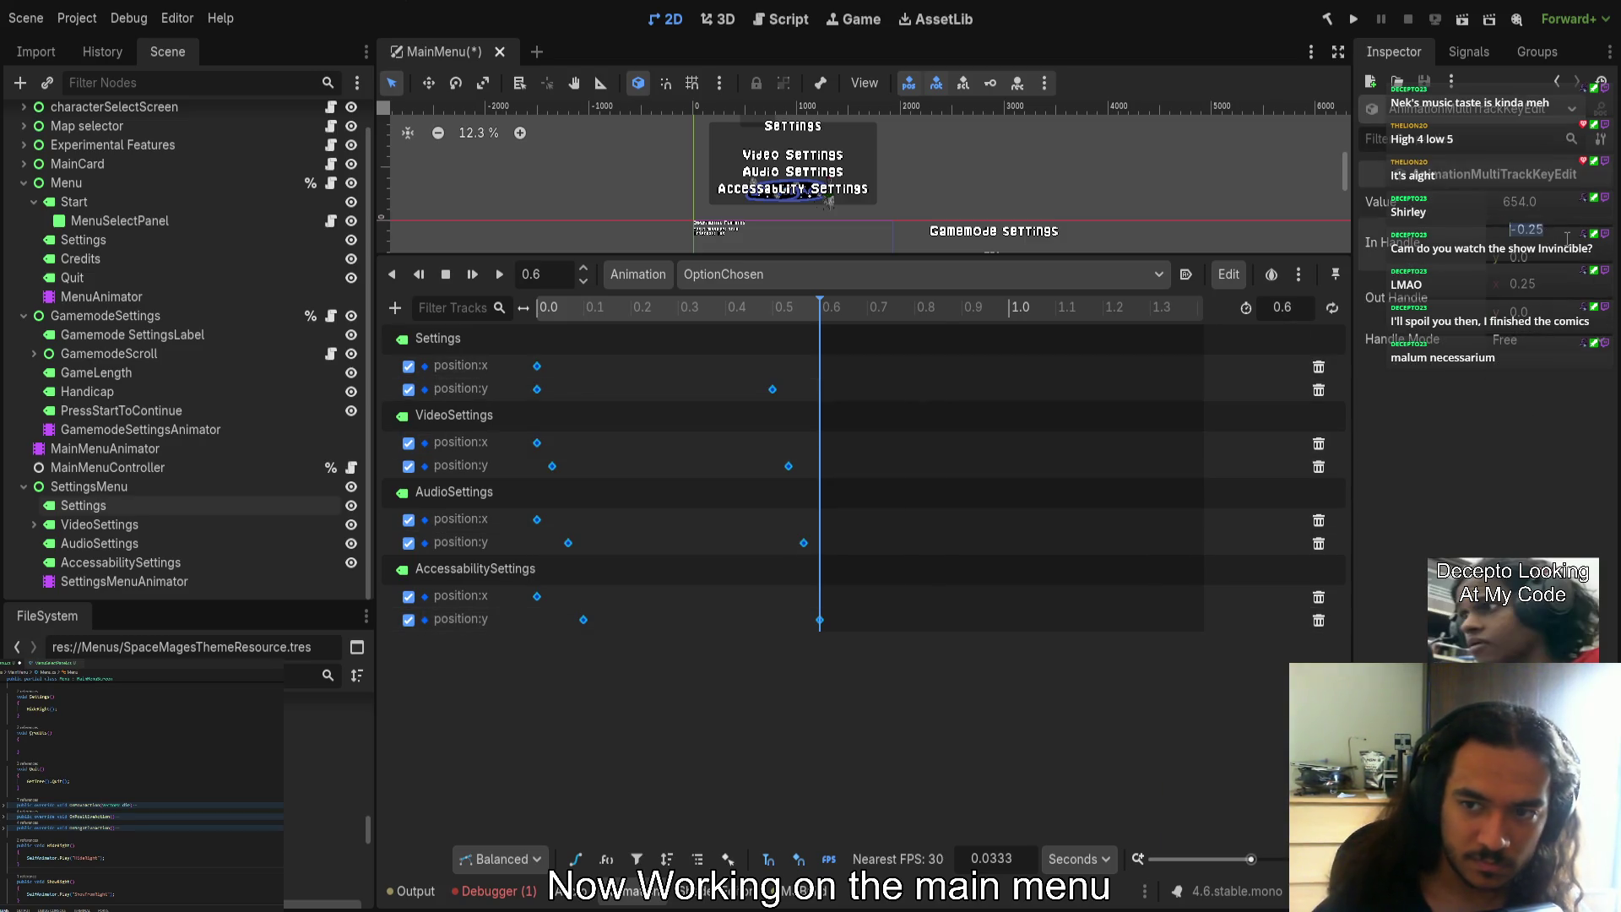
{"action": "left_click", "coordinate": [1554, 258]}
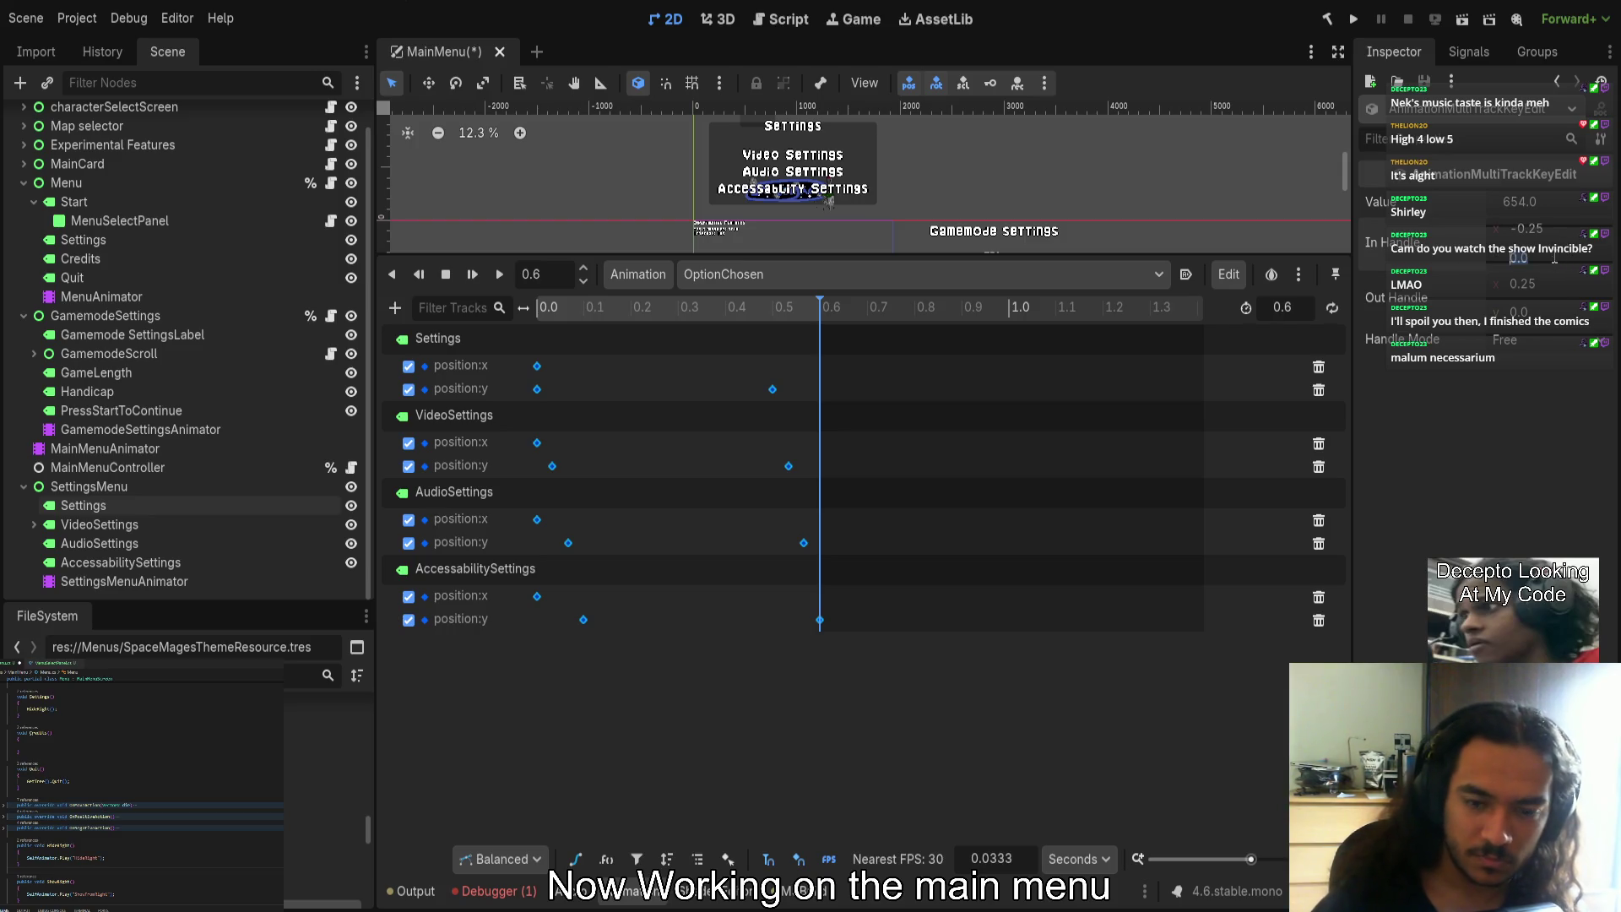
{"action": "left_click", "coordinate": [1531, 284]}
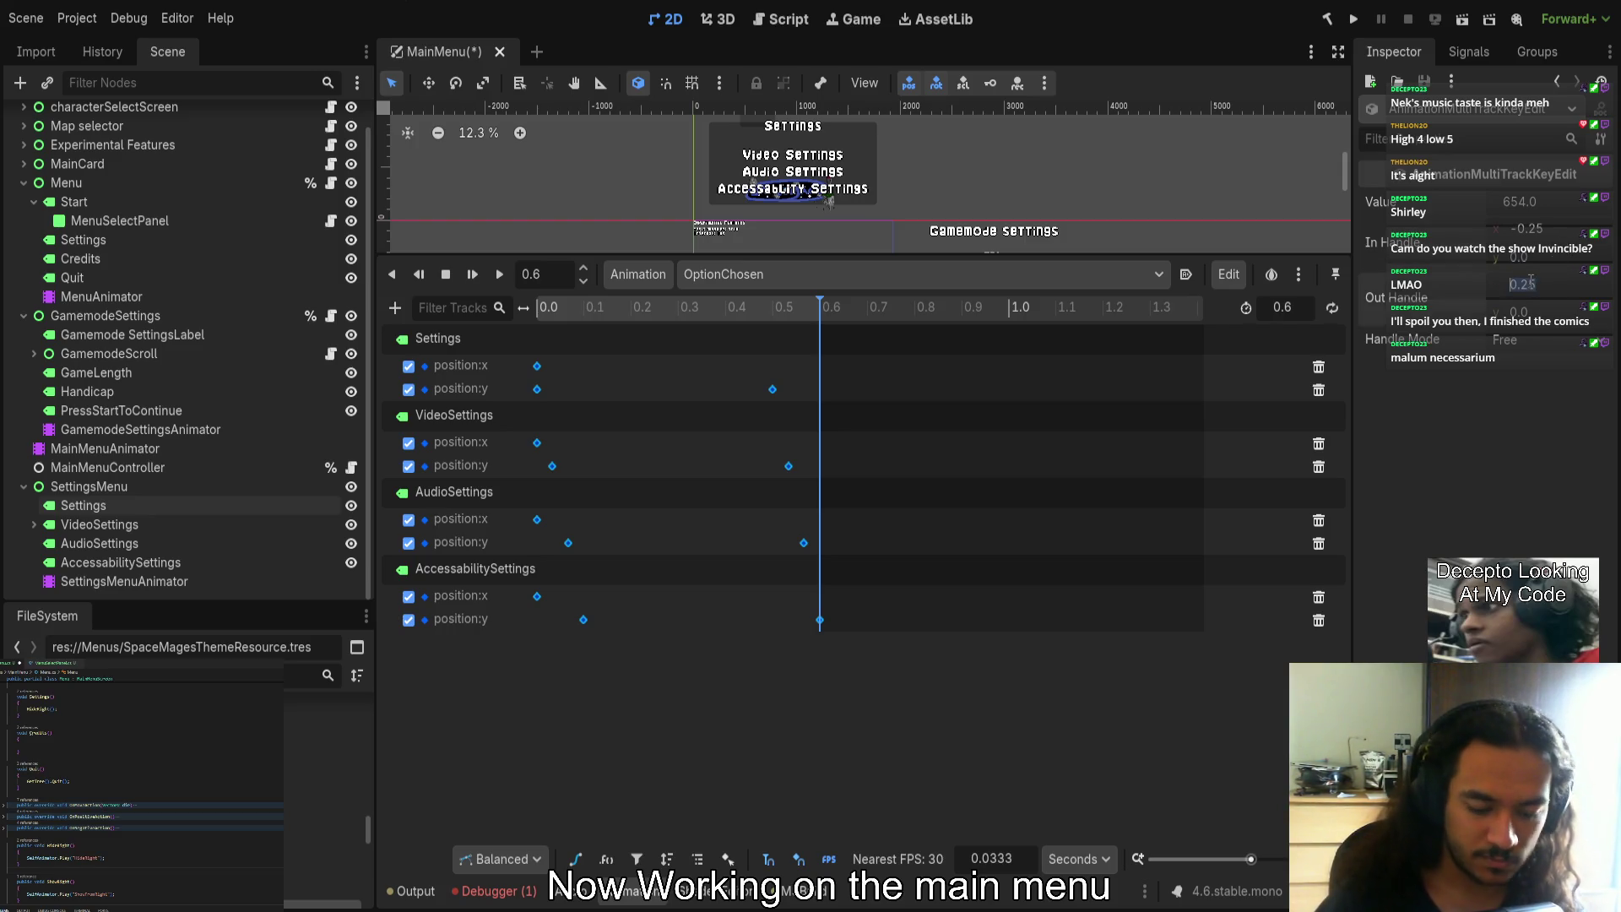
{"action": "left_click", "coordinate": [1524, 312]}
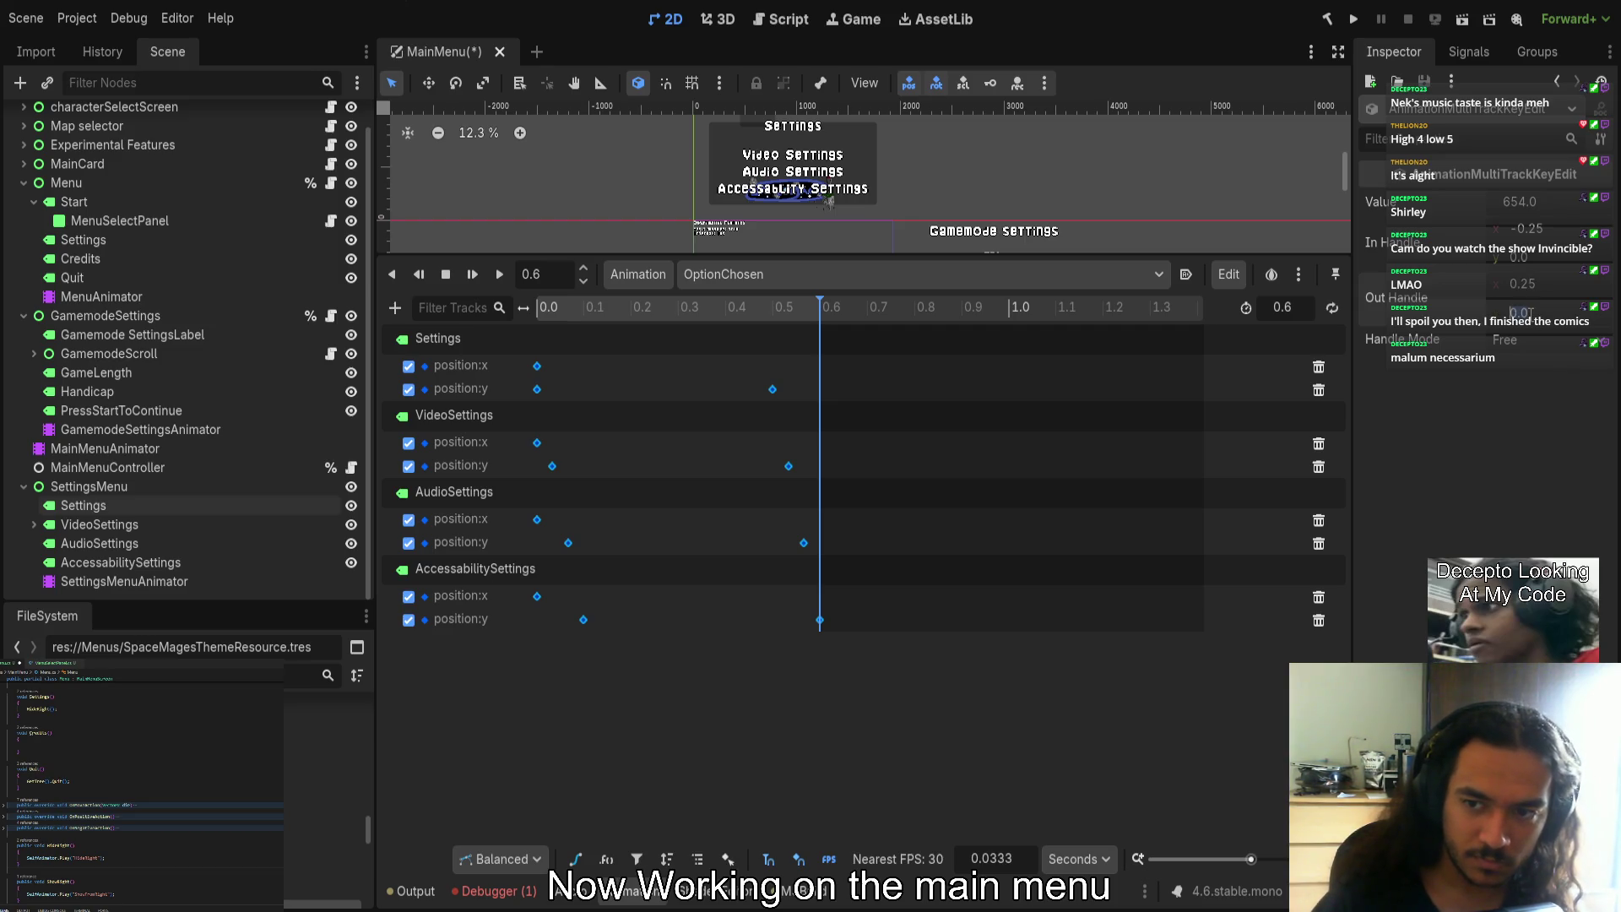
Give the slide tracks' end keyframes In Handle -0.25 and Out Handle 0.25
{"action": "left_click", "coordinate": [803, 542]}
{"action": "left_click", "coordinate": [788, 466]}
{"action": "mouse_move", "coordinate": [900, 735]}
{"action": "left_mouse_down"}
{"action": "mouse_move", "coordinate": [839, 672]}
{"action": "mouse_move", "coordinate": [755, 375]}
{"action": "left_mouse_up"}
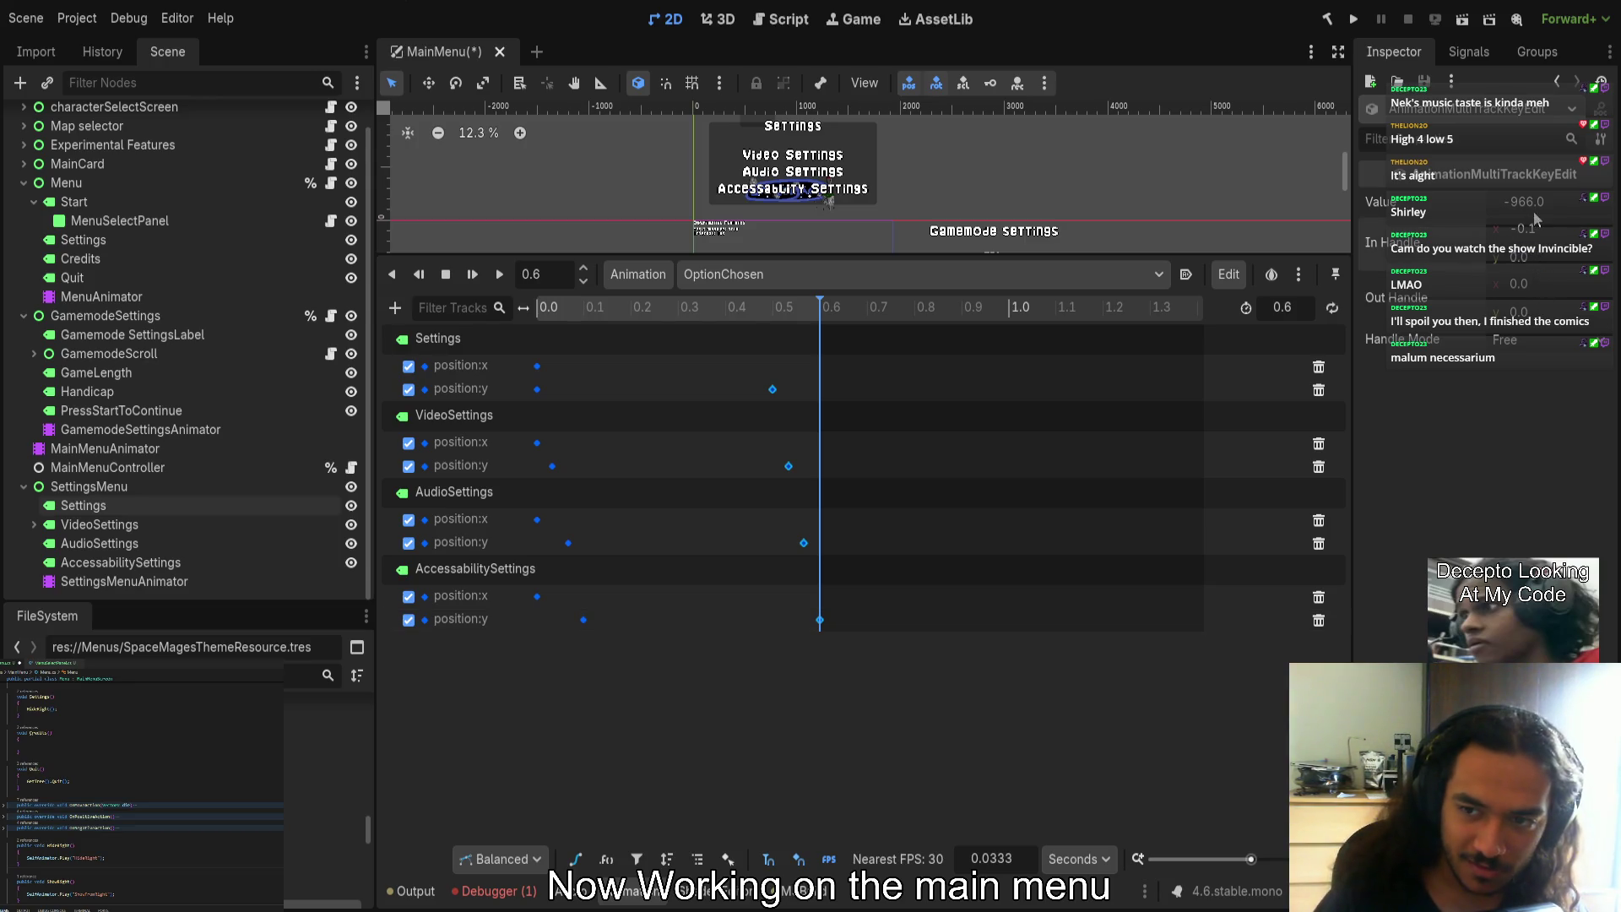
{"action": "left_click", "coordinate": [1556, 228]}
{"action": "type", "text": "-0.25"}
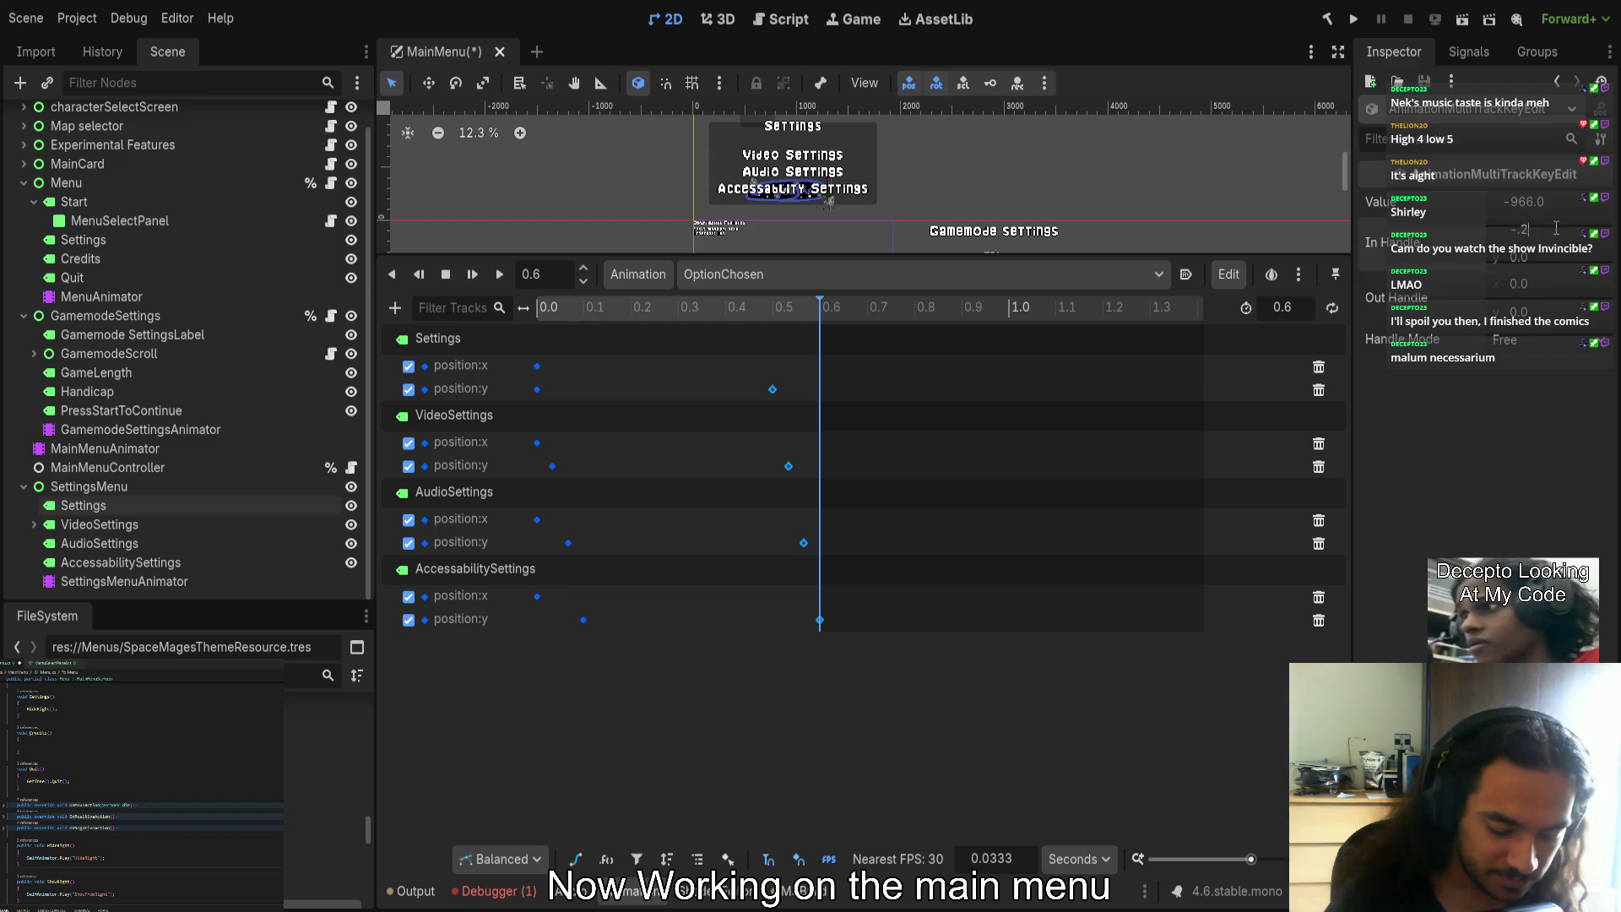
{"action": "key", "text": "Return"}
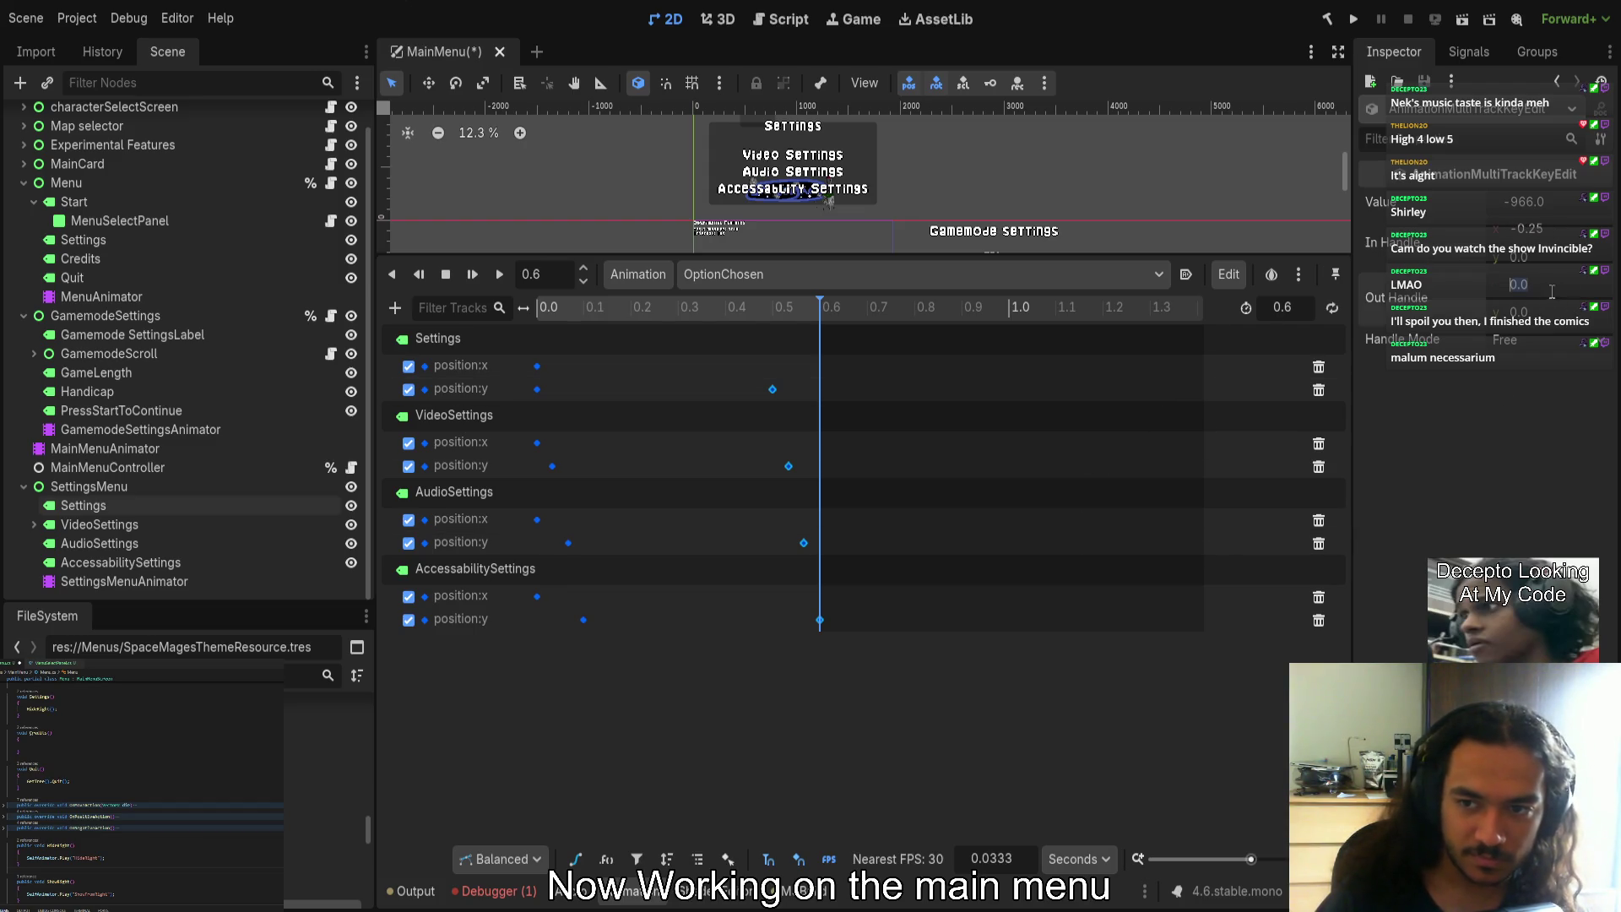
{"action": "left_click", "coordinate": [1518, 284]}
{"action": "type", "text": "0.25"}
{"action": "key", "text": "Return"}
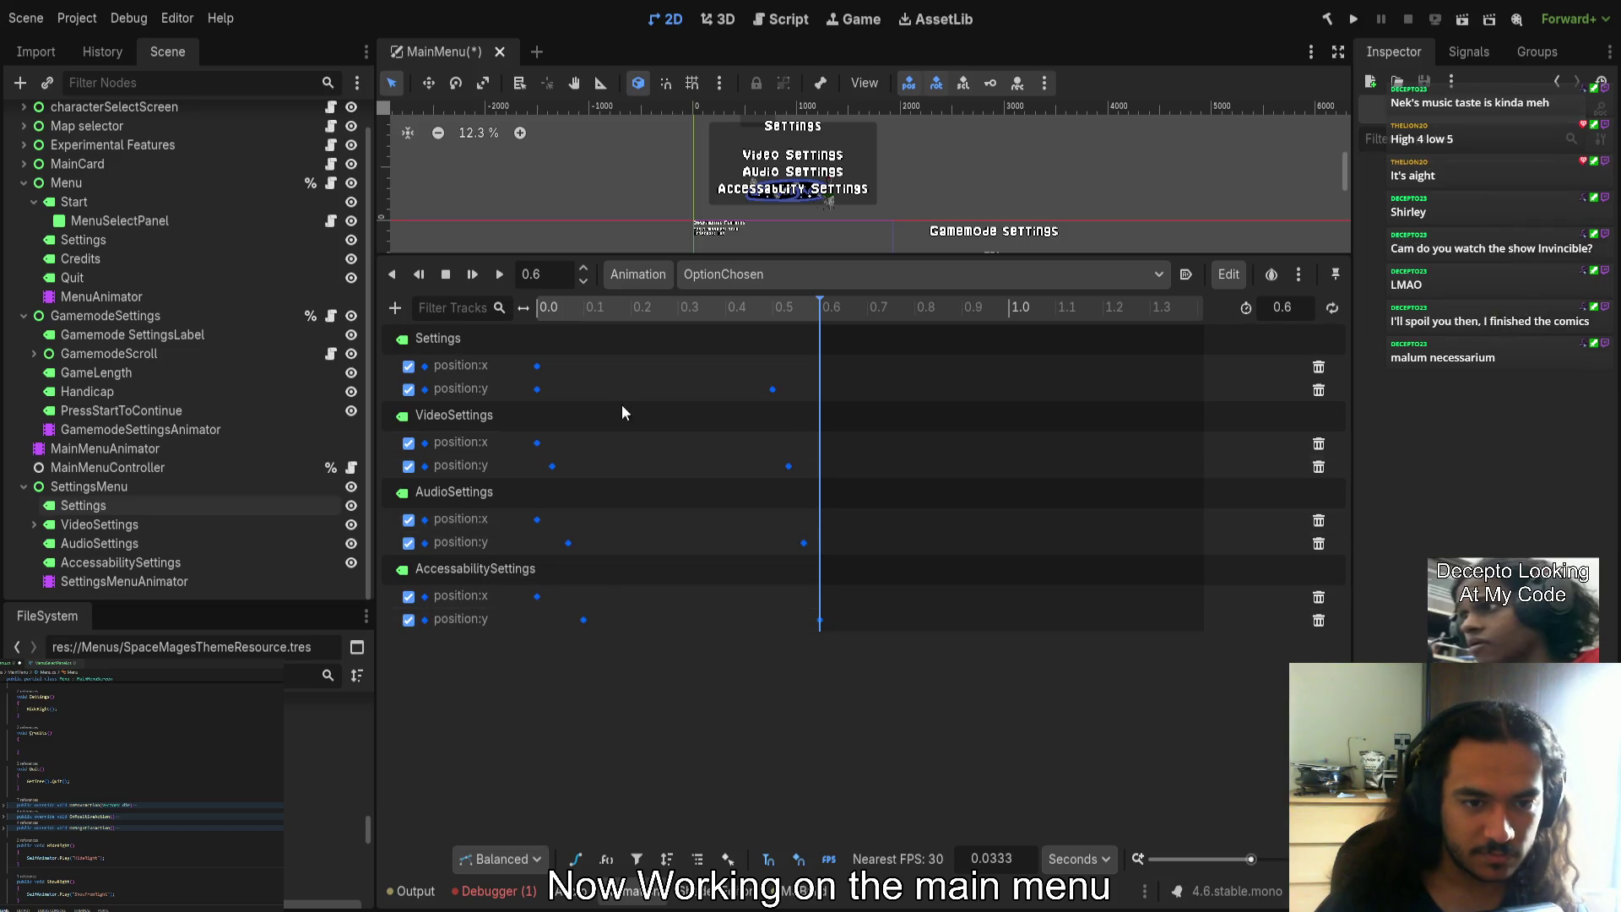
Preview OptionChosen and inspect the staggered position:y start keys at 0, 0.0333, 0.0667 and 0.1 s
{"action": "left_click", "coordinate": [537, 366]}
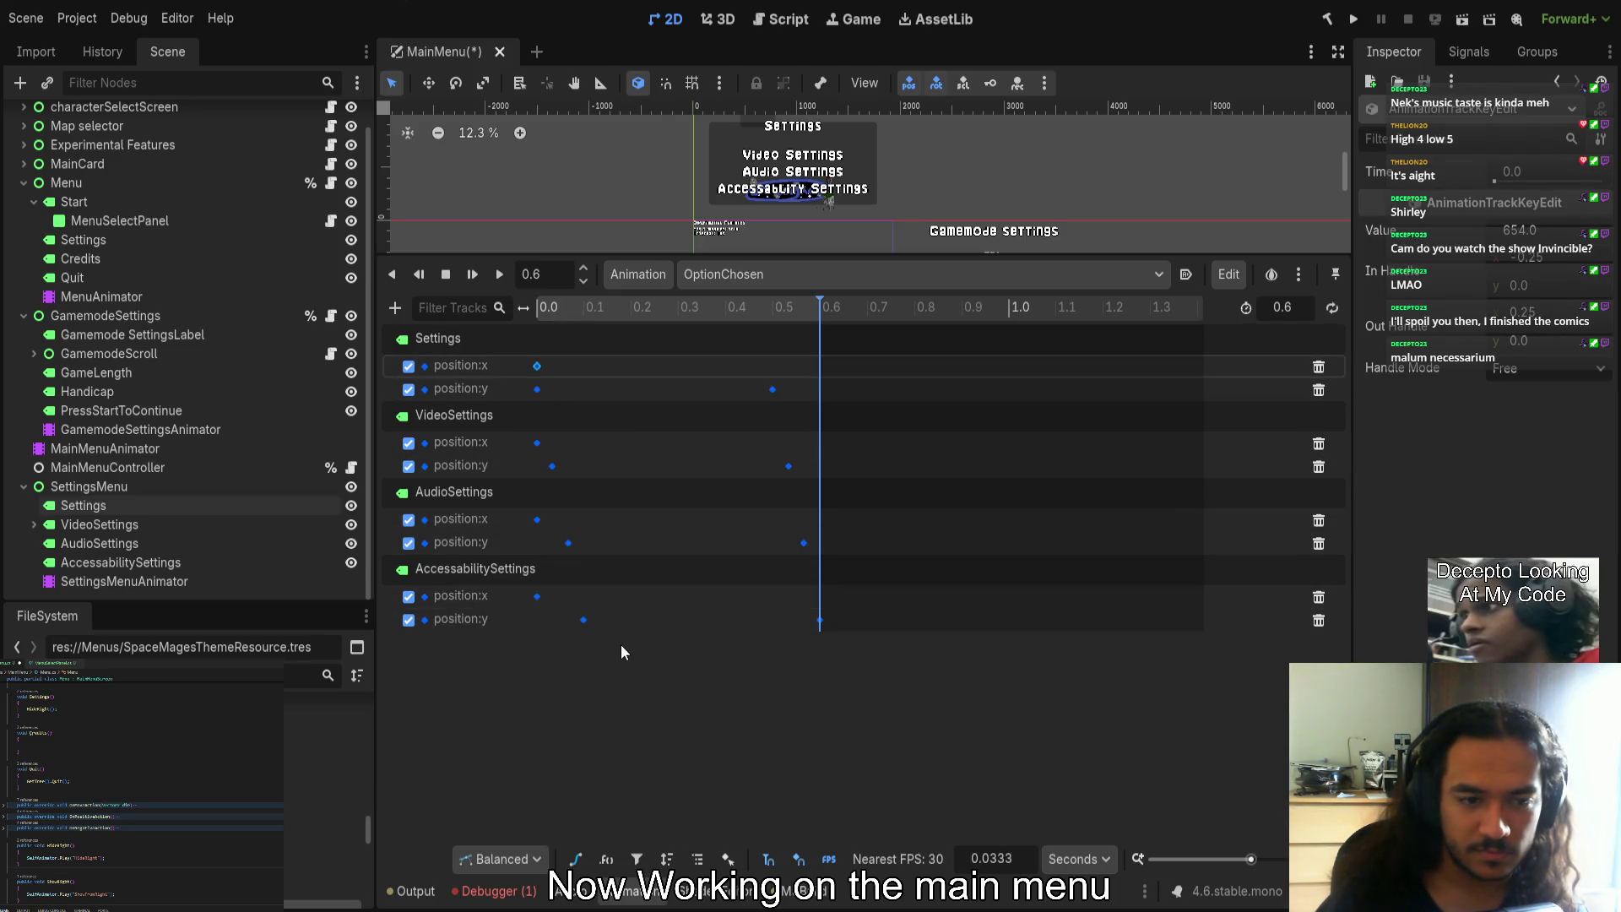
{"action": "left_click", "coordinate": [542, 309]}
{"action": "left_click", "coordinate": [502, 281]}
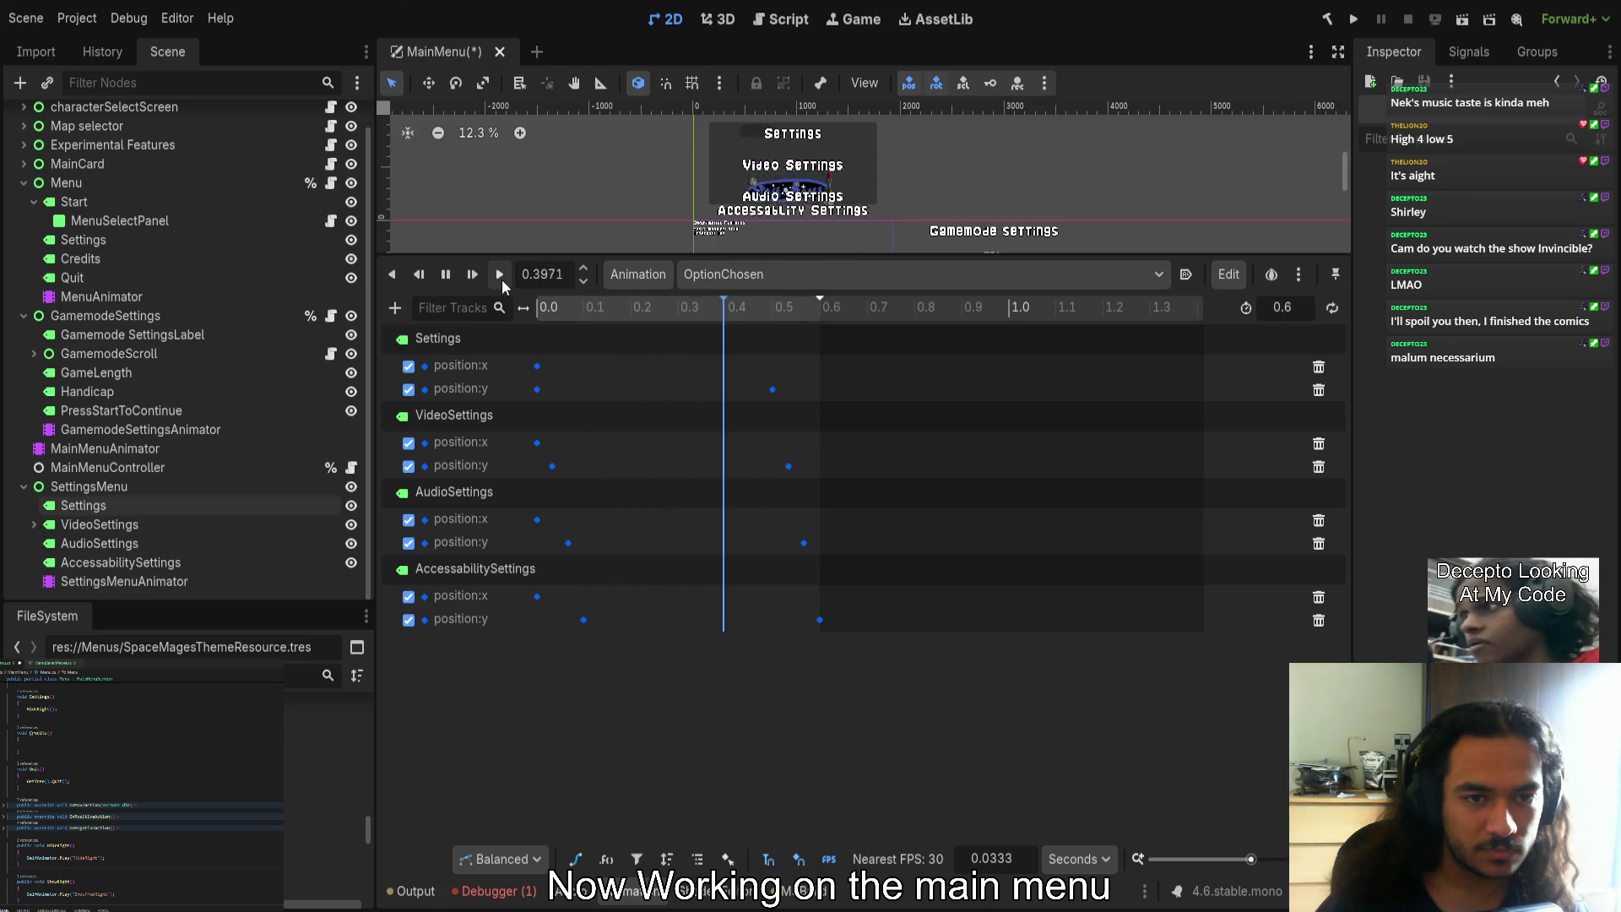
{"action": "left_click_drag", "start_coordinate": [591, 638], "coordinate": [523, 350]}
{"action": "left_click", "coordinate": [537, 389]}
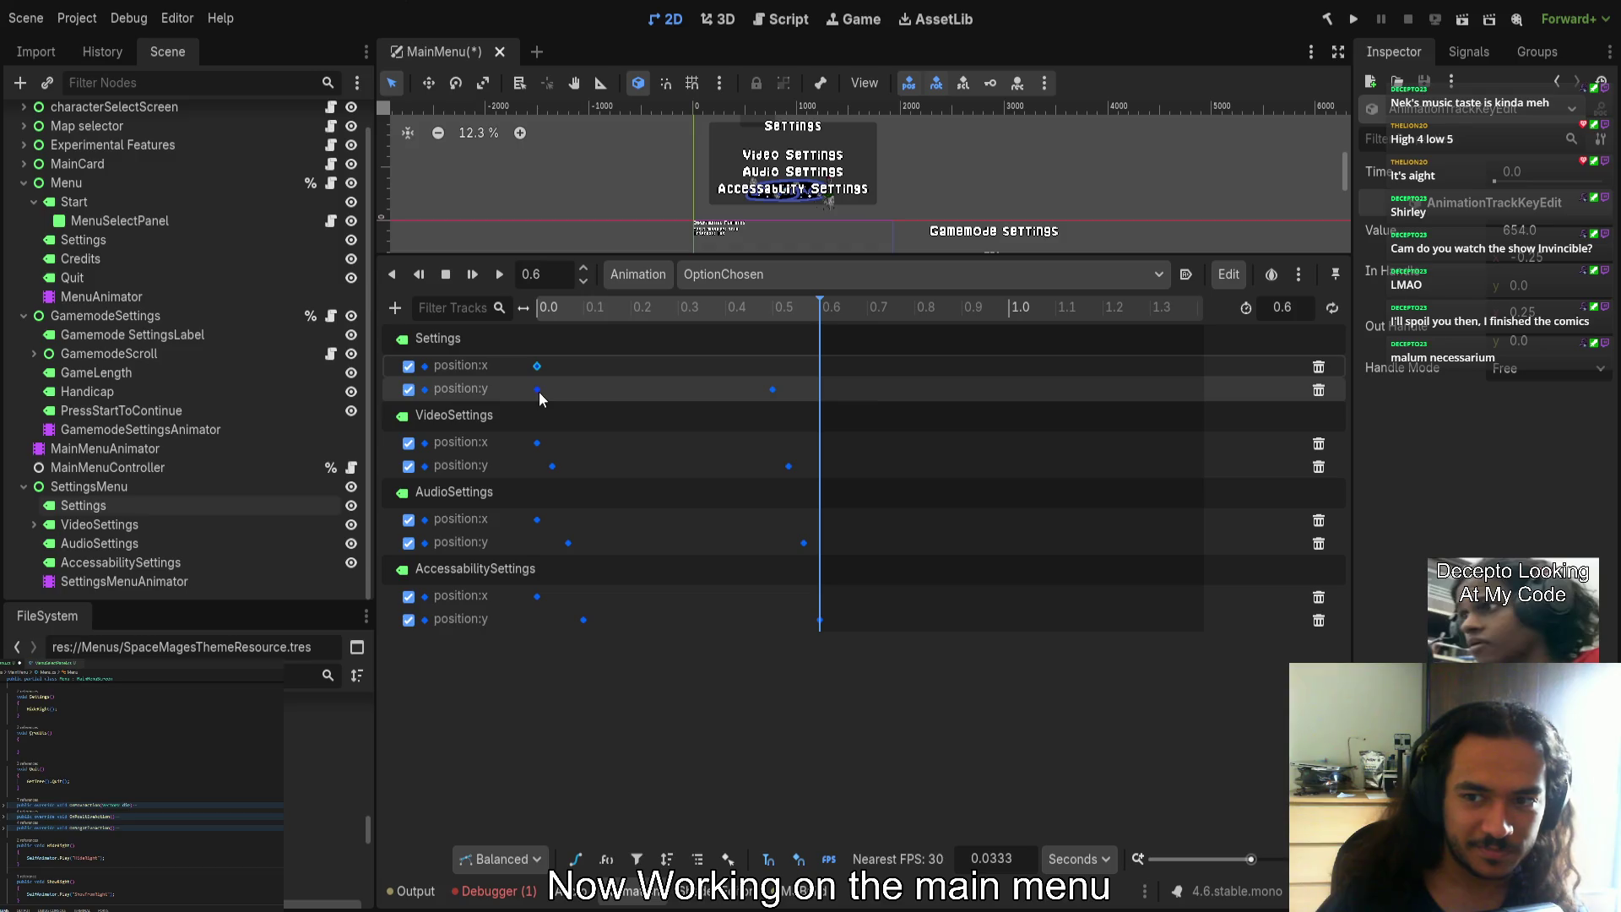
{"action": "left_click", "coordinate": [772, 389]}
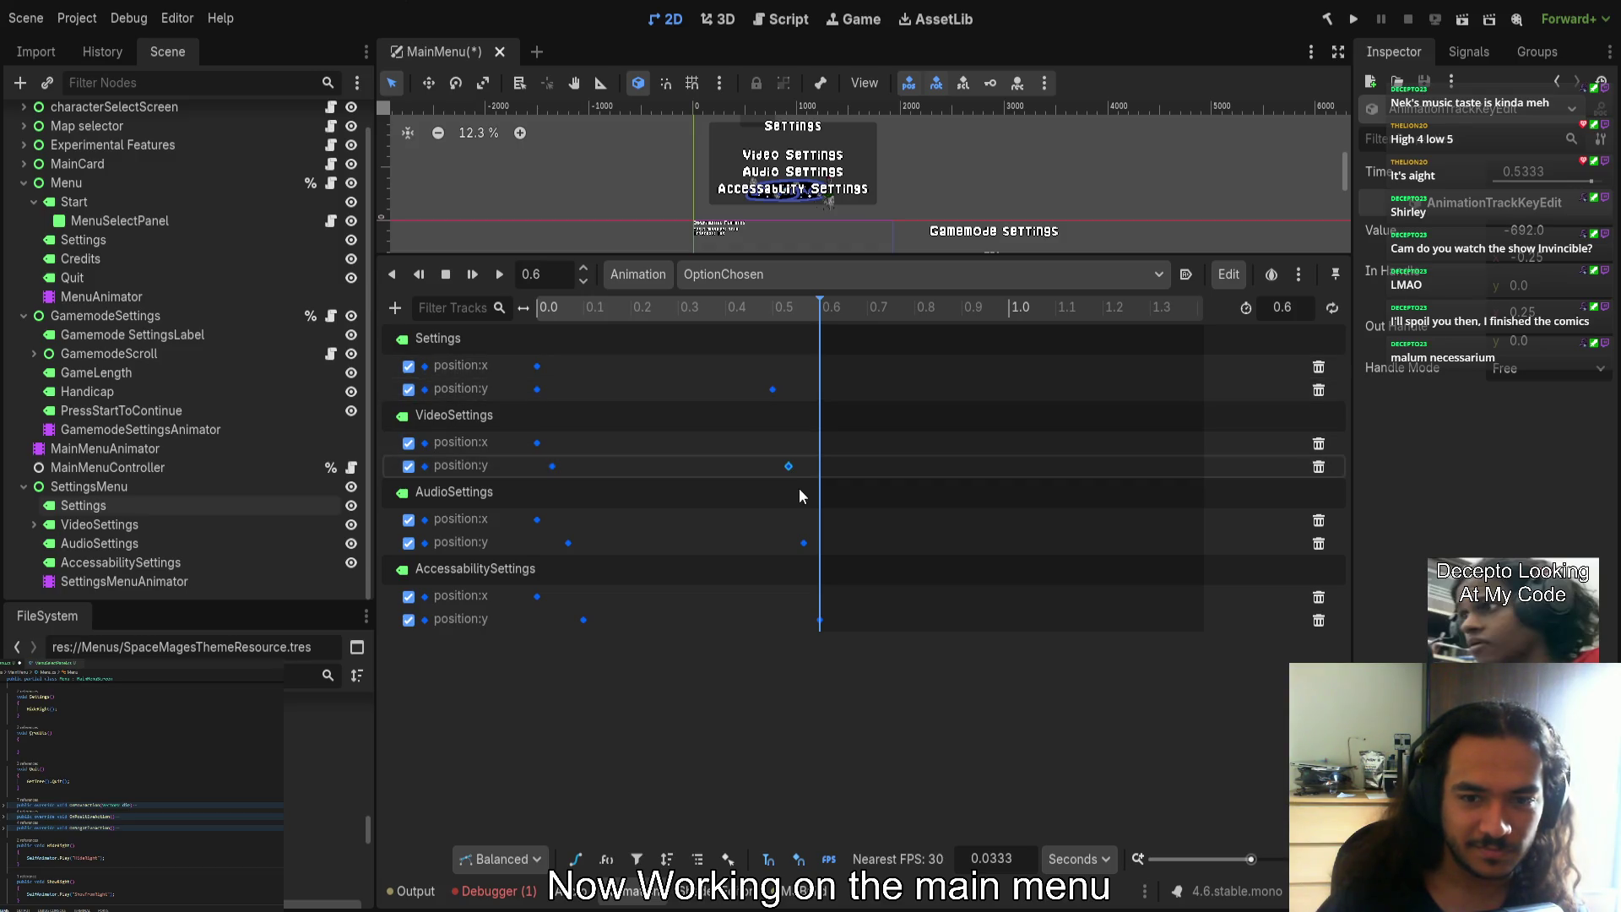
{"action": "left_click", "coordinate": [804, 543]}
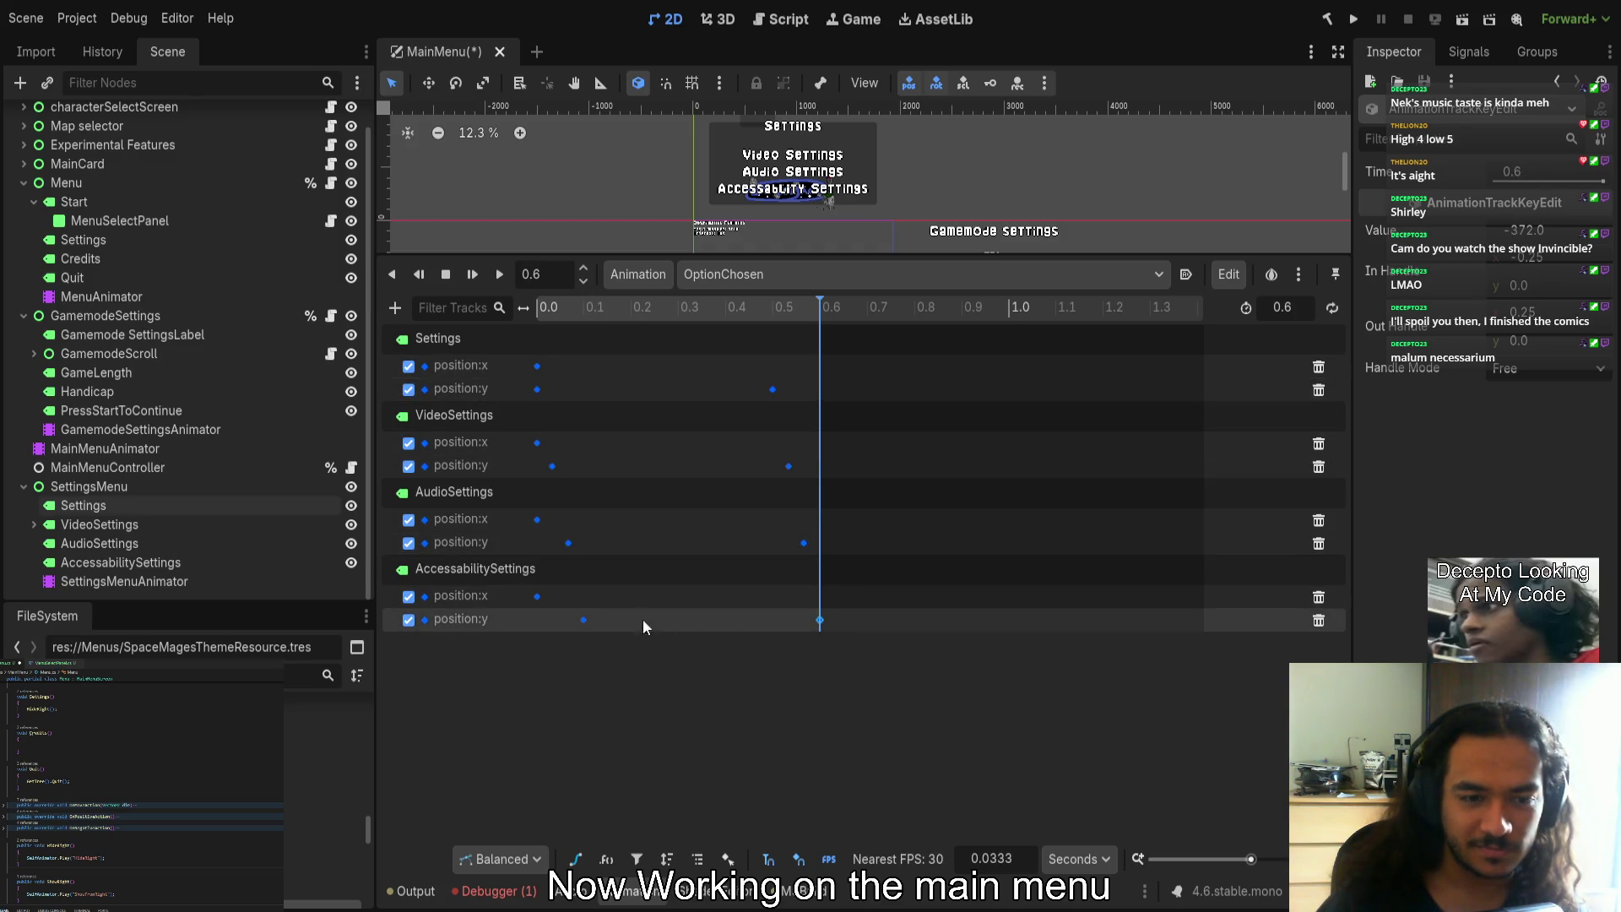
{"action": "left_click", "coordinate": [583, 620]}
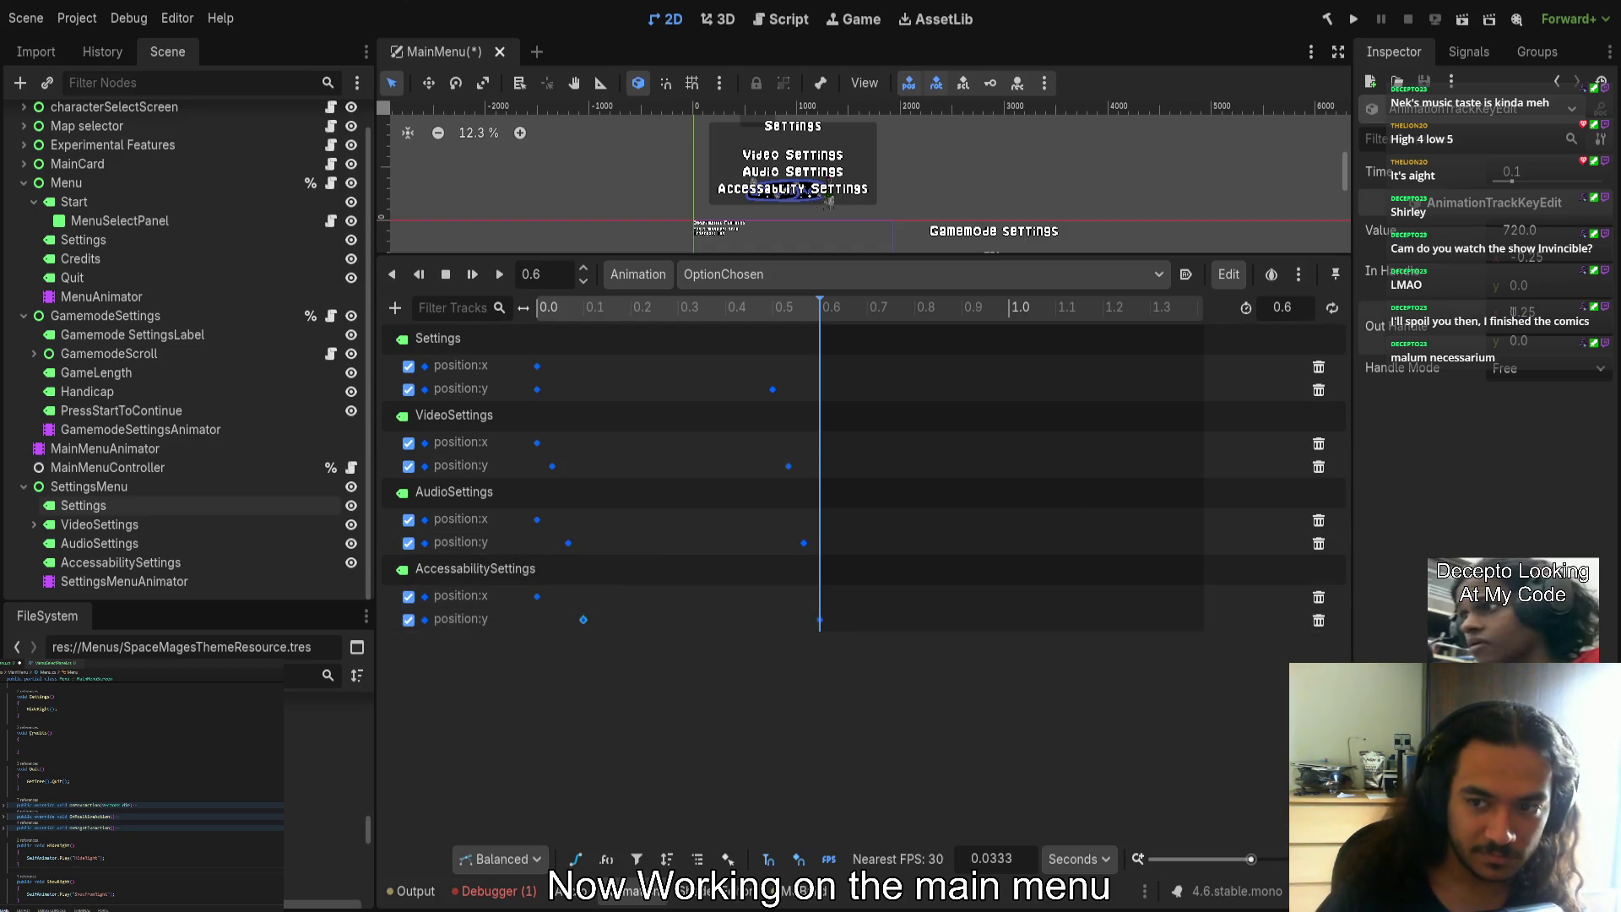
{"action": "left_click", "coordinate": [568, 542]}
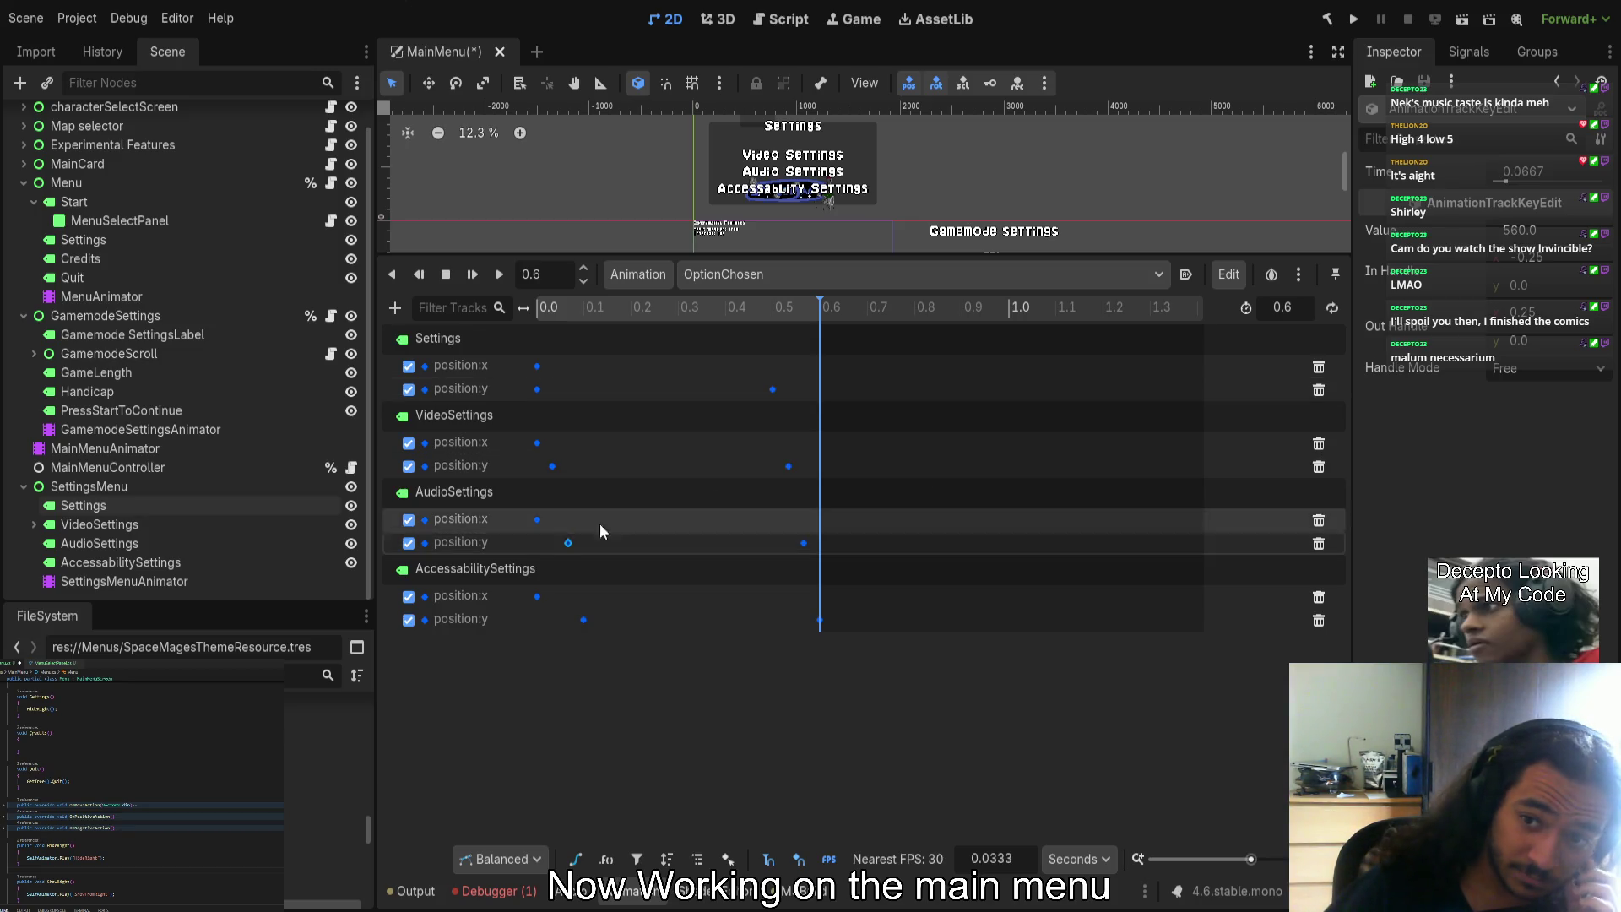
{"action": "left_click", "coordinate": [552, 463]}
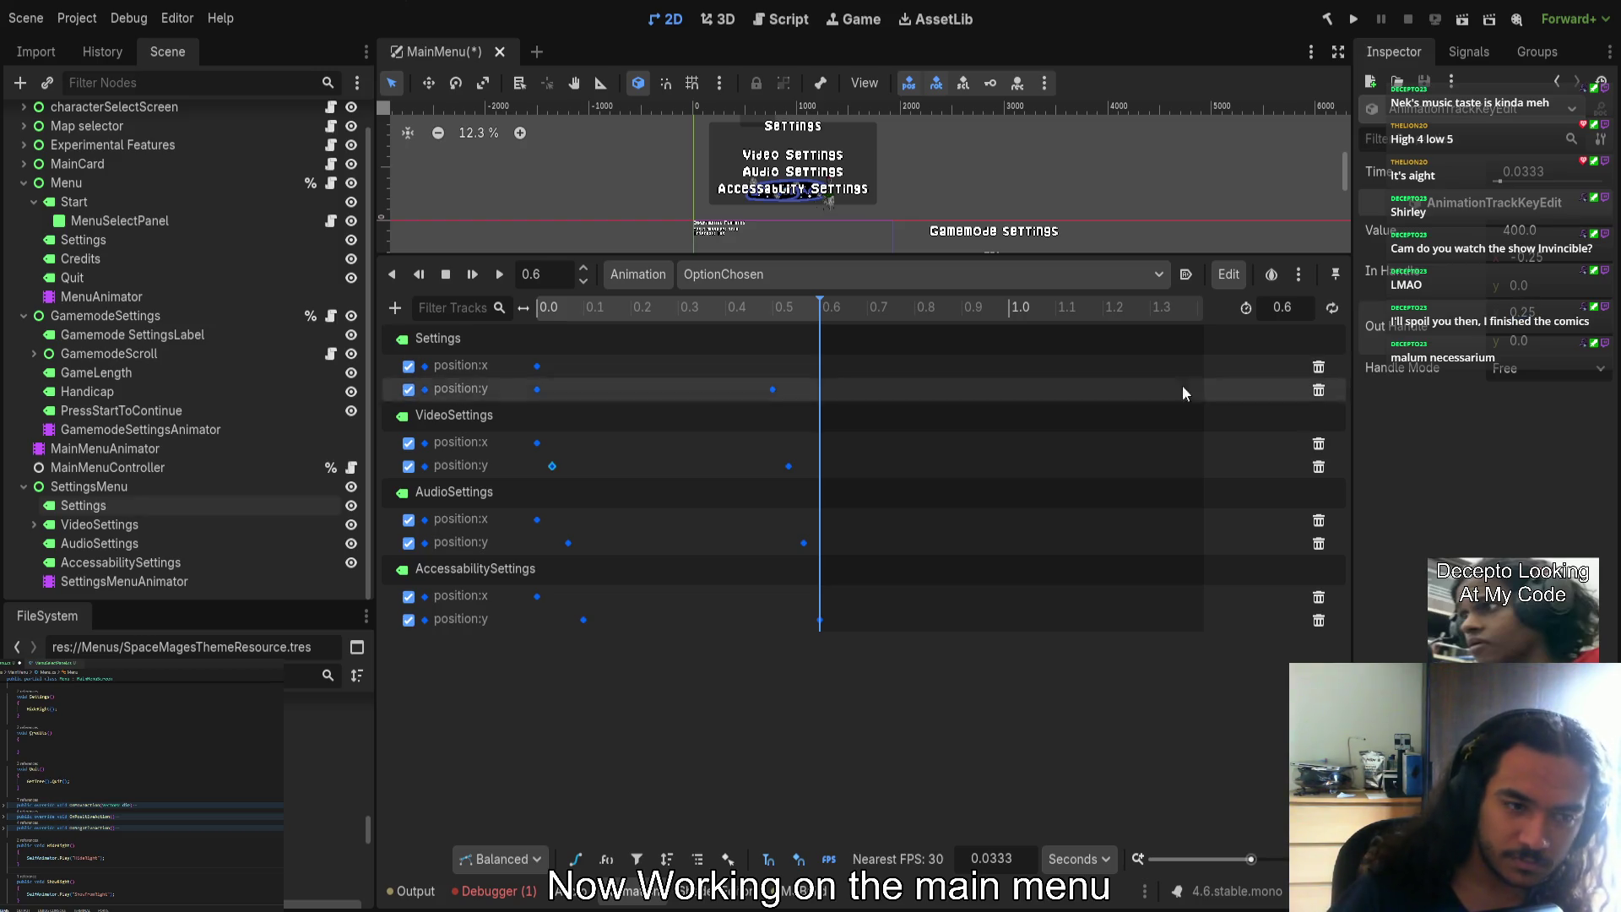
{"action": "left_click", "coordinate": [537, 367]}
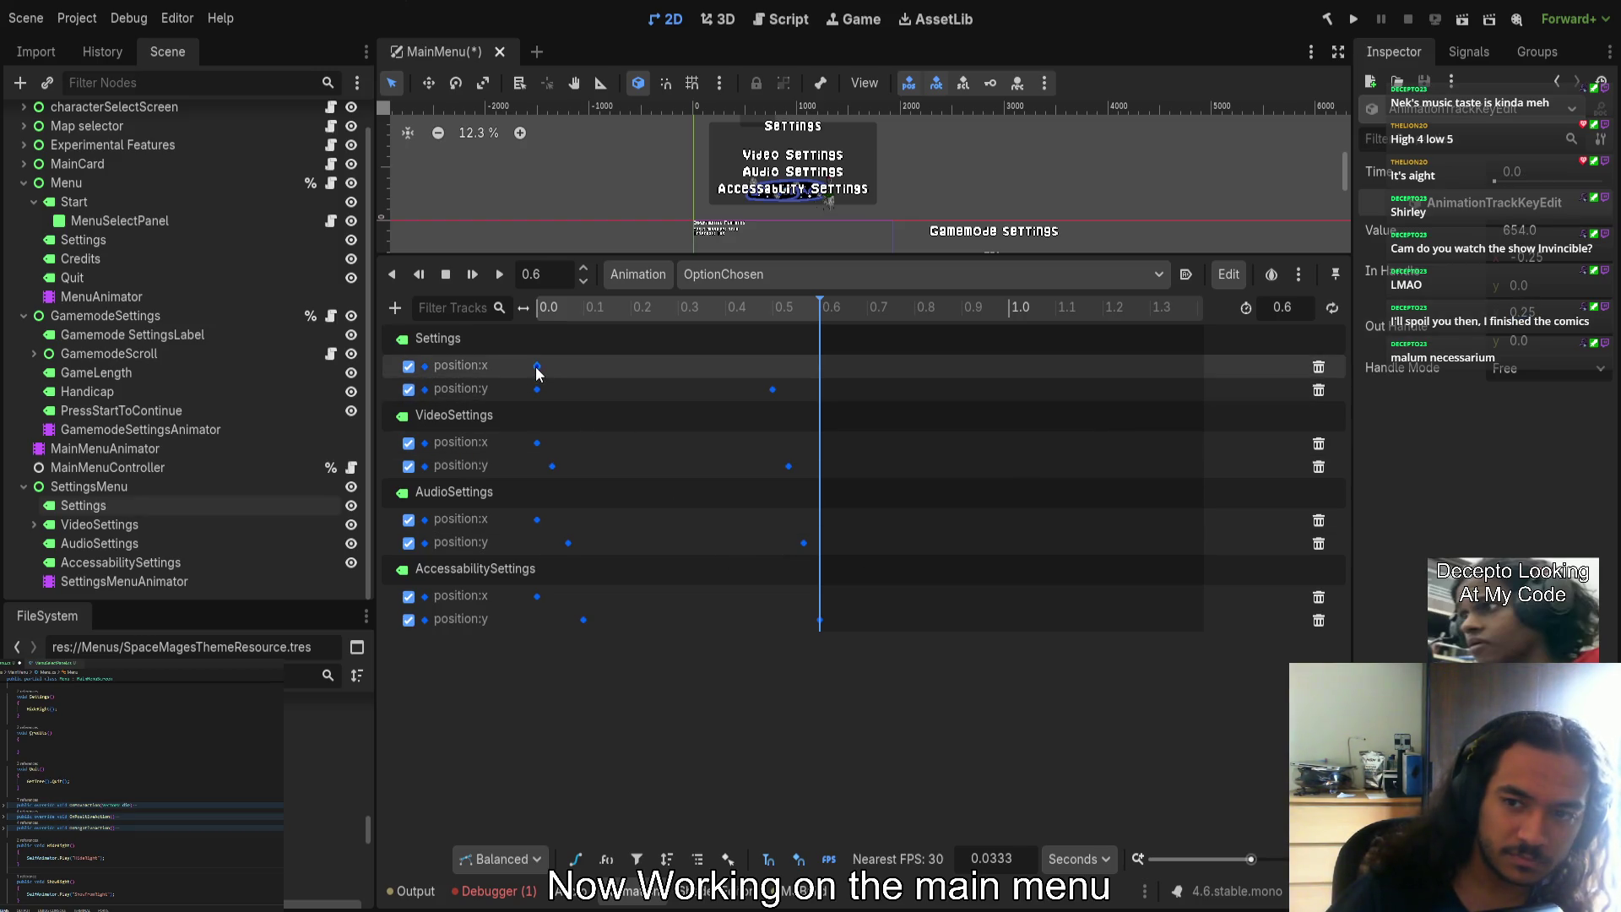
{"action": "left_click", "coordinate": [536, 389]}
Replay OptionChosen from the start and enlarge the 2D canvas area
{"action": "left_click", "coordinate": [537, 366]}
{"action": "left_click", "coordinate": [445, 274]}
{"action": "left_click", "coordinate": [499, 274]}
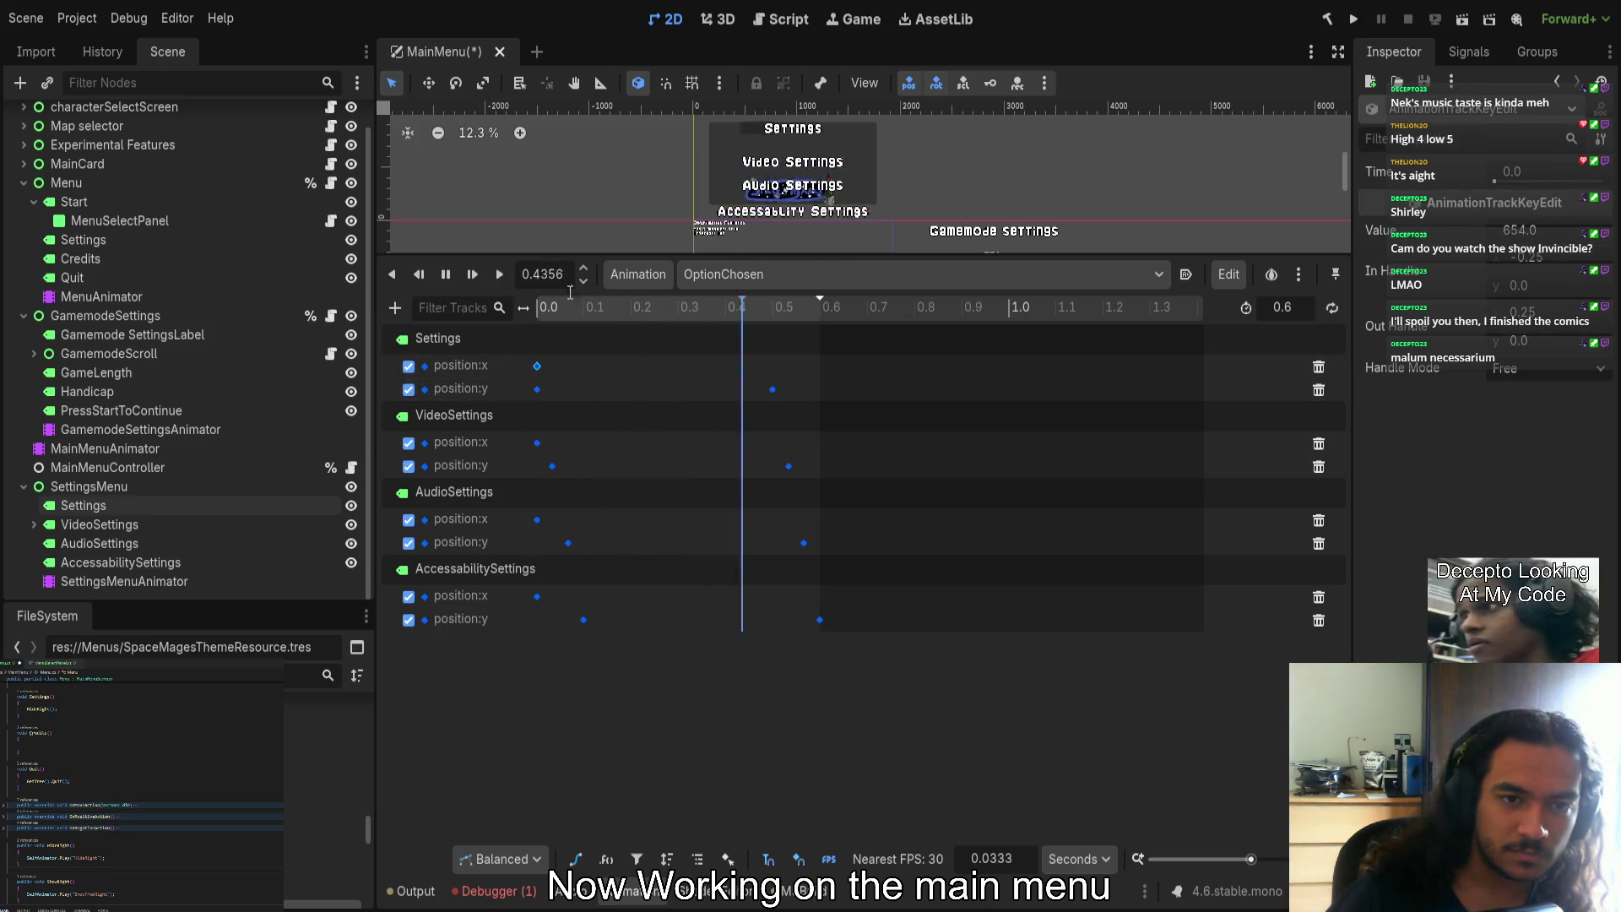
{"action": "left_click_drag", "start_coordinate": [788, 251], "coordinate": [782, 365]}
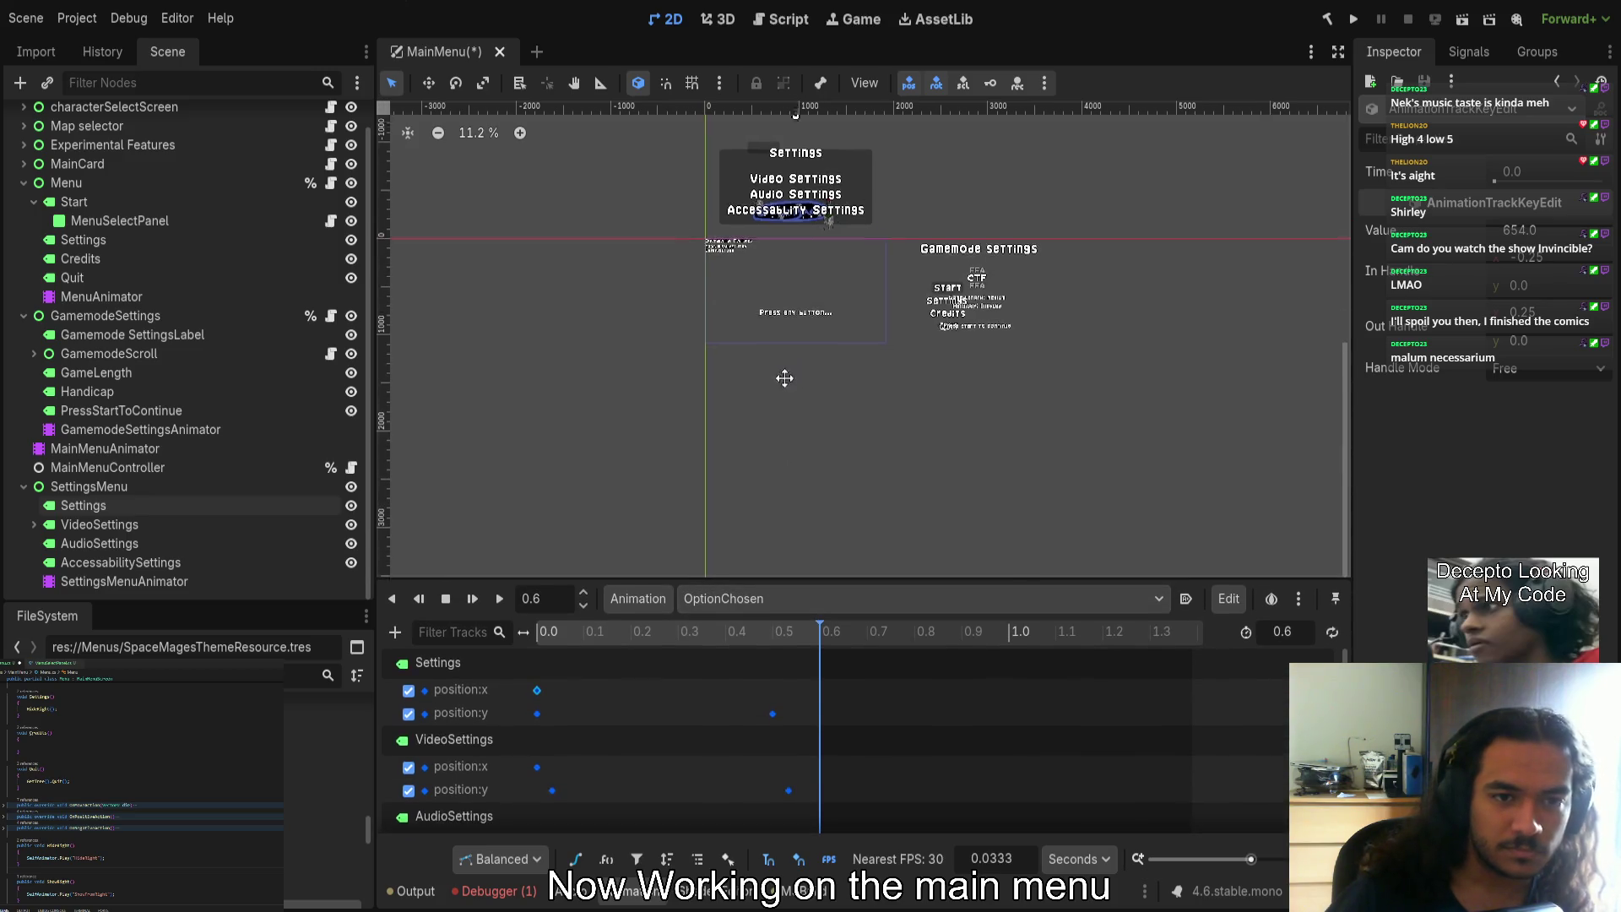
{"action": "scroll", "coordinate": [792, 402], "scroll_direction": "up", "scroll_amount": 3}
{"action": "left_click", "coordinate": [446, 597]}
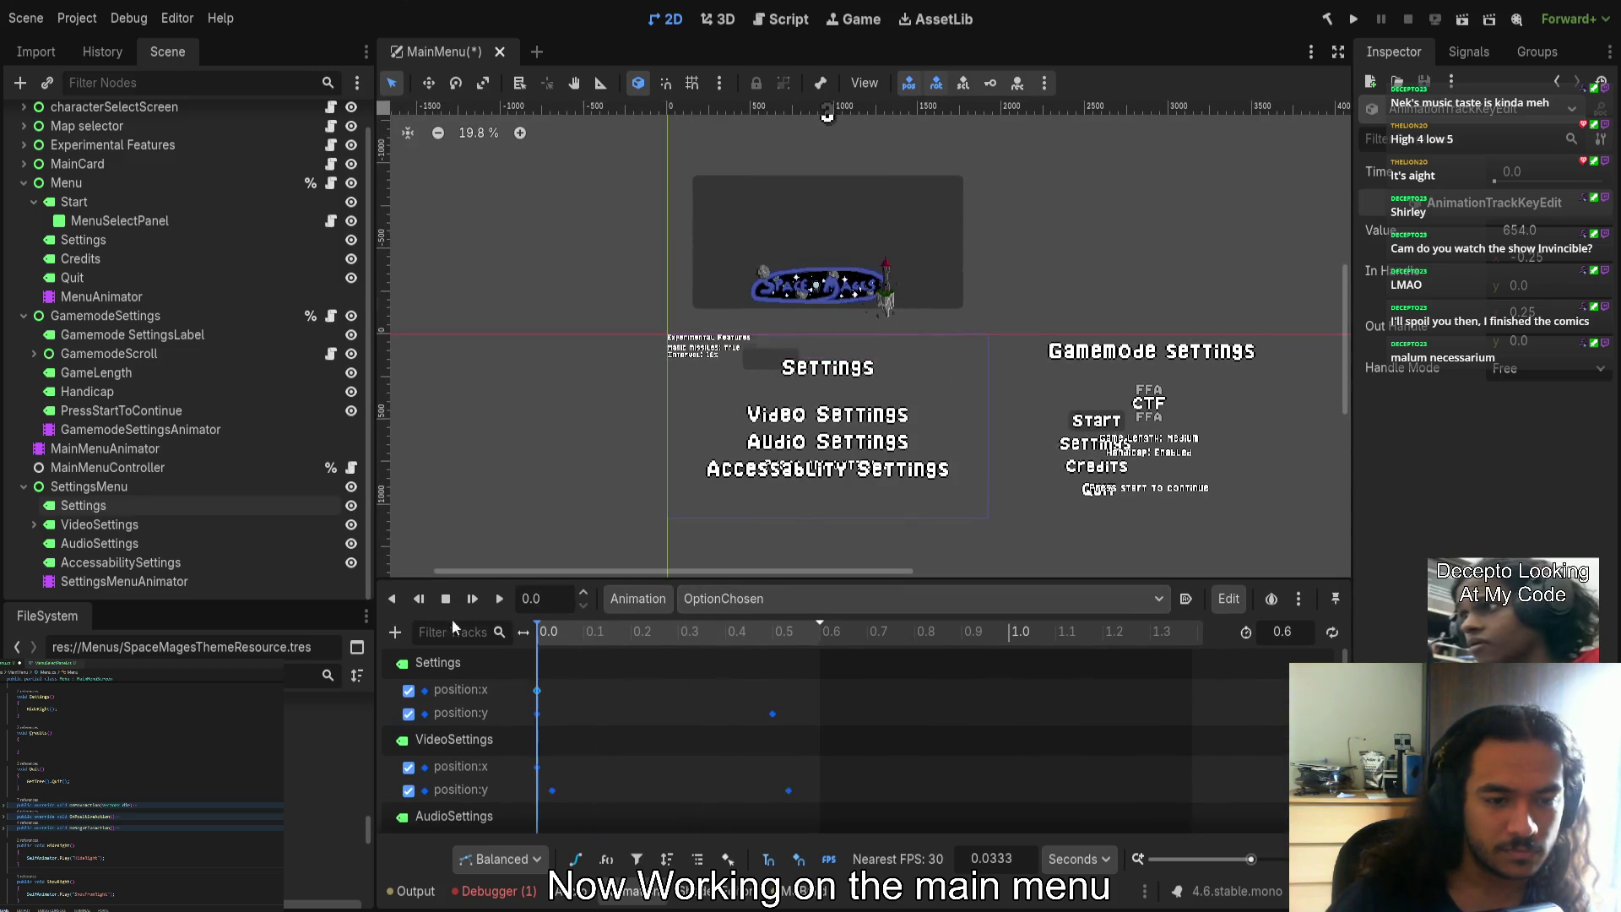
{"action": "left_click", "coordinate": [501, 598]}
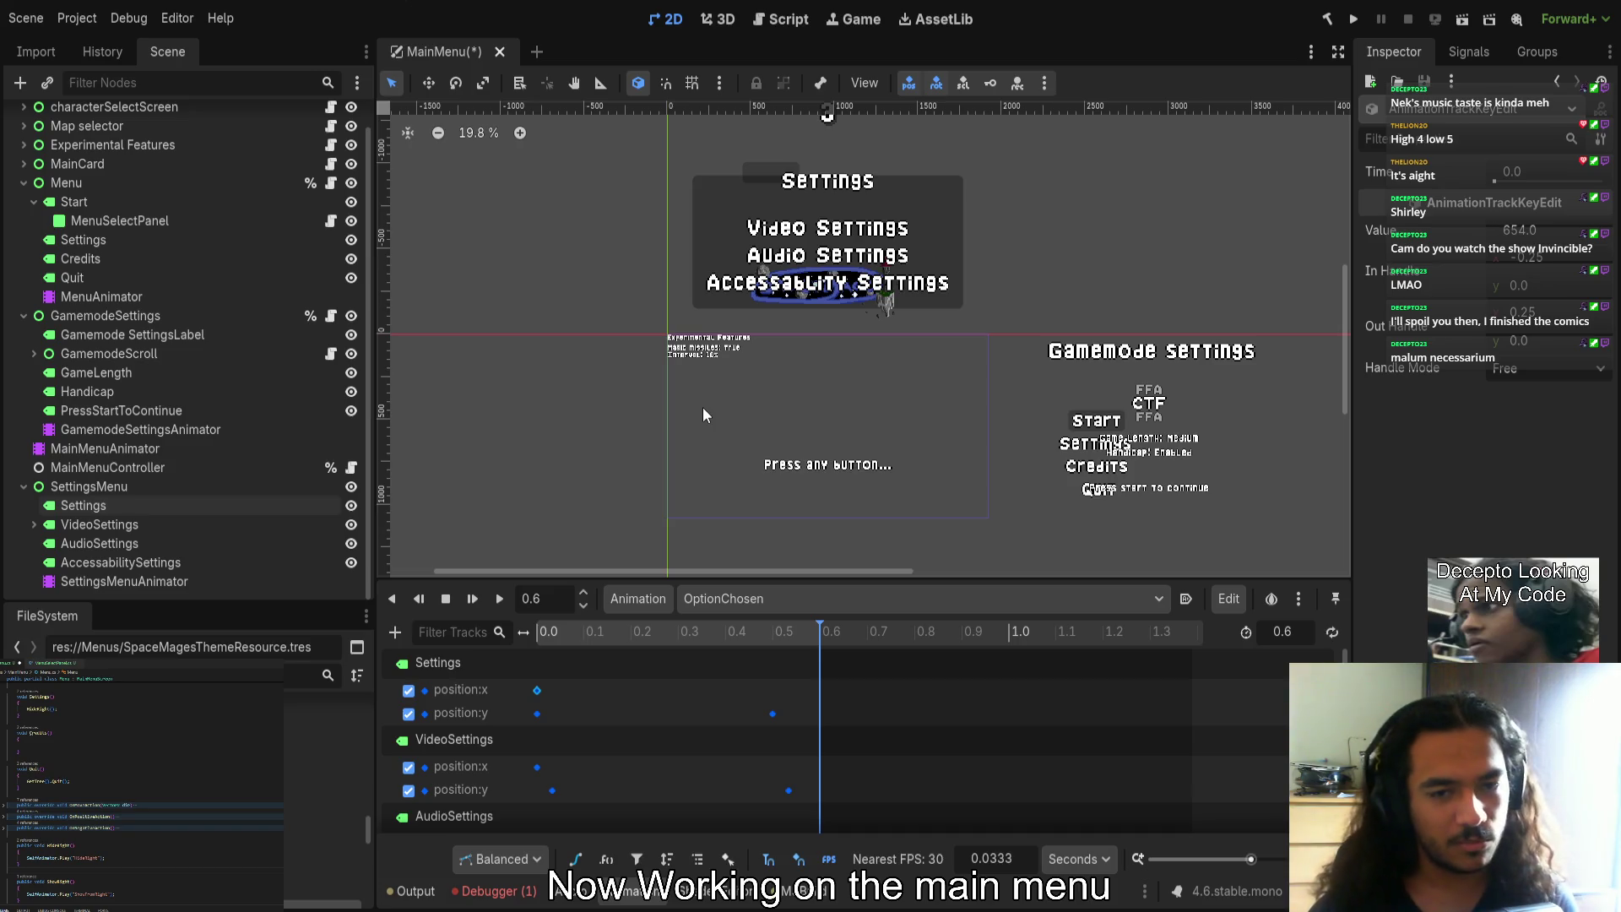
{"action": "left_click", "coordinate": [678, 632]}
{"action": "left_click", "coordinate": [471, 598]}
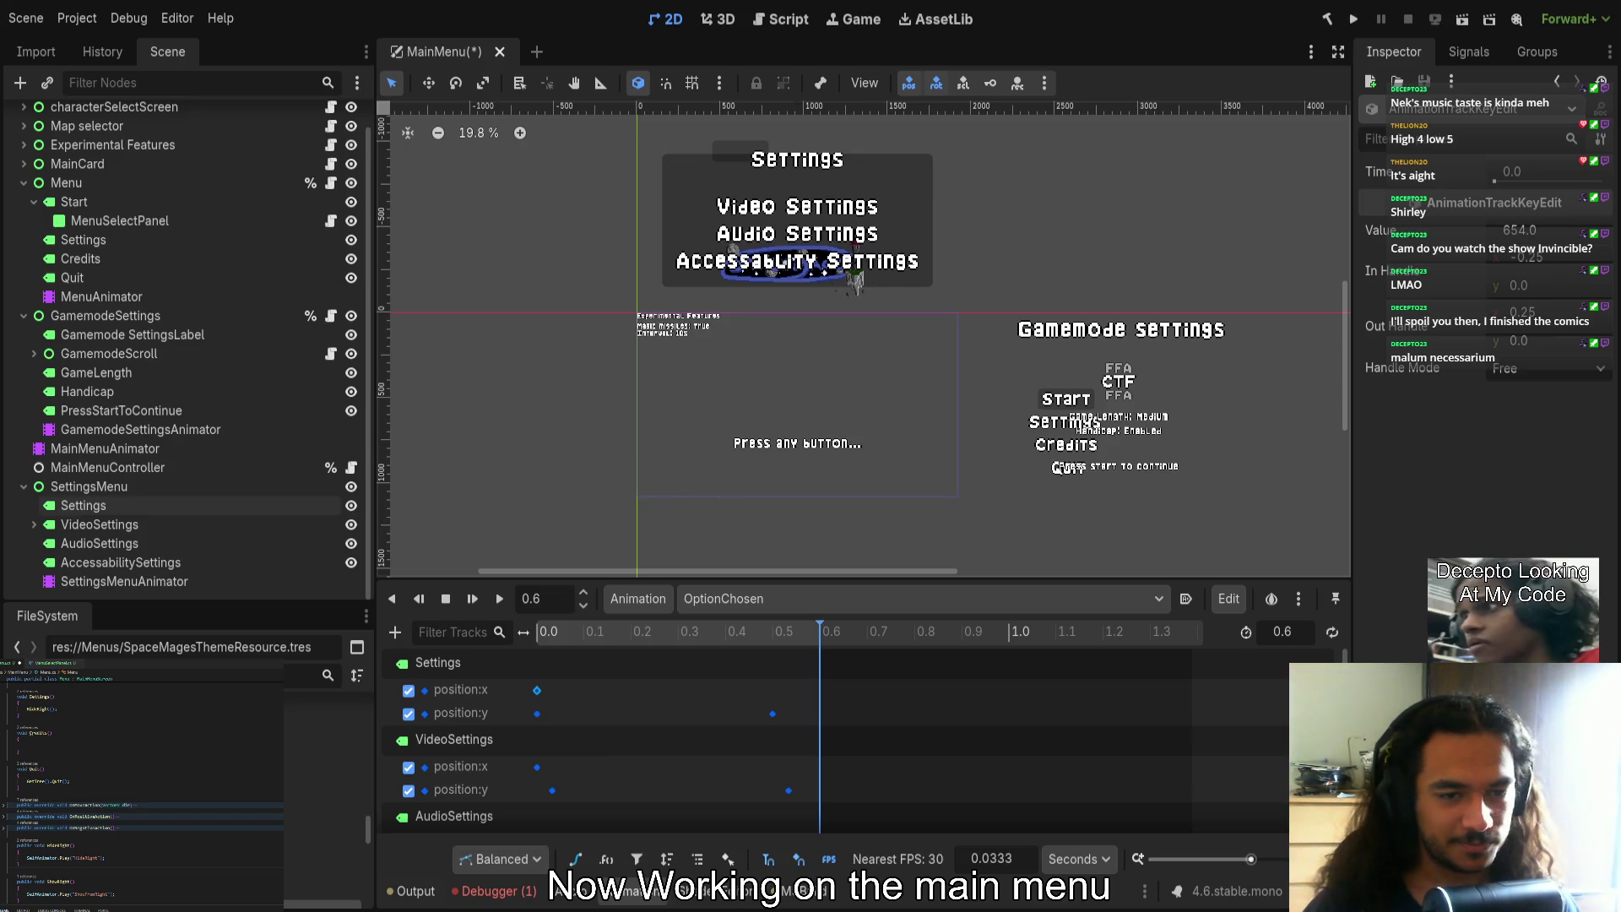
{"action": "scroll", "coordinate": [961, 282], "scroll_direction": "down", "scroll_amount": 3}
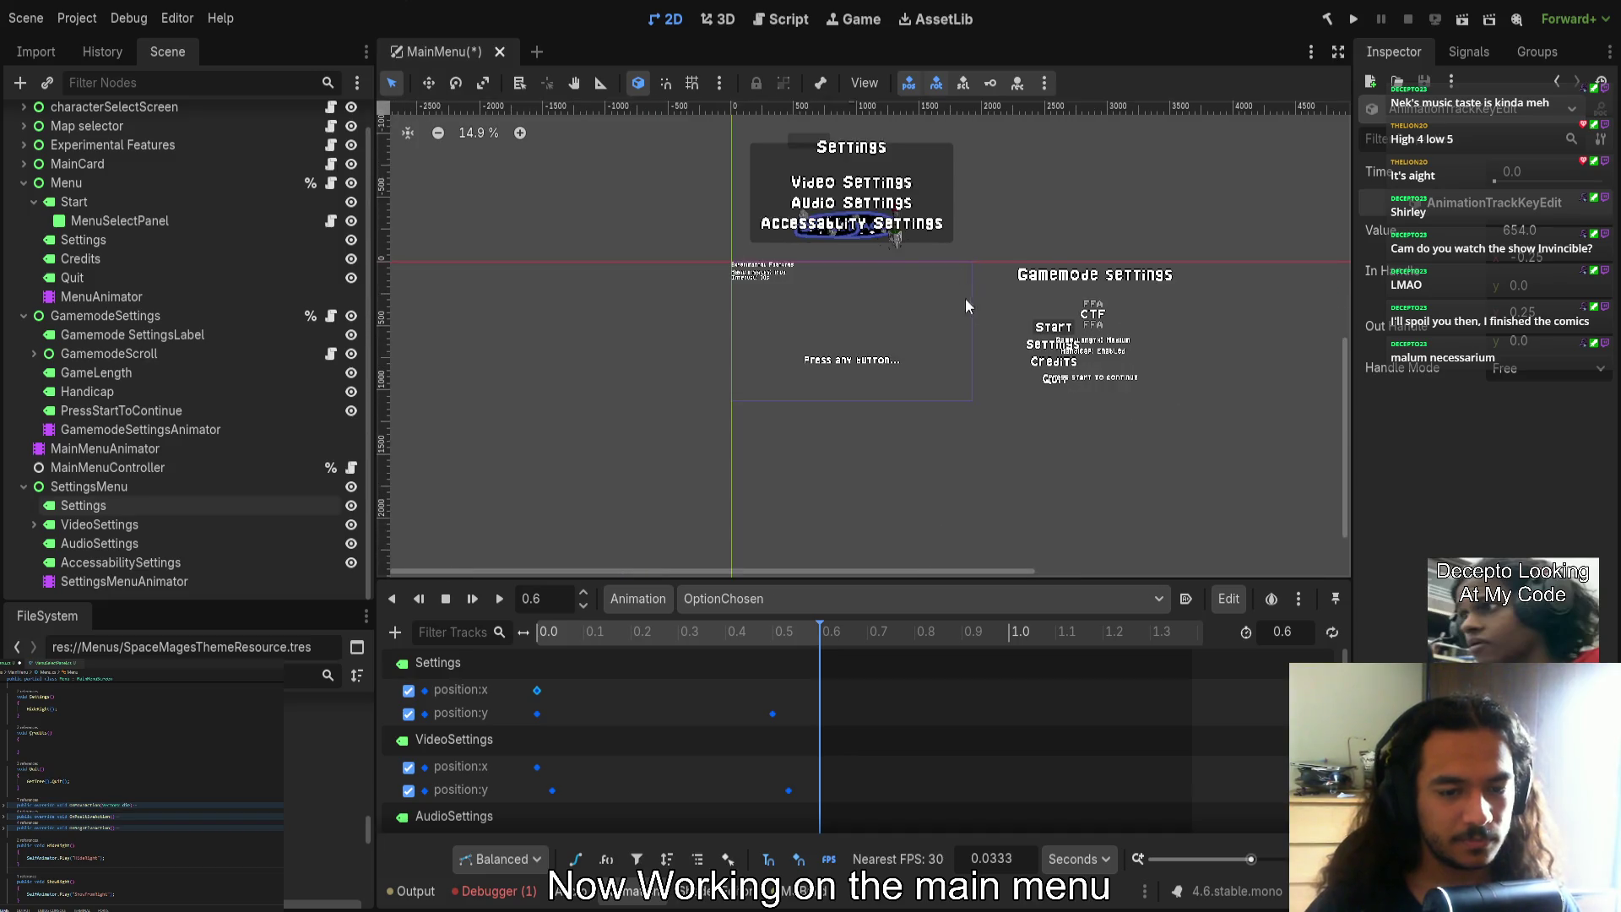
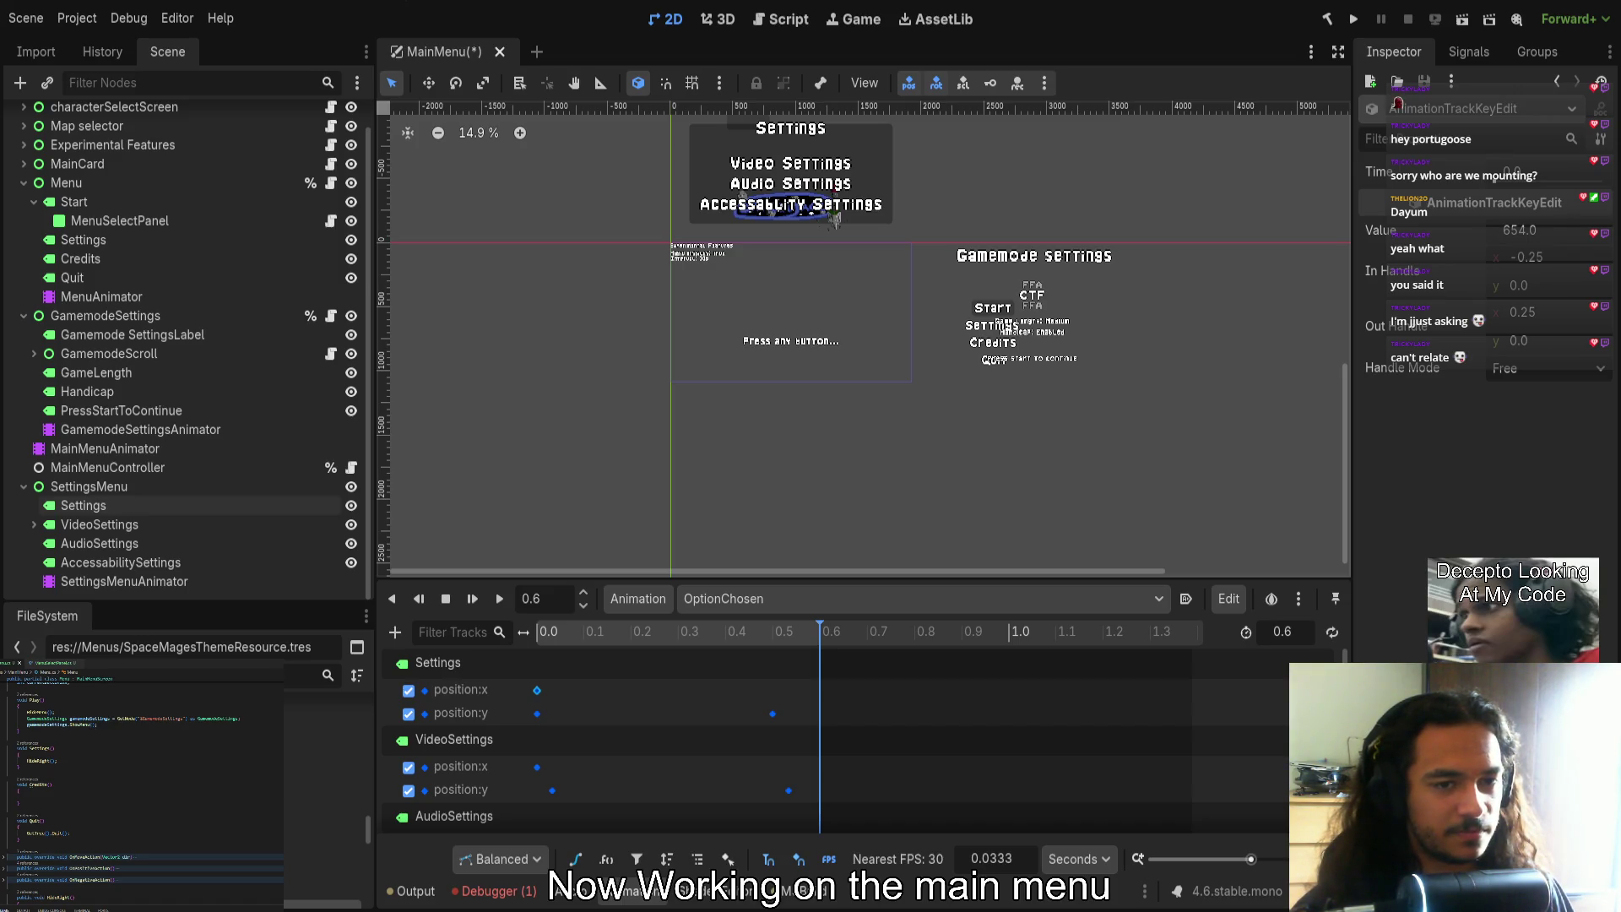
Rewind the timeline, switch to the Show animation, and select the SettingsMenu node
{"action": "left_click_drag", "start_coordinate": [819, 632], "coordinate": [537, 635]}
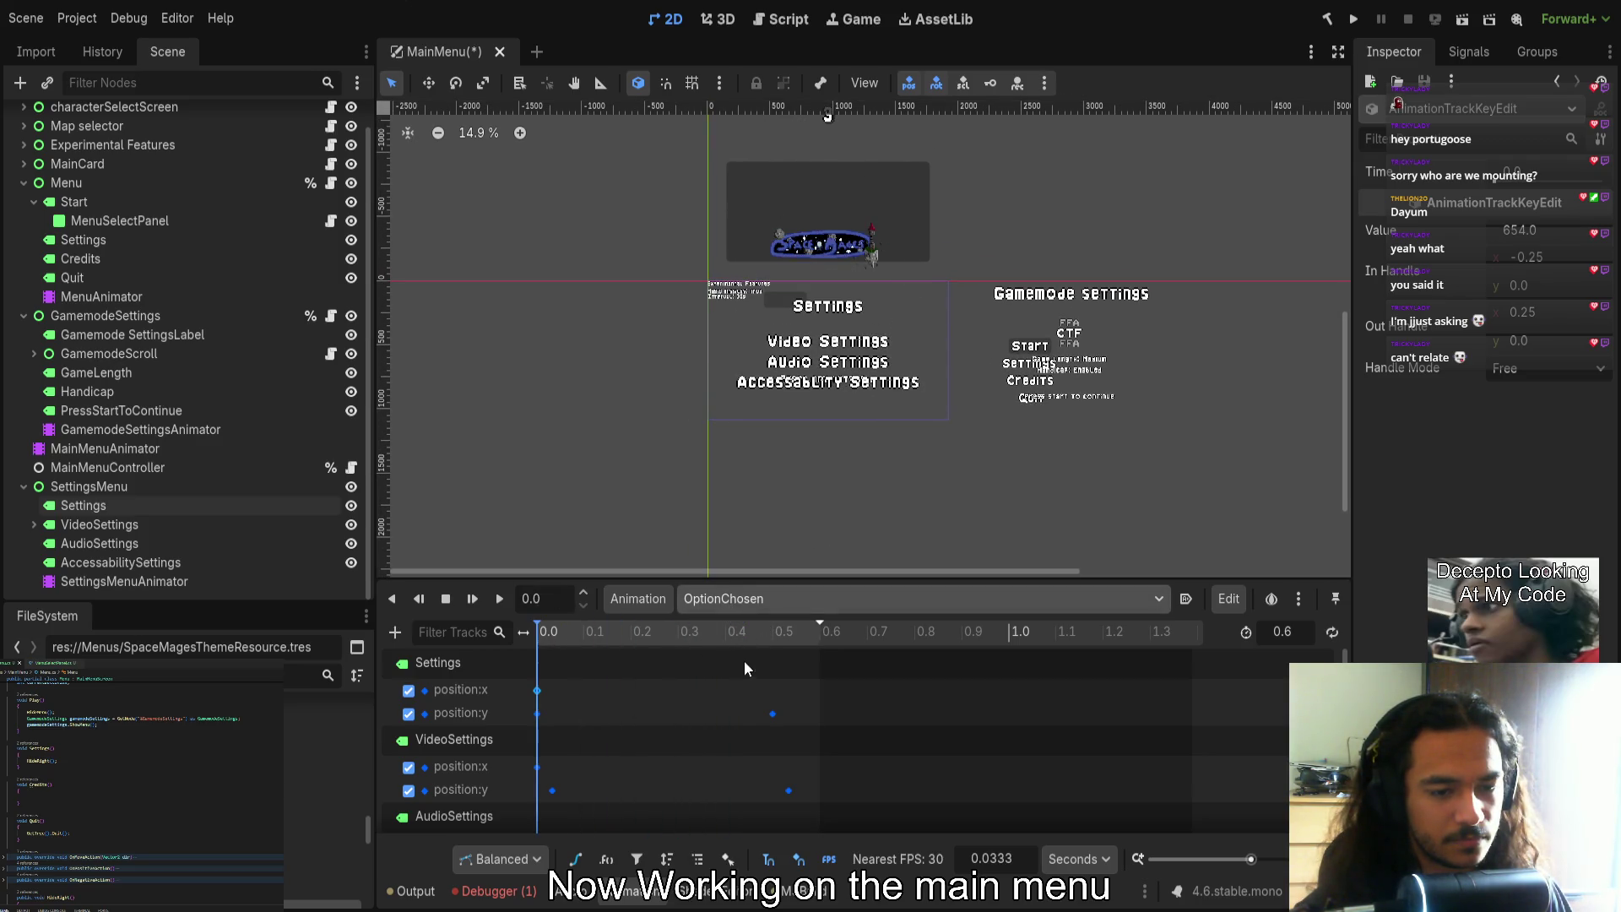
{"action": "left_click", "coordinate": [809, 635]}
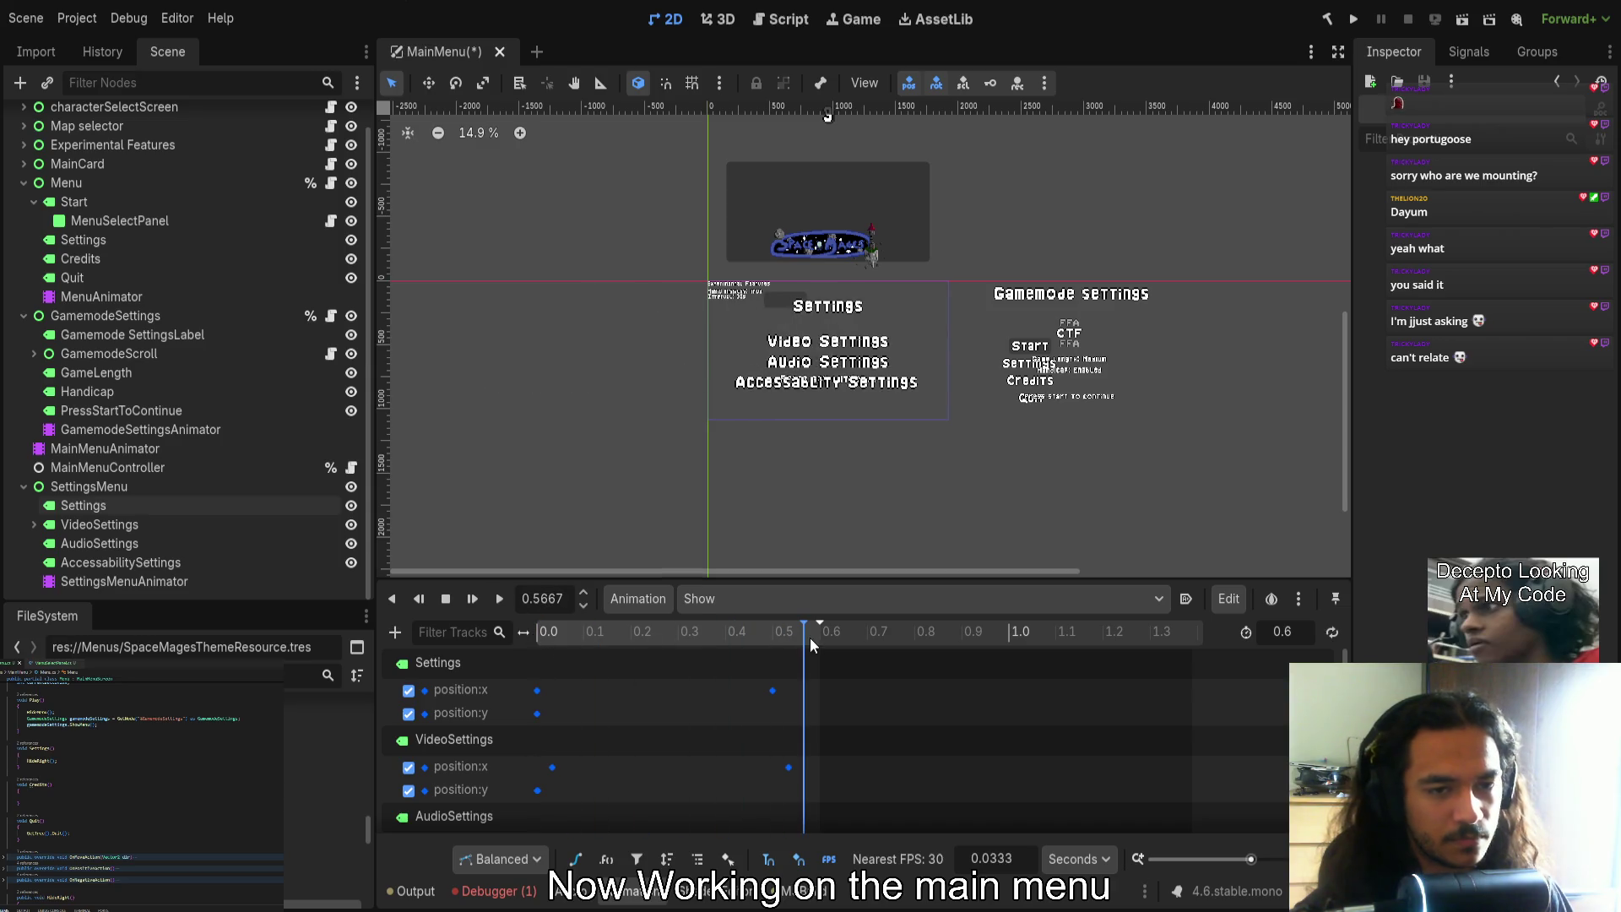
{"action": "left_click", "coordinate": [250, 492]}
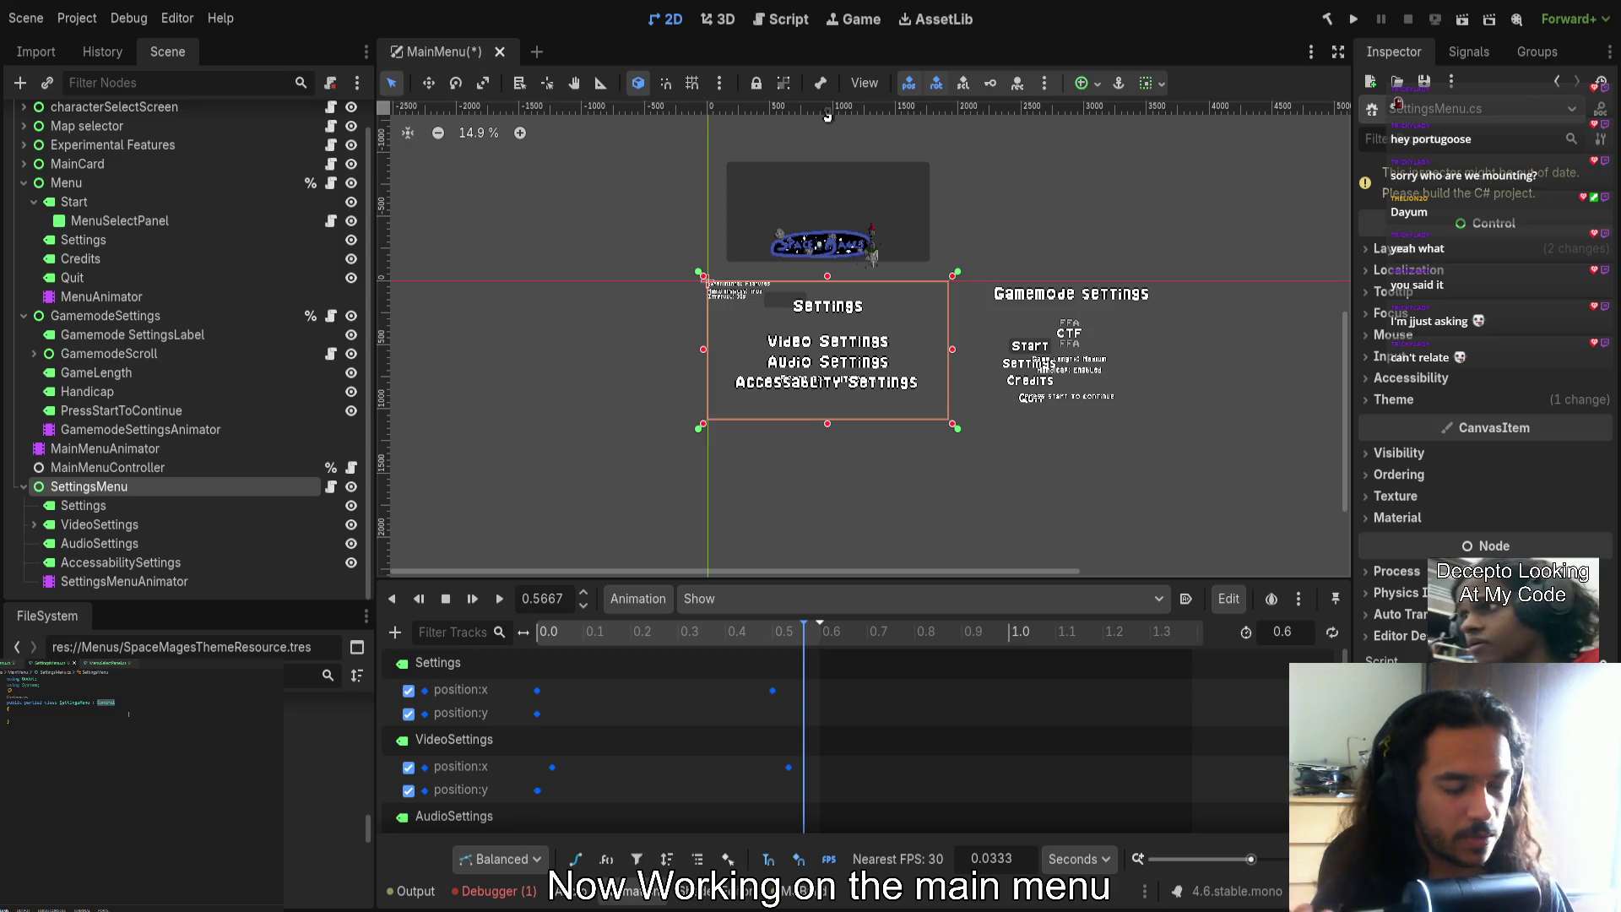
Make SettingsMenu inherit MainMenuScreen and add a HideMenu(); call in MainMenuScreen's script
{"action": "type", "text": "Menu : "}
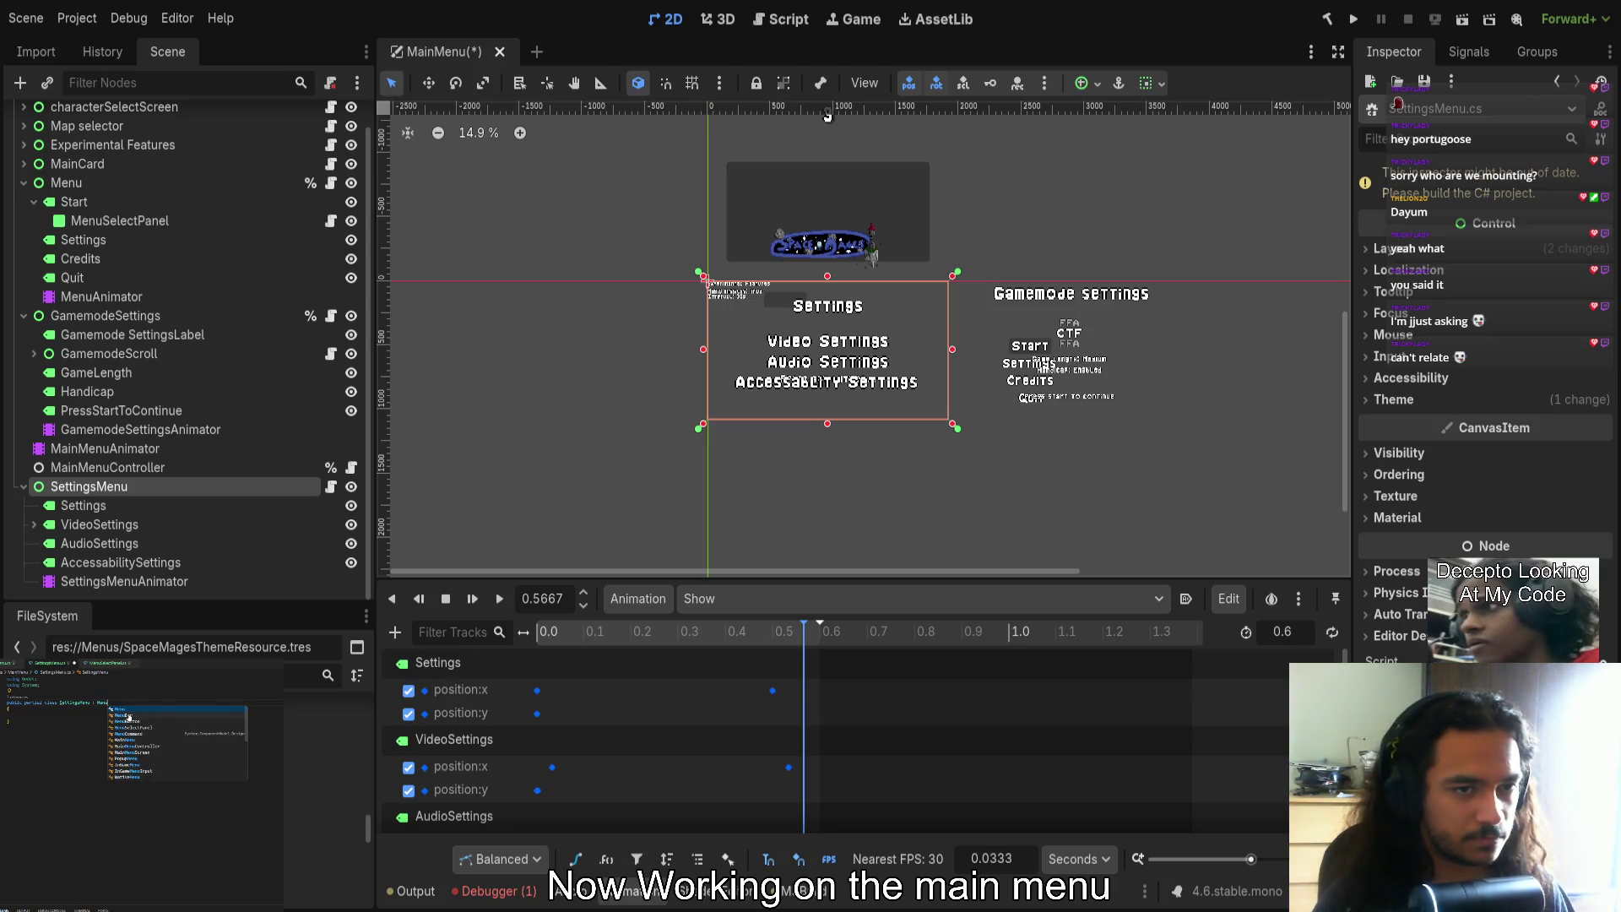
{"action": "type", "text": "MainMenuScreen"}
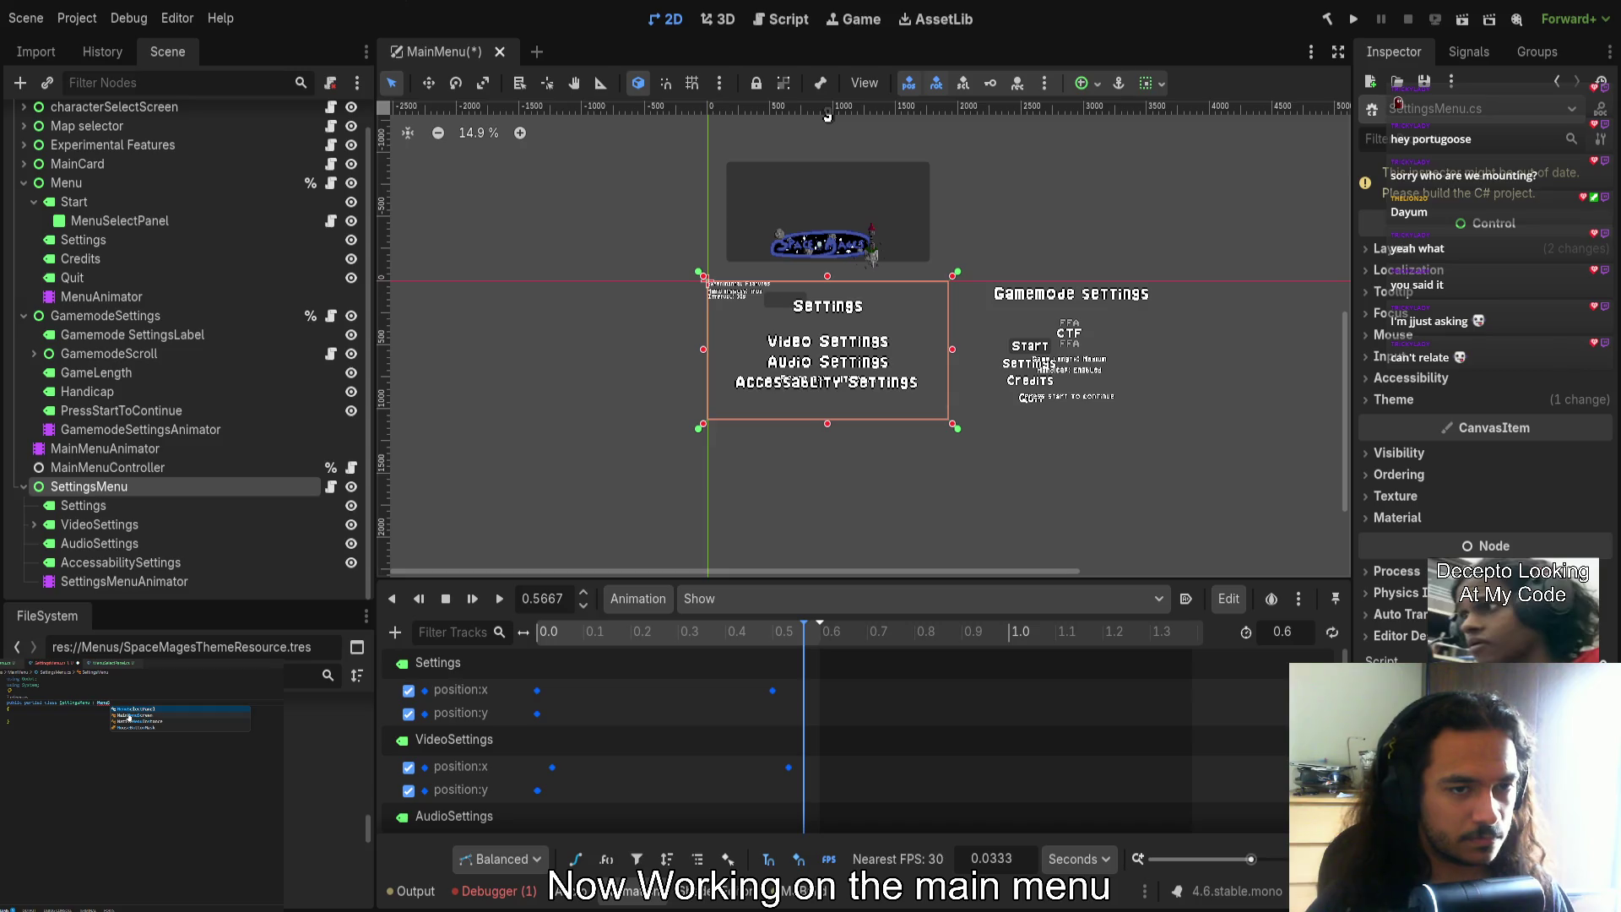
{"action": "key", "text": "F12"}
{"action": "scroll", "coordinate": [36, 841], "scroll_direction": "down", "scroll_amount": 5}
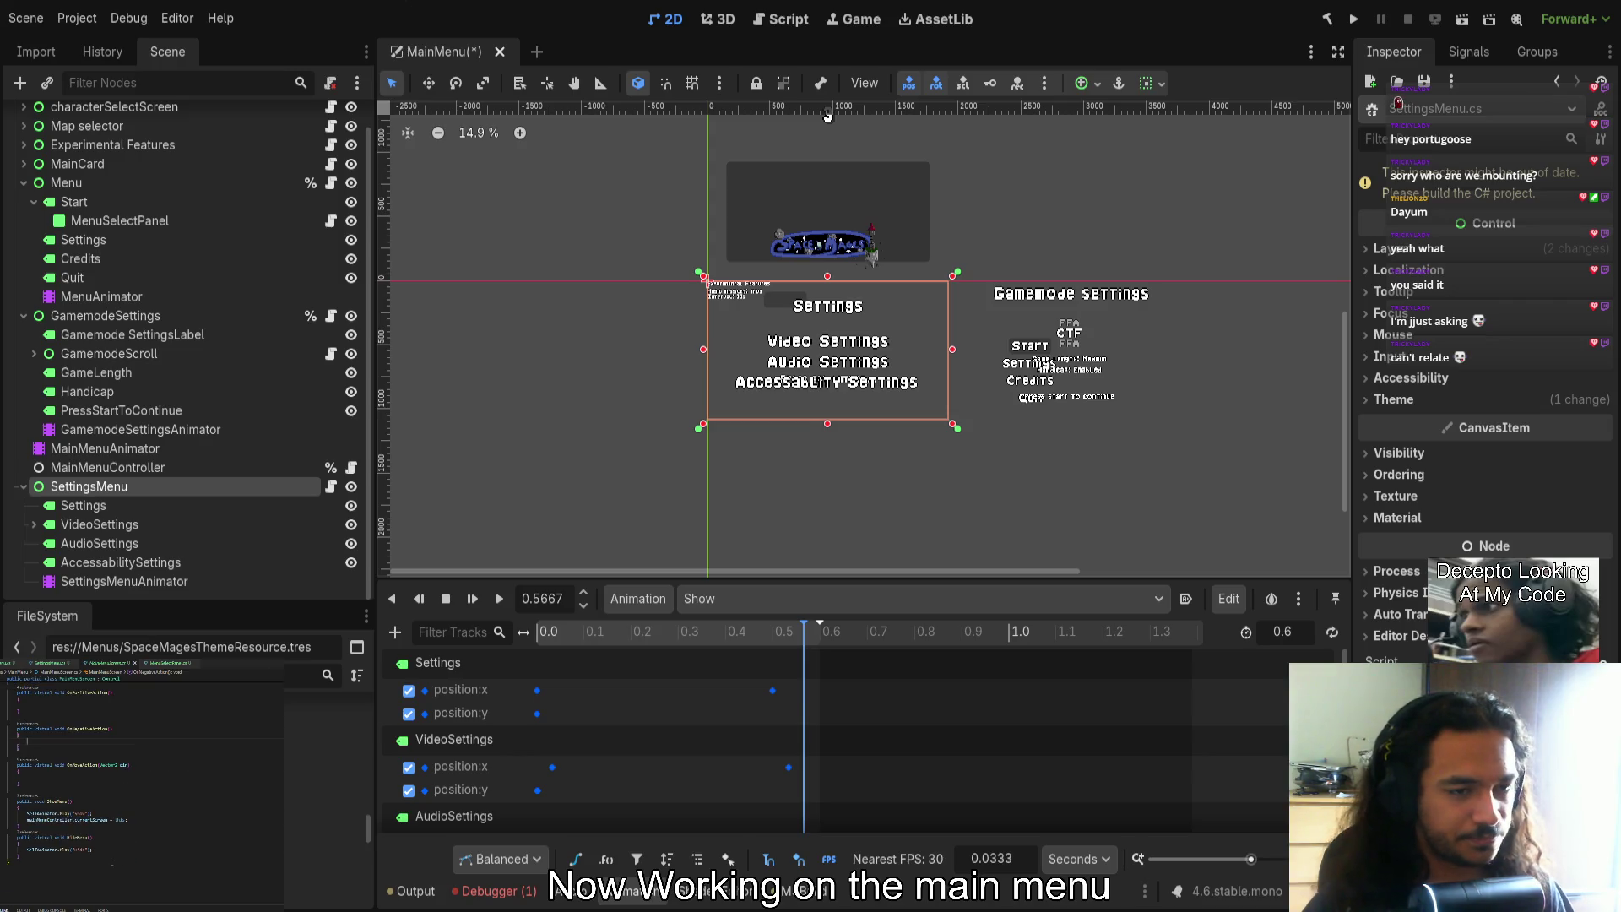
{"action": "type", "text": "HideMenu"}
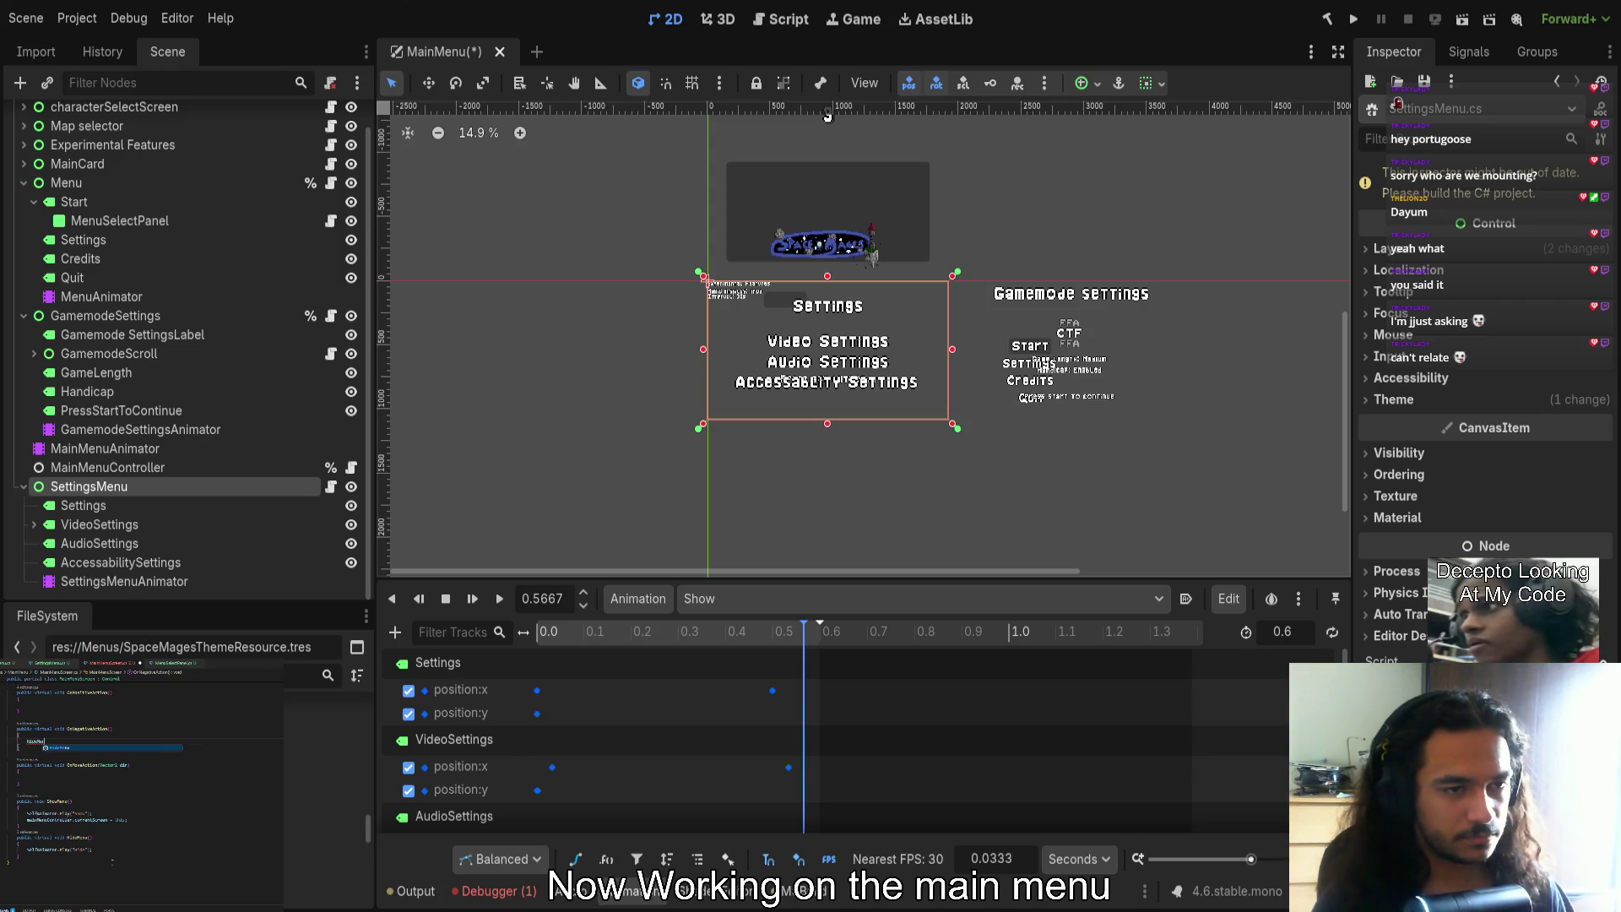
{"action": "type", "text": "();"}
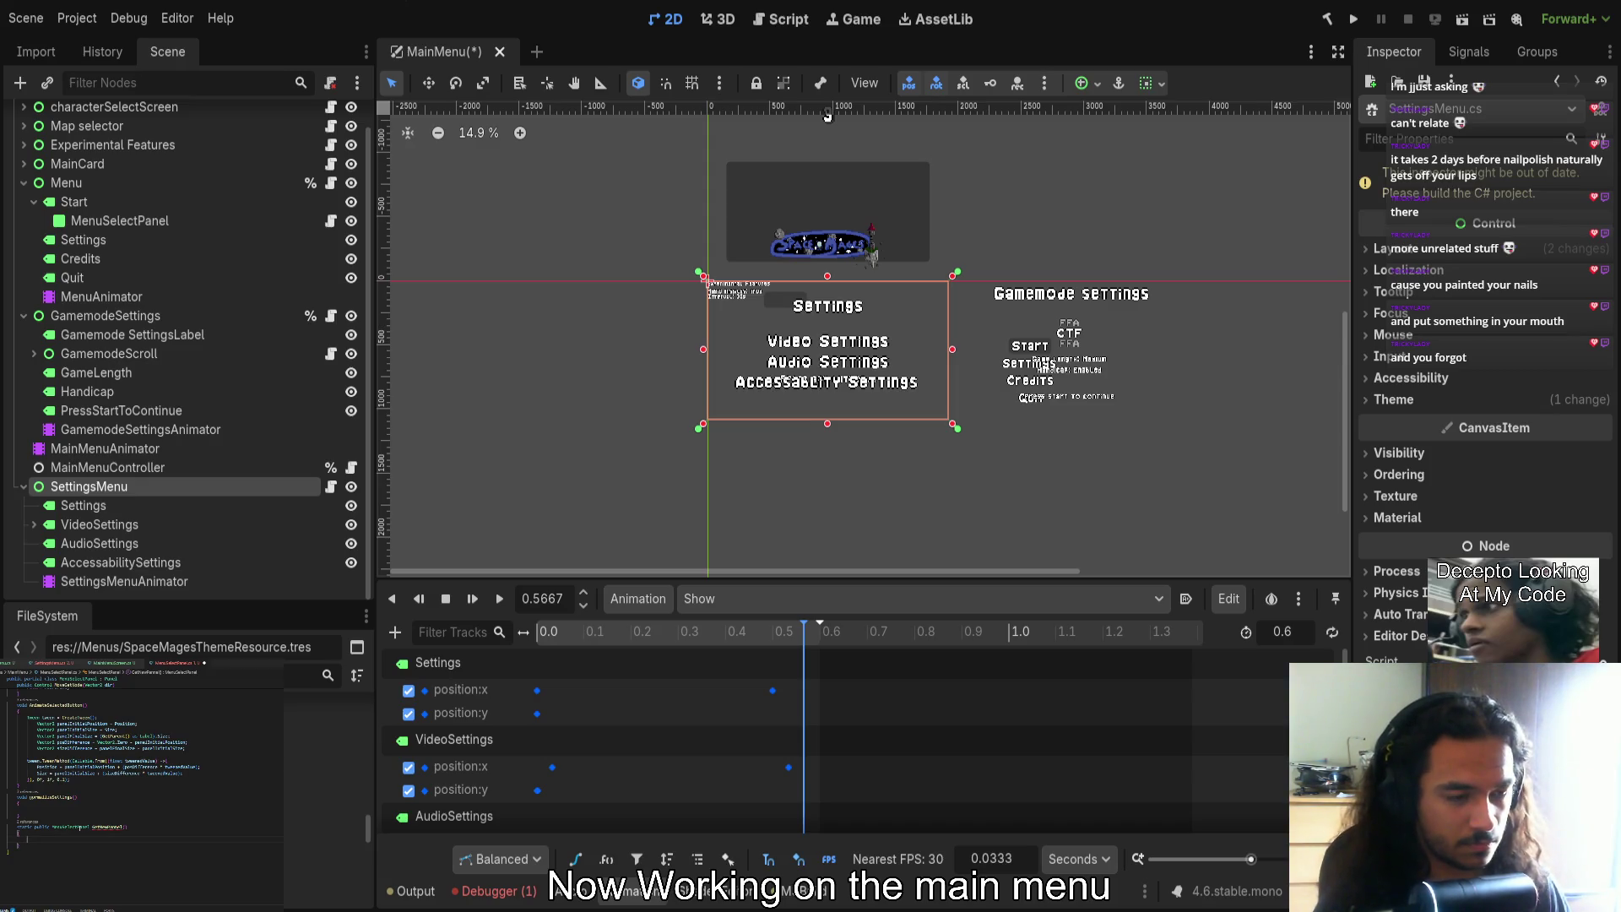
Declare Panel newPanel and add a newPanel.SetScript(this) call below it
{"action": "type", "text": "Panel"}
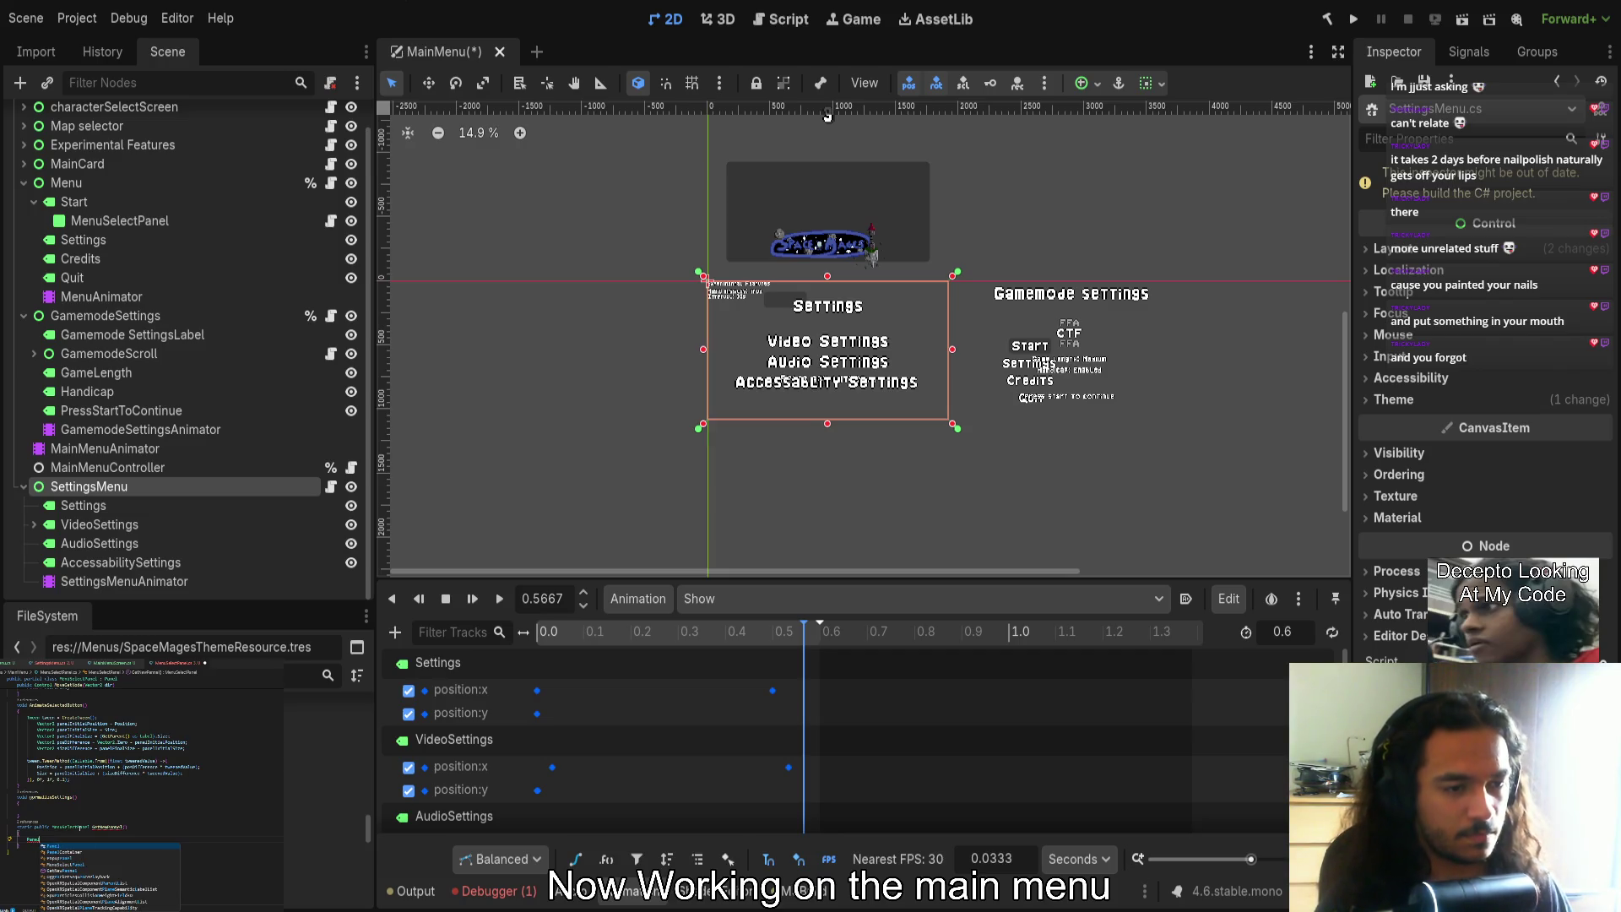
{"action": "type", "text": " pause"}
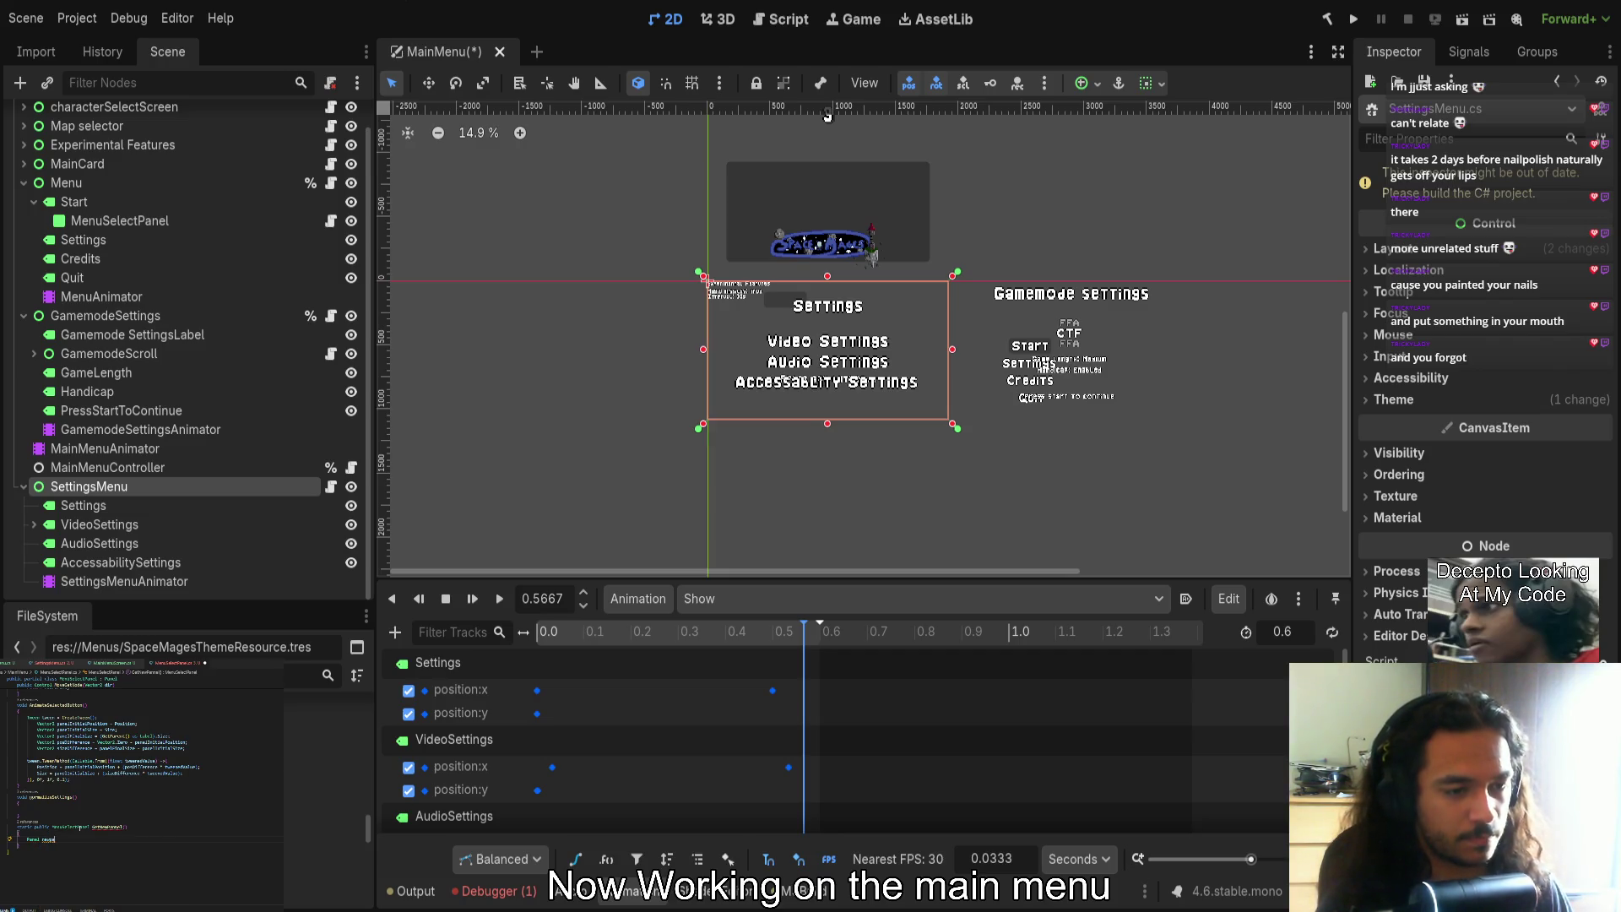
{"action": "type", "text": "Pa"}
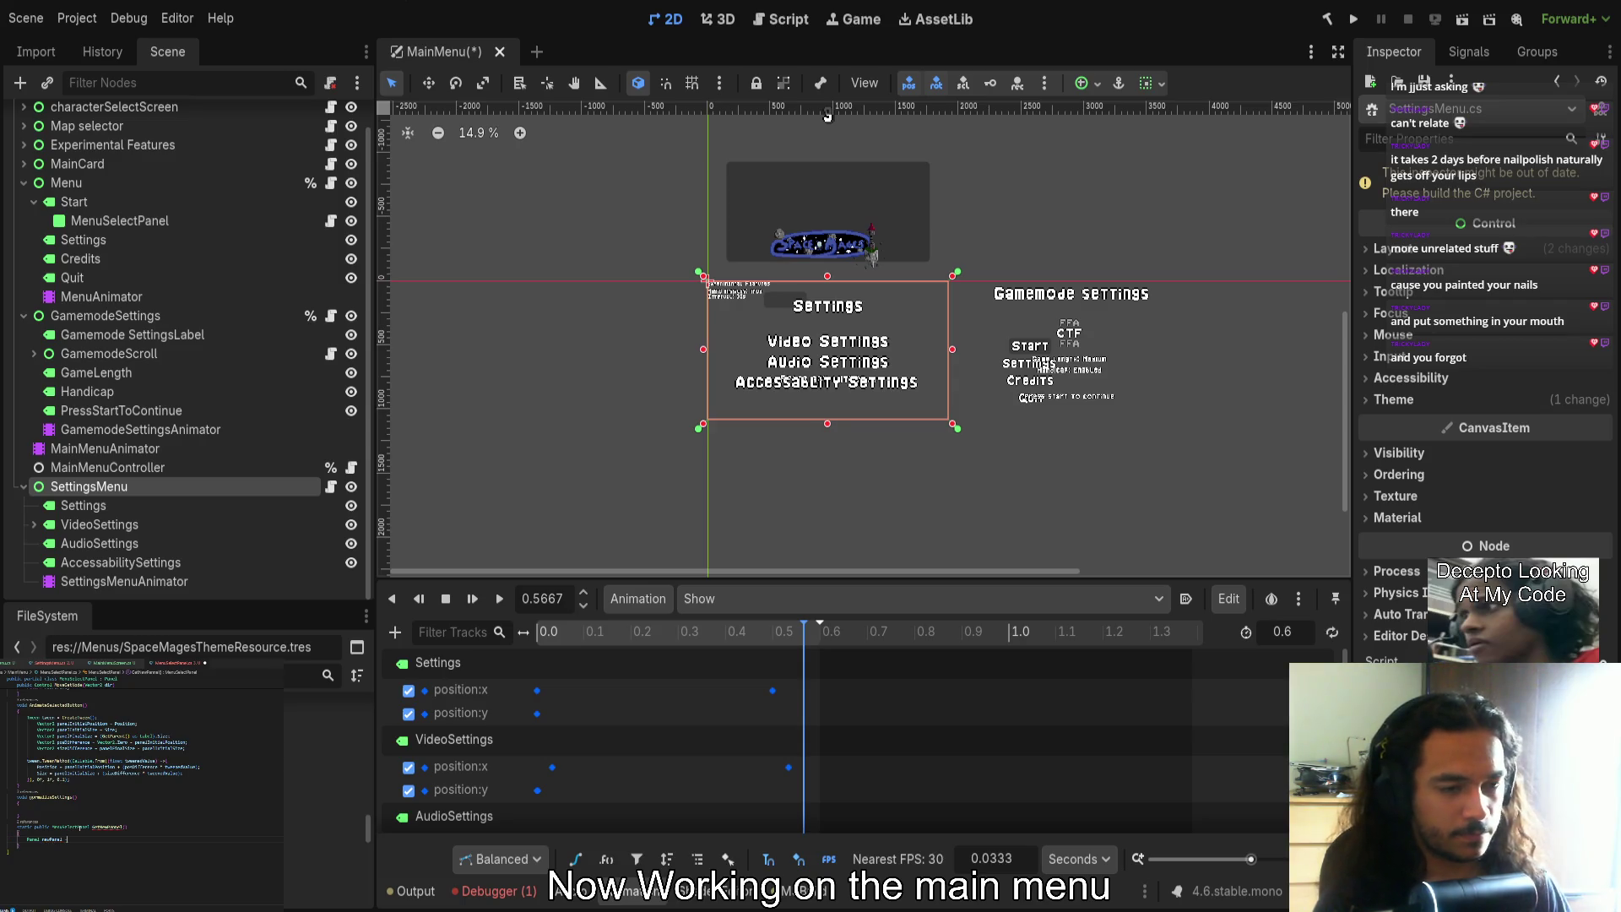
{"action": "type", "text": "new("}
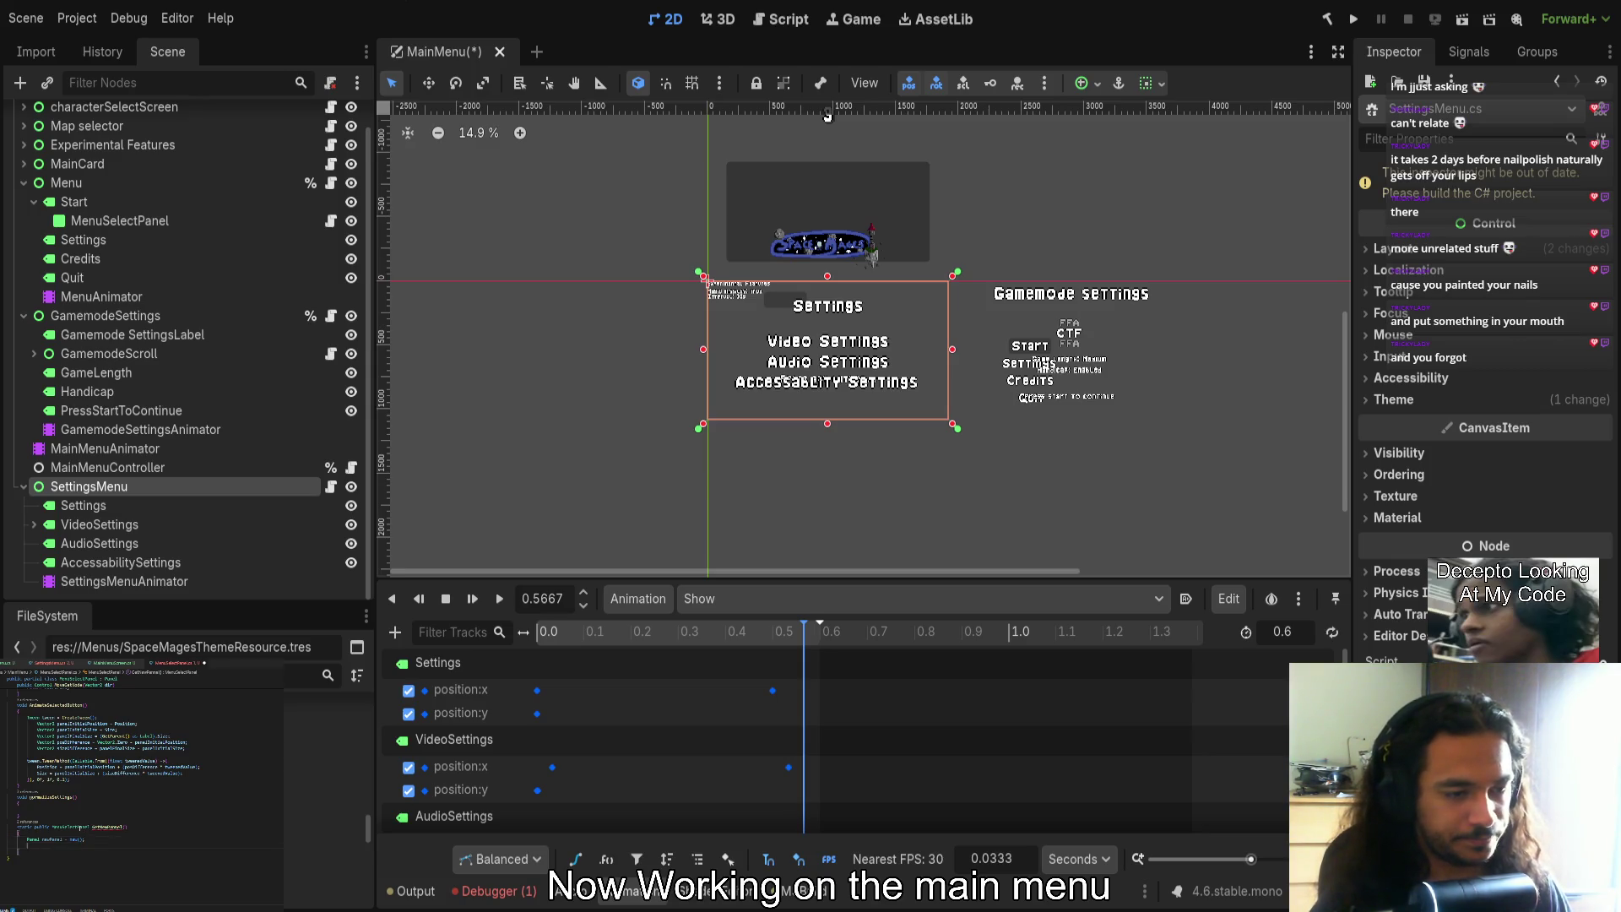
{"action": "type", "text": "newPanel."}
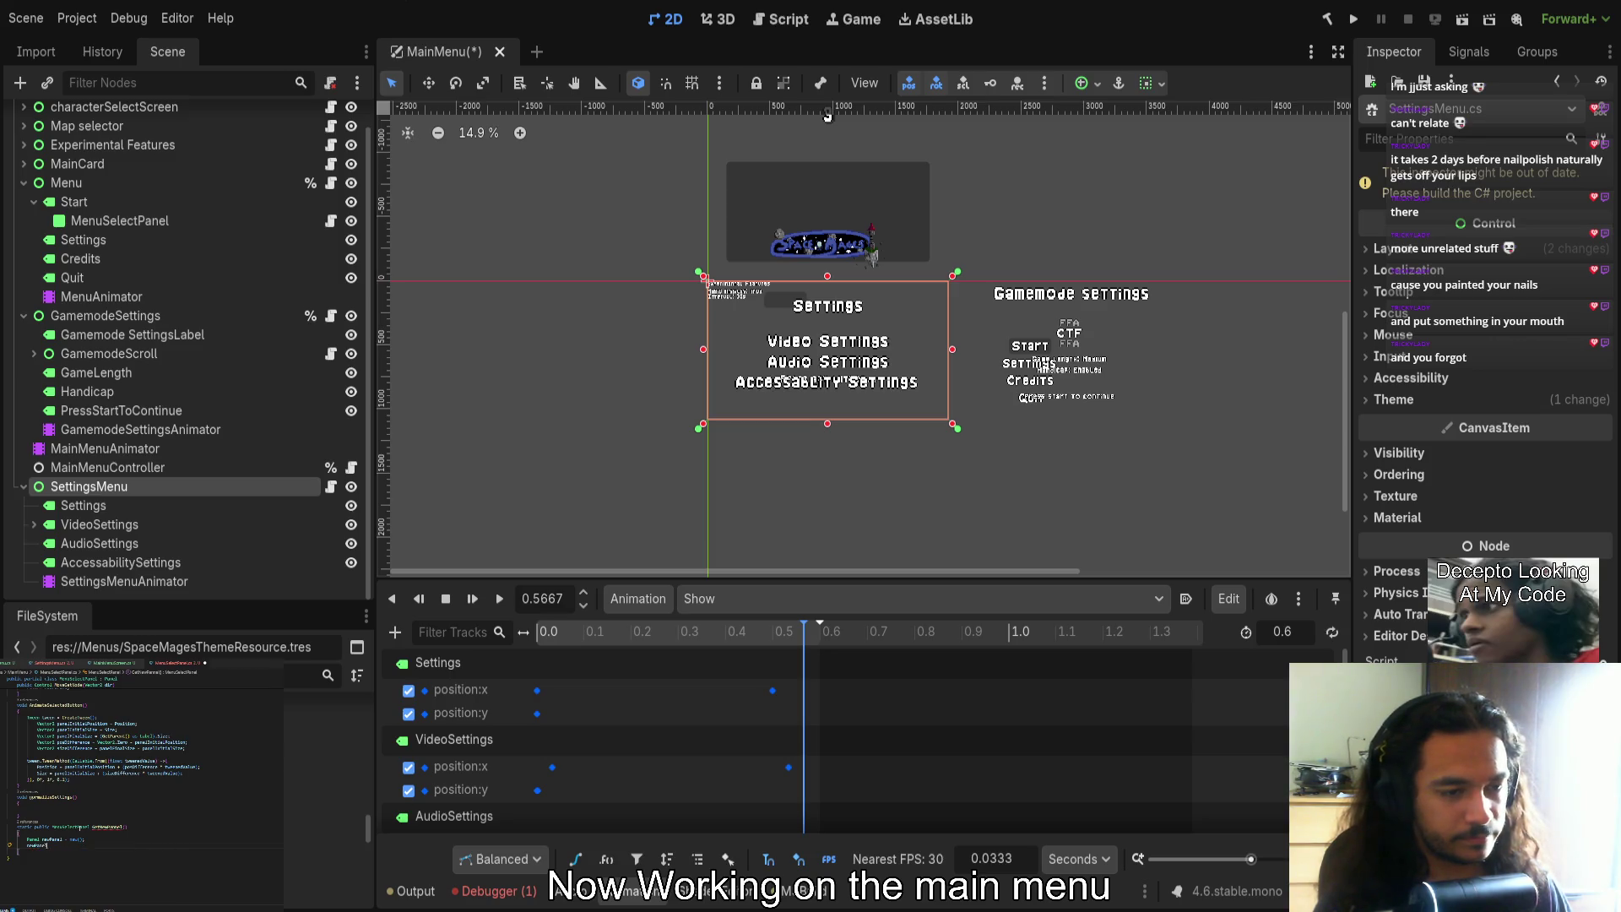
{"action": "type", "text": "scr"}
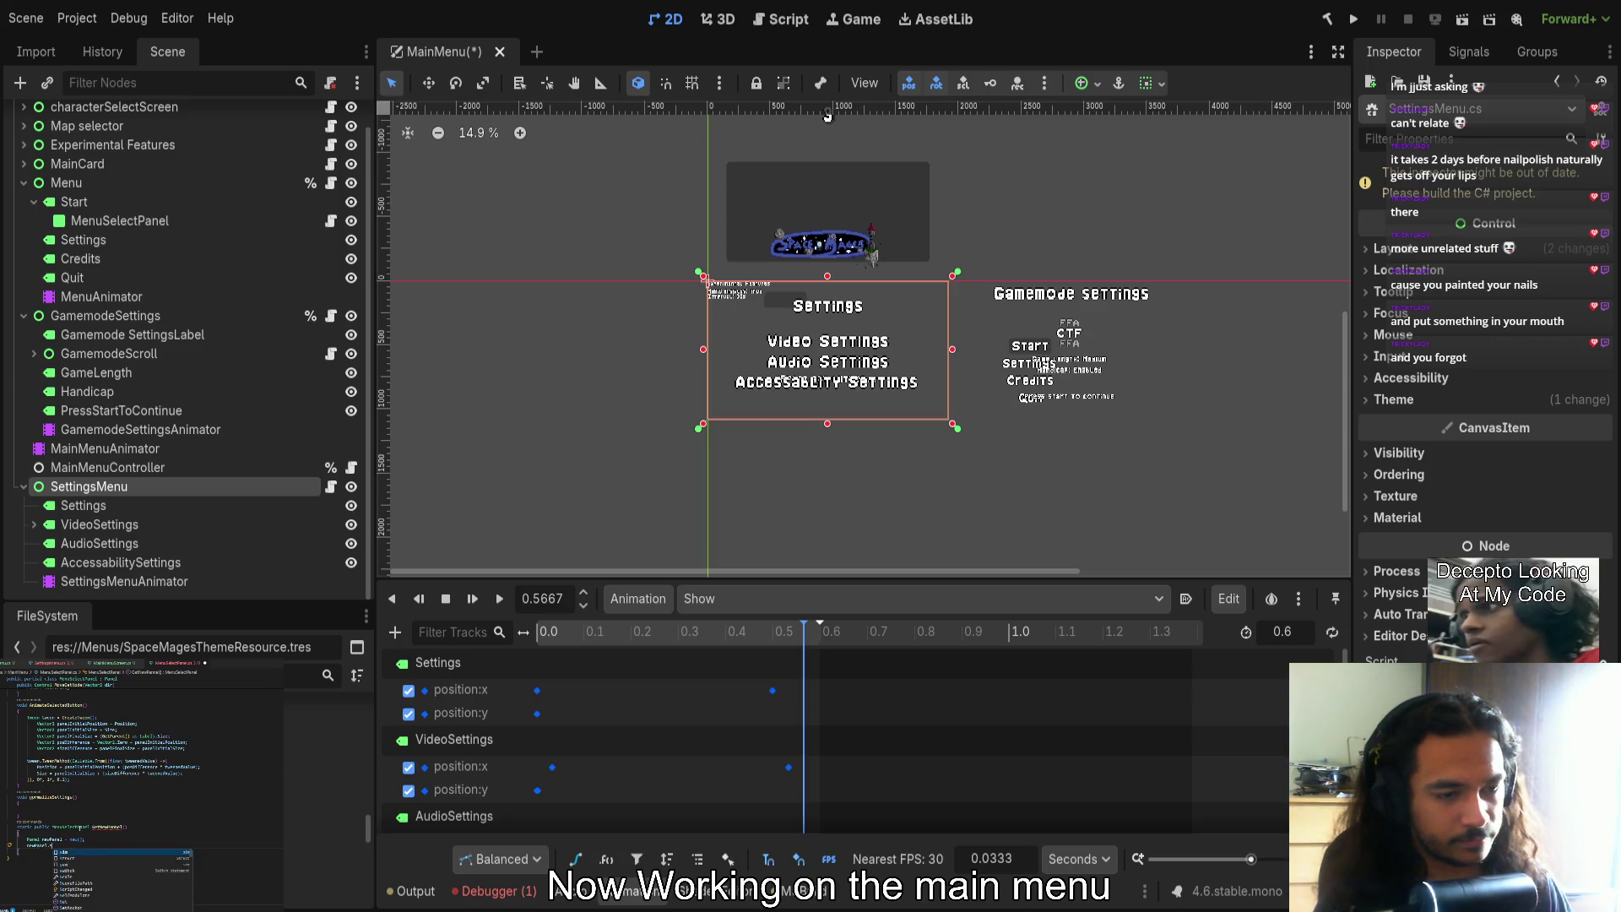
{"action": "type", "text": "ipt"}
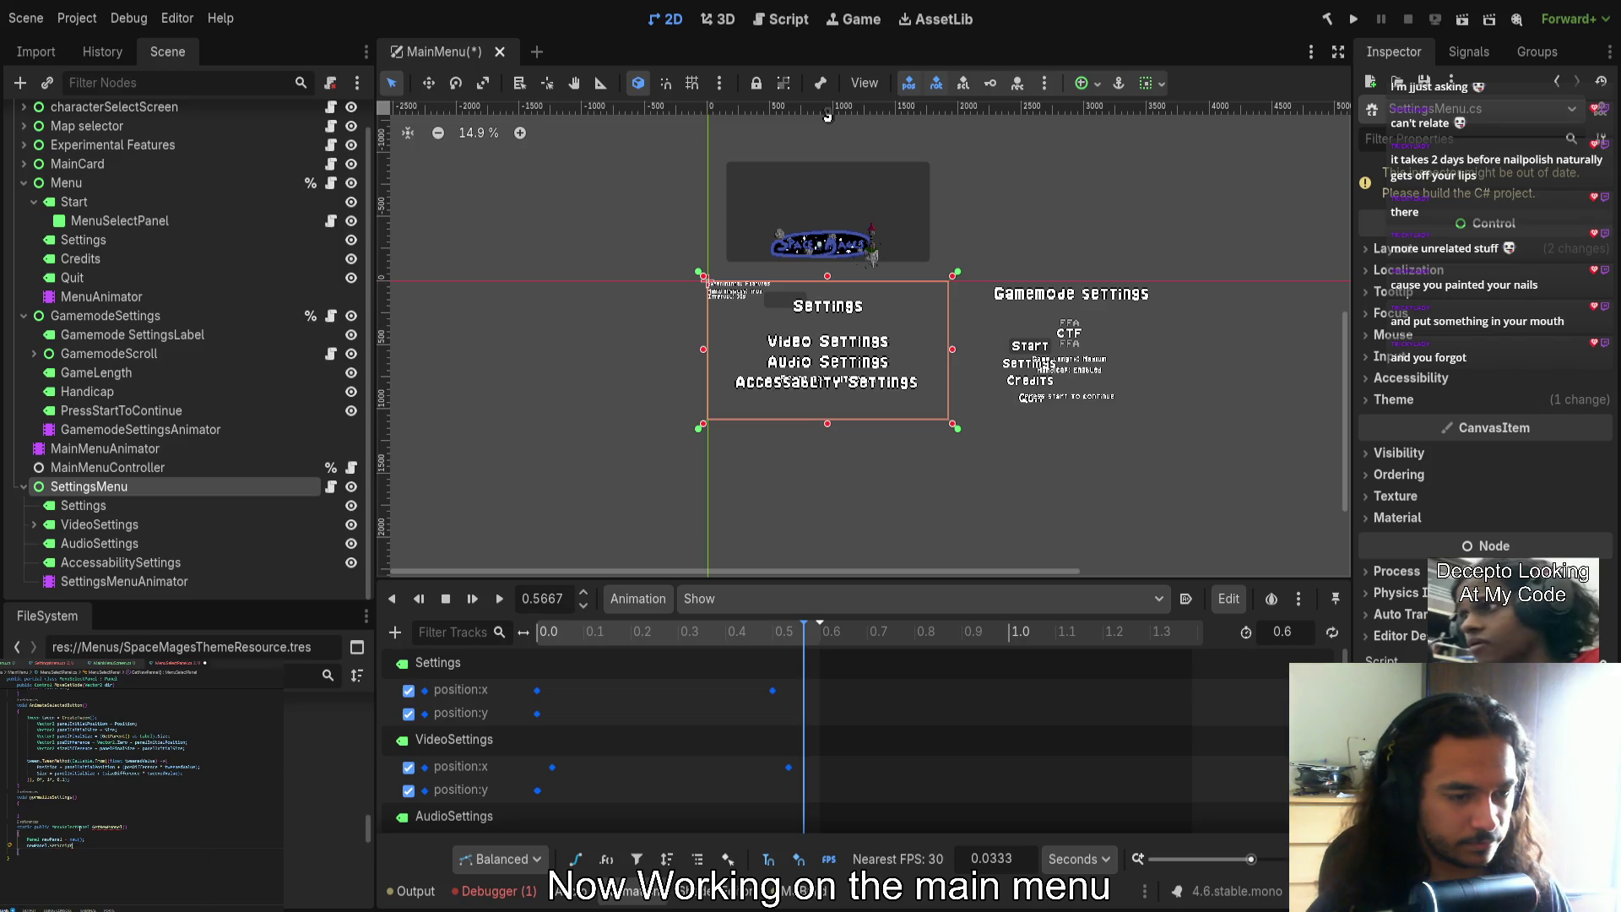
{"action": "type", "text": "this"}
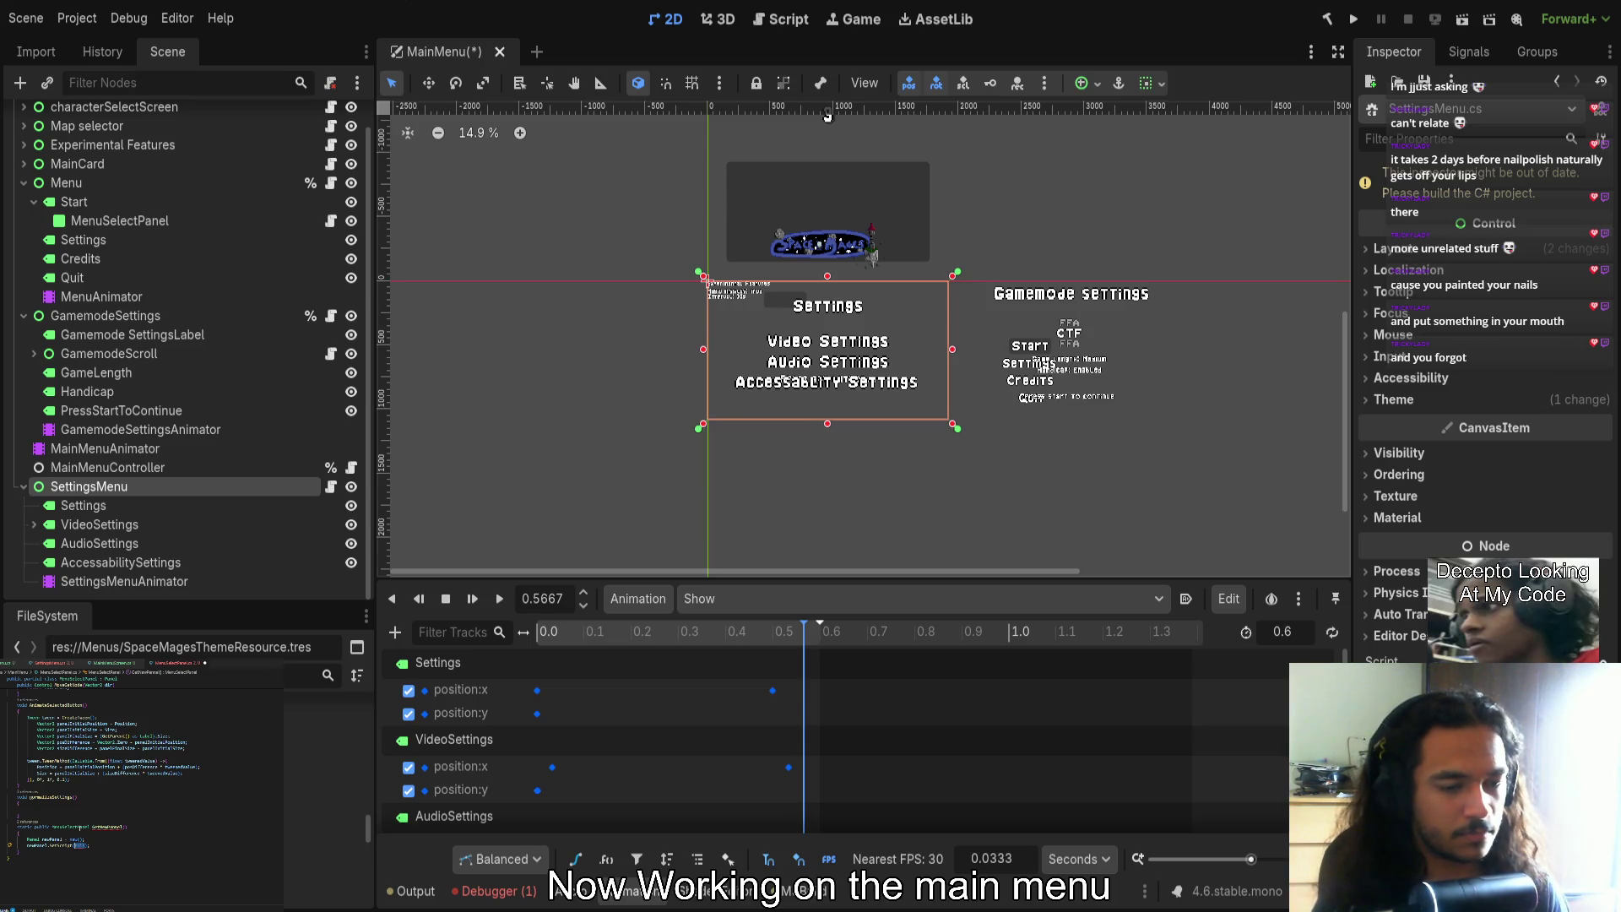
Add a return newPanel; line and inspect the problem reported on the SetScript line
{"action": "double_click", "coordinate": [68, 845]}
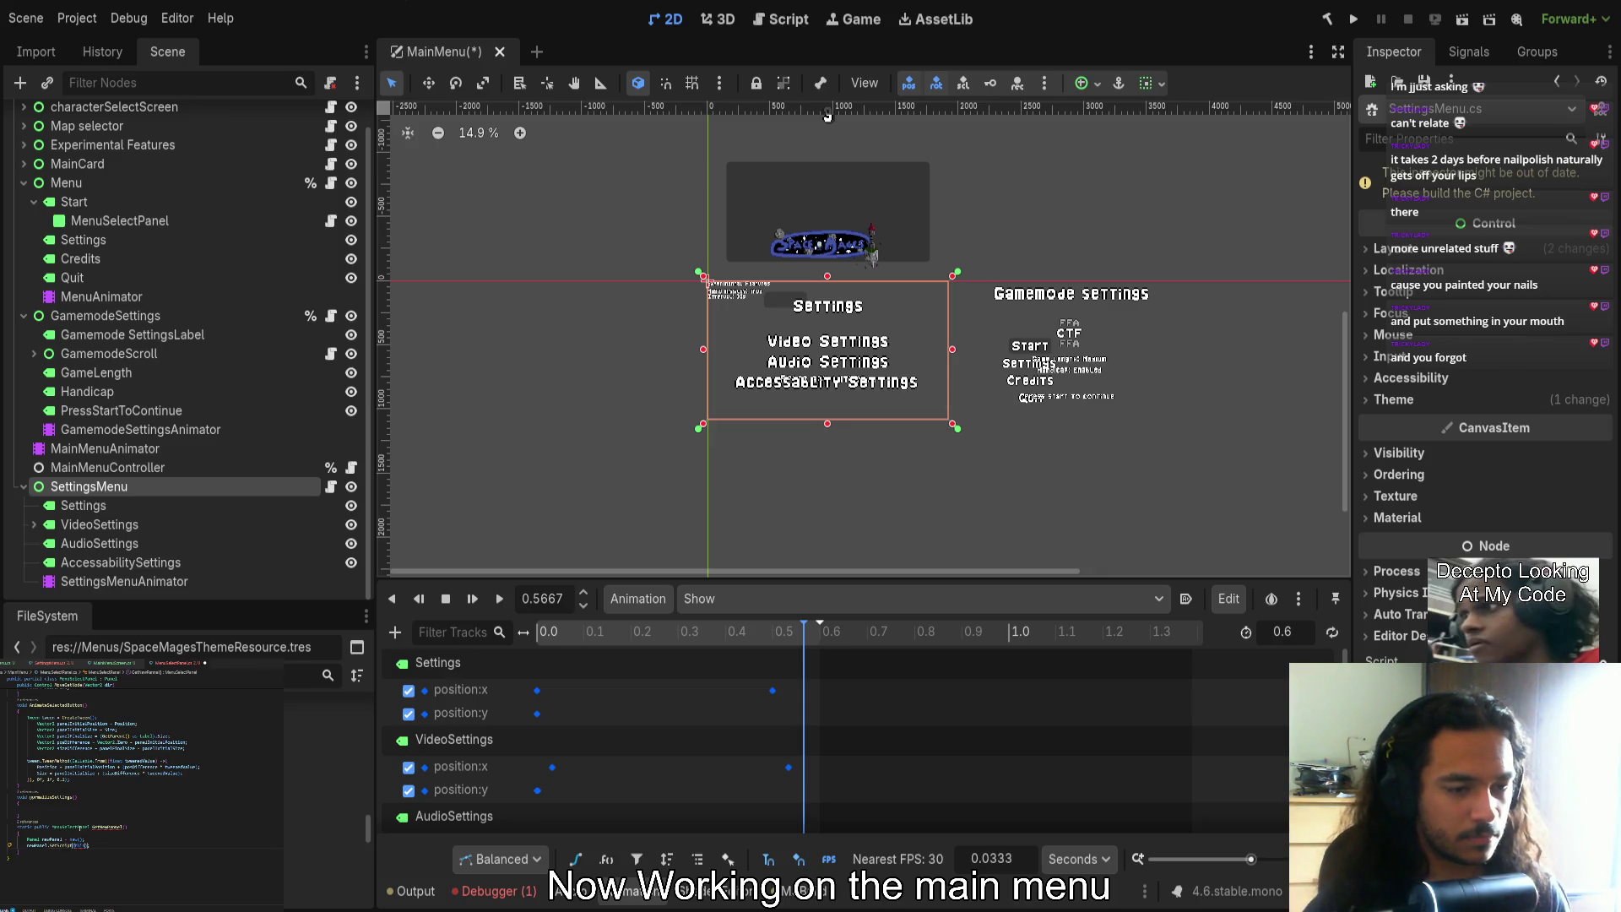
{"action": "type", "text": "return ne"}
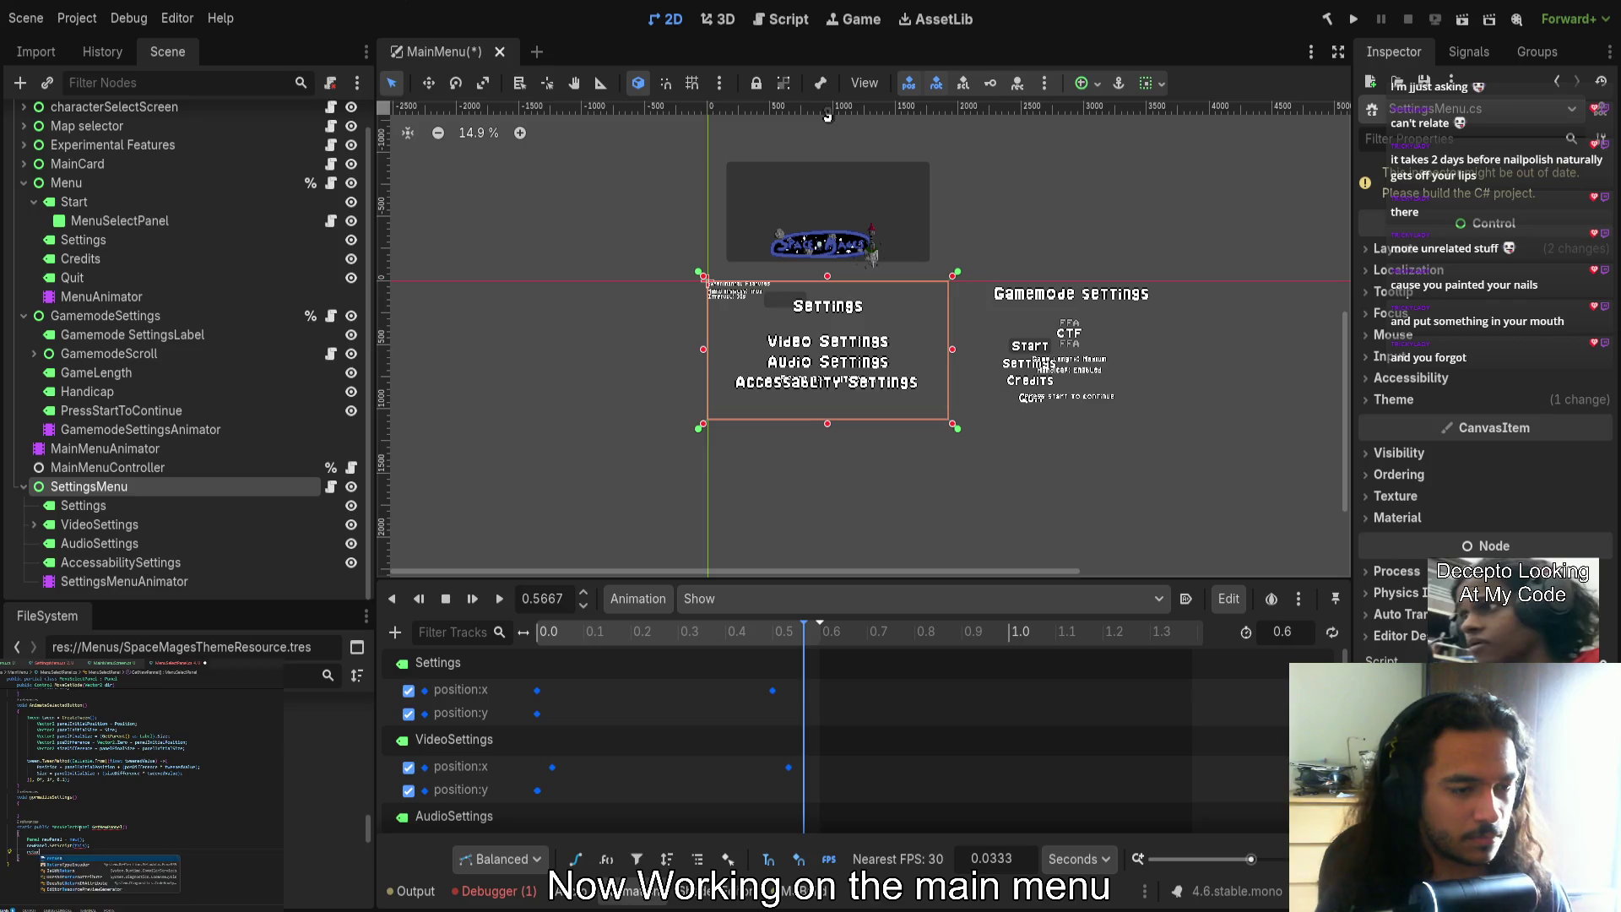
{"action": "type", "text": "wPanel;"}
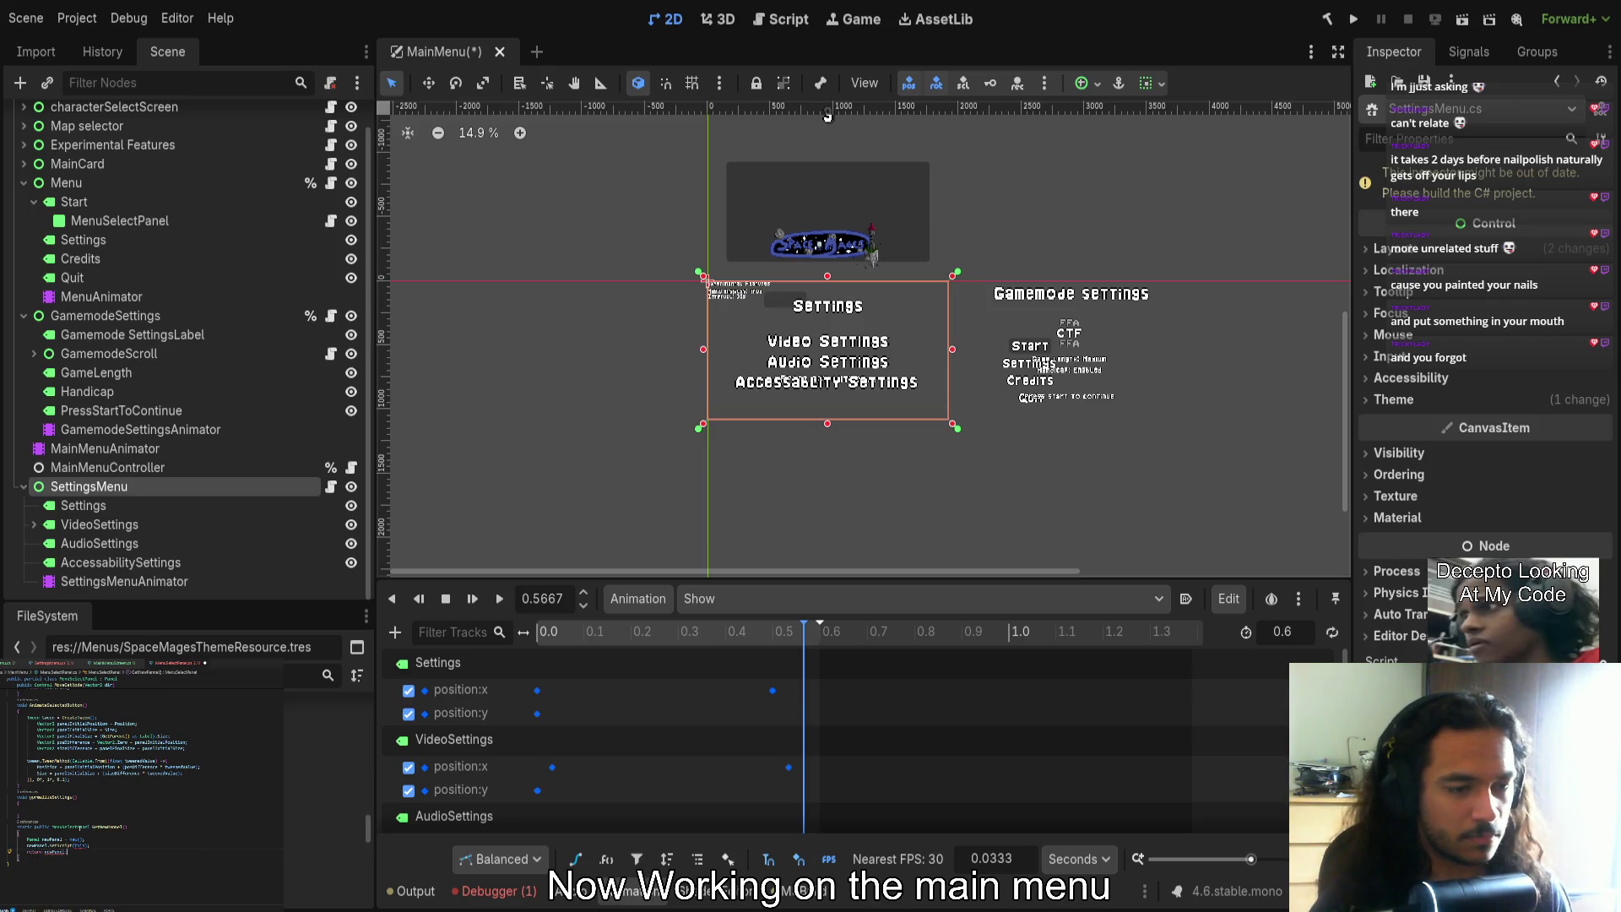
{"action": "mouse_move", "coordinate": [79, 845]}
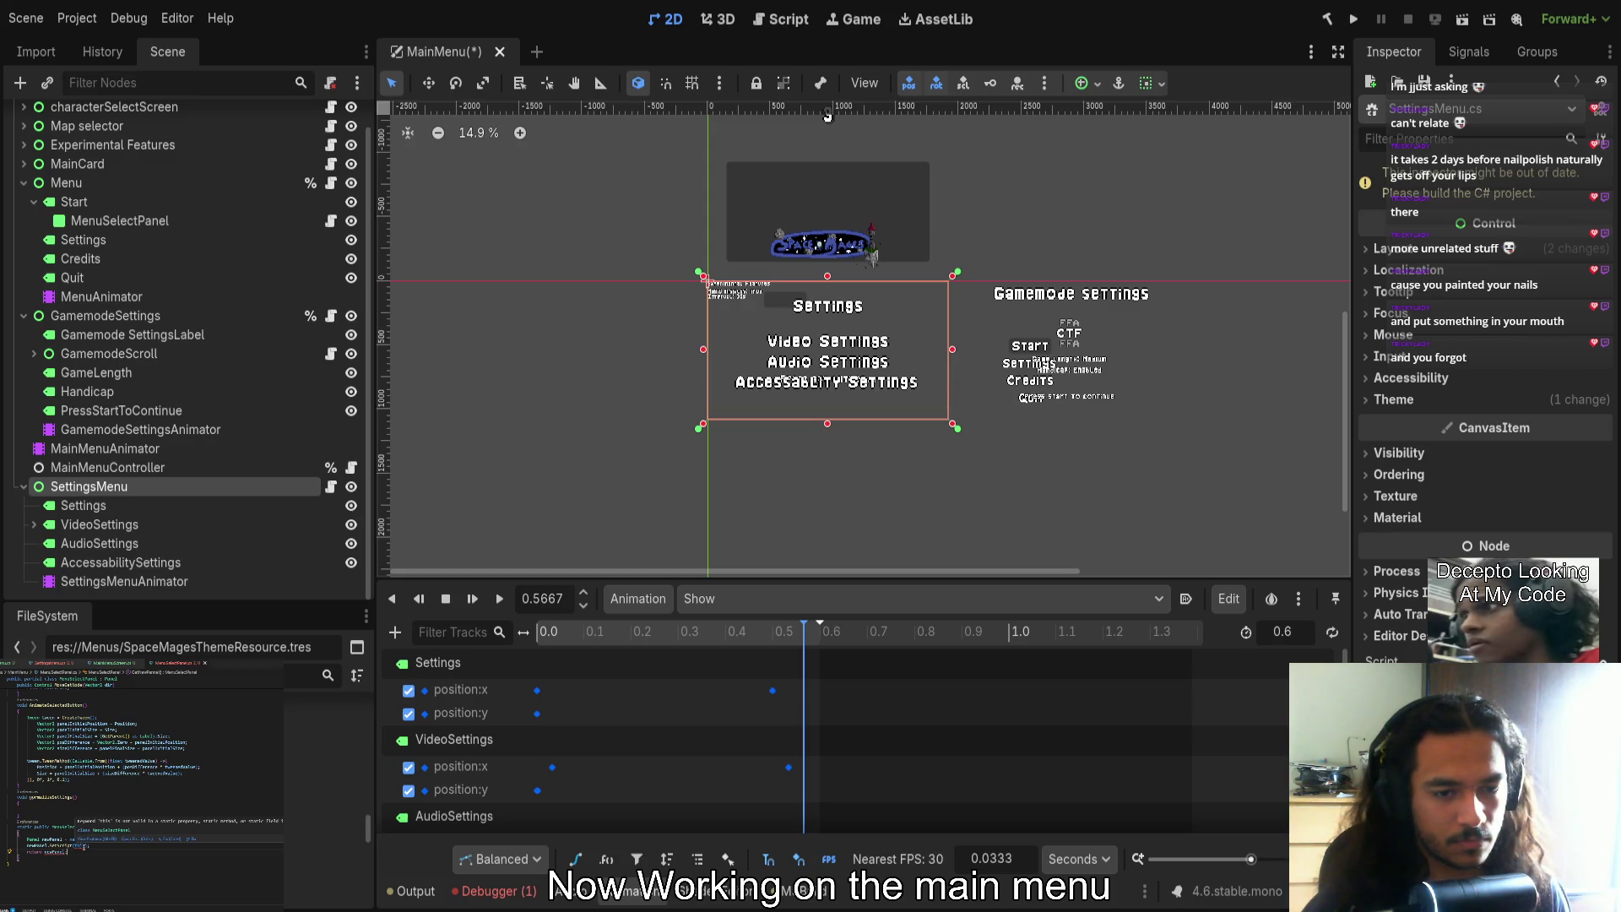
{"action": "left_click", "coordinate": [83, 839]}
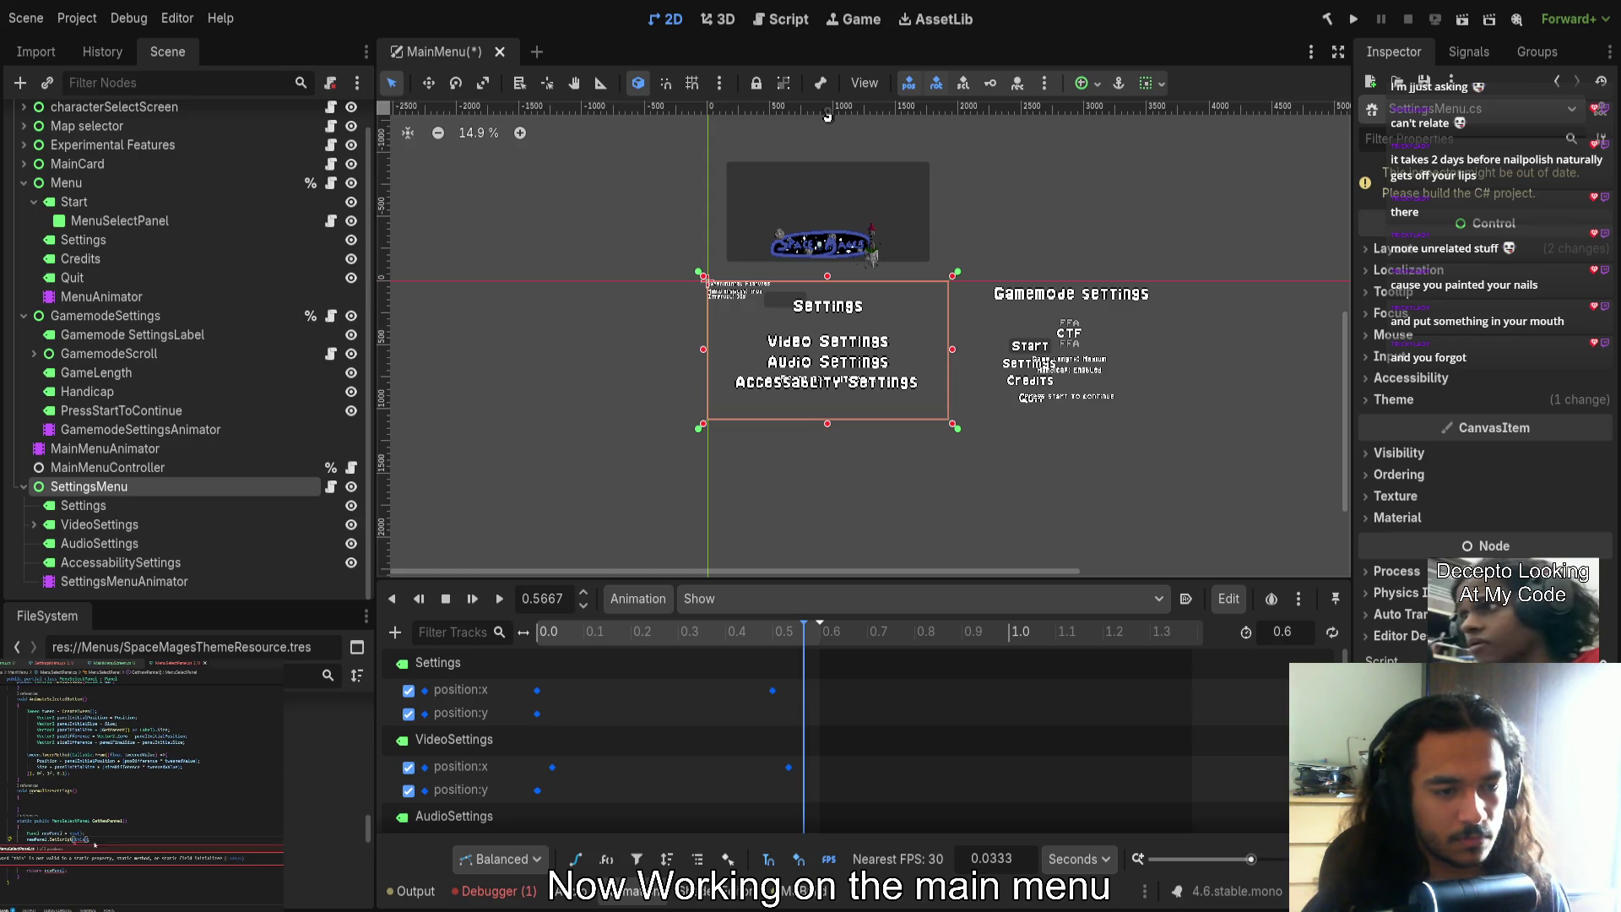
Strip the this argument from SetScript, trying GetScript suggestions, leaving an empty call
{"action": "key", "text": "BackSpace"}
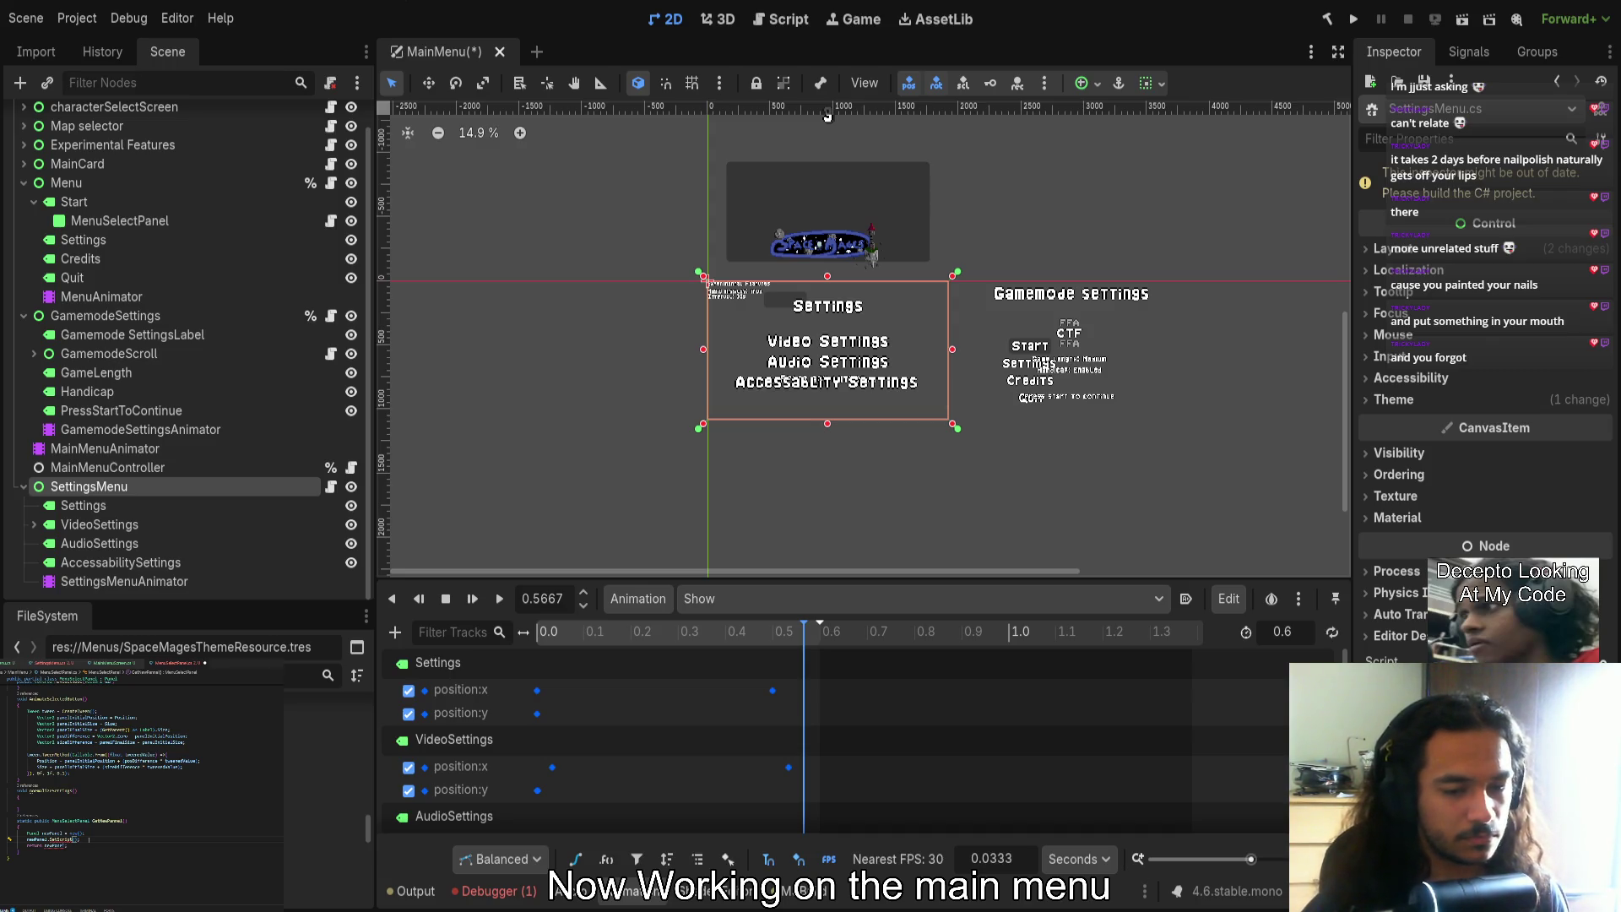
{"action": "type", "text": "Ge"}
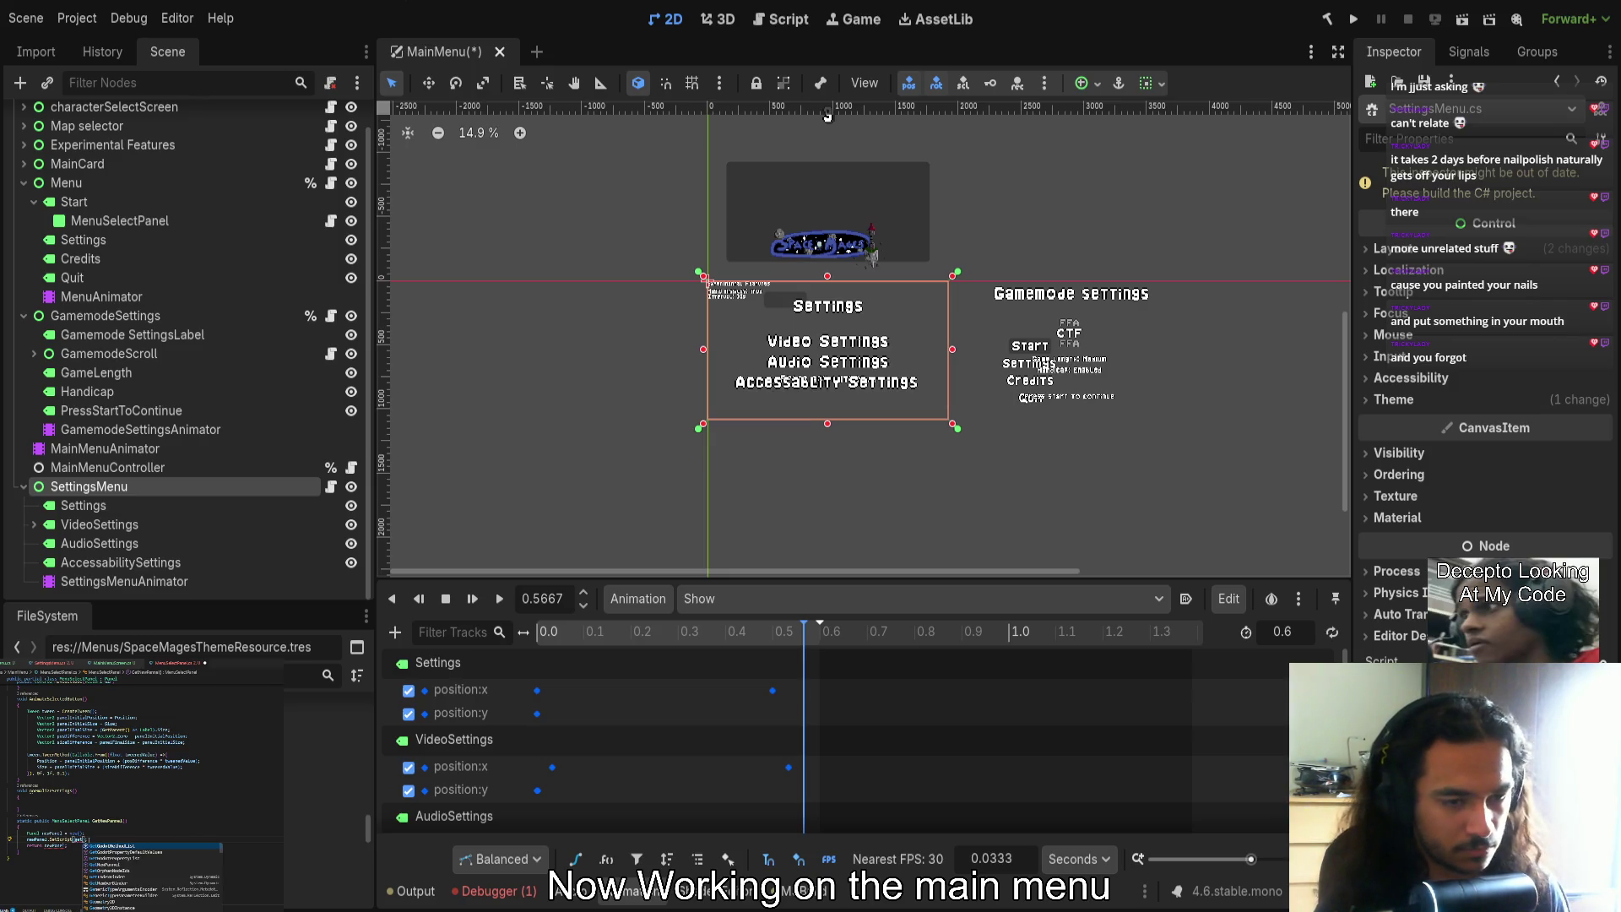
{"action": "key", "text": "BackSpace"}
{"action": "key", "text": "BackSpace"}
{"action": "type", "text": "Script"}
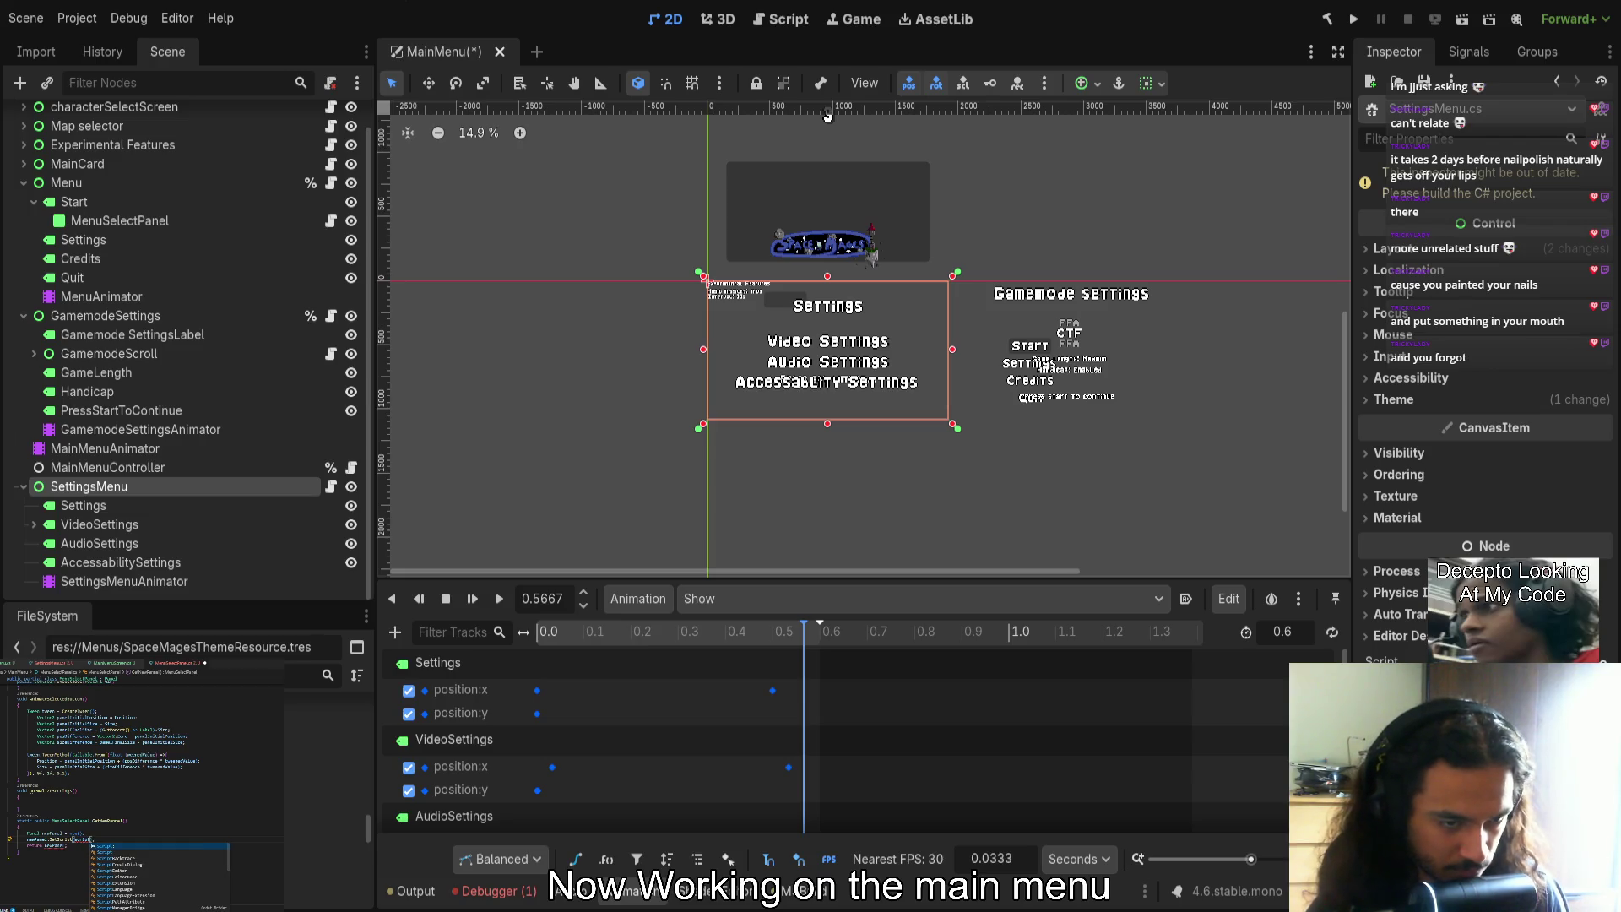
{"action": "key", "text": "BackSpace"}
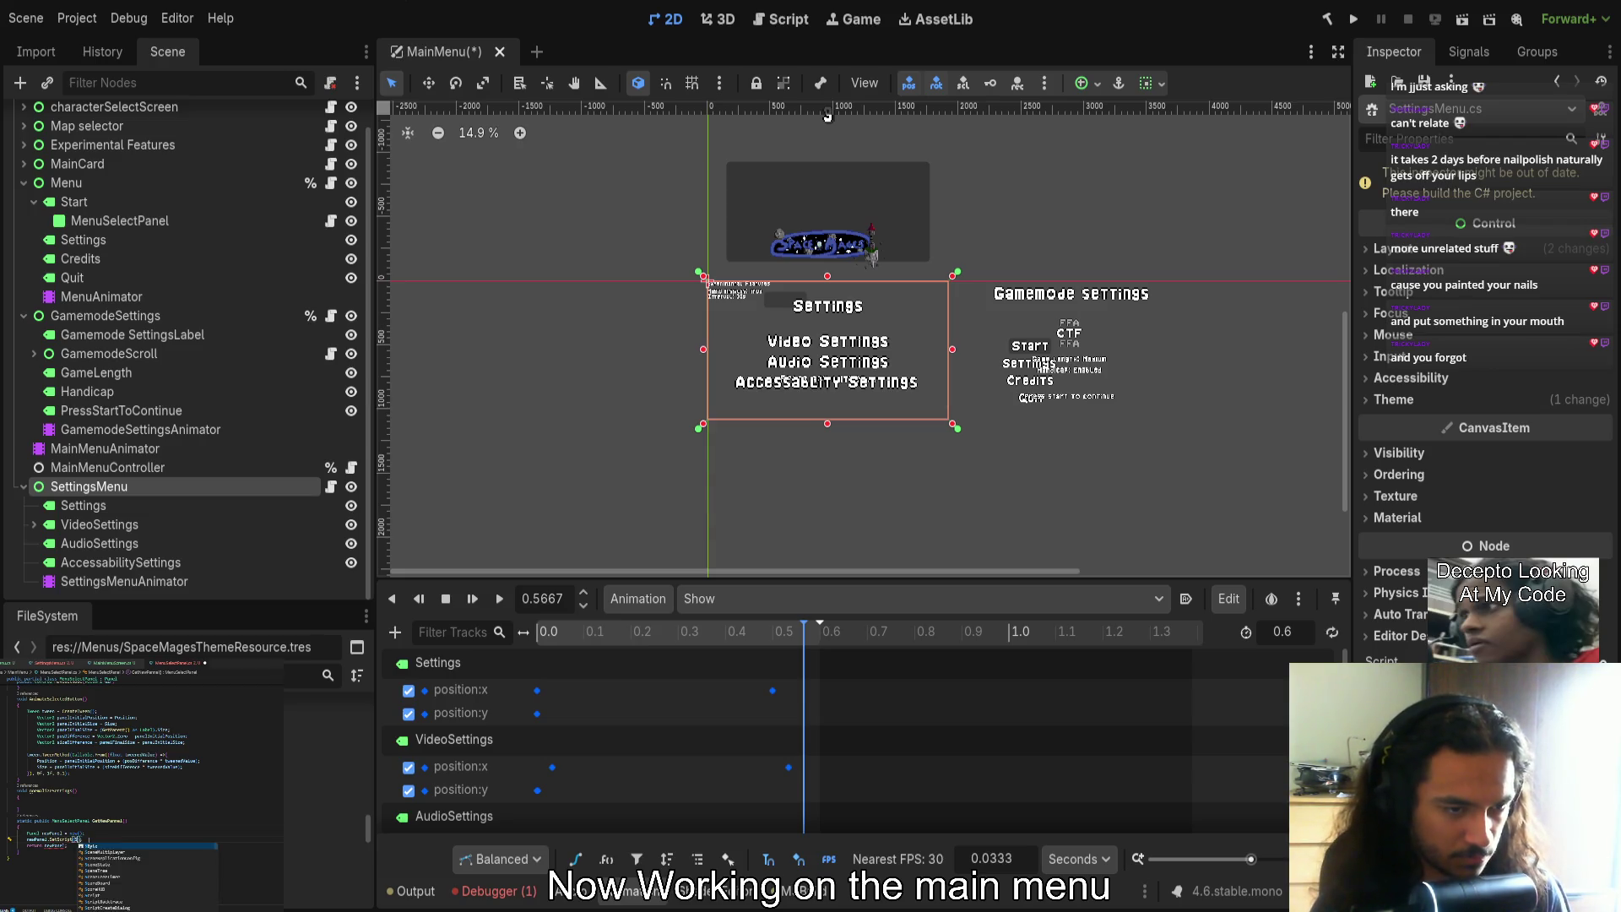
{"action": "type", "text": "pt."}
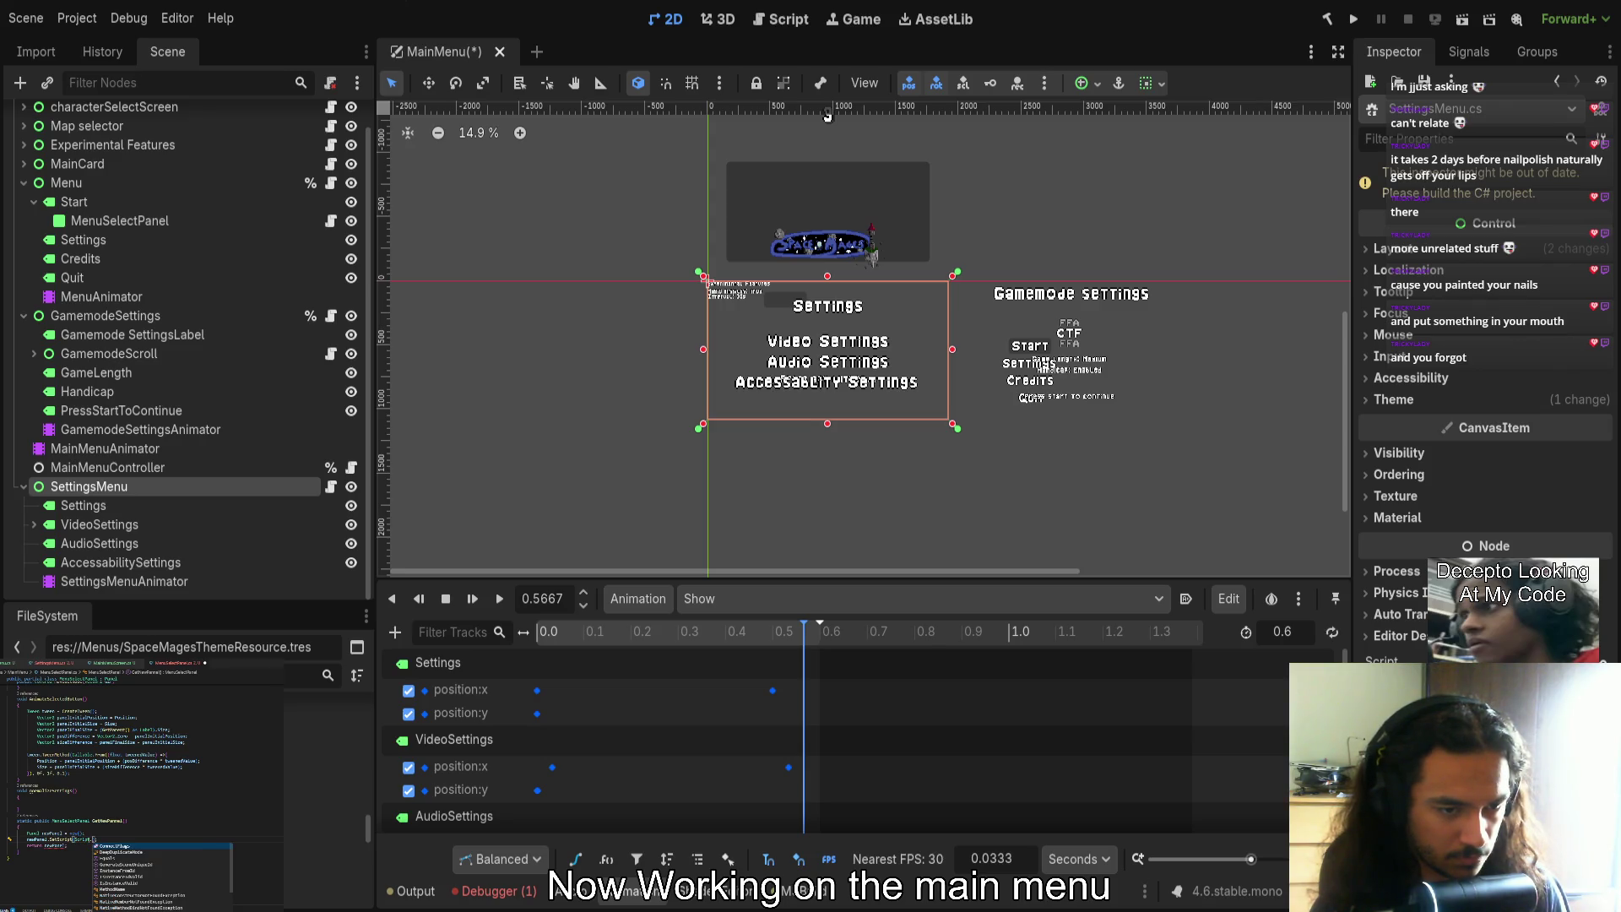
{"action": "type", "text": "get"}
{"action": "key", "text": "BackSpace"}
{"action": "key", "text": "BackSpace"}
{"action": "key", "text": "BackSpace"}
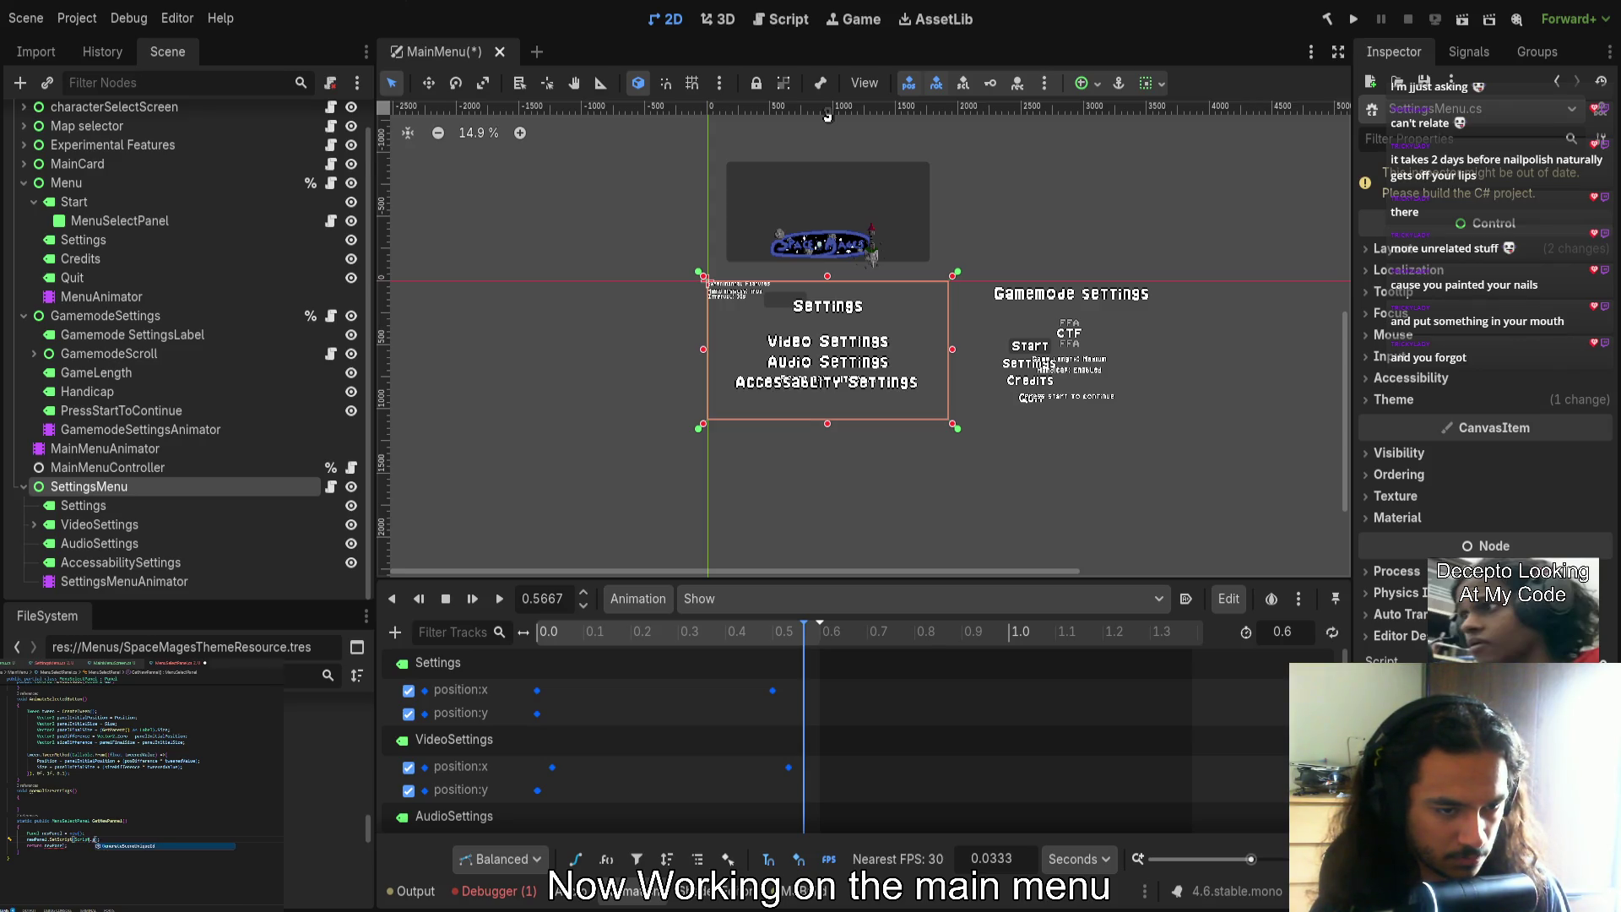
{"action": "key", "text": "BackSpace"}
{"action": "key", "text": "BackSpace"}
{"action": "key", "text": "BackSpace"}
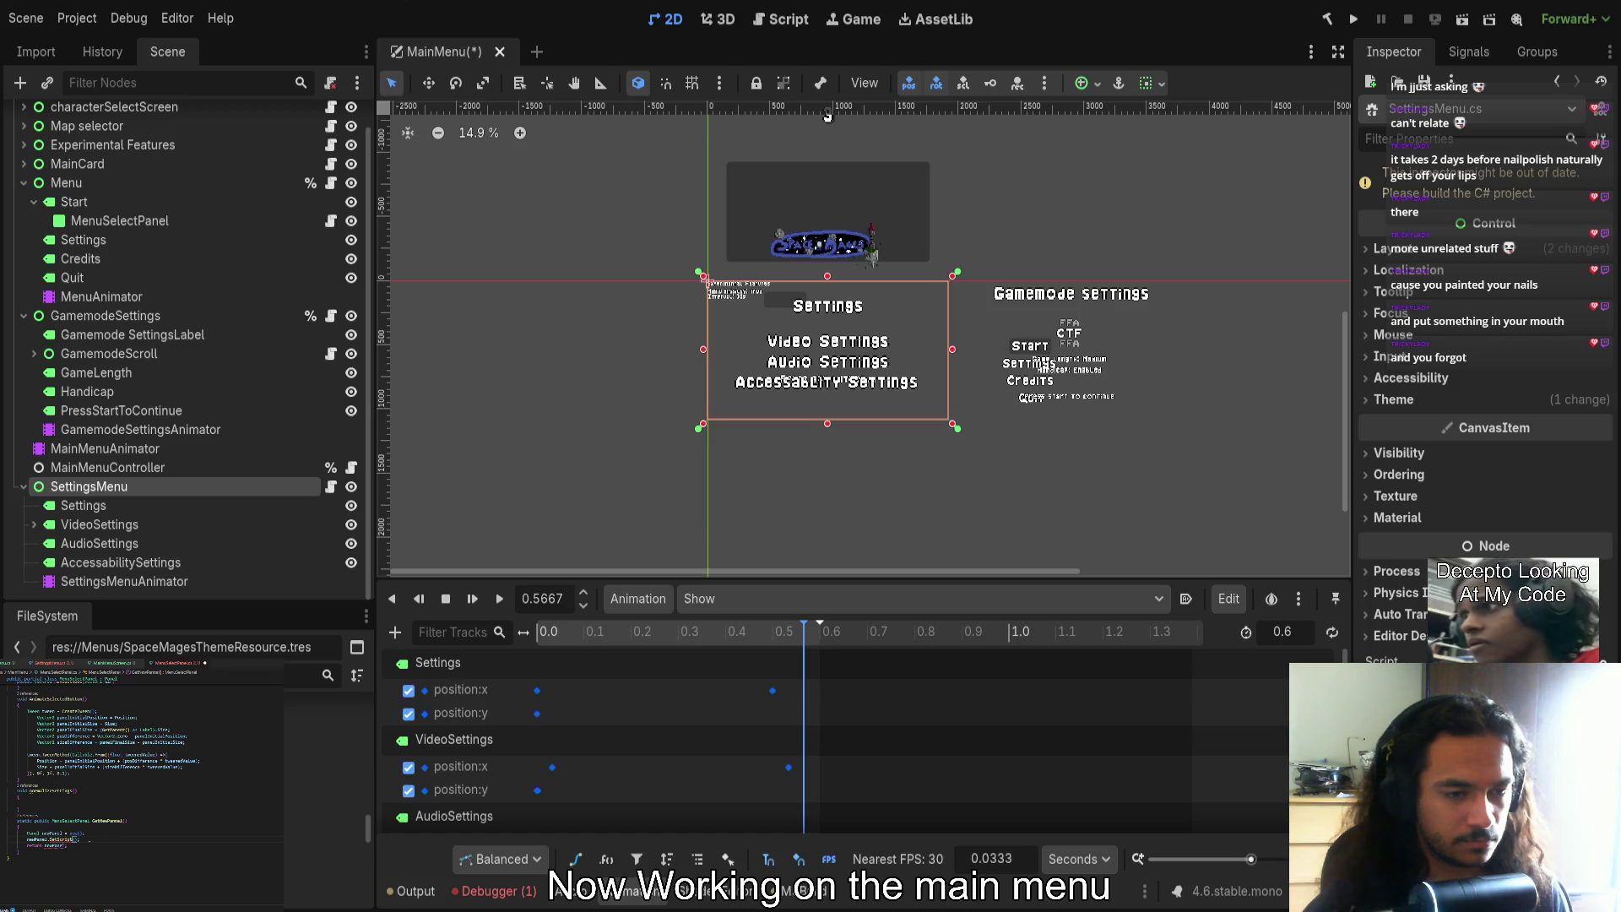
{"action": "type", "text": ");"}
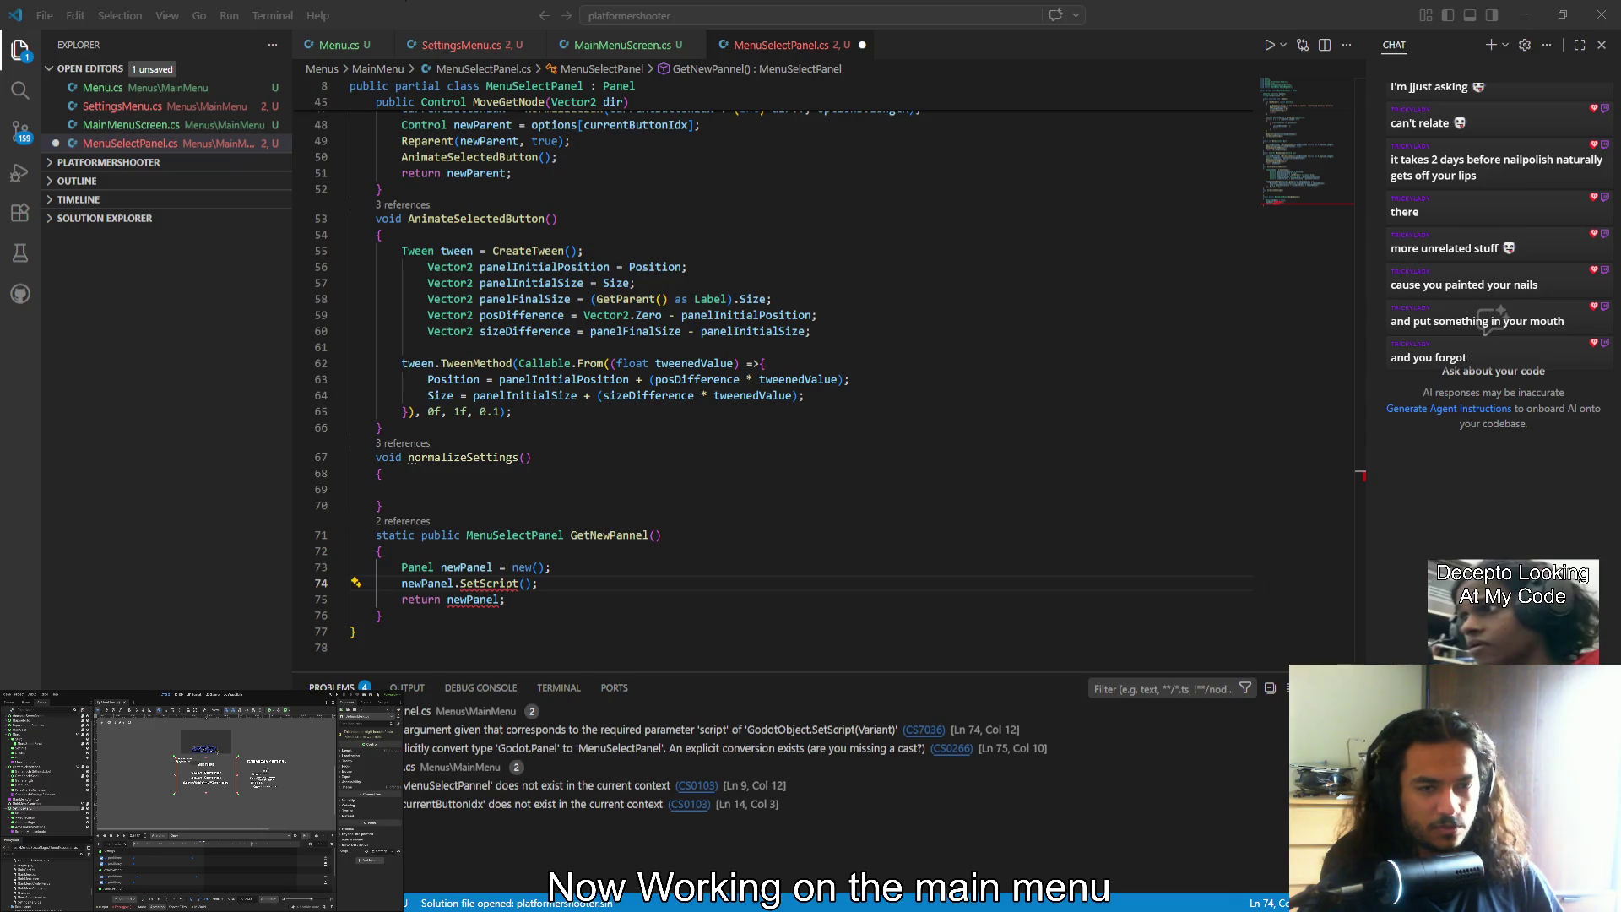
Save MenuSelectPanel.cs with GetNewPannel calling SetScript() and returning newPanel
{"action": "key", "text": "ctrl+s"}
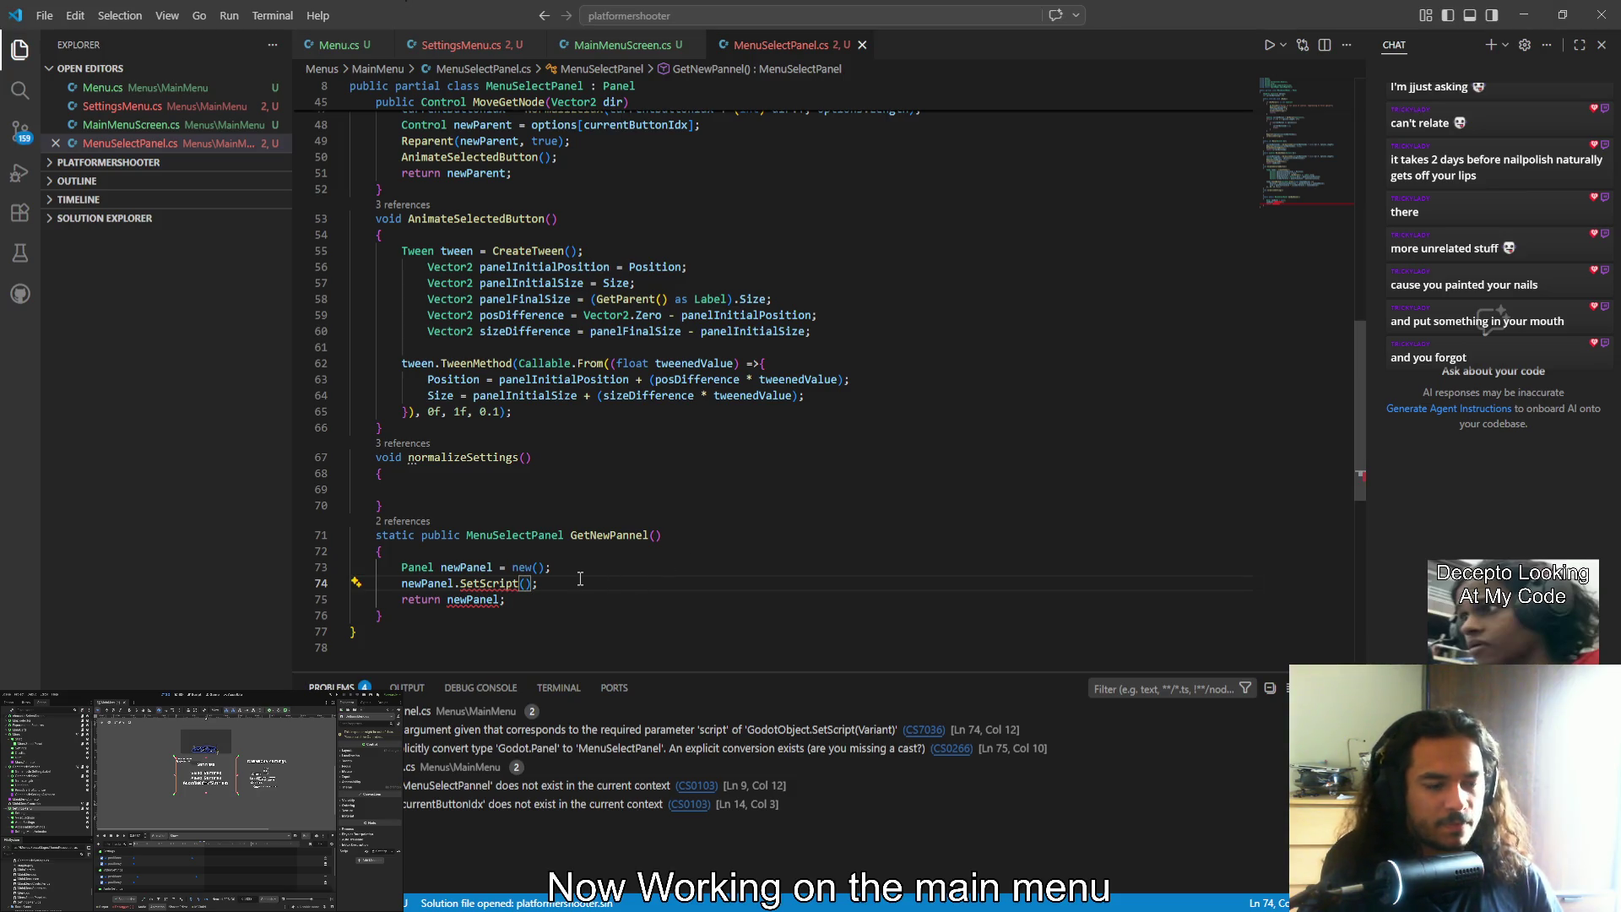
Remove the getscript argument so newPanel.SetScript() has no arguments
{"action": "type", "text": "getsc"}
{"action": "type", "text": "ript"}
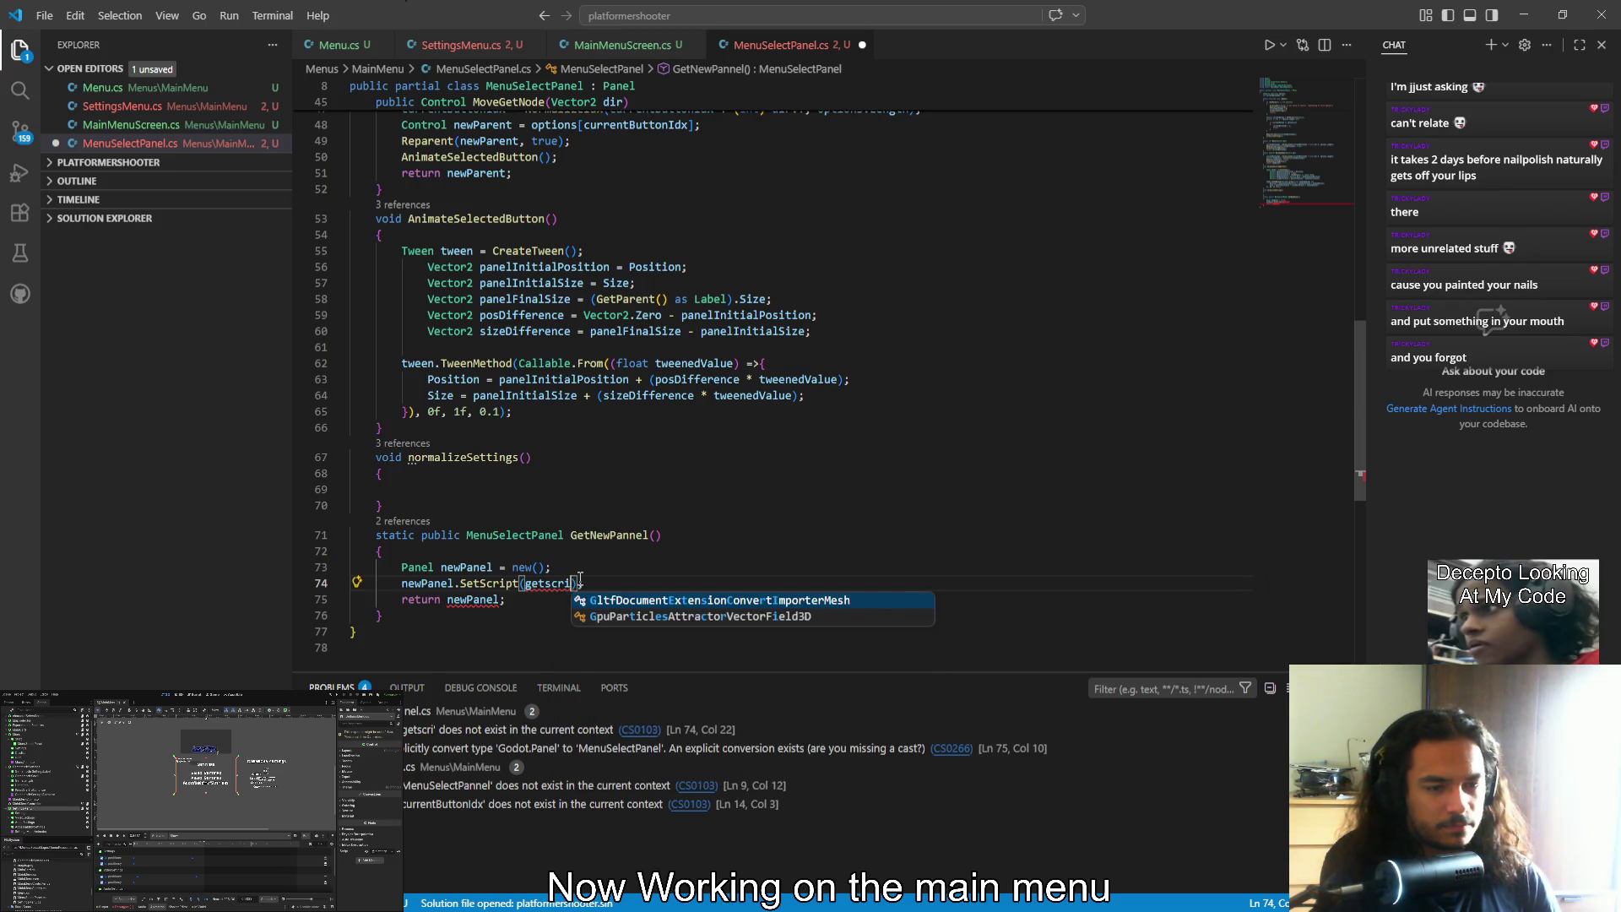
{"action": "key", "text": "ctrl+BackSpace"}
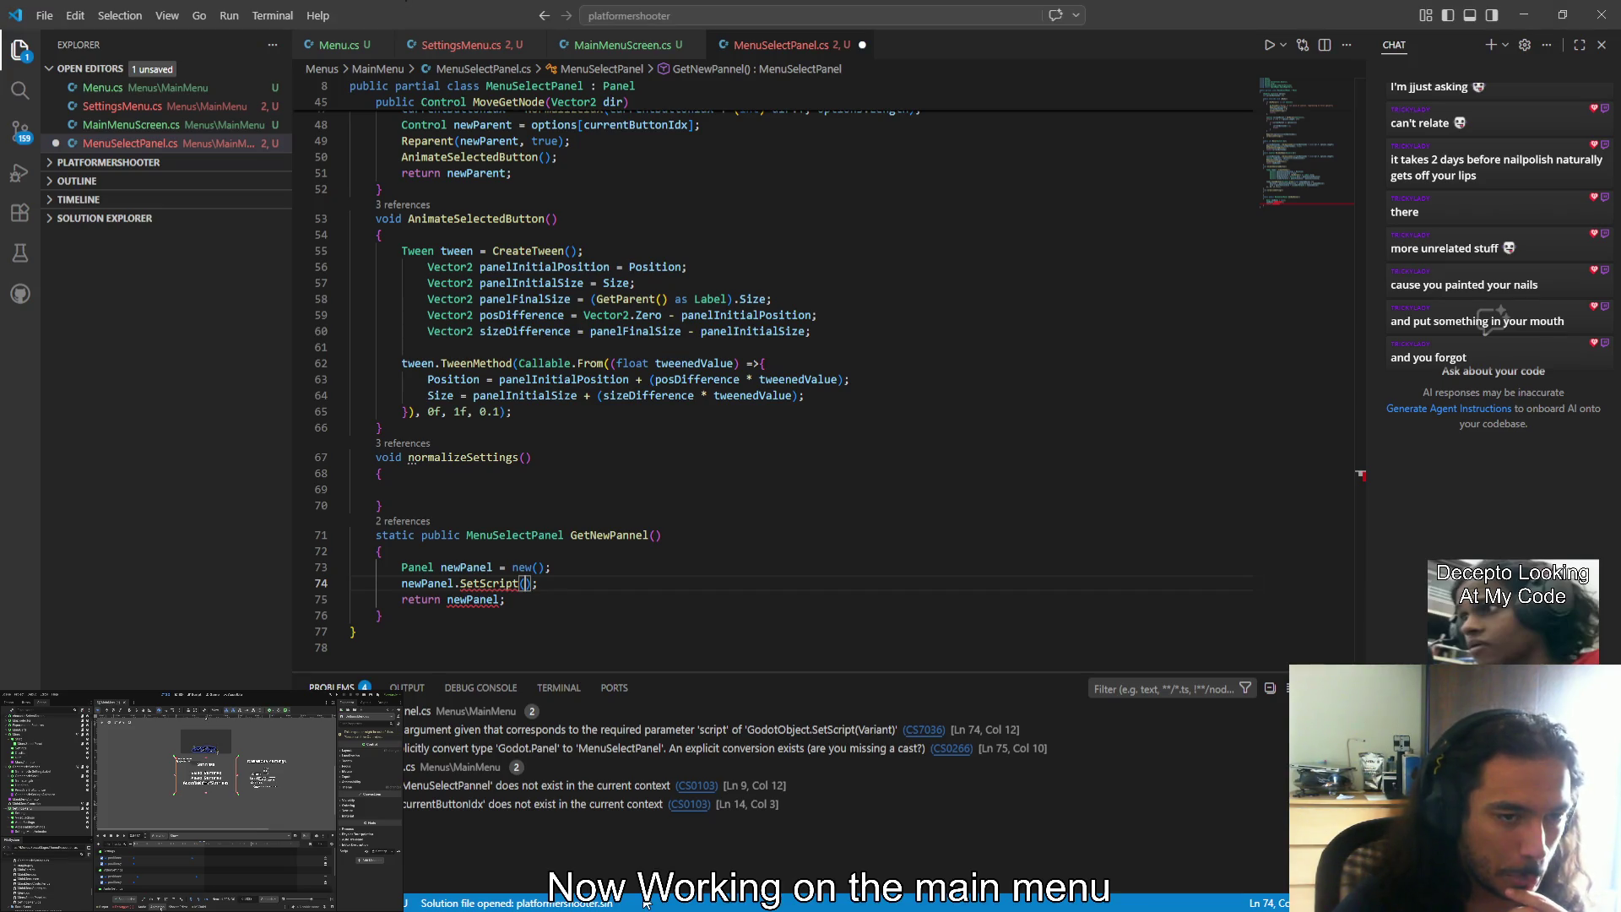
{"action": "key", "text": "Left"}
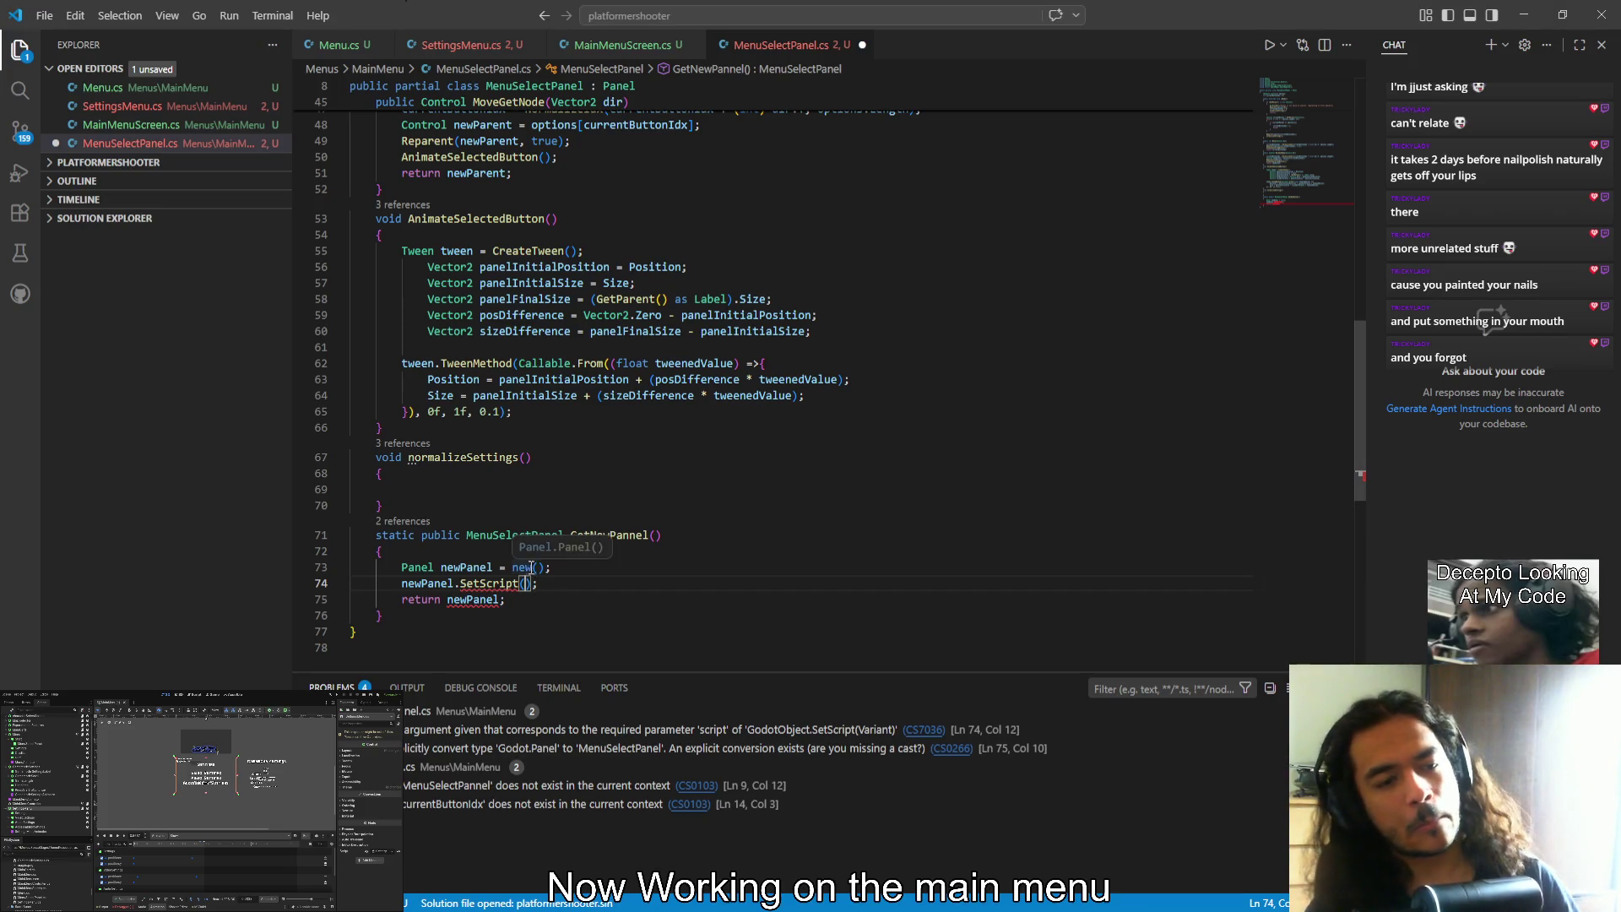
Replace the Panel and SetScript lines with a MenuSelectPanel newPanel declaration
{"action": "left_click_drag", "start_coordinate": [506, 599], "coordinate": [402, 567]}
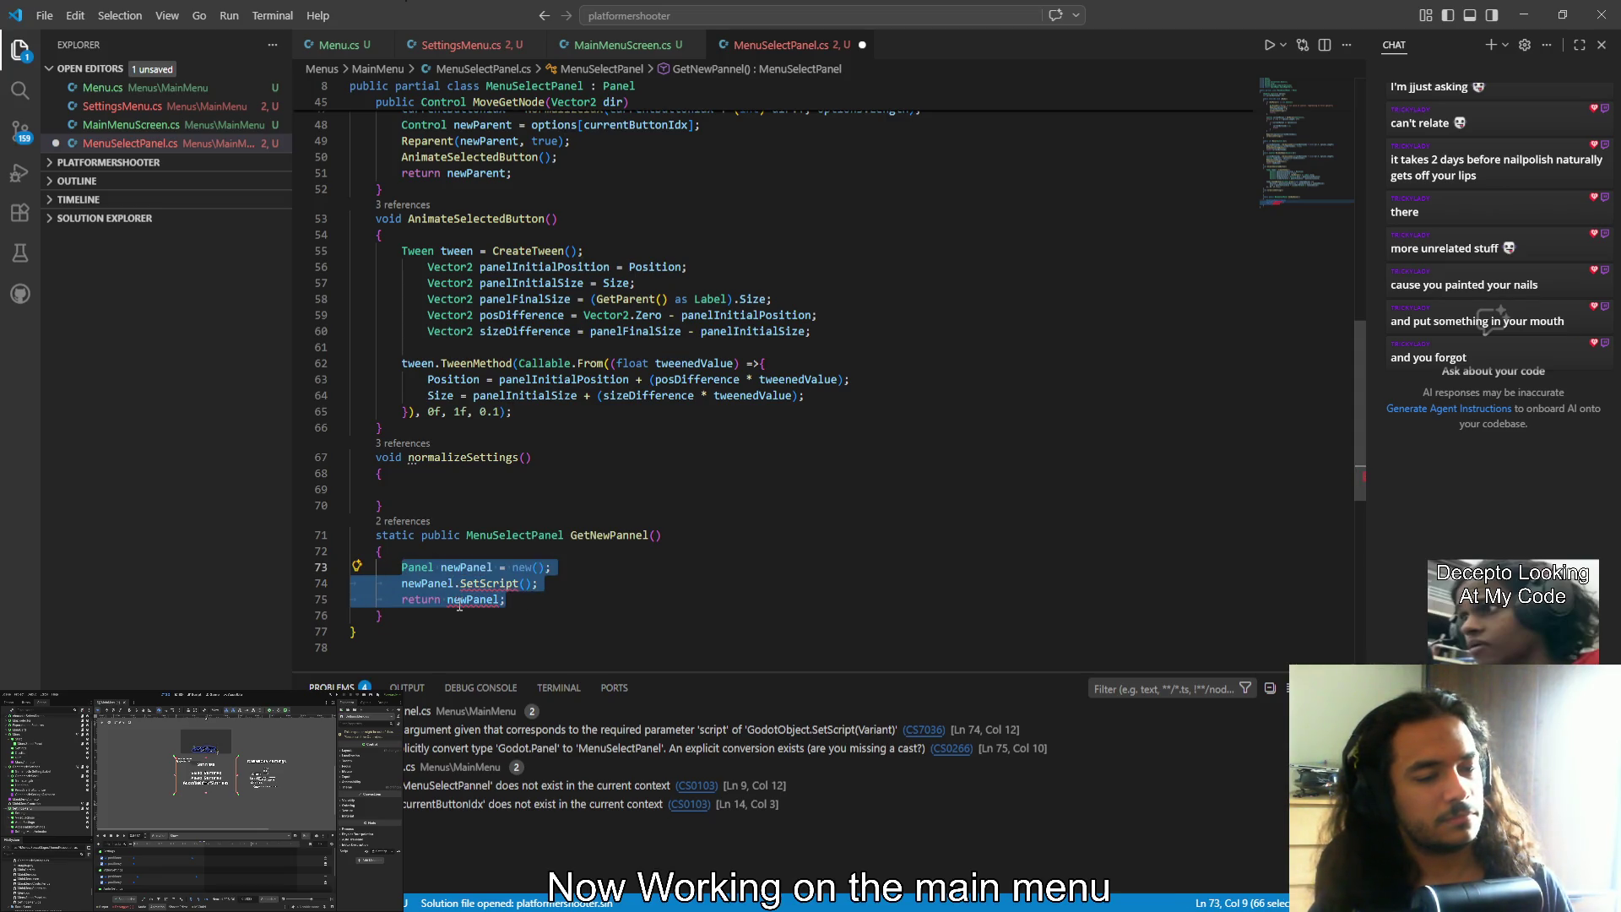
{"action": "left_click_drag", "start_coordinate": [538, 583], "coordinate": [403, 568]}
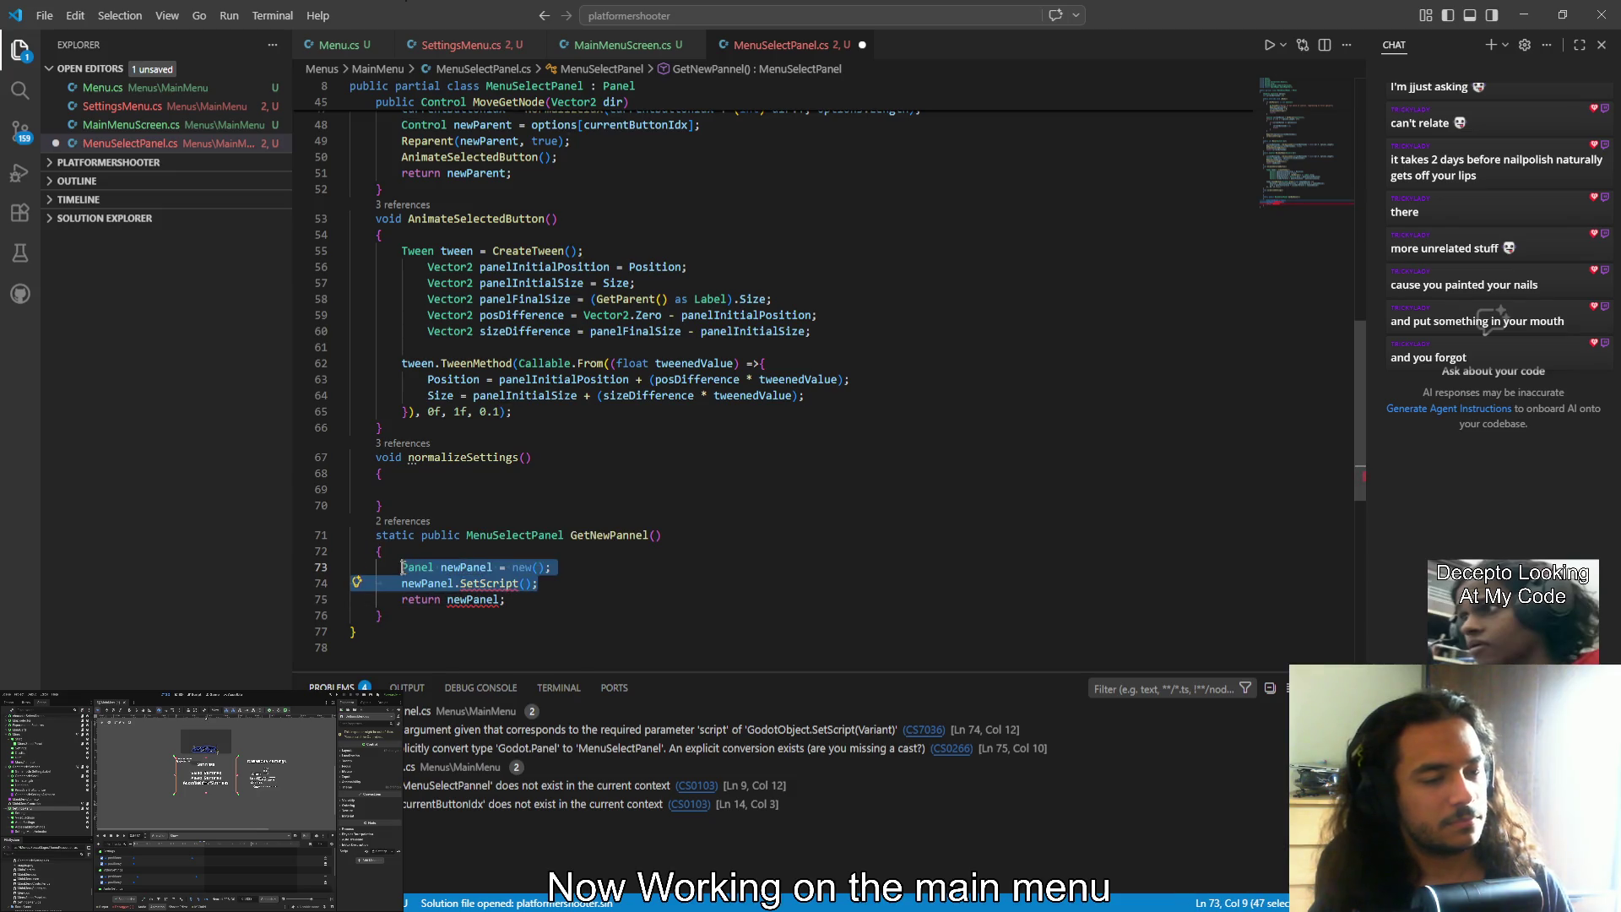
{"action": "key", "text": "BackSpace"}
{"action": "type", "text": "M"}
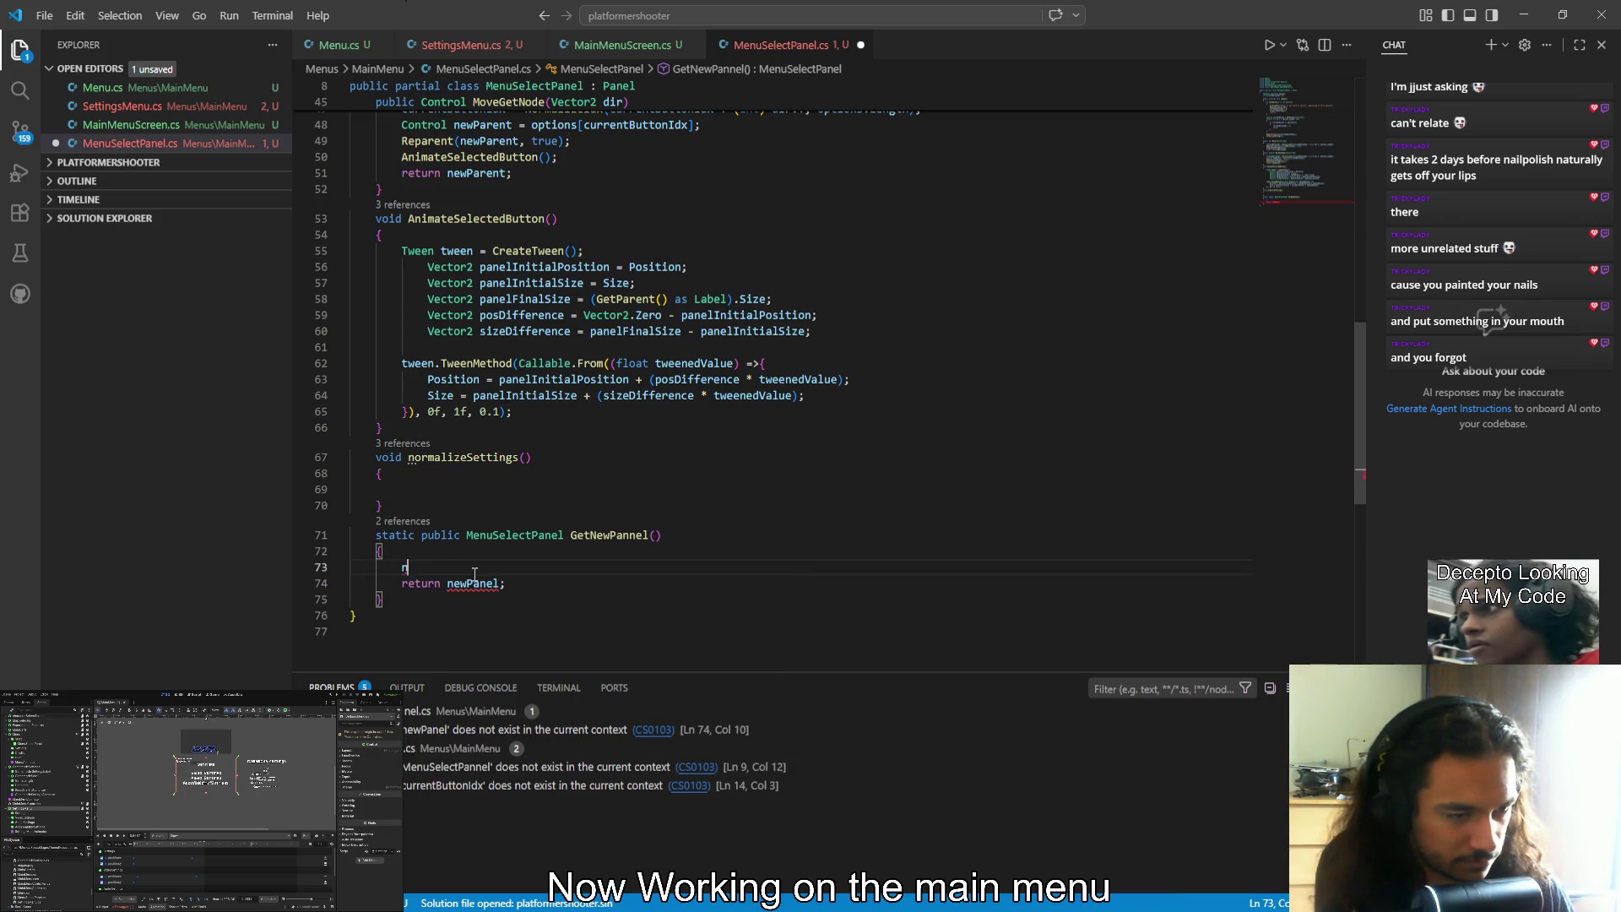
{"action": "type", "text": "enuSe"}
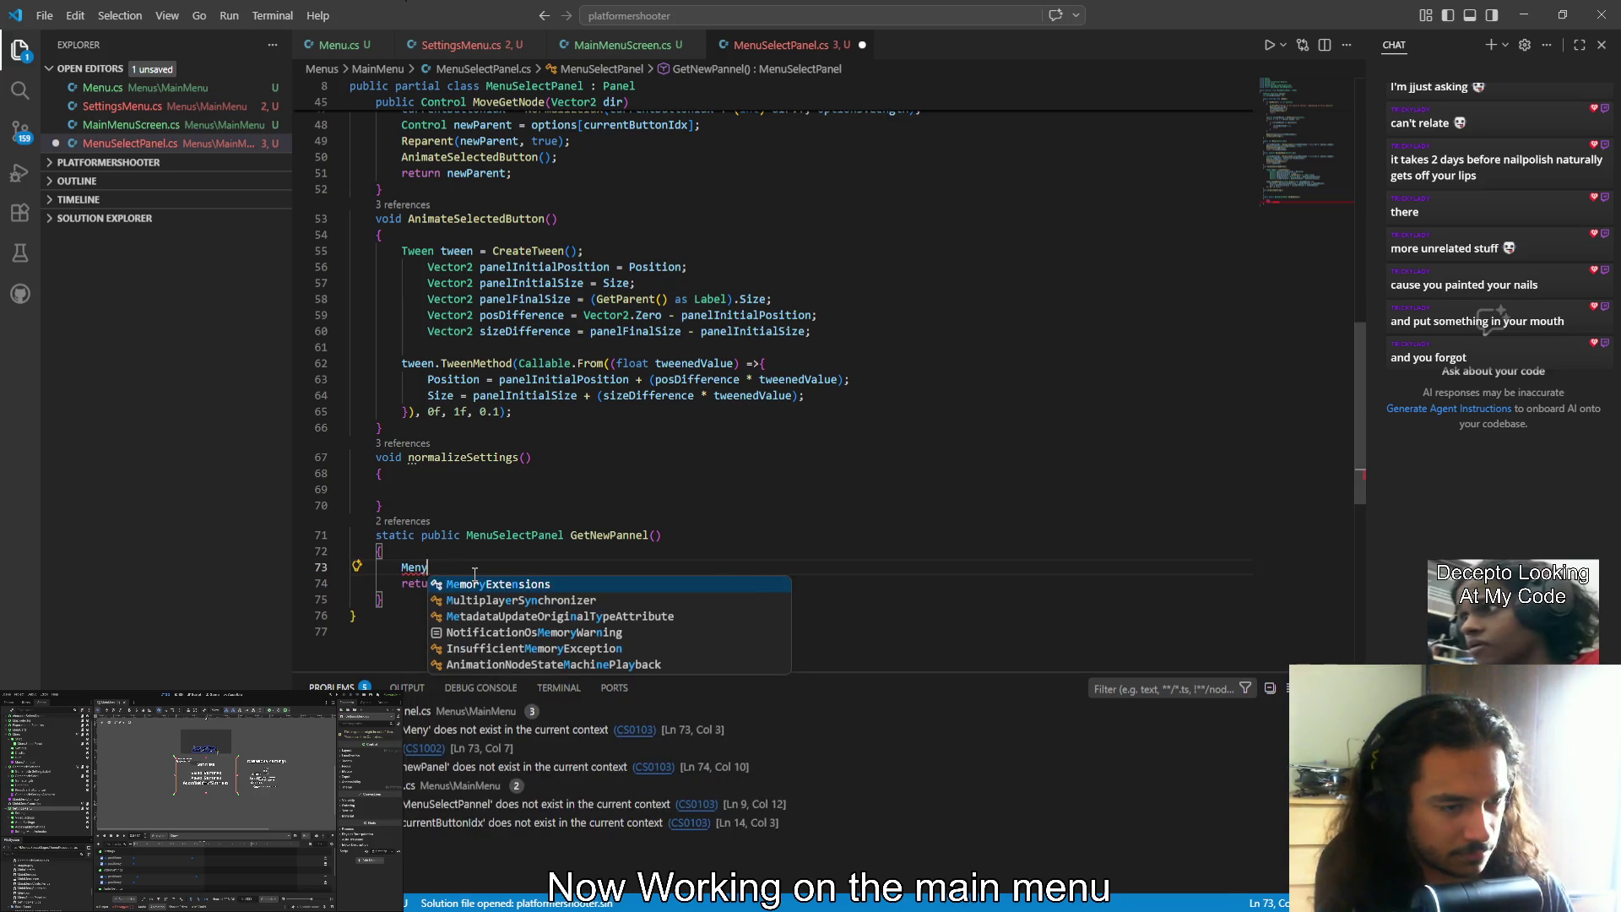
{"action": "key", "text": "Tab"}
{"action": "type", "text": "newPanel = "}
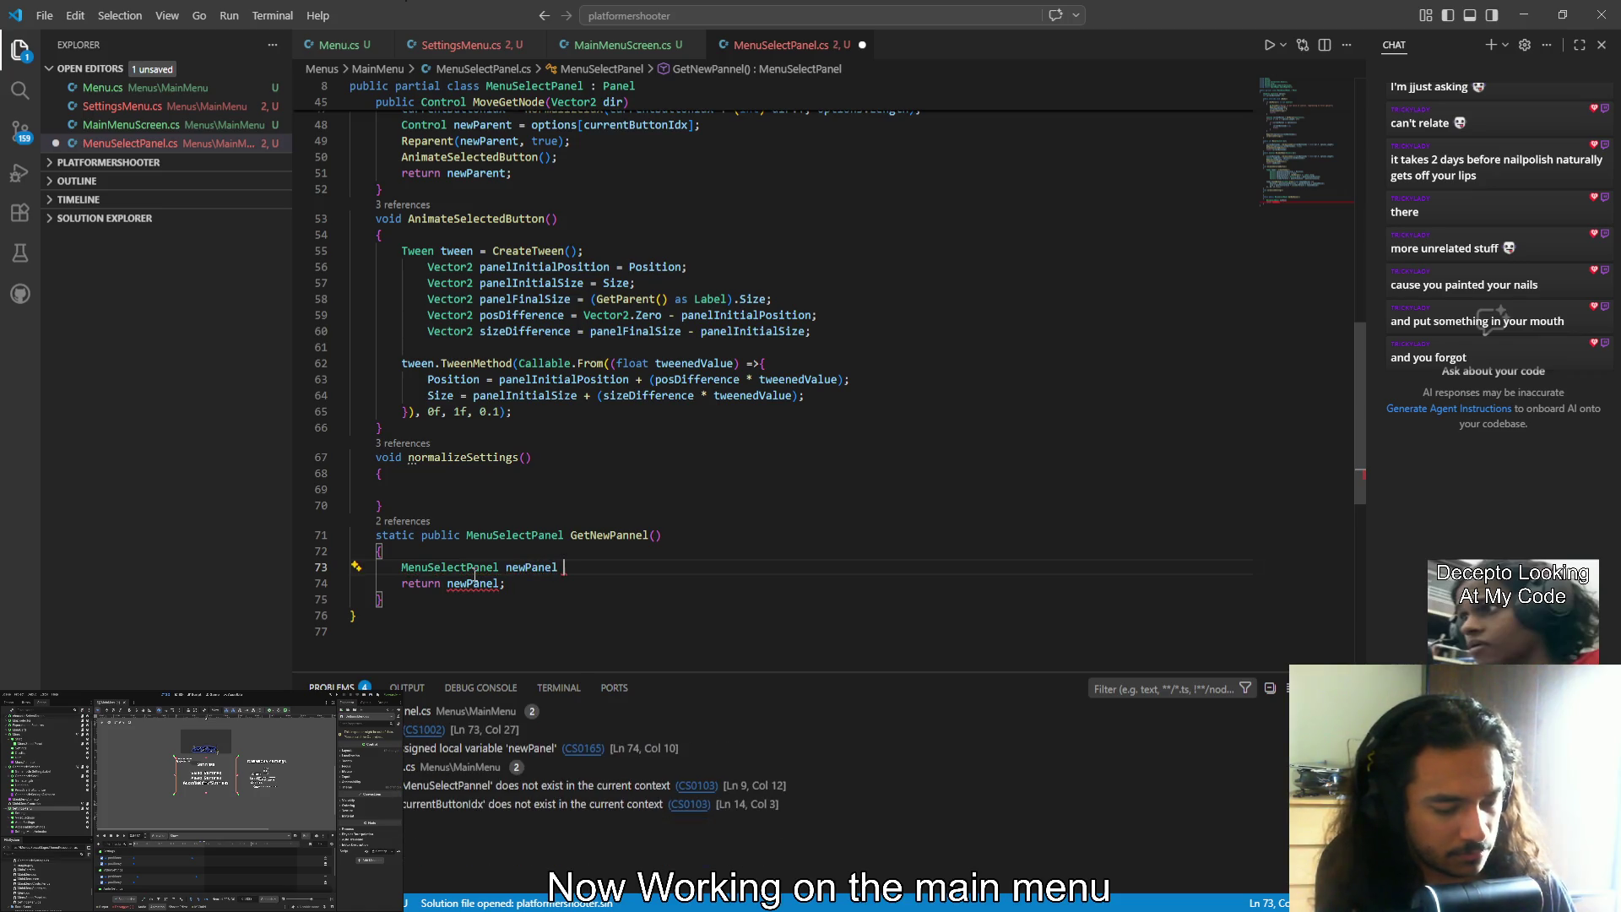
{"action": "type", "text": "Menu"}
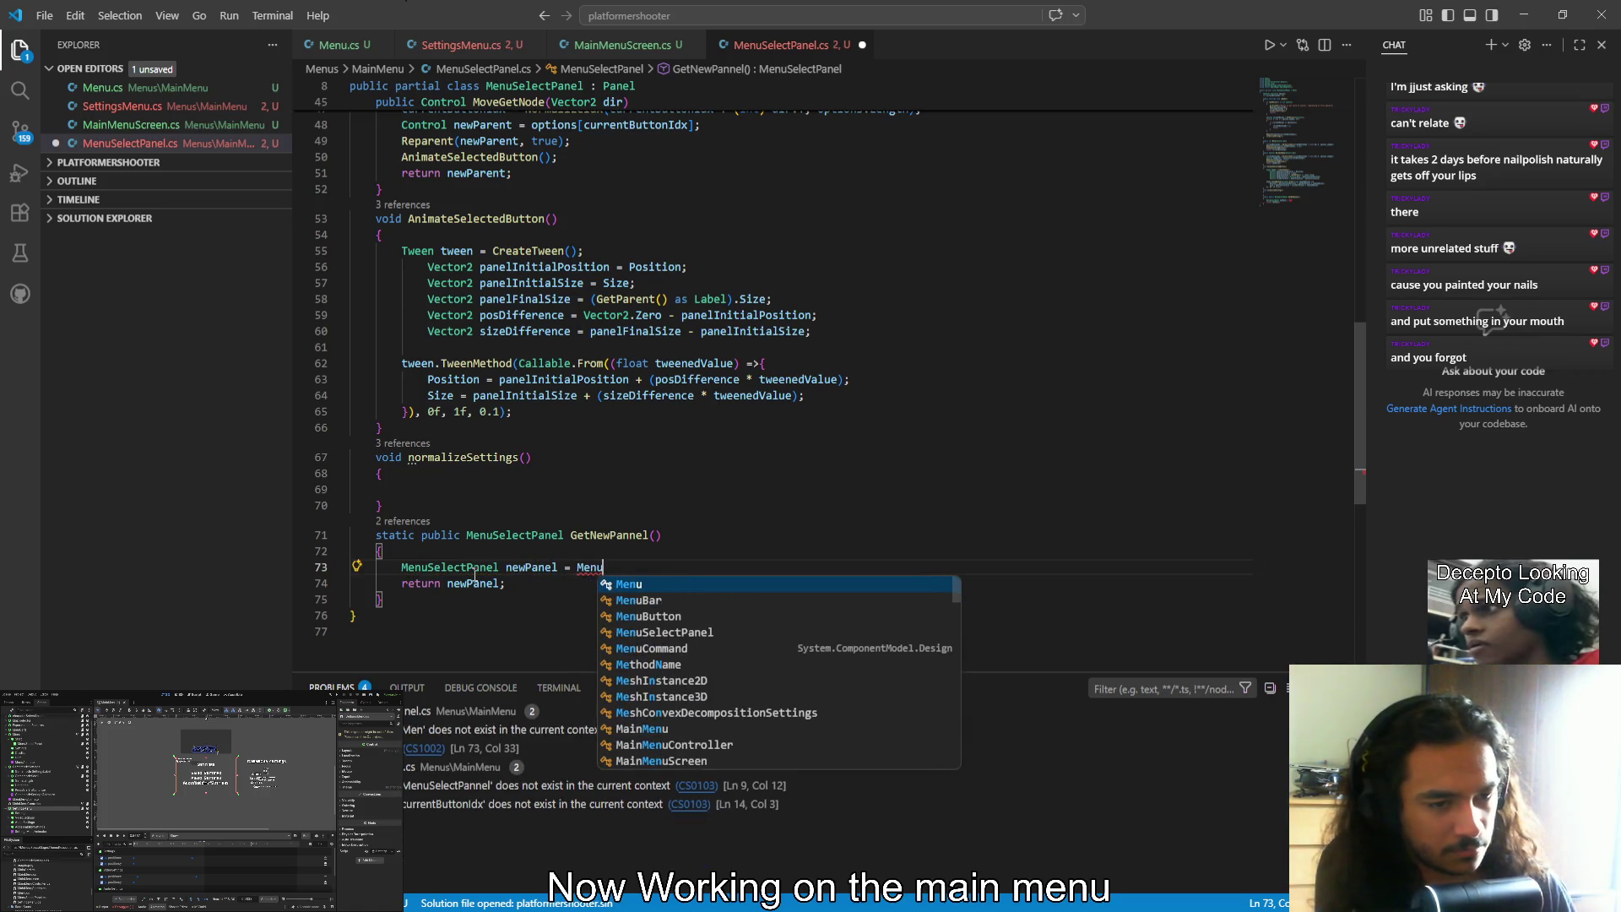
{"action": "type", "text": "sel.new"}
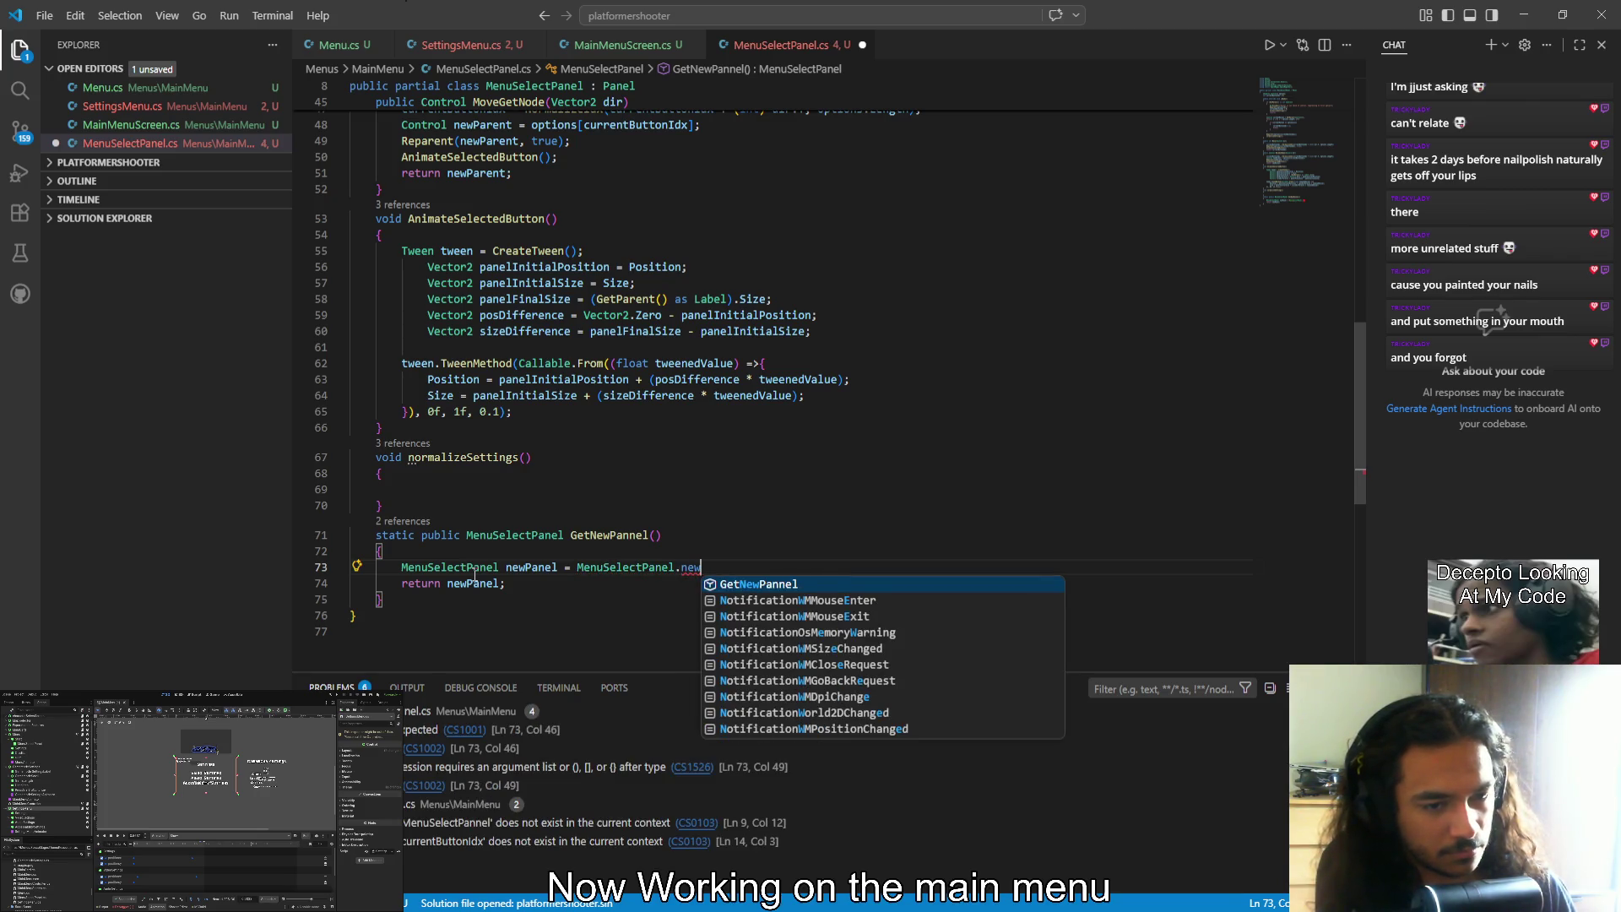
{"action": "type", "text": "("}
{"action": "key", "text": "Left"}
{"action": "key", "text": "ctrl+BackSpace"}
{"action": "key", "text": "Delete"}
{"action": "key", "text": "Delete"}
{"action": "key", "text": "BackSpace"}
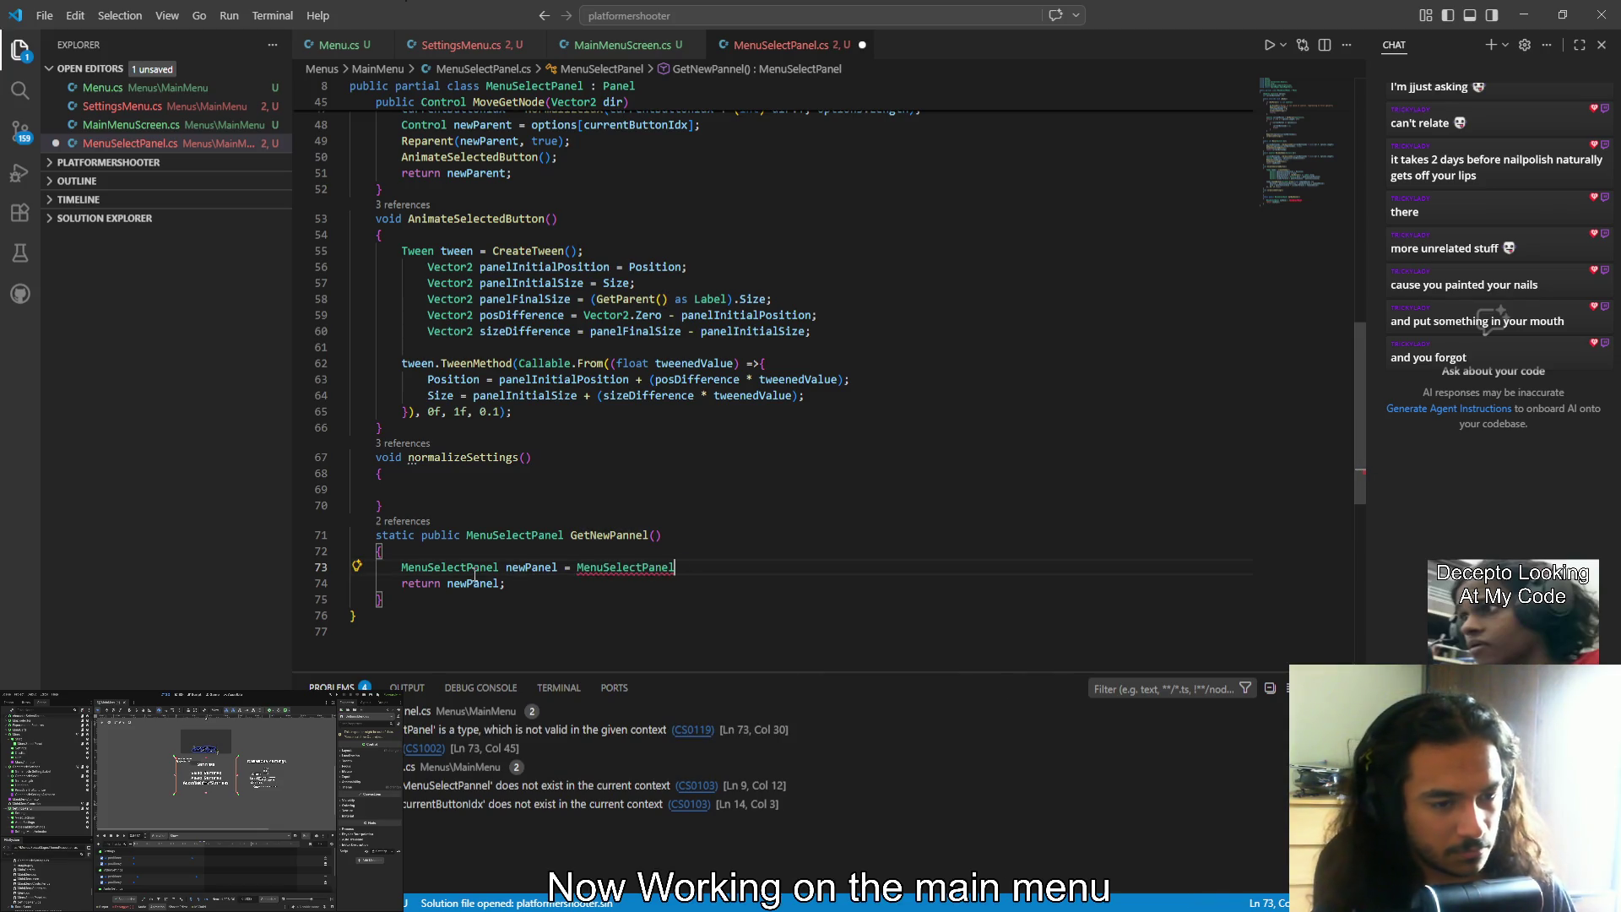
Finish it as new MenuSelectPanel(); save MenuSelectPanel.cs, and move to SettingsMenu.cs
{"action": "key", "text": "ctrl+shift+Left"}
{"action": "key", "text": "Left"}
{"action": "type", "text": "new "}
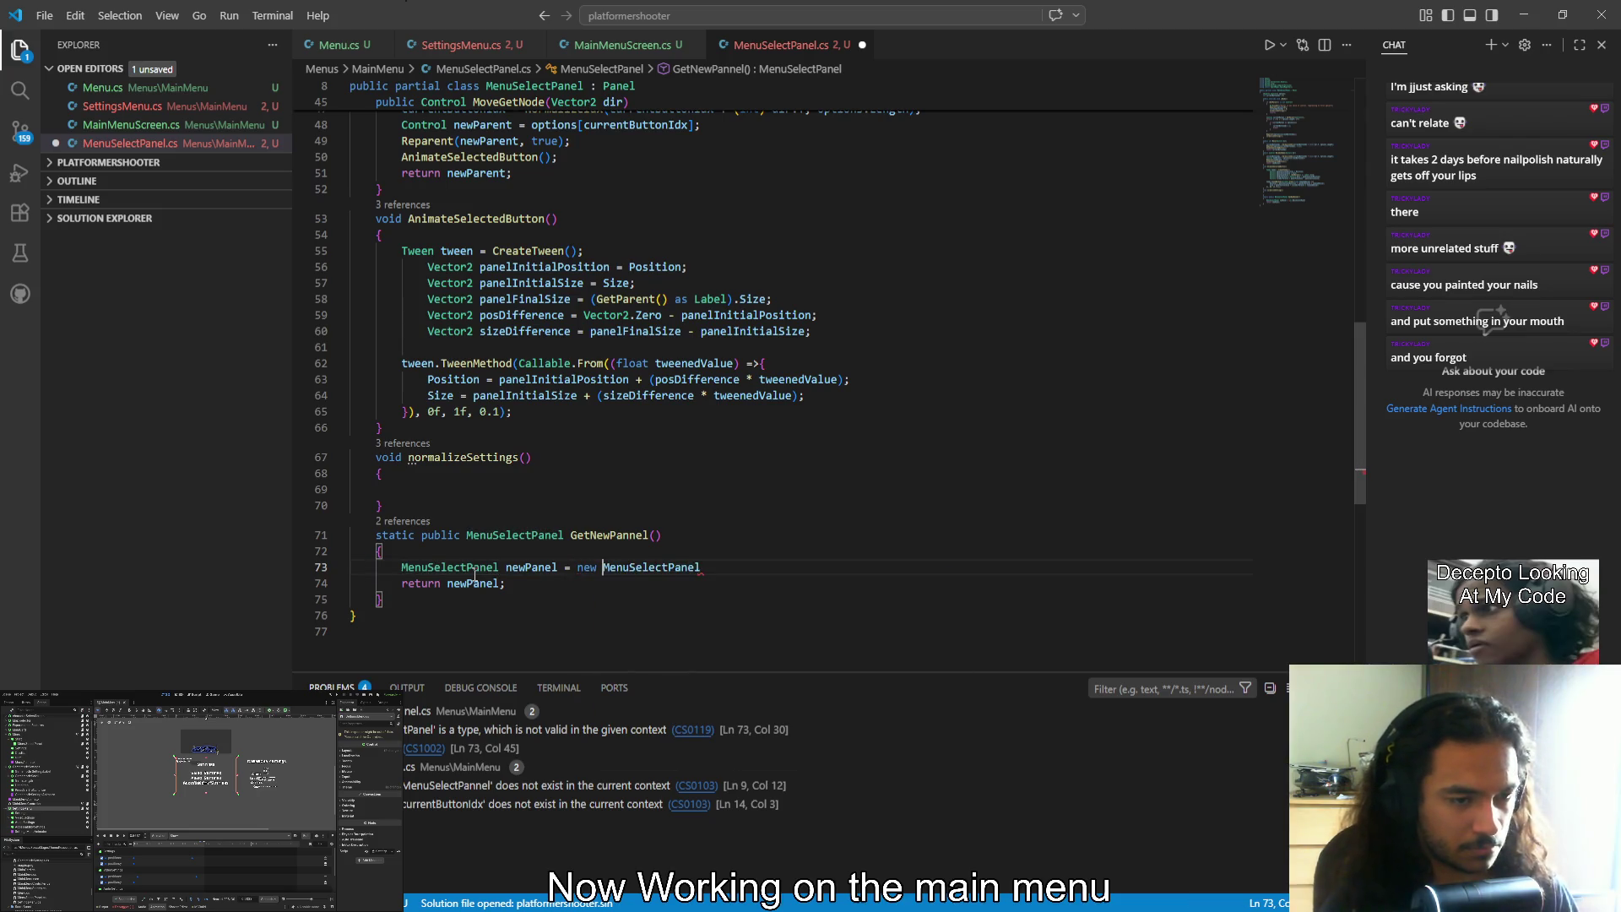
{"action": "type", "text": "();"}
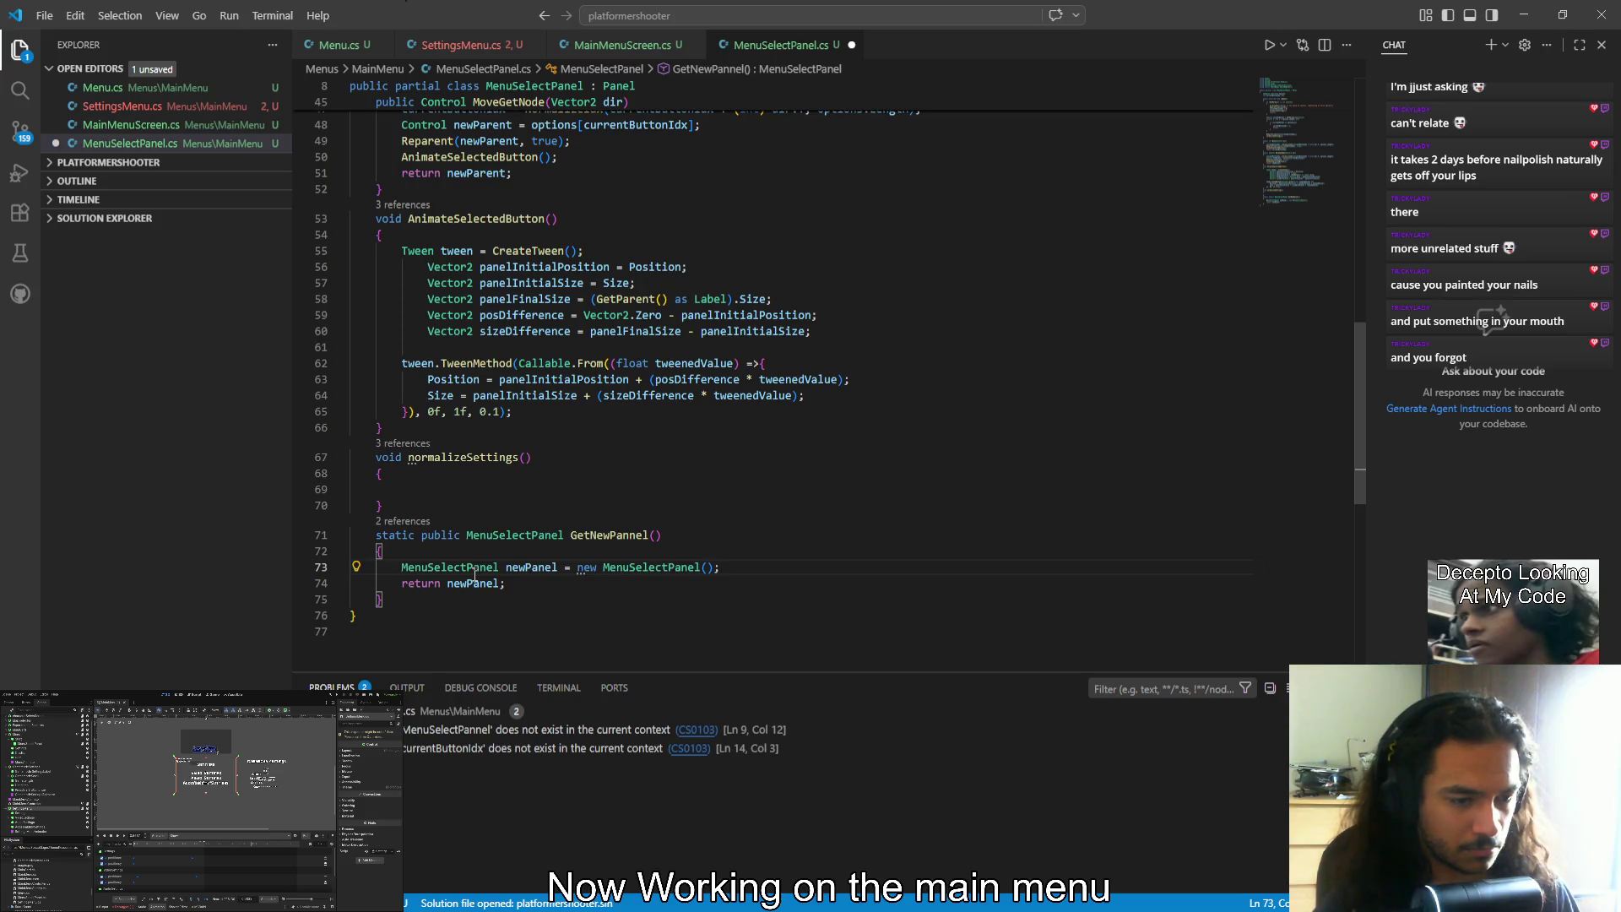
{"action": "key", "text": "Left"}
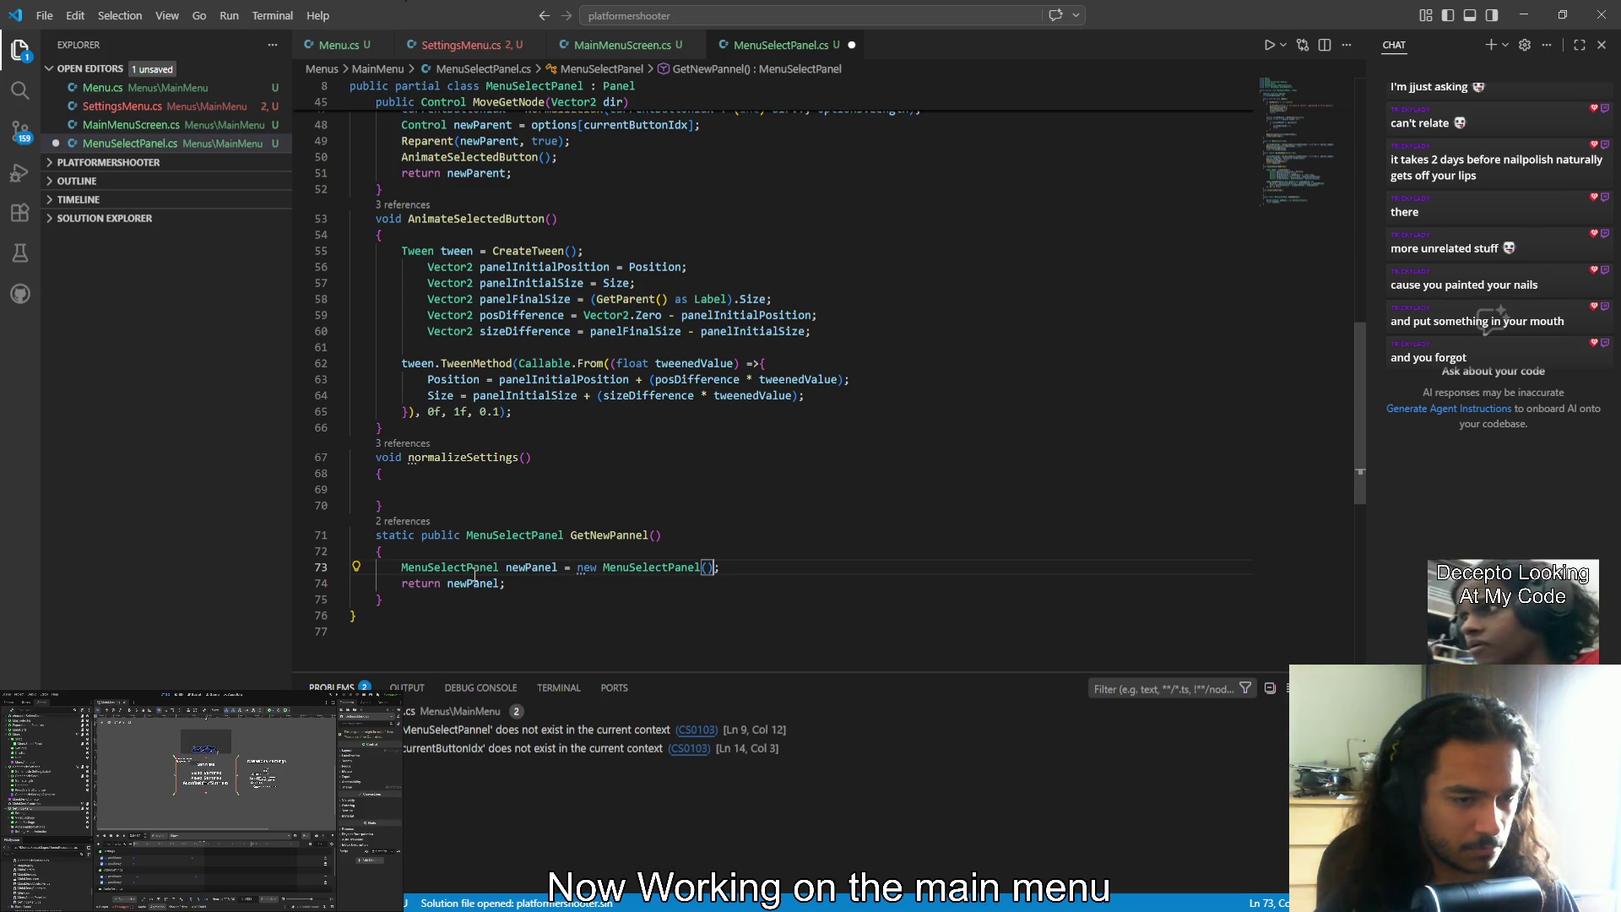
{"action": "key", "text": "ctrl+shift+Left"}
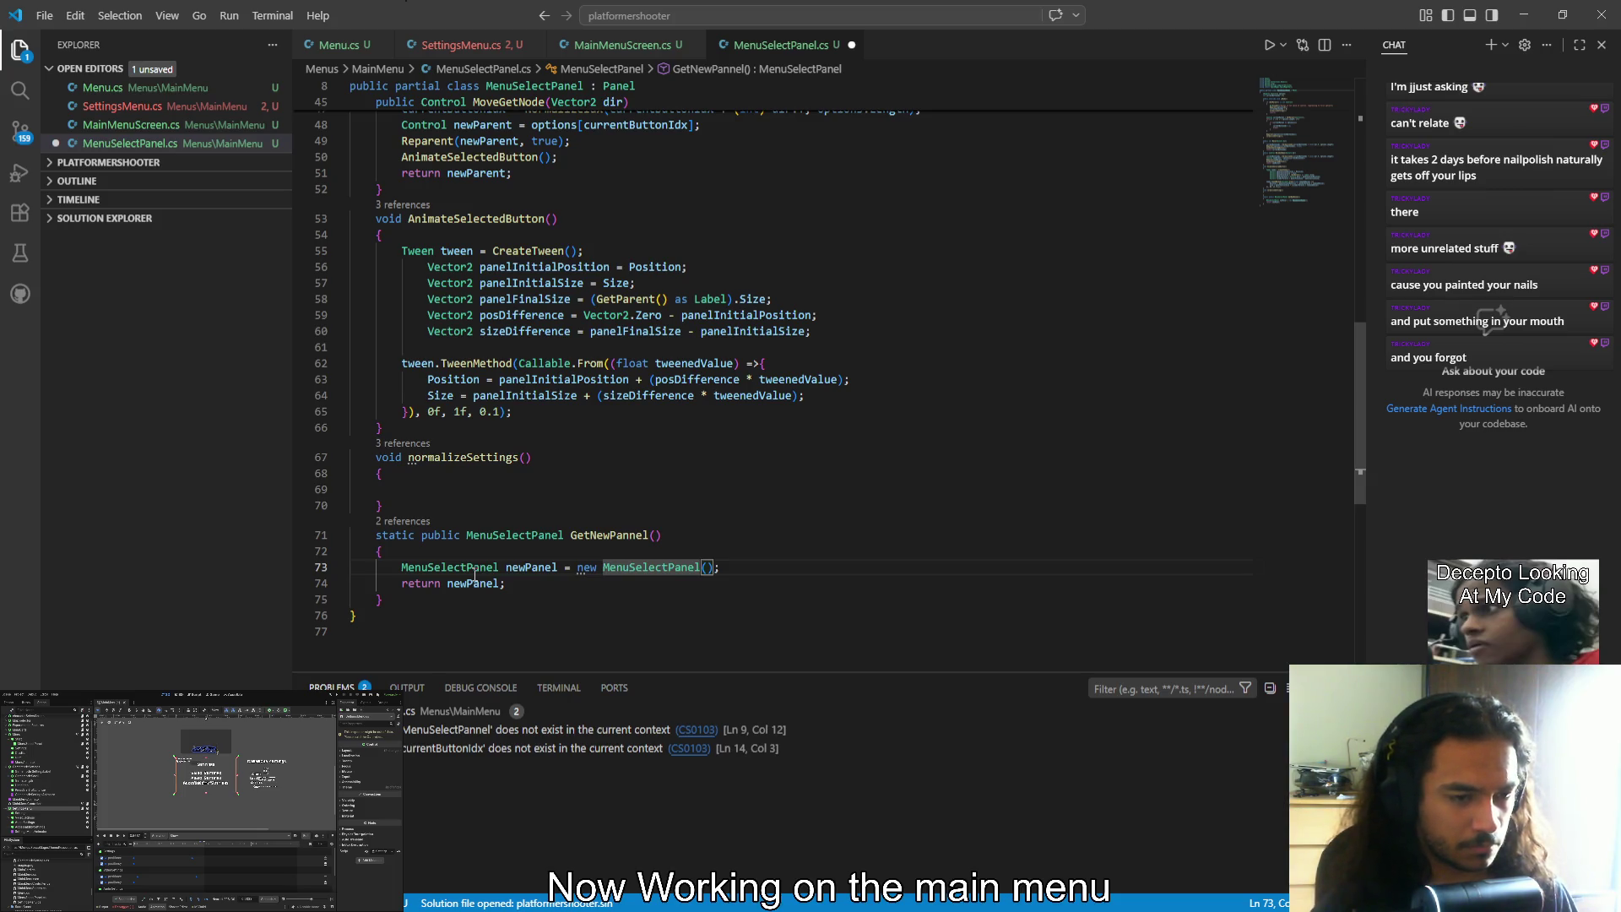
{"action": "key", "text": "ctrl+s"}
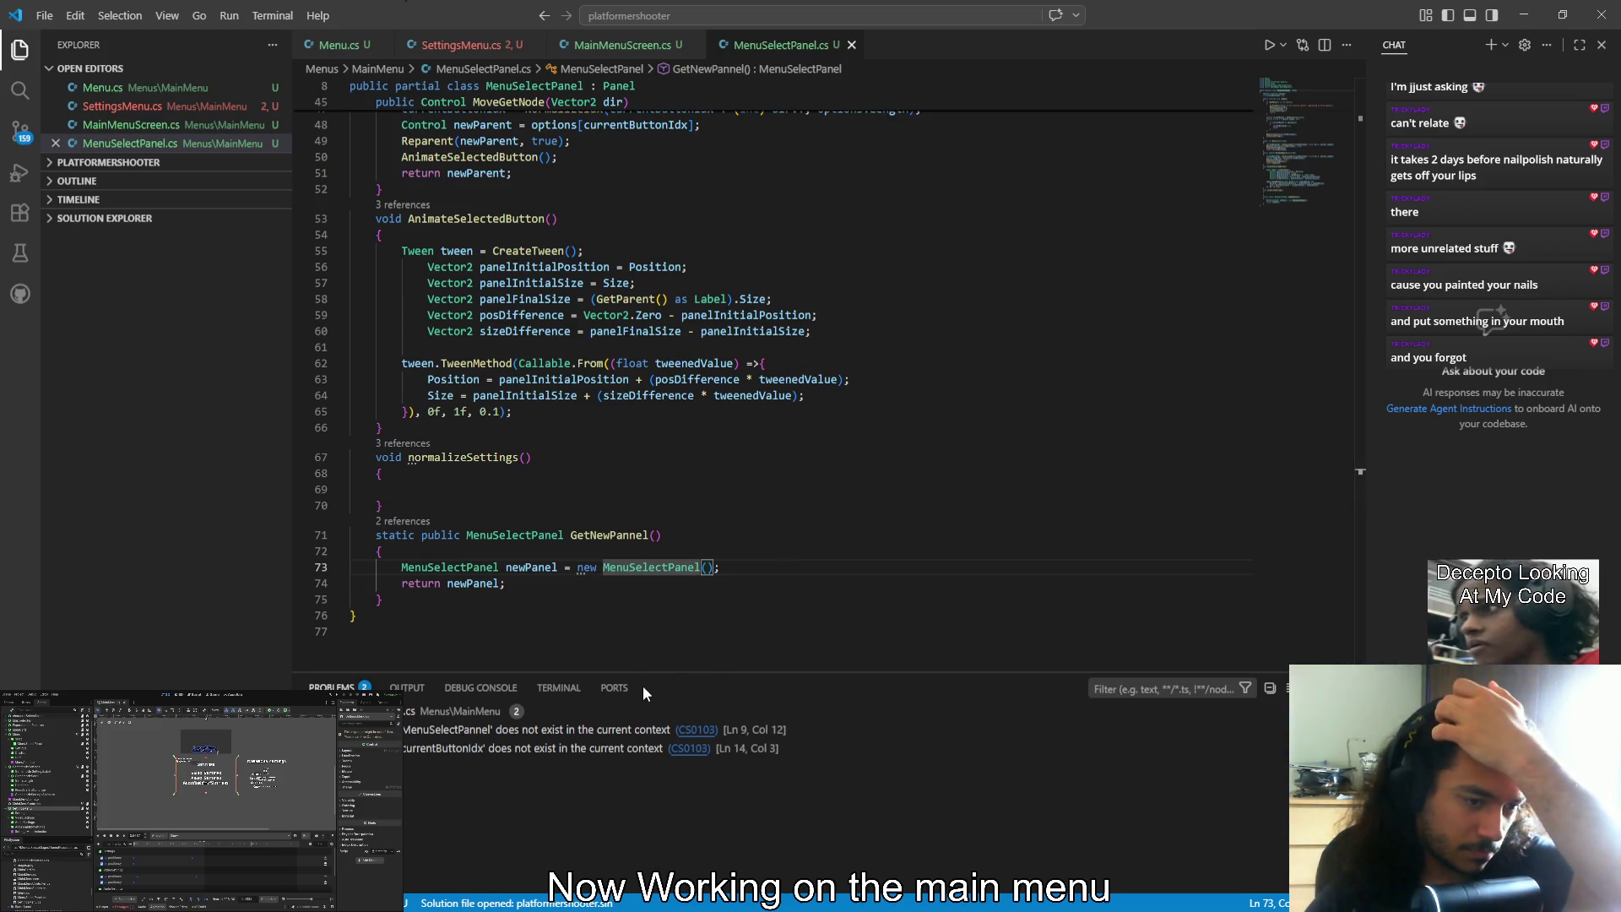
{"action": "left_click", "coordinate": [662, 593]}
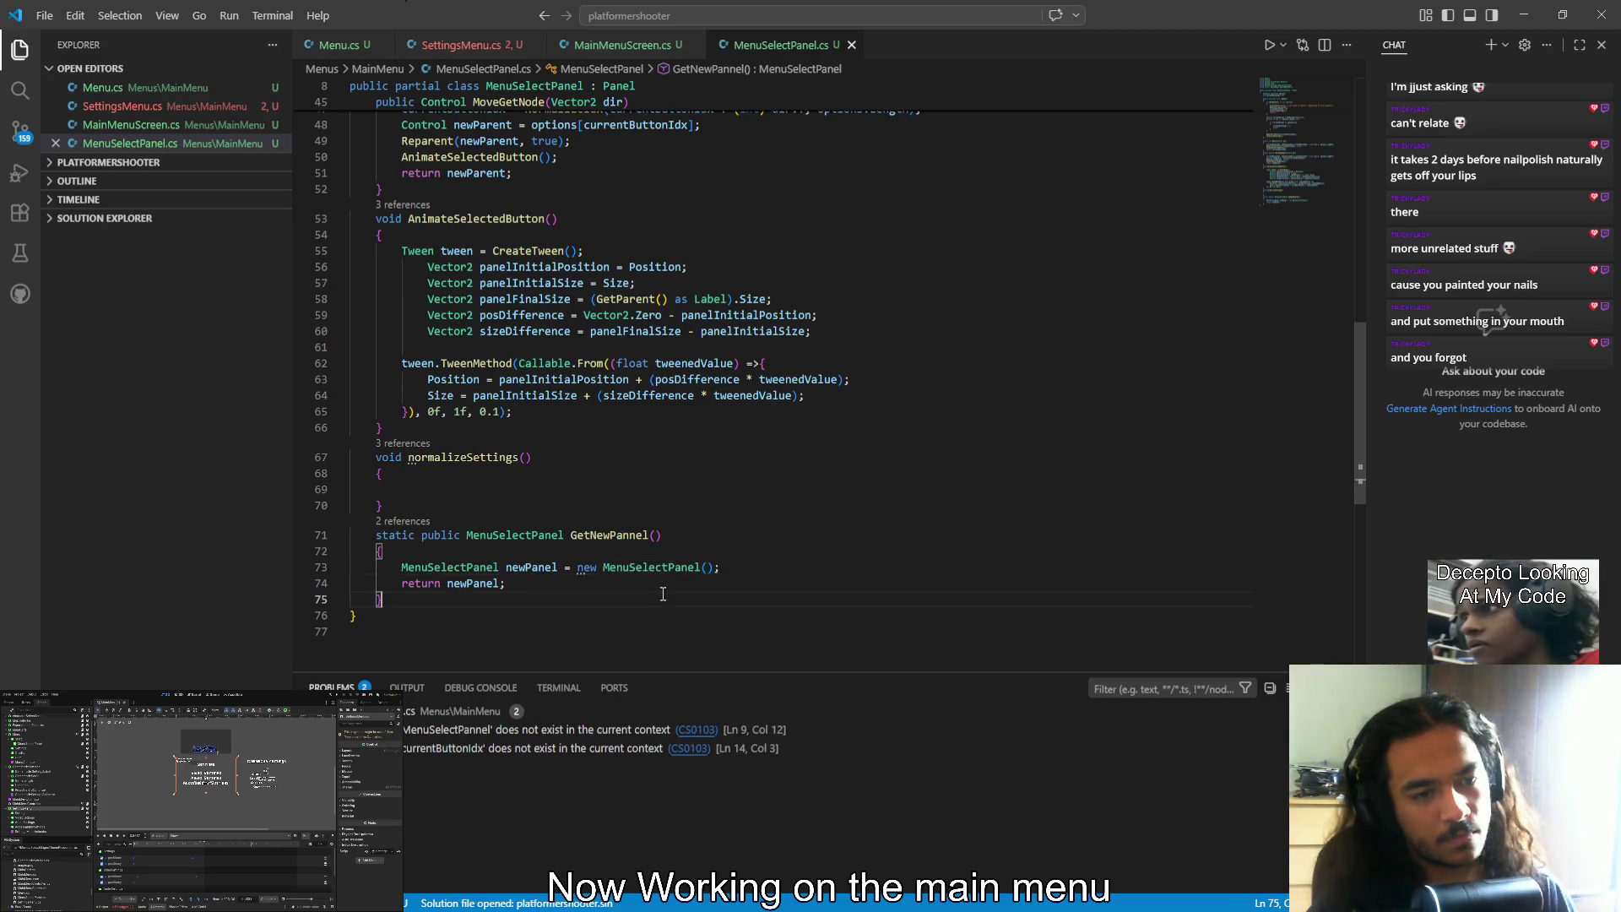
{"action": "left_click", "coordinate": [658, 582]}
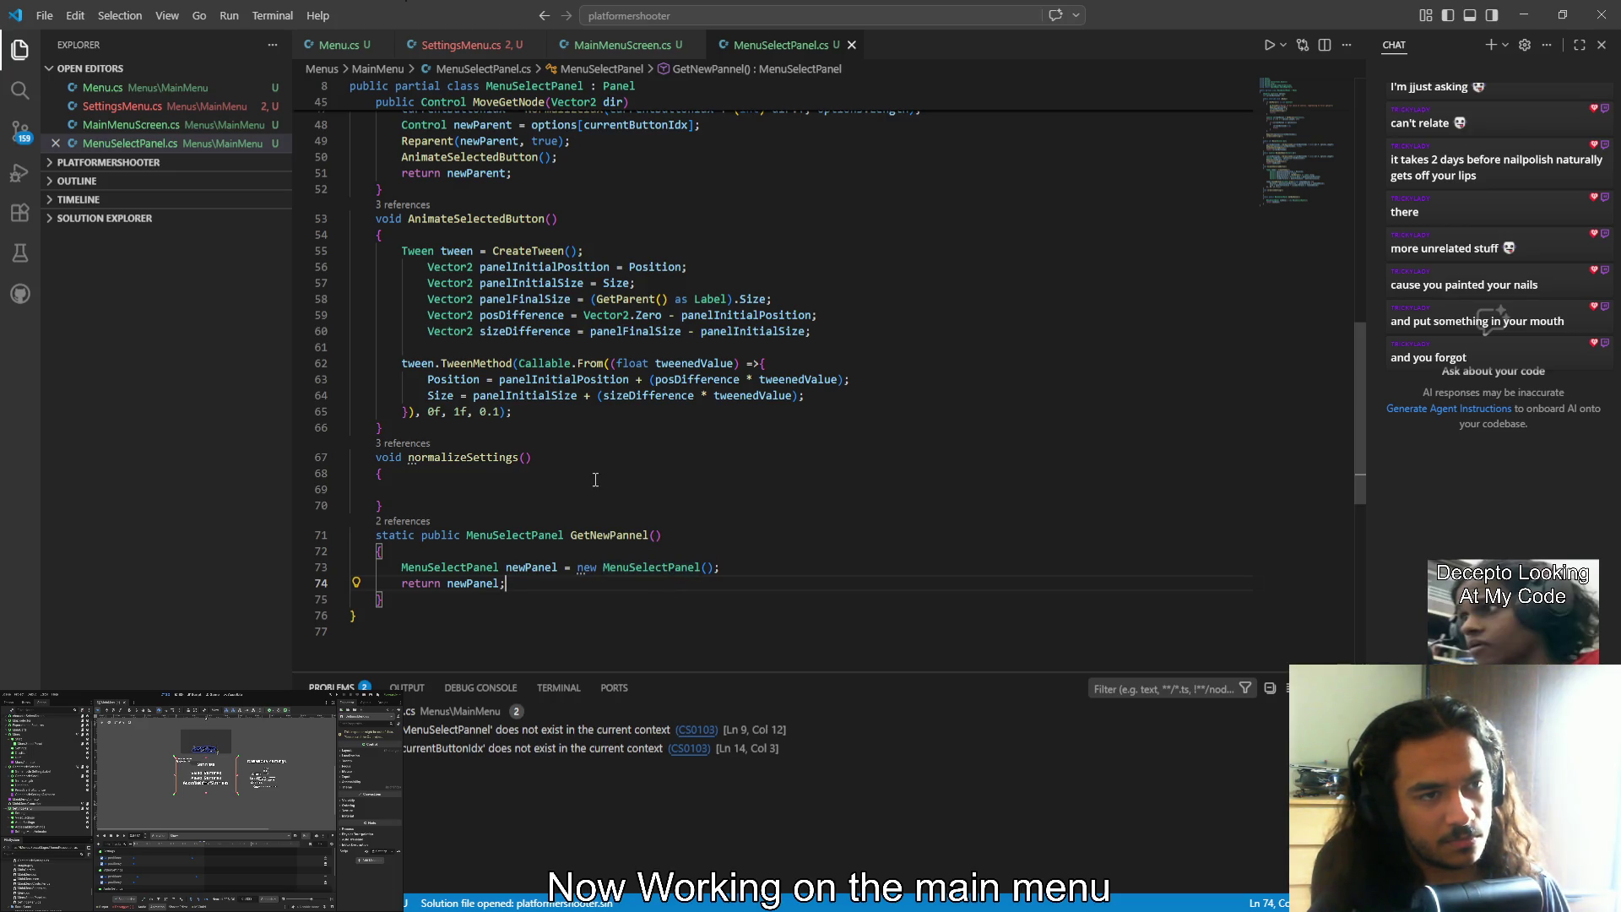
{"action": "left_click", "coordinate": [460, 47]}
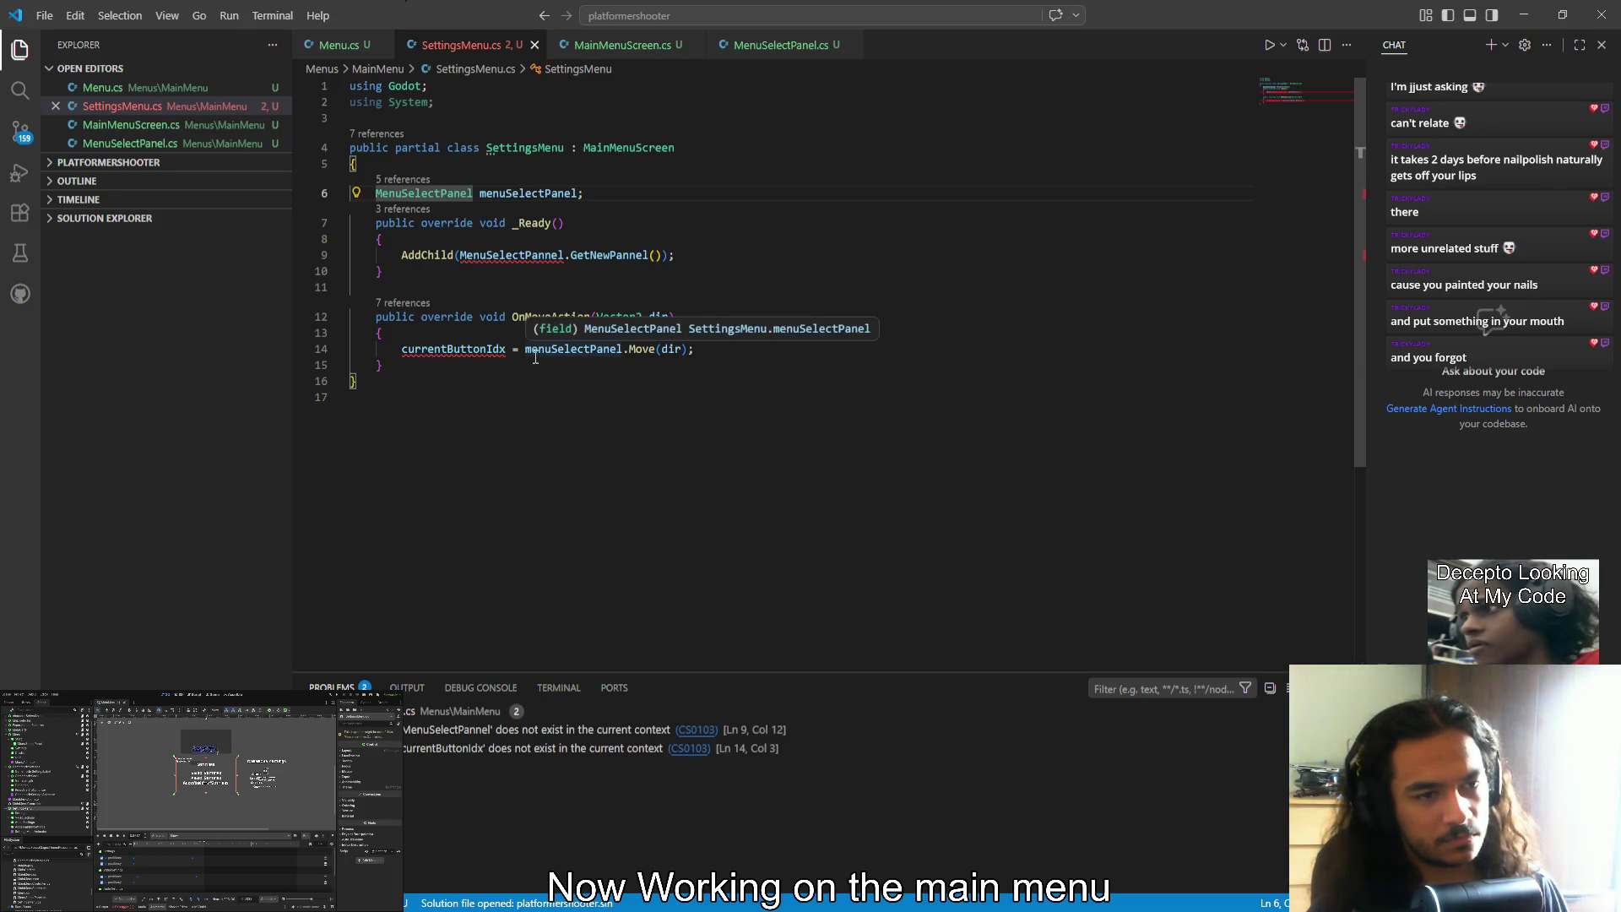
Correct line 9 to AddChild(MenuSelectPanel.GetNewPannel()) and save SettingsMenu.cs
{"action": "double_click", "coordinate": [511, 255]}
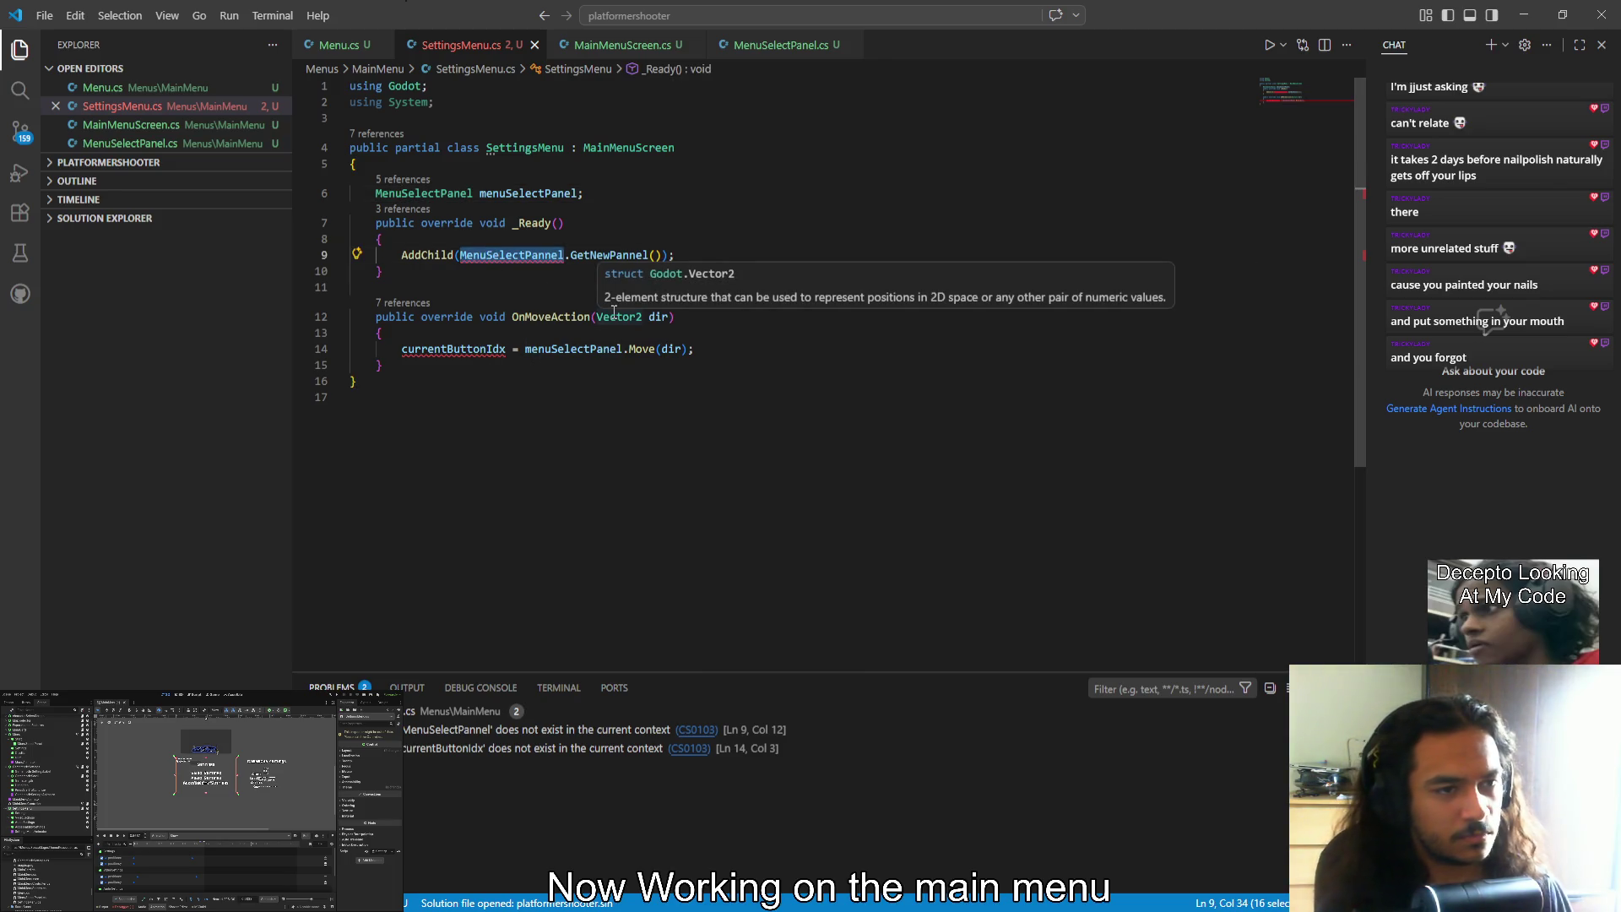
{"action": "type", "text": "Meny"}
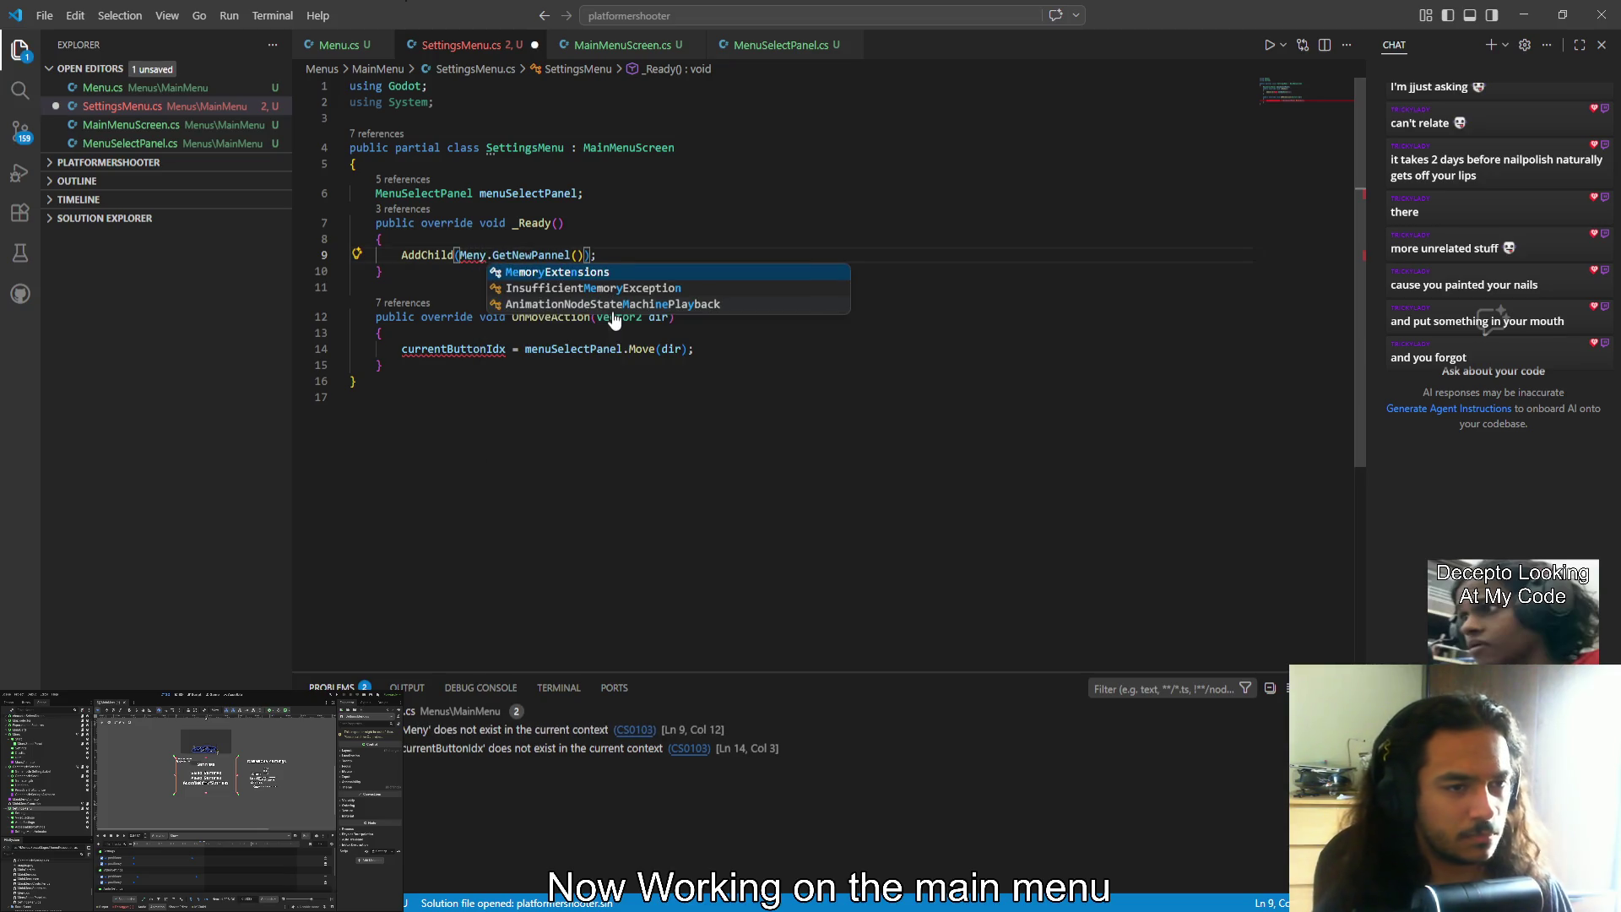
{"action": "key", "text": "BackSpace"}
{"action": "double_click", "coordinate": [423, 193]}
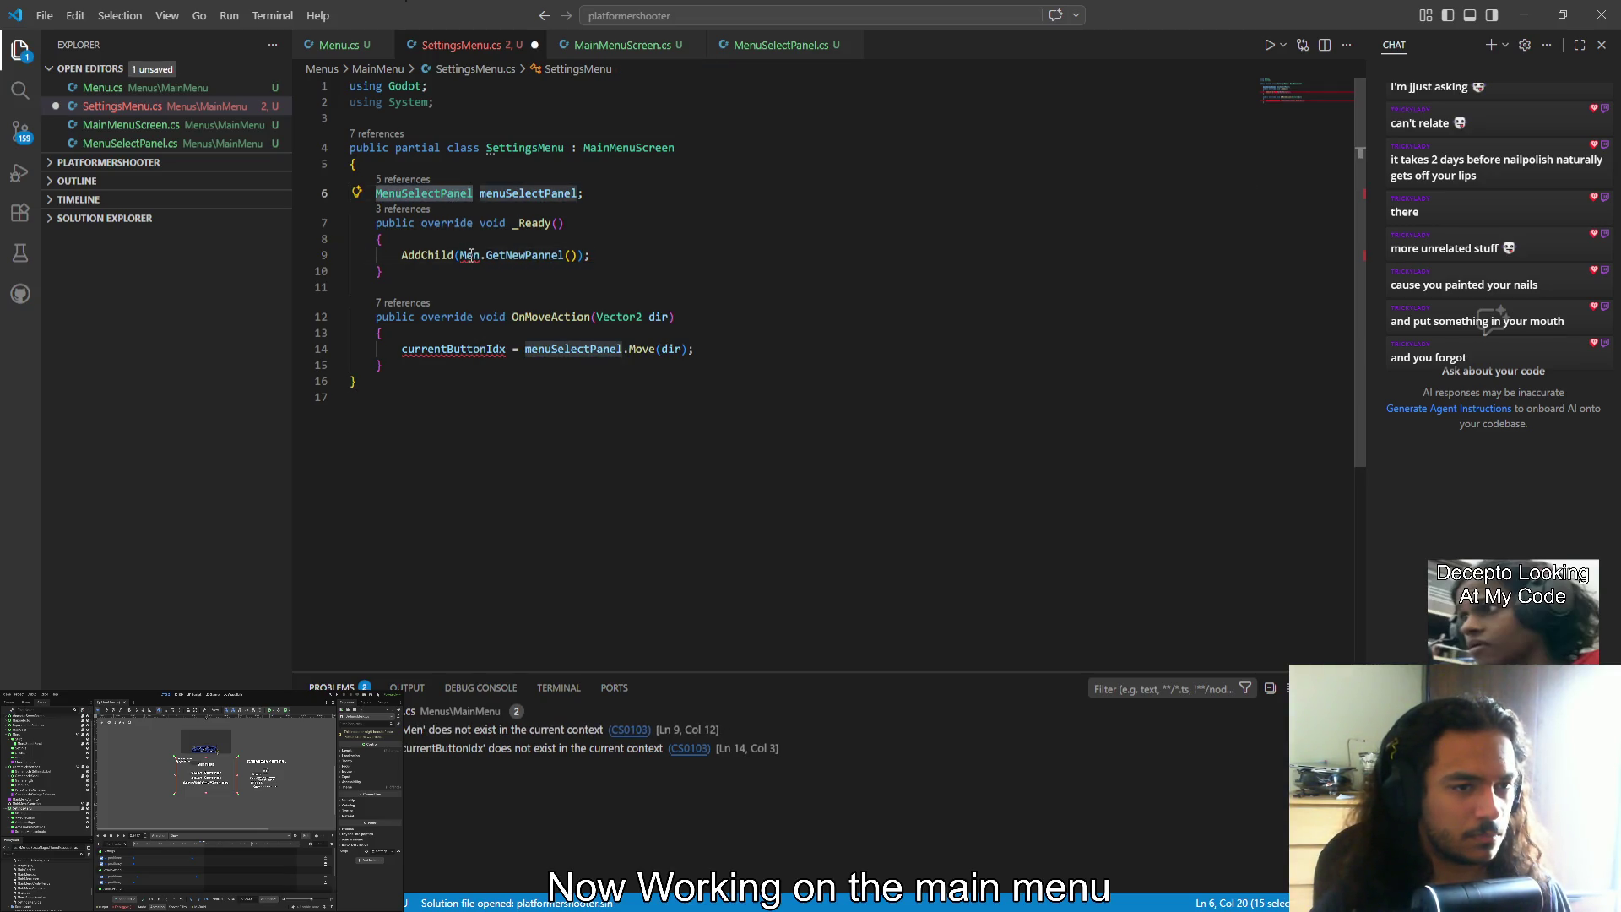
{"action": "key", "text": "ctrl+c"}
{"action": "double_click", "coordinate": [471, 254]}
{"action": "key", "text": "ctrl+v"}
{"action": "key", "text": "ctrl+Left"}
{"action": "key", "text": "ctrl+Left"}
{"action": "key", "text": "ctrl+Left"}
{"action": "key", "text": "ctrl+shift+Right"}
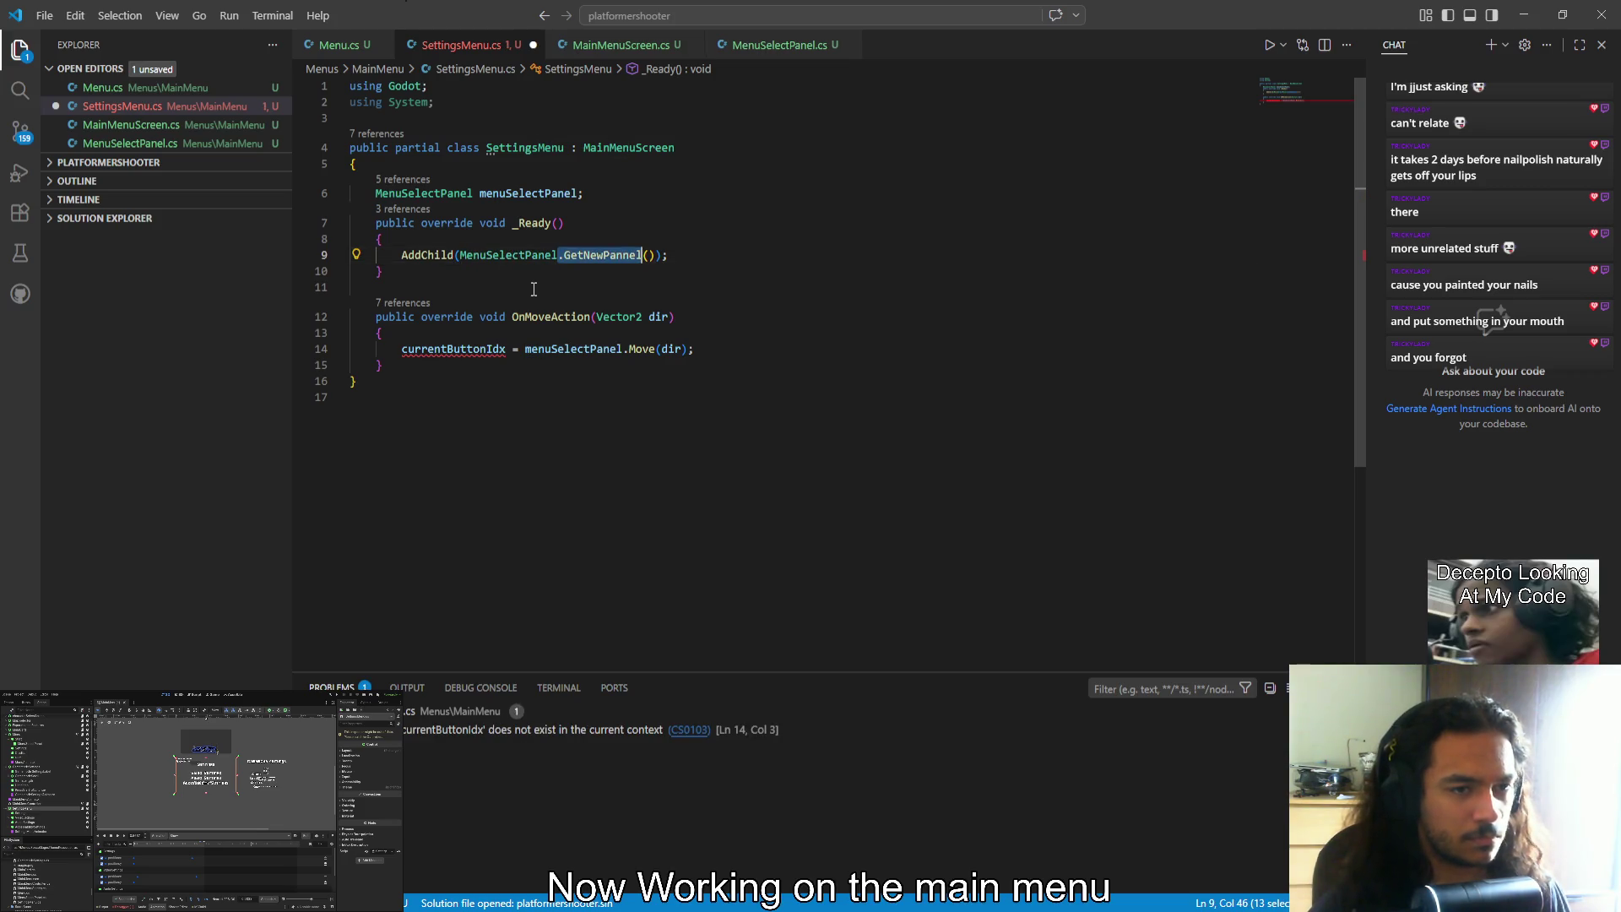
{"action": "key", "text": "shift+Right"}
{"action": "key", "text": "ctrl+s"}
{"action": "key", "text": "End"}
{"action": "key", "text": "Left"}
{"action": "key", "text": "Left"}
{"action": "key", "text": "Left"}
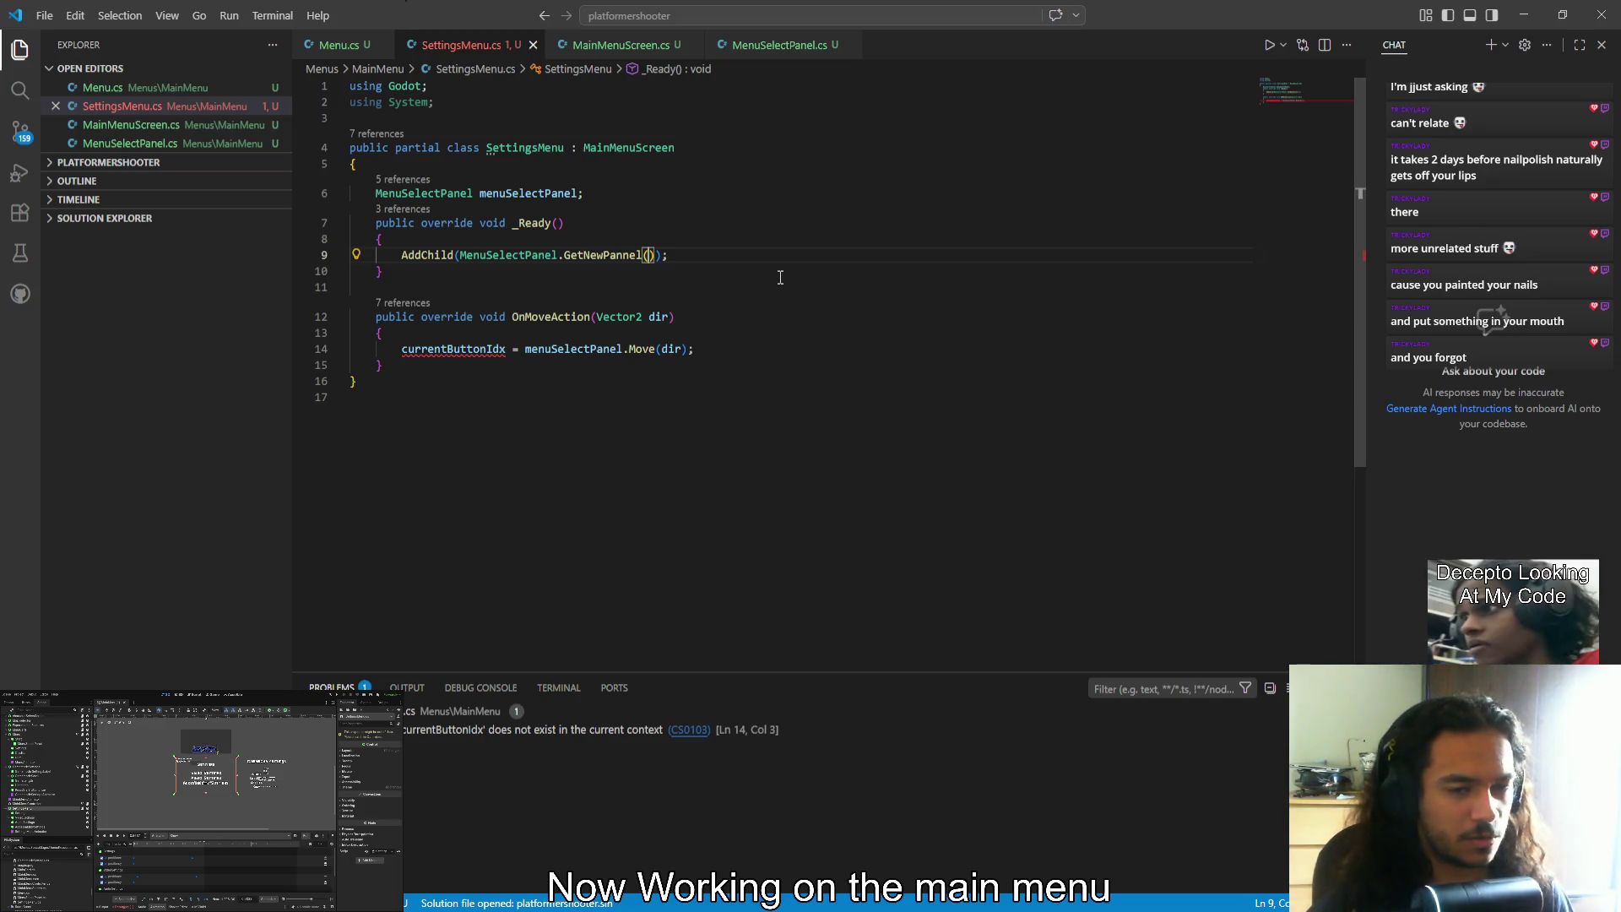
Jump to the GetNewPannel definition in MenuSelectPanel.cs
{"action": "key", "text": "alt+Tab"}
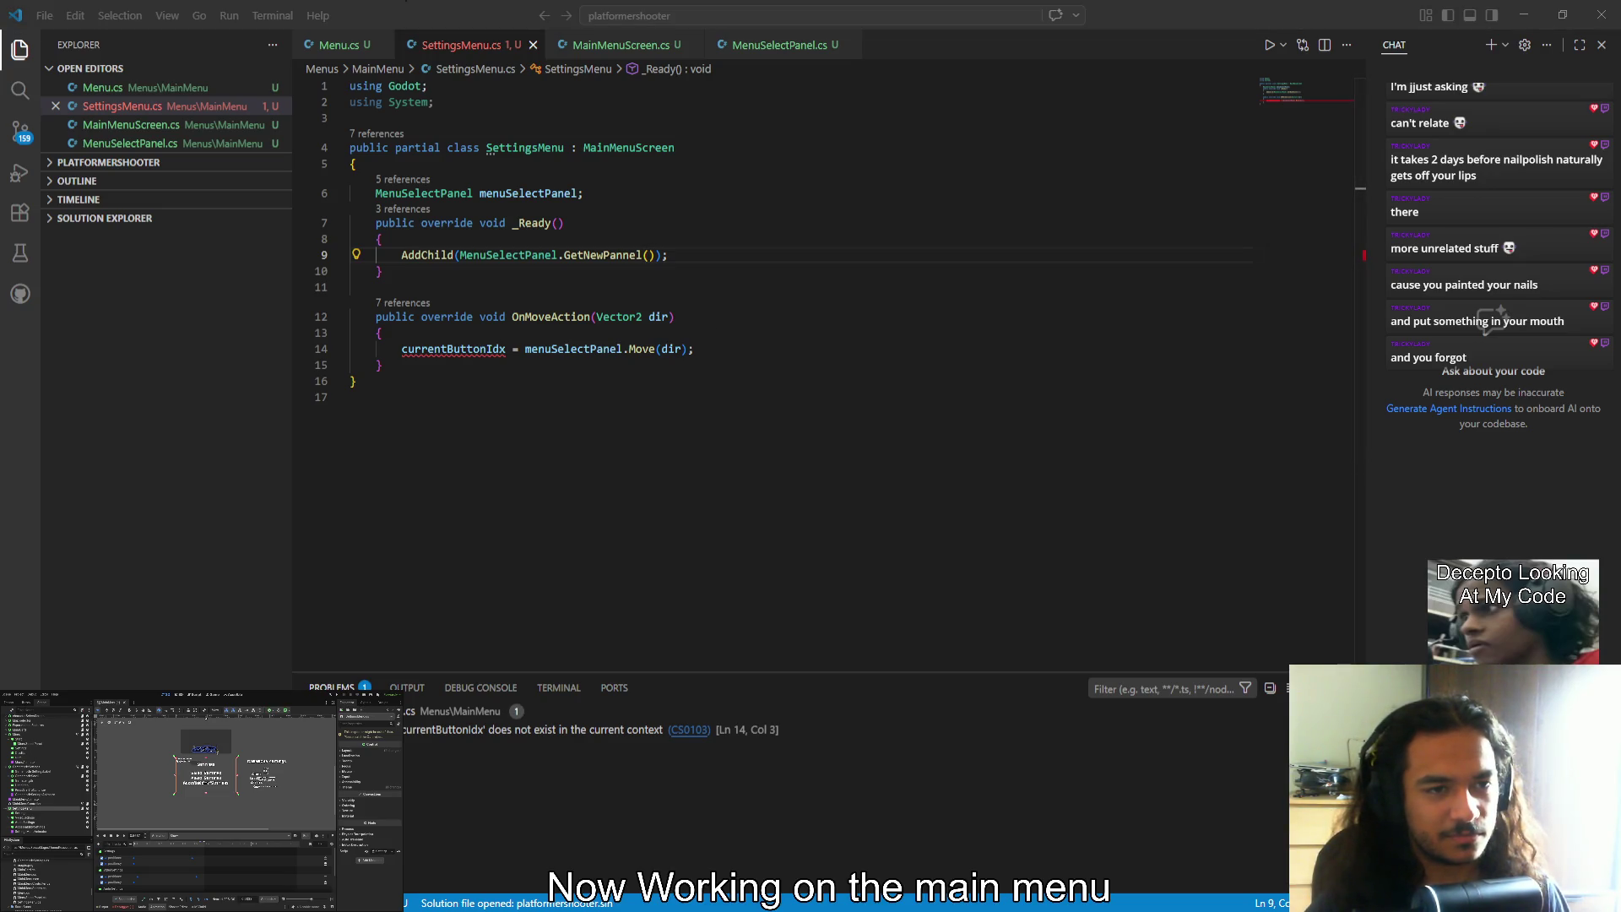
{"action": "key", "text": "alt+Tab"}
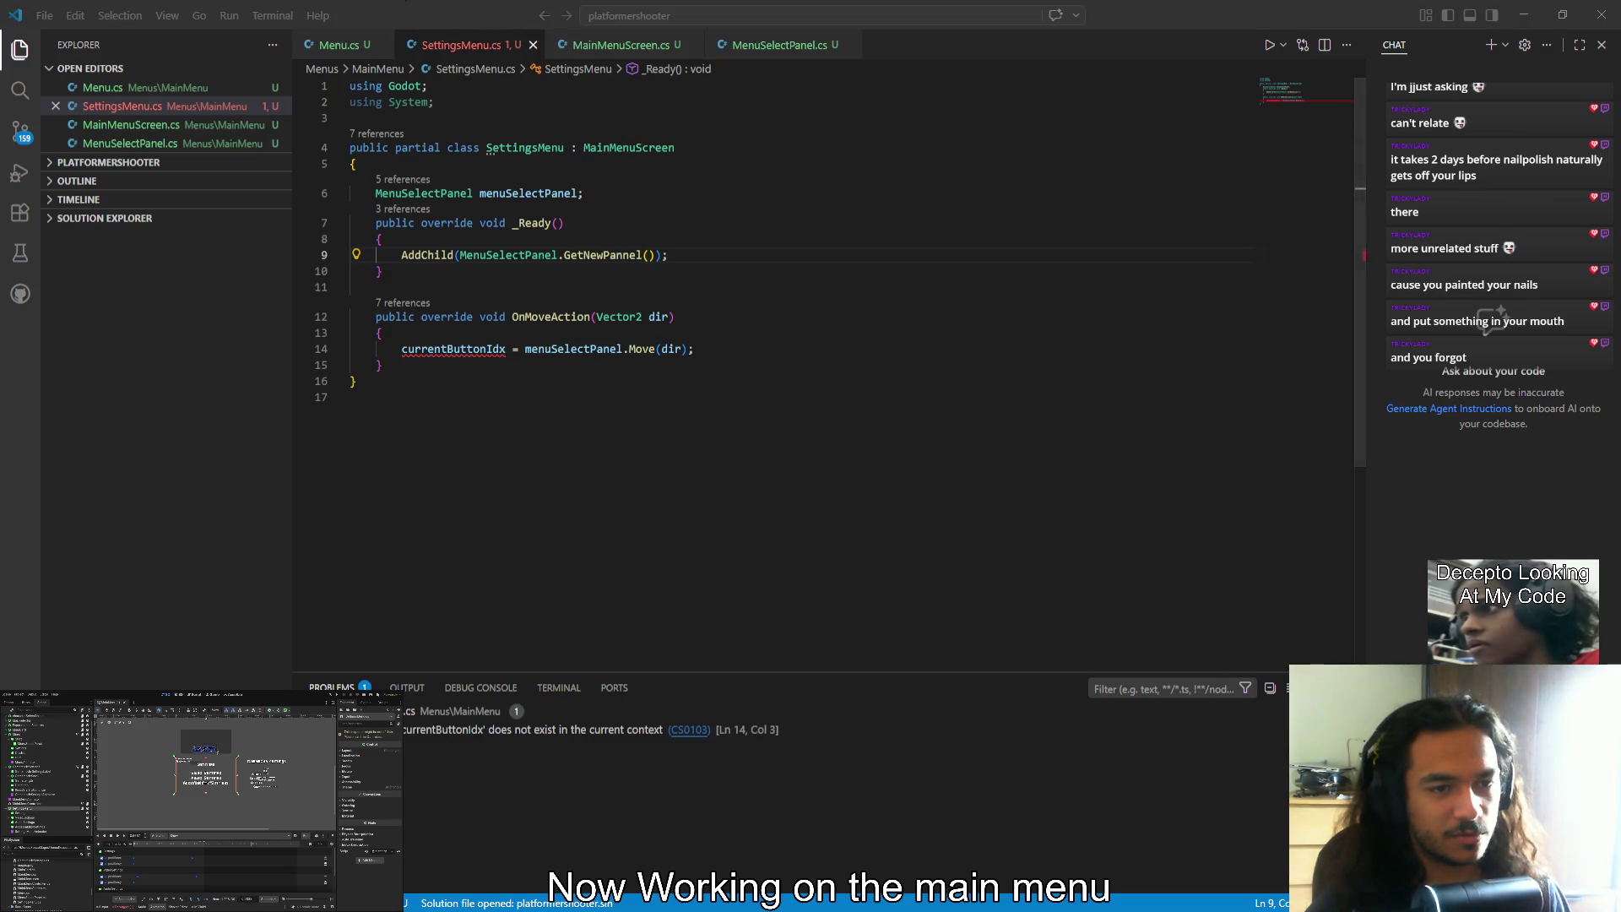
{"action": "left_click", "coordinate": [613, 255], "text": "ctrl"}
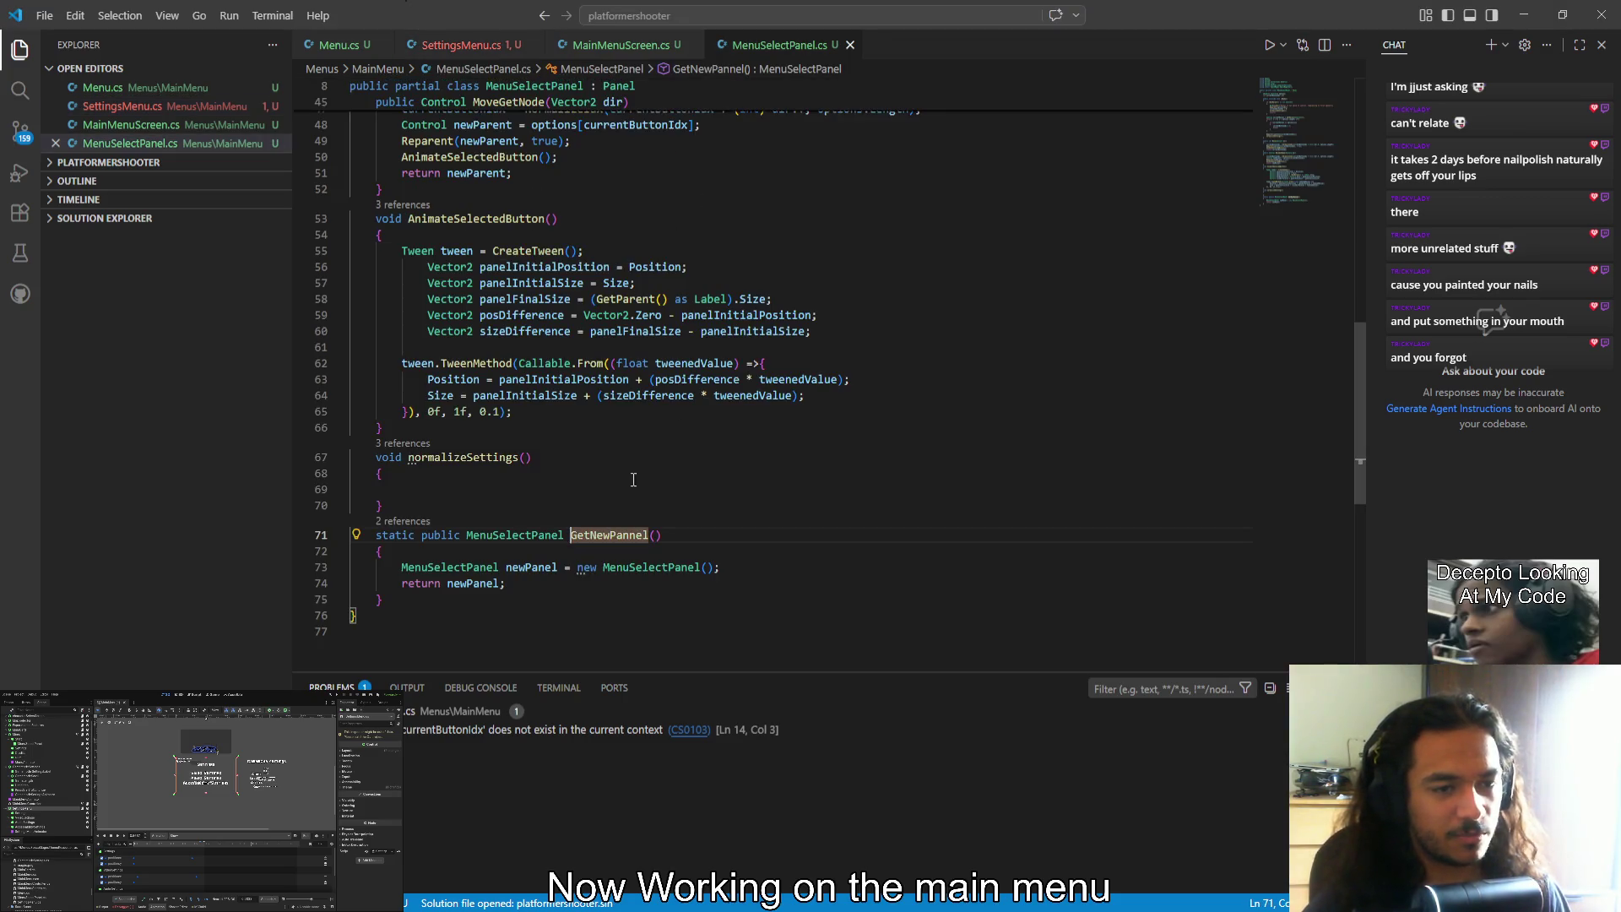
Add a Control[] options parameter and a newPanel.options = options; line, then save
{"action": "left_click", "coordinate": [656, 536]}
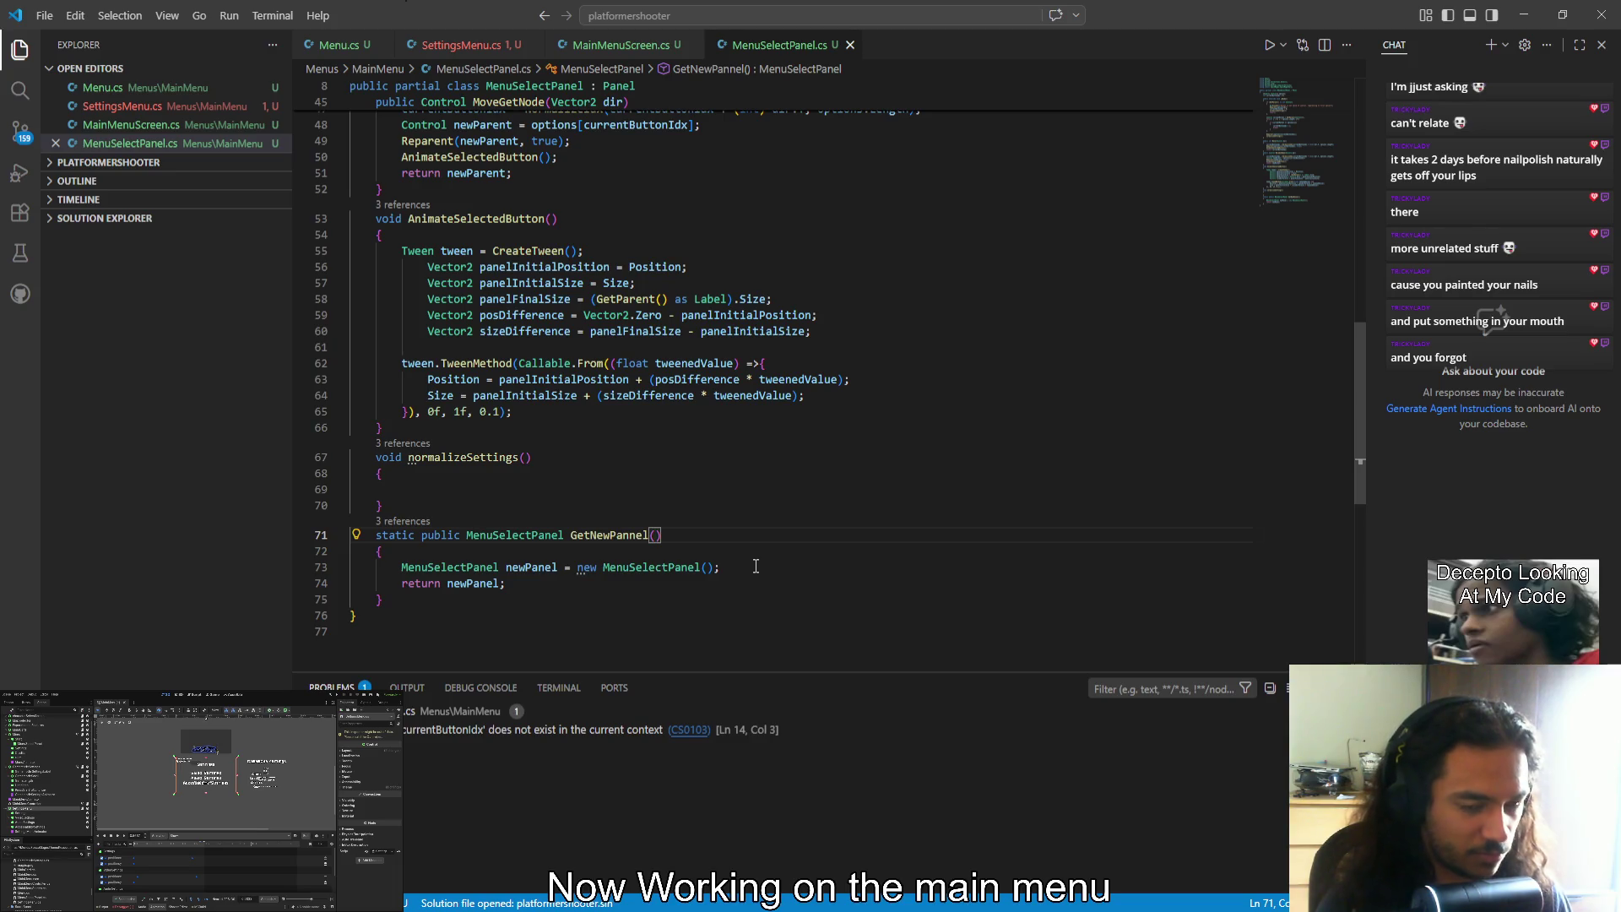
{"action": "type", "text": "Control["}
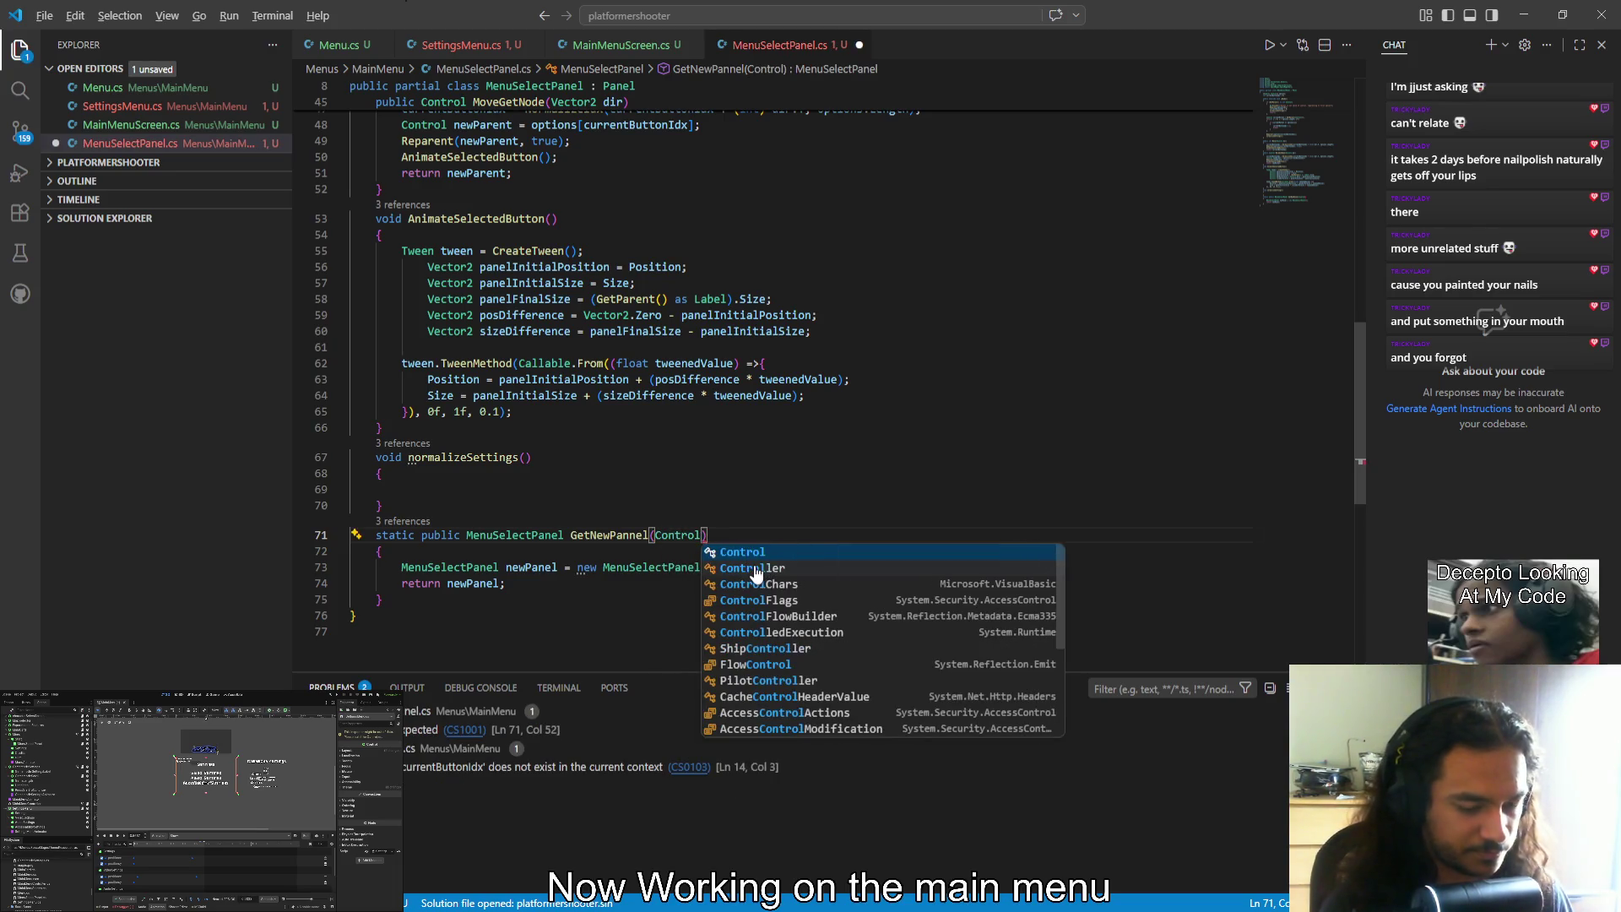
{"action": "type", "text": "]"}
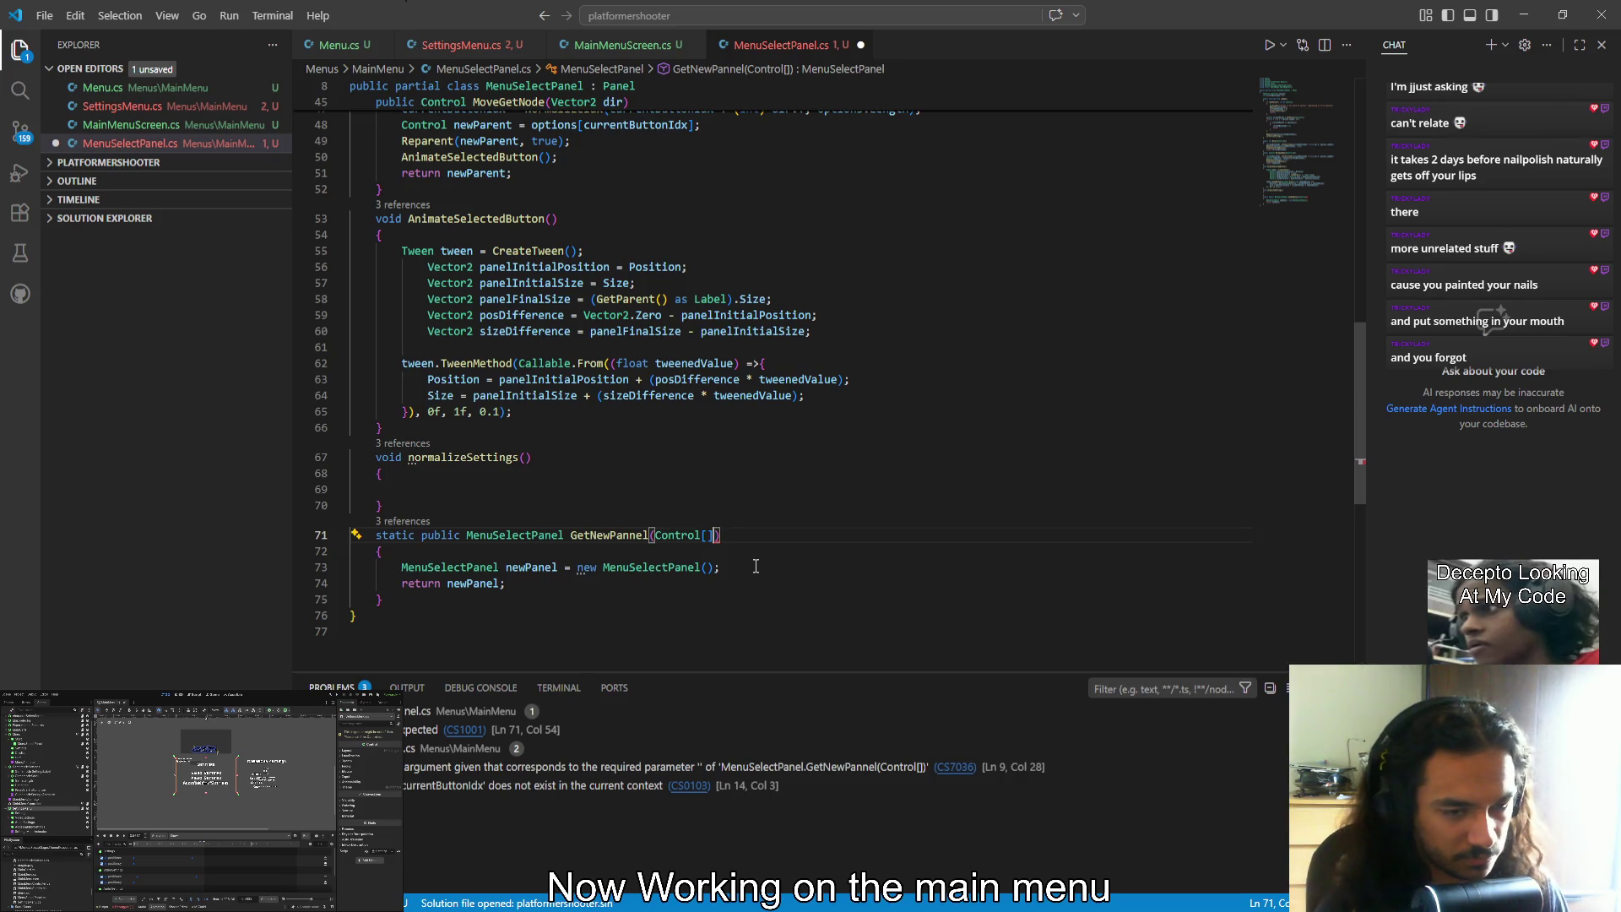
{"action": "type", "text": " options"}
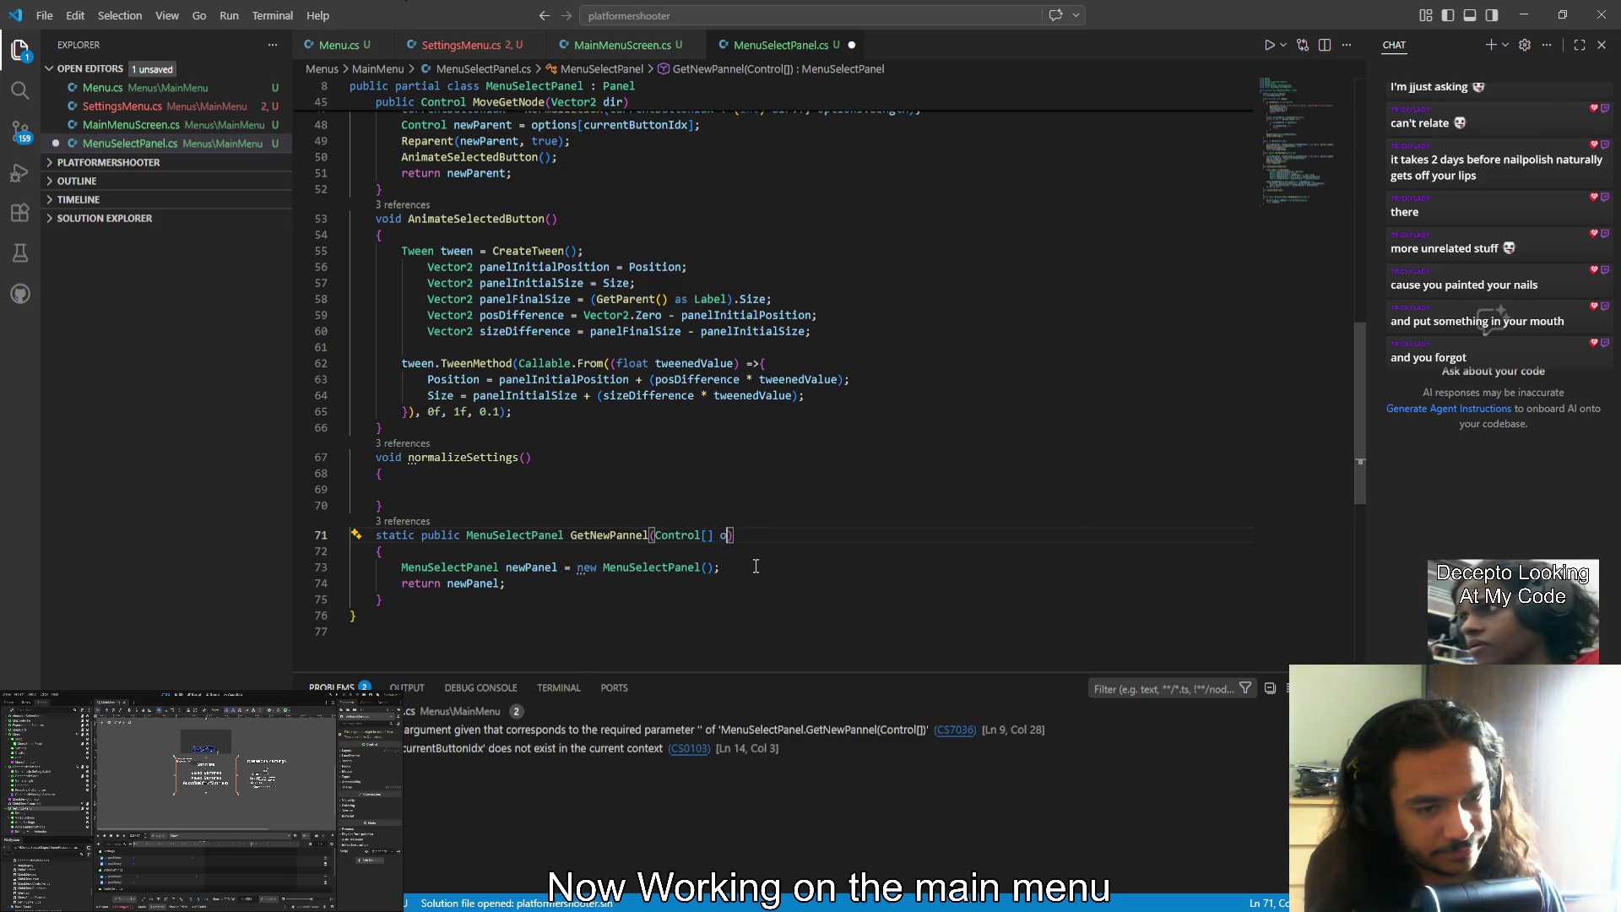
{"action": "left_click", "coordinate": [755, 566]}
{"action": "key", "text": "Return"}
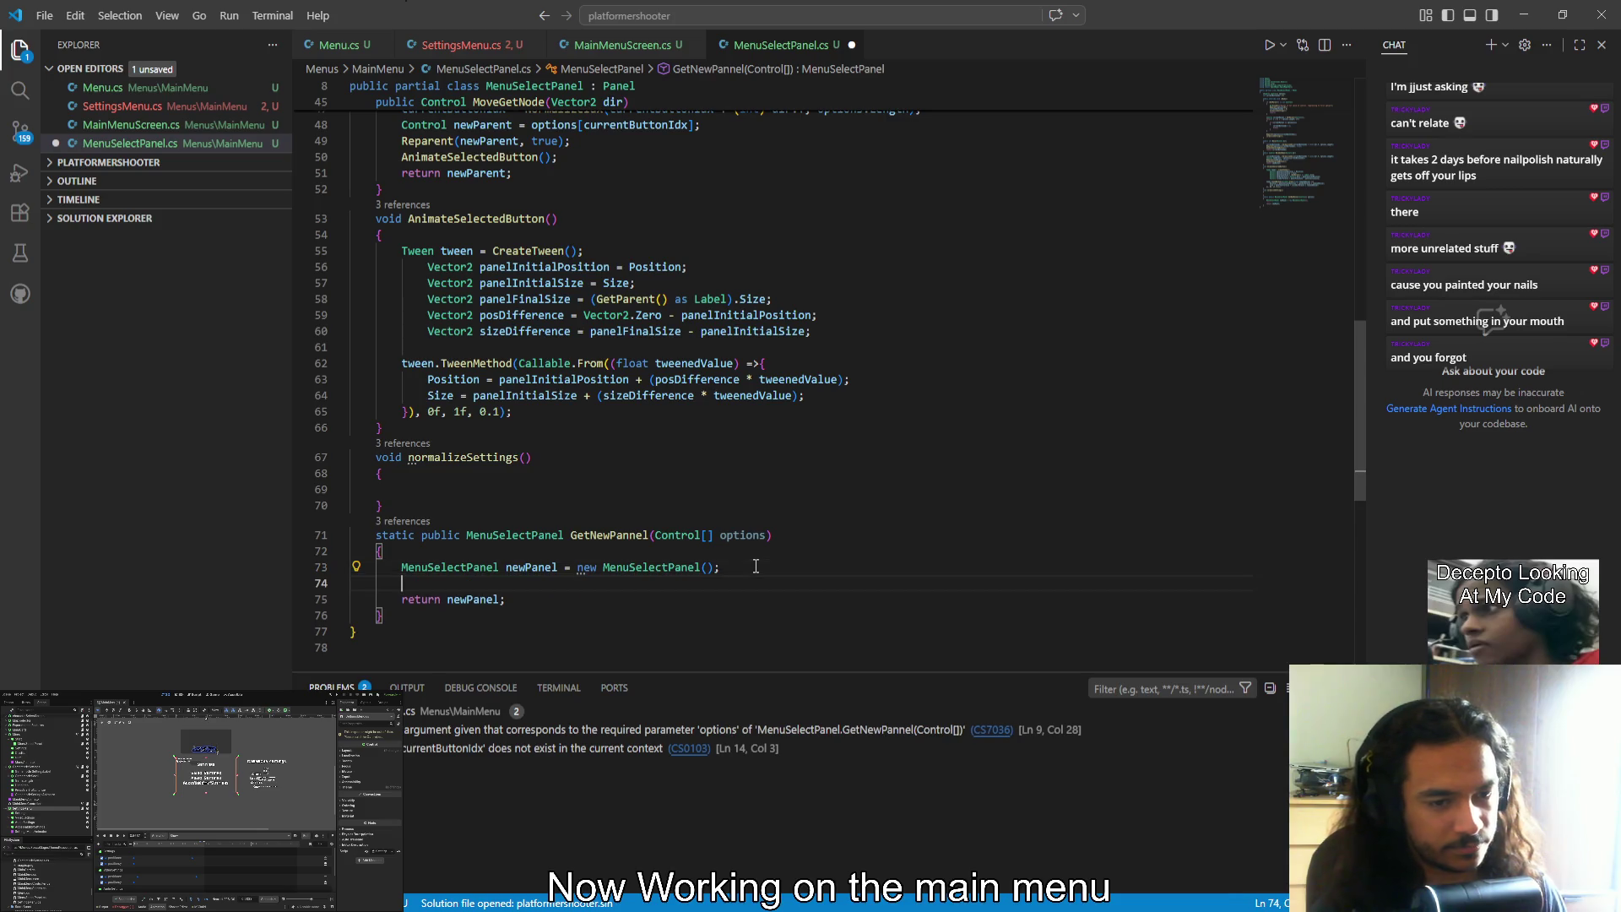
{"action": "type", "text": "newPanel.p"}
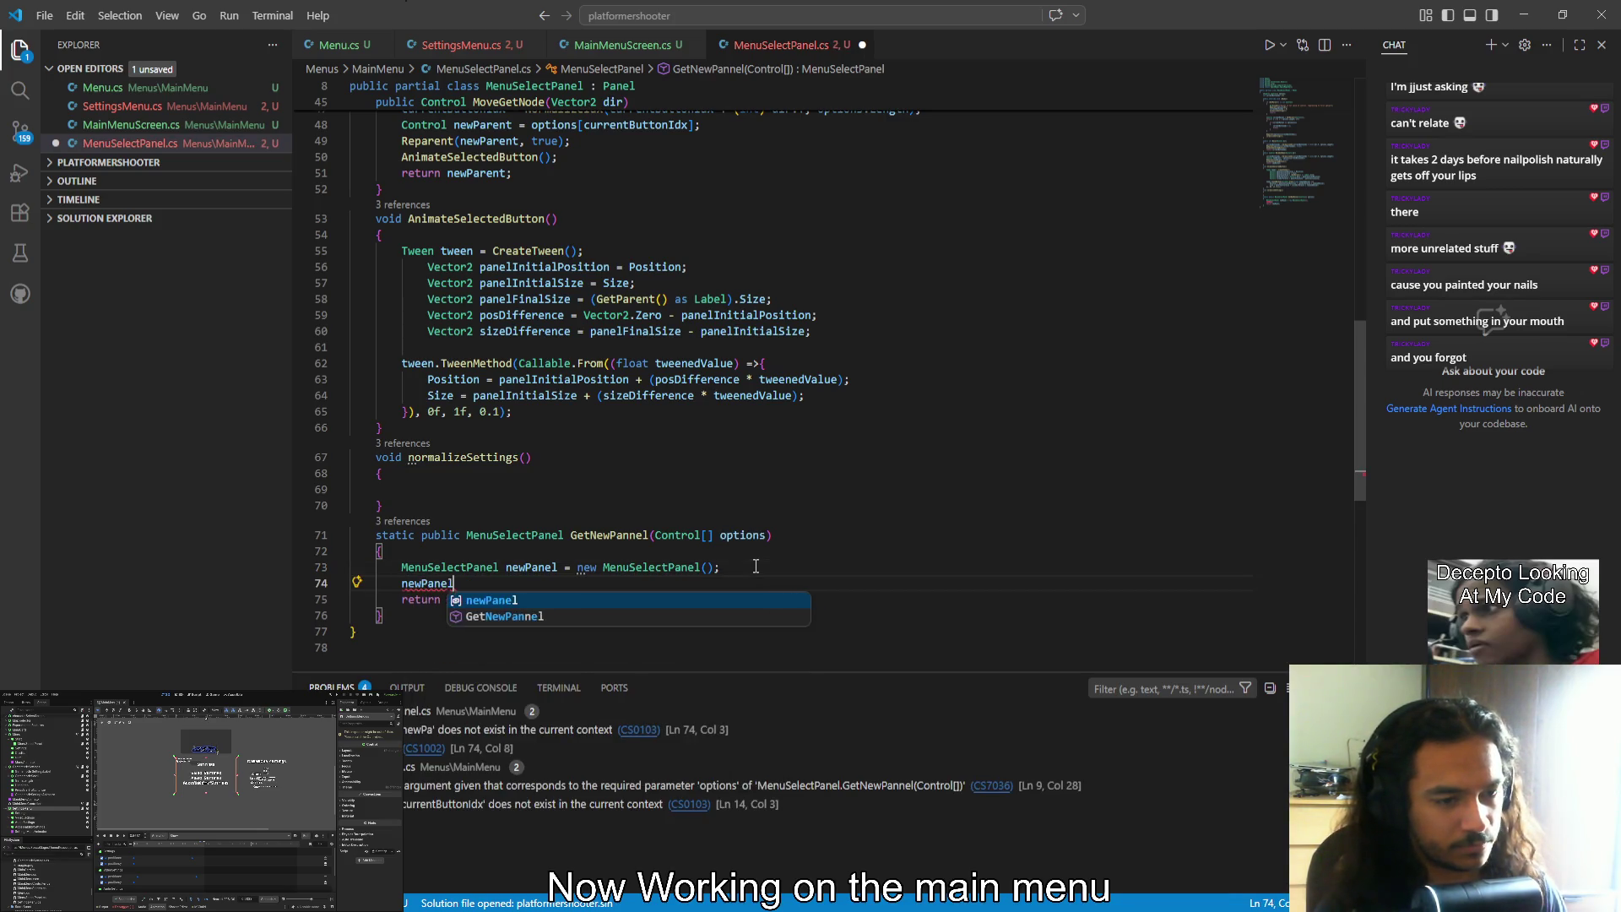
{"action": "key", "text": "BackSpace"}
{"action": "type", "text": "optio"}
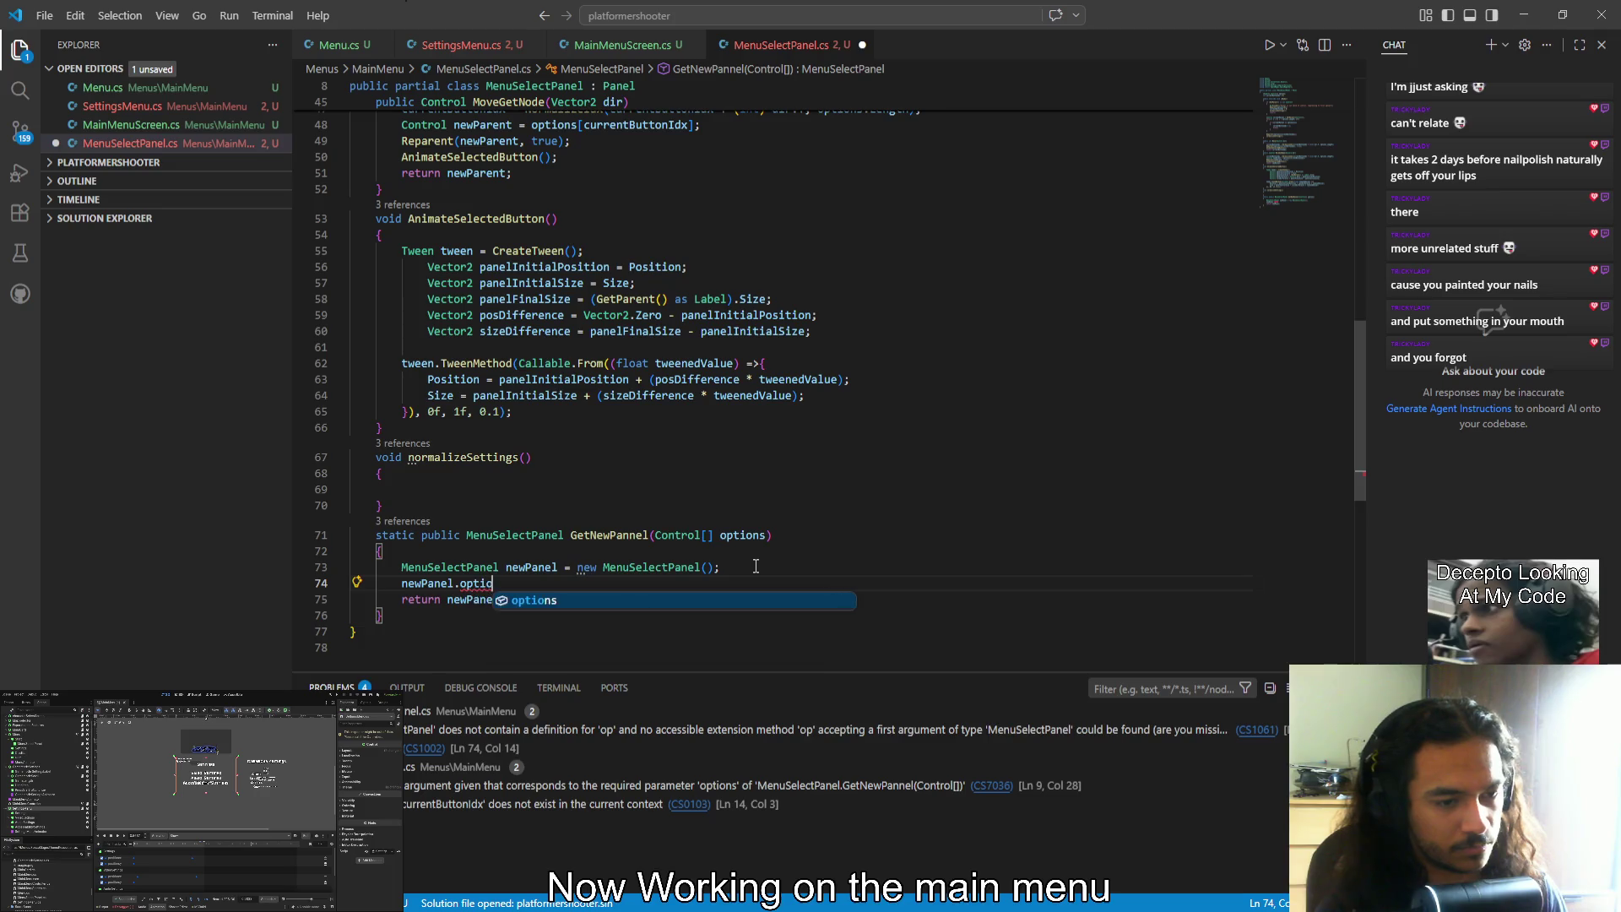
{"action": "type", "text": "ns = options;"}
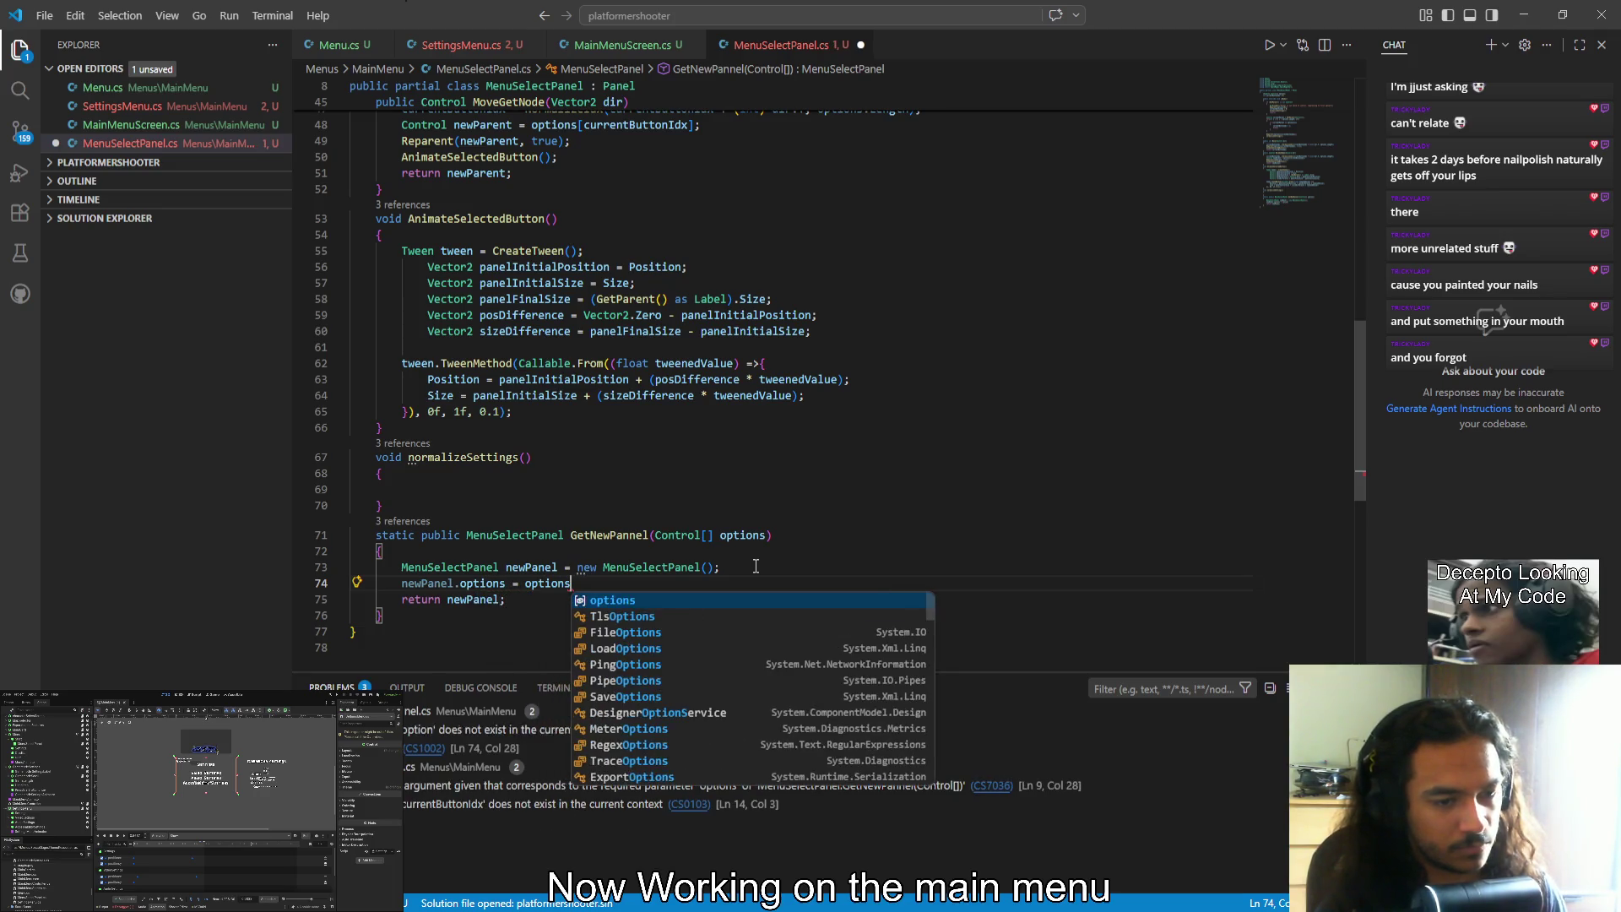
{"action": "key", "text": "ctrl+s"}
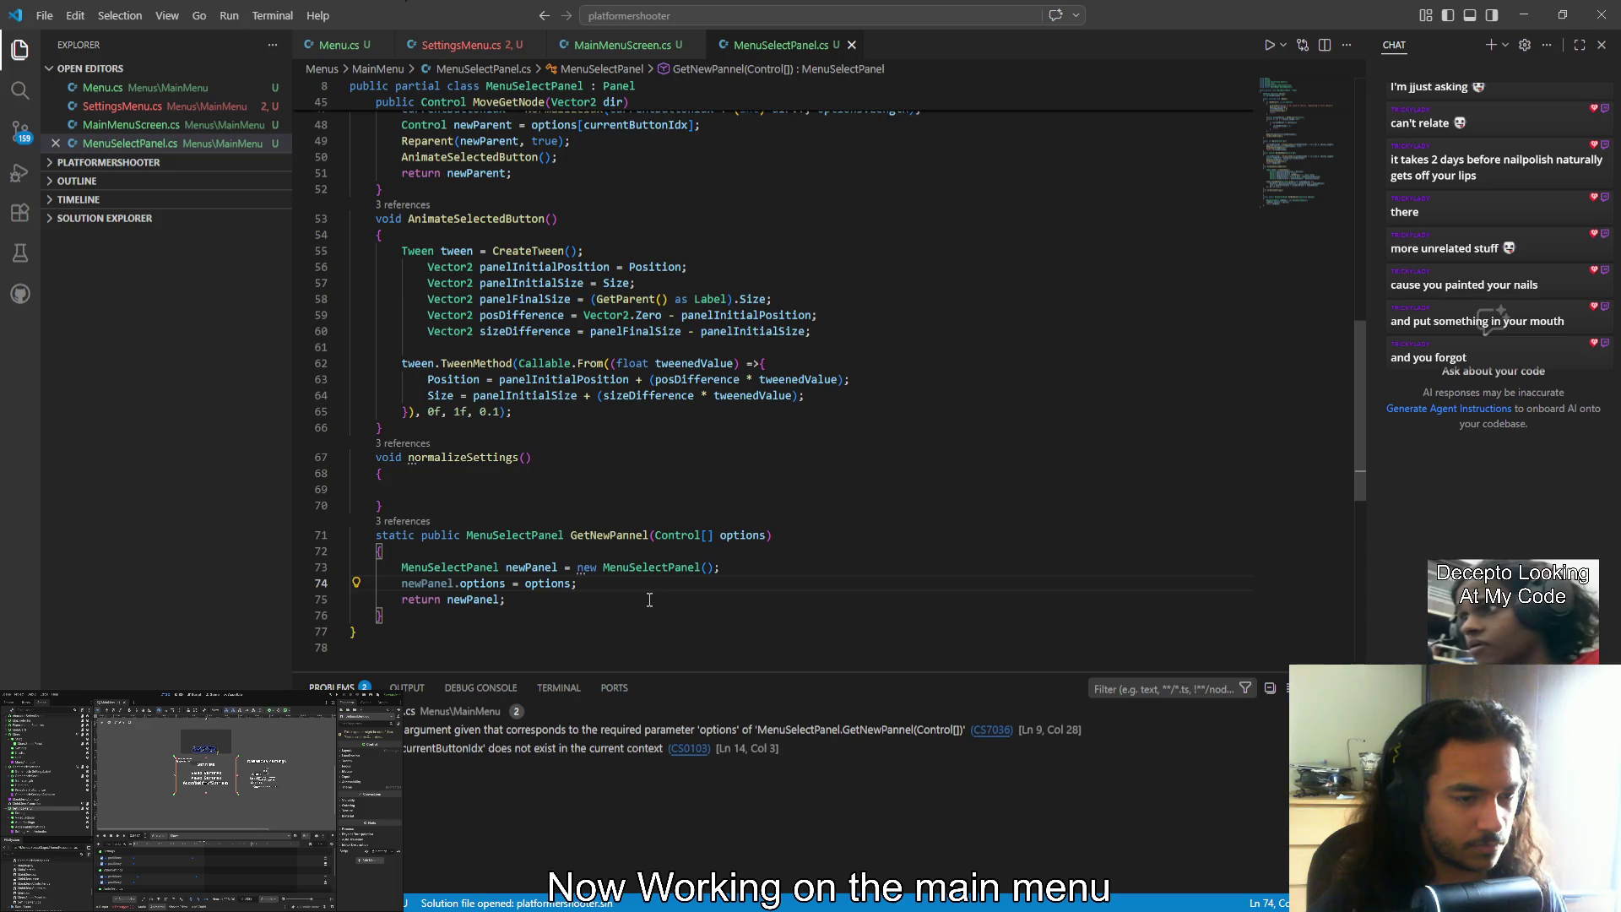
{"action": "mouse_move", "coordinate": [446, 584]}
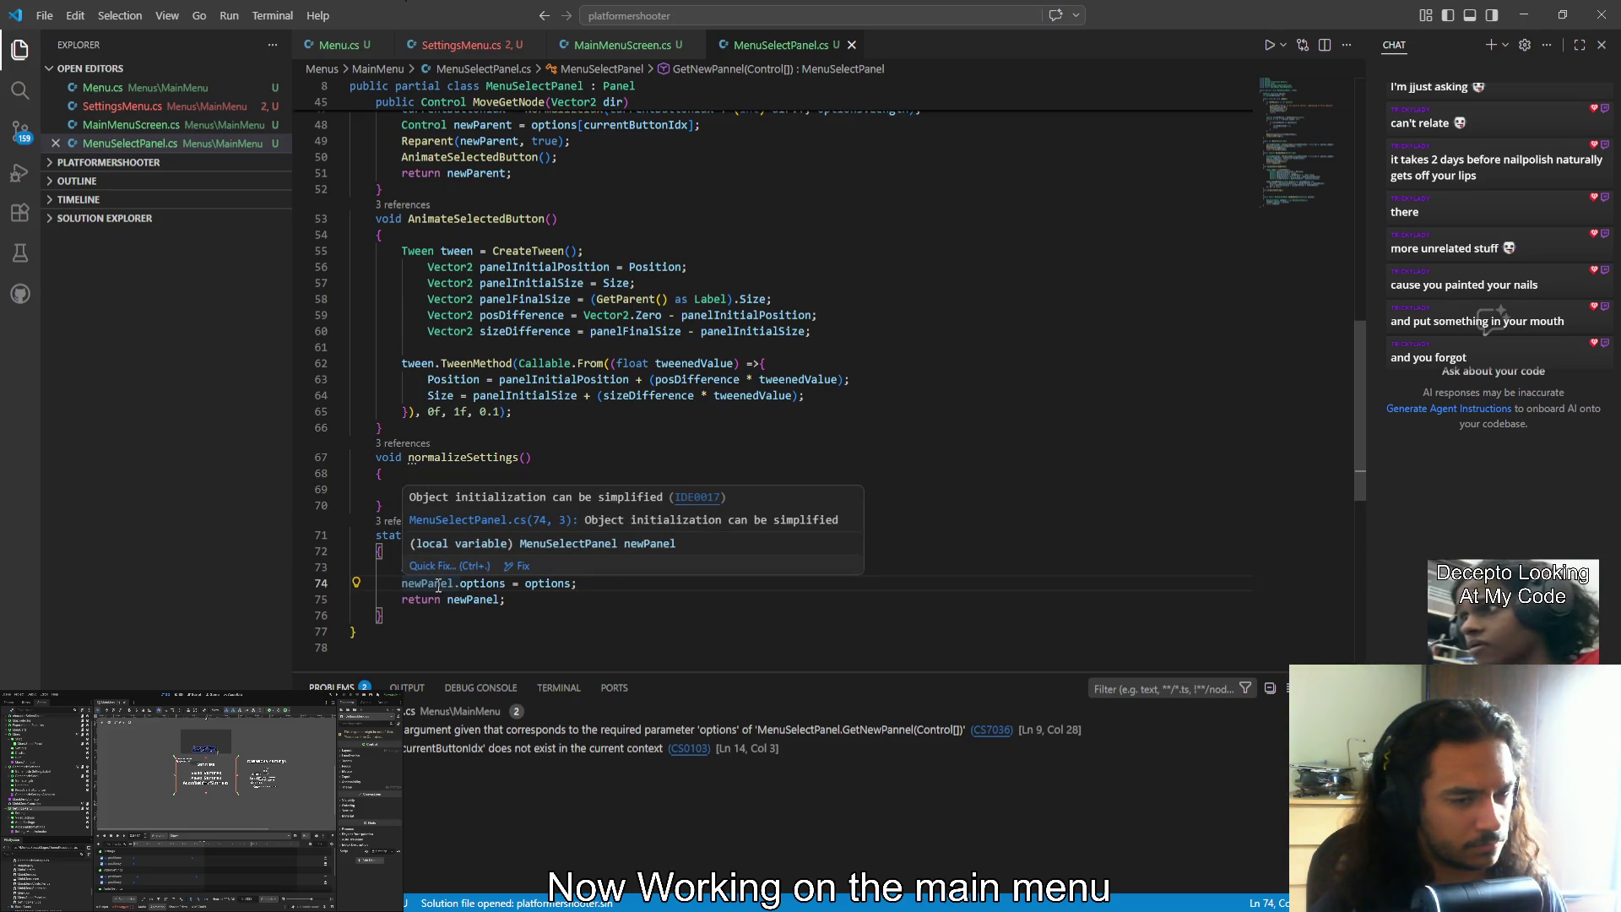
{"action": "left_click", "coordinate": [743, 567]}
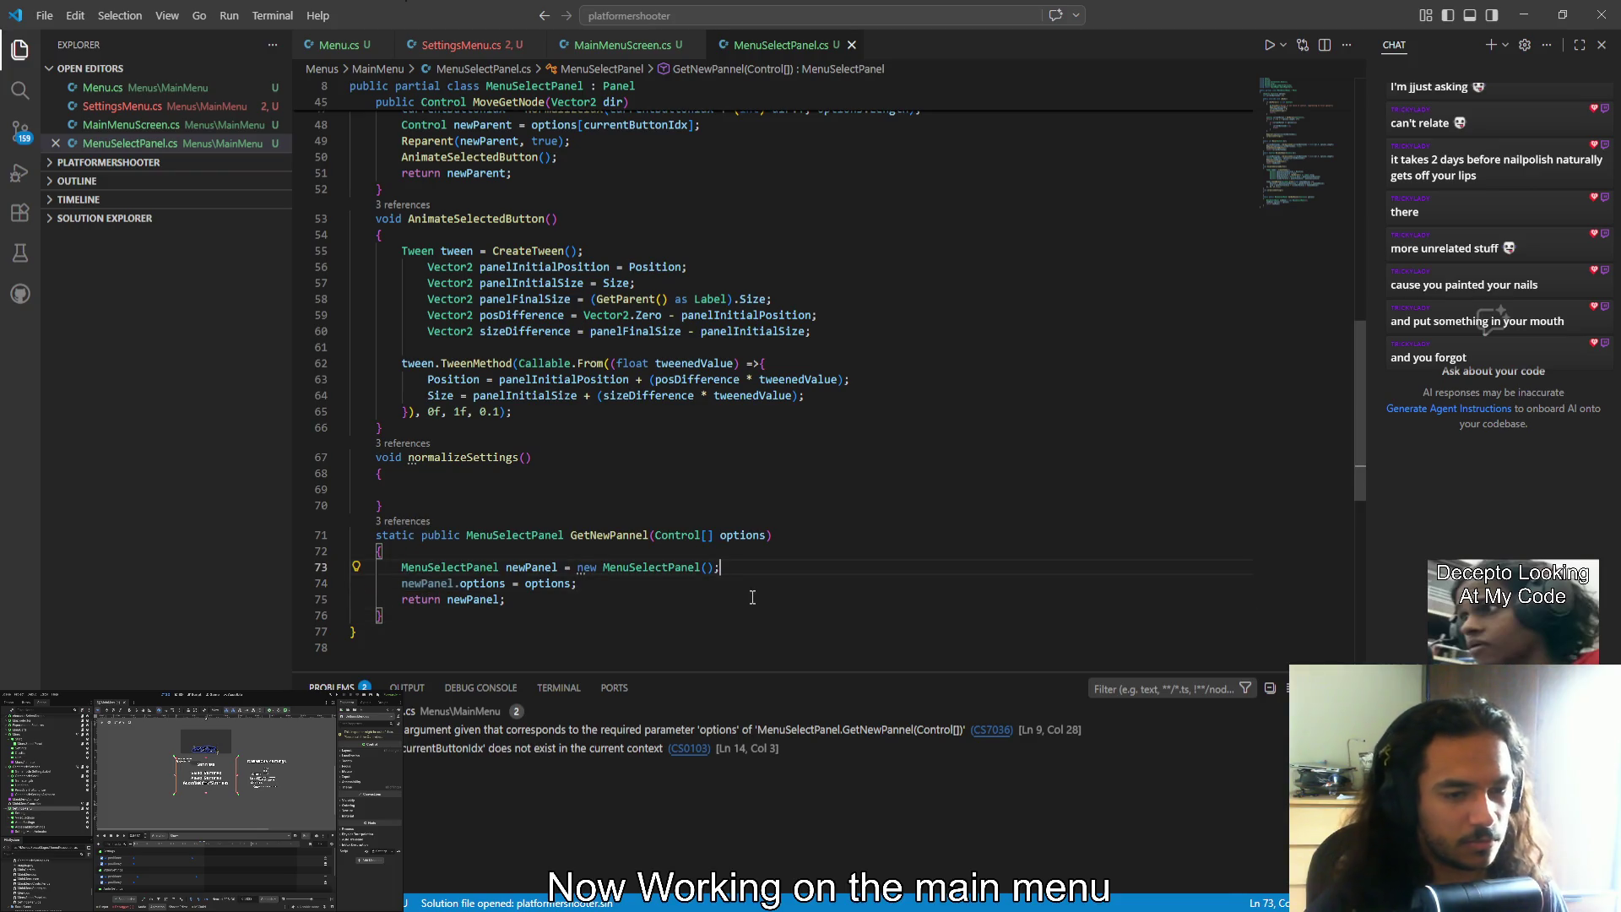
Try a hand-written initializer block after the constructor, undo it, and save
{"action": "key", "text": "BackSpace"}
{"action": "key", "text": "Return"}
{"action": "type", "text": "{"}
{"action": "key", "text": "Return"}
{"action": "key", "text": "Down"}
{"action": "key", "text": "Down"}
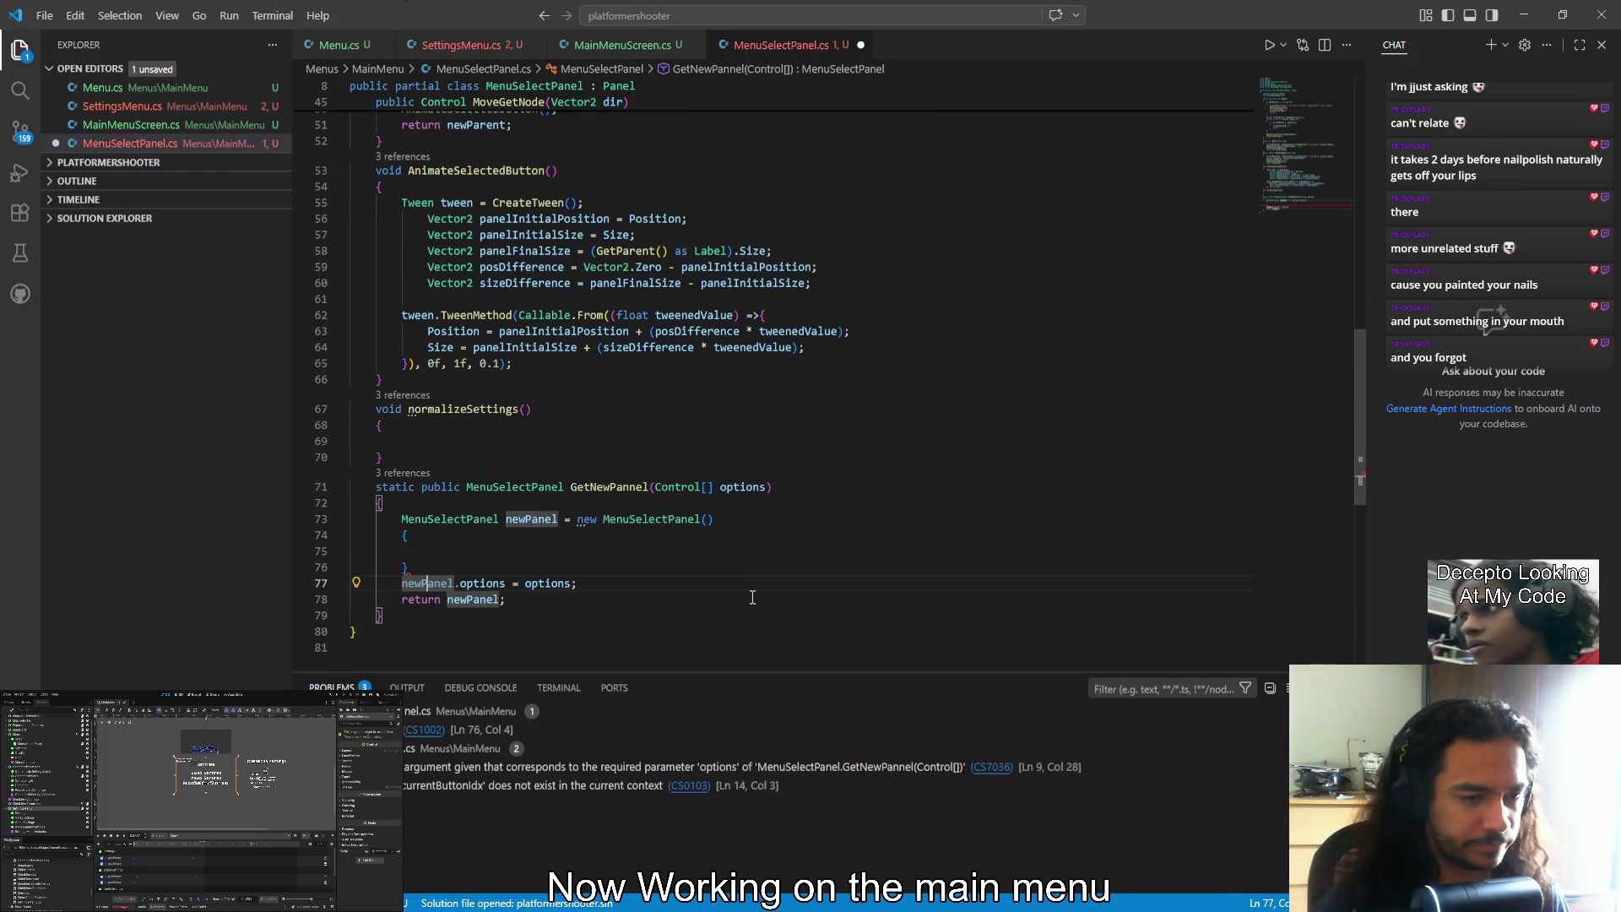
{"action": "key", "text": "ctrl+z"}
{"action": "key", "text": "ctrl+z"}
{"action": "key", "text": "ctrl+z"}
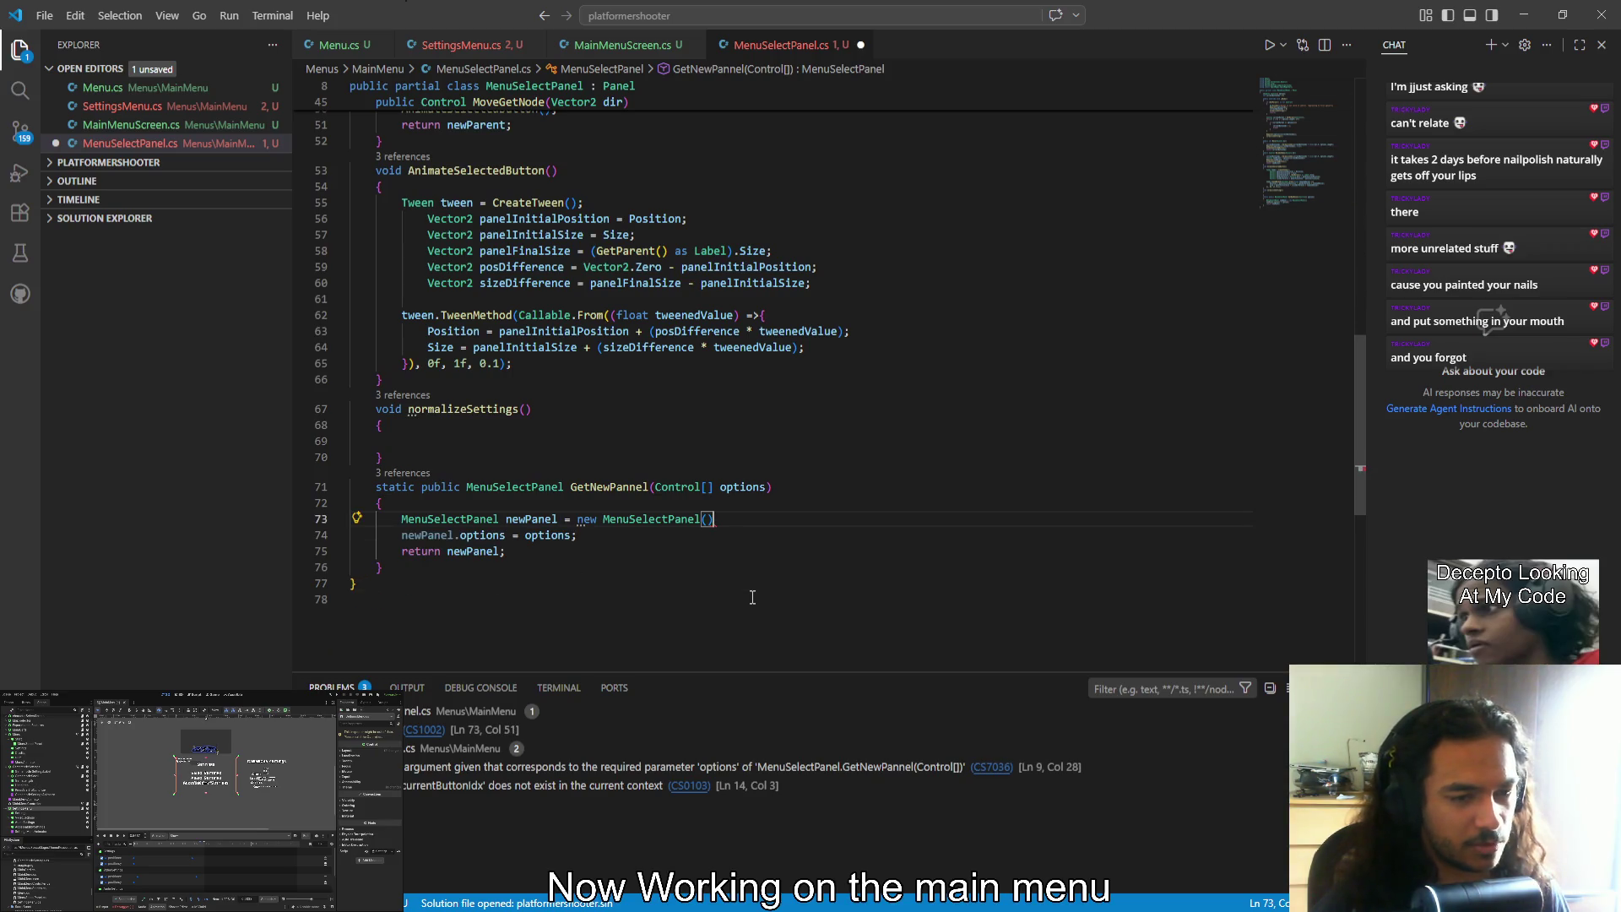
{"action": "type", "text": ";"}
{"action": "key", "text": "ctrl+s"}
{"action": "key", "text": "Down"}
{"action": "key", "text": "Down"}
{"action": "key", "text": "Down"}
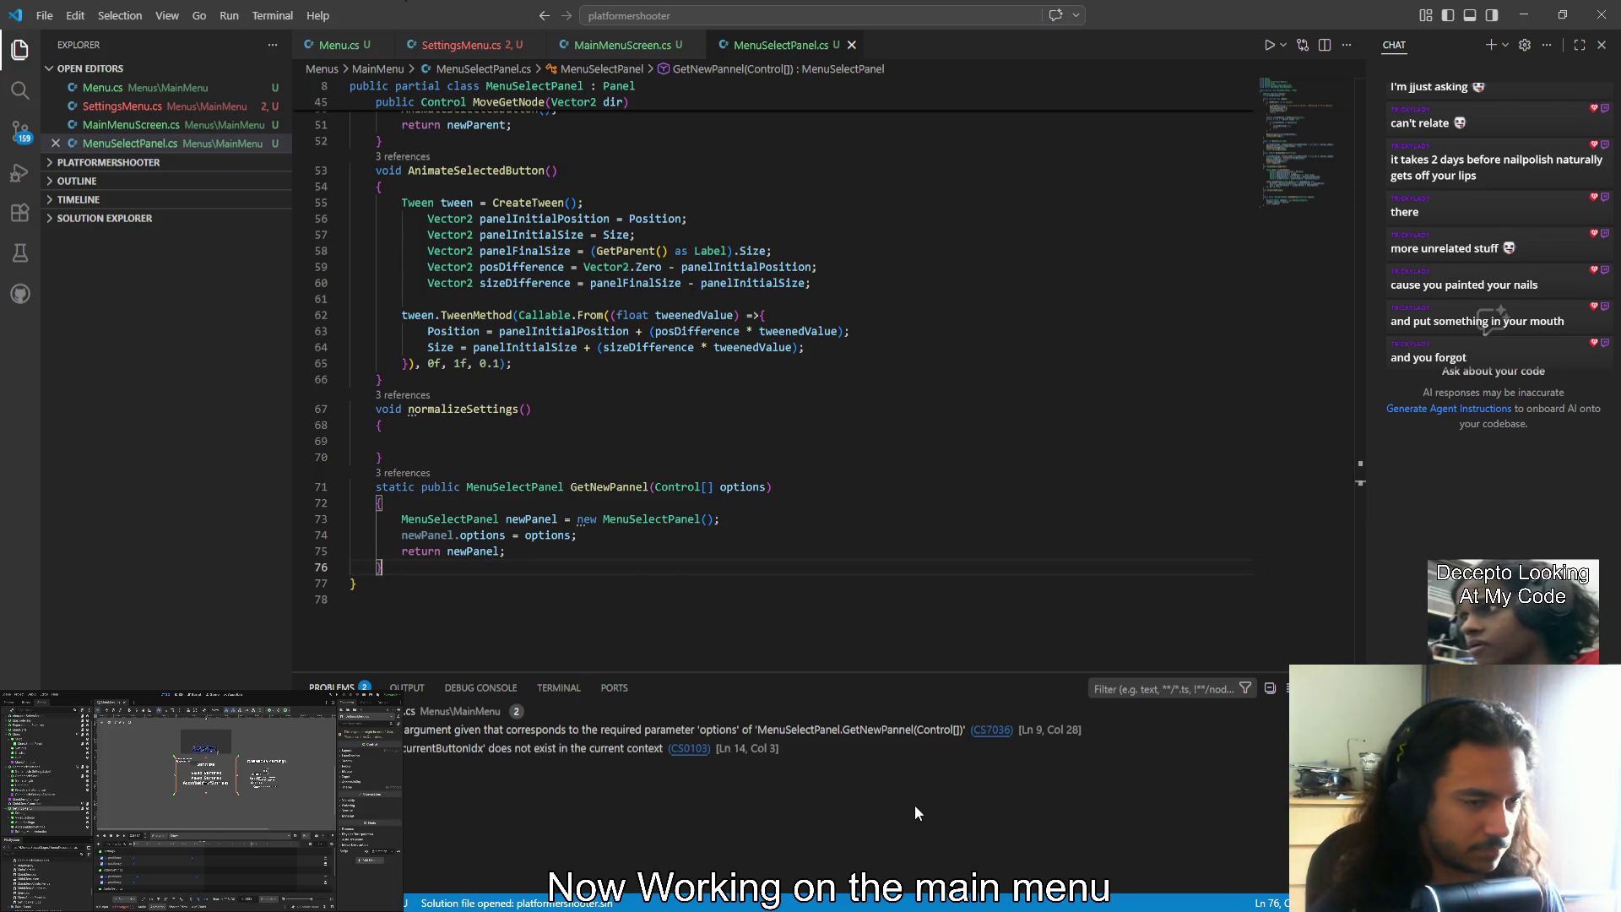
Apply the 'Object initialization can be simplified' fix and start renaming the options parameter
{"action": "left_click", "coordinate": [458, 518]}
{"action": "key", "text": "ctrl+period"}
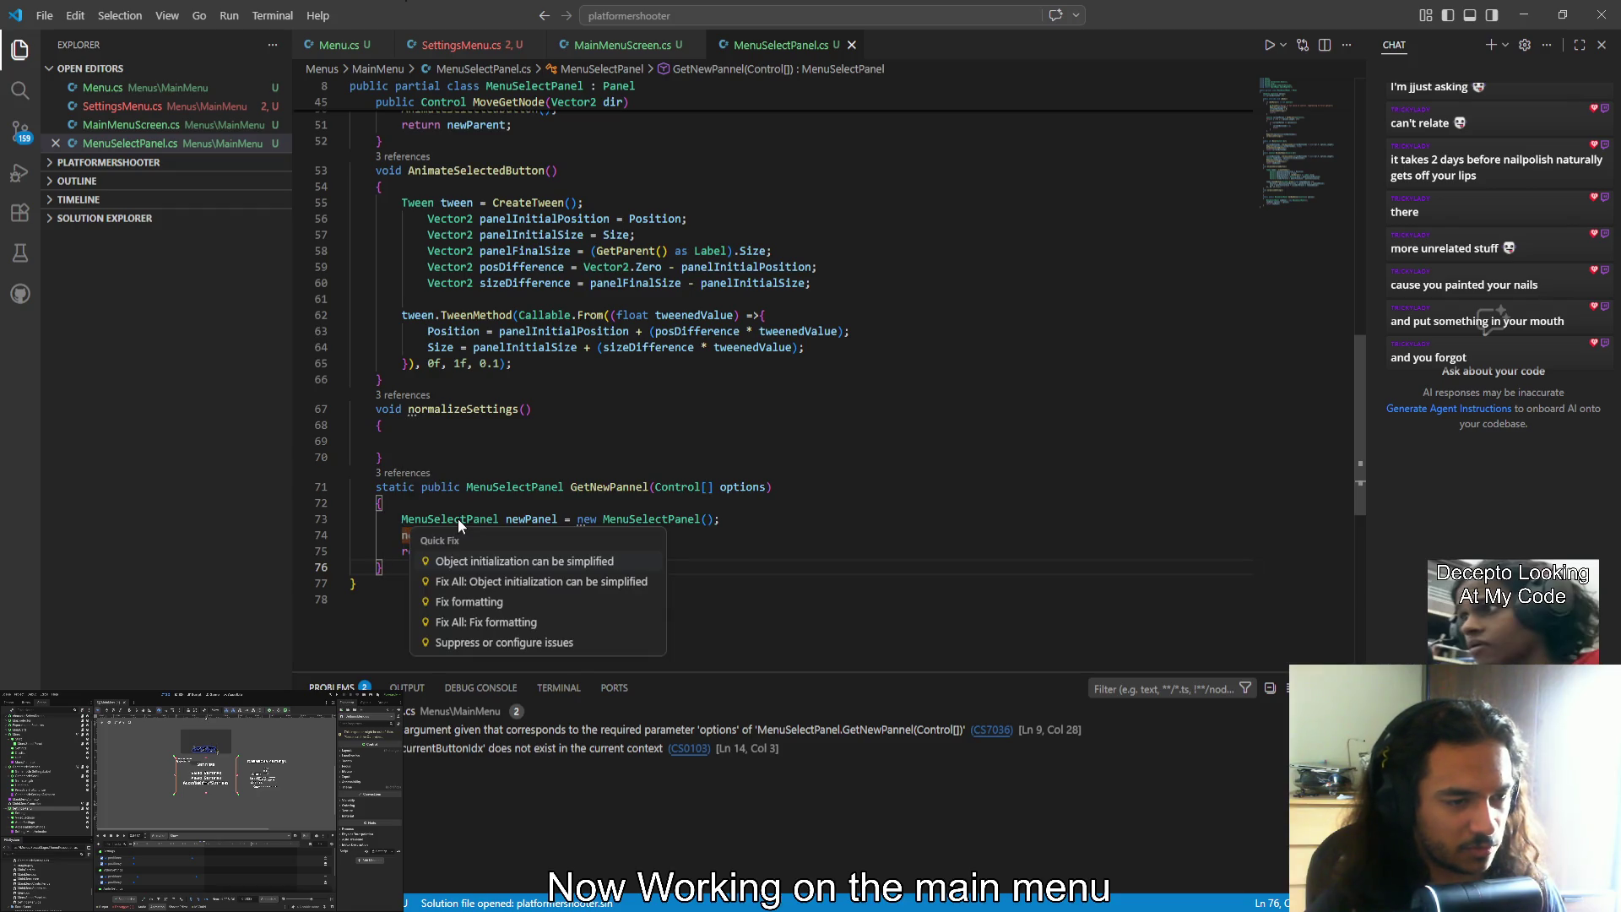
{"action": "left_click", "coordinate": [460, 561]}
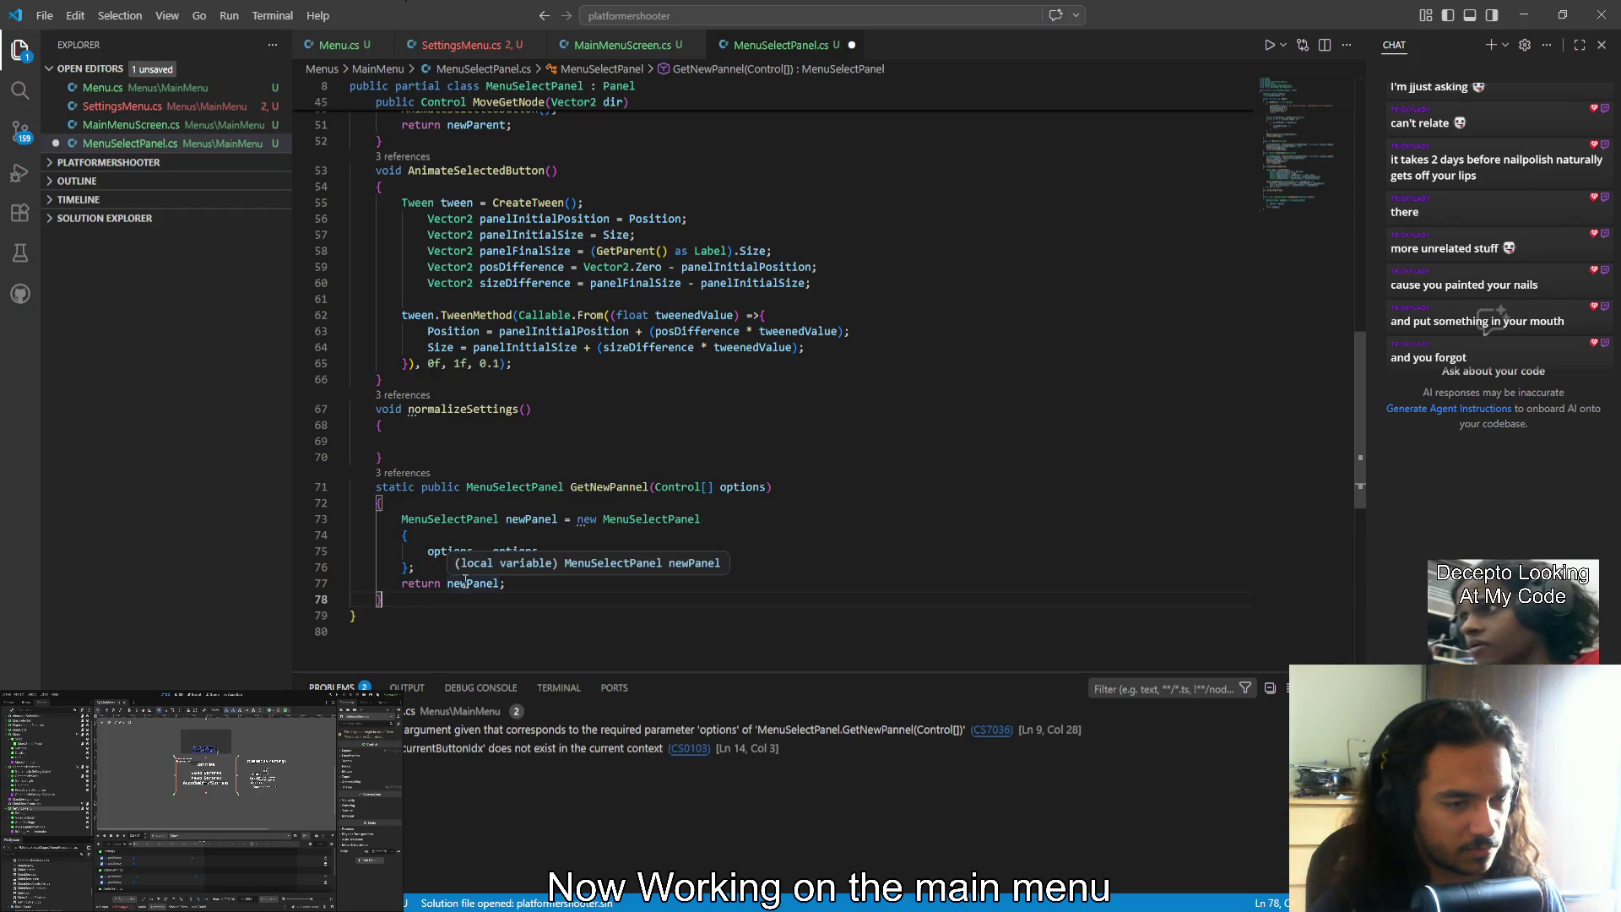
{"action": "double_click", "coordinate": [749, 487]}
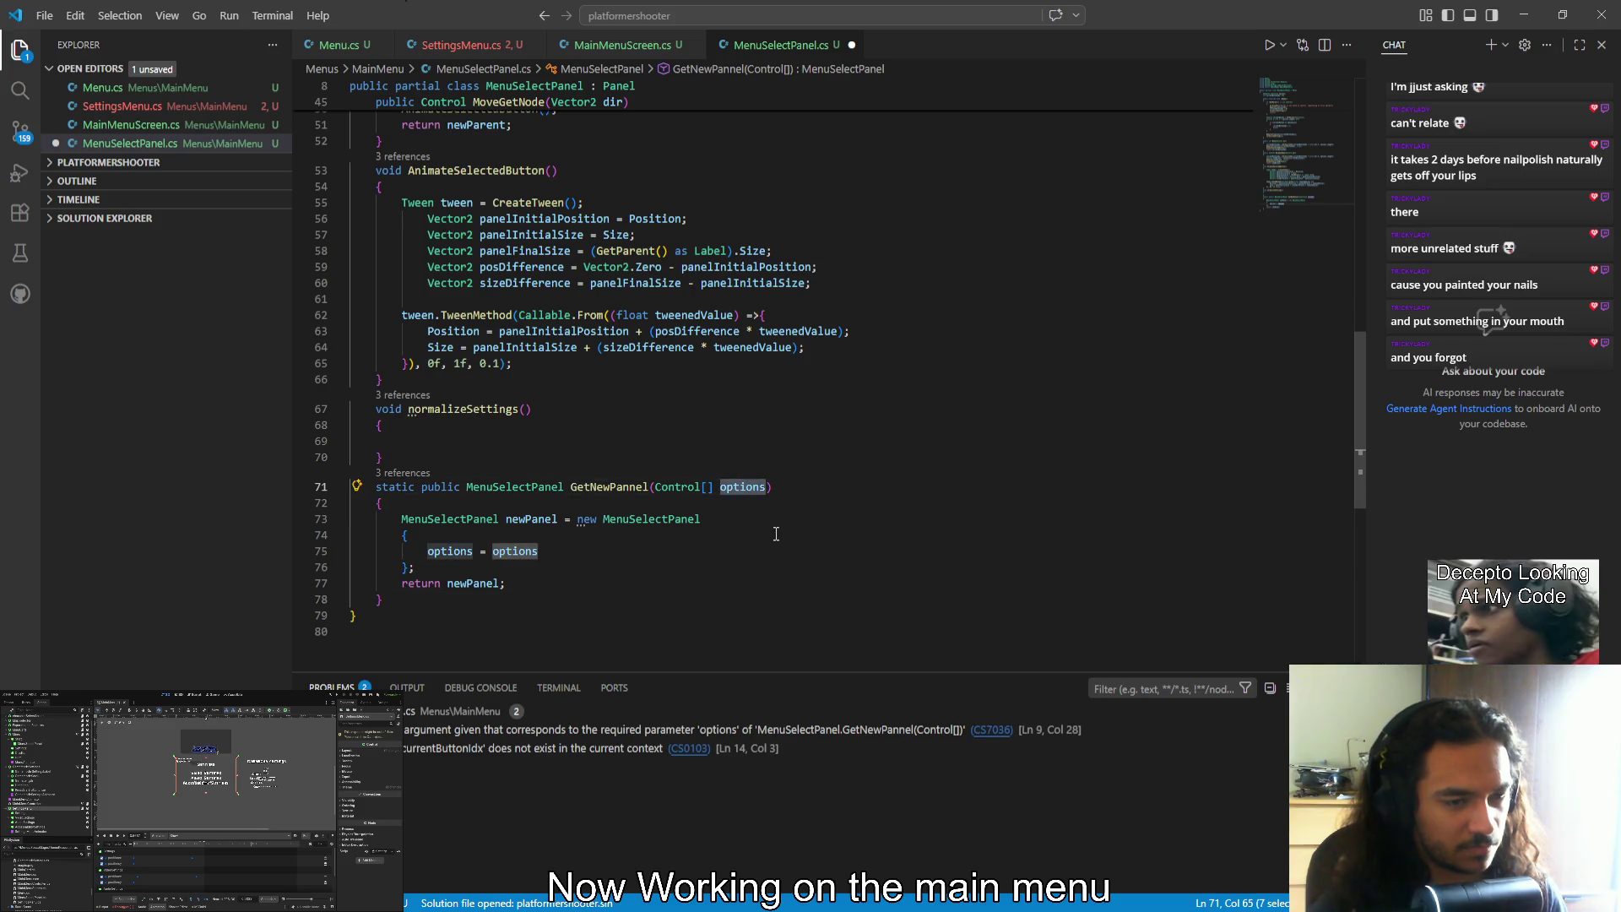
{"action": "key", "text": "F2"}
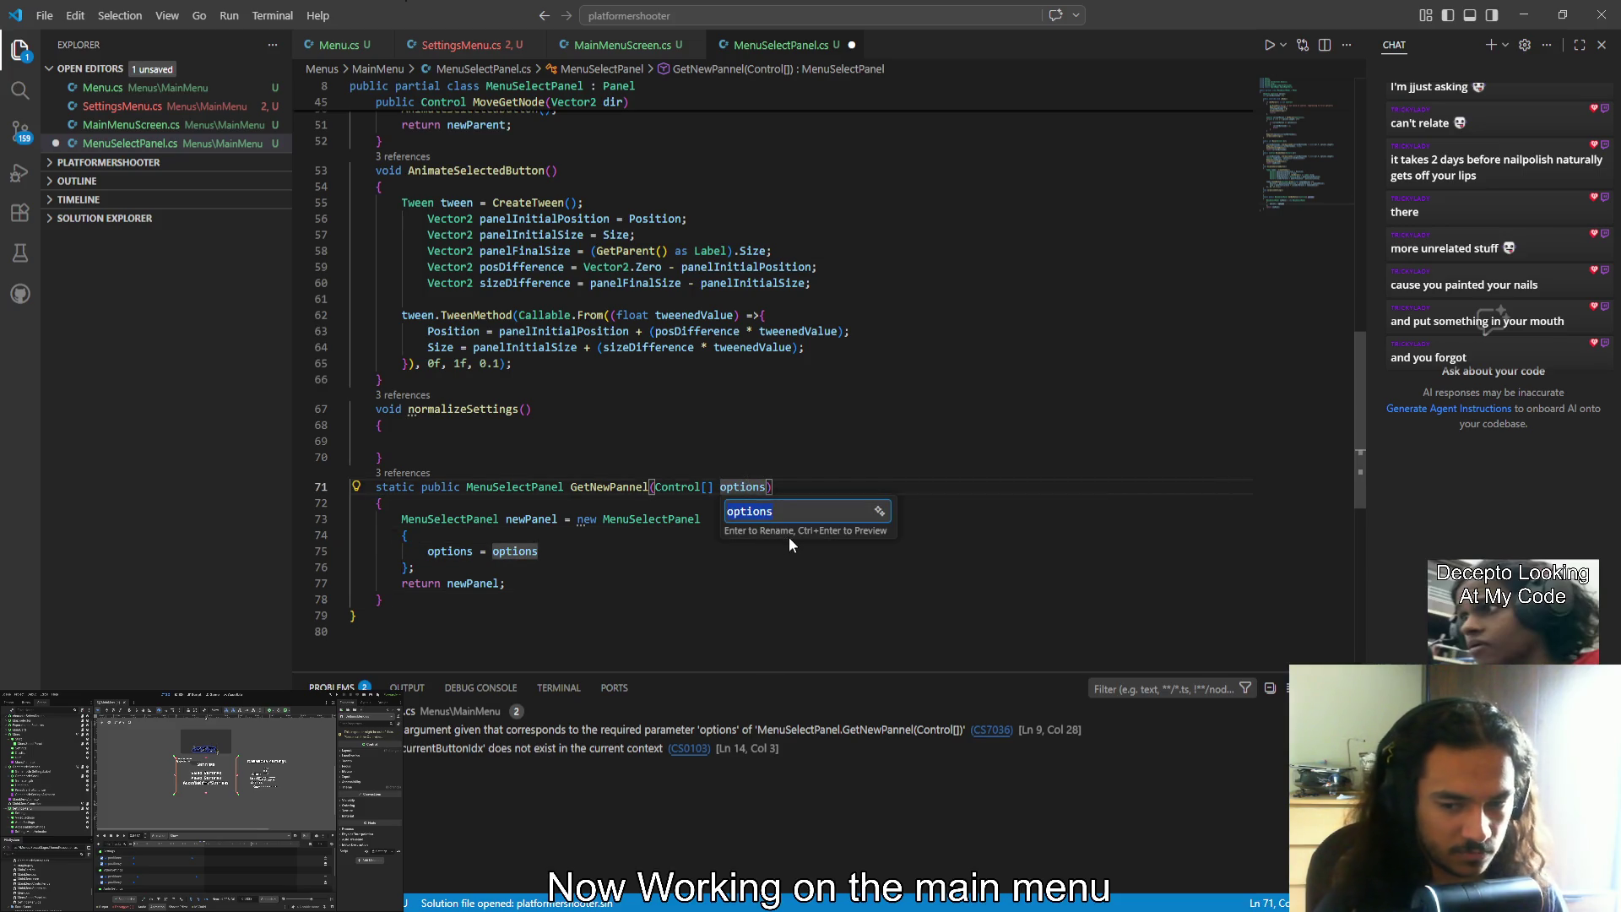